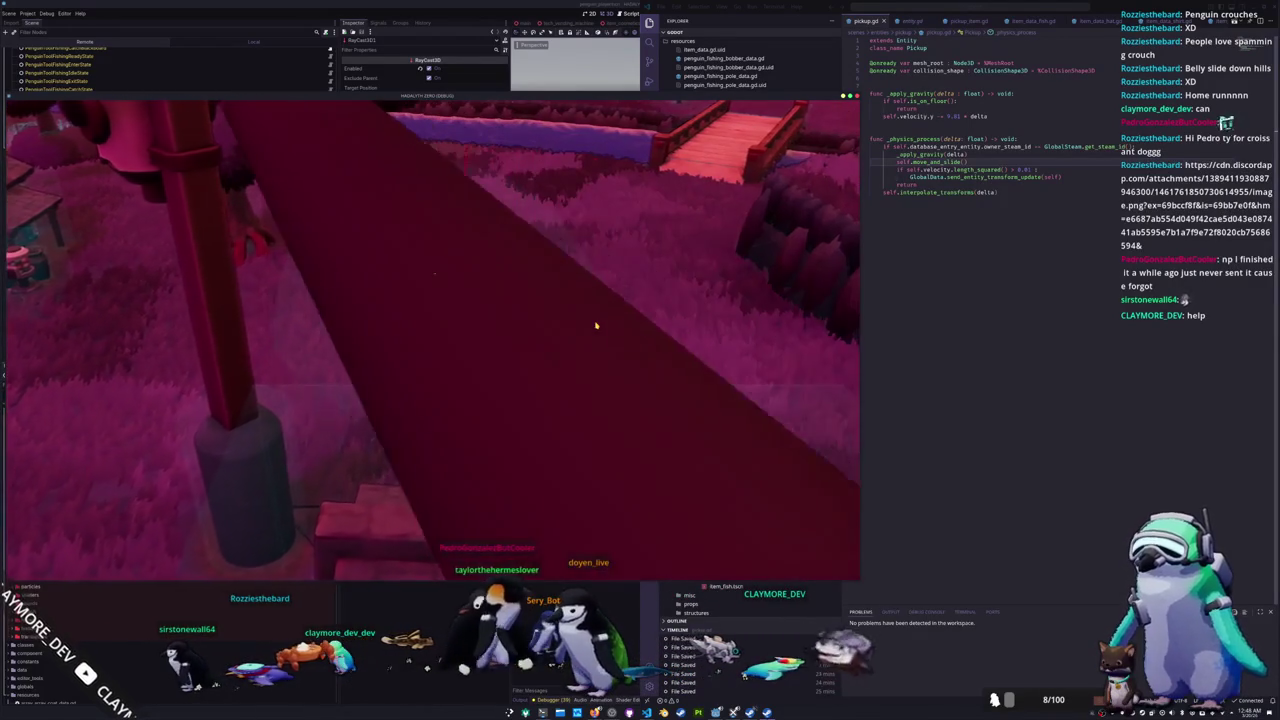
Step: Walk the penguin left and drop a Random Skin item from the inventory
key(a)
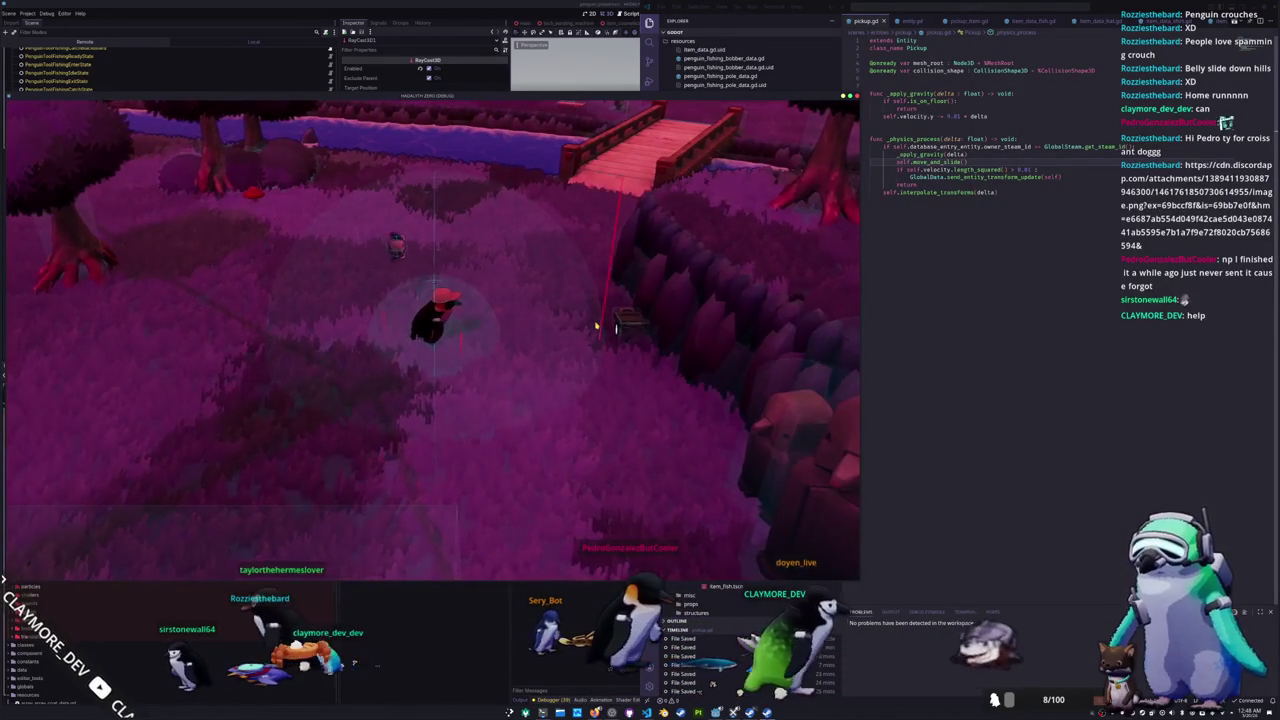
key(Tab)
click(326, 157)
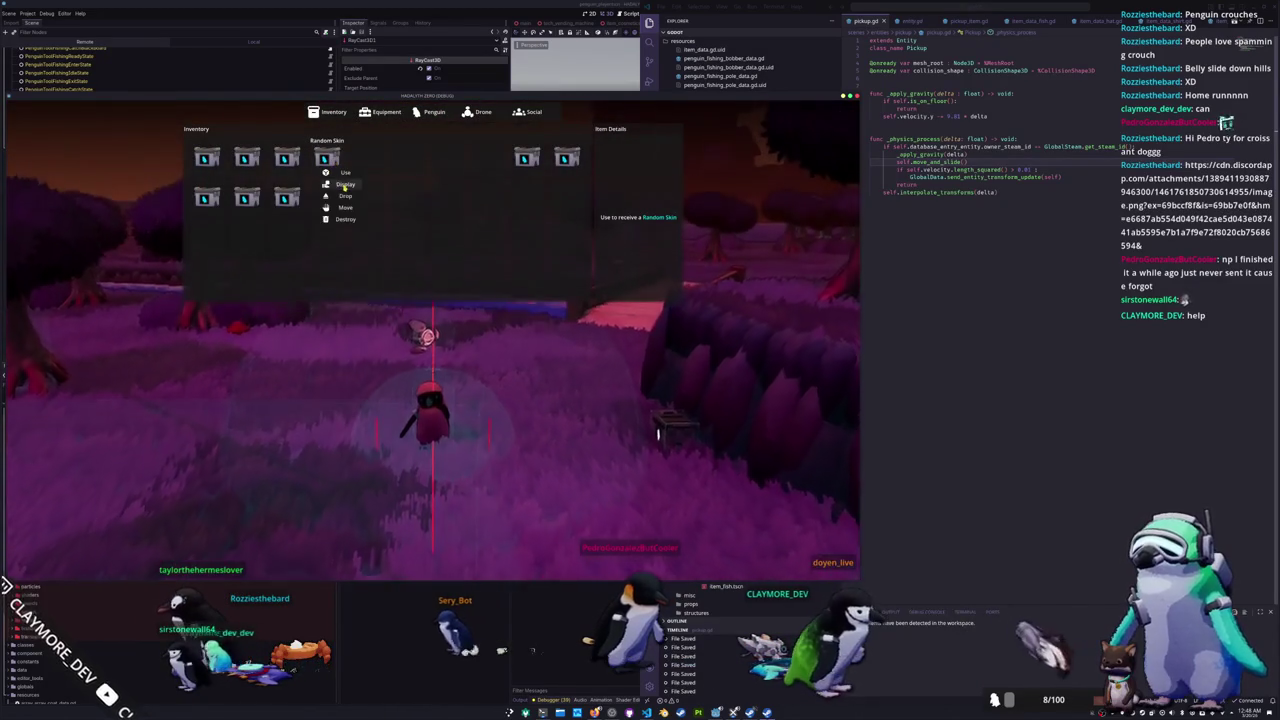
click(342, 197)
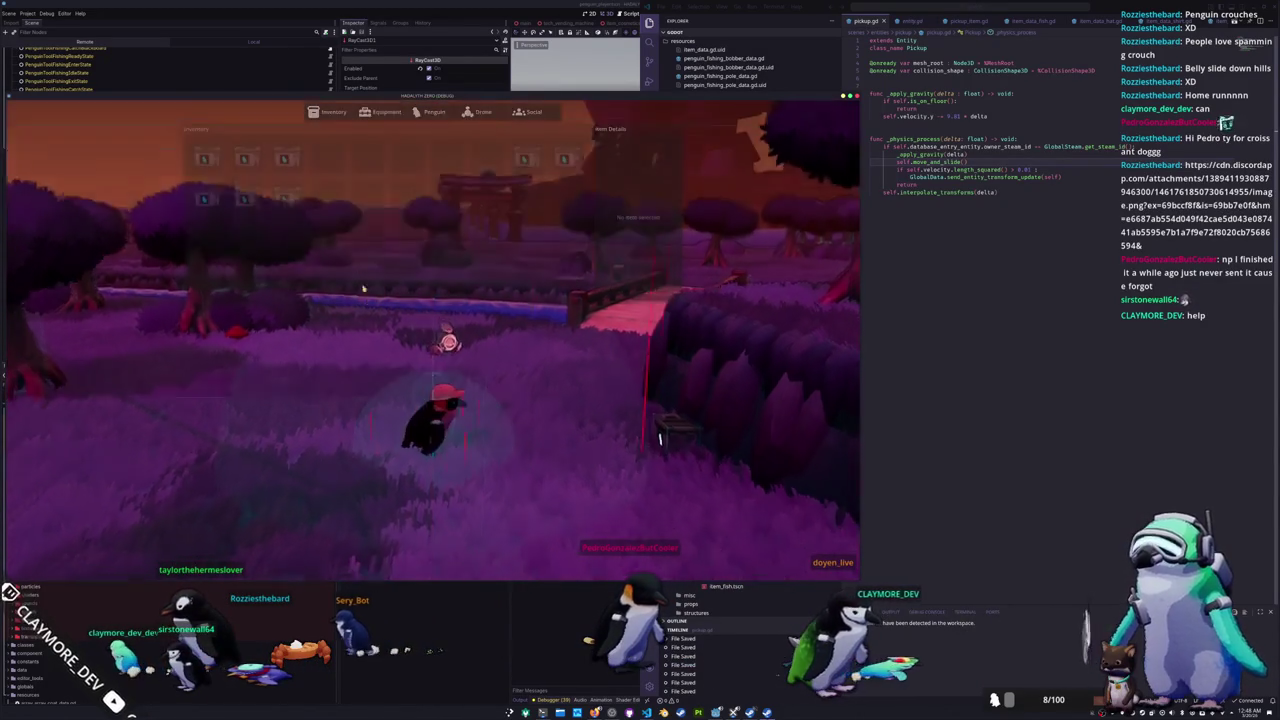
Step: Walk toward the bridge and drop another Random Skin item from the inventory
key(Tab)
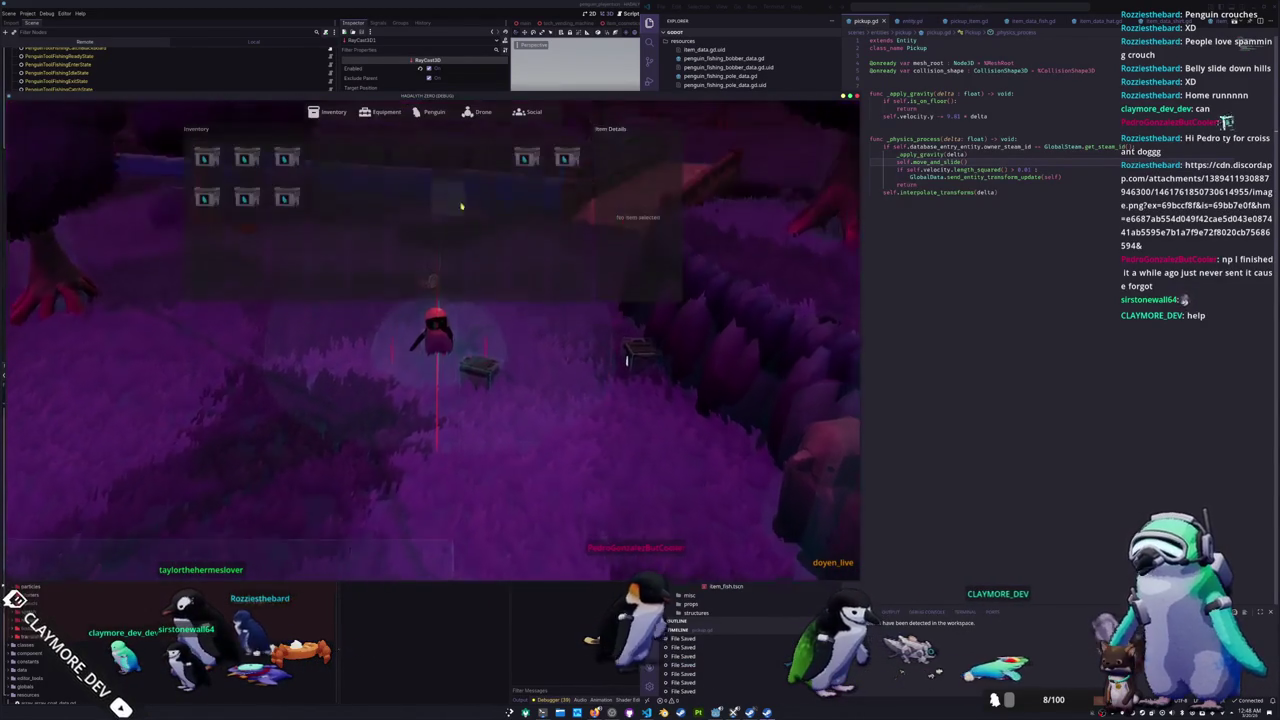
click(526, 157)
key(Tab)
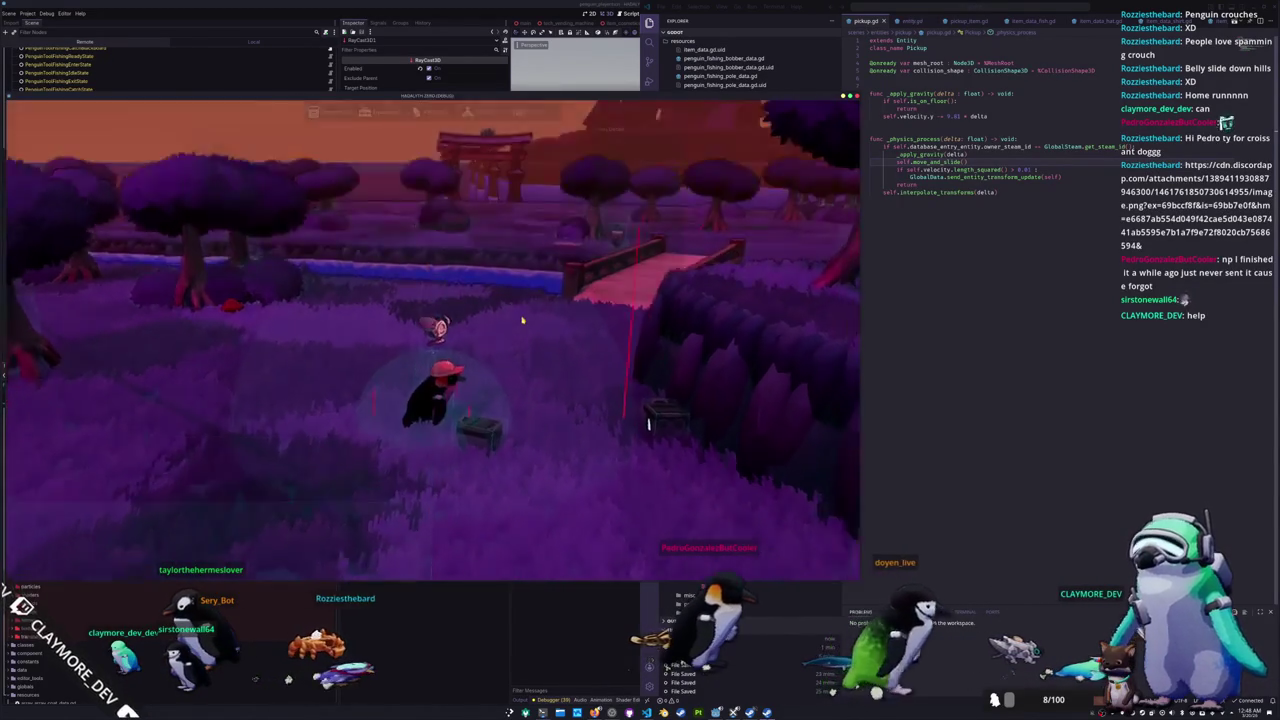
key(Tab)
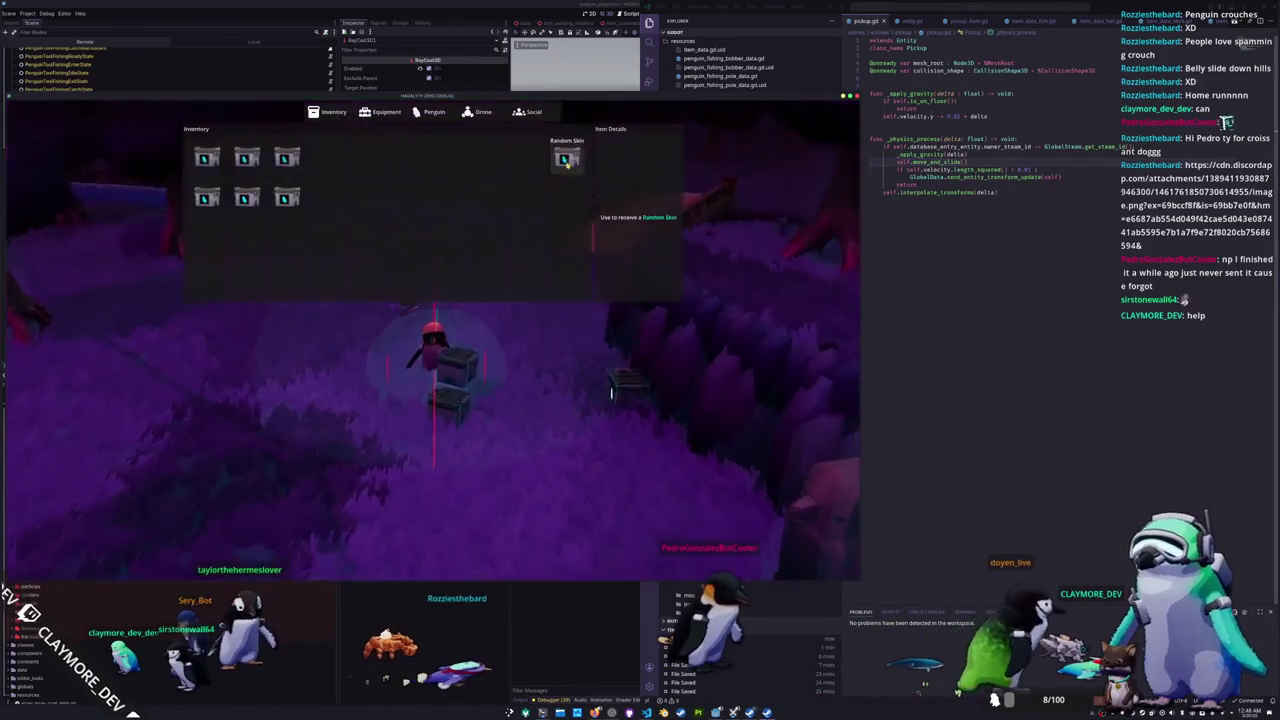
key(w)
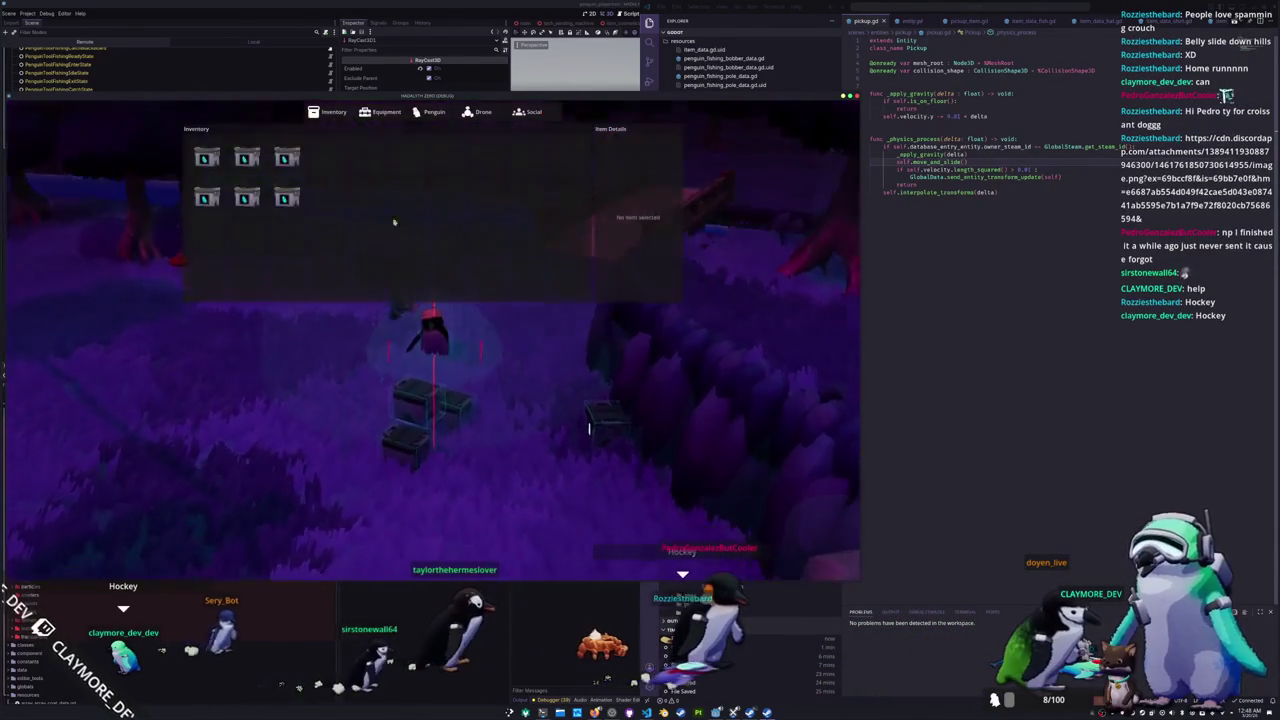
click(299, 236)
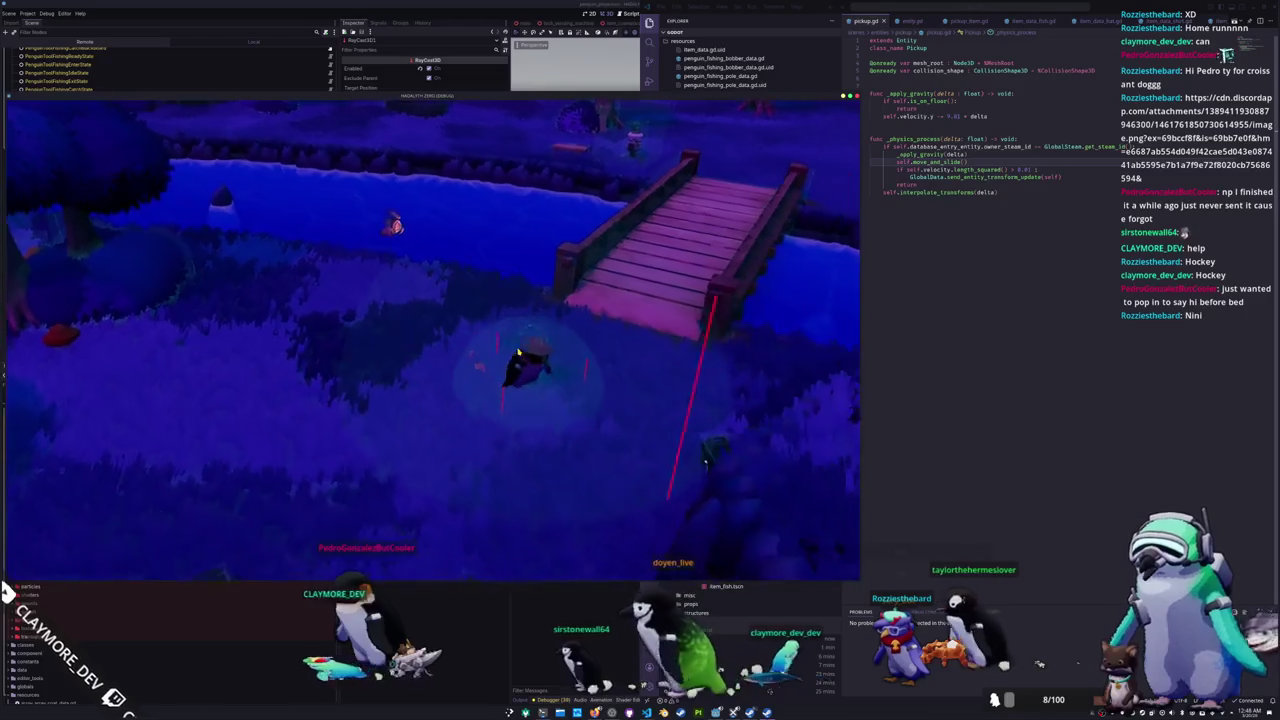
Step: Drop the last Random Skin item, confirm the inventory is empty, then head toward the bridge
key(Tab)
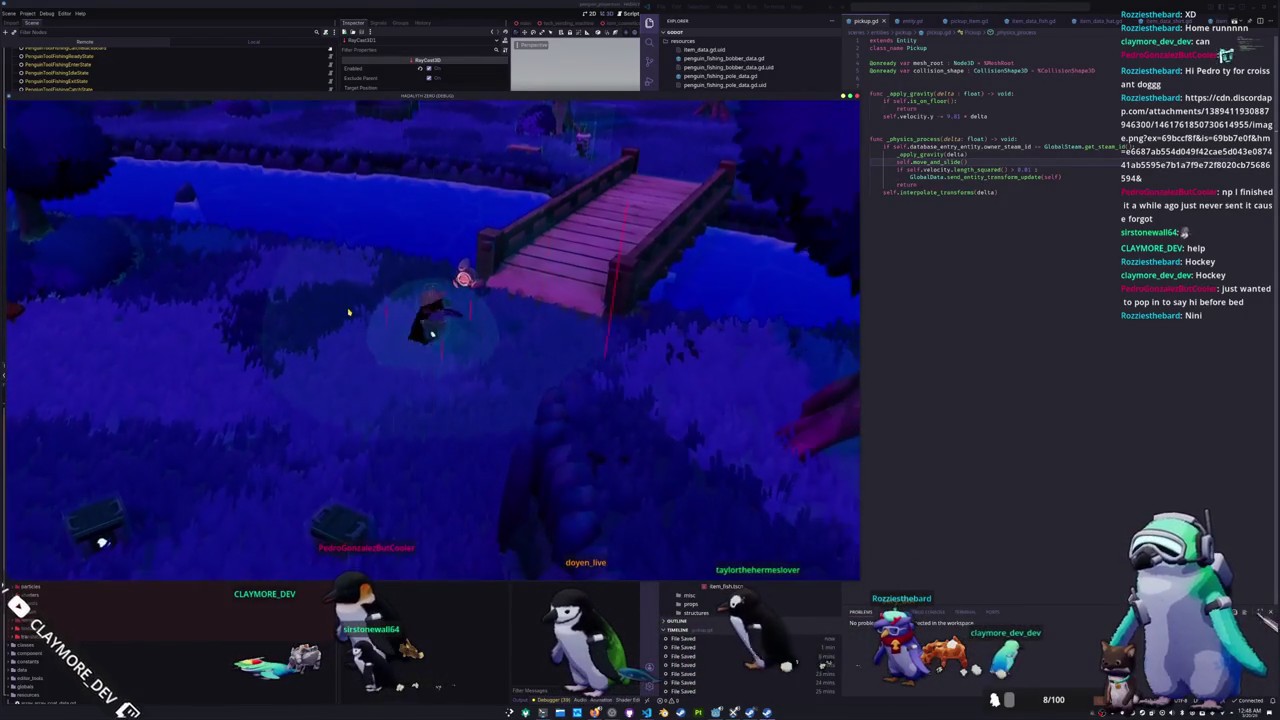
key(Tab)
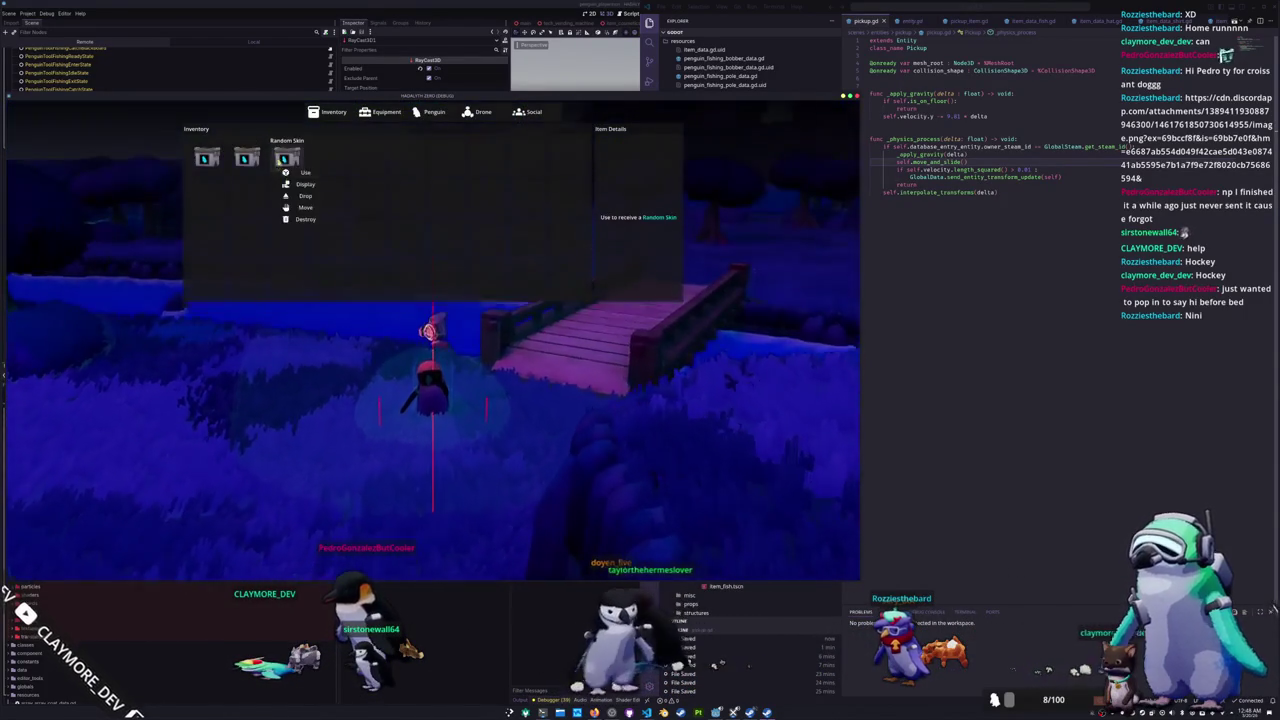
click(297, 196)
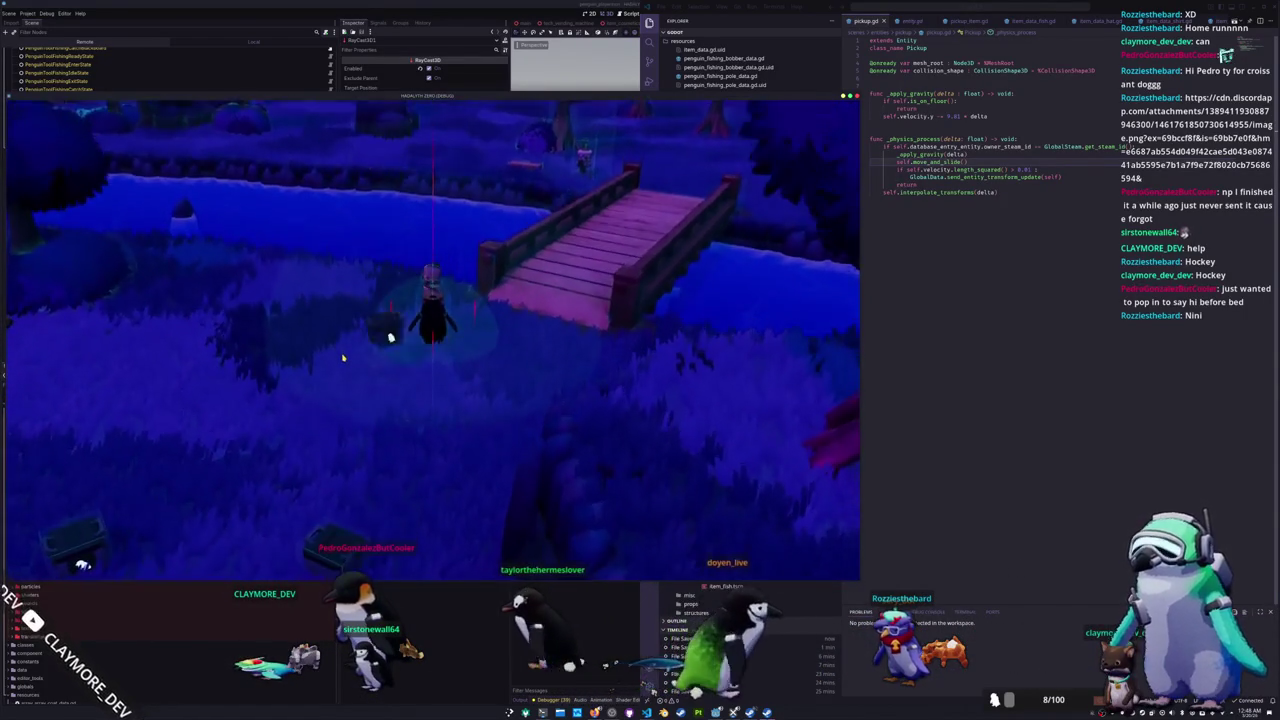
key(Tab)
key(Tab)
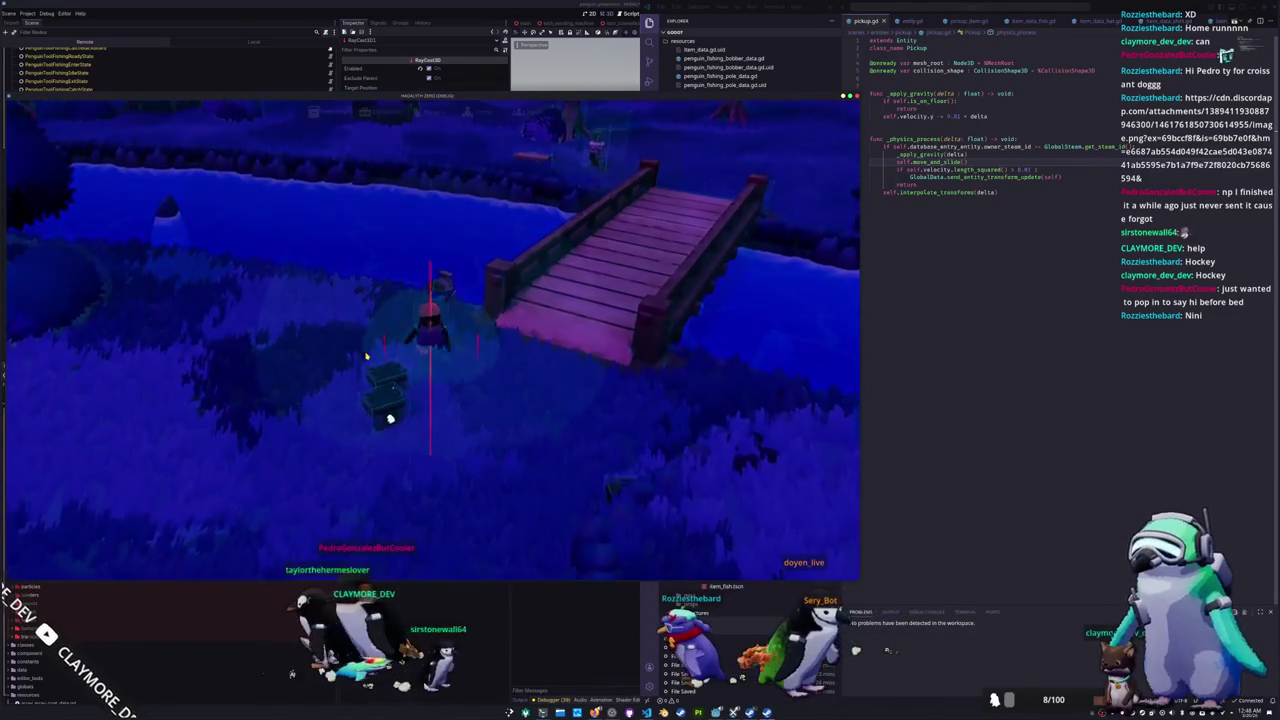
key(Tab)
key(Tab)
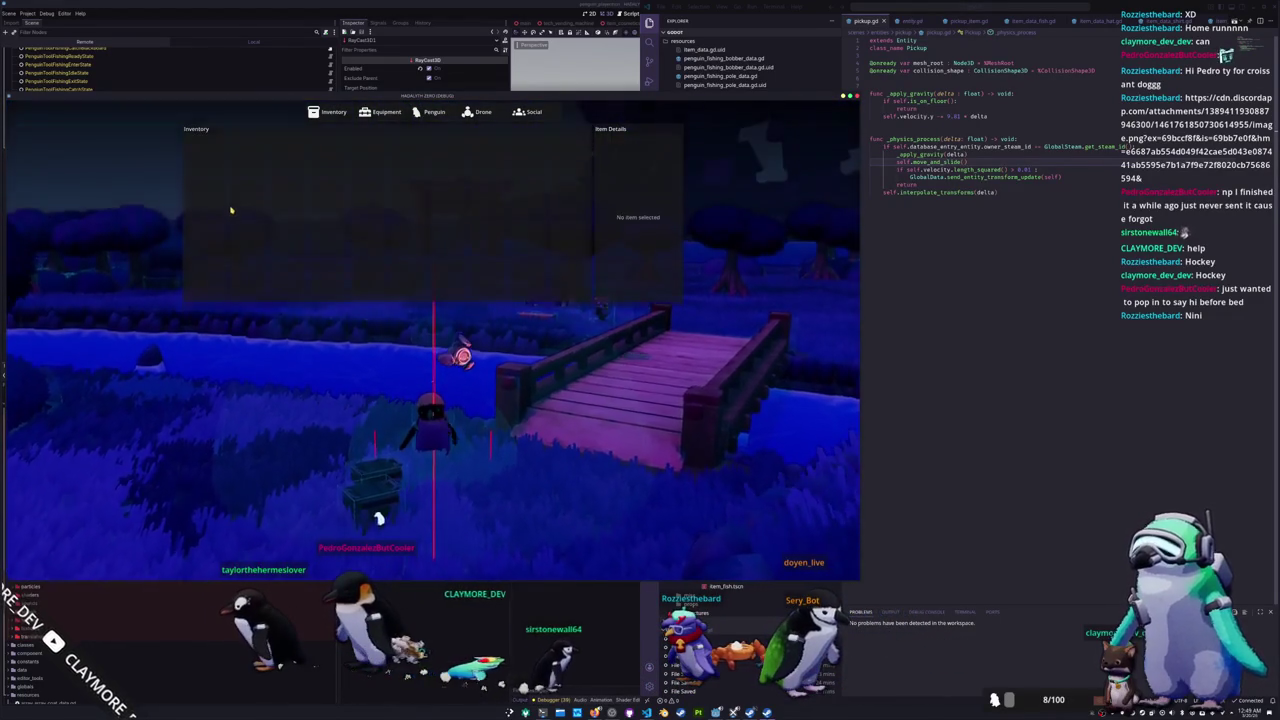
key(w)
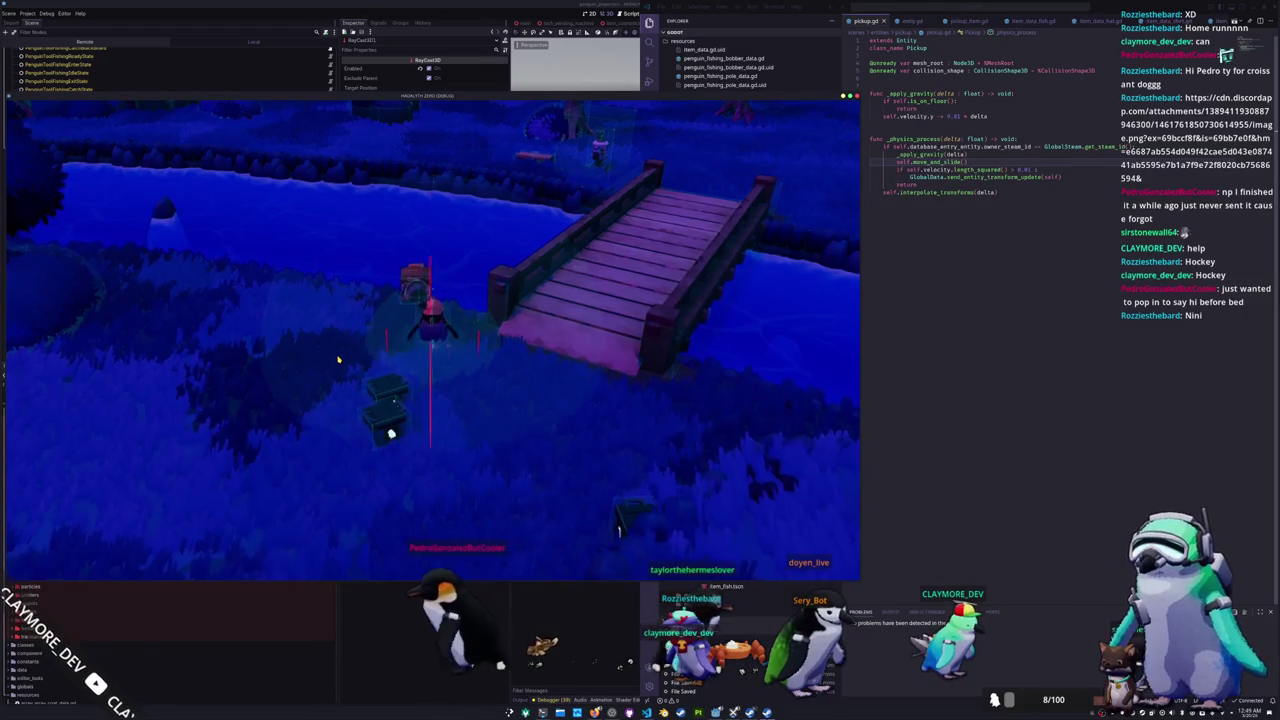
Step: Walk the penguin left along the river and through the trees toward the lit house
key(a)
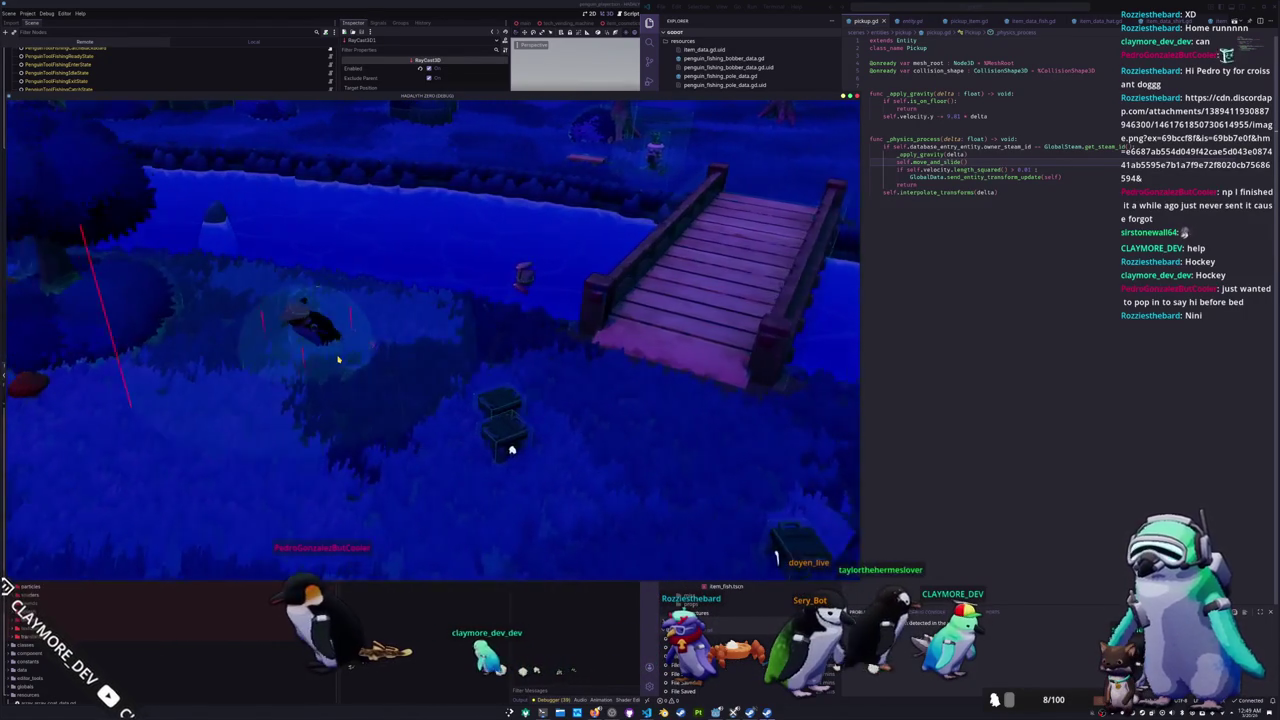
key(a)
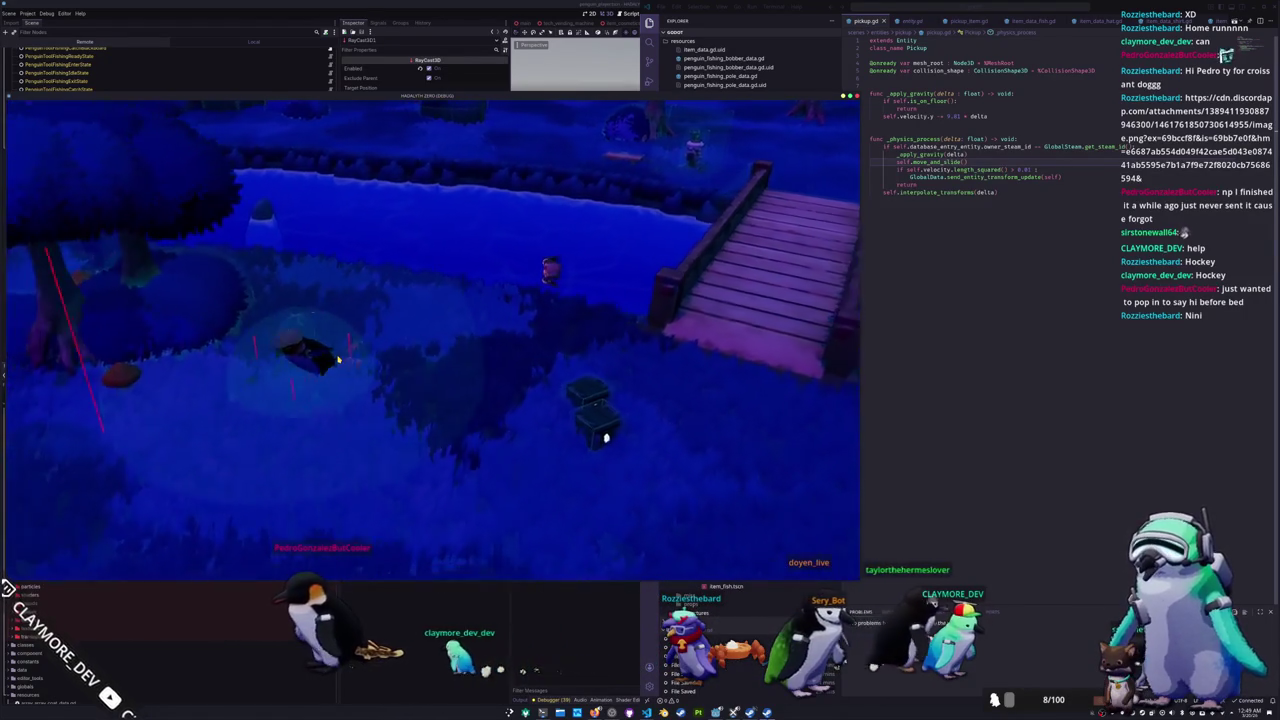
key(w)
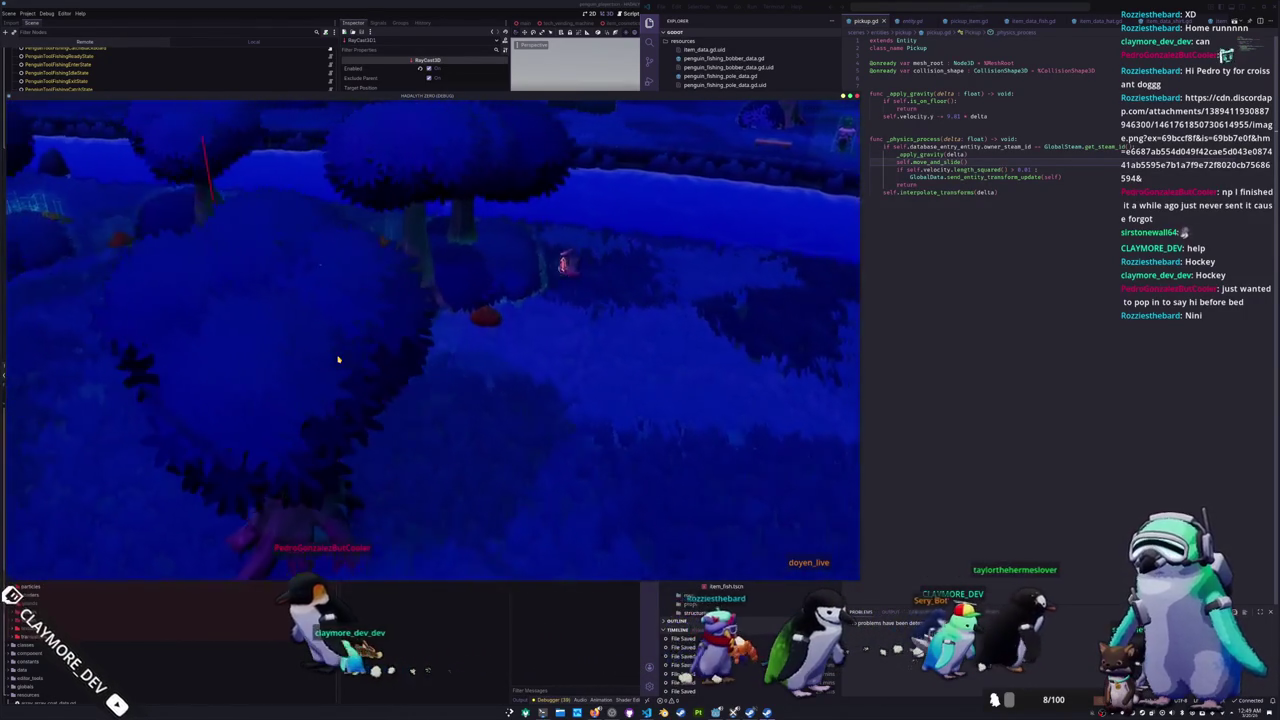
key(w)
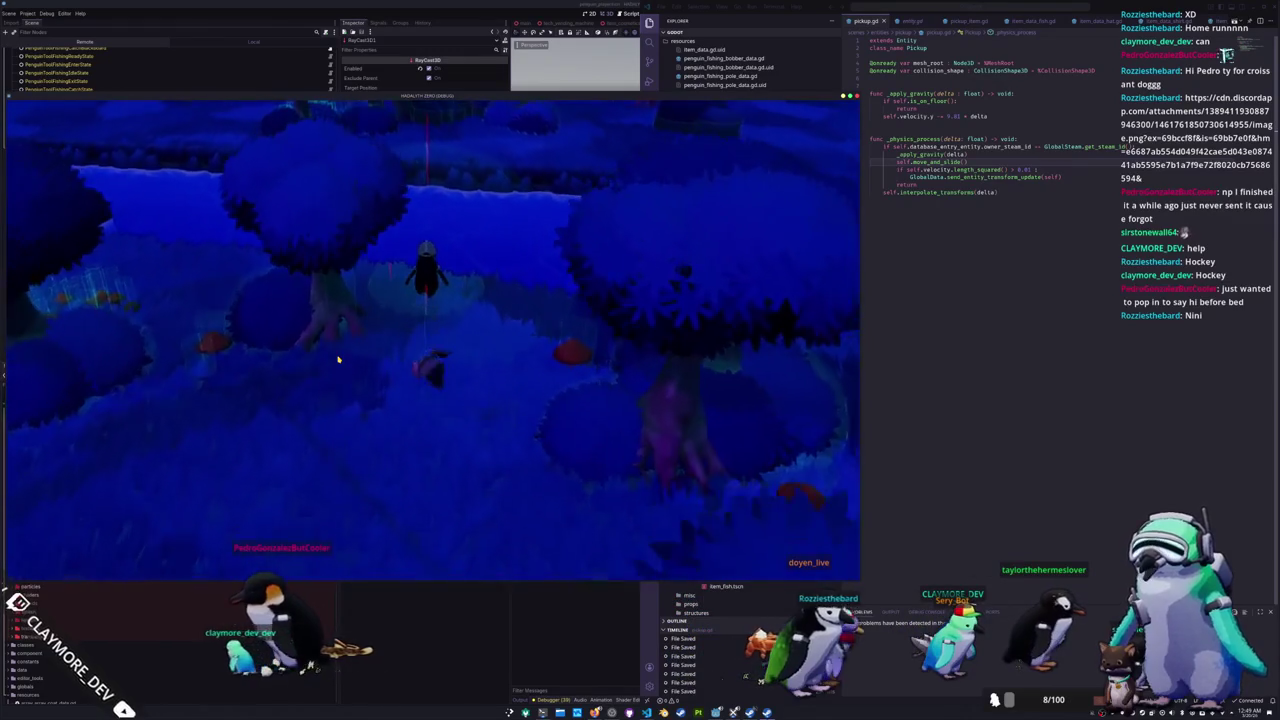
key(w)
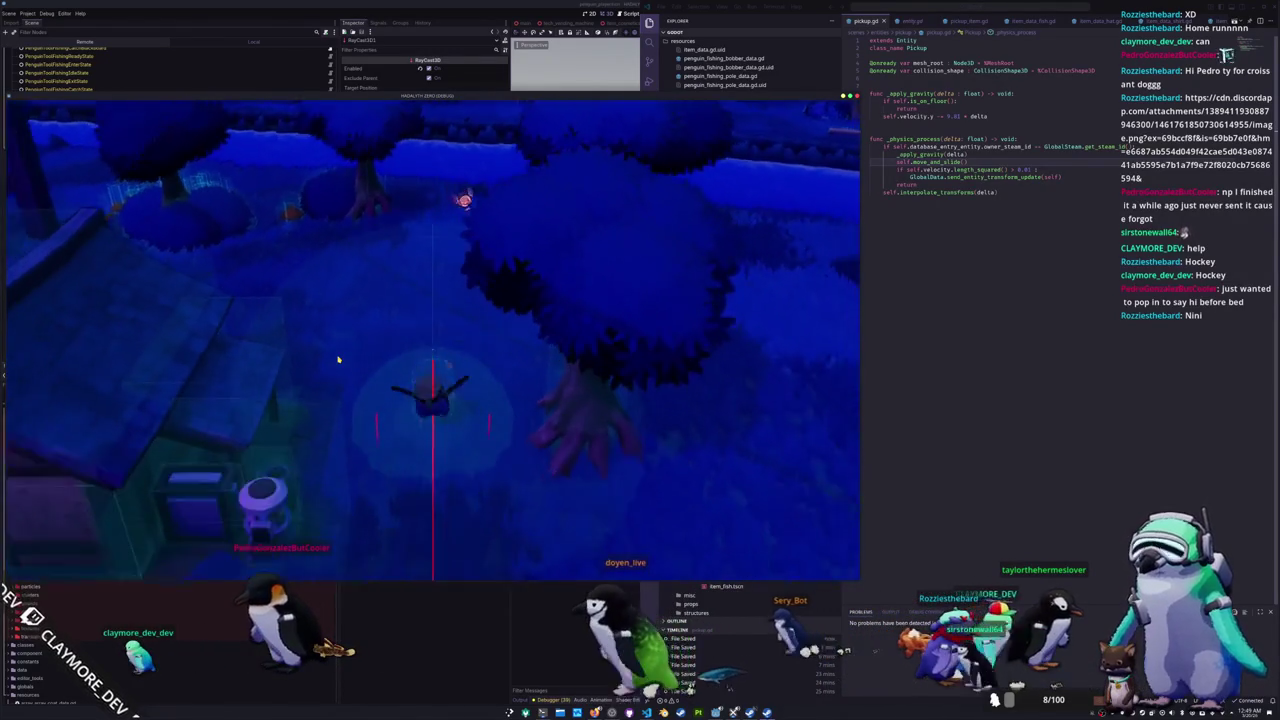
key(w)
key(w)
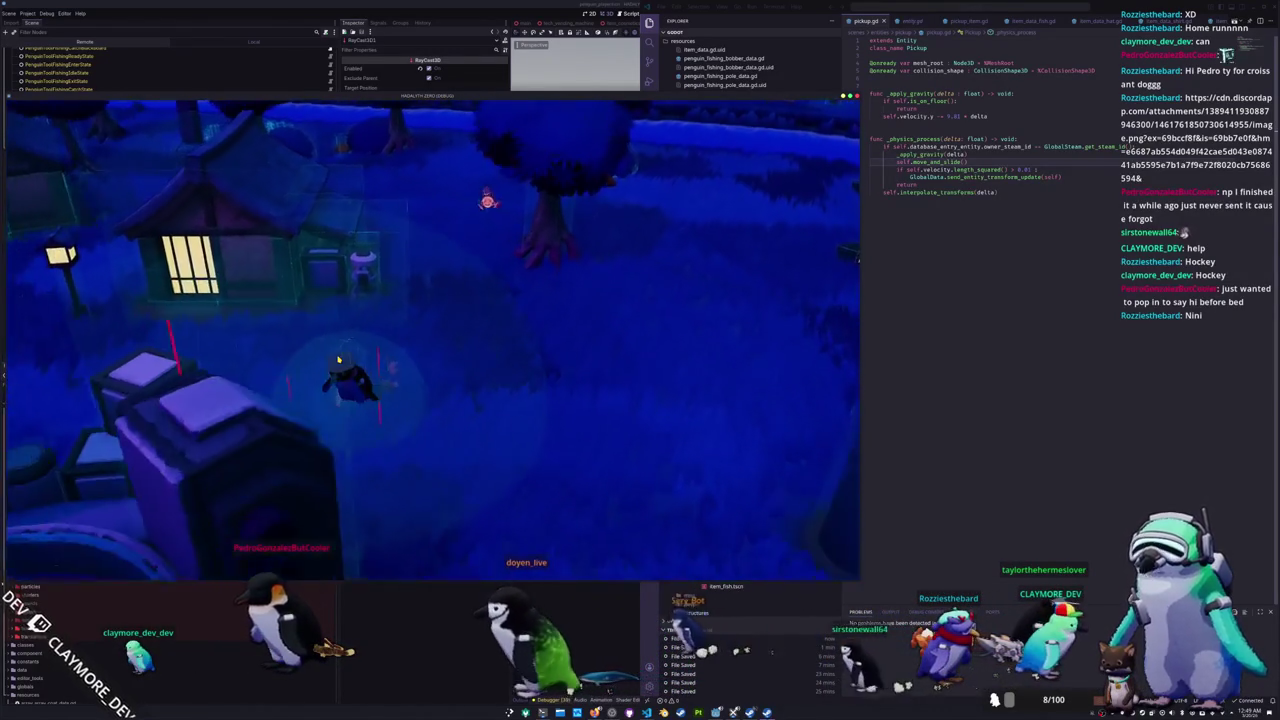
Step: Walk around the houses to the fountain and survey the scattered dropped crates
key(w)
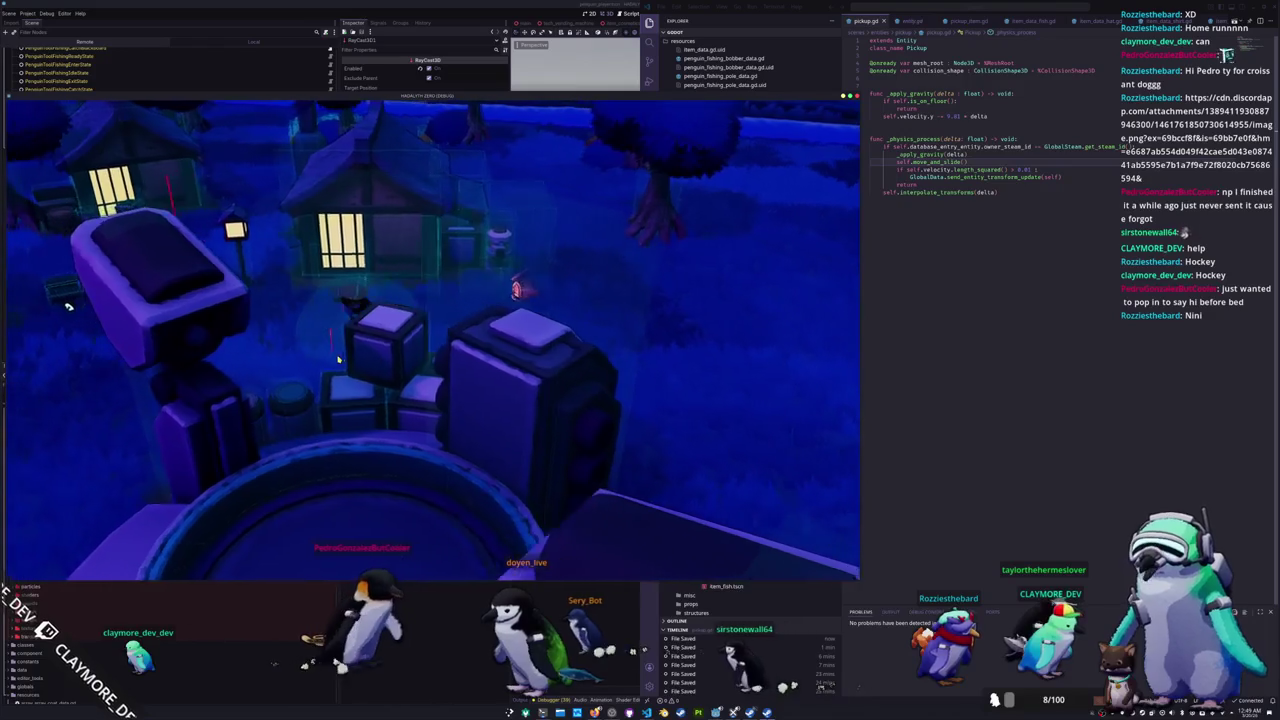
key(w)
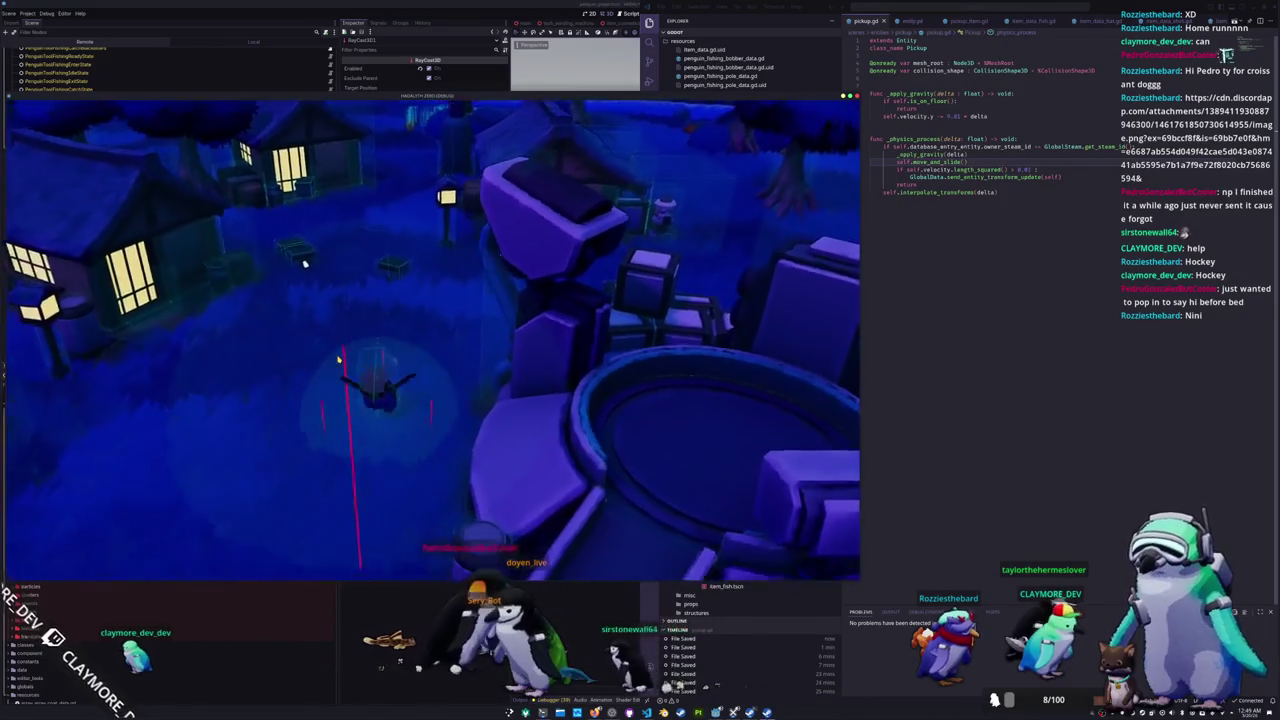
key(w)
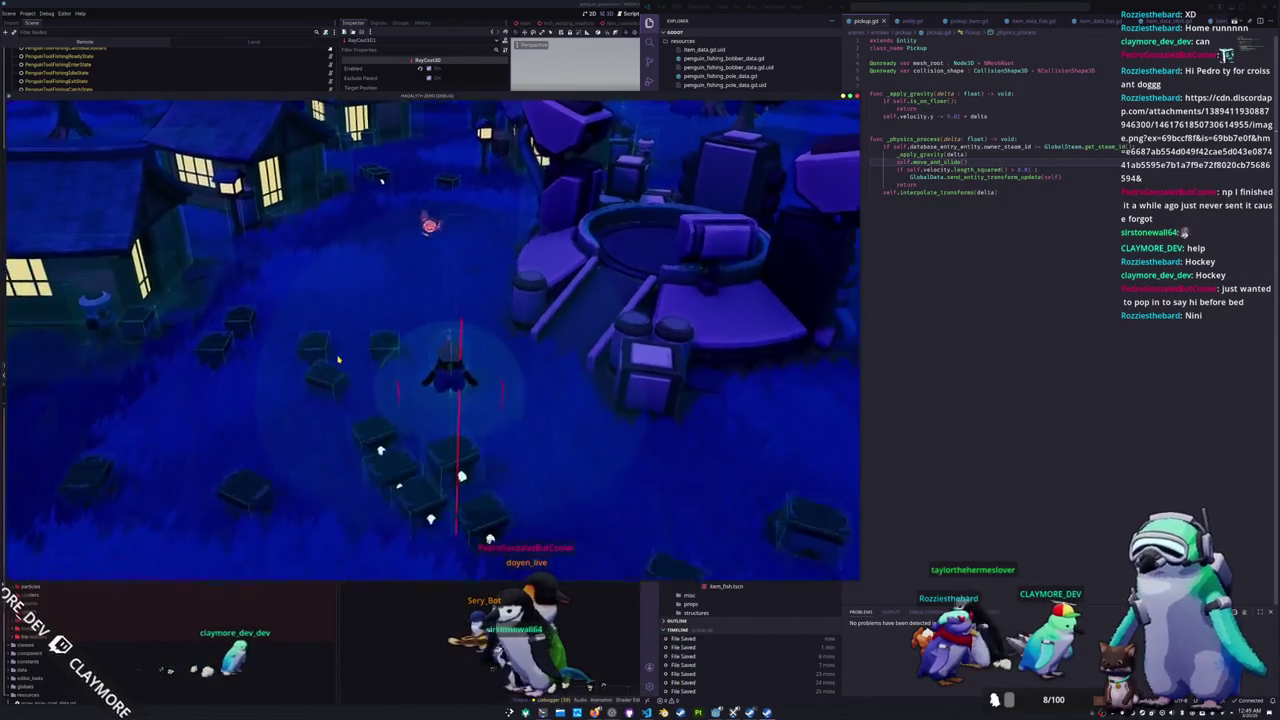
key(w)
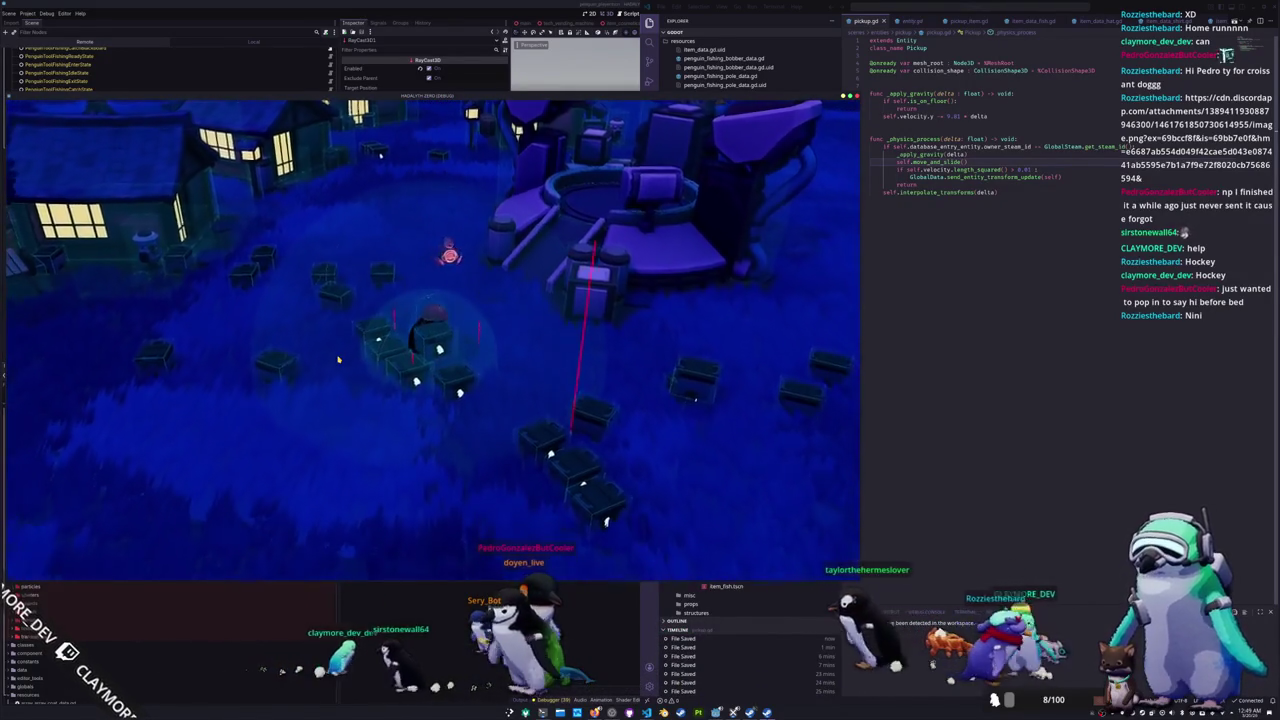
key(w)
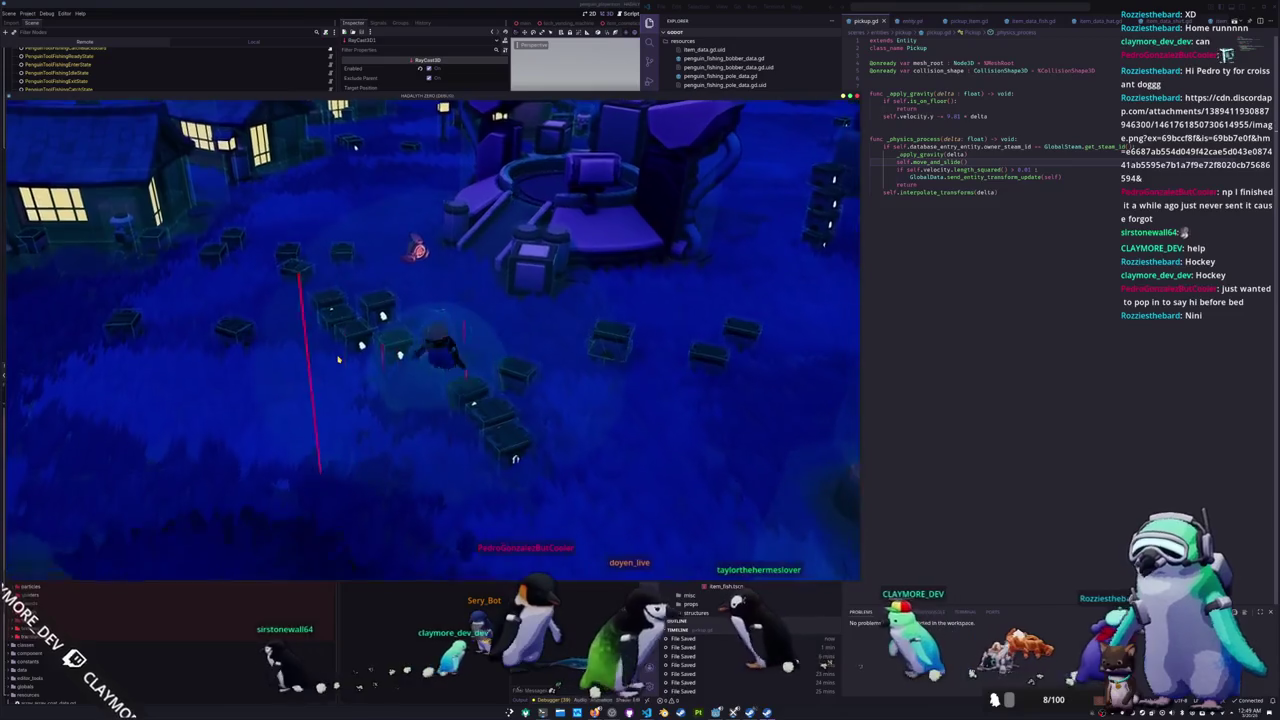
key(w)
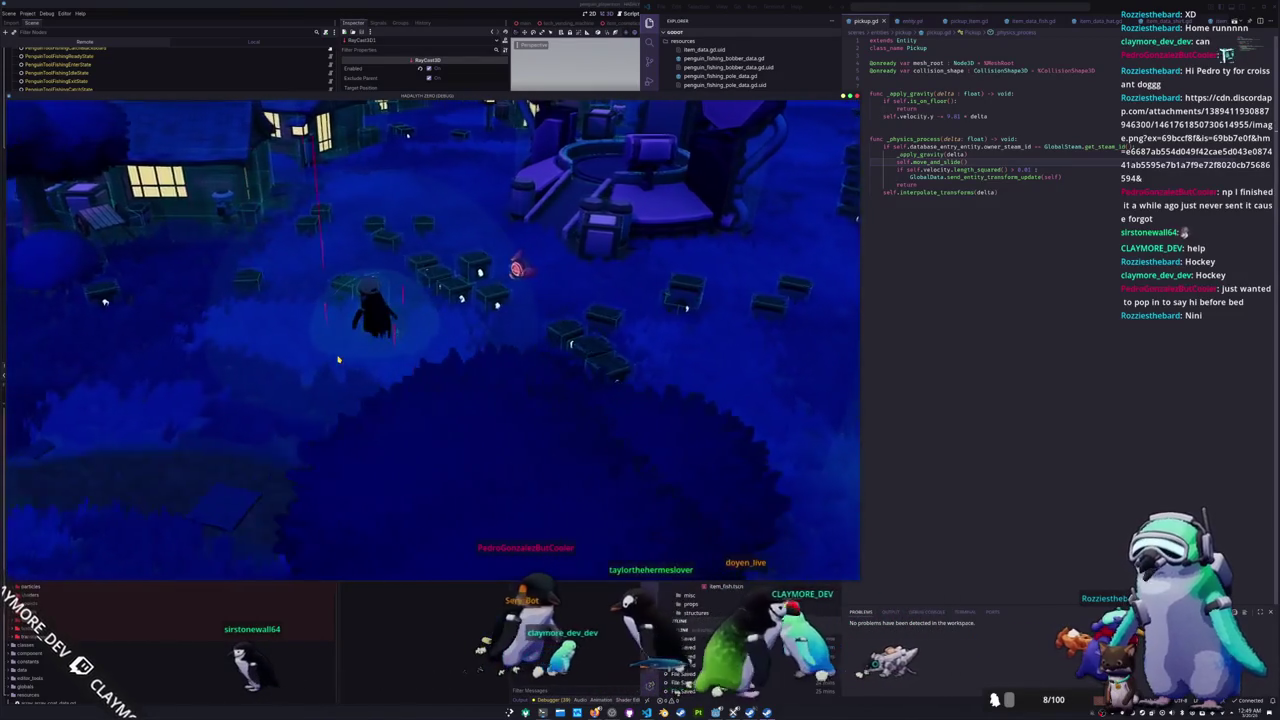
key(w)
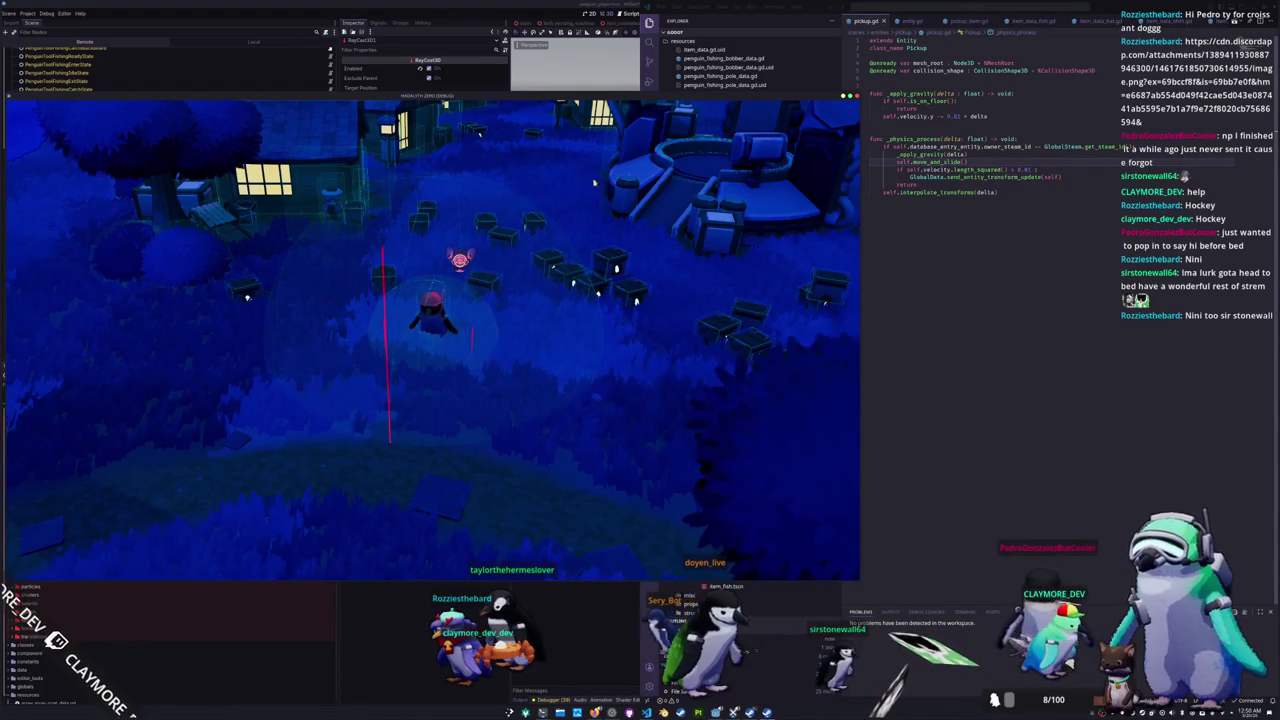
Step: In pickup.gd, move the caret up to the _apply_gravity call, then refocus the game window
click(896, 177)
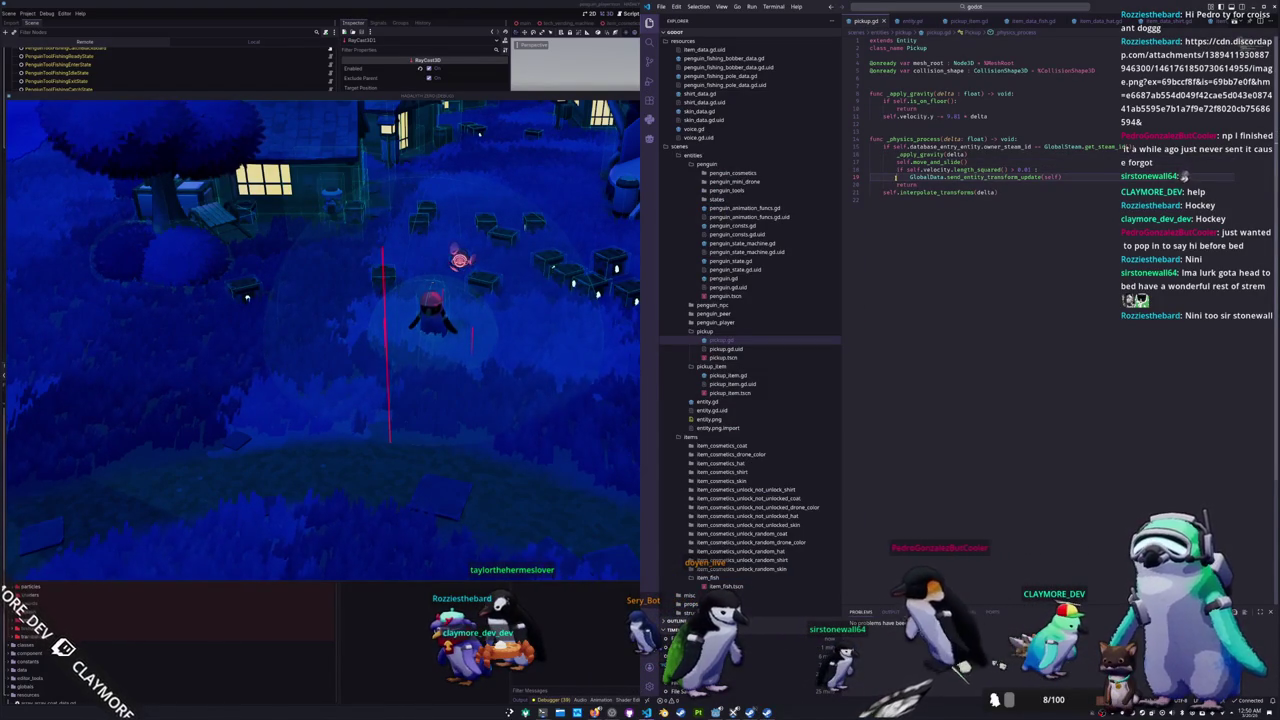
key(Up)
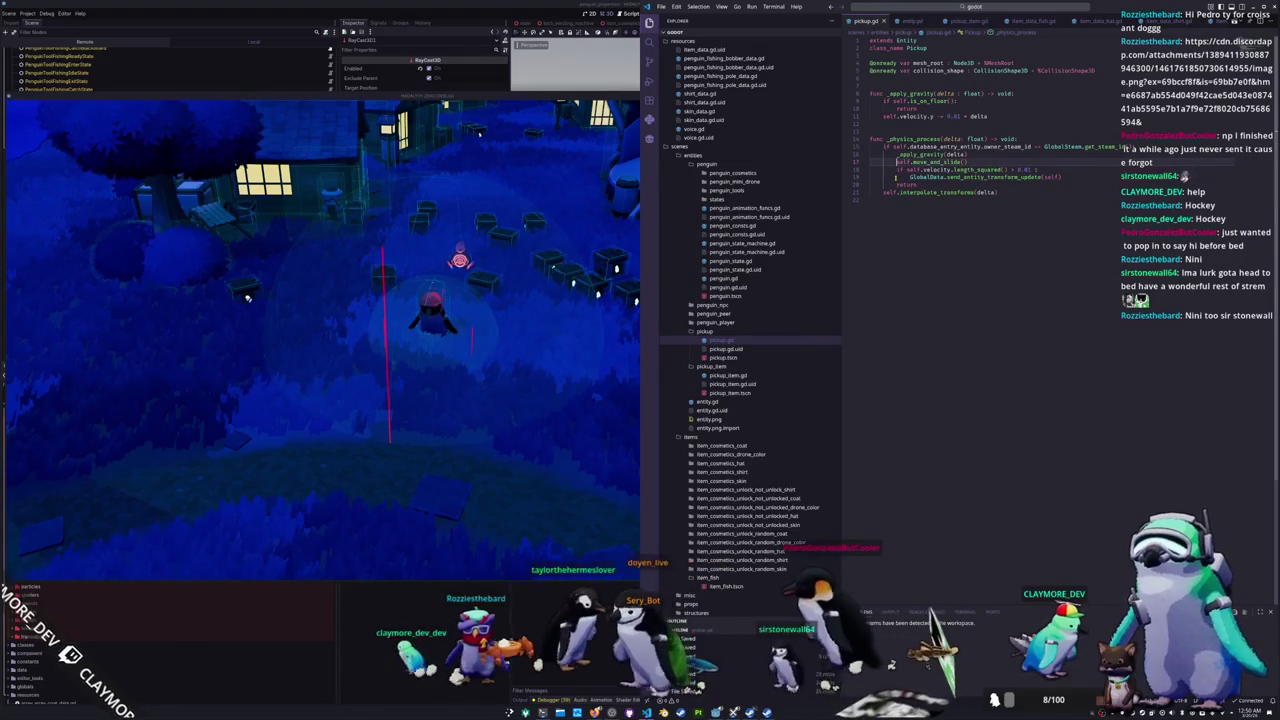
key(Up)
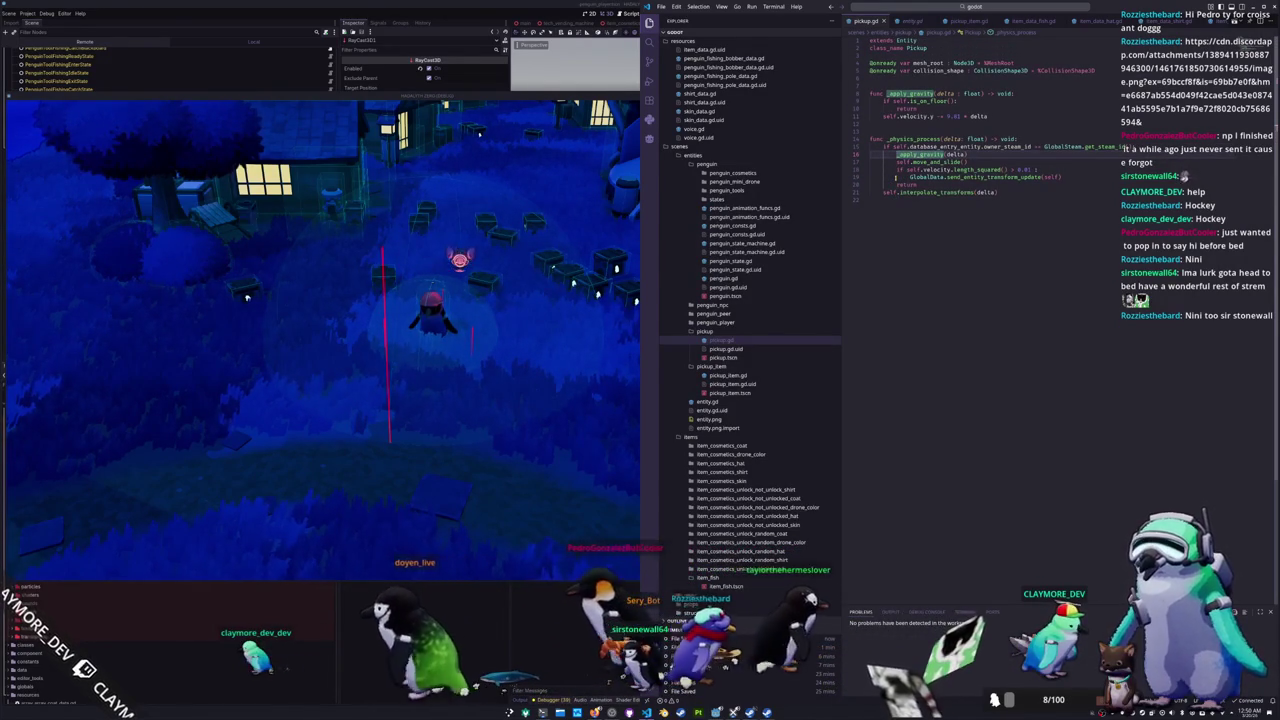
click(491, 313)
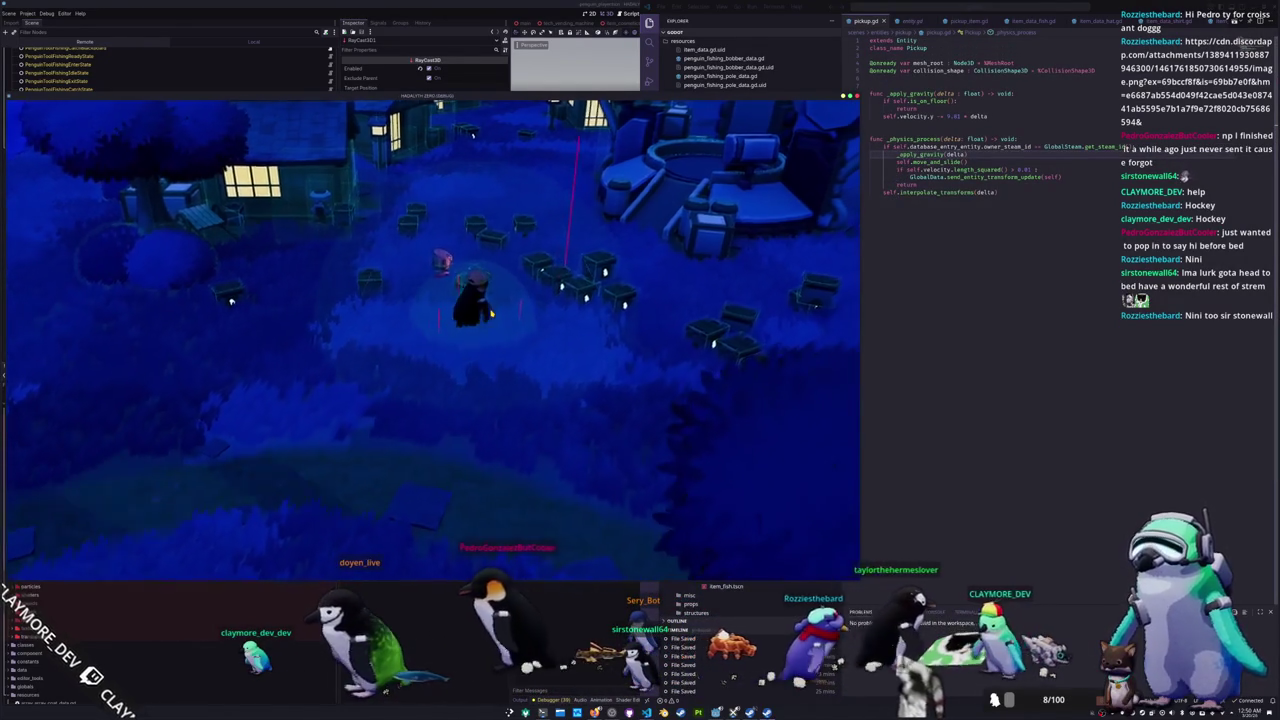
Step: Walk the penguin forward, then left and back among the dropped item boxes near the lit house
key(w)
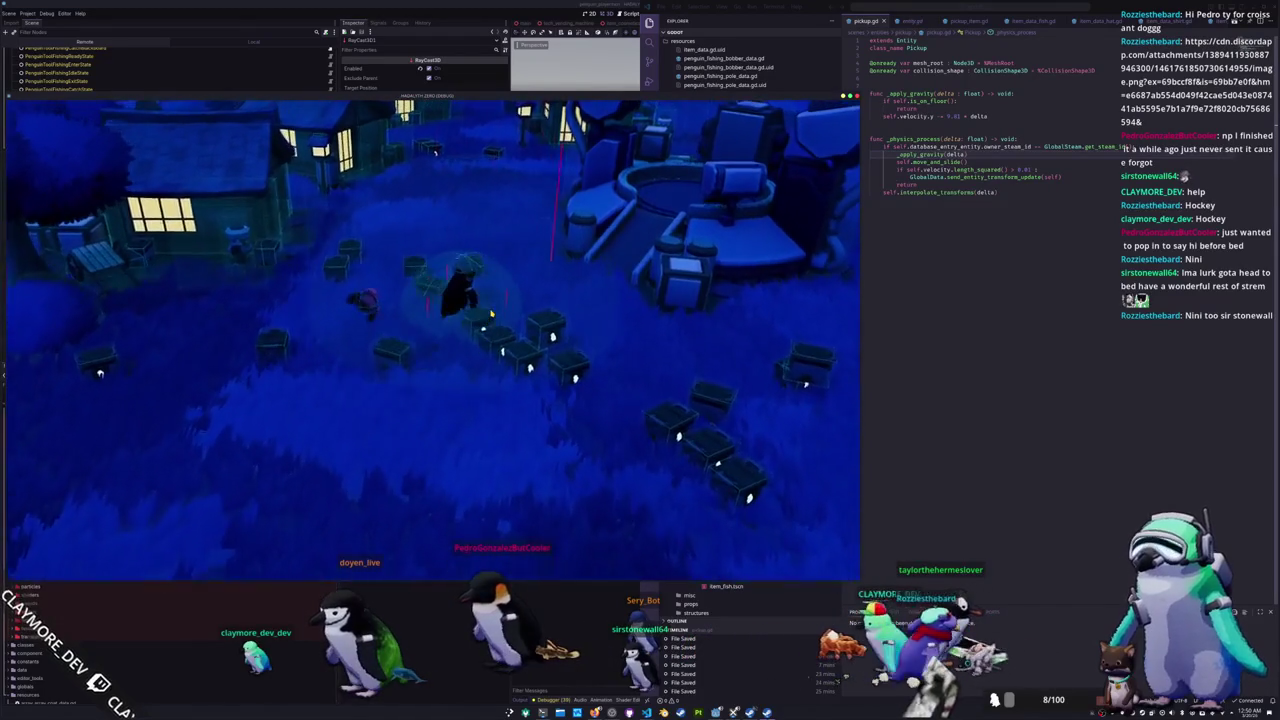
key(w)
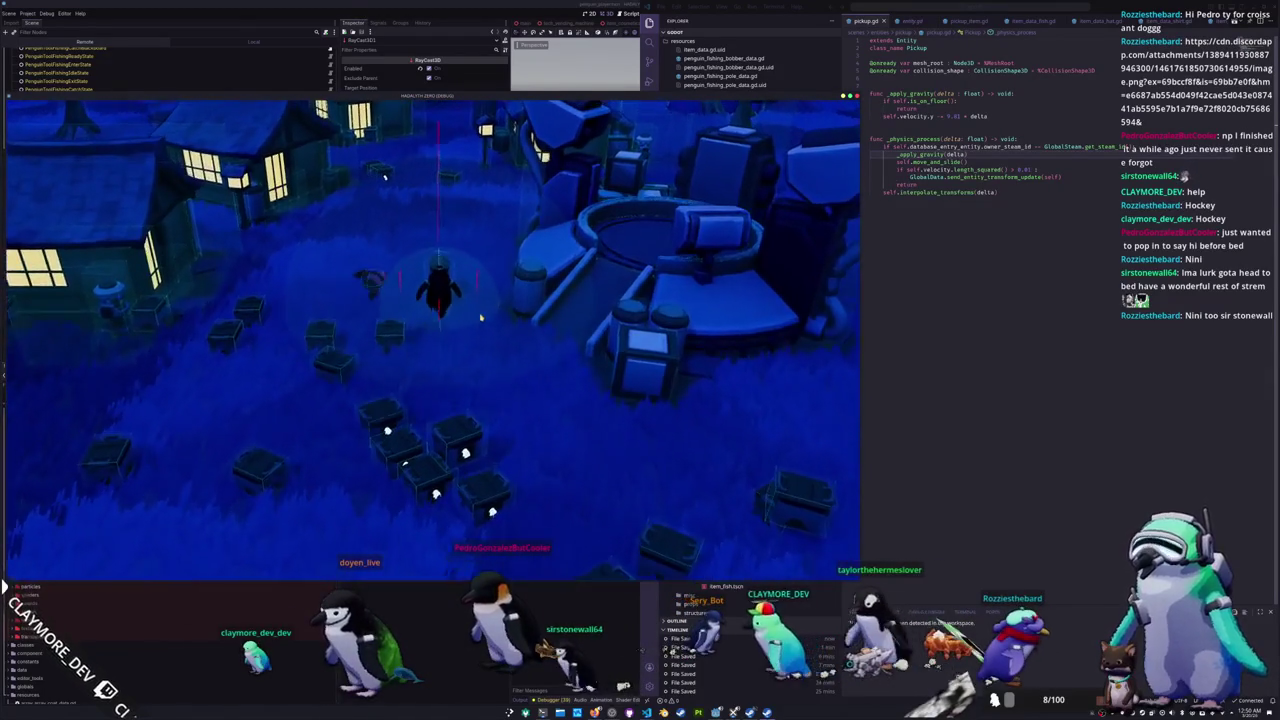
key(w)
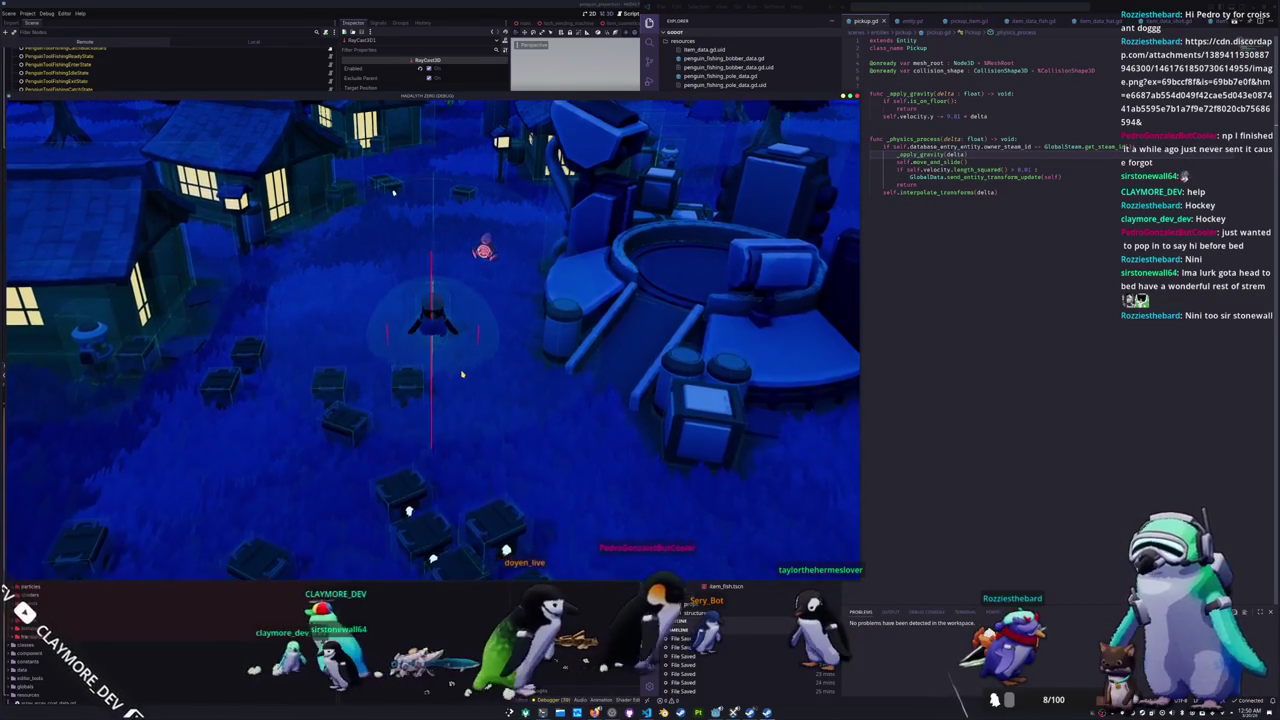
key(a)
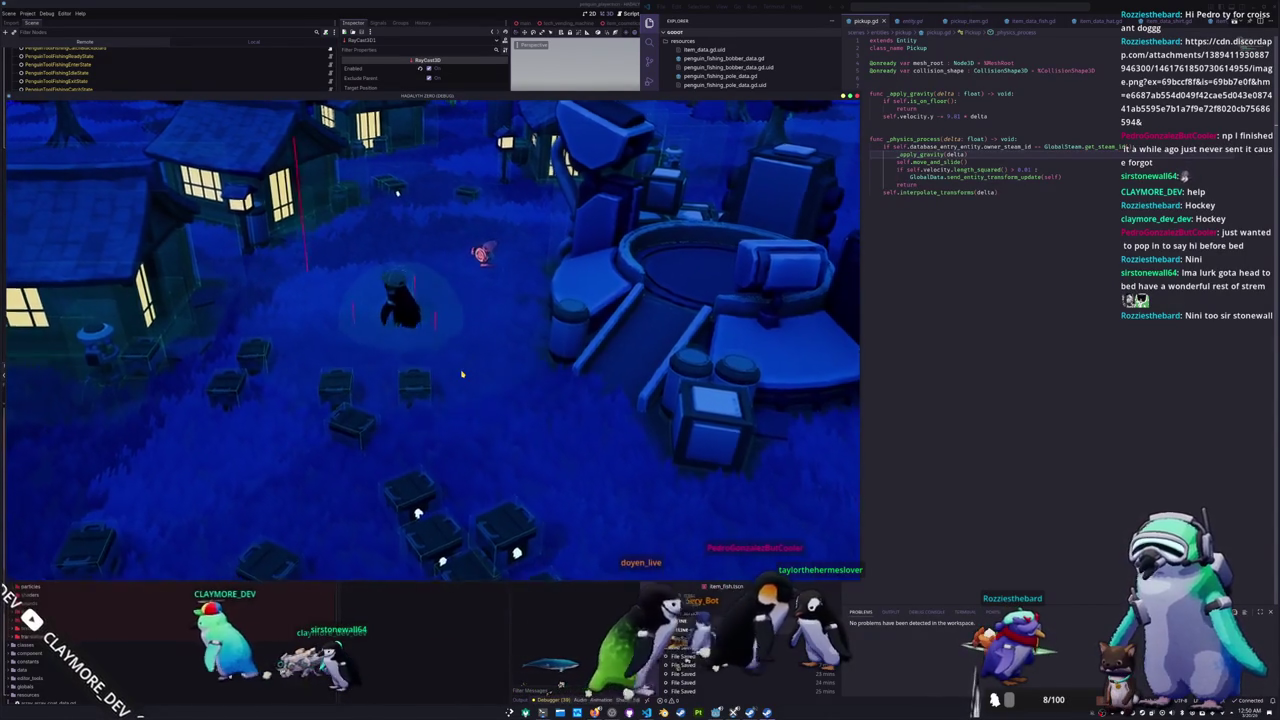
key(a)
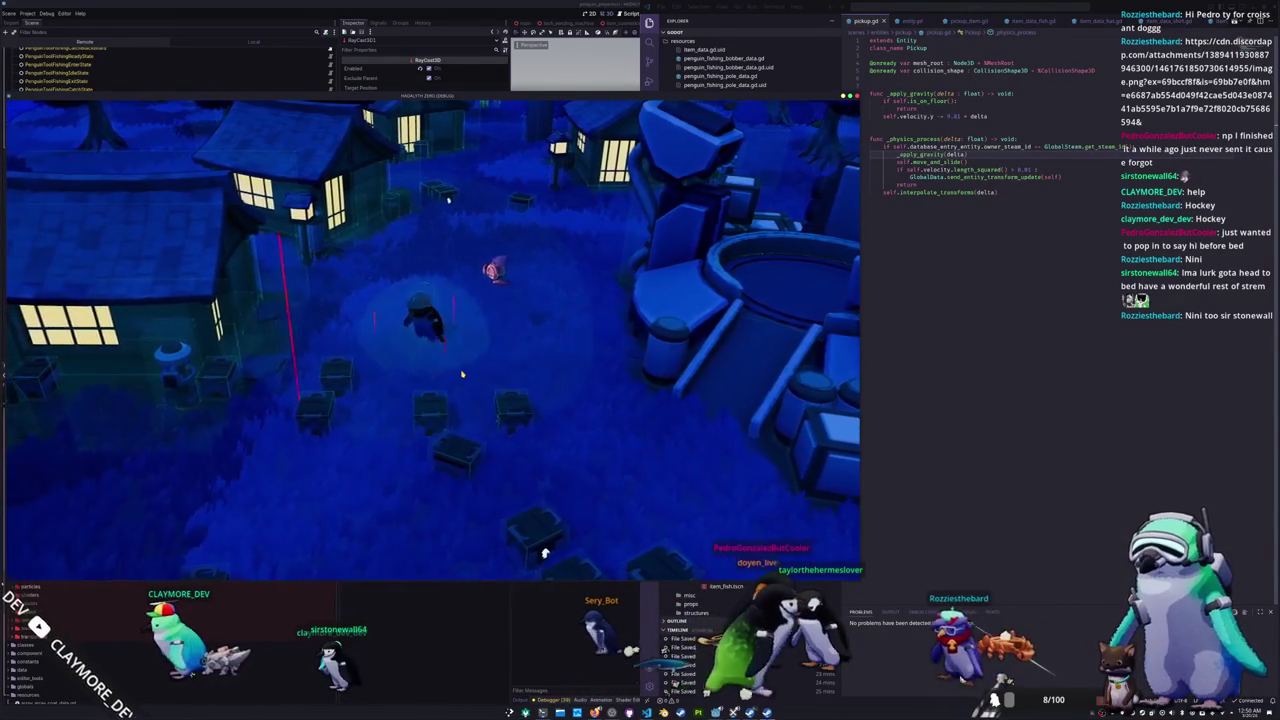
key(s)
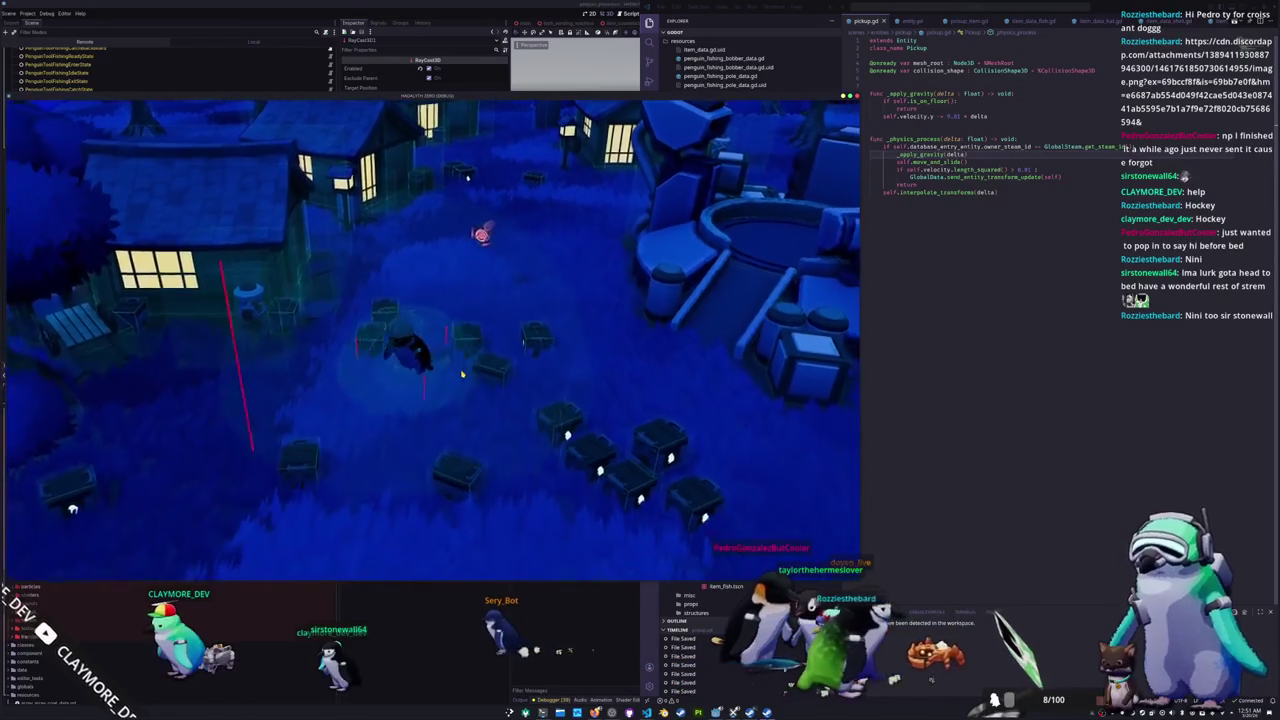
key(a)
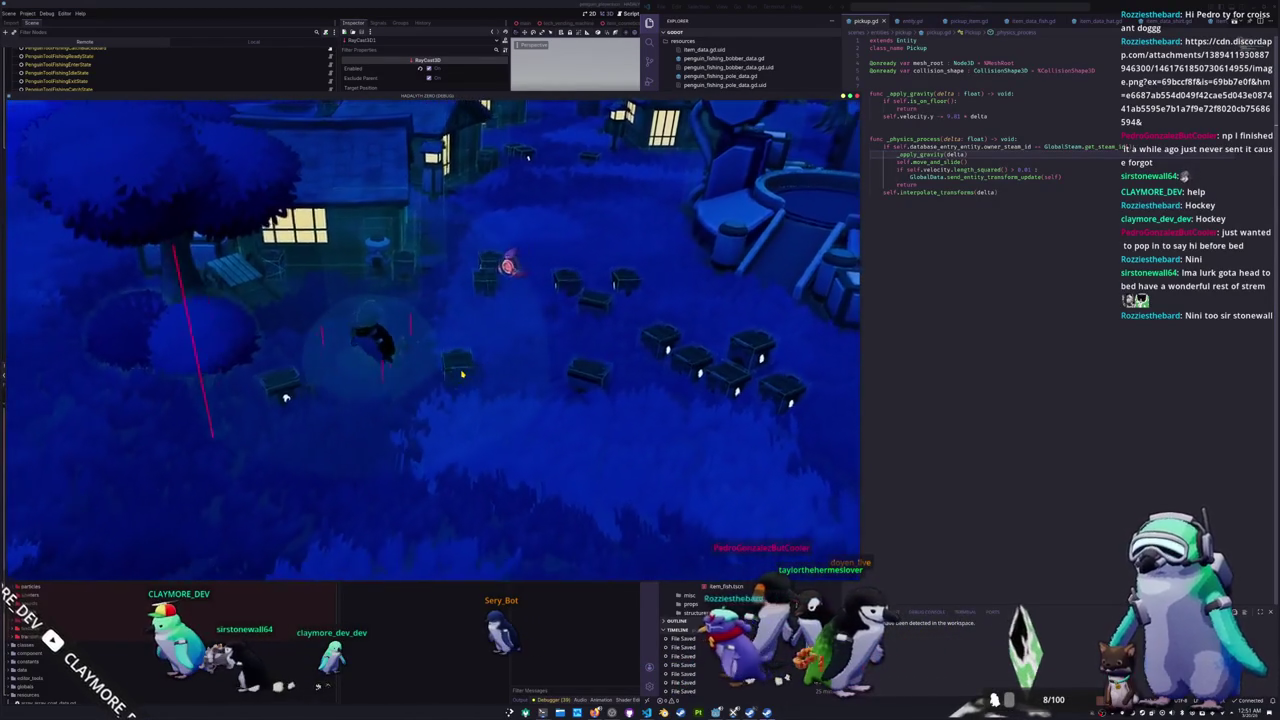
key(s)
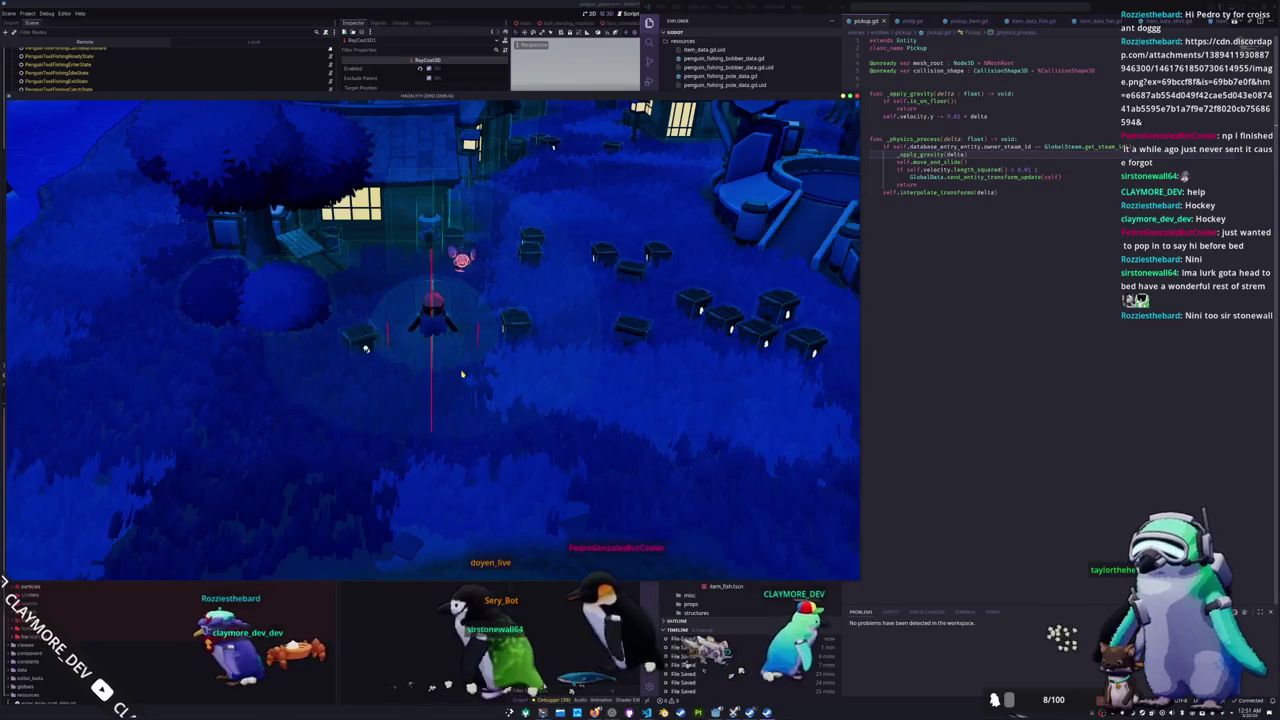
Step: Stop the game, select RayCast3D2 and RayCast3D3 too, and expand their Transform section
key(F8)
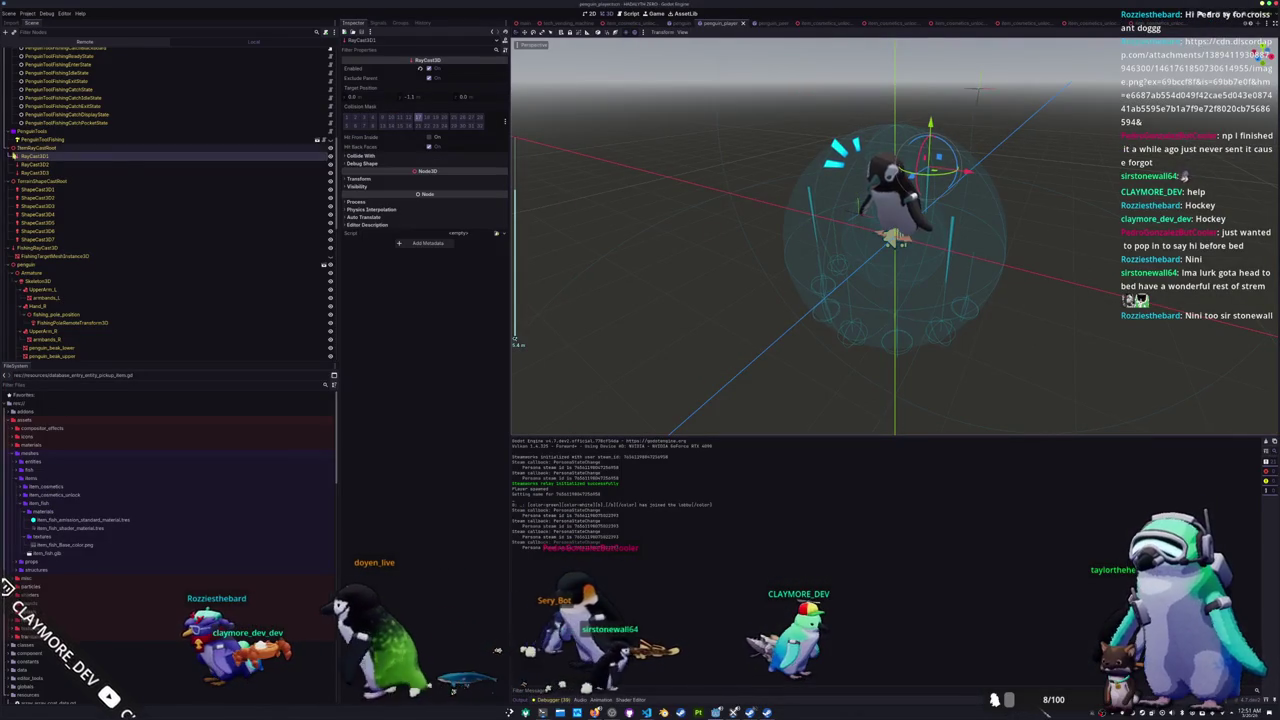
shift+click(35, 172)
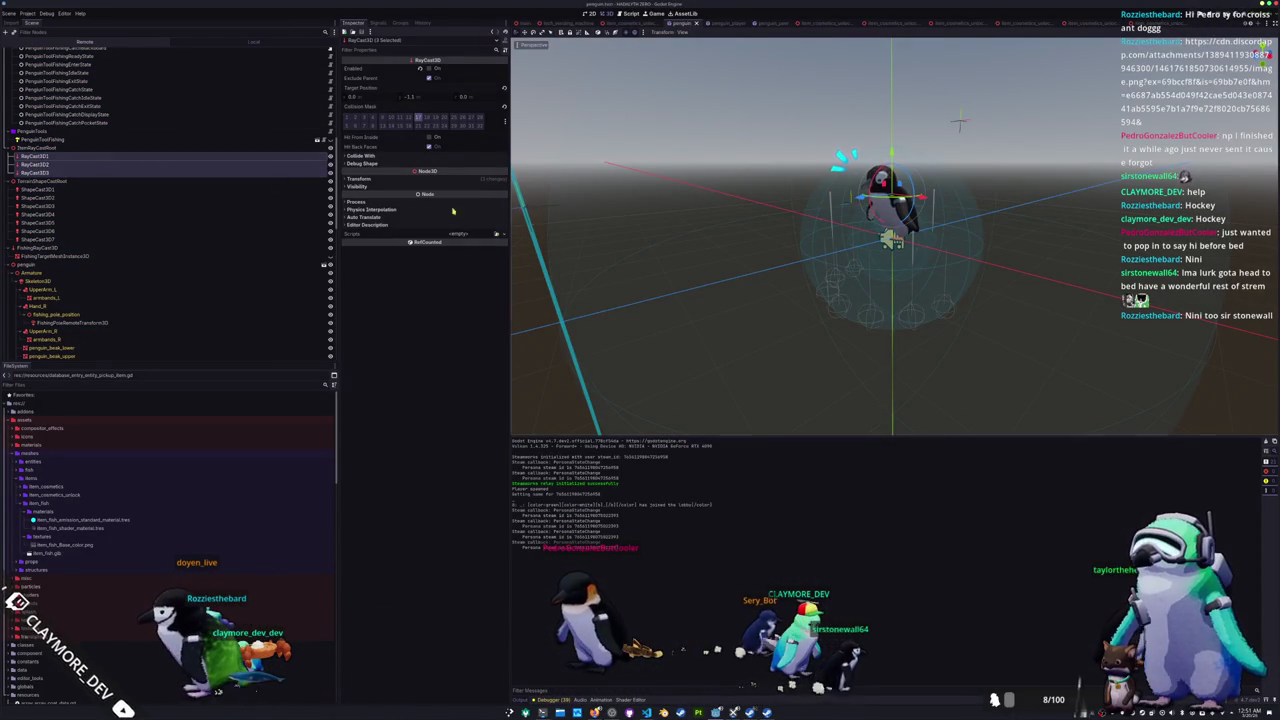
scroll(757, 220, down, 5)
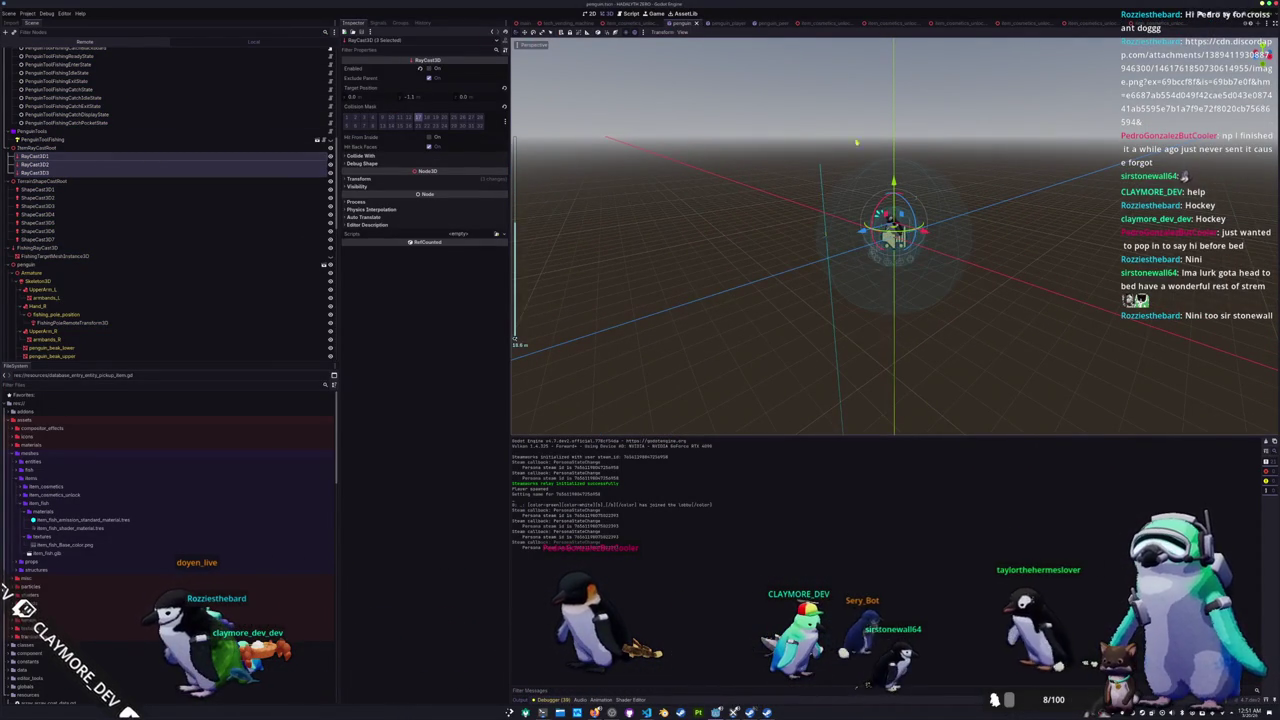
click(358, 178)
text(1000)
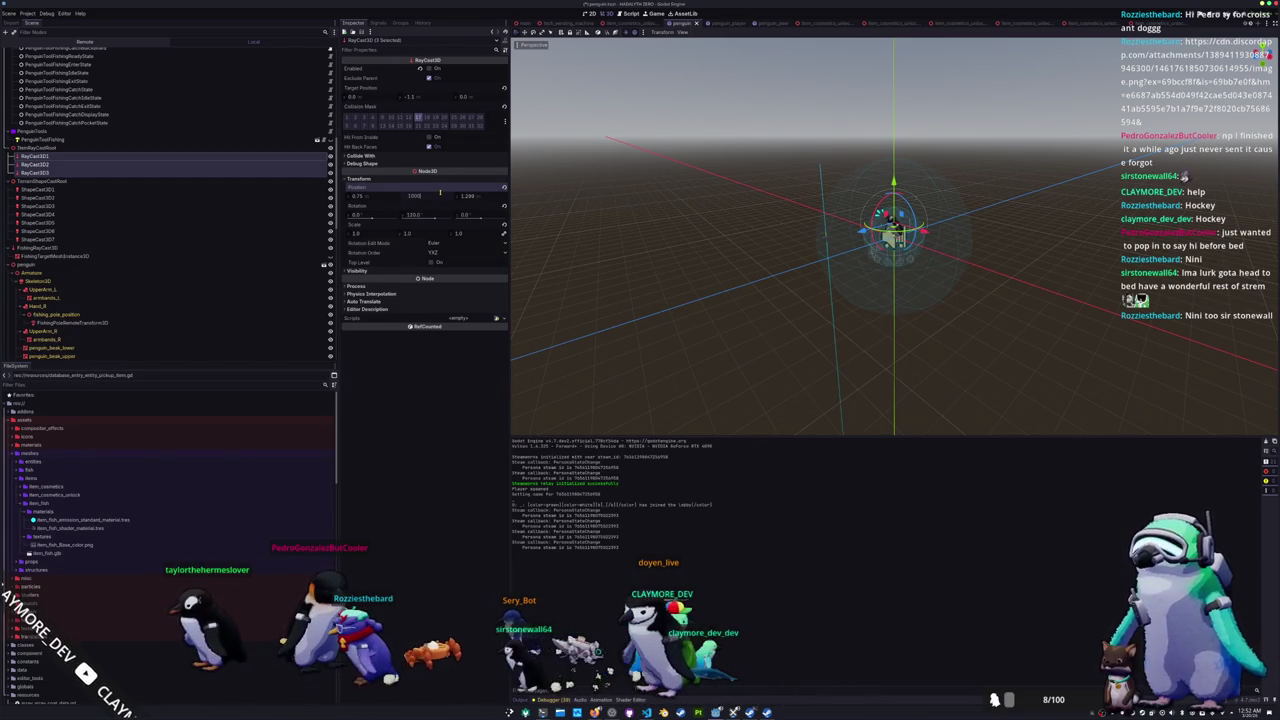
Step: Set the raycasts' Position Y to 100 and save the scene
key(Return)
scroll(789, 225, down, 3)
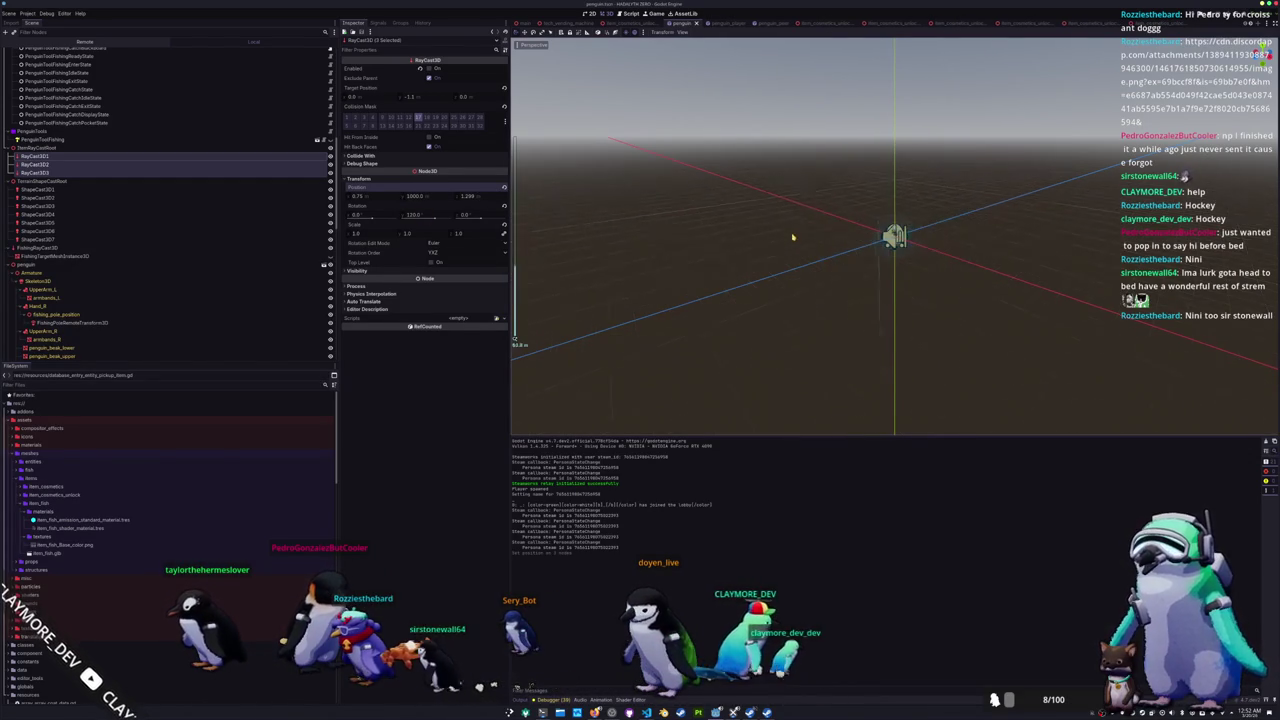
scroll(789, 225, up, 3)
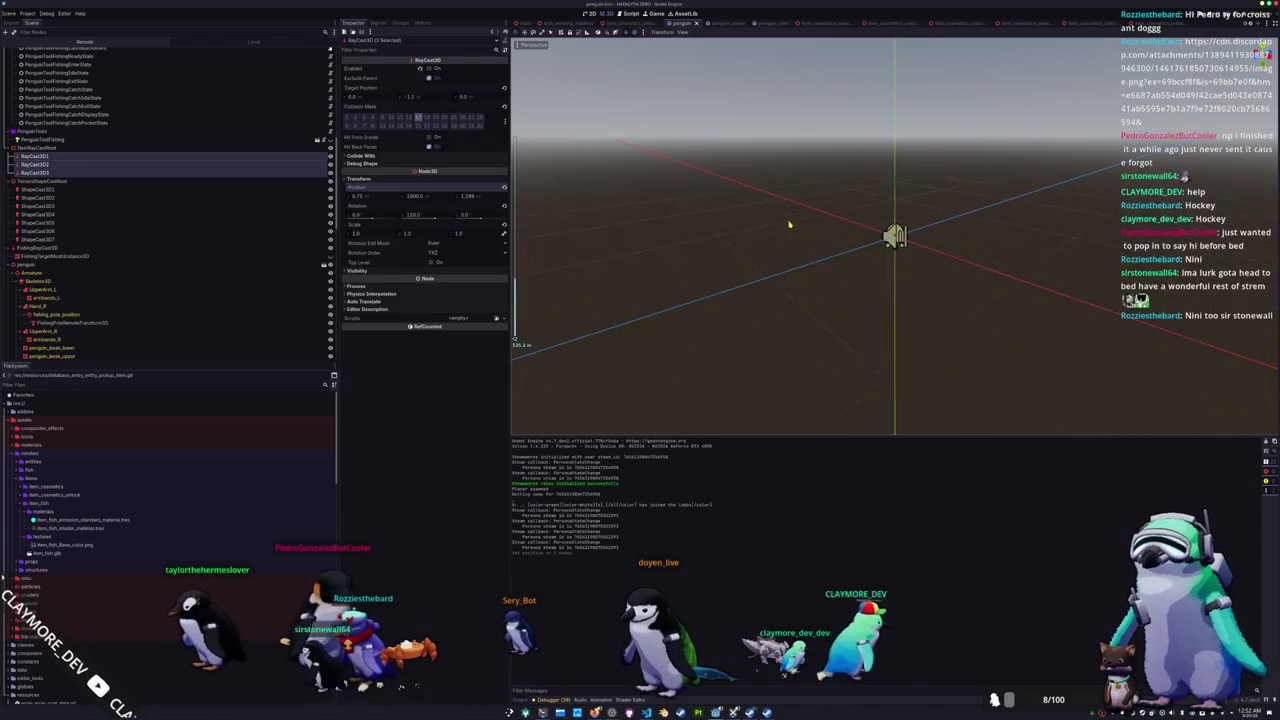
key(ctrl+z)
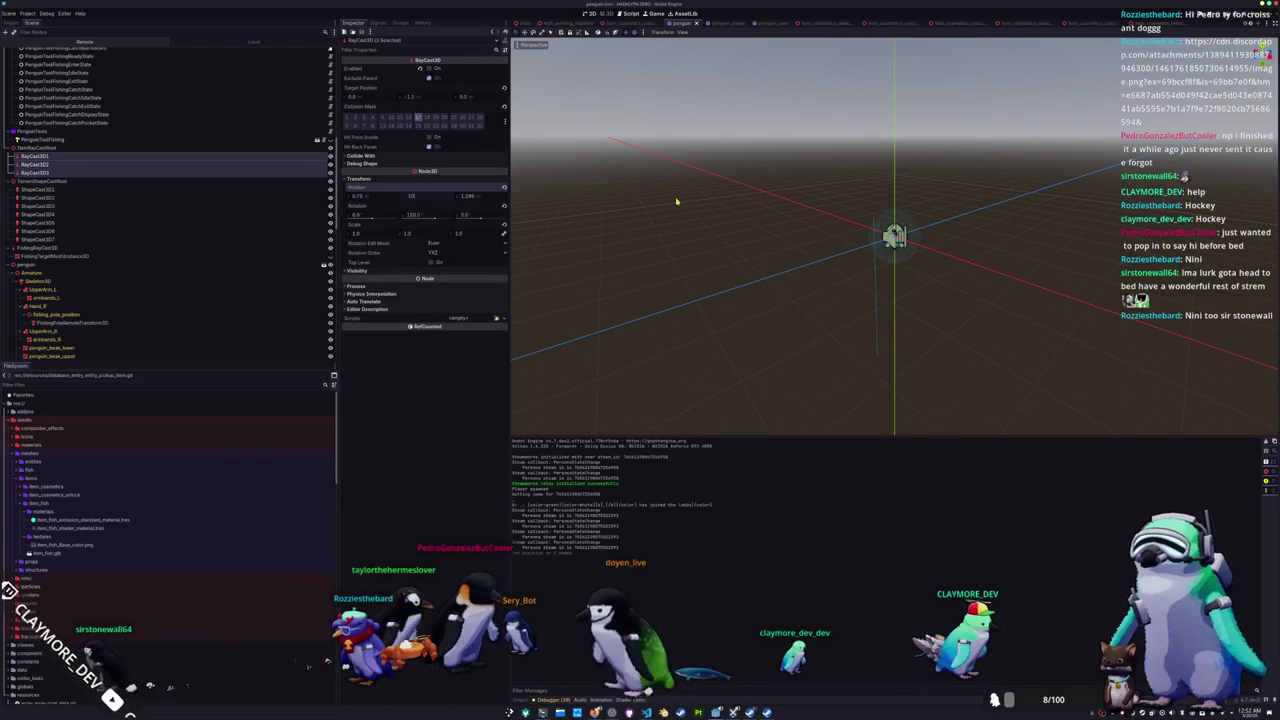
key(ctrl+s)
scroll(757, 203, up, 5)
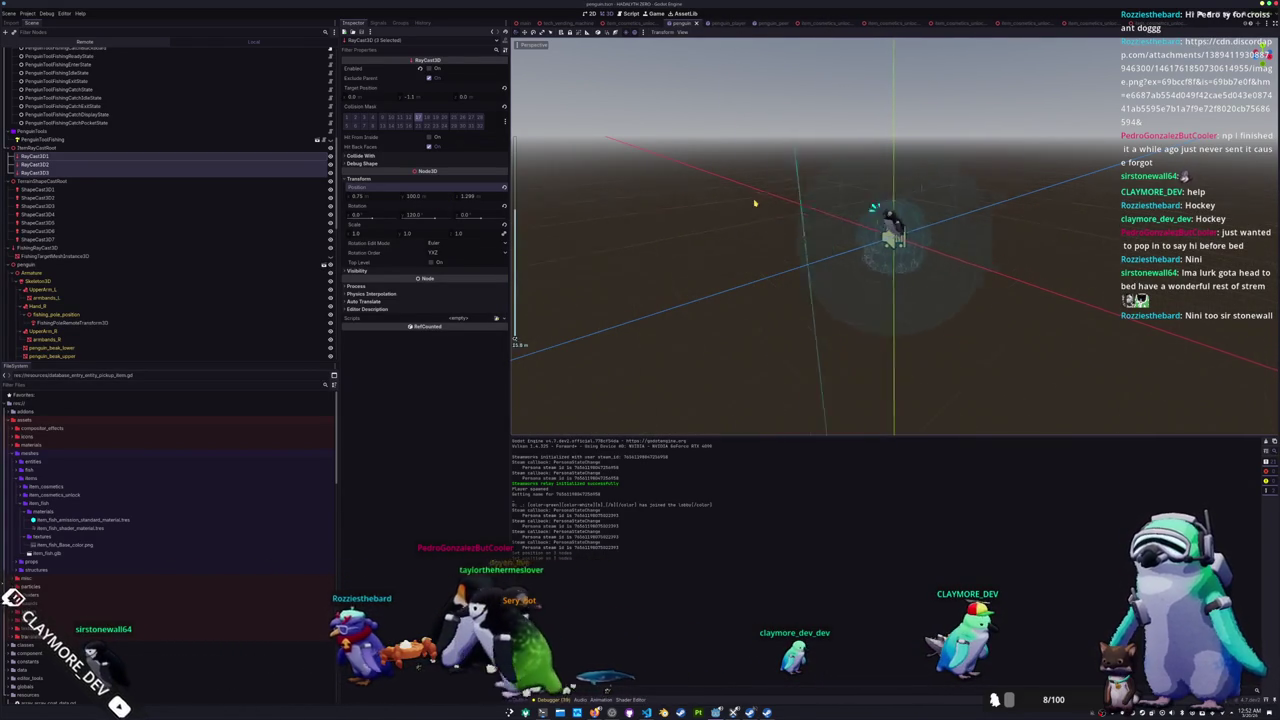
key(ctrl+s)
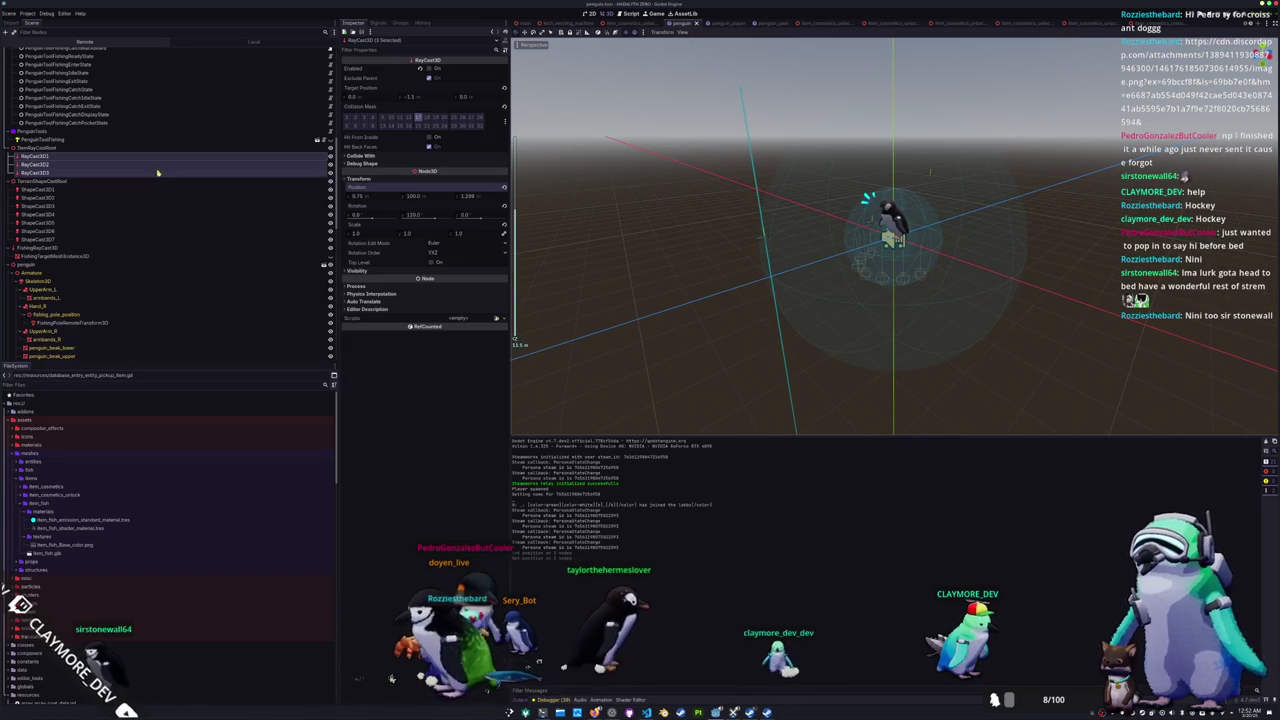
Step: Set the raycasts' Target Position Y to -100
click(422, 98)
text(-100)
key(Return)
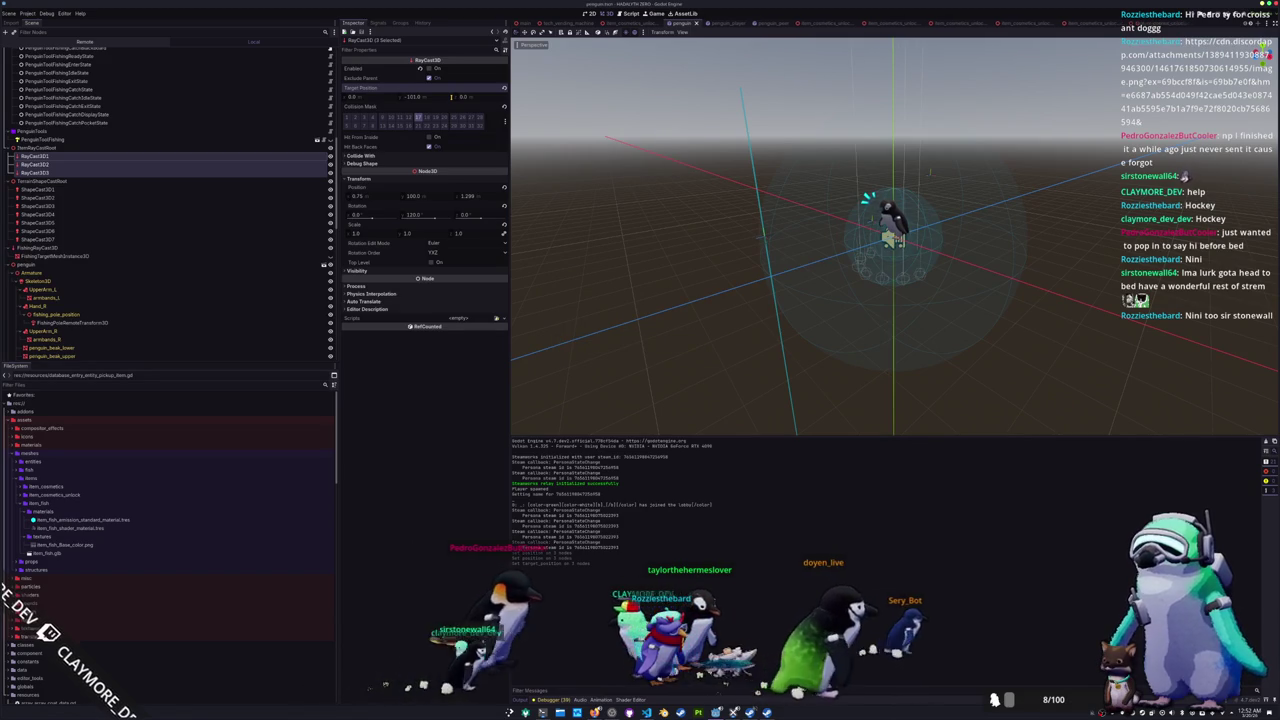
scroll(890, 230, up, 6)
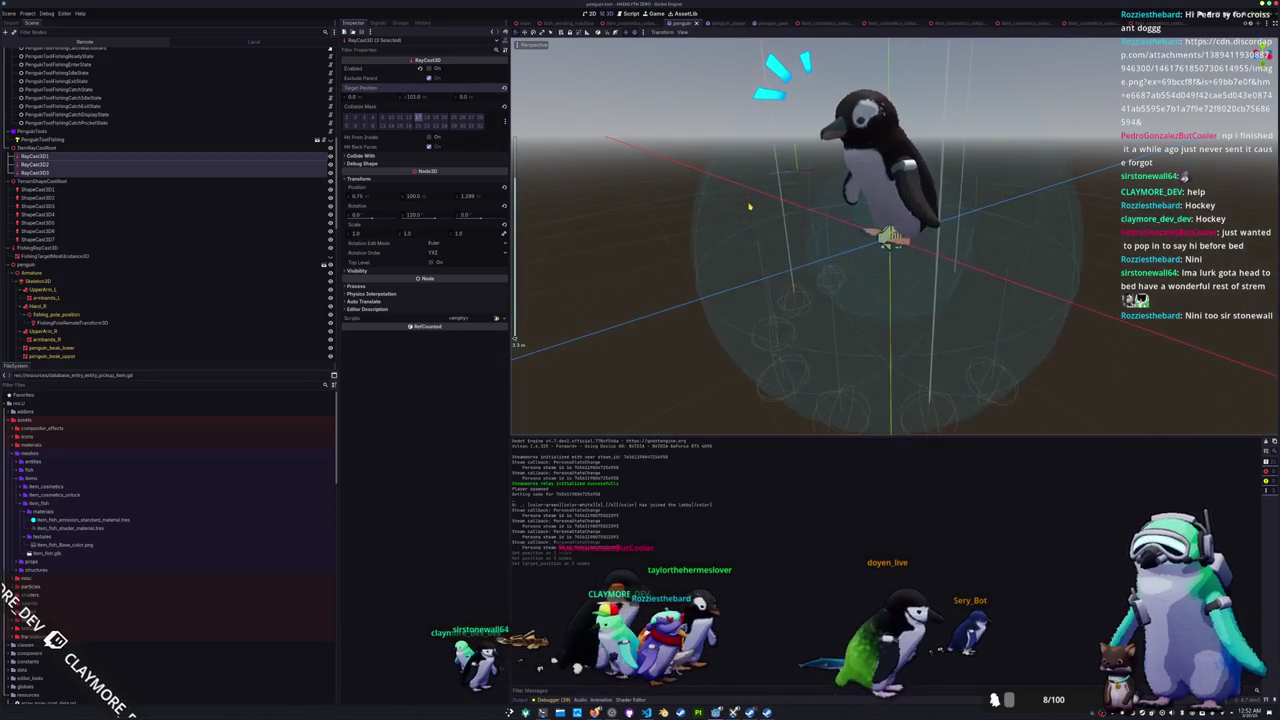
scroll(700, 200, down, 5)
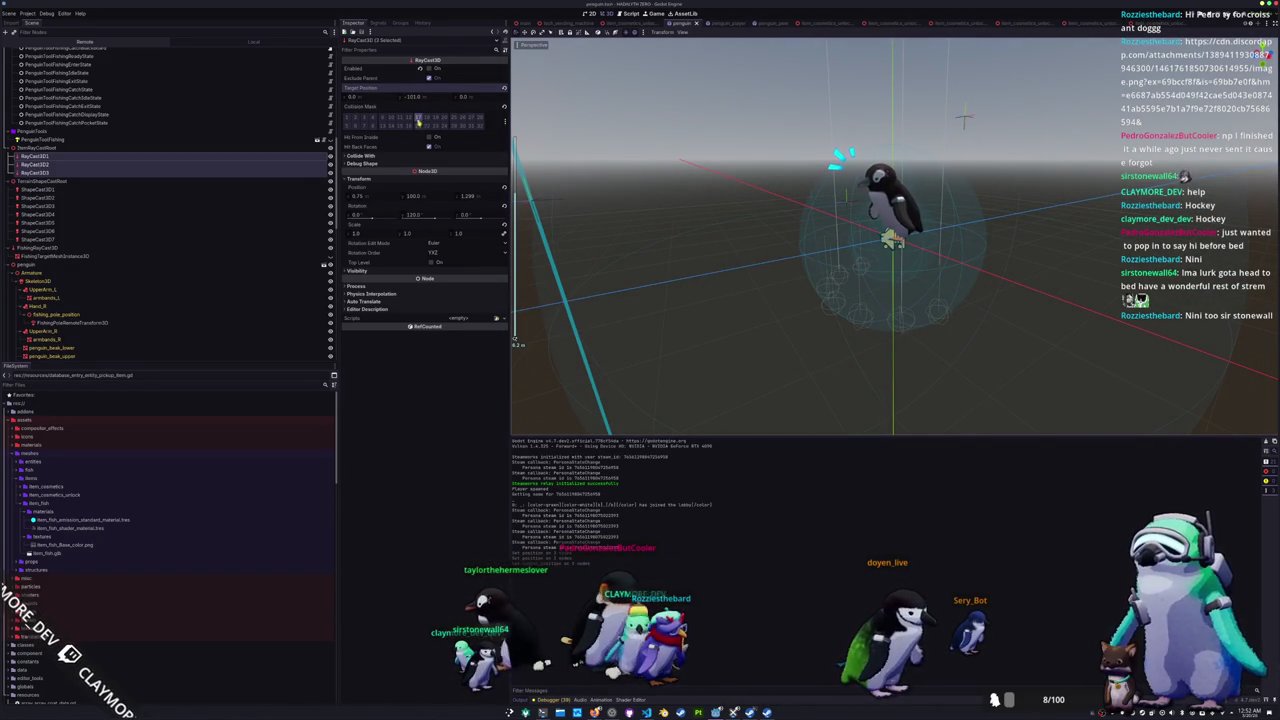
click(421, 97)
text(-10)
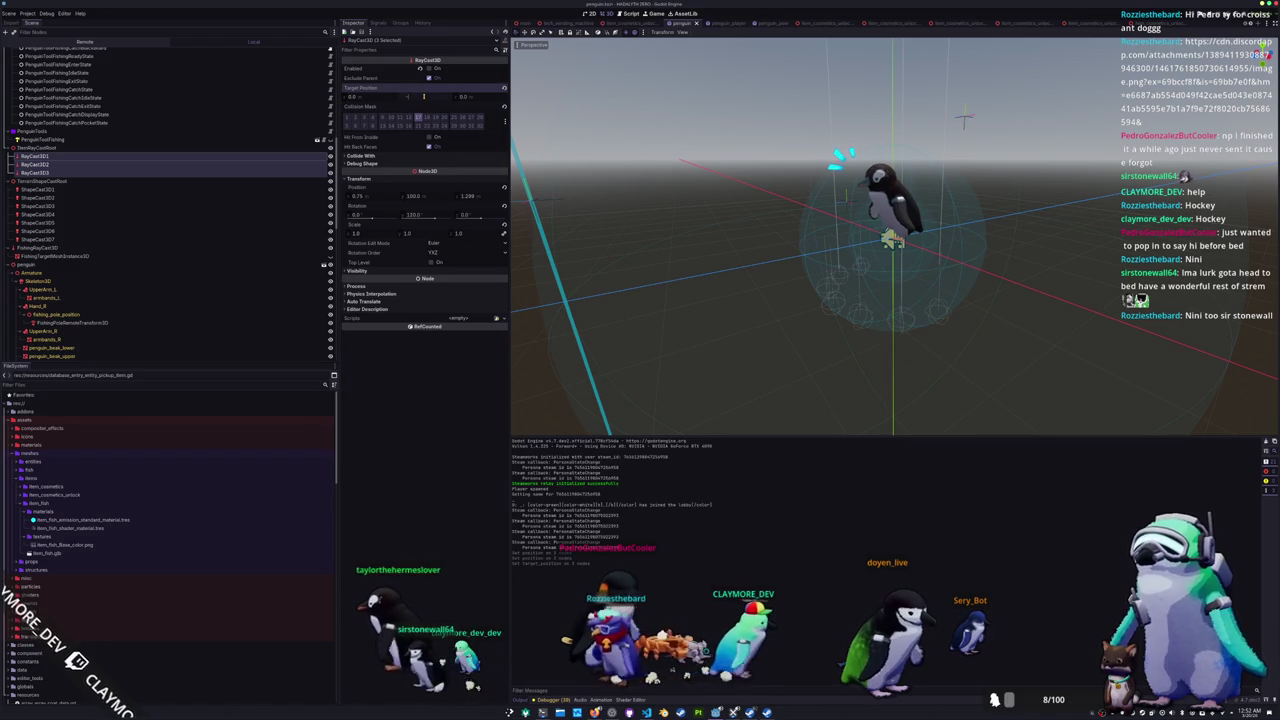
text(0)
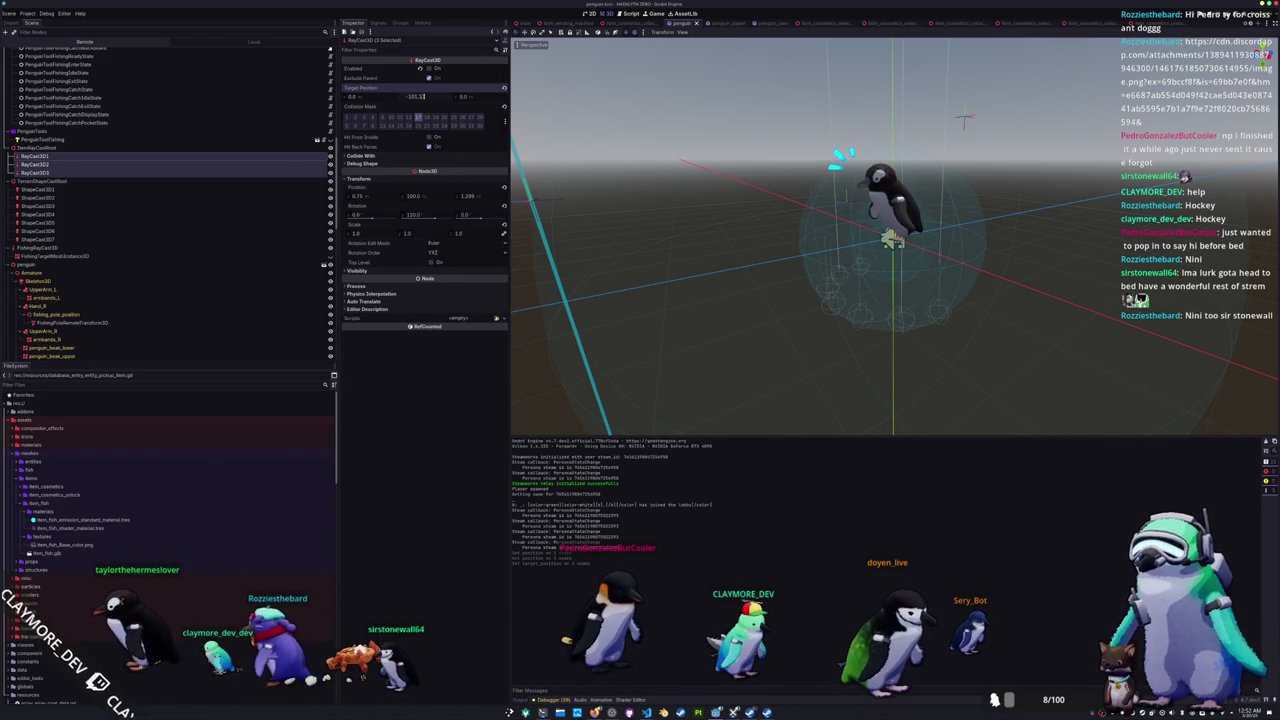
key(BackSpace)
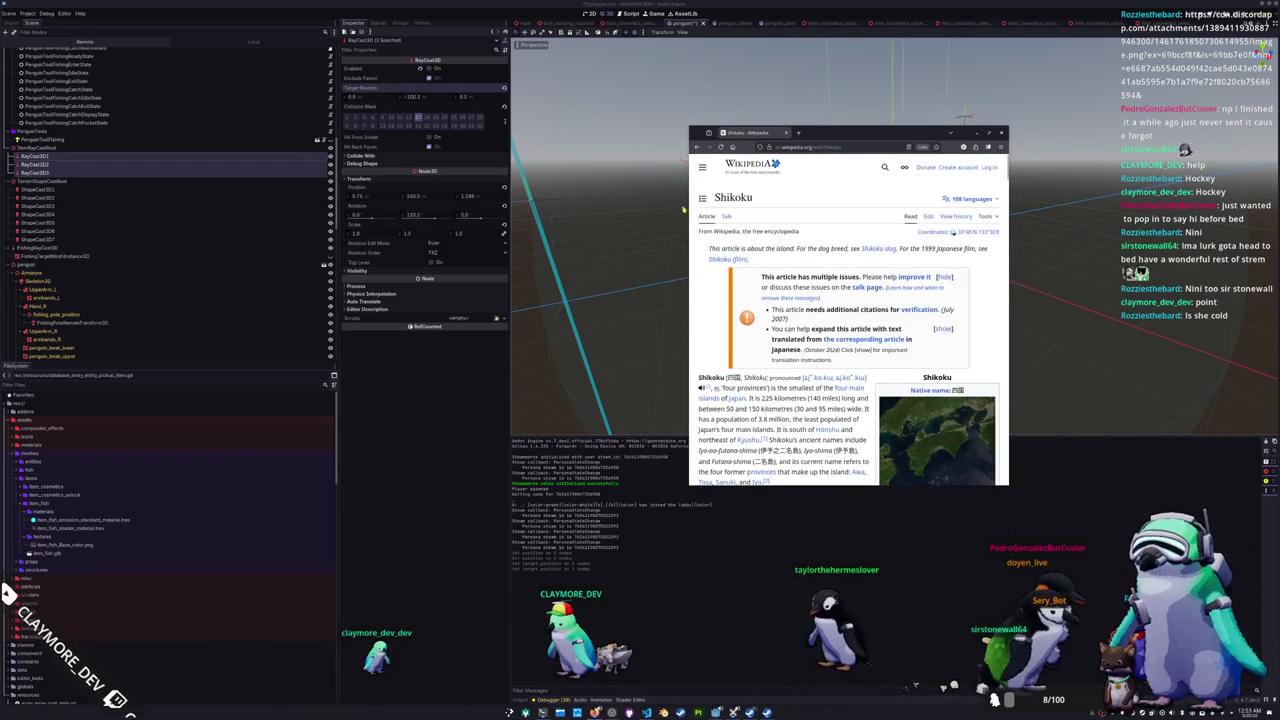
Step: Scroll the Shikoku article and open the Shikoku dog article
scroll(770, 300, down, 10)
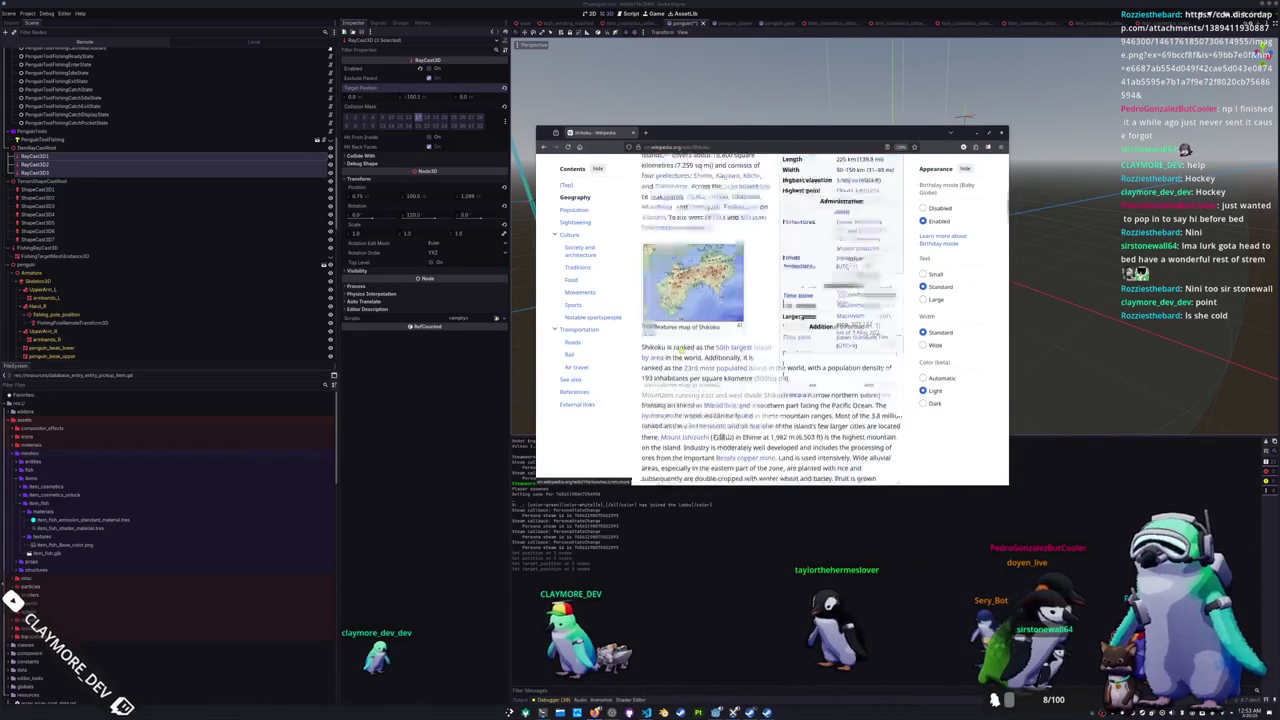
scroll(680, 268, down, 2)
scroll(680, 268, up, 10)
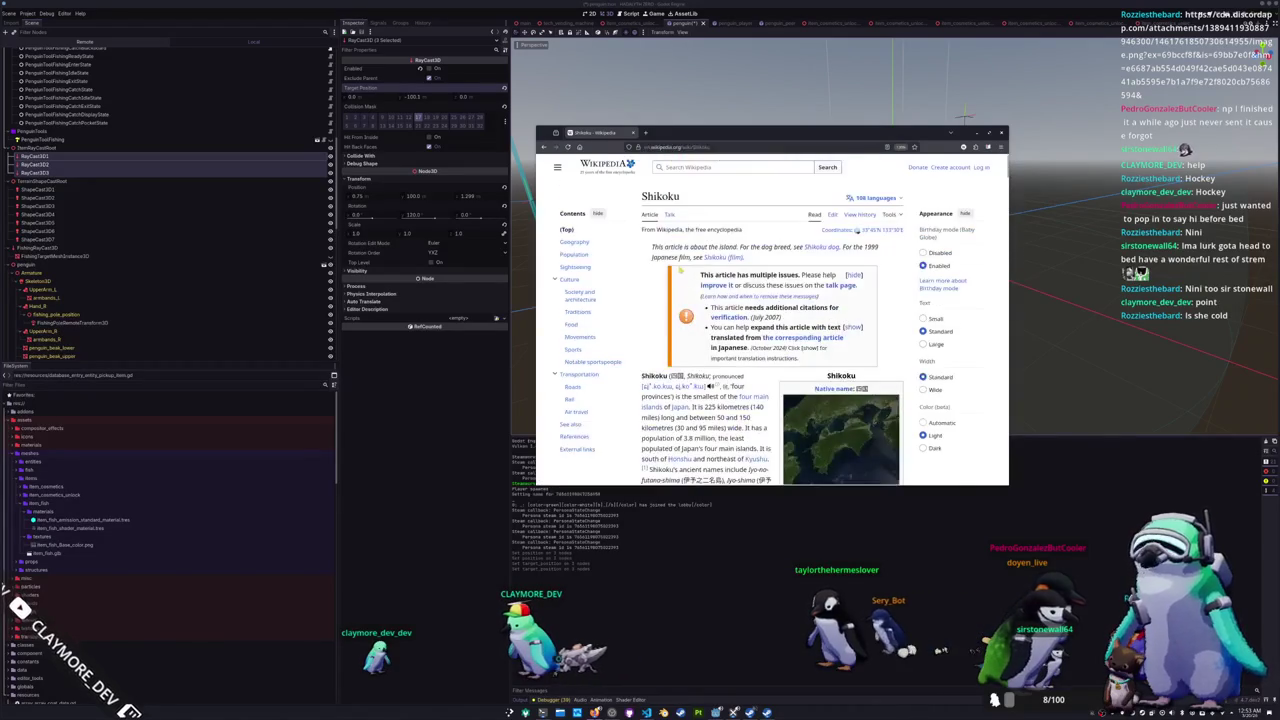
click(818, 252)
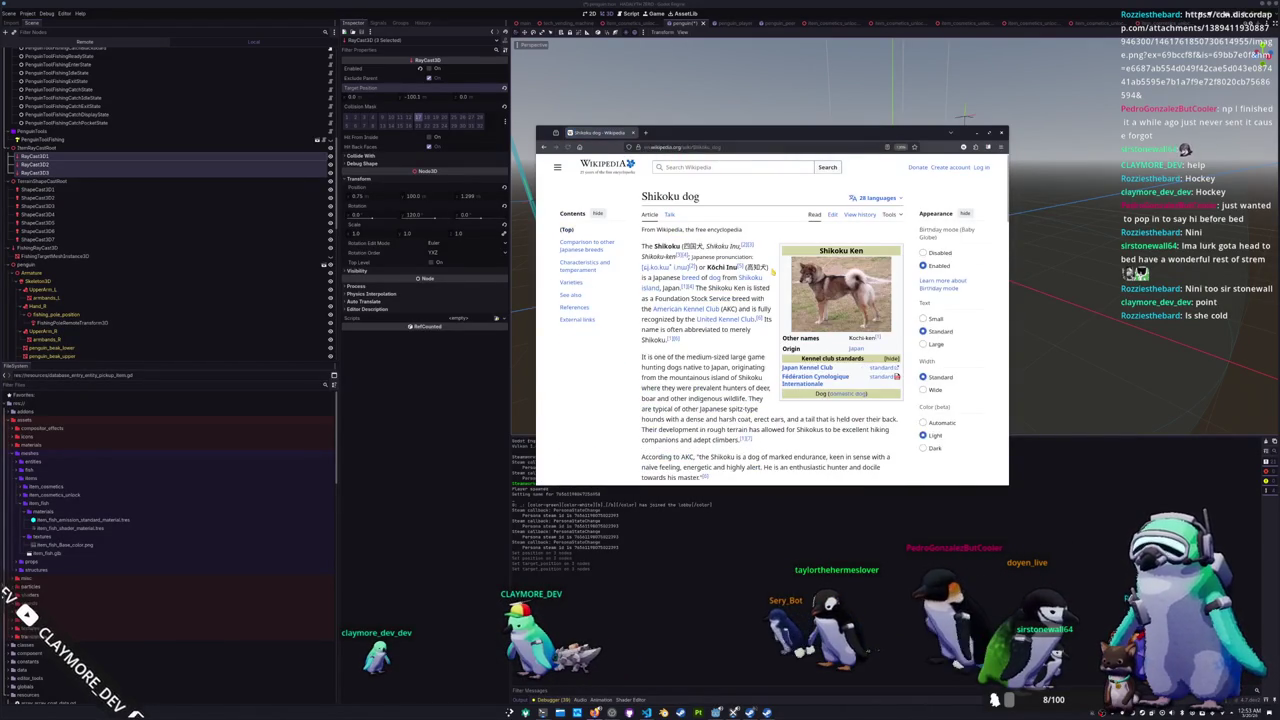
Step: View a Shikoku puppy photo full size, then close the browser
scroll(818, 252, down, 10)
scroll(770, 300, up, 3)
click(862, 240)
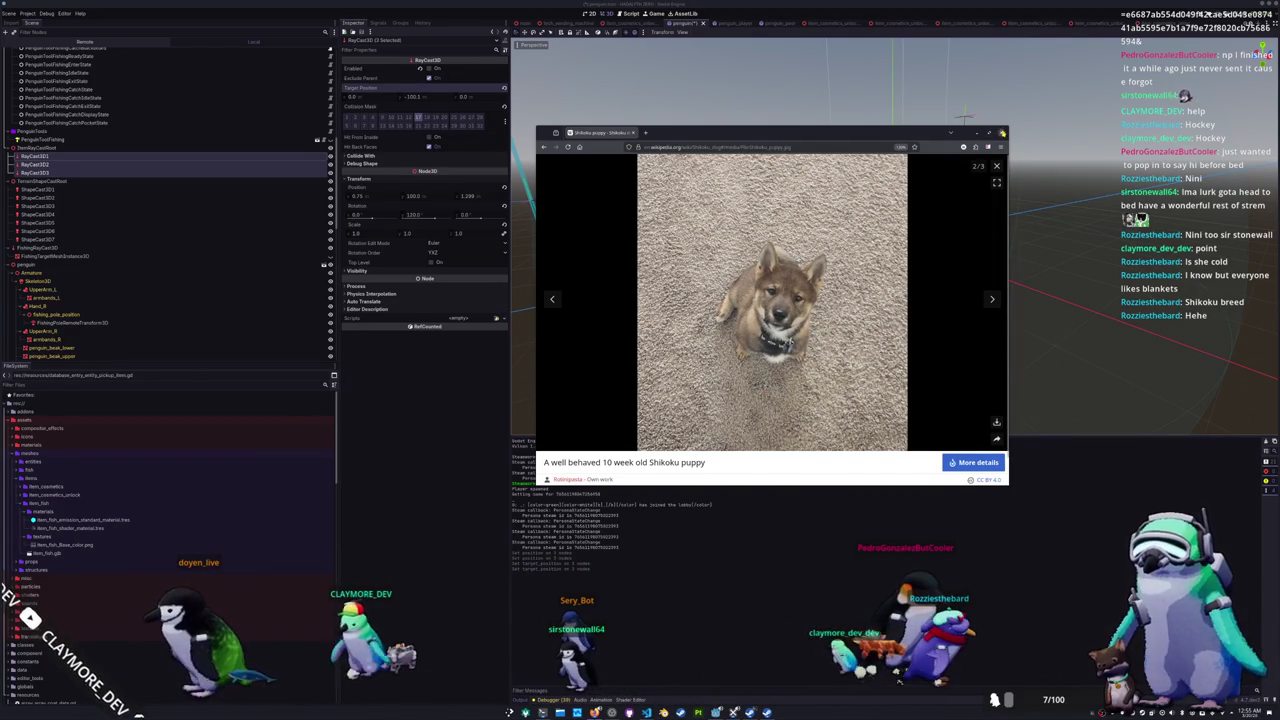
click(1001, 132)
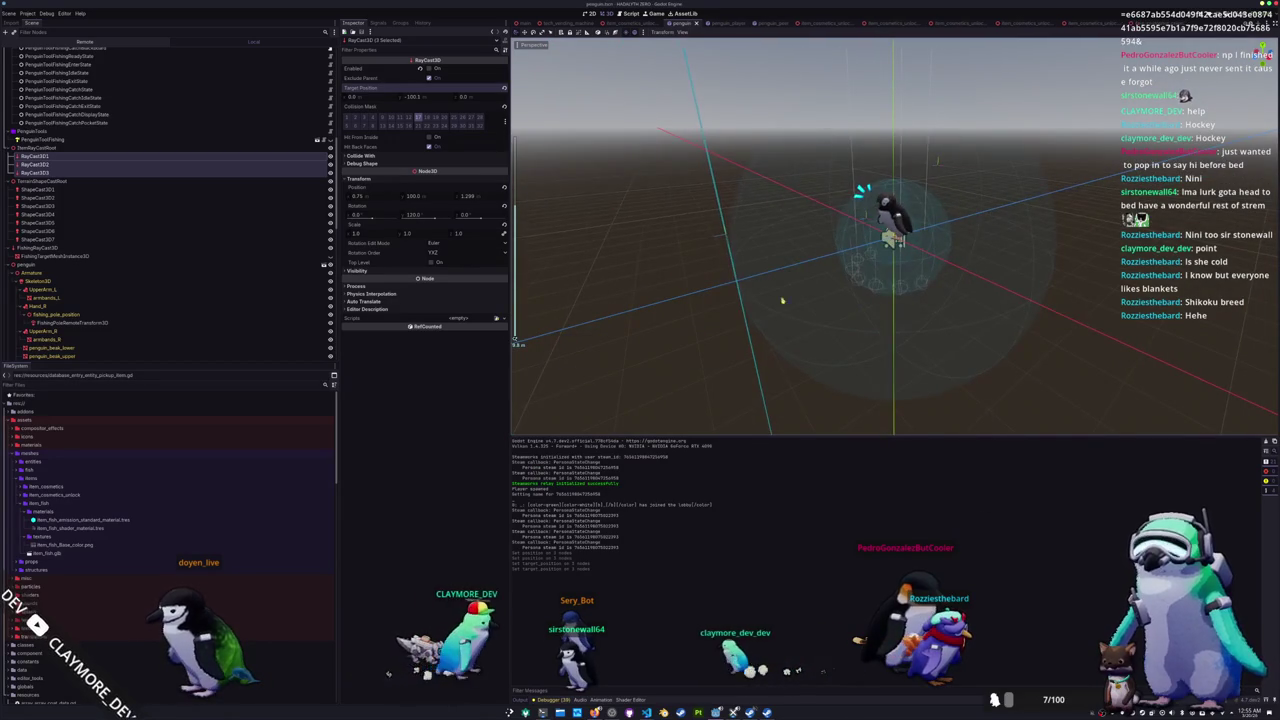
Step: Open penguin.gd in VS Code and comment out the offset line 568
key(alt+Tab)
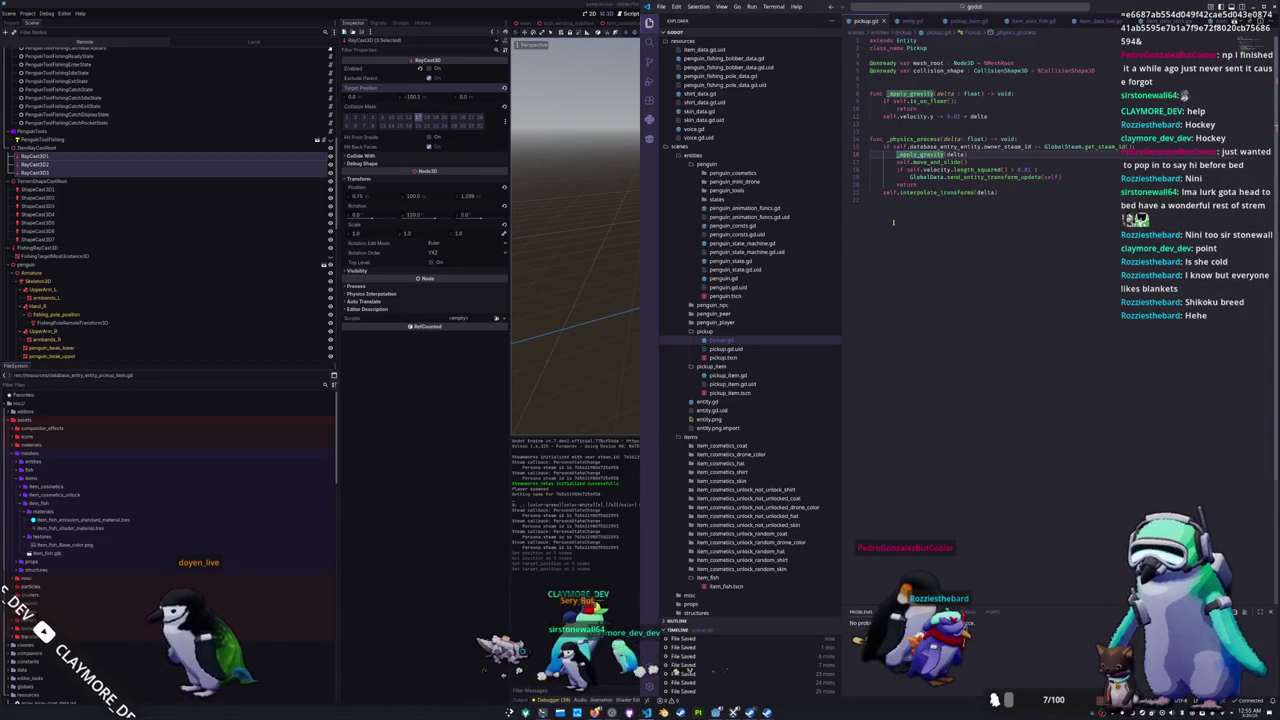
click(895, 222)
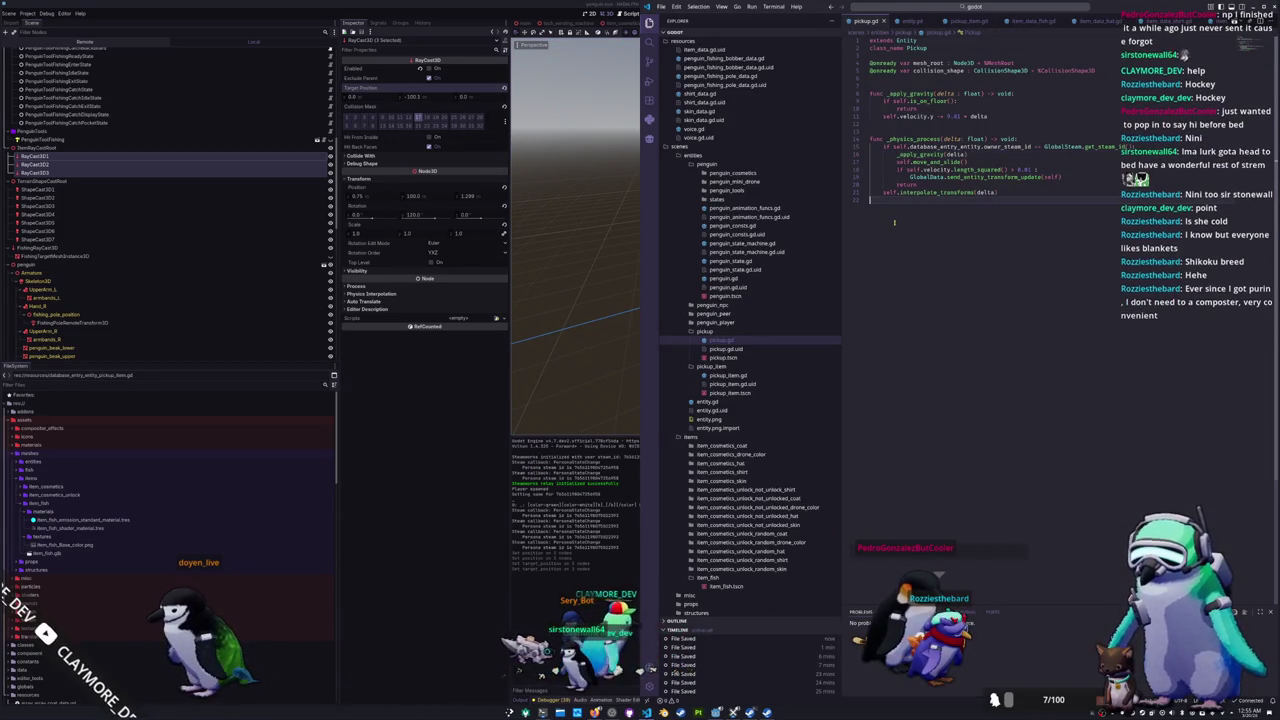
click(733, 376)
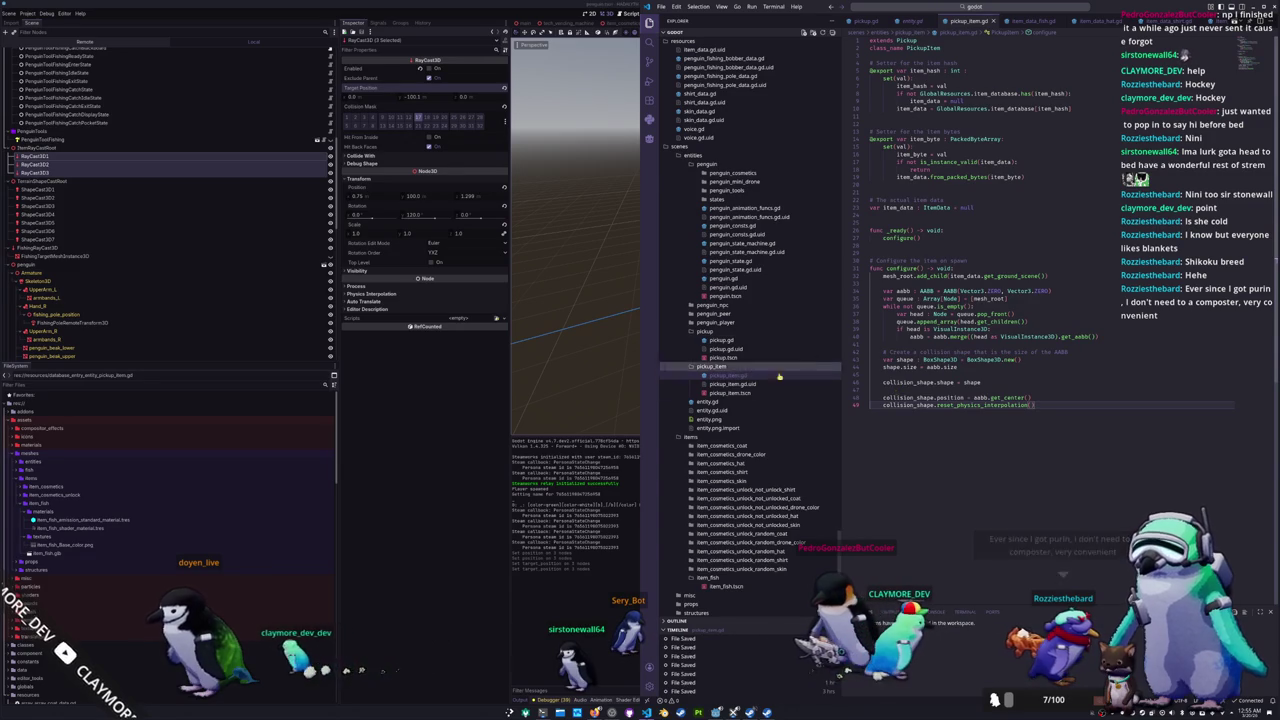
click(726, 279)
scroll(870, 326, down, 2)
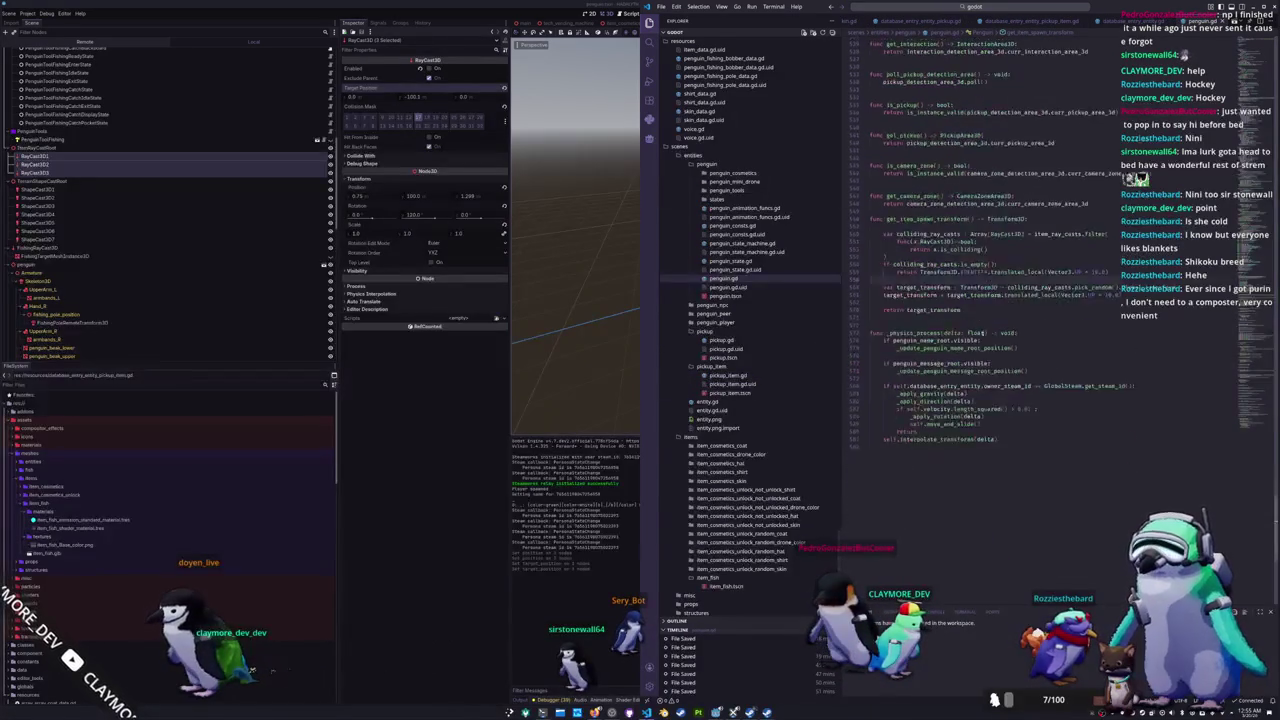
double_click(883, 346)
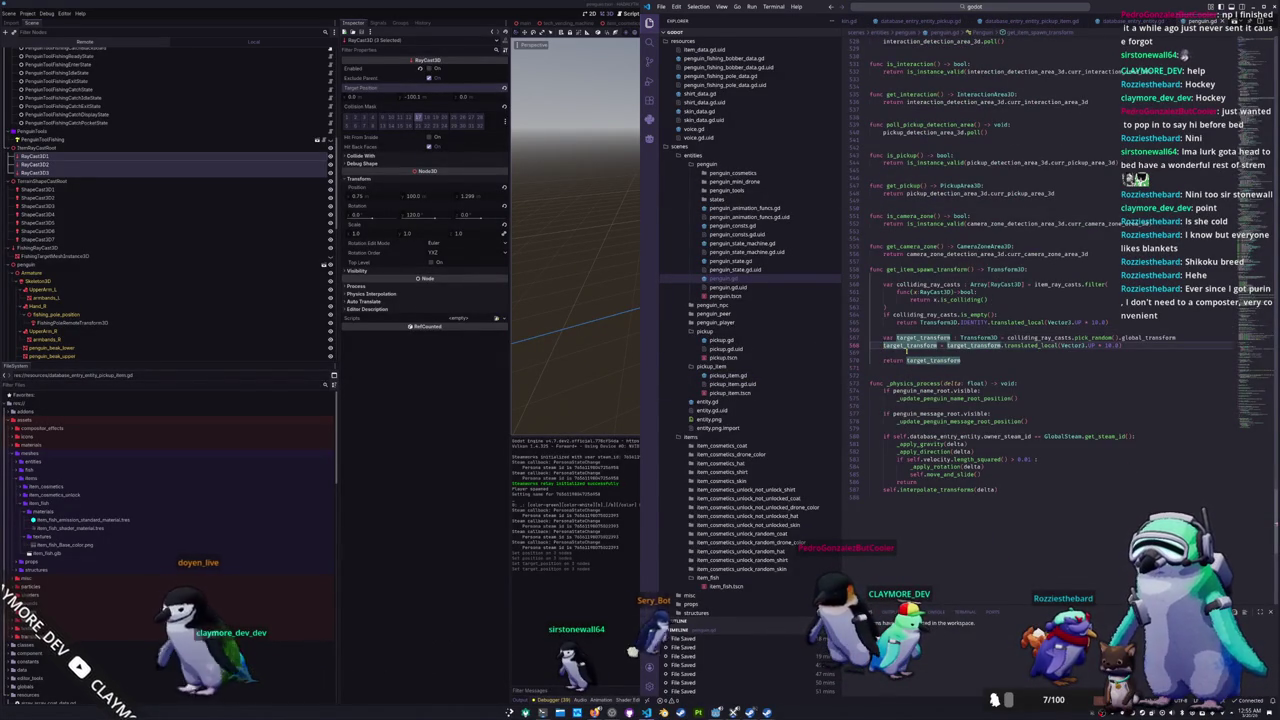
key(ctrl+slash)
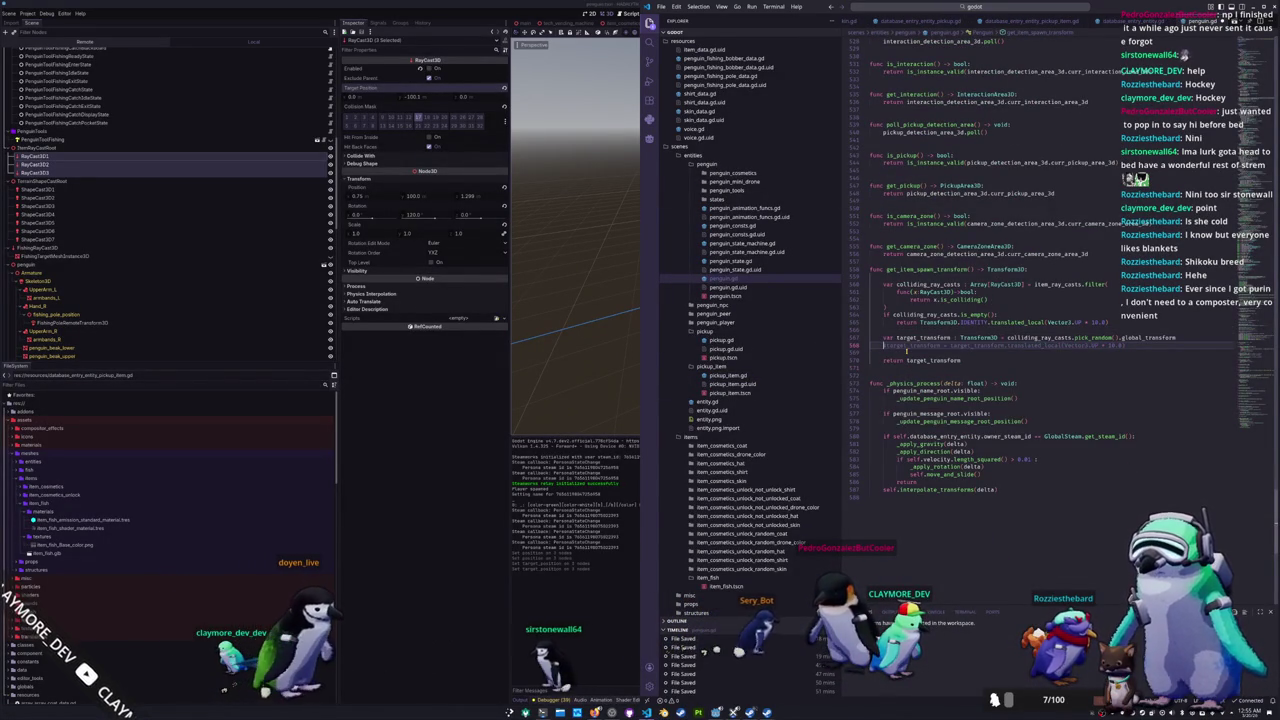
Step: Rewrite line 567 as (colliding_ray_casts.pick_random() as RayCast3D).get_collision_point()
key(Up)
key(End)
key(ctrl+BackSpace)
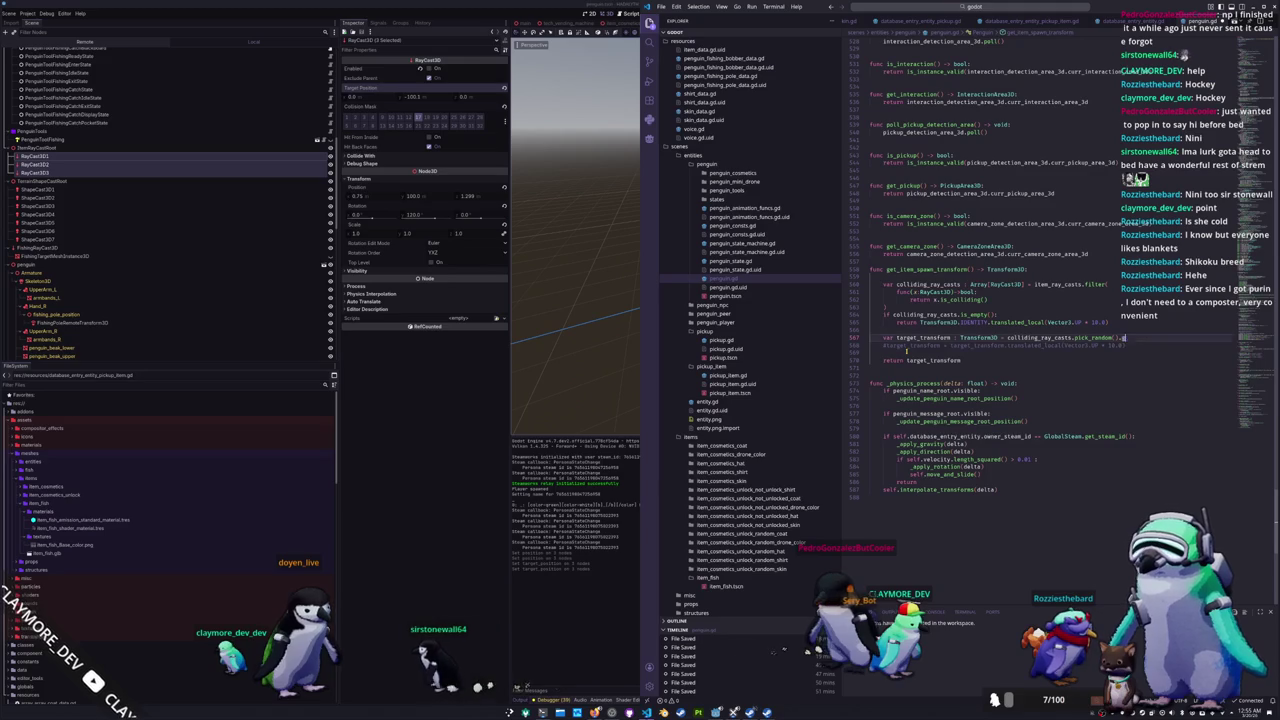
text(get_col)
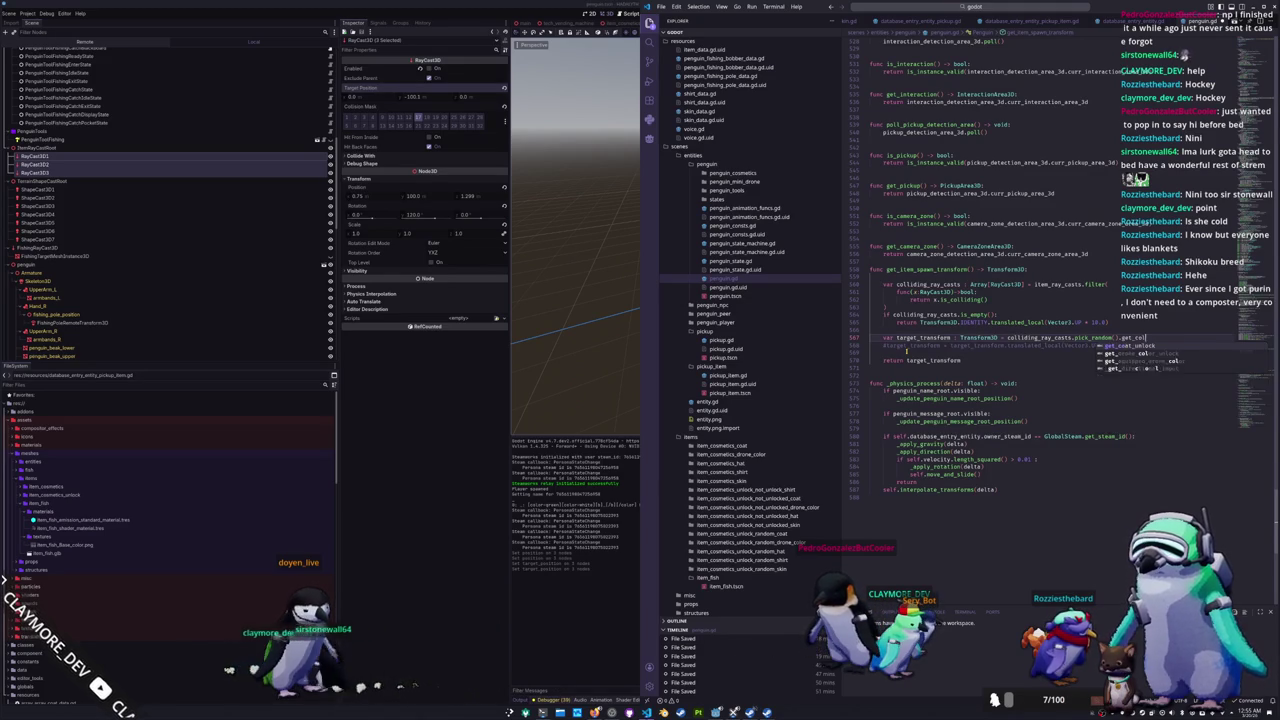
key(ctrl+BackSpace)
key(ctrl+BackSpace)
text(a)
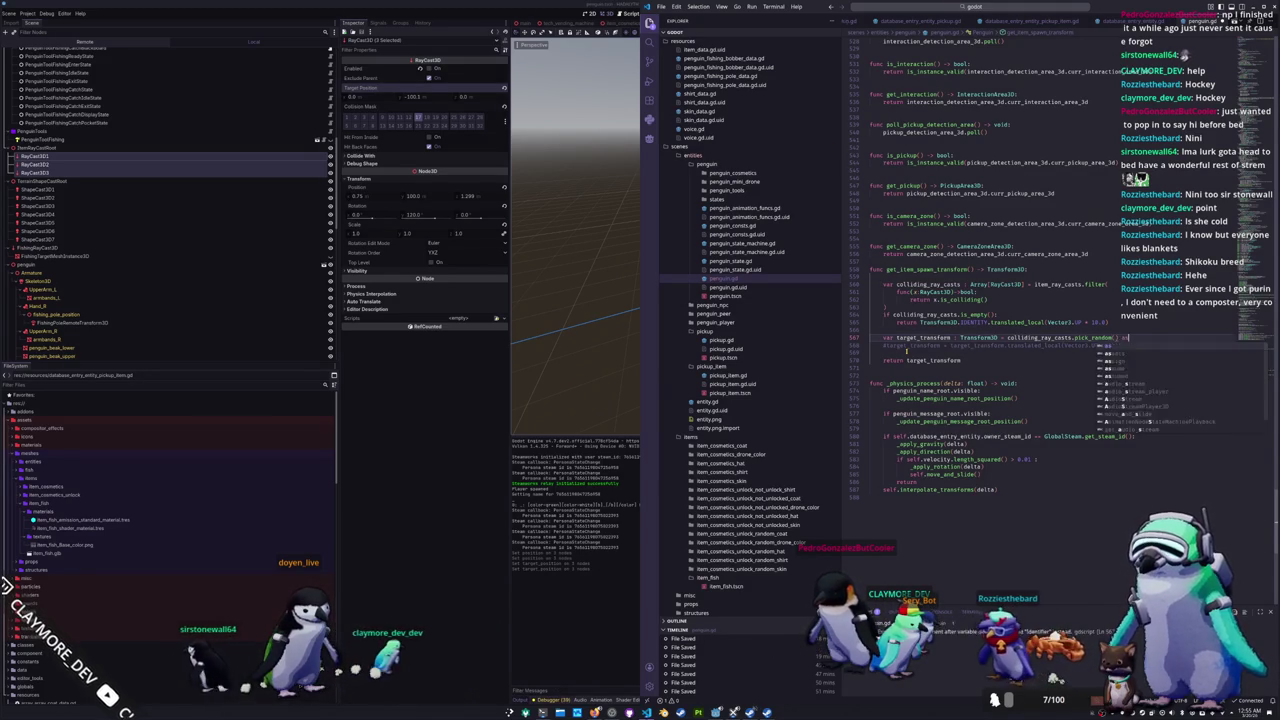
text(s Ray)
text(Cast3D)
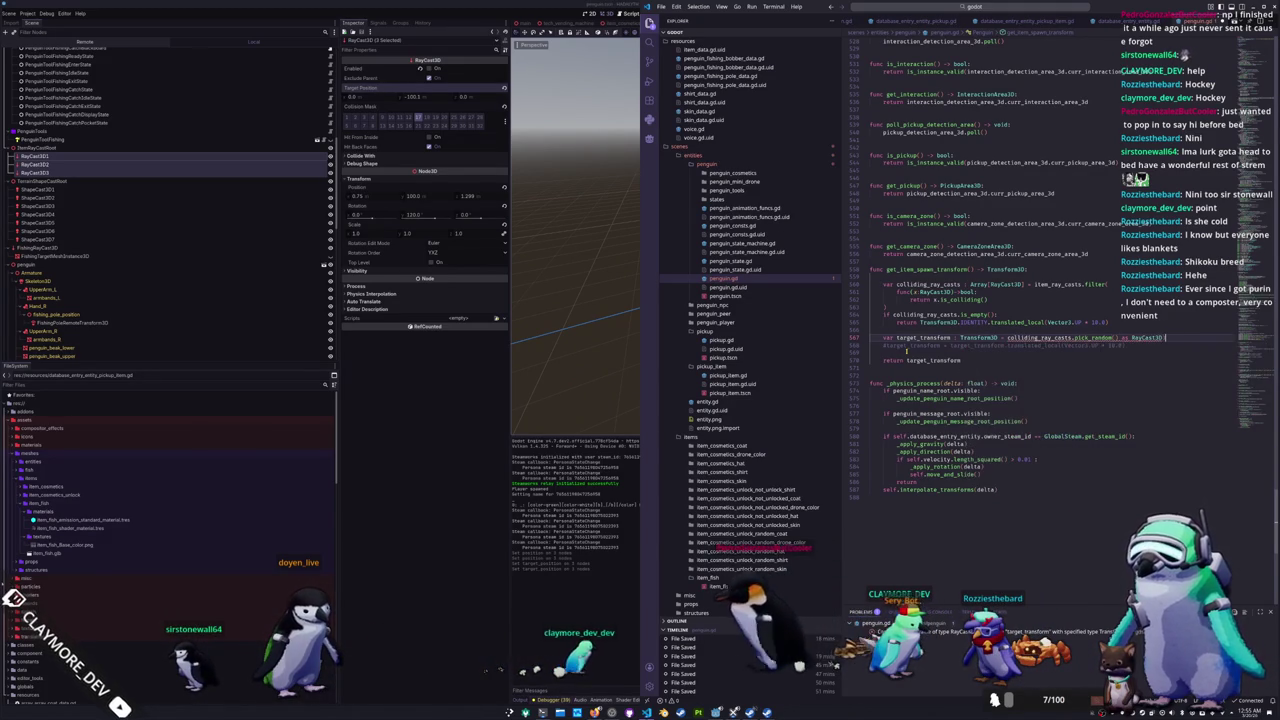
key(Return)
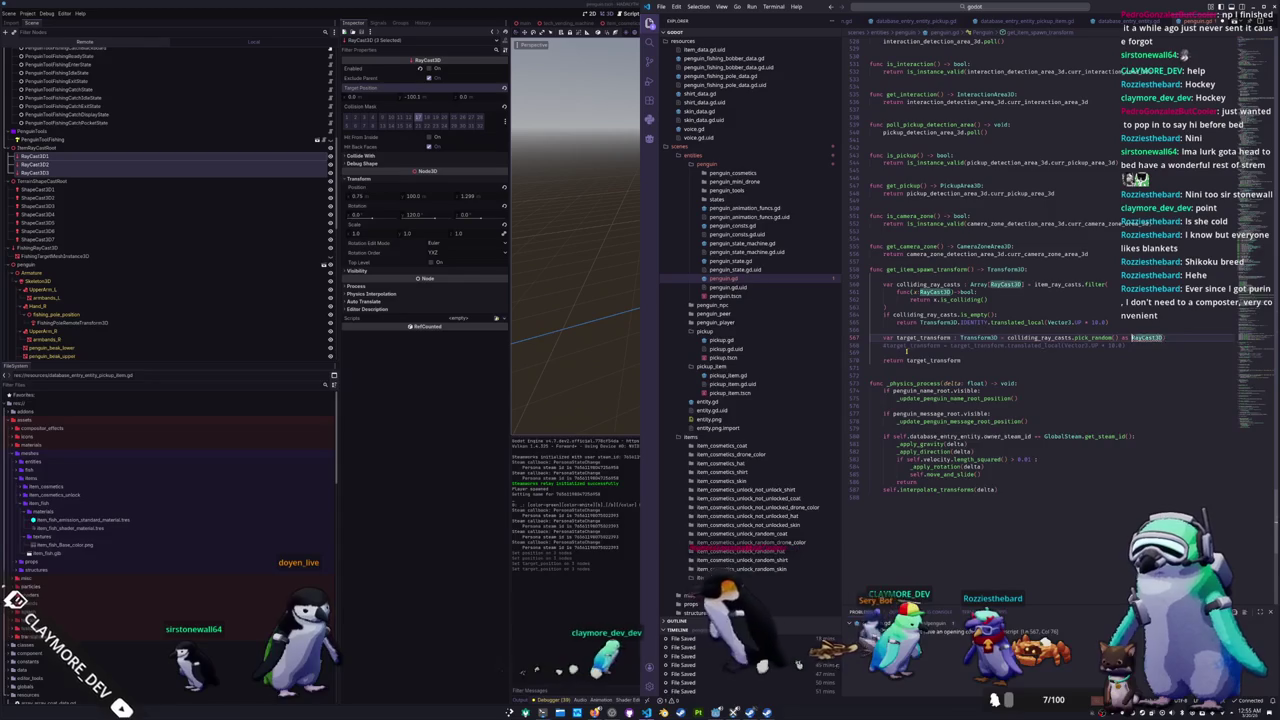
text(()
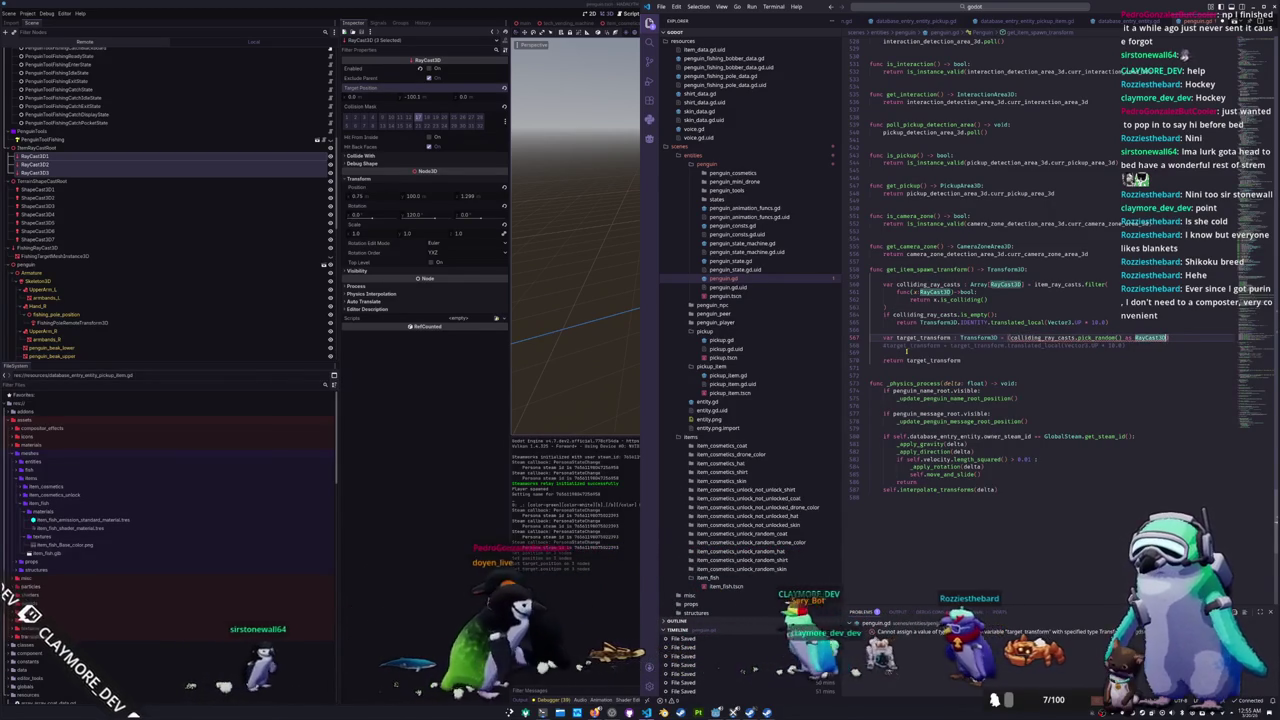
text(.pick)
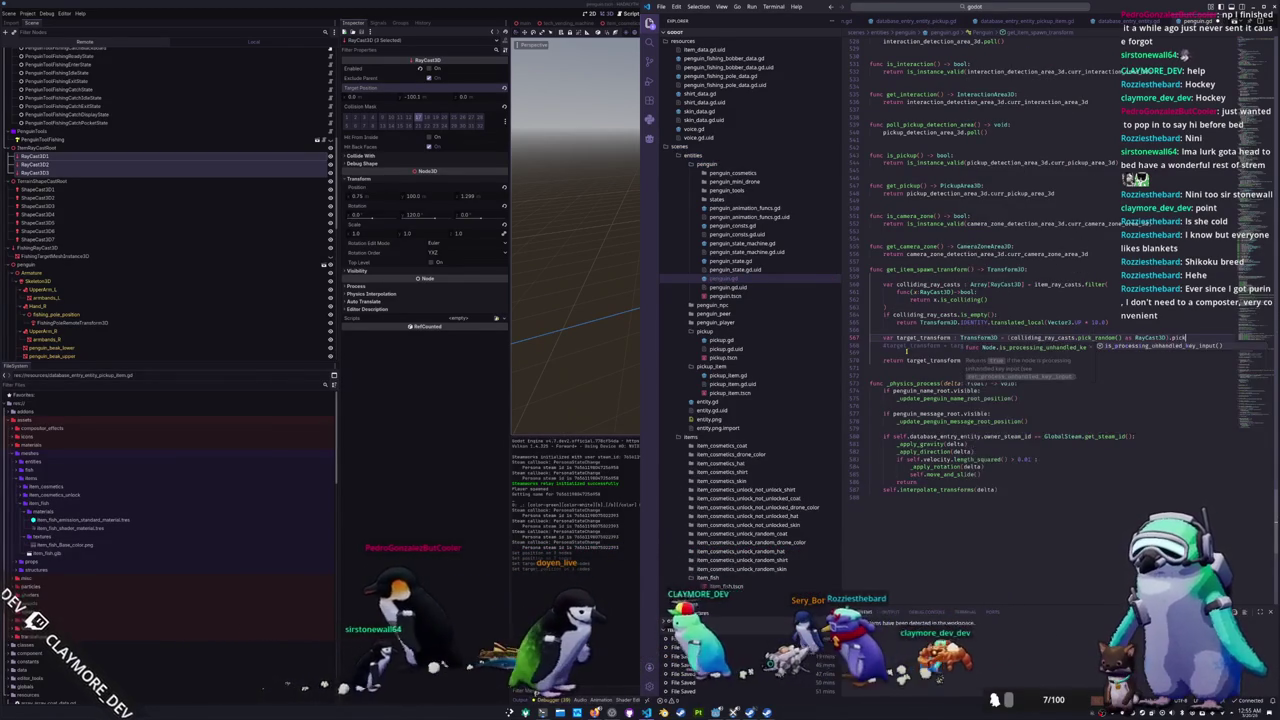
text(coll)
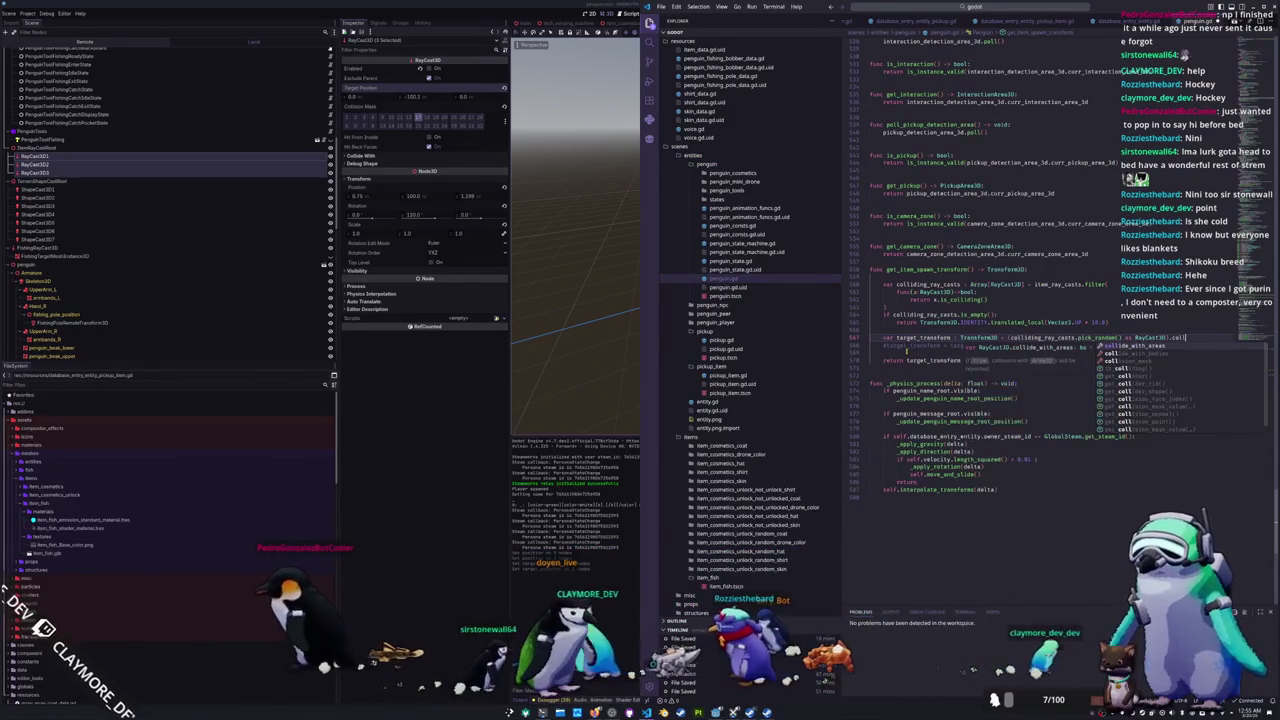
text(isionpoint)
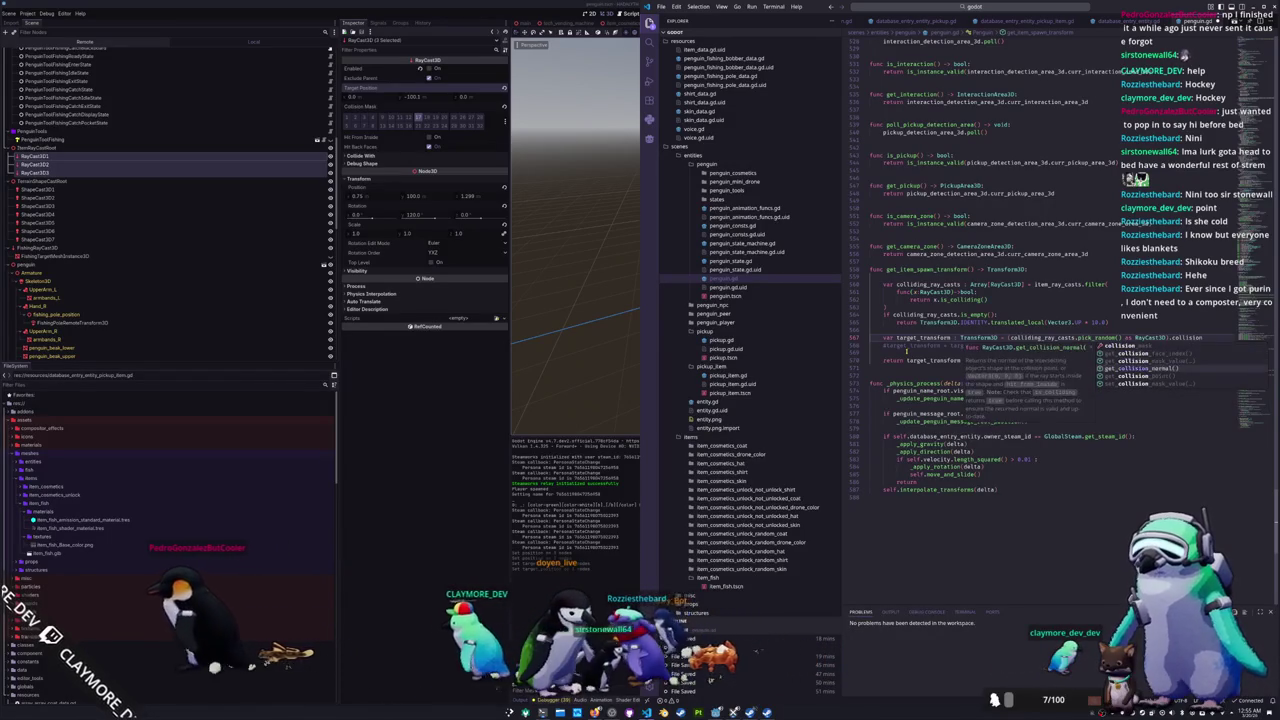
key(Return)
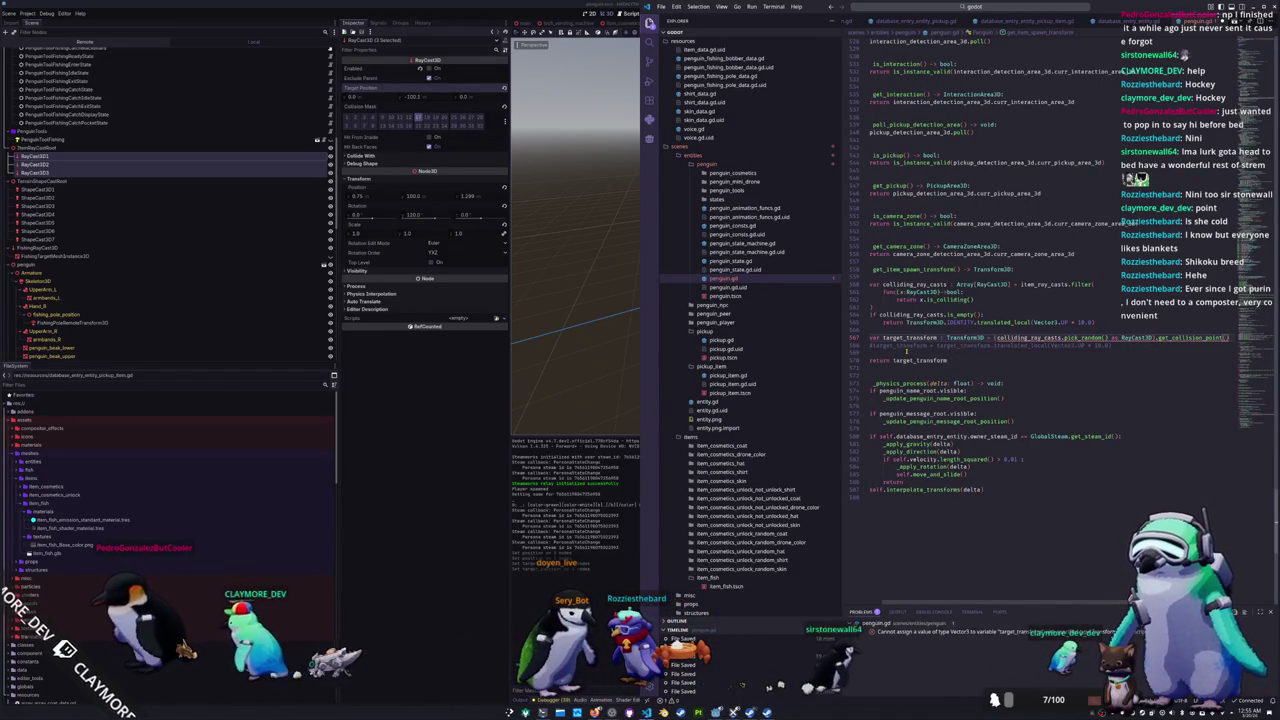
key(ctrl+Left)
key(ctrl+Left)
key(ctrl+Left)
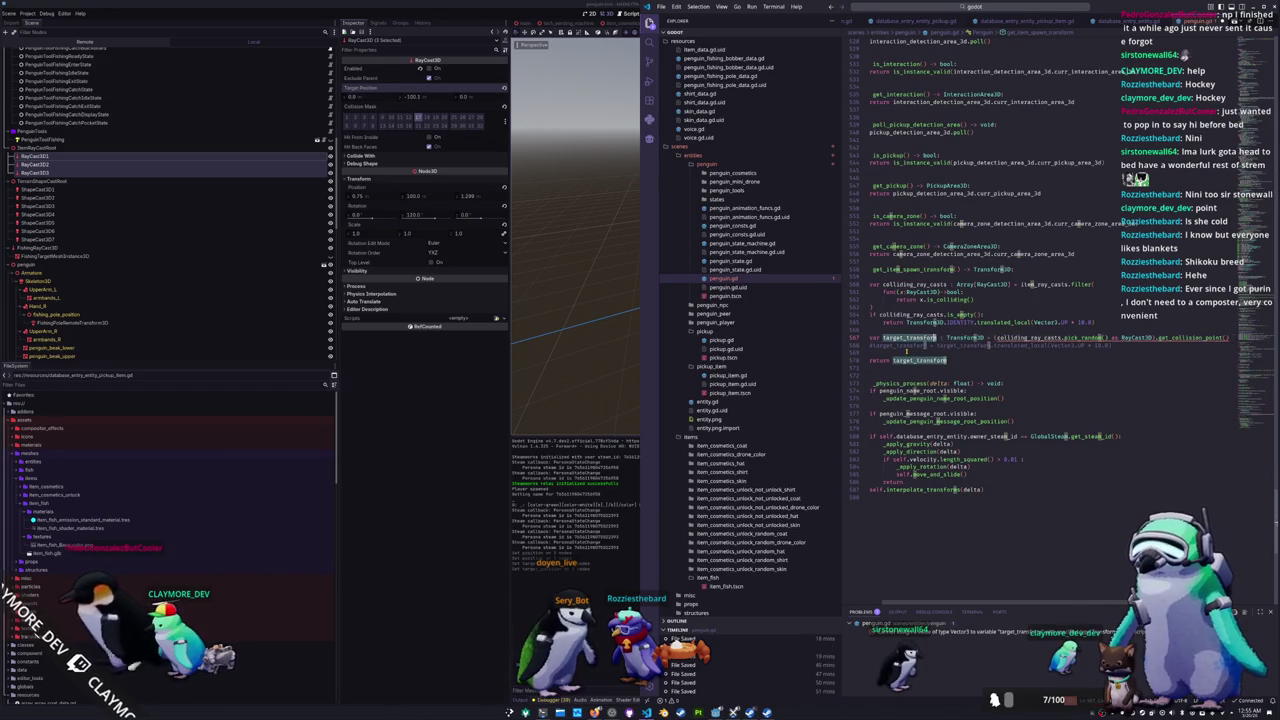
Step: Add a Transform3D type hint to target_transform on line 568
text(target_pos)
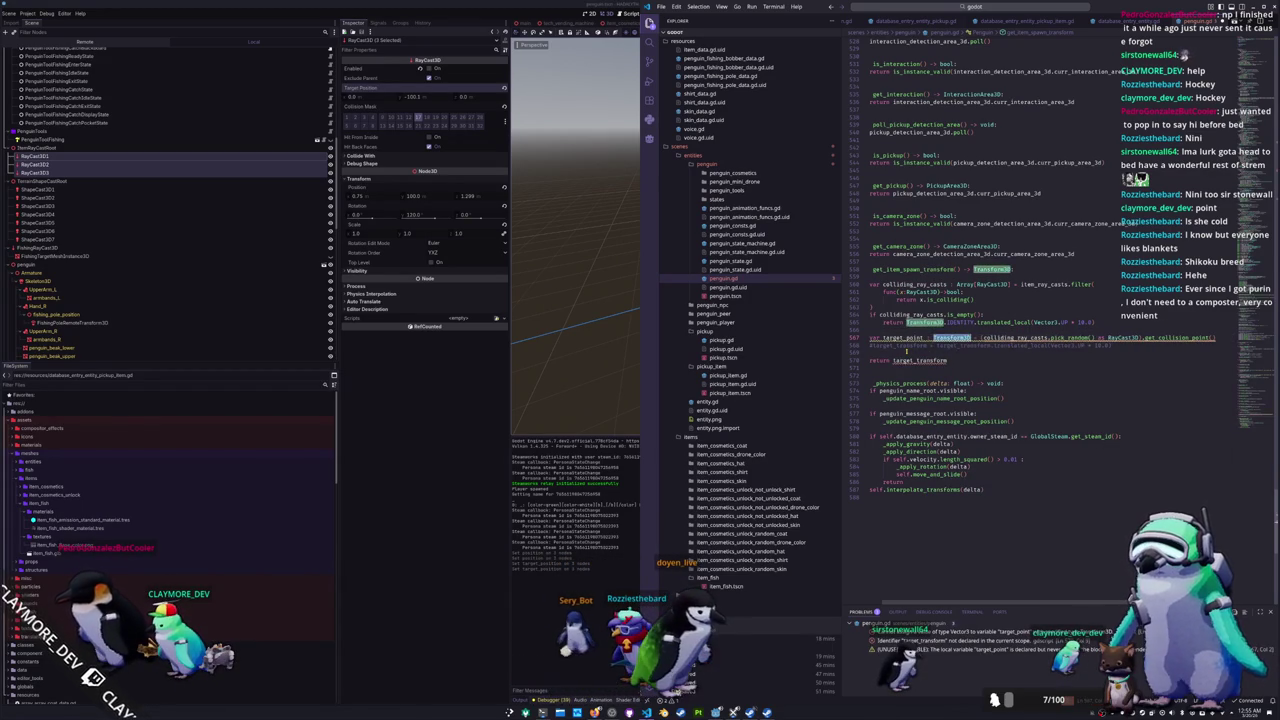
text(Vector3)
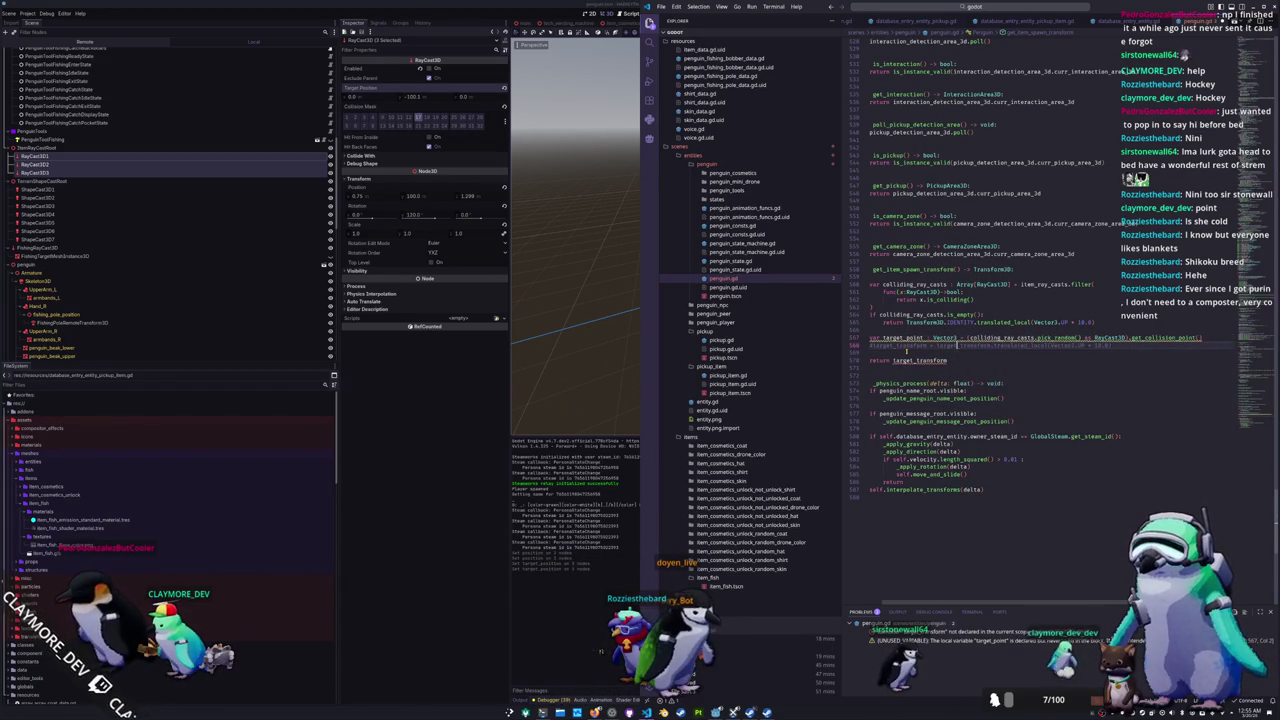
key(Home)
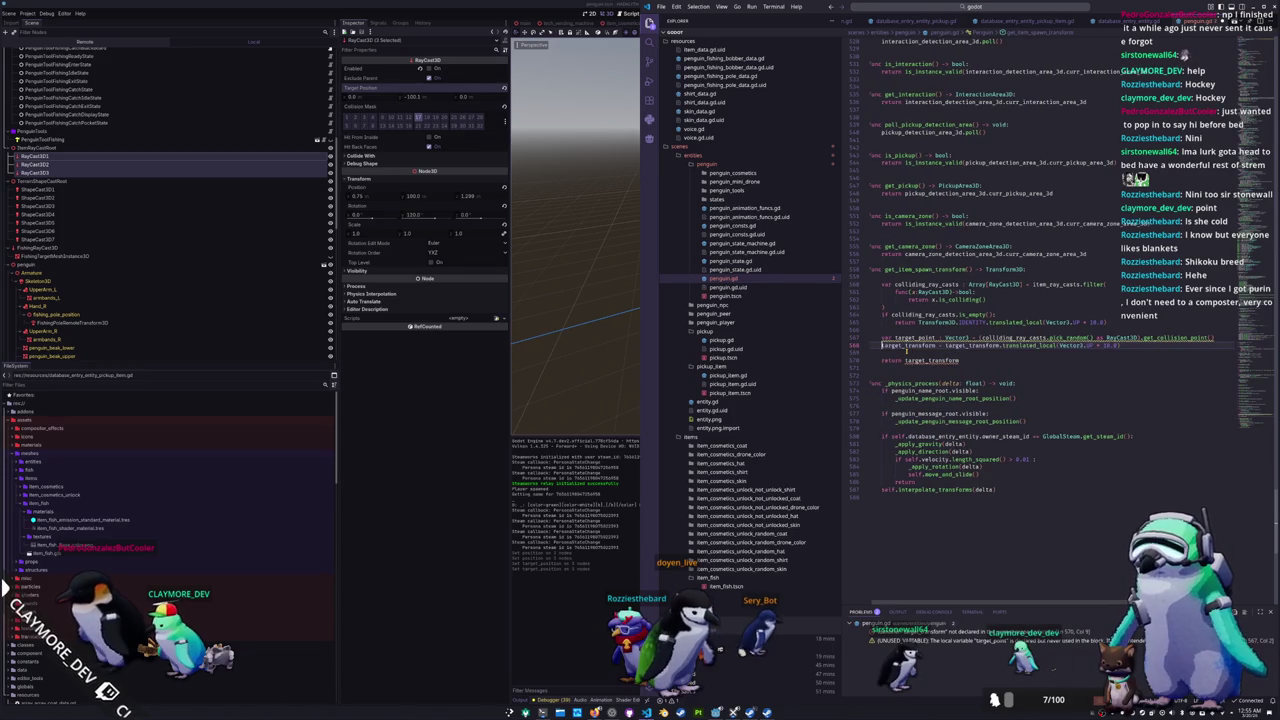
double_click(910, 346)
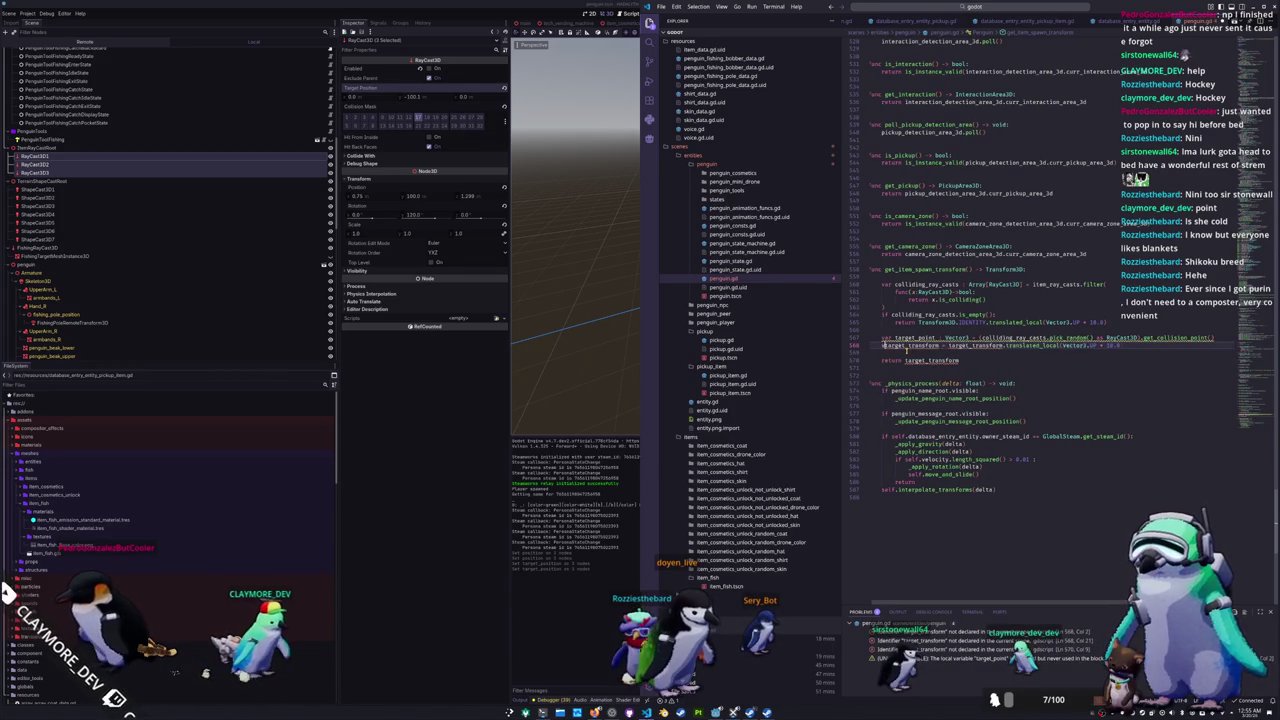
text(var)
key(Right)
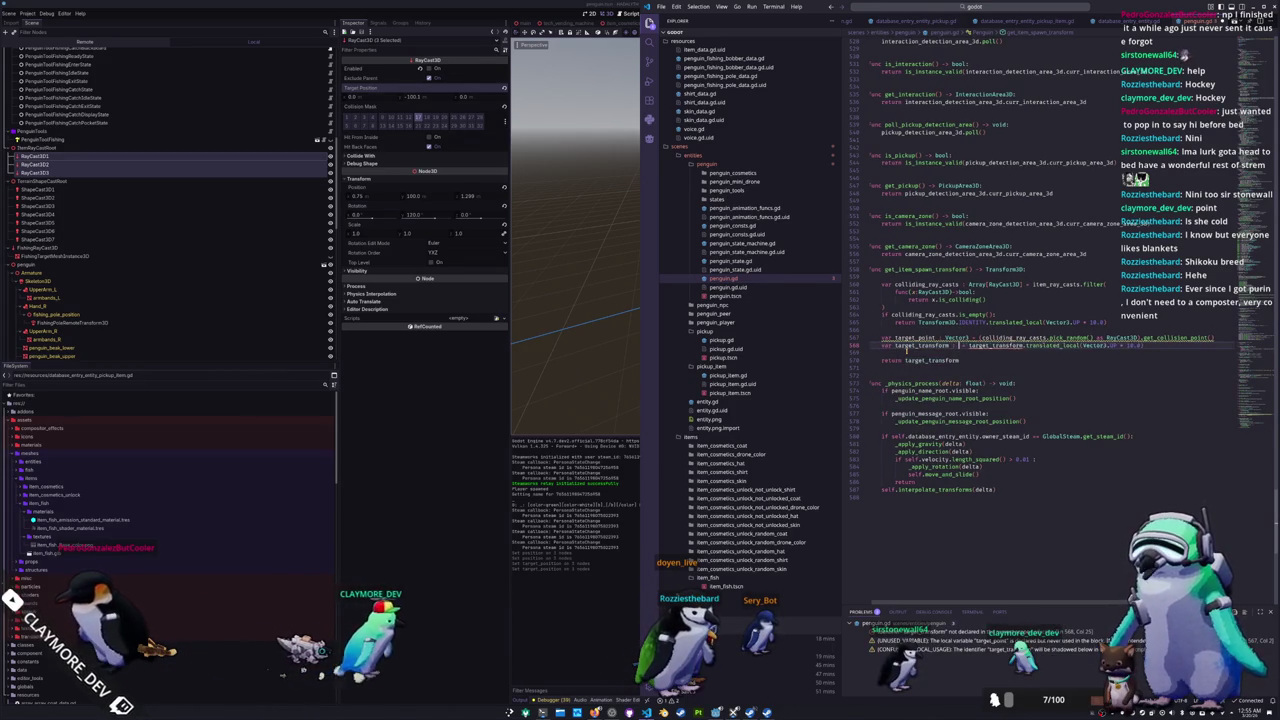
text(: Transform3D)
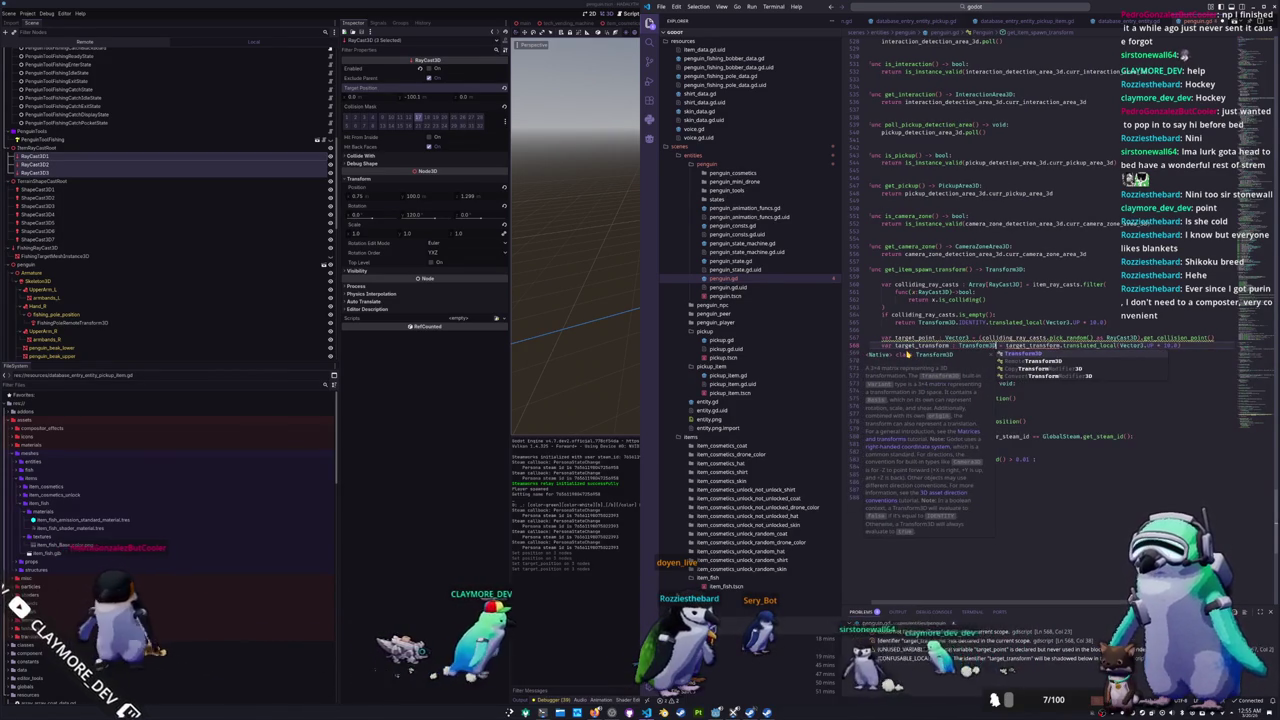
key(Escape)
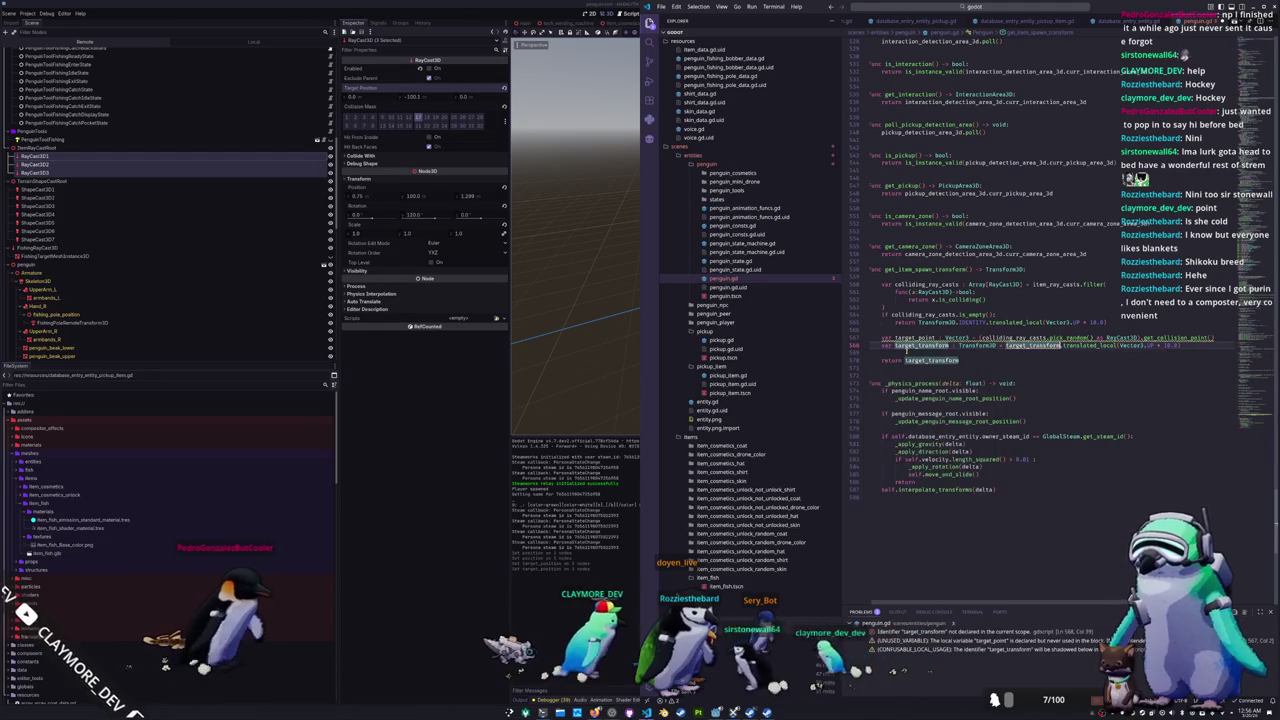
Step: Assign Transform3D.IDENTITY as target_transform's starting value
key(ctrl+shift+Right)
key(ctrl+shift+Right)
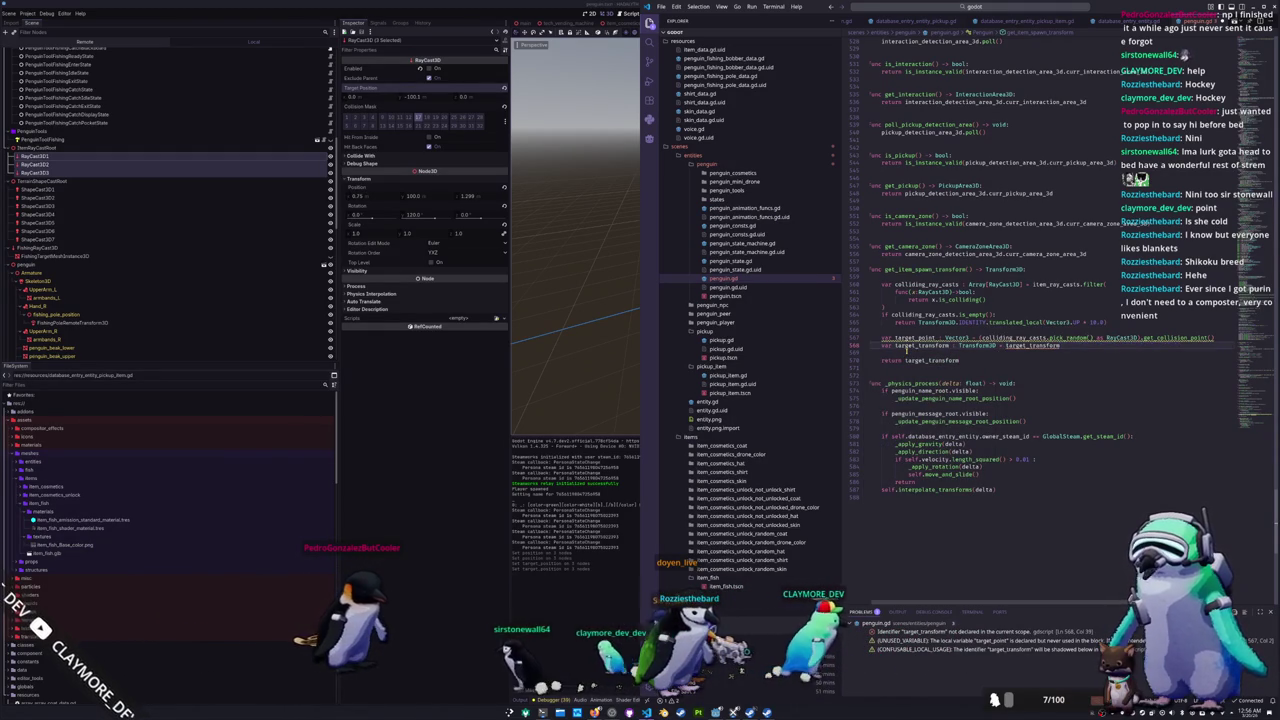
click(906, 349)
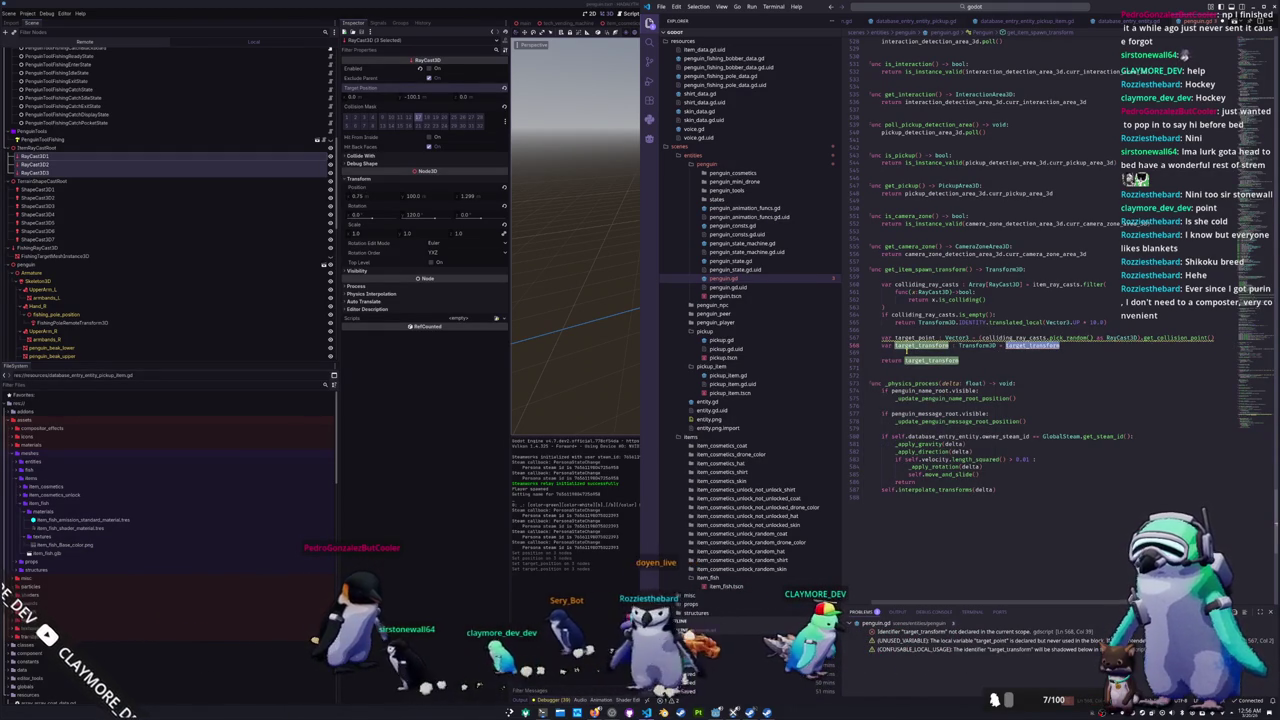
text(.)
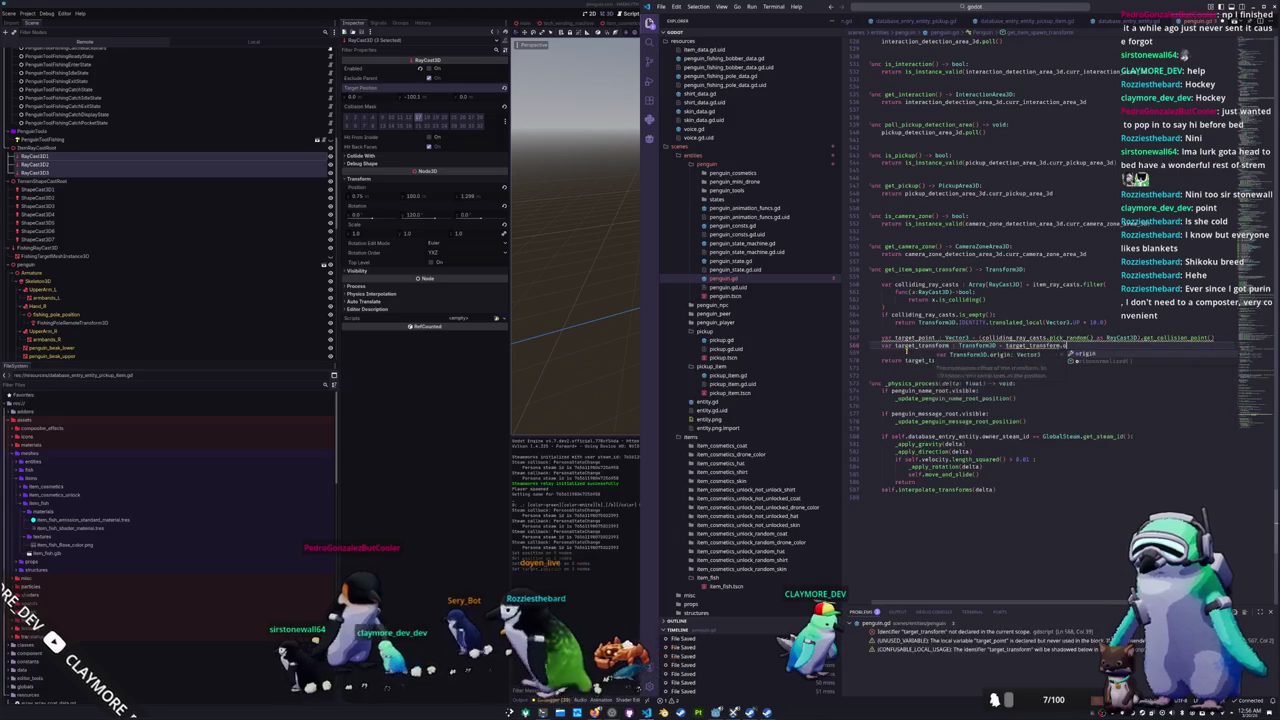
key(ctrl+BackSpace)
key(ctrl+BackSpace)
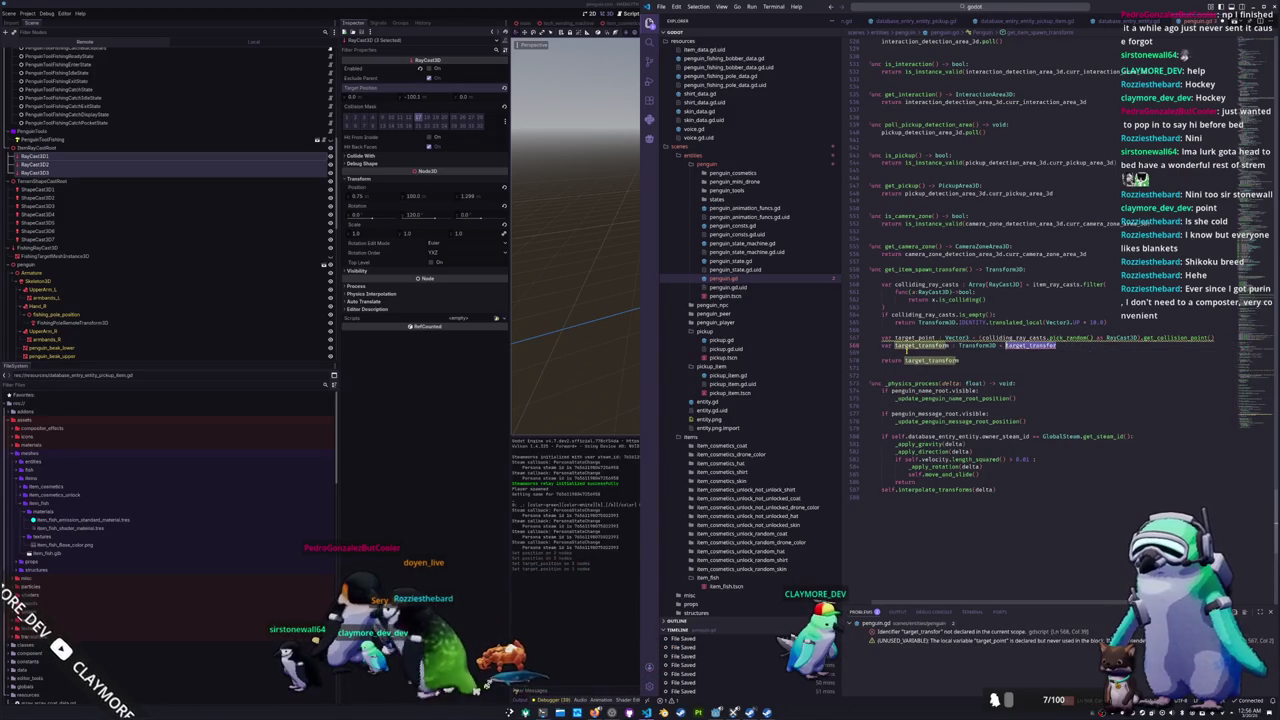
text(Transform3D.)
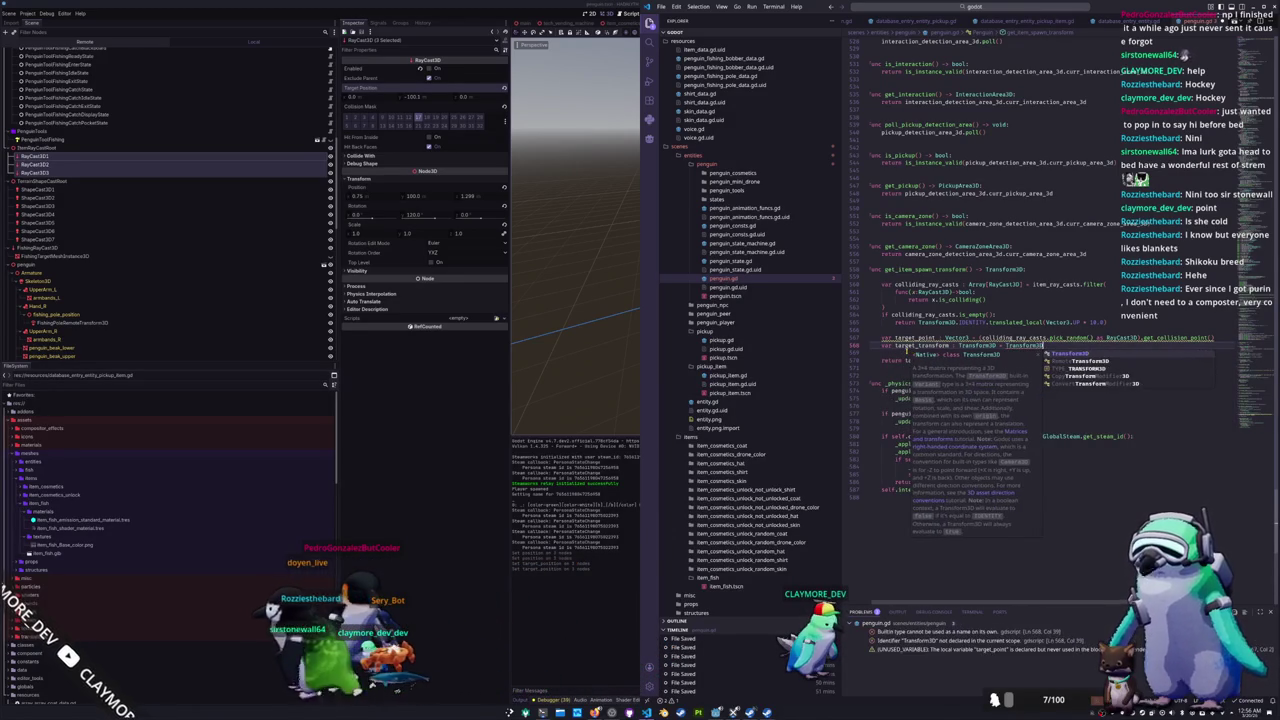
key(Return)
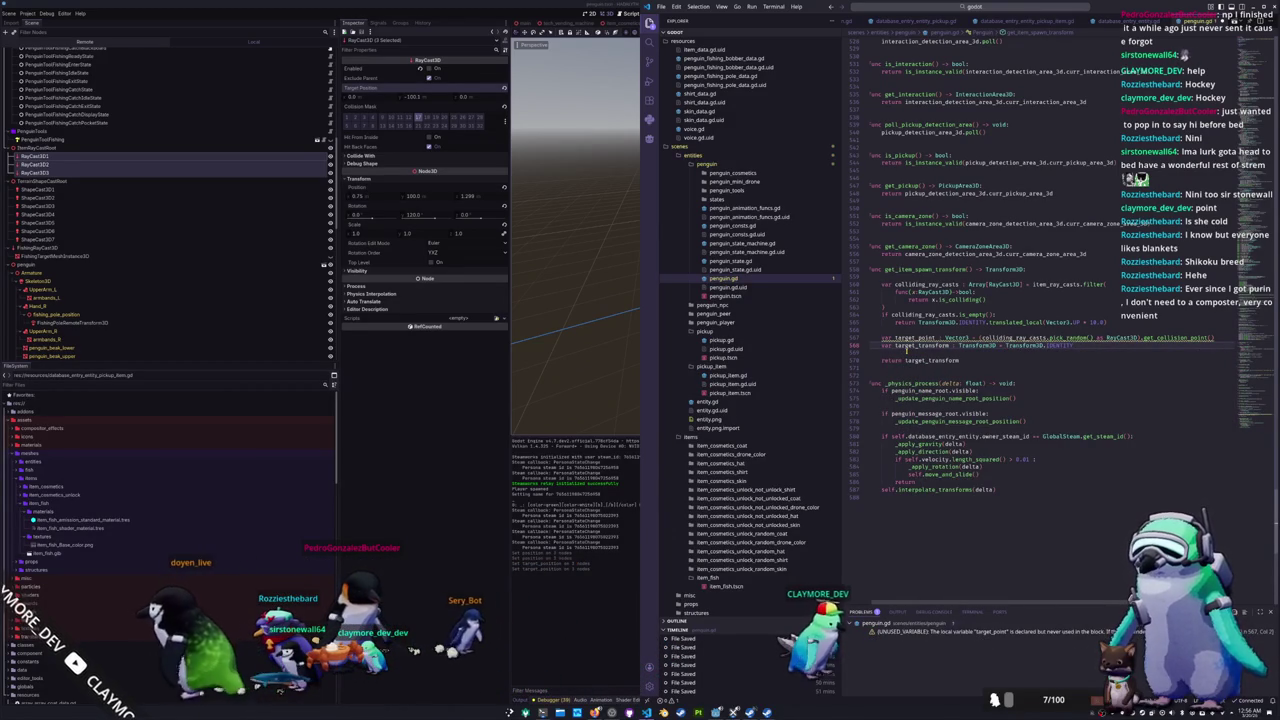
Step: Add lines setting target_transform.origin = target_point and returning target_transform
key(Return)
text(targe)
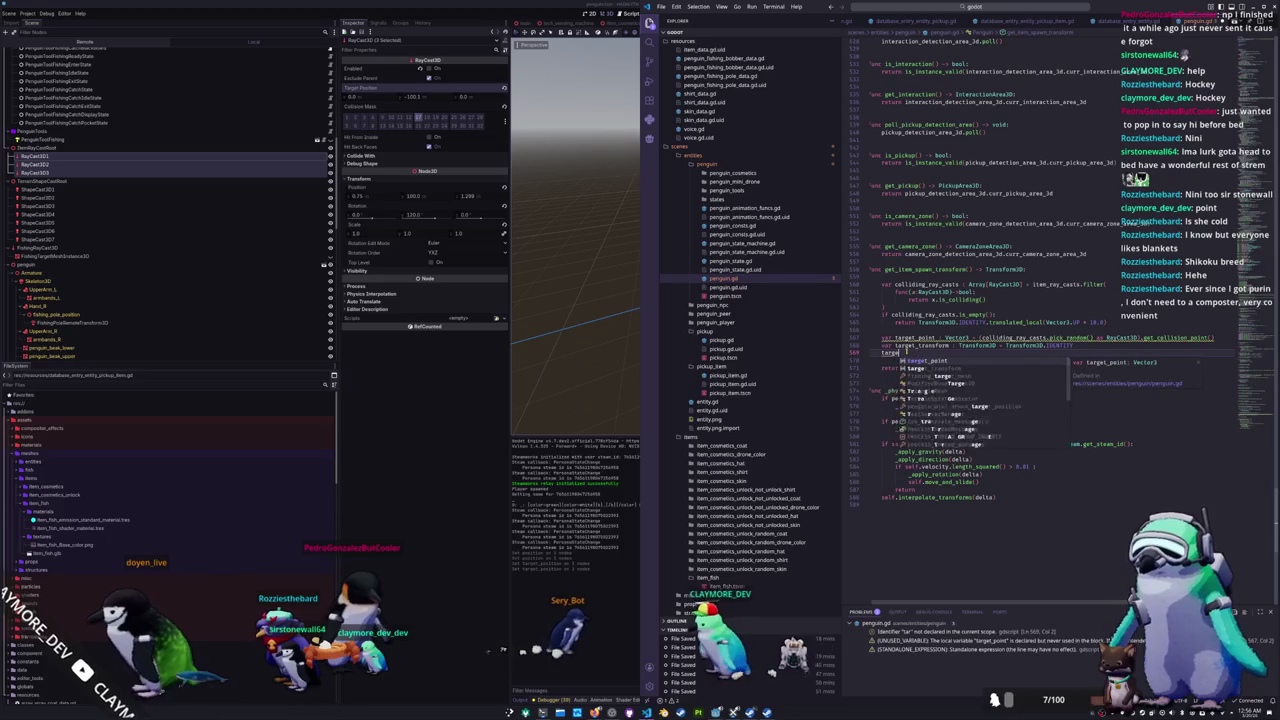
text(t_transform.or)
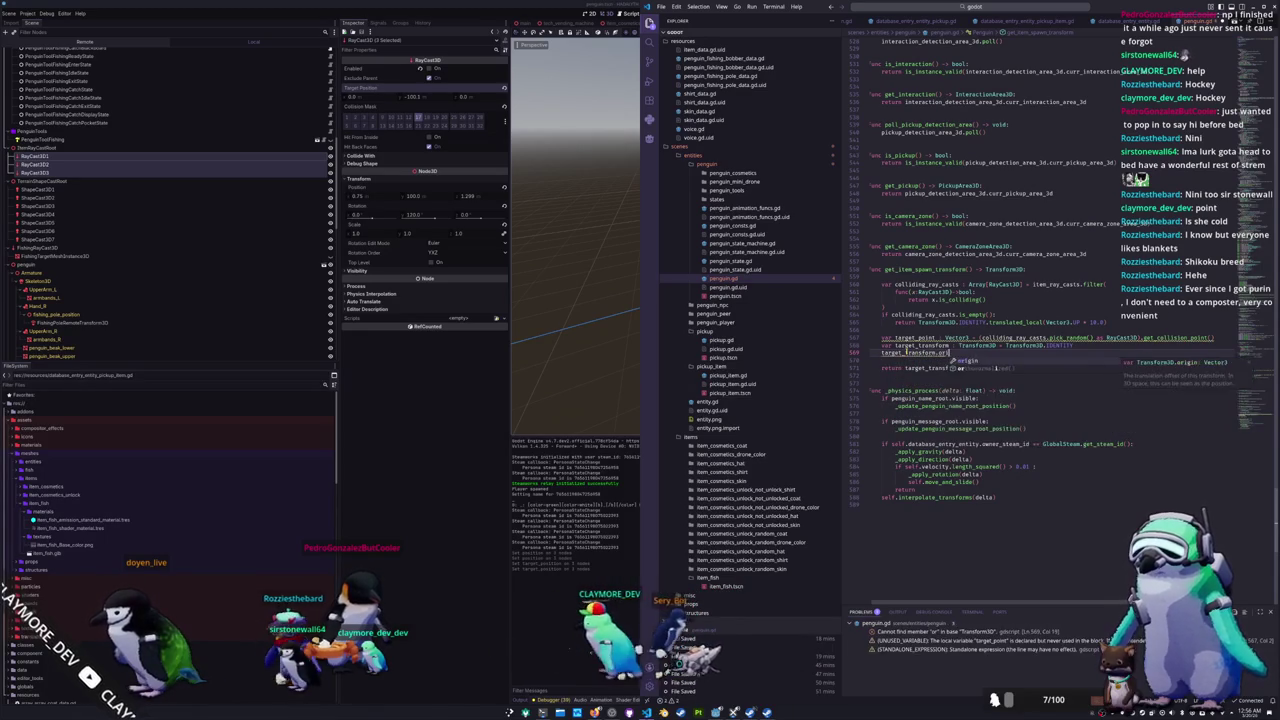
text(igin = target_point)
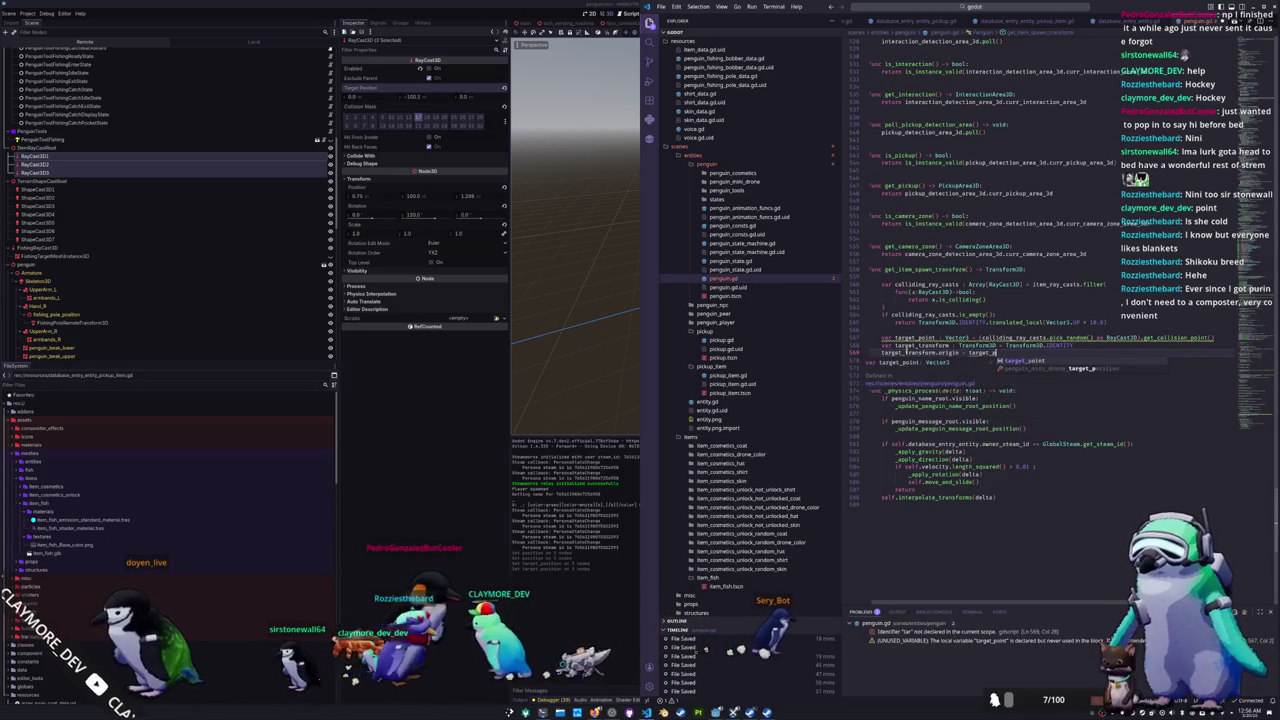
key(Return)
key(Down)
key(Down)
text(return target_transform)
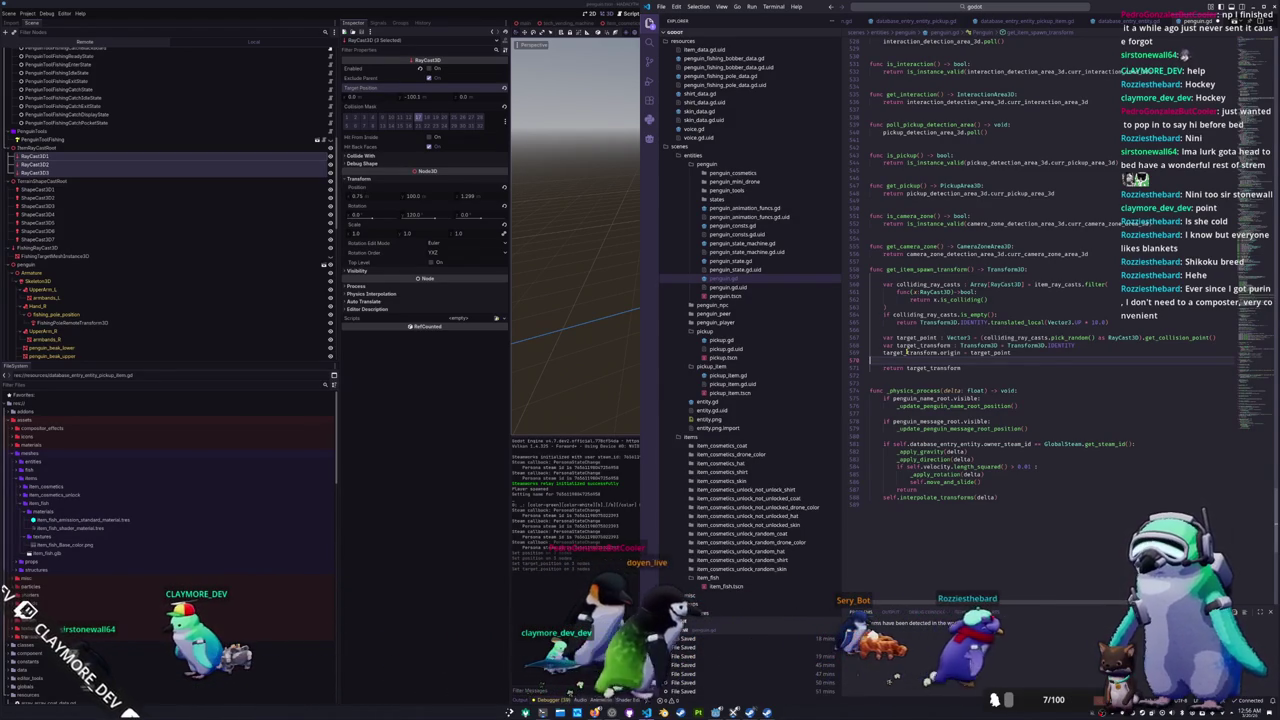
Step: Start retyping line 567's declaration as 'var raycast := Ray'
key(Up)
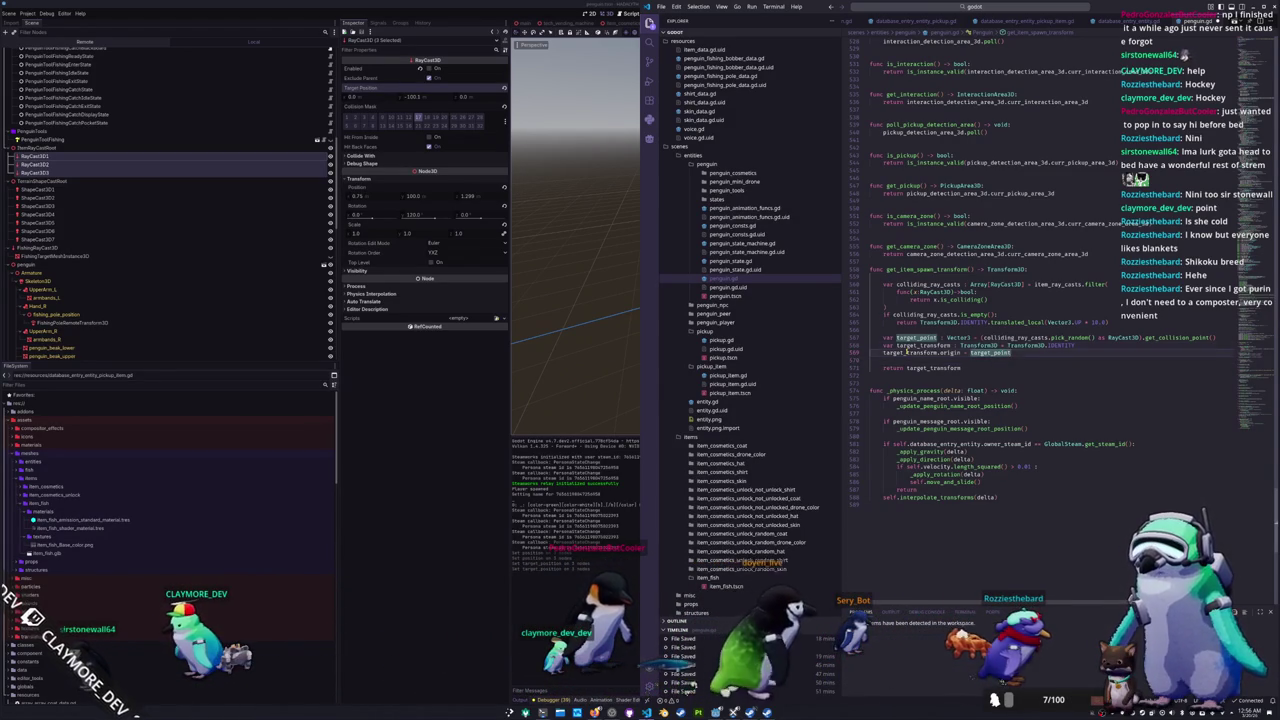
key(End)
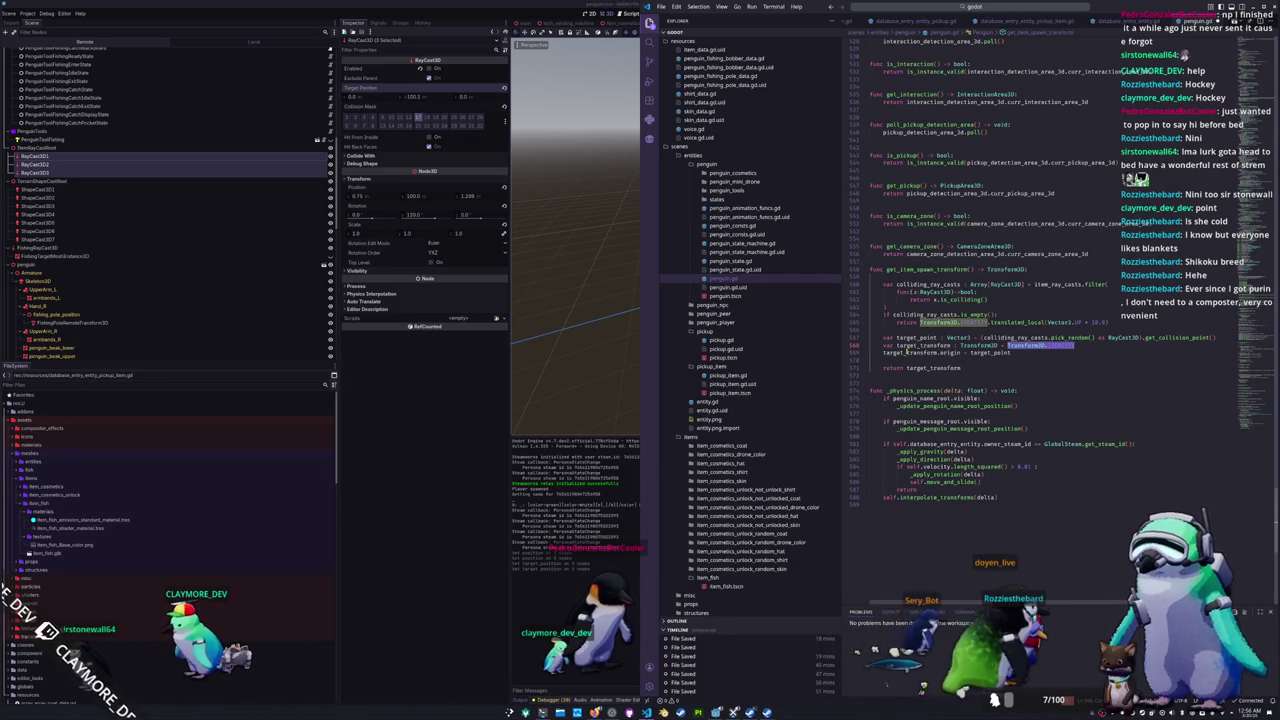
key(Up)
key(Left)
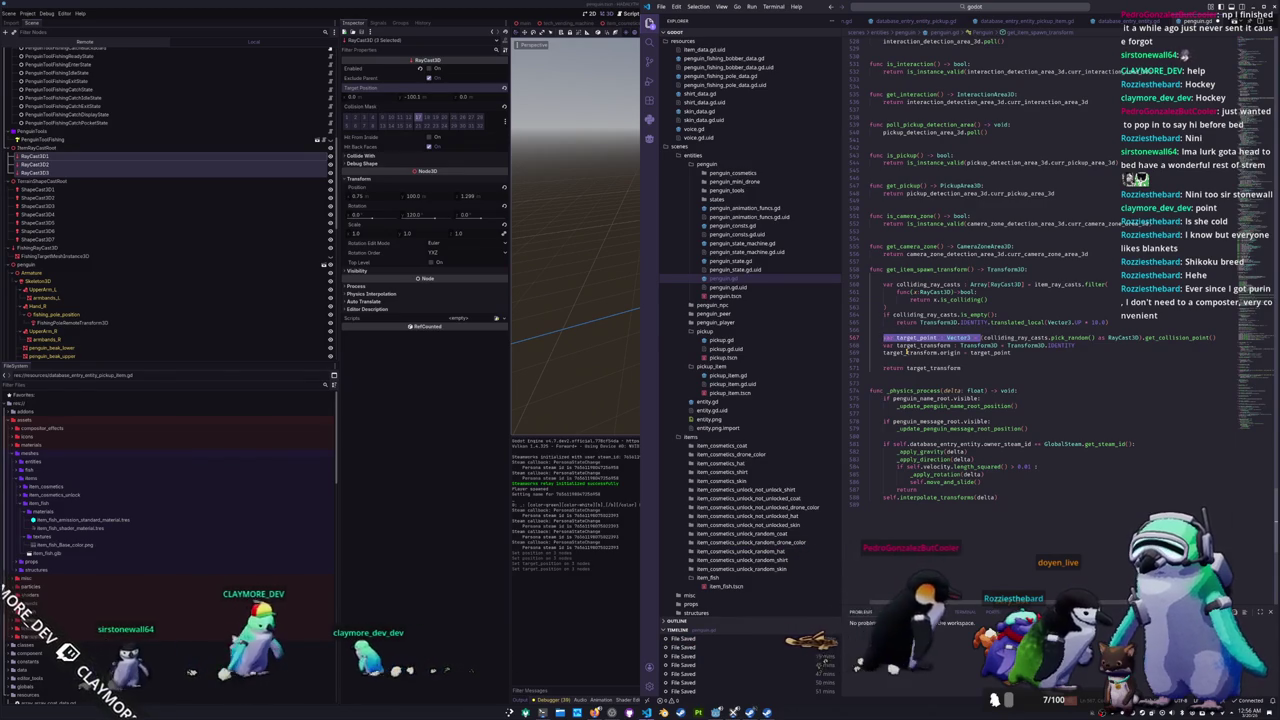
text(var ray)
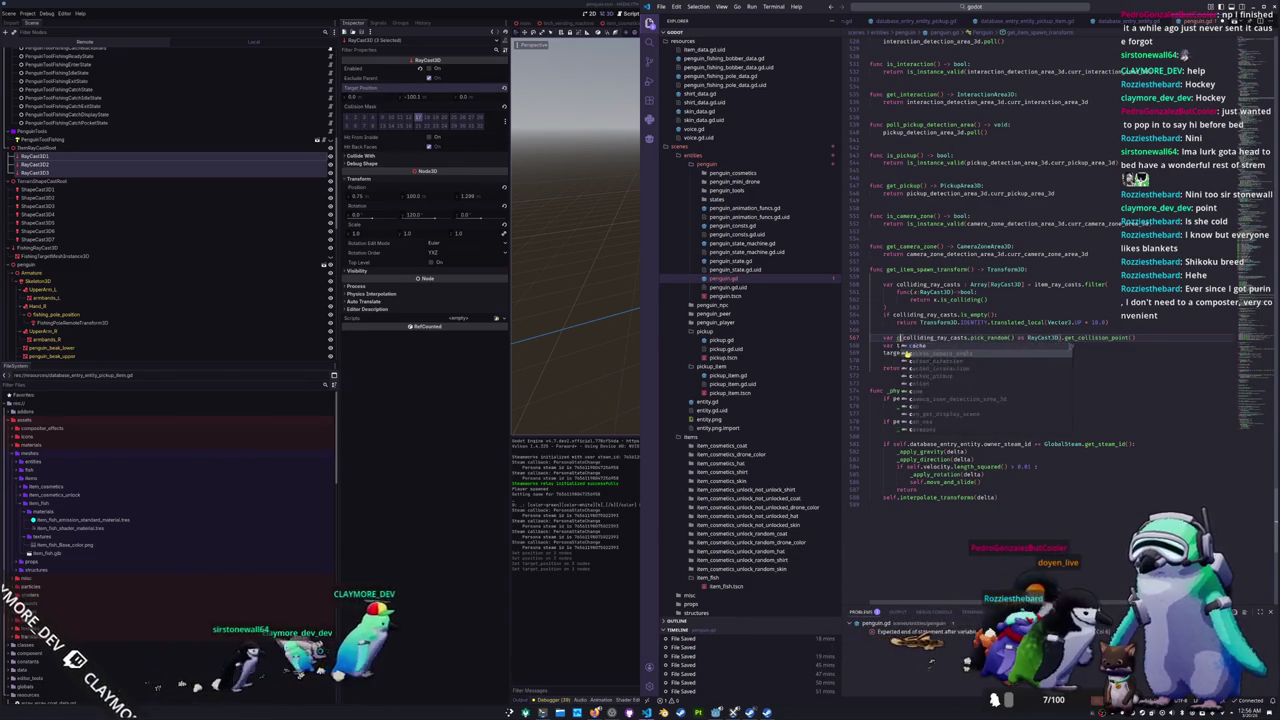
text(cast := RayCast)
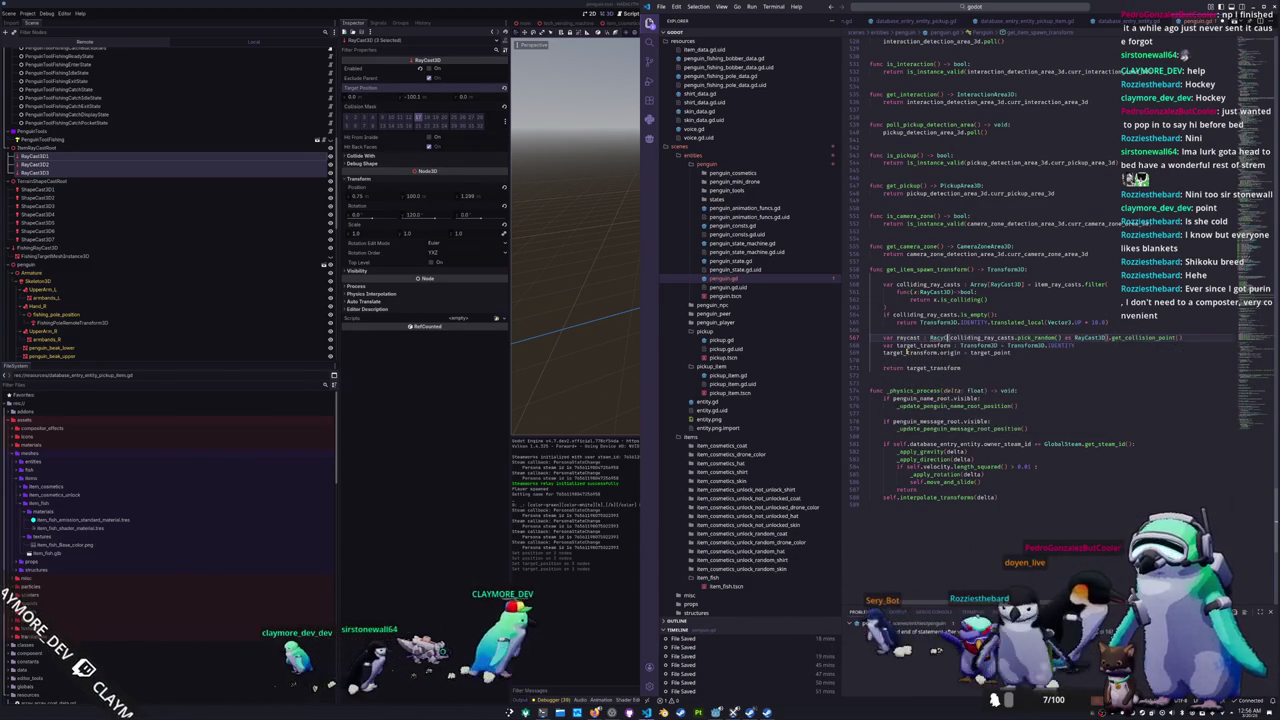
Step: Finish line 567 as a raycast variable holding the picked ray cast as RayCast3D
key(BackSpace)
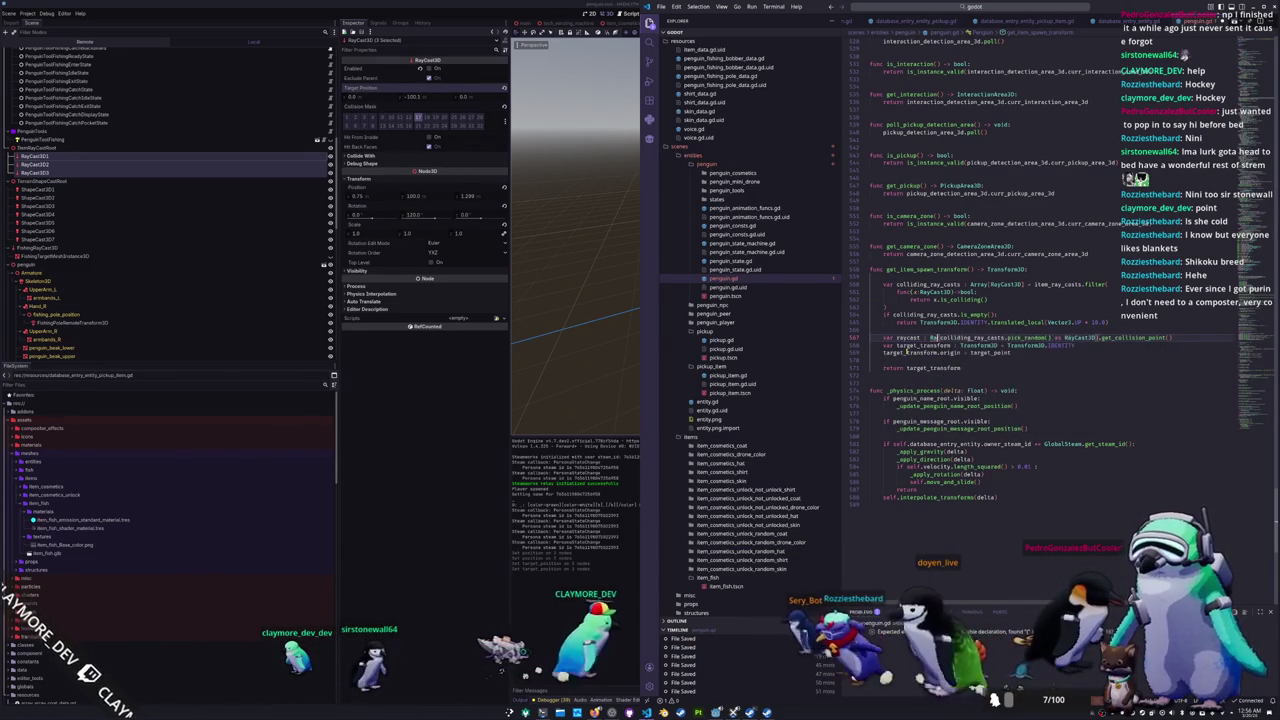
text(yCa)
key(Return)
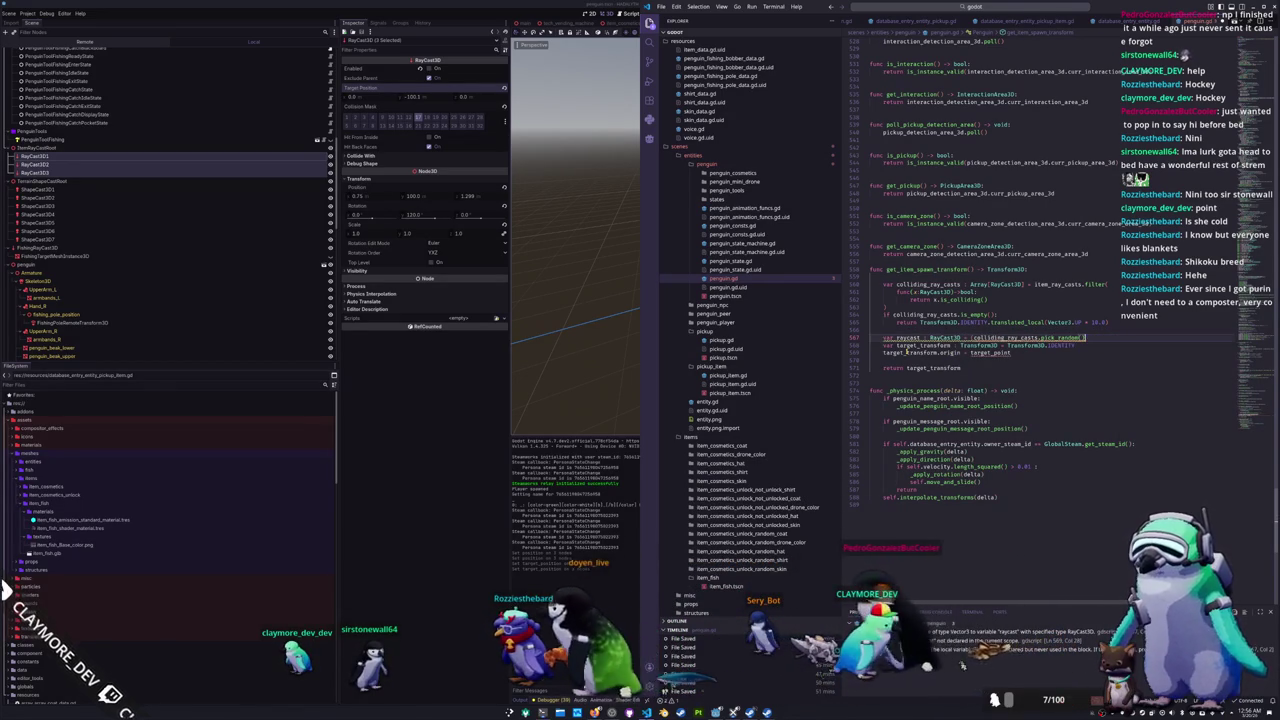
key(BackSpace)
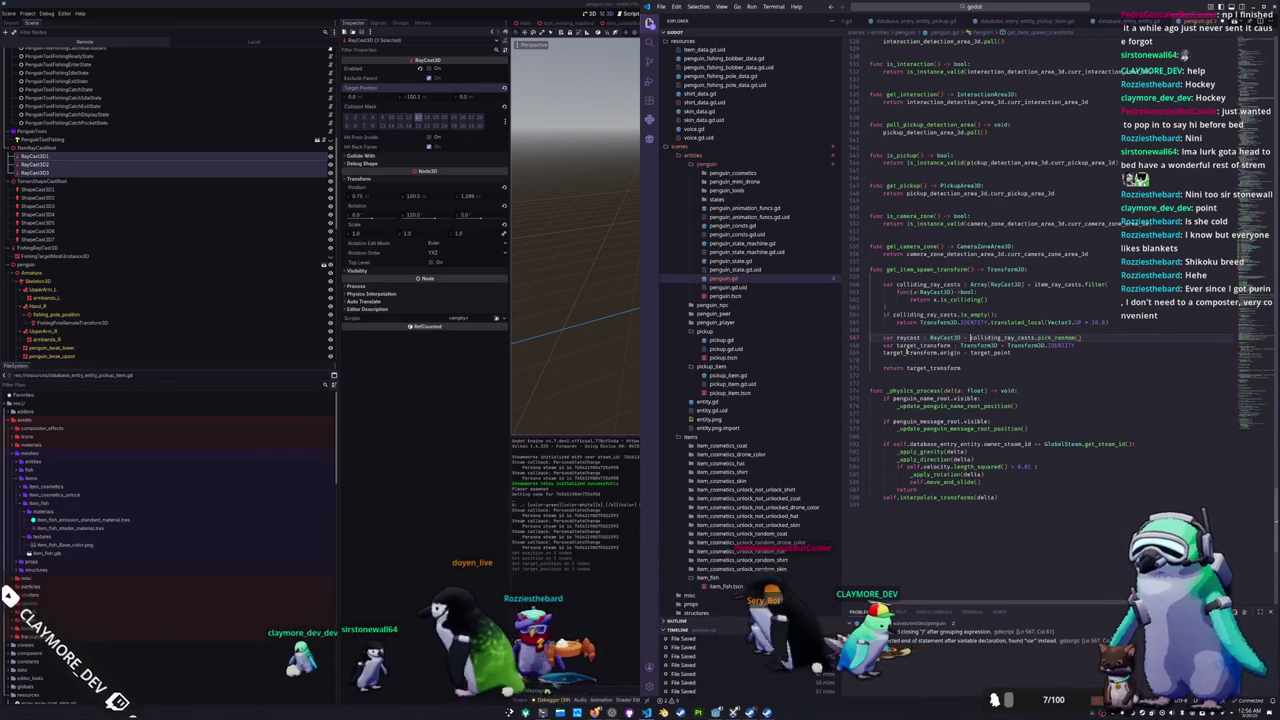
text(asRayCast)
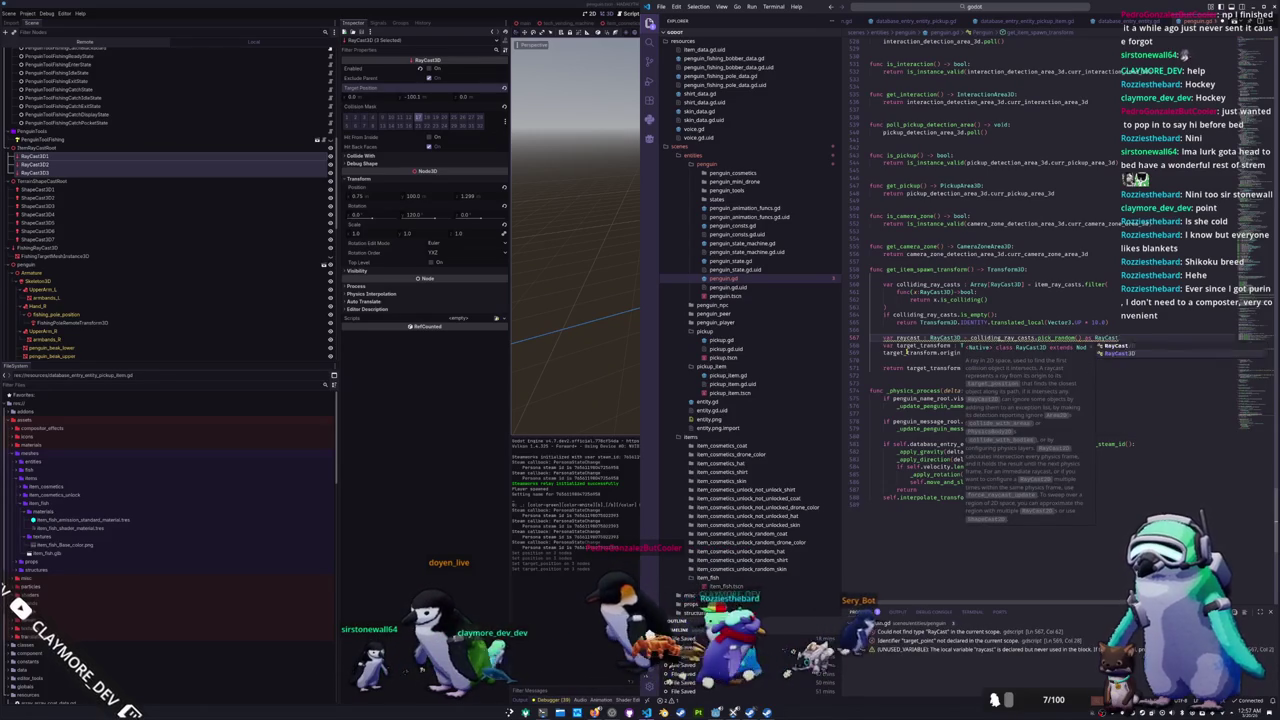
key(Return)
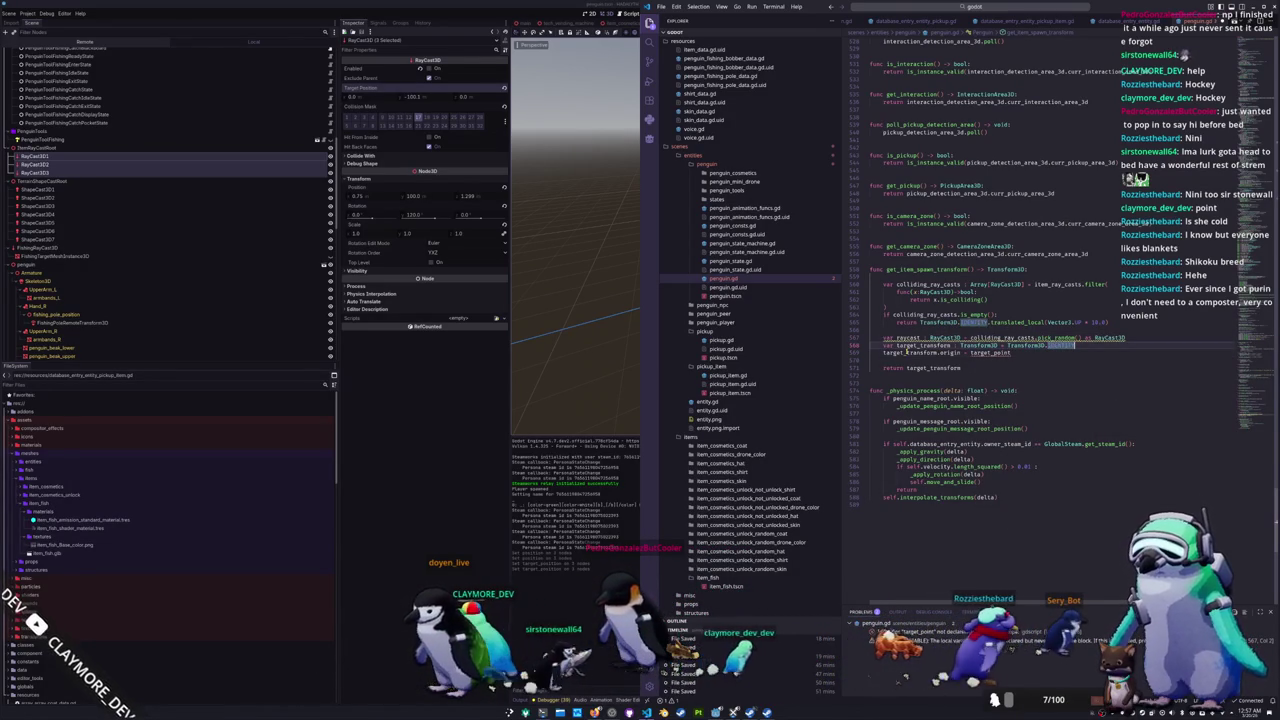
Step: Start target_transform from raycast.global_transform
text(Raycast)
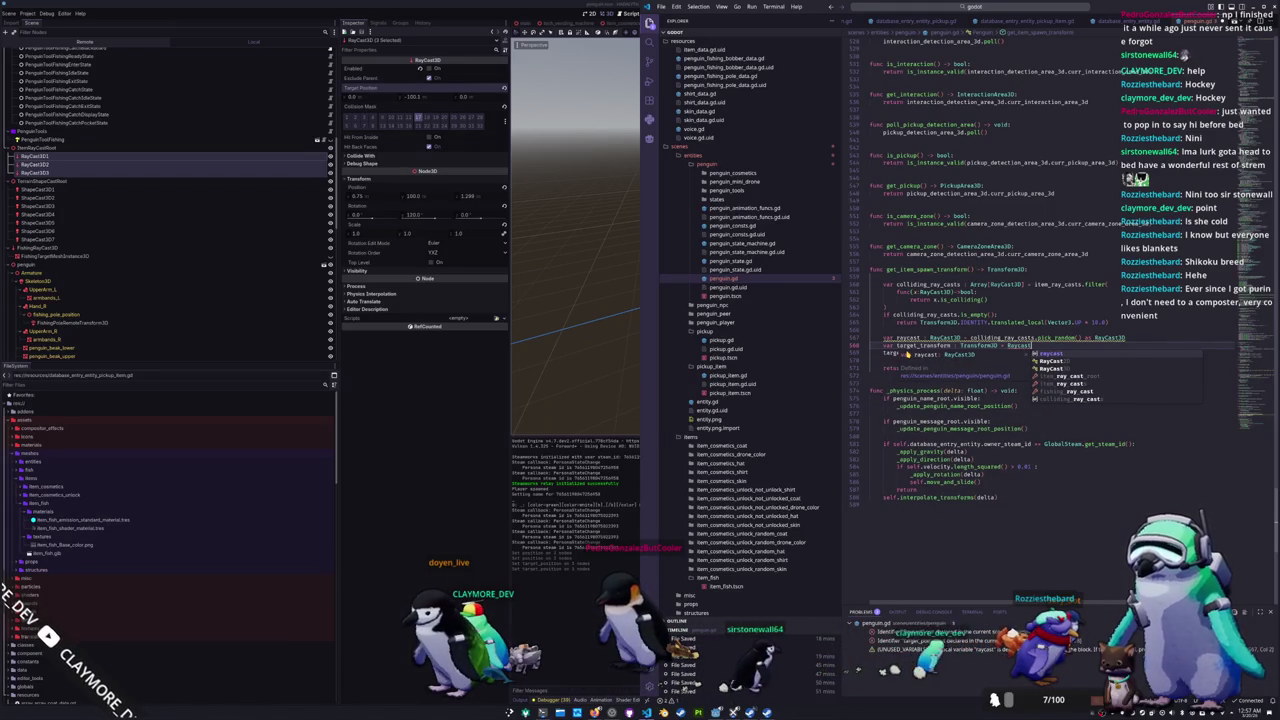
key(Escape)
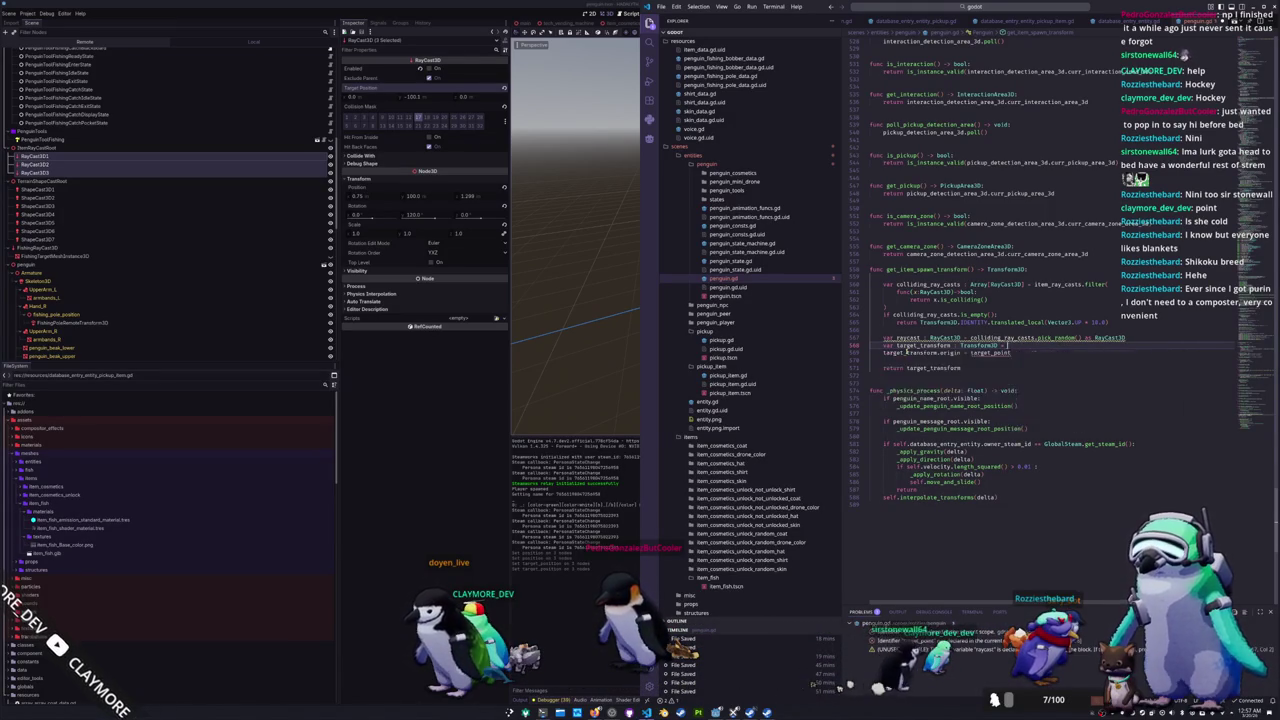
text(raycast.)
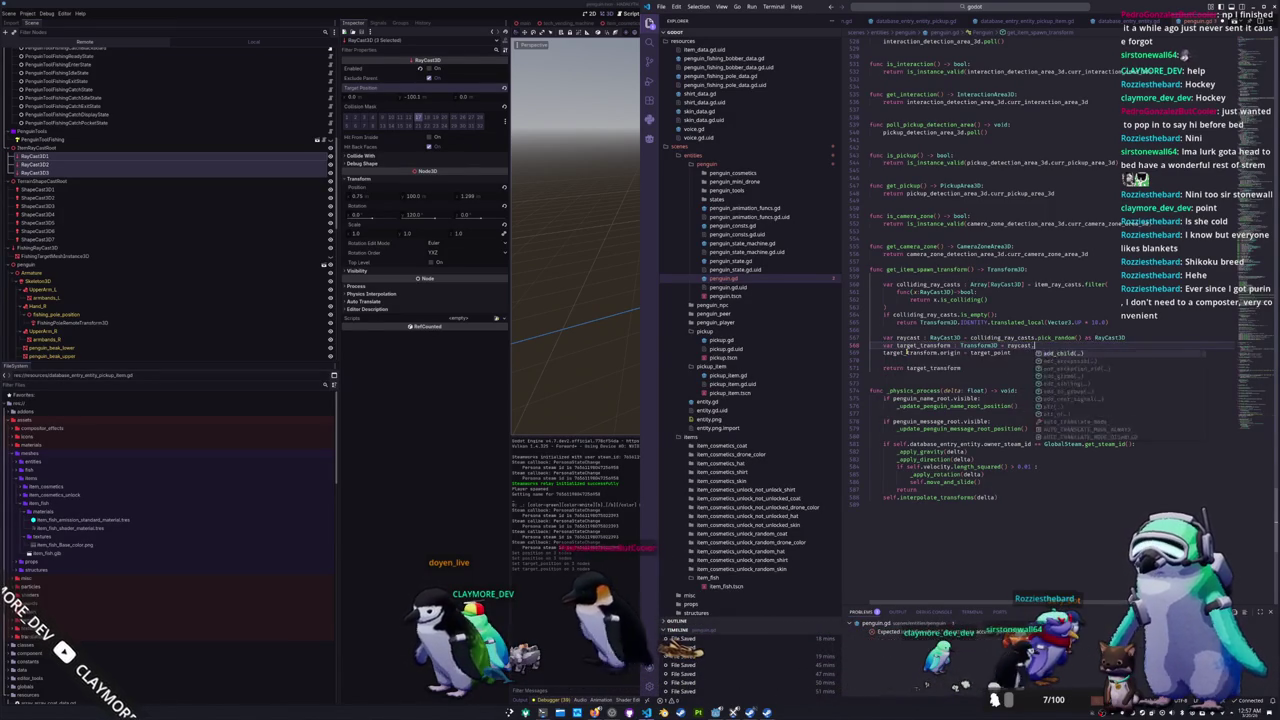
text(global_transform)
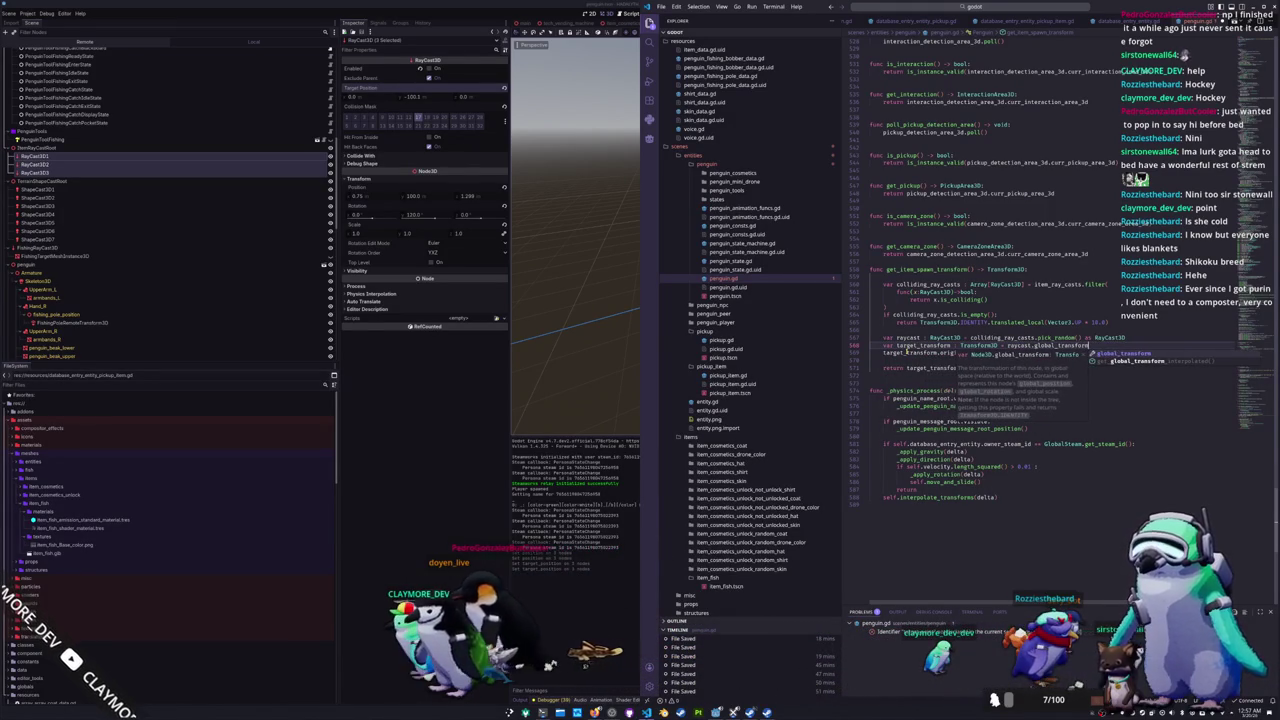
Step: Set target_transform.origin to raycast.get_collision_point() on line 569
click(906, 353)
text(in = target_point)
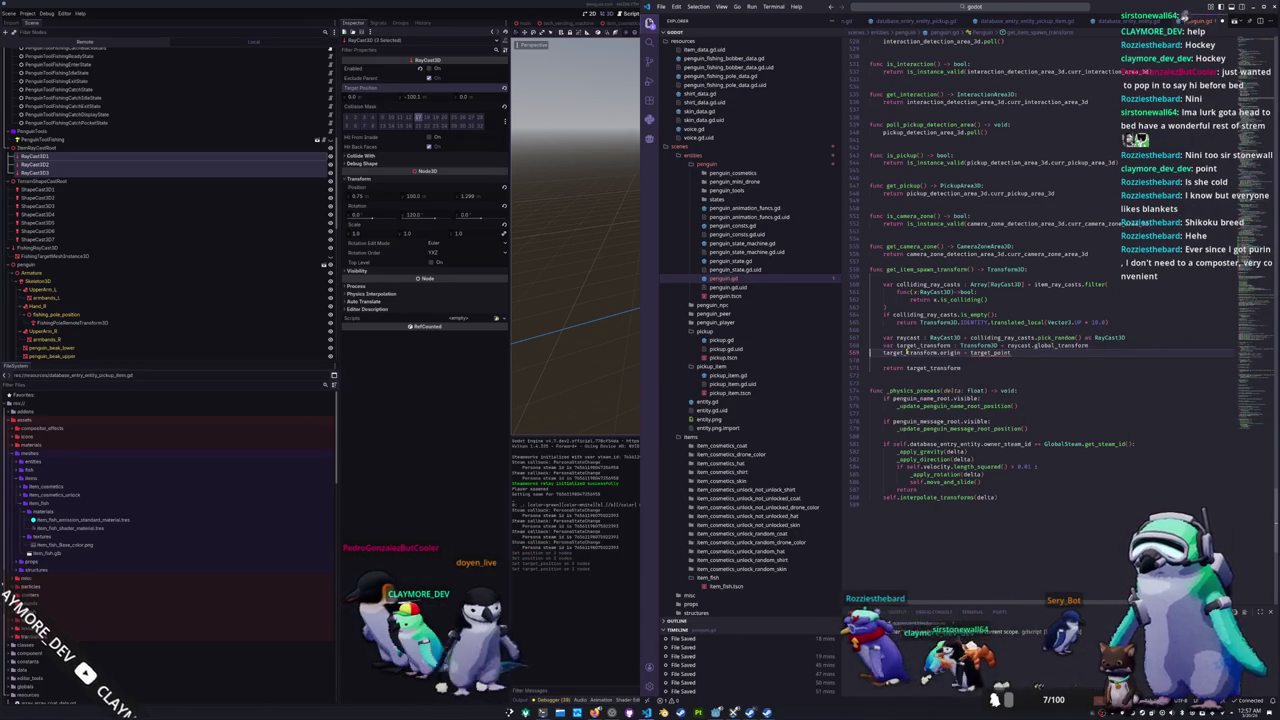
key(End)
key(ctrl+shift+Left)
text(ray)
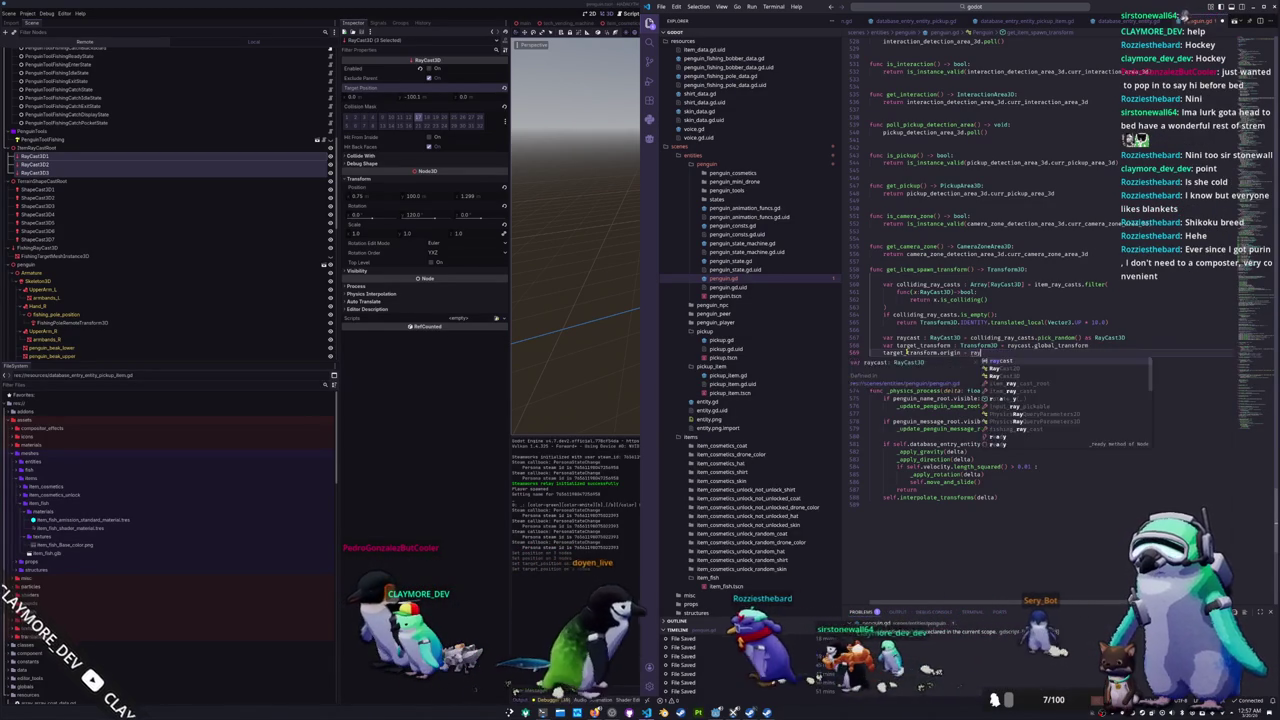
text(cast.get_coll)
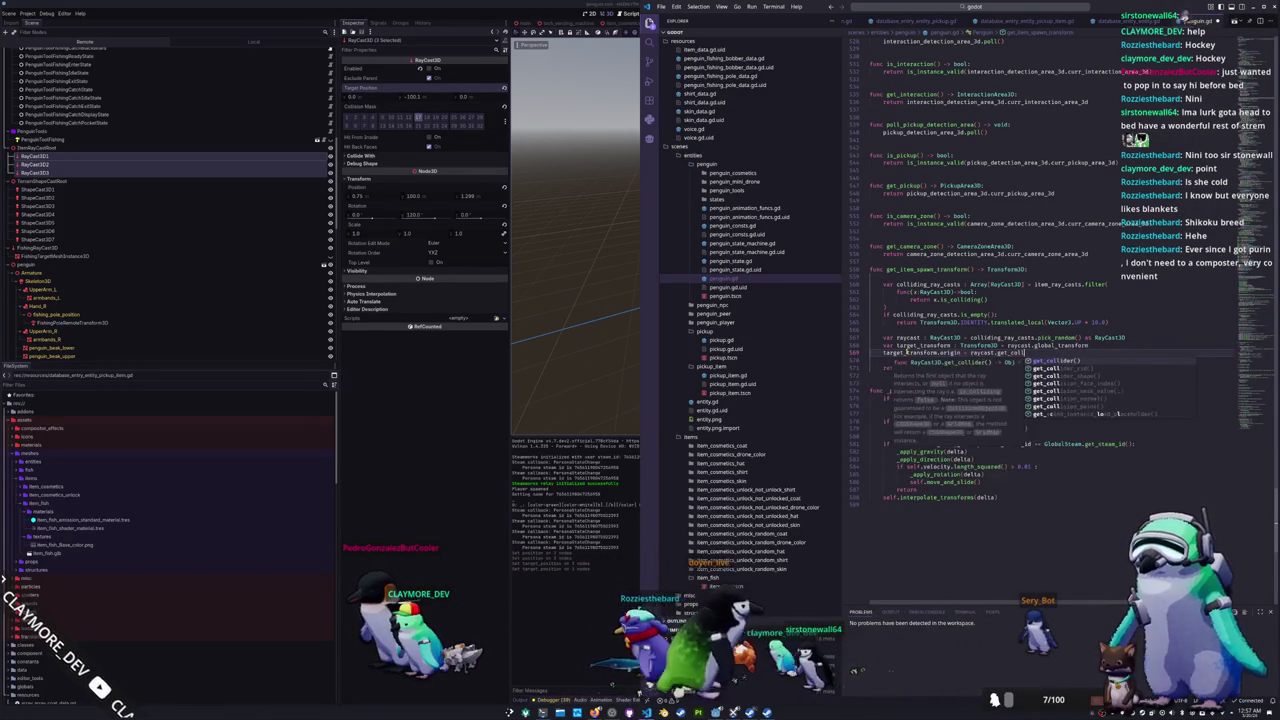
text(ision_point()
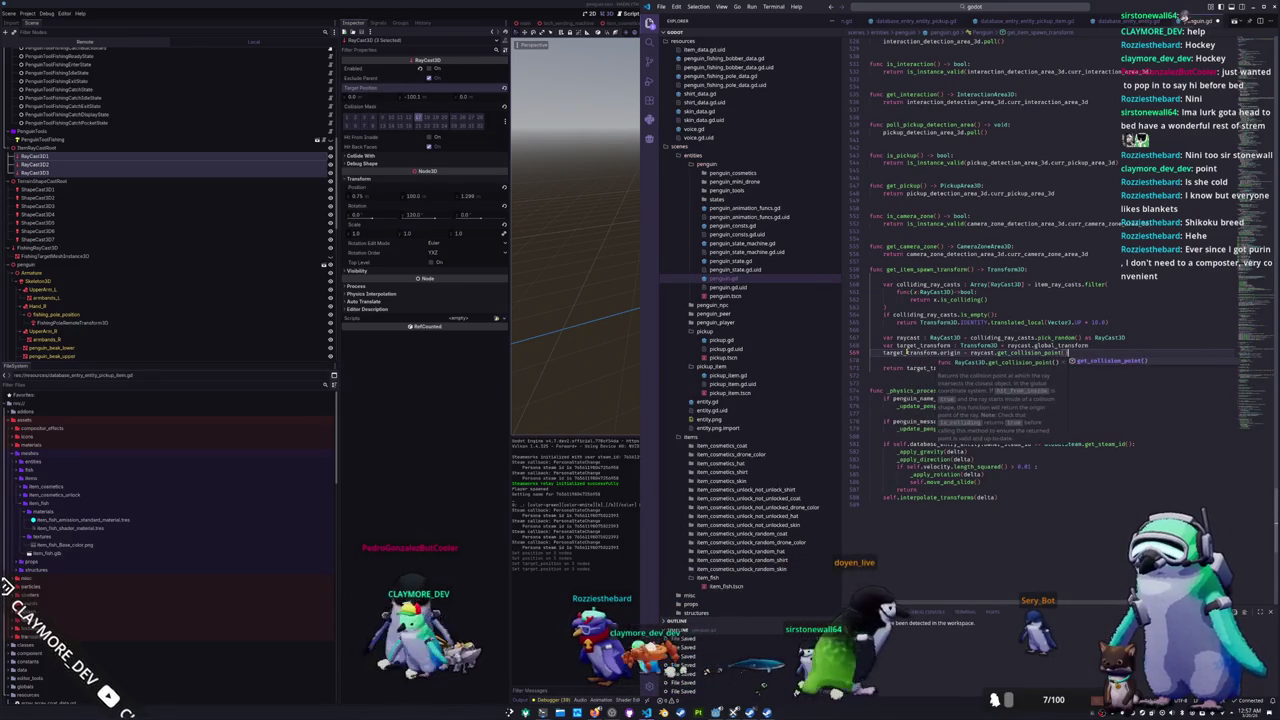
key(Return)
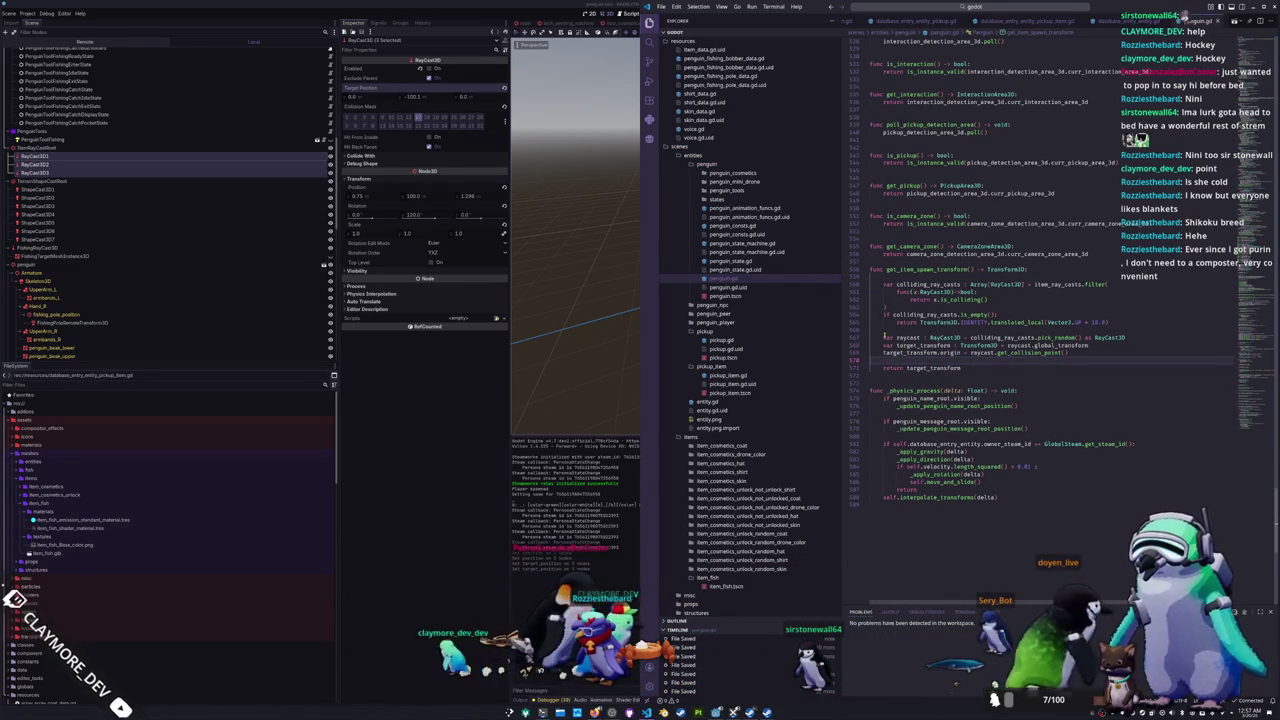
scroll(1000, 300, up, 1)
click(889, 345)
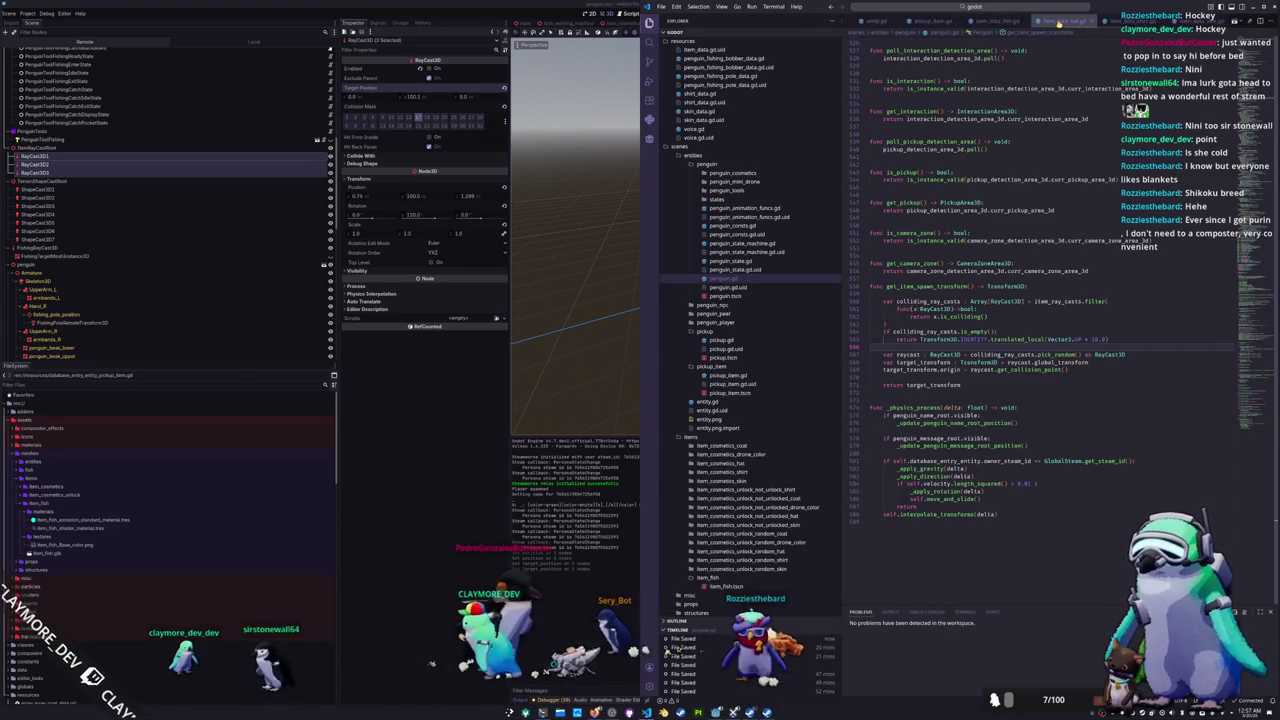
Step: Review _ready in pickup_item.gd, adding and removing a super() line, then go to pickup.gd
click(999, 22)
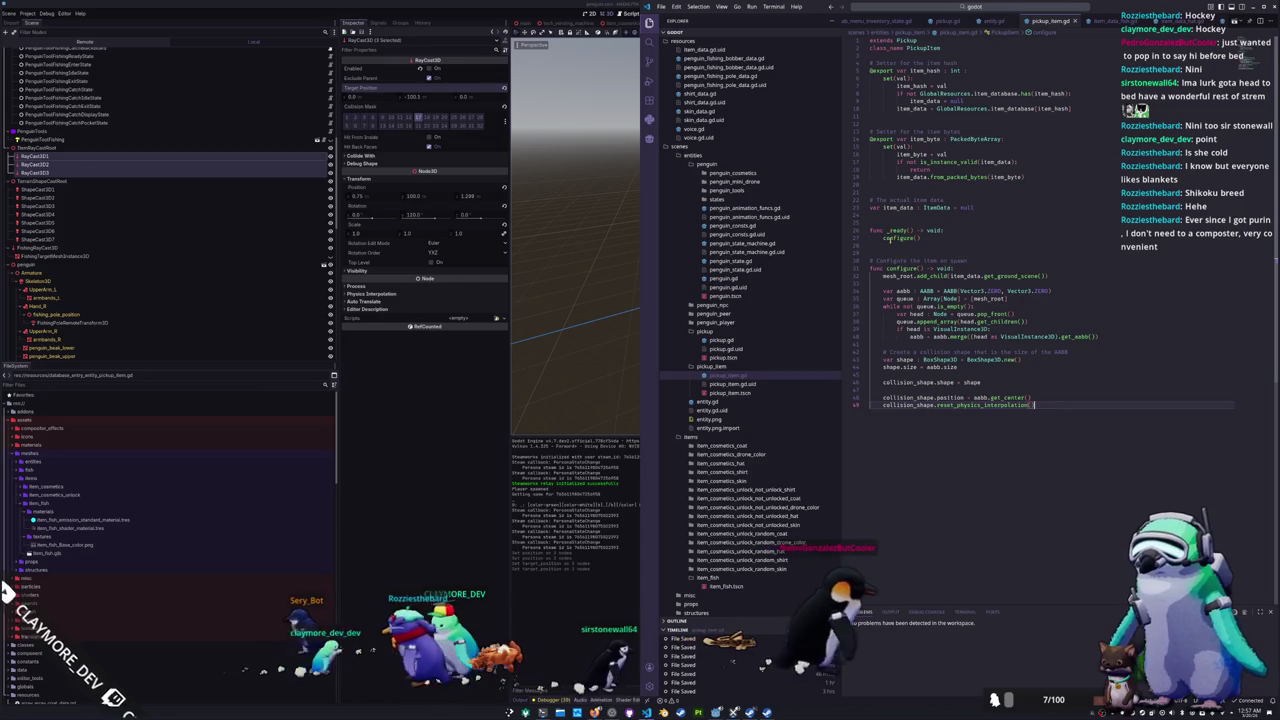
click(957, 230)
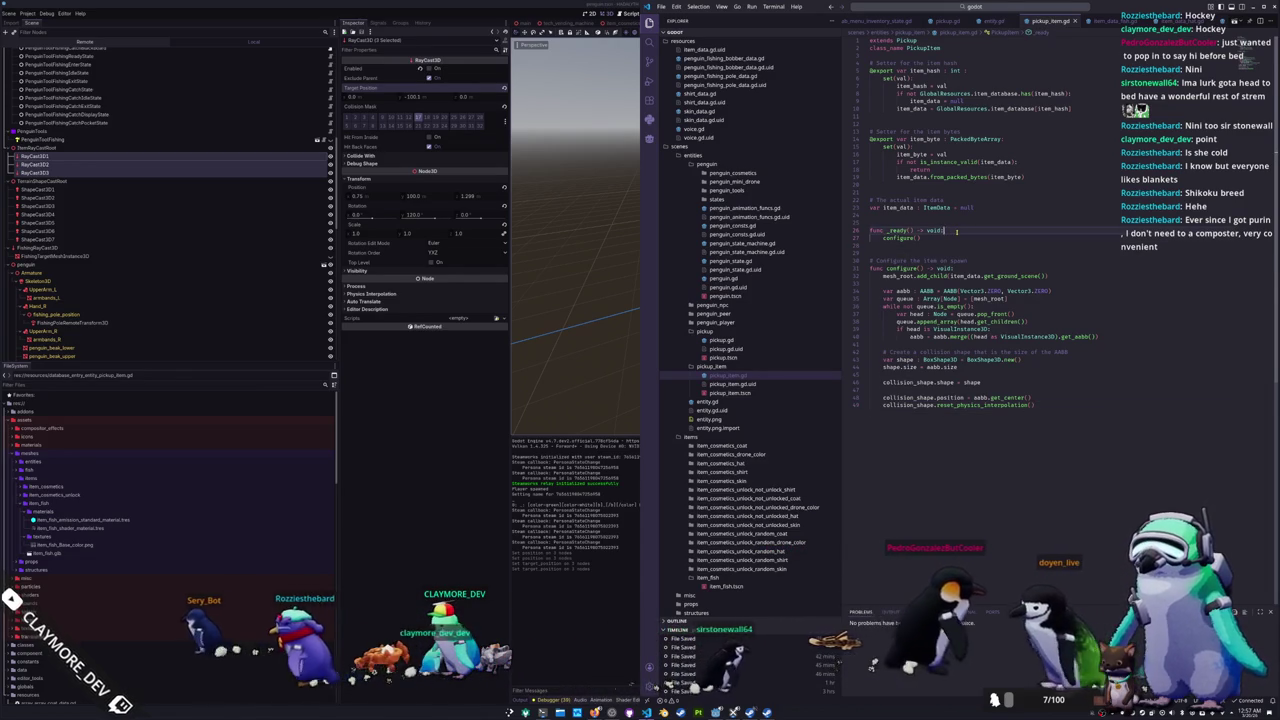
key(Return)
text(super())
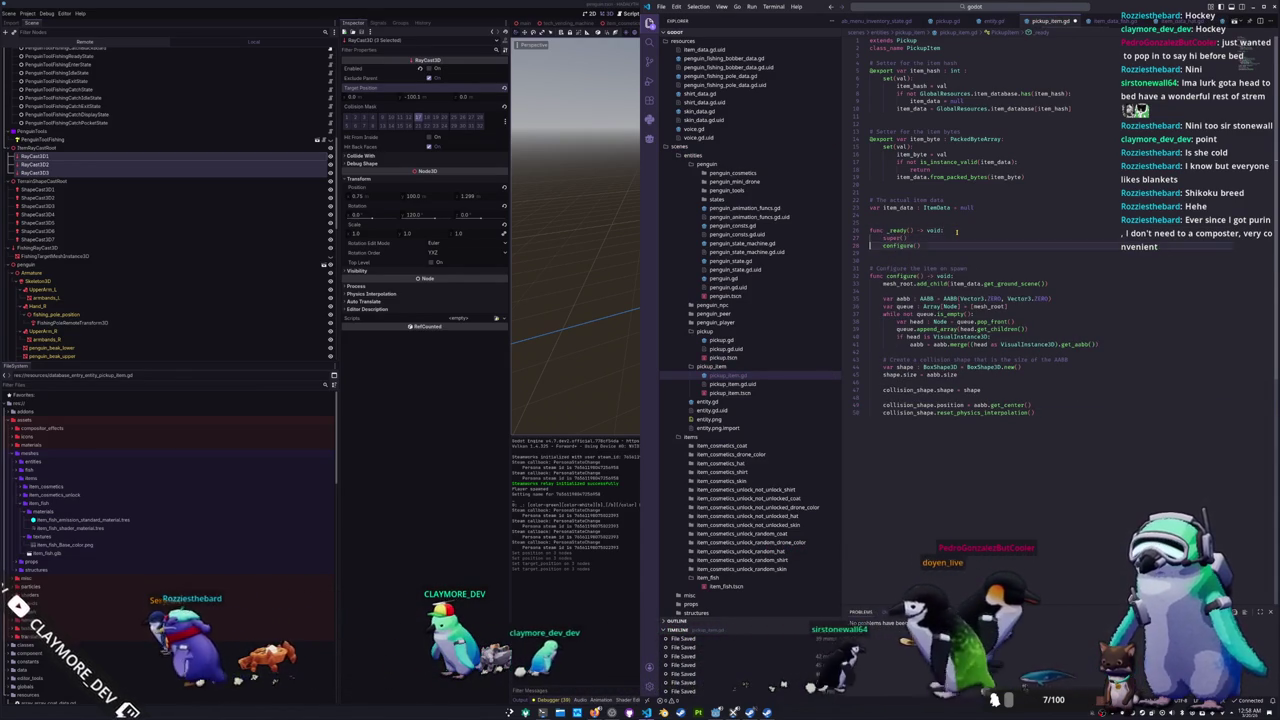
key(shift+Up)
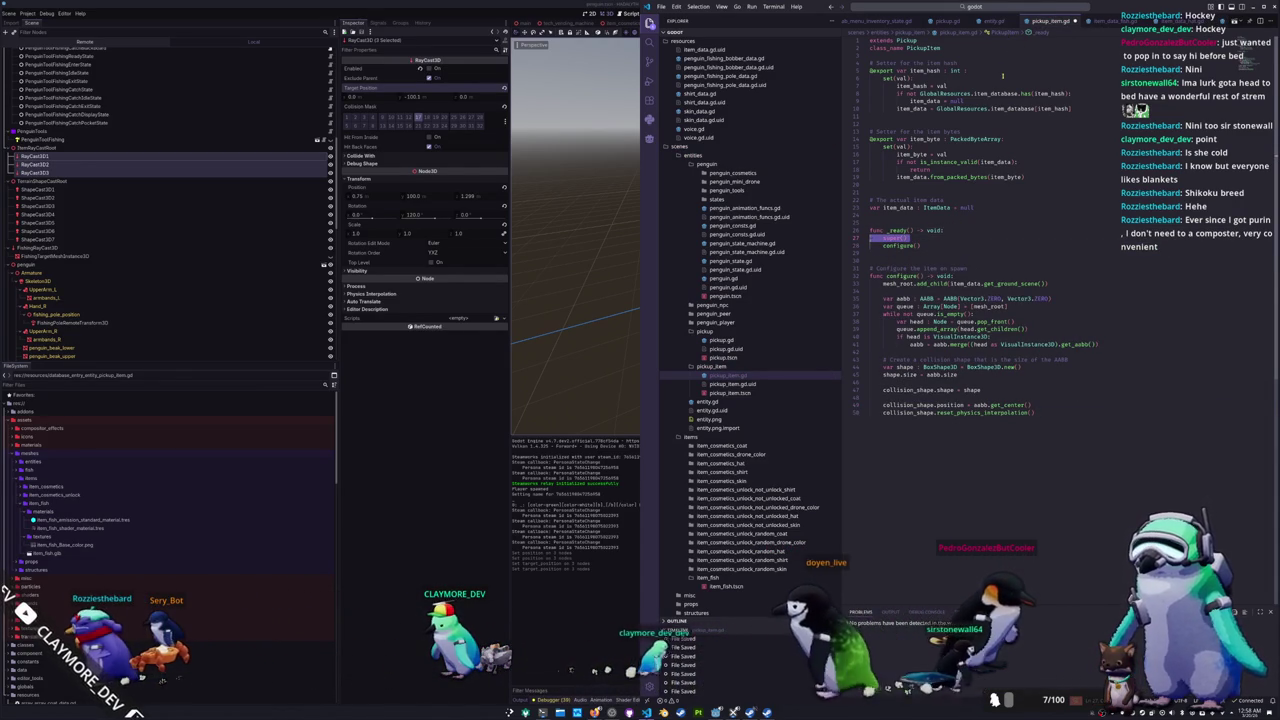
mouse_move(1000, 139)
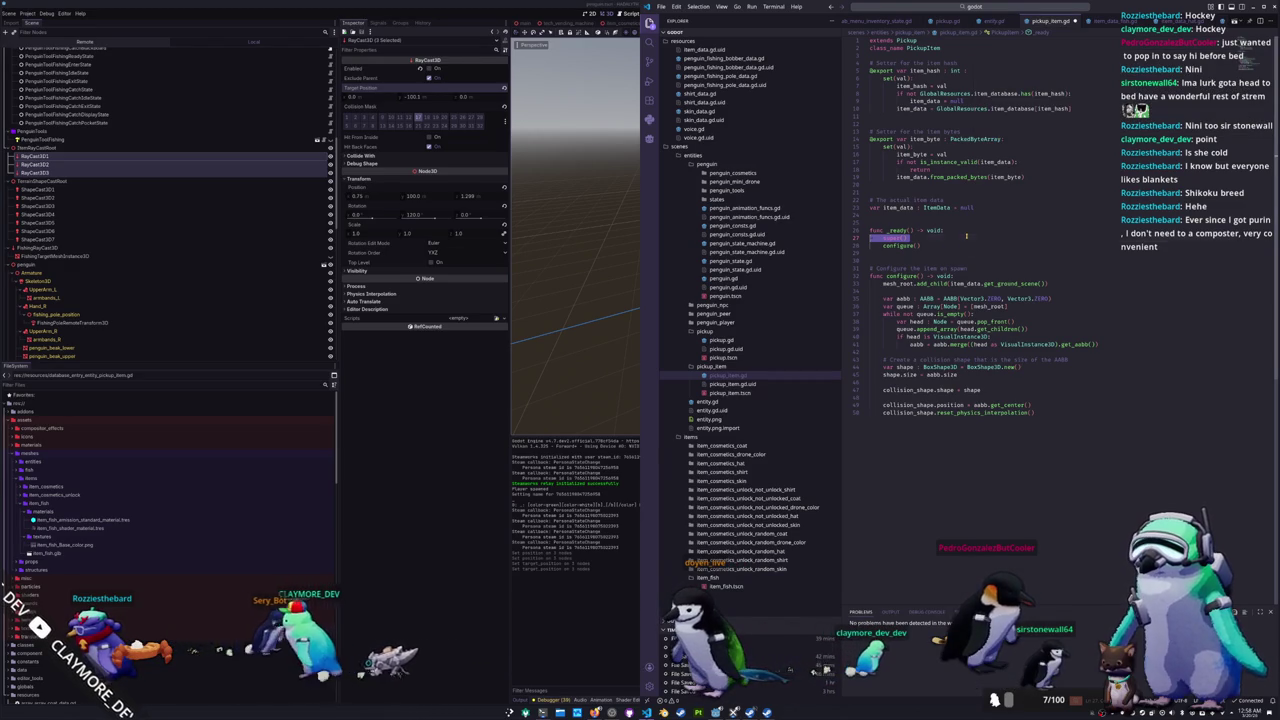
key(BackSpace)
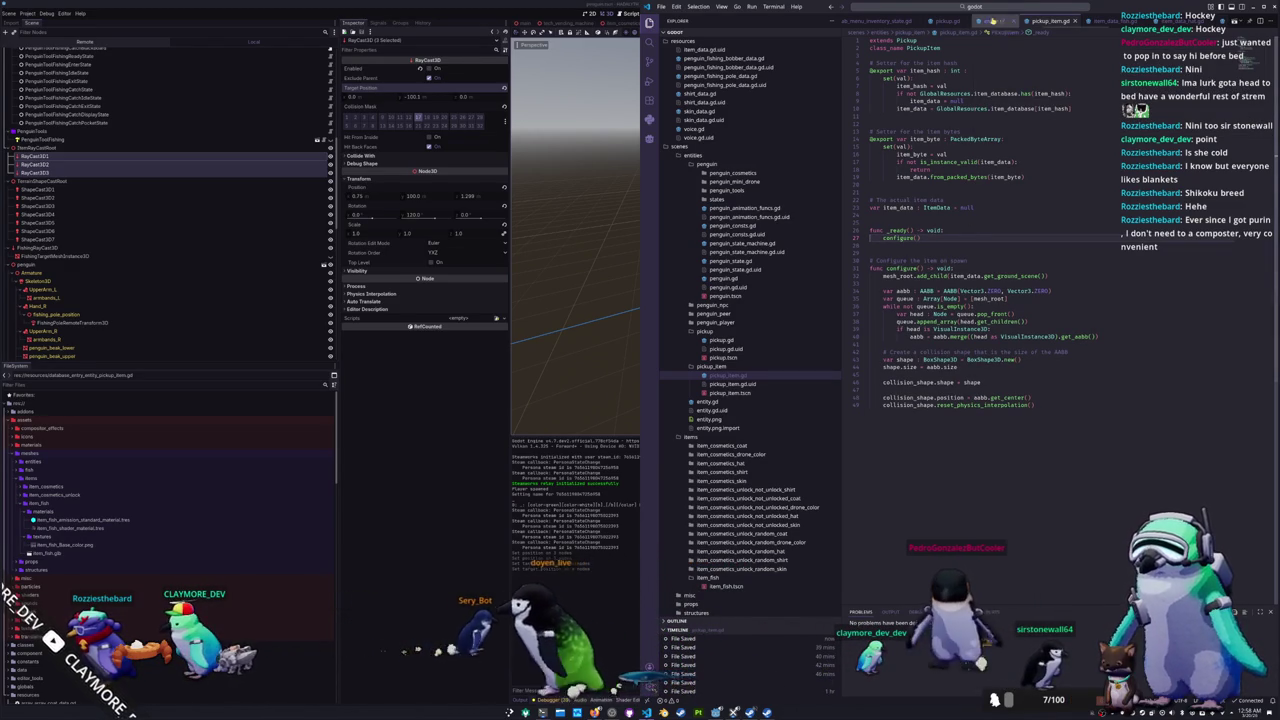
click(945, 21)
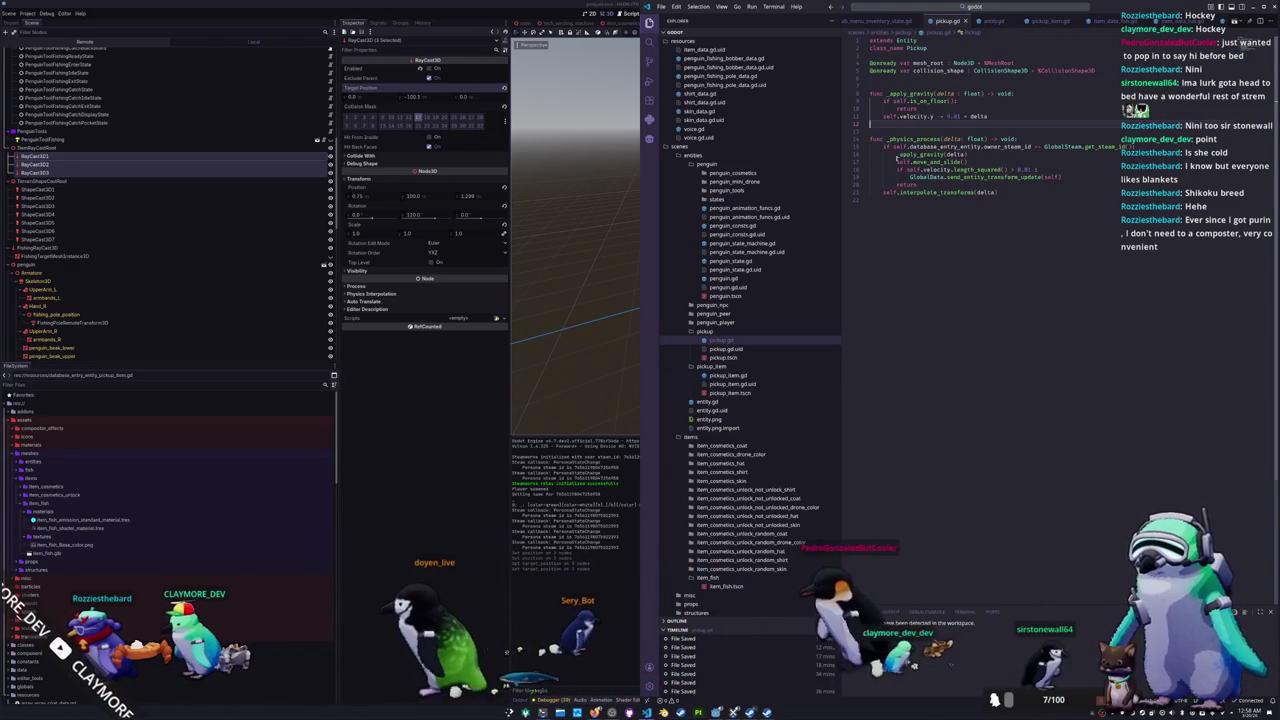
Step: Replace the _apply_gravity and _physics_process code with a spawn() -> void stub containing pass
drag(896, 222, 870, 93)
key(BackSpace)
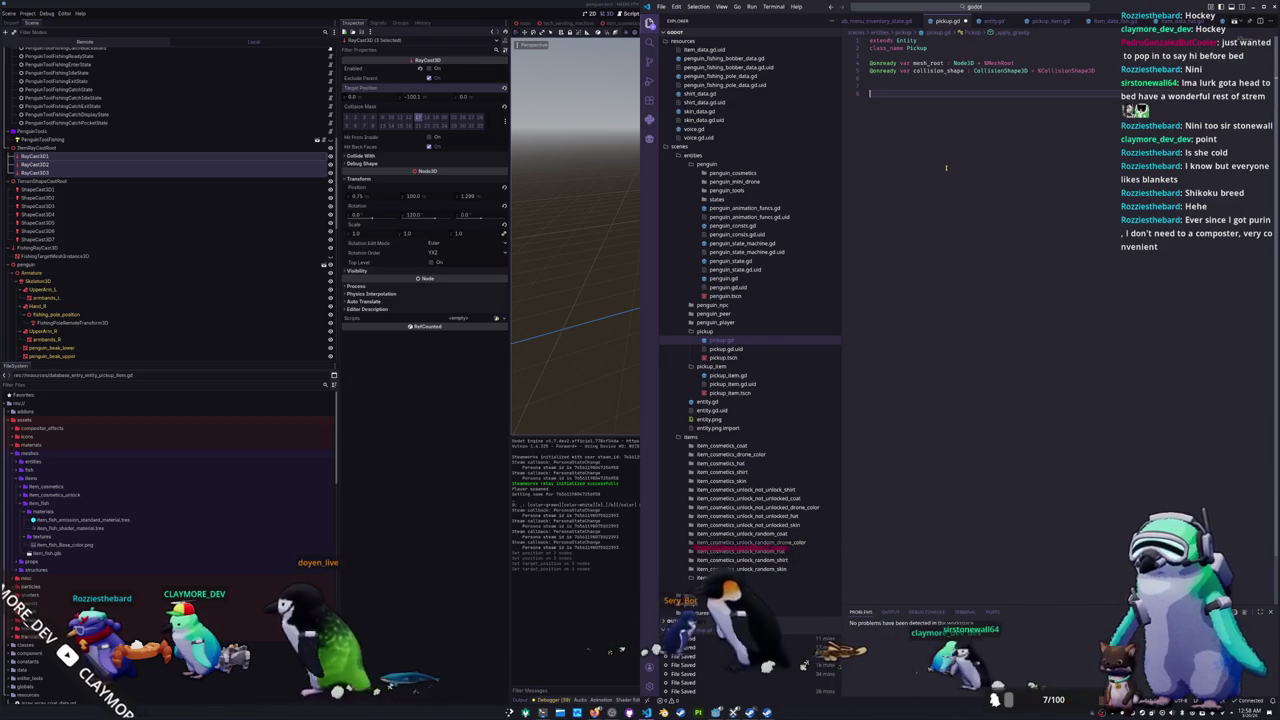
text(func _ready() -> void:)
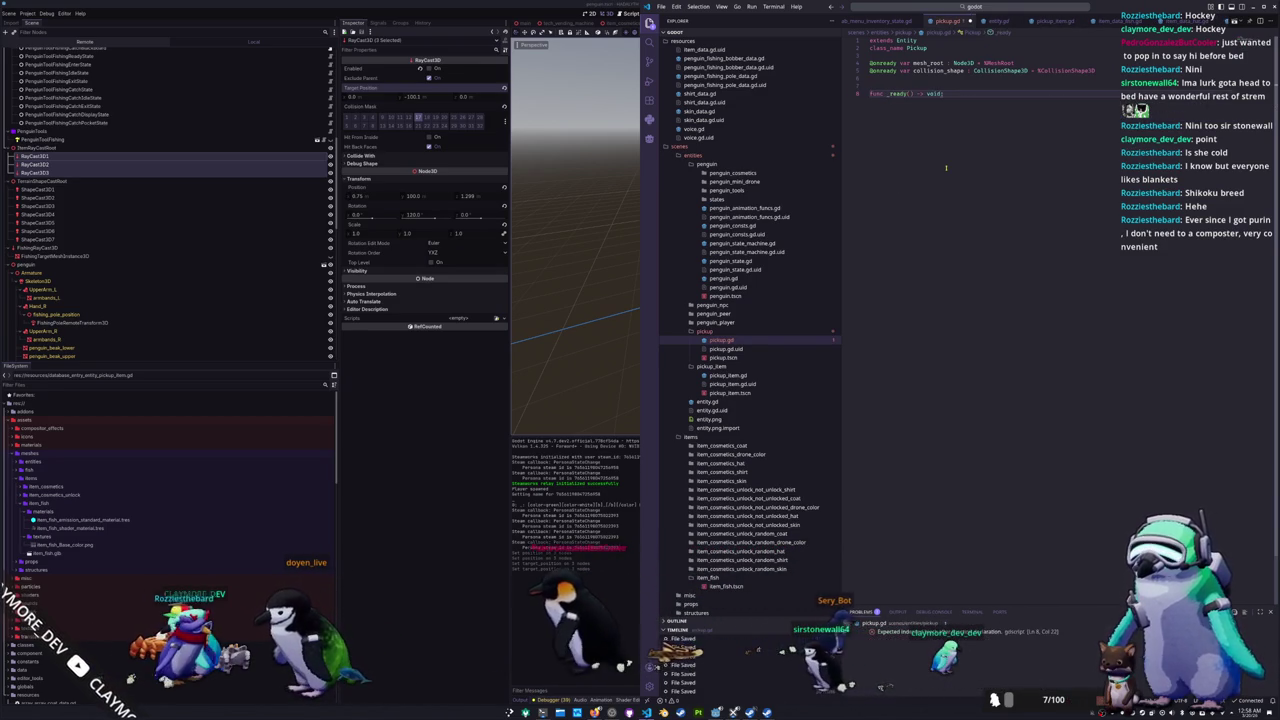
key(Return)
key(BackSpace)
text(spawn() -)
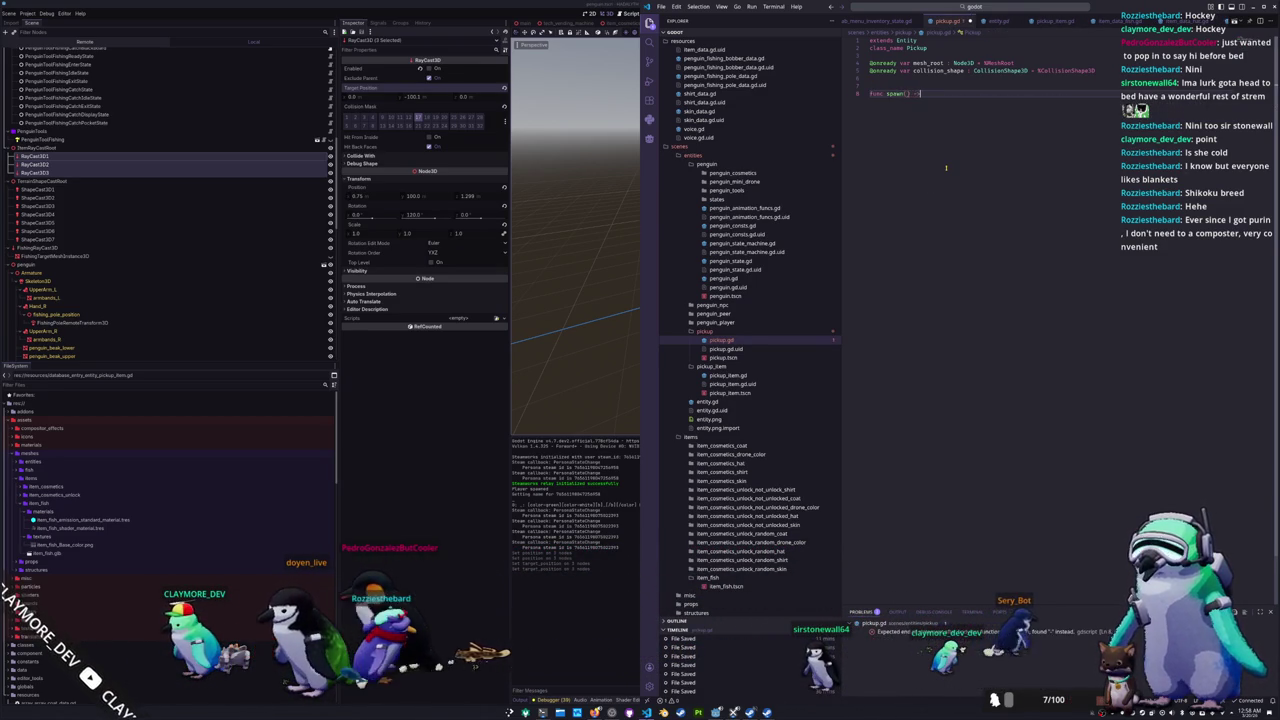
text(> void:)
key(Return)
text(pass)
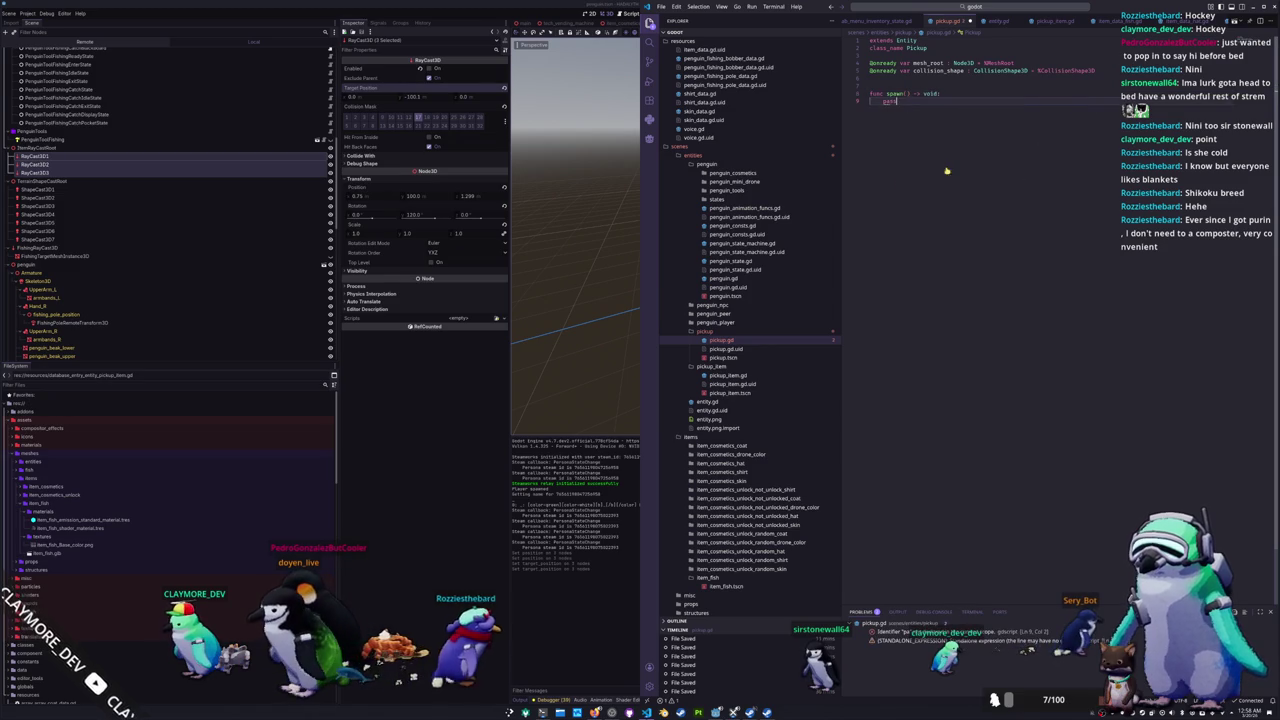
key(Return)
key(Return)
key(BackSpace)
Step: Add a despawn() -> void stub with pass and start comment lines outlining the mesh root and spawn steps
text(func despa)
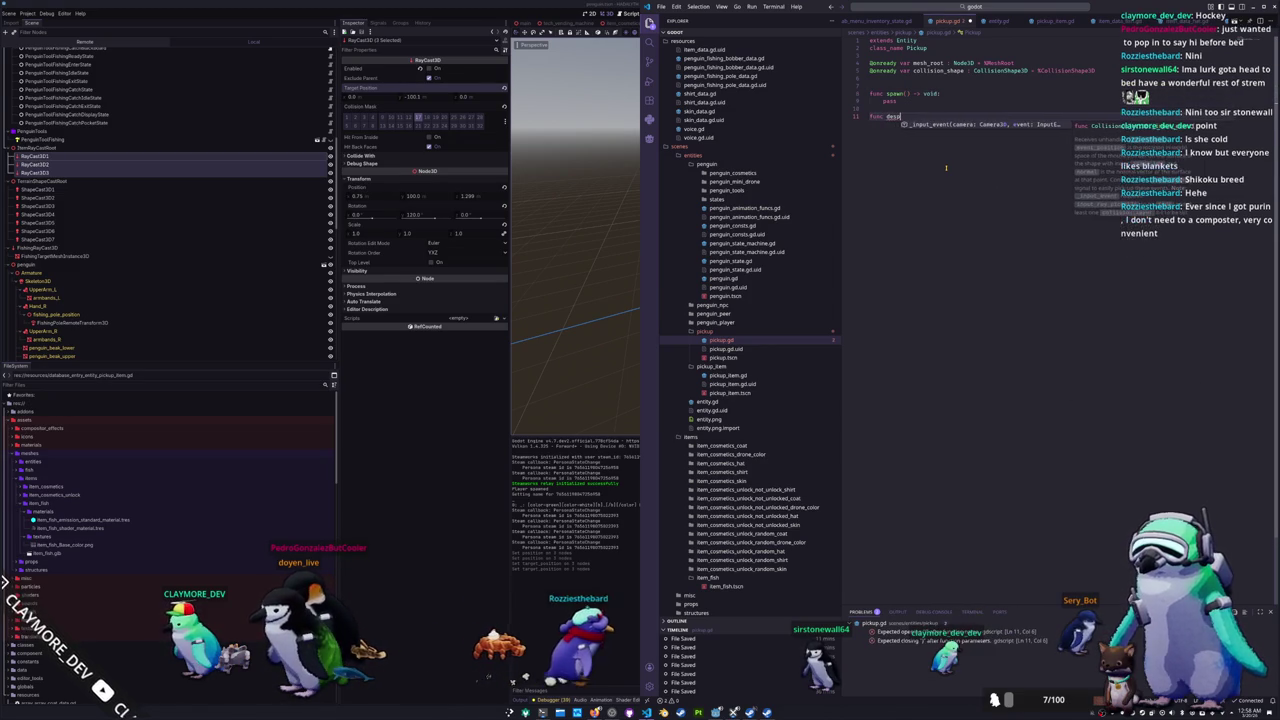
text(wn() -> )
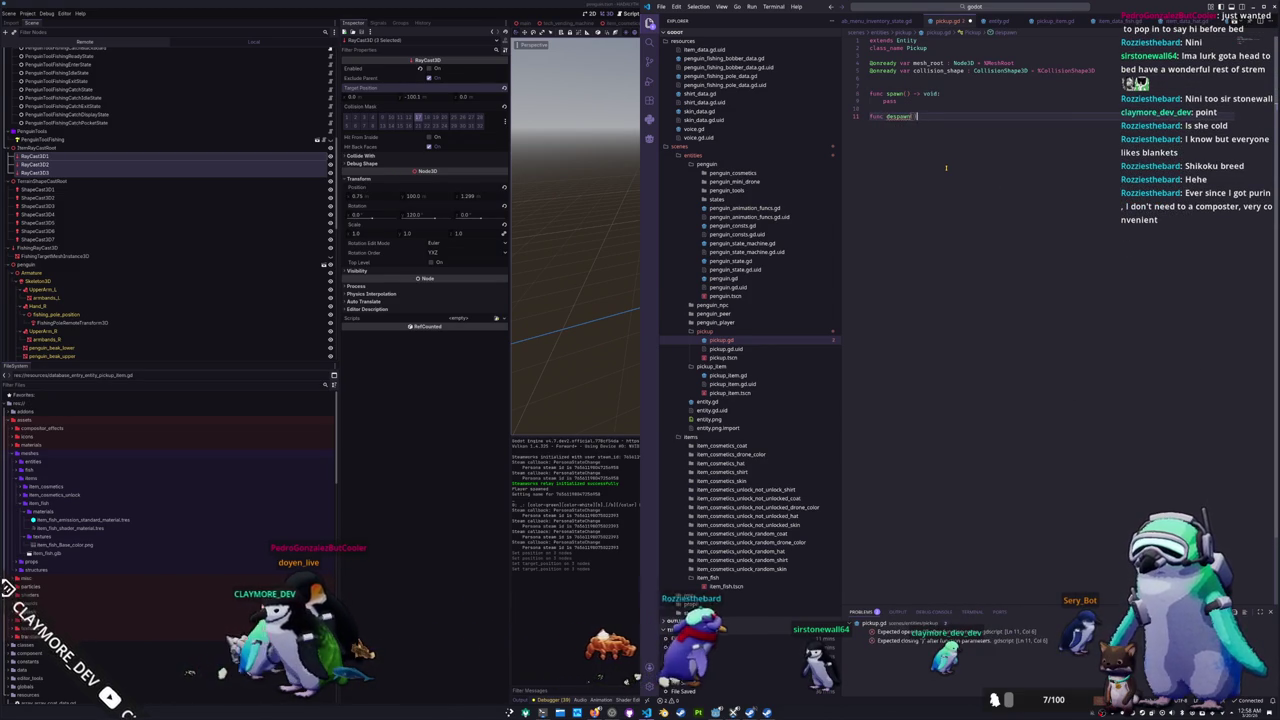
text(void:)
key(Return)
text(pass)
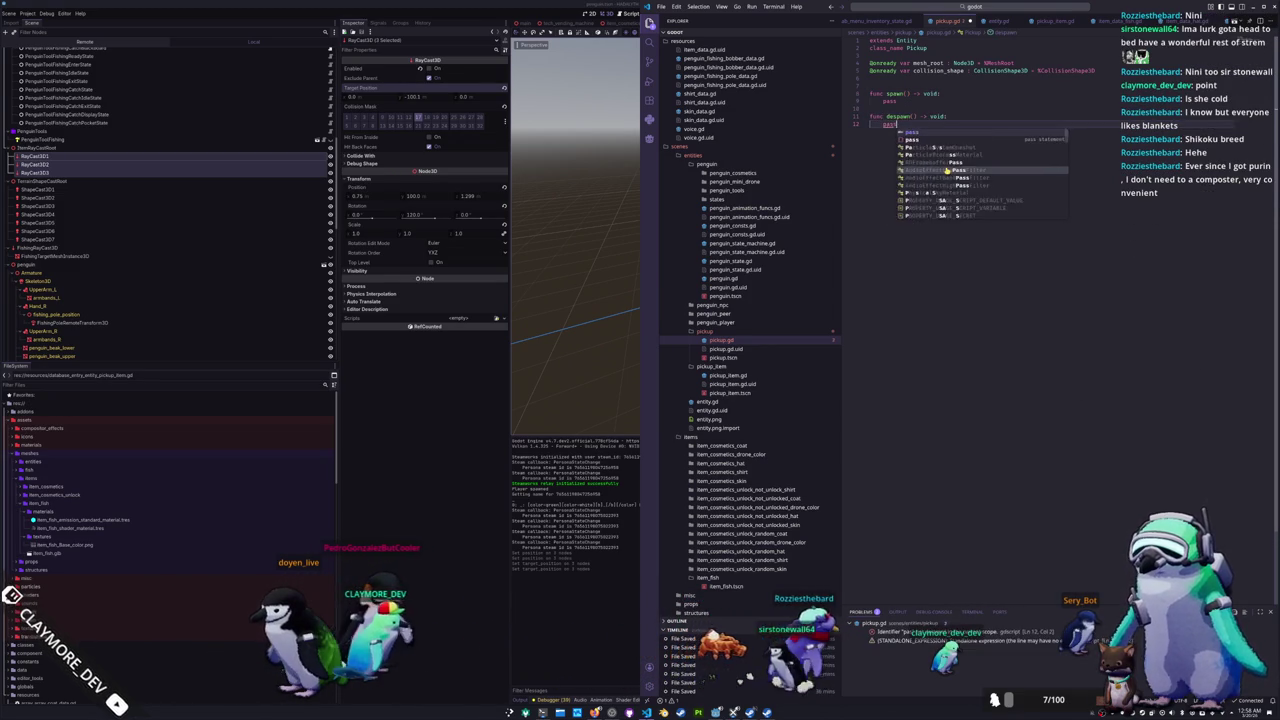
key(Return)
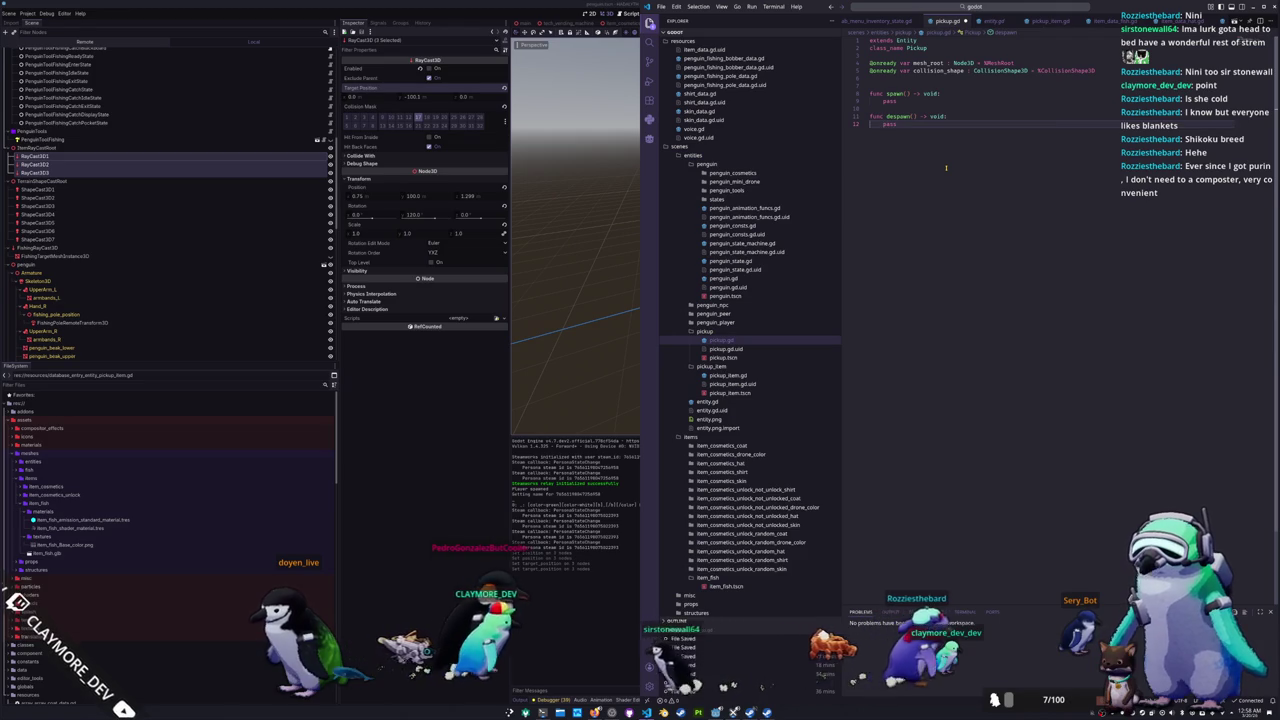
key(Return)
key(Up)
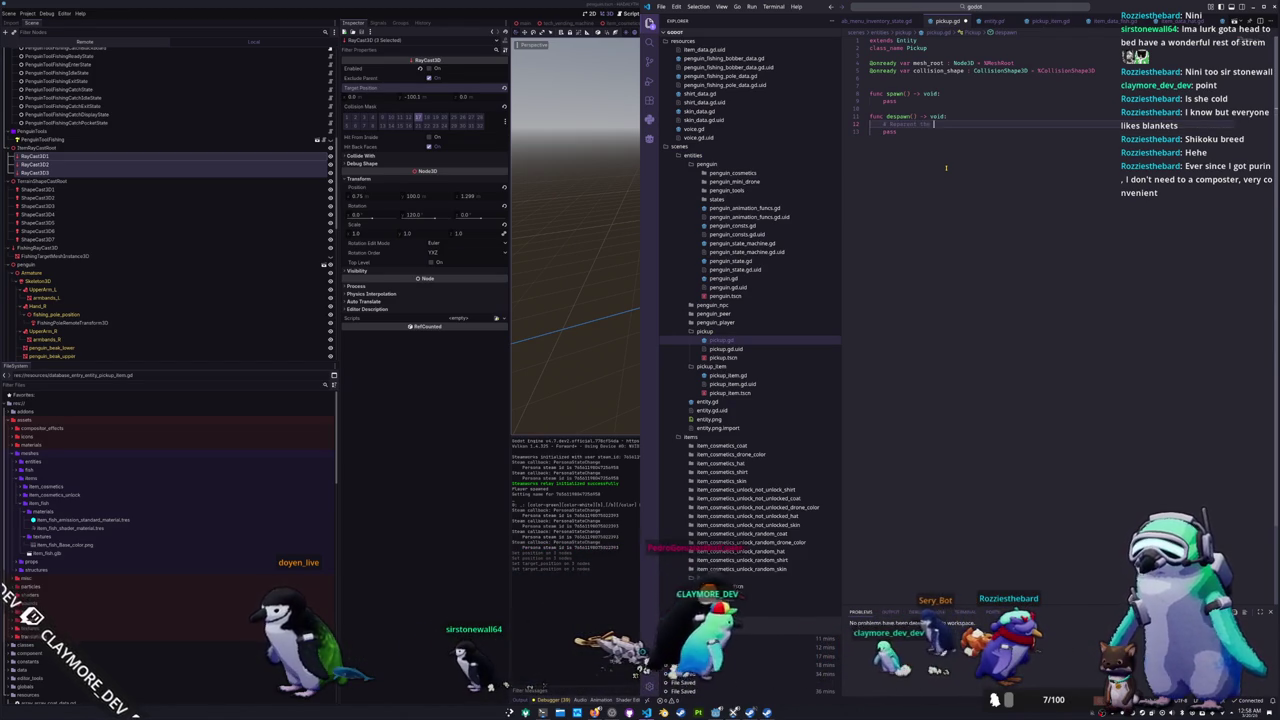
text(mesh root)
key(Return)
text(#)
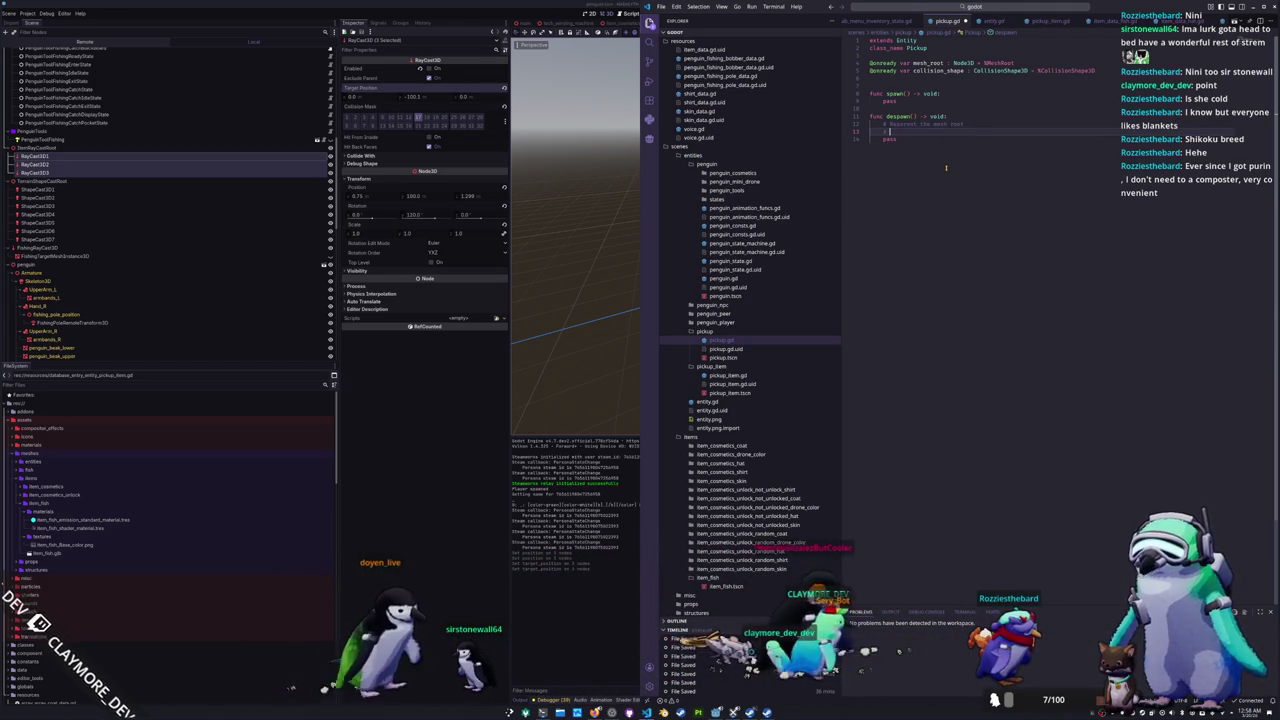
text( Spawn a tween)
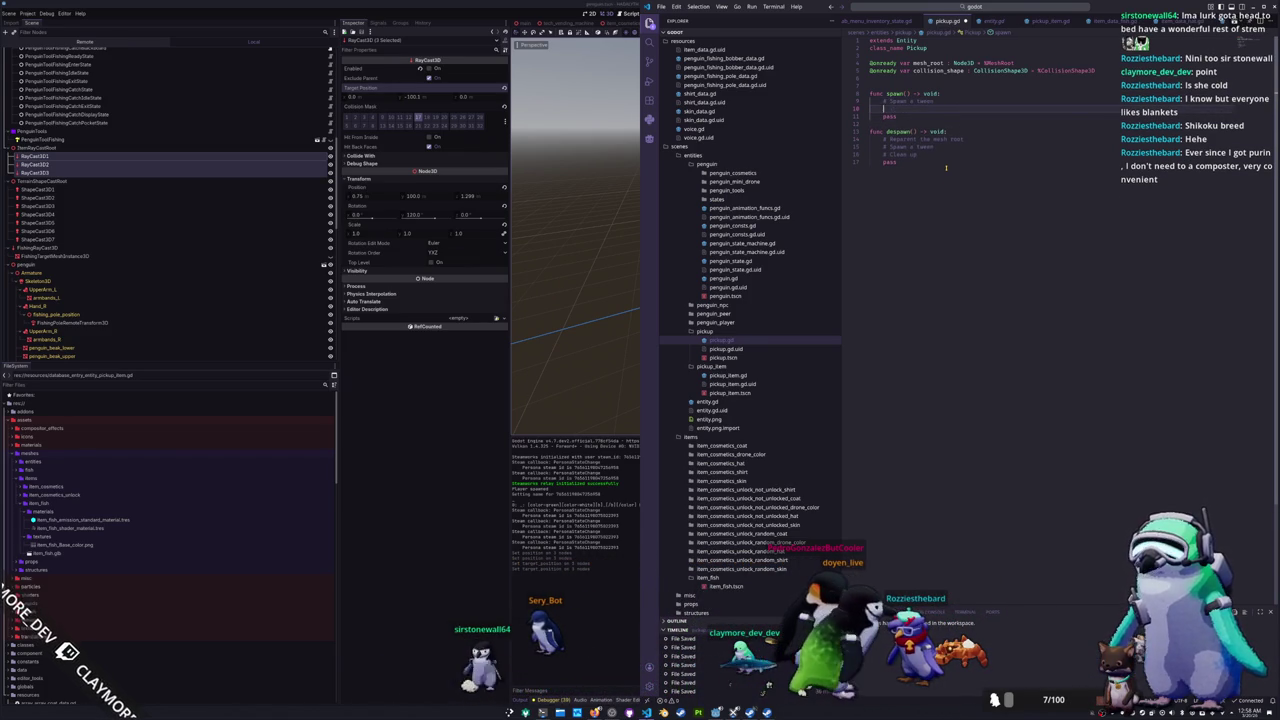
Step: Create spawn_tween via get_tree().create_tween(), preceded by setting mesh_root.scale to Vector3.ONE * 0.01
text(var spawn_tween : )
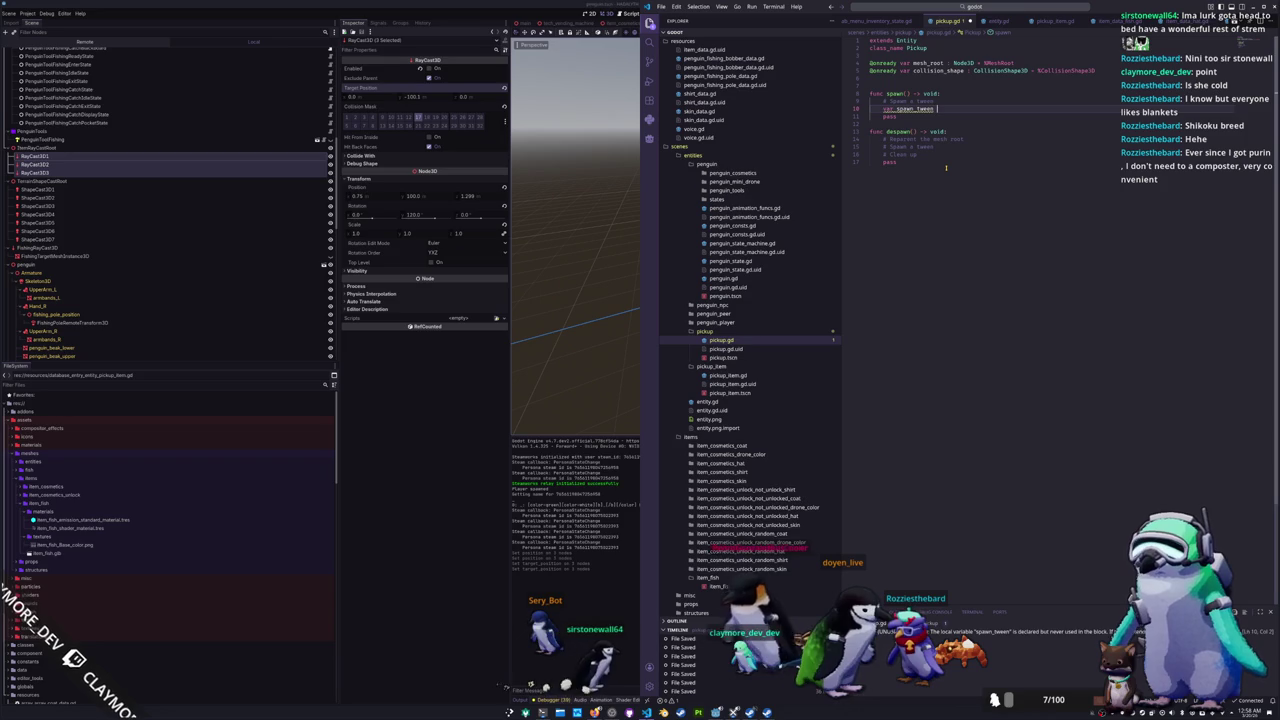
text(Tween = get_tre)
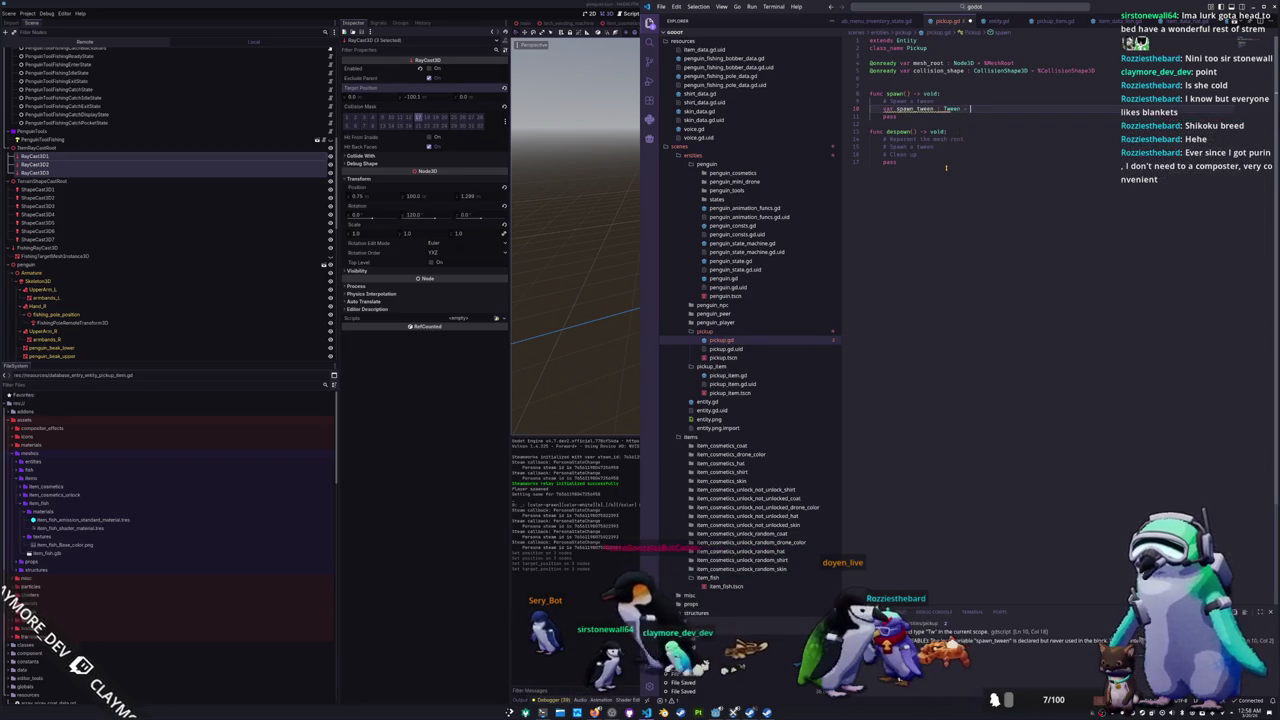
key(Return)
text(.create_tween()
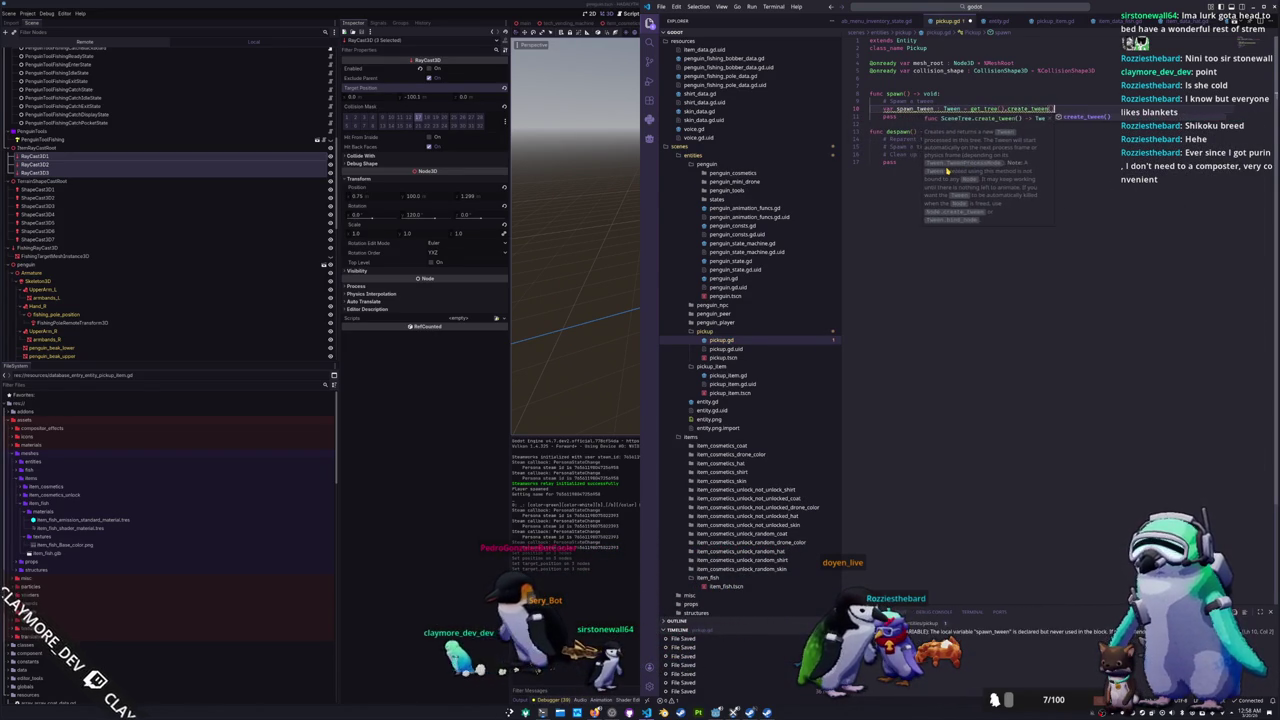
key(Return)
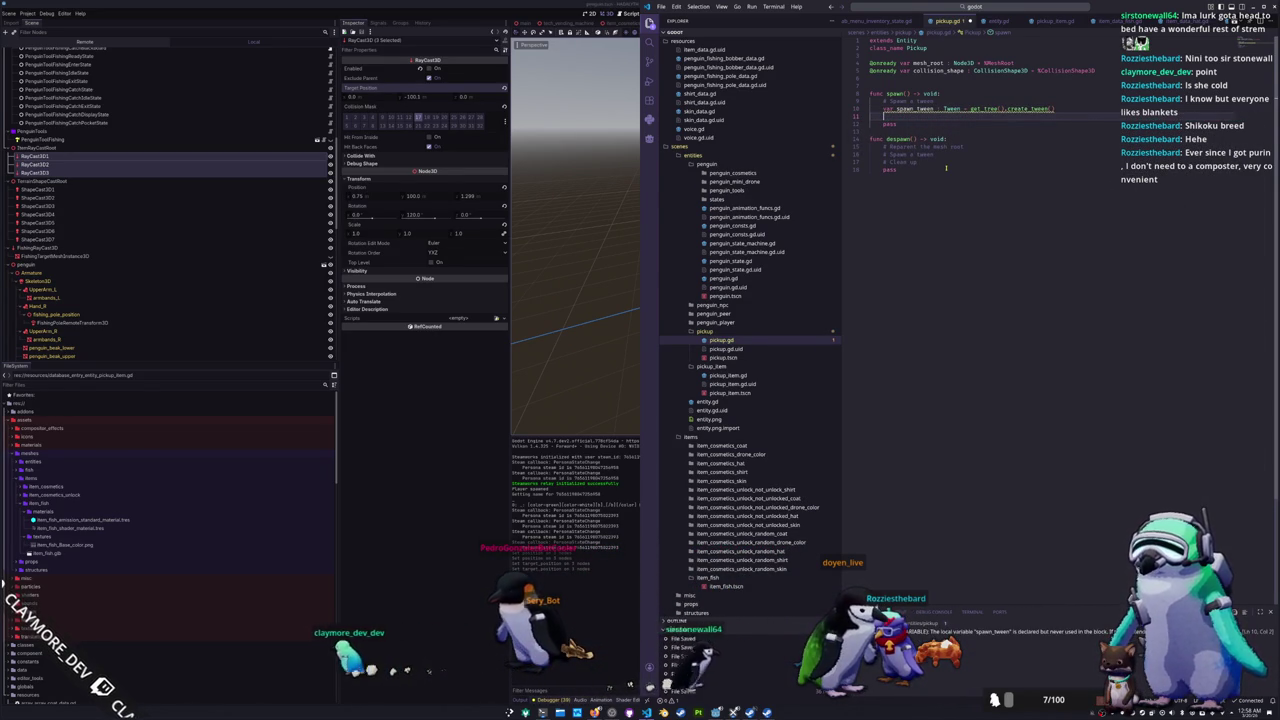
text(mesh_root.tr)
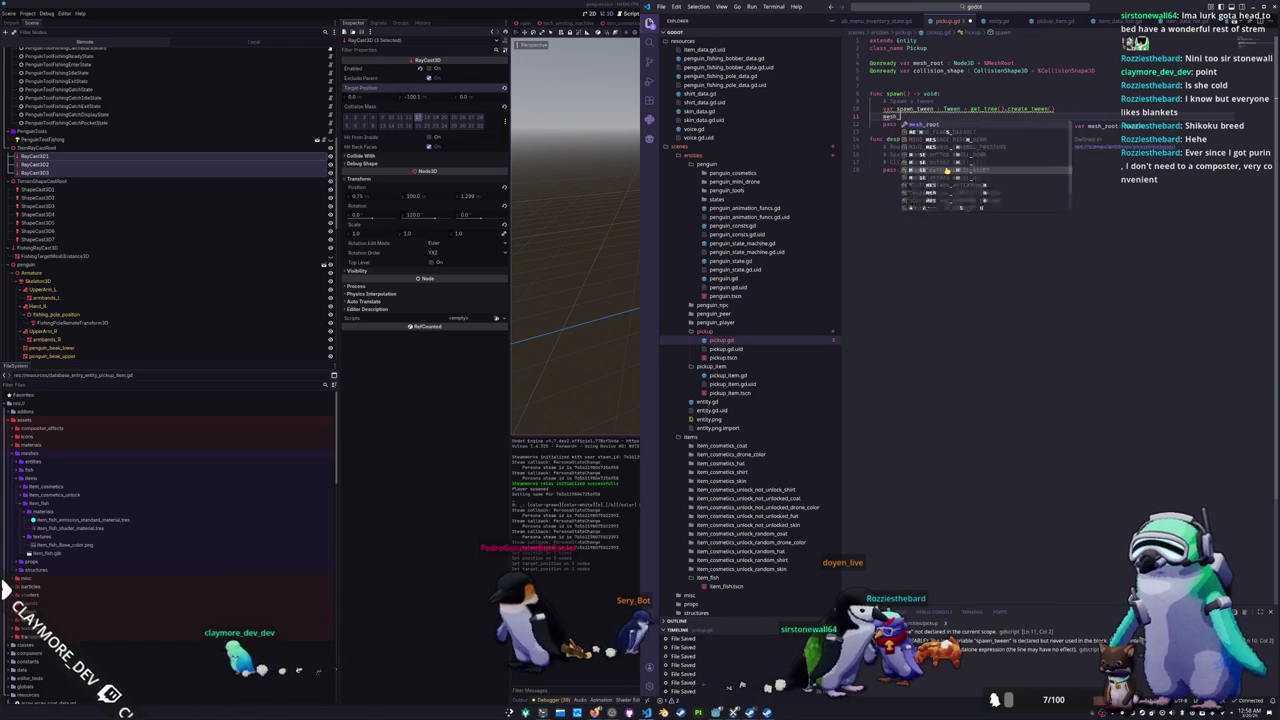
key(BackSpace)
key(BackSpace)
key(BackSpace)
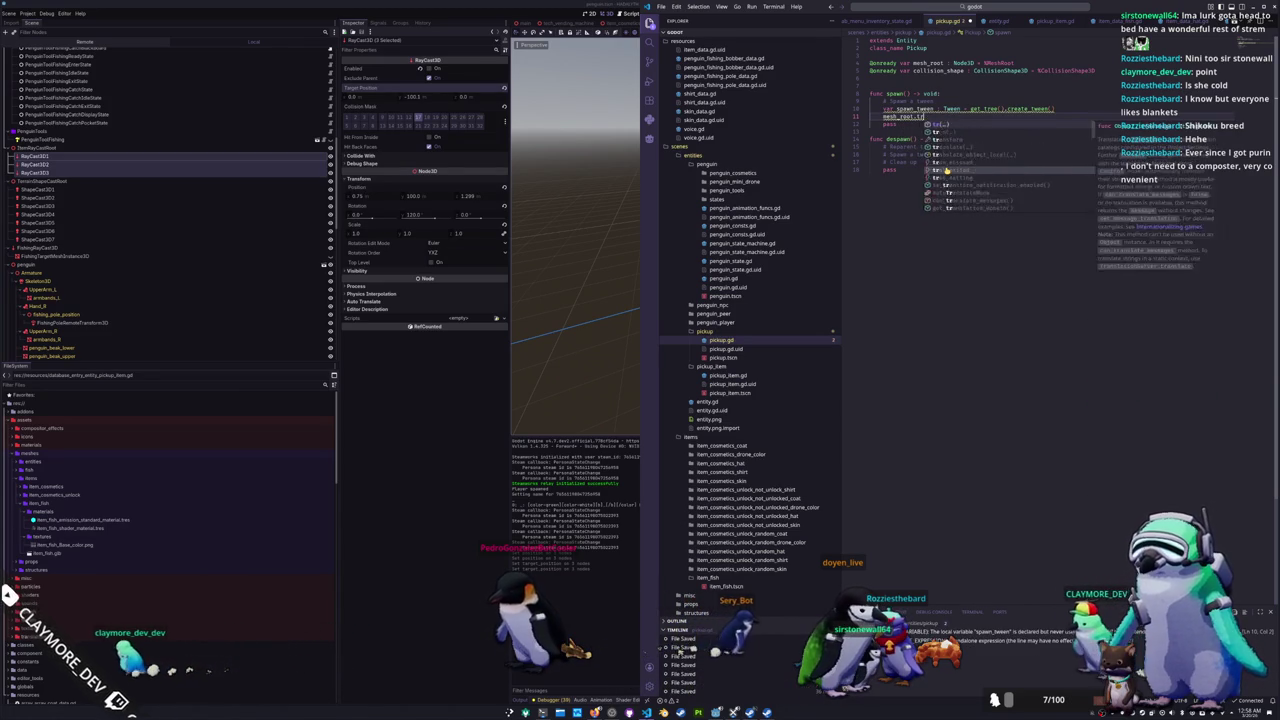
text(scale = Vector3.ONE * 0.01)
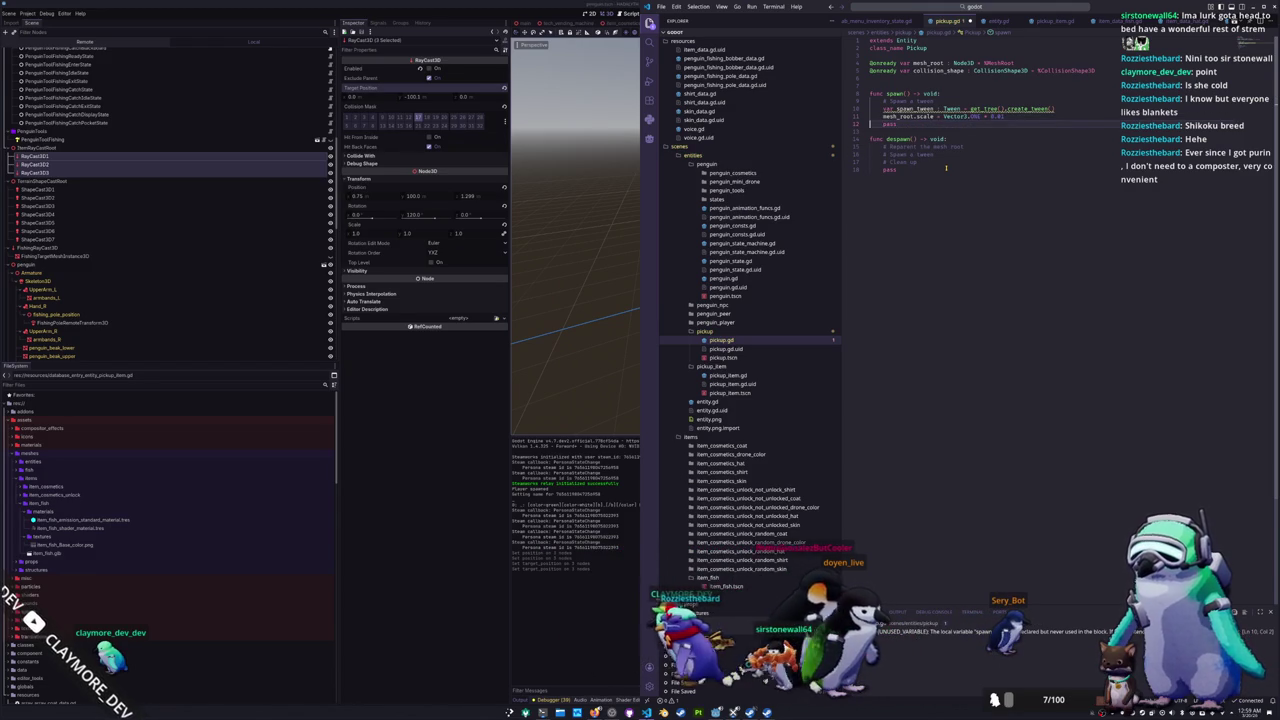
key(Down)
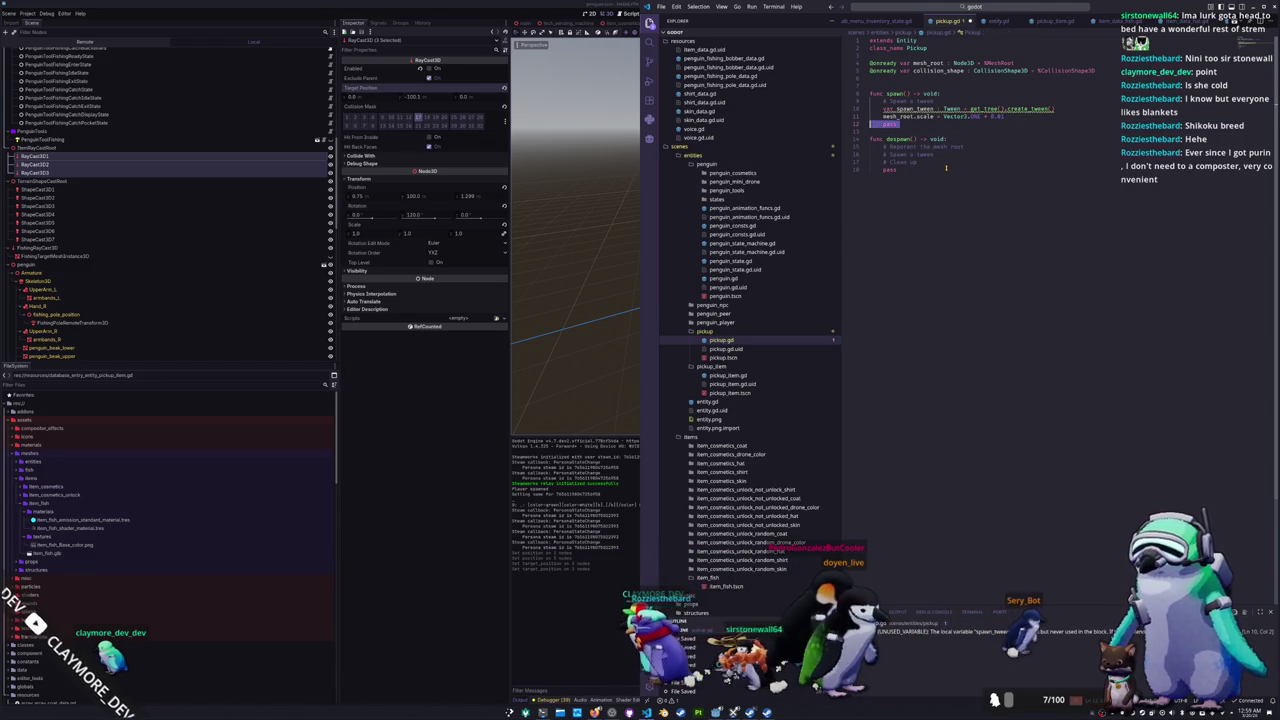
key(BackSpace)
key(BackSpace)
key(BackSpace)
key(Up)
key(alt+Up)
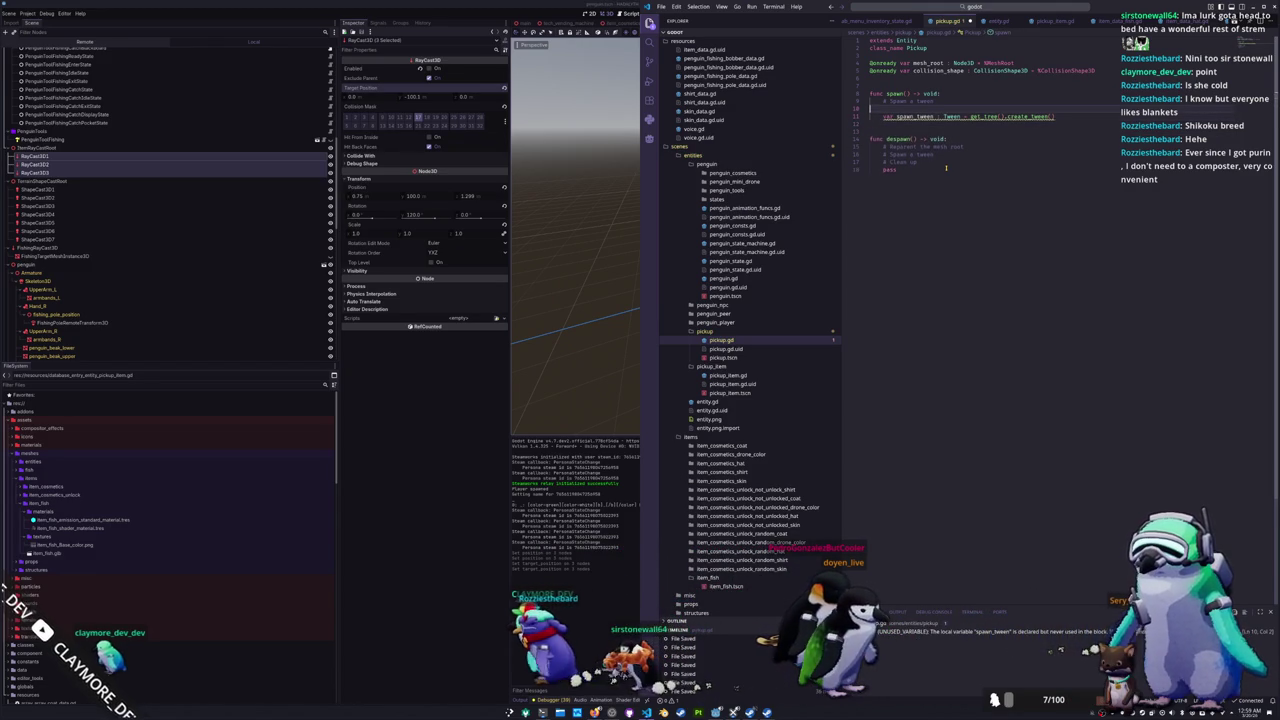
key(Down)
key(Down)
Step: Tween mesh_root's scale to Vector3.ONE over 0.5 seconds with tween_property
text(sp)
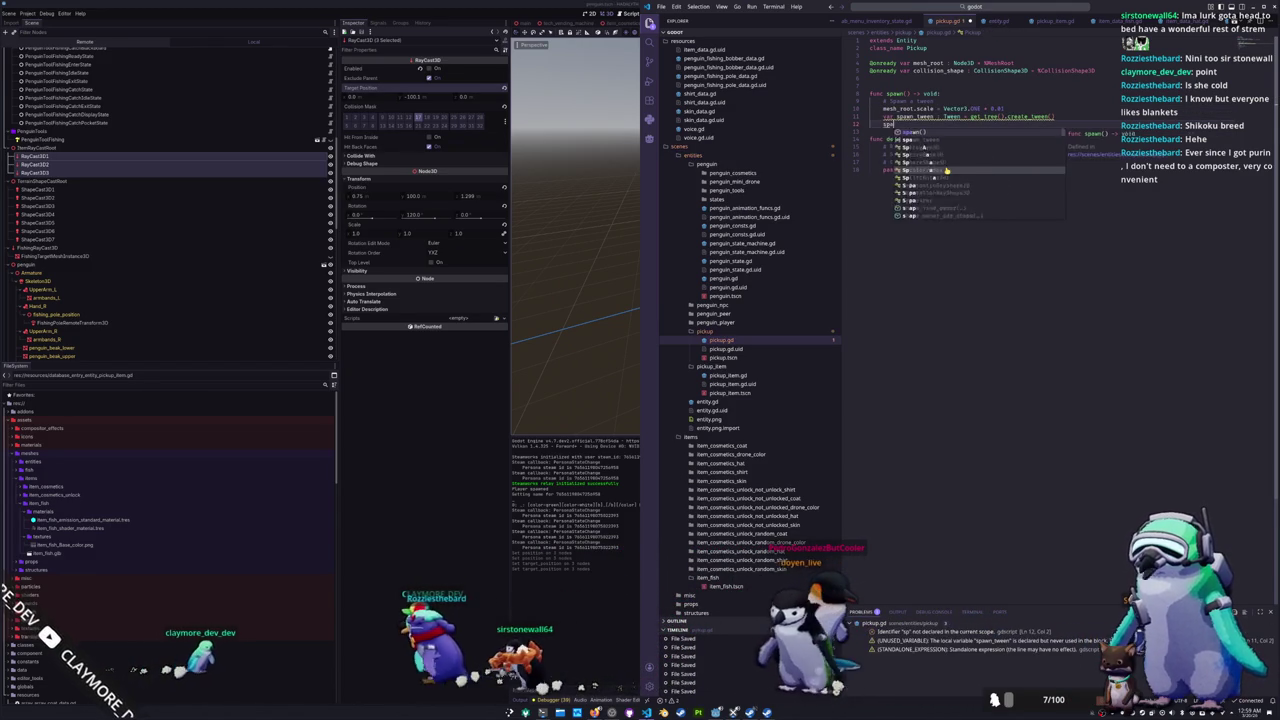
text(awn_tween.tween_pr)
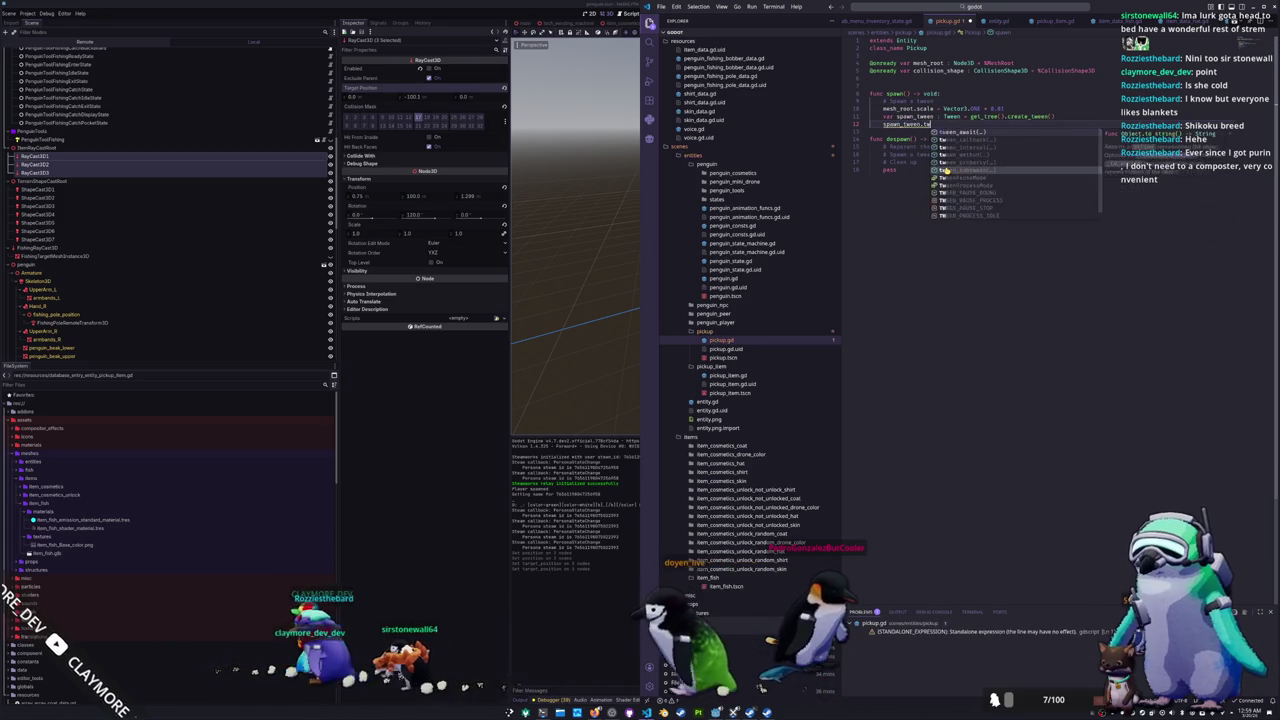
key(Return)
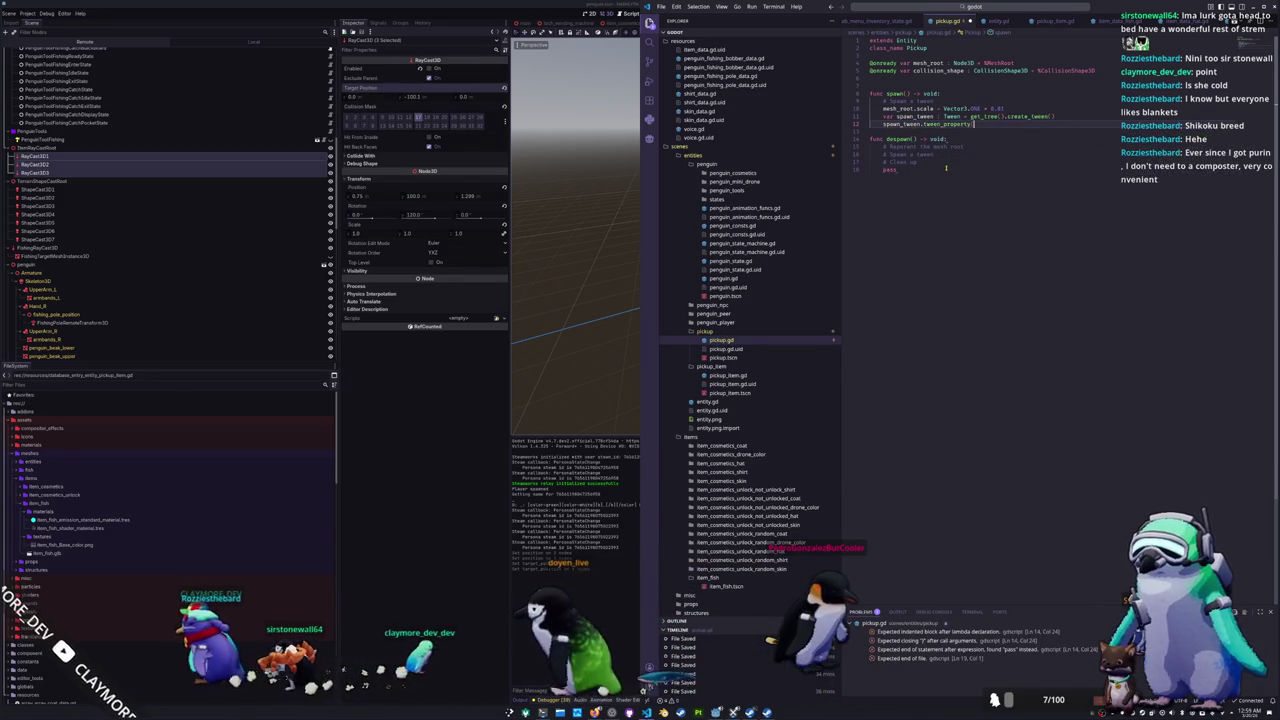
text(mesh_roo)
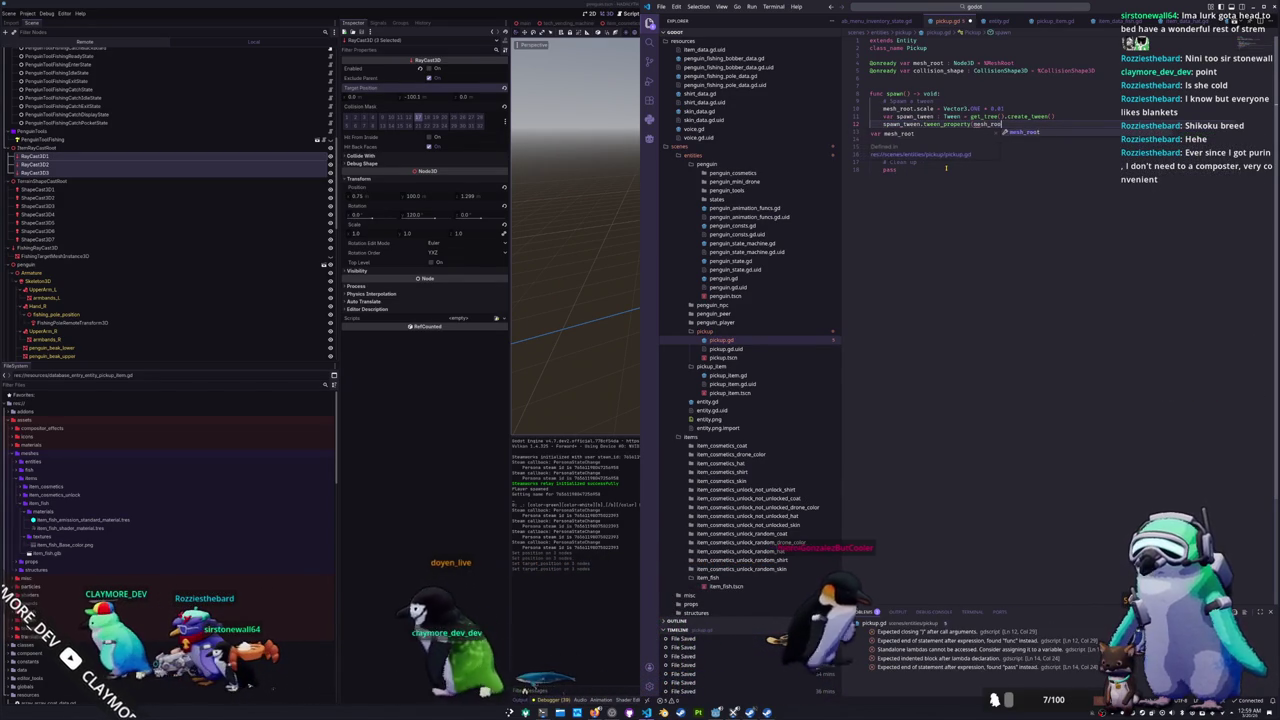
text(t, "scale")
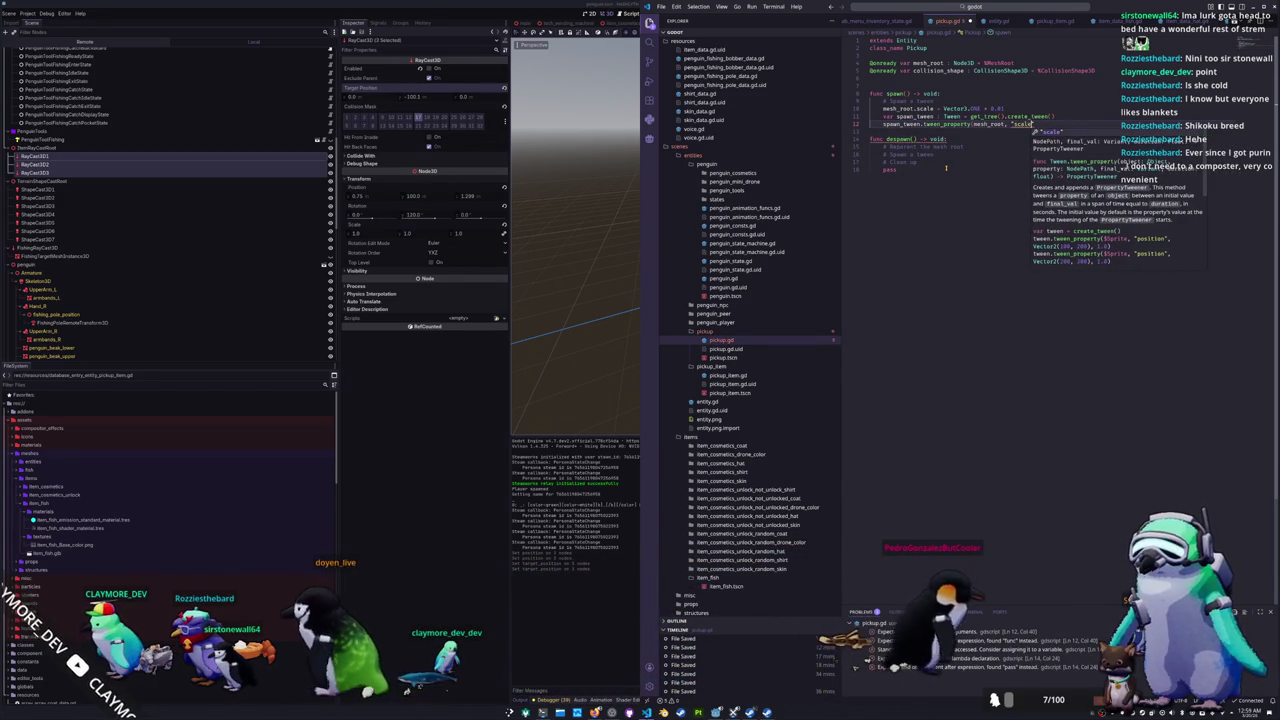
text(, )
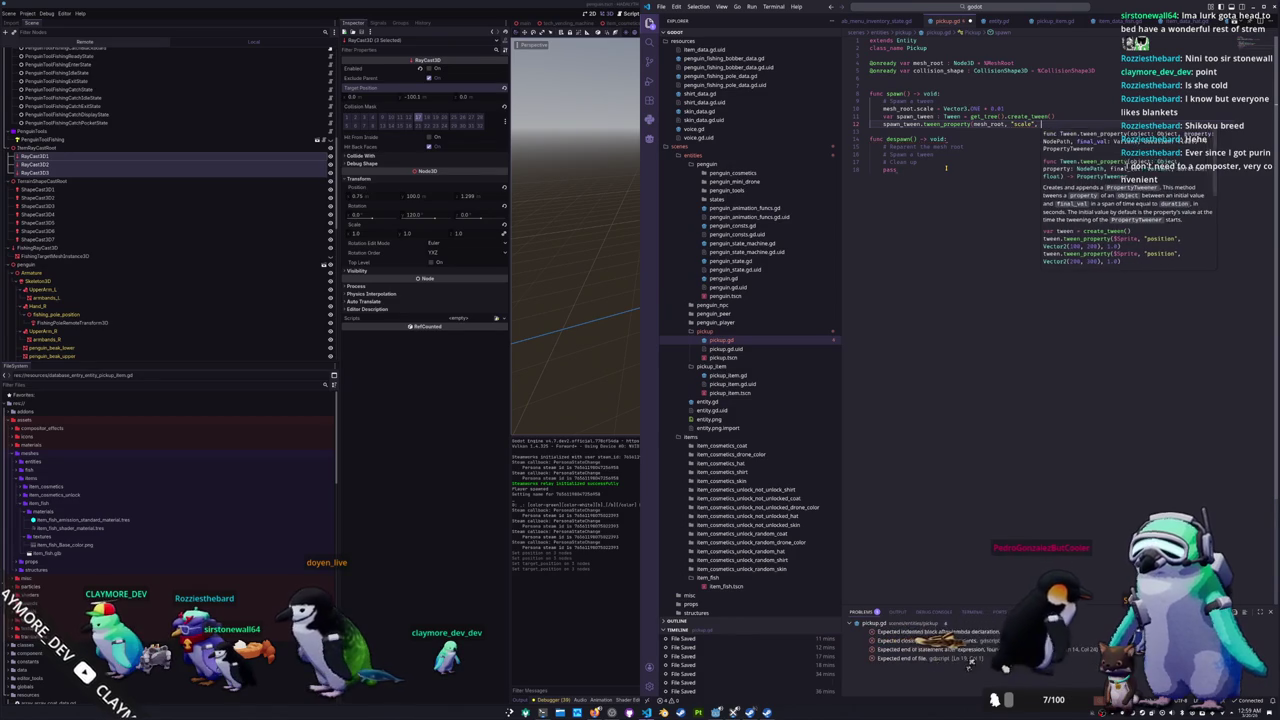
text(Vector3.ONE, )
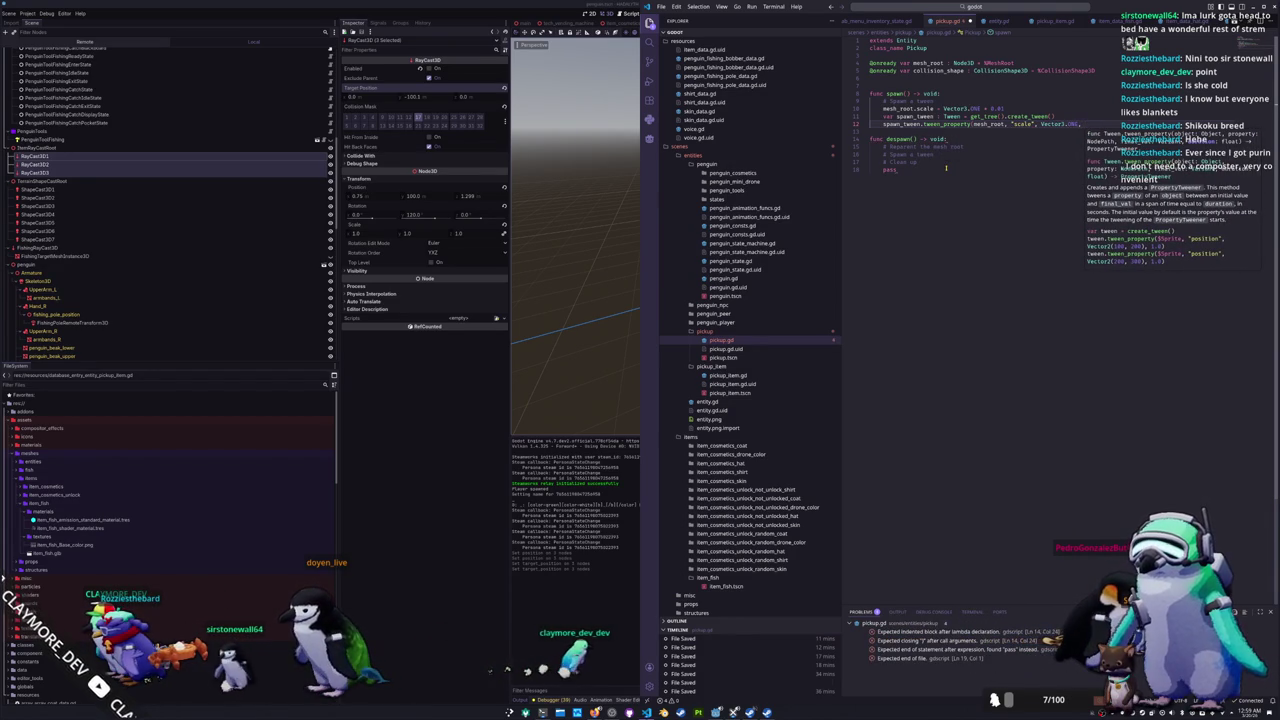
text(0.5)
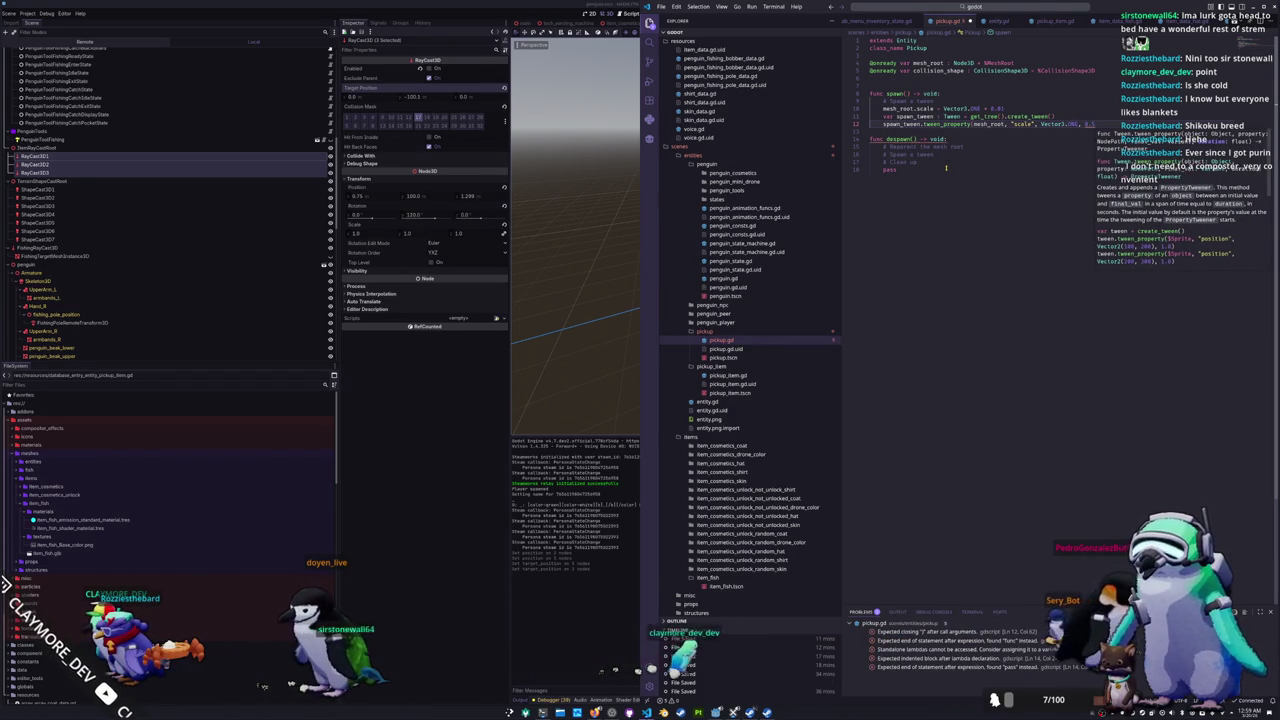
text())
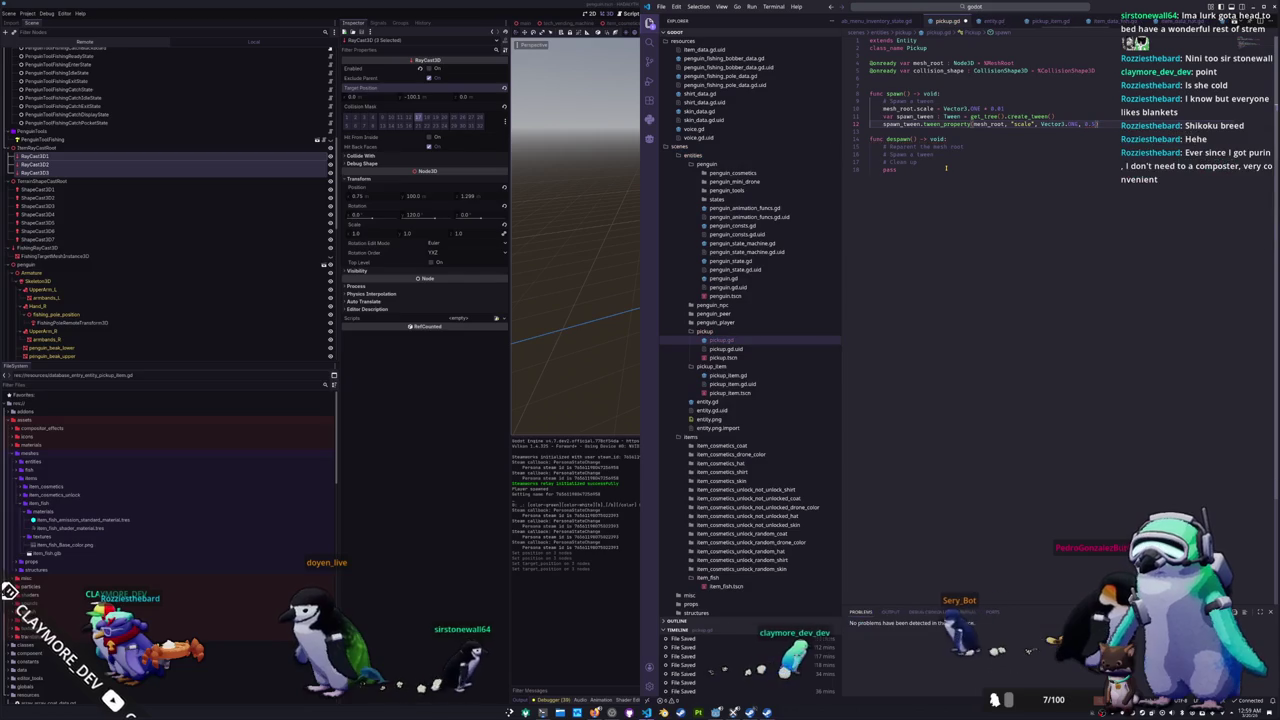
text(spawn)
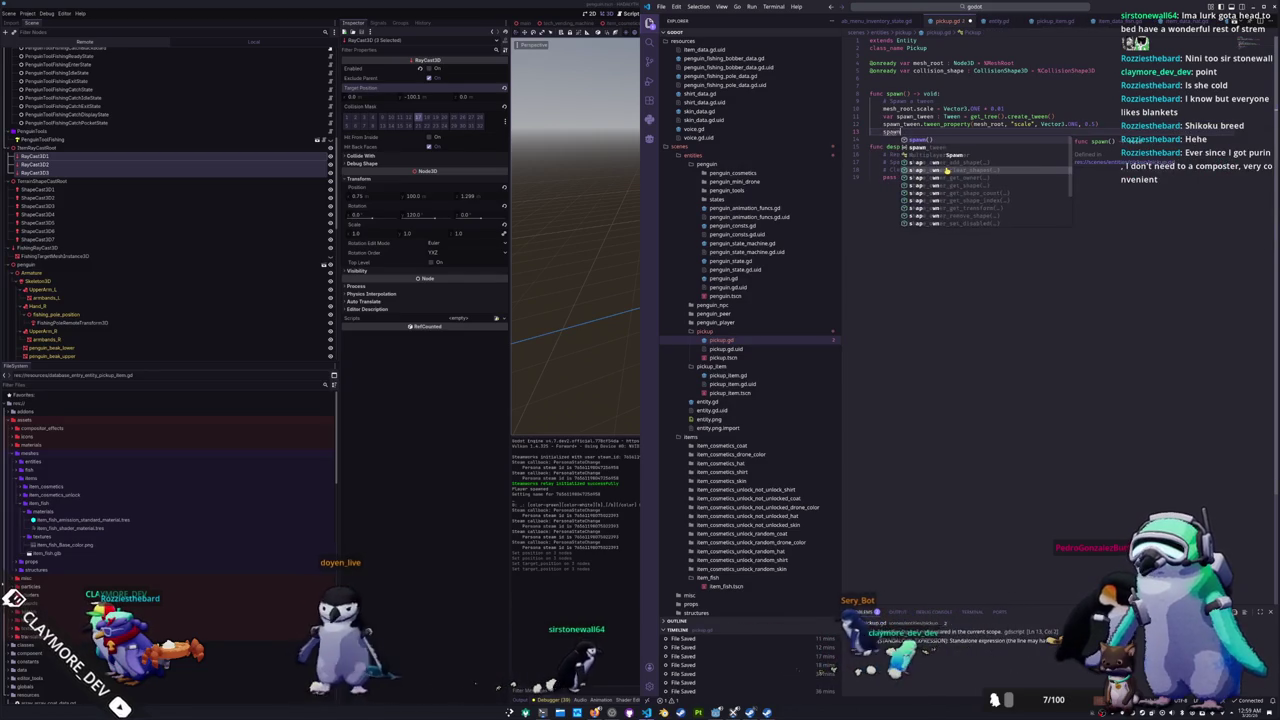
text(_tw)
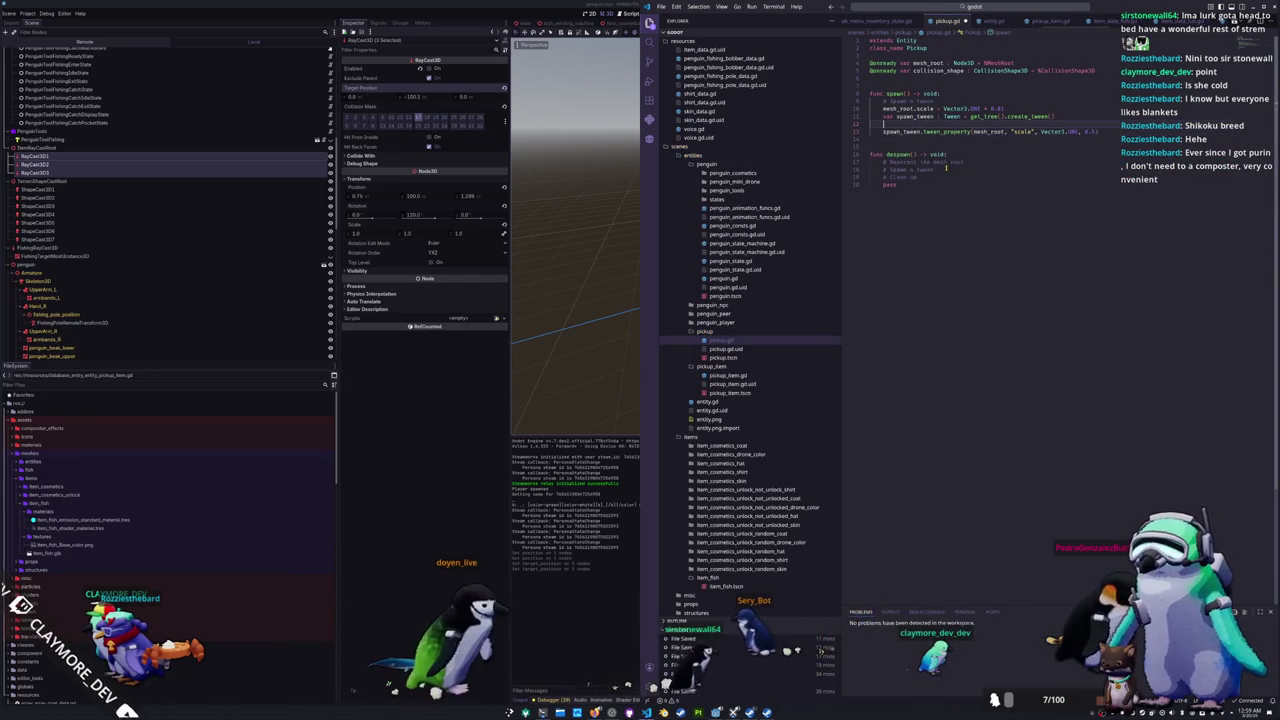
Step: Add spawn_tween.set_trans(Tween.TransitionType.TRANS_BACK) to the spawn tween
key(Return)
text(.)
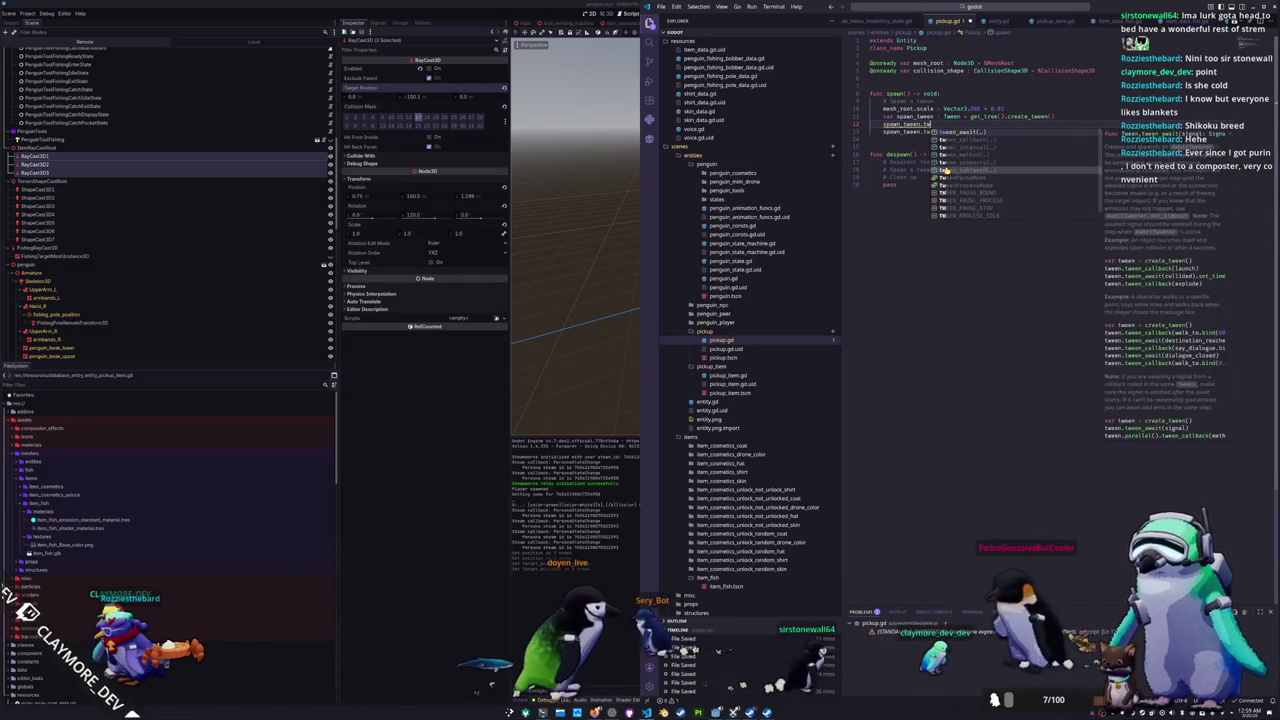
text(set_tra)
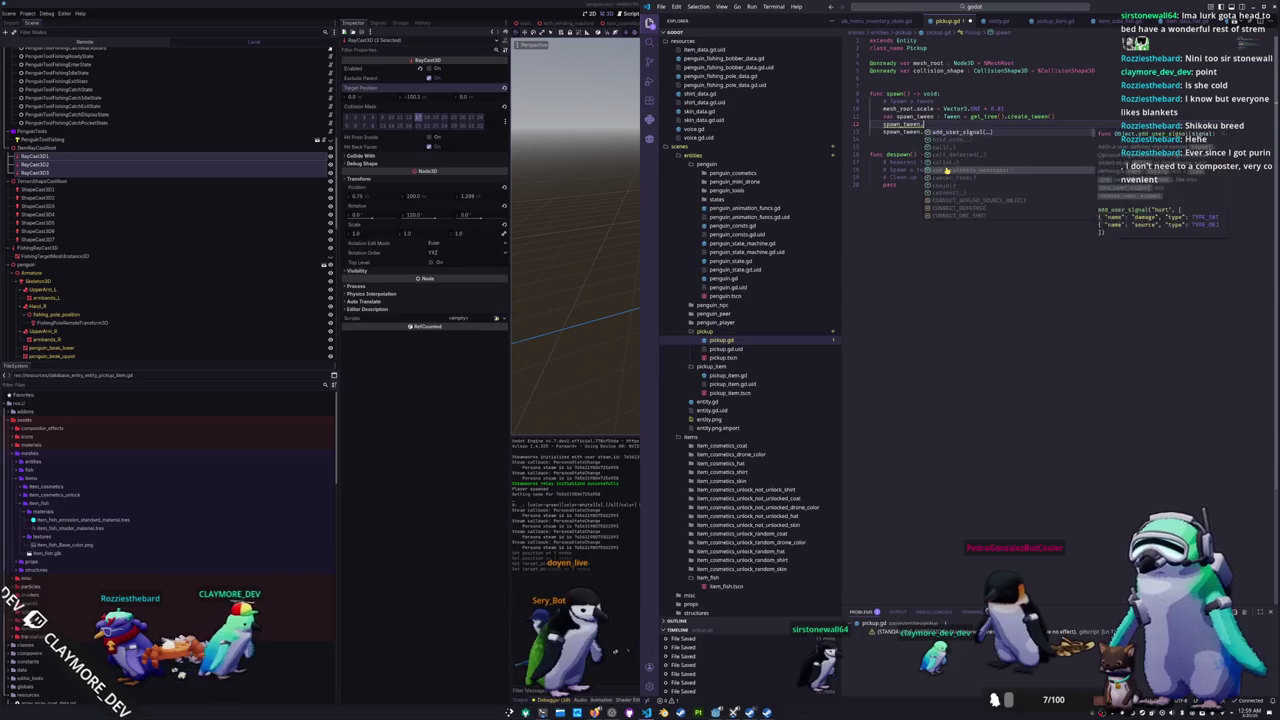
text(ns)
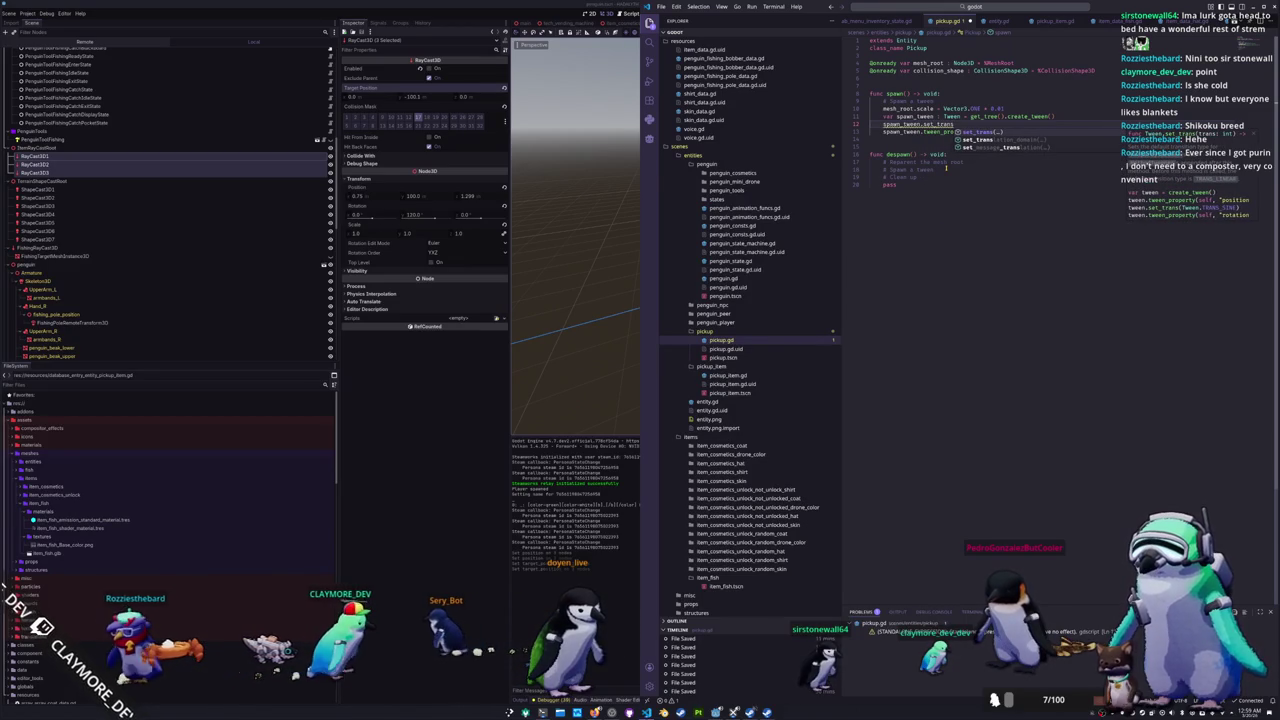
key(Return)
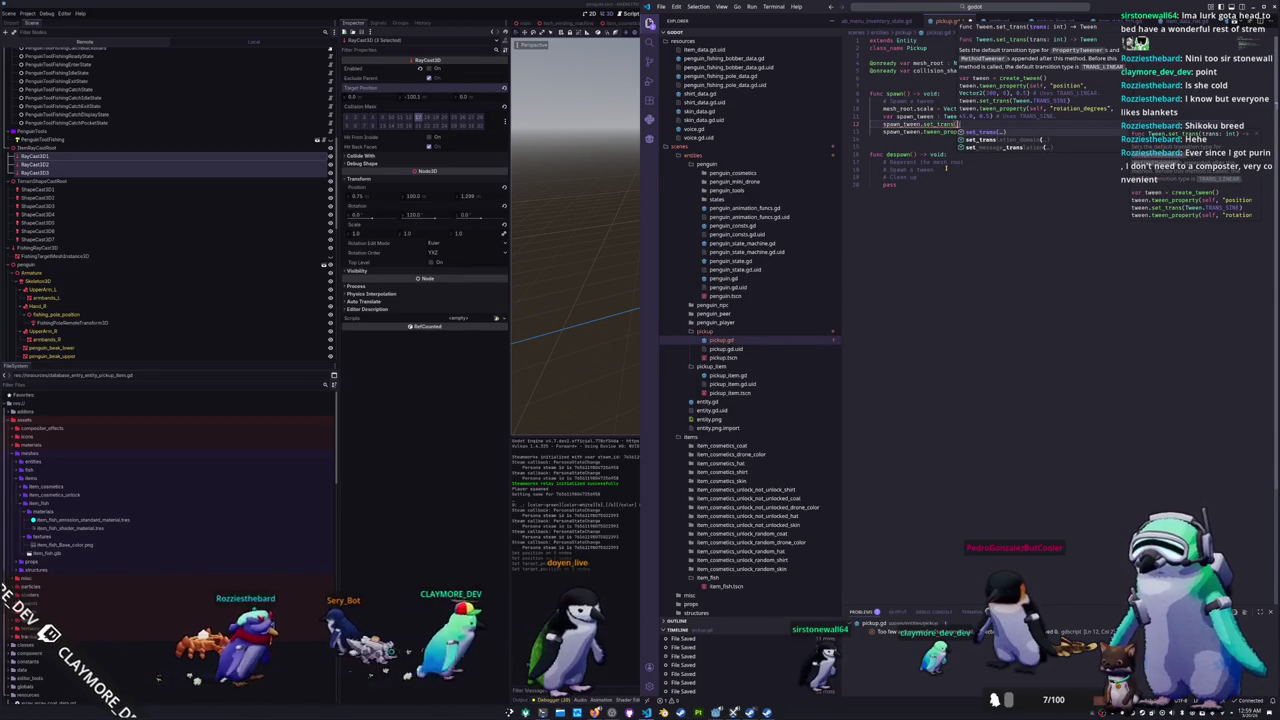
text(Tween.TRANS)
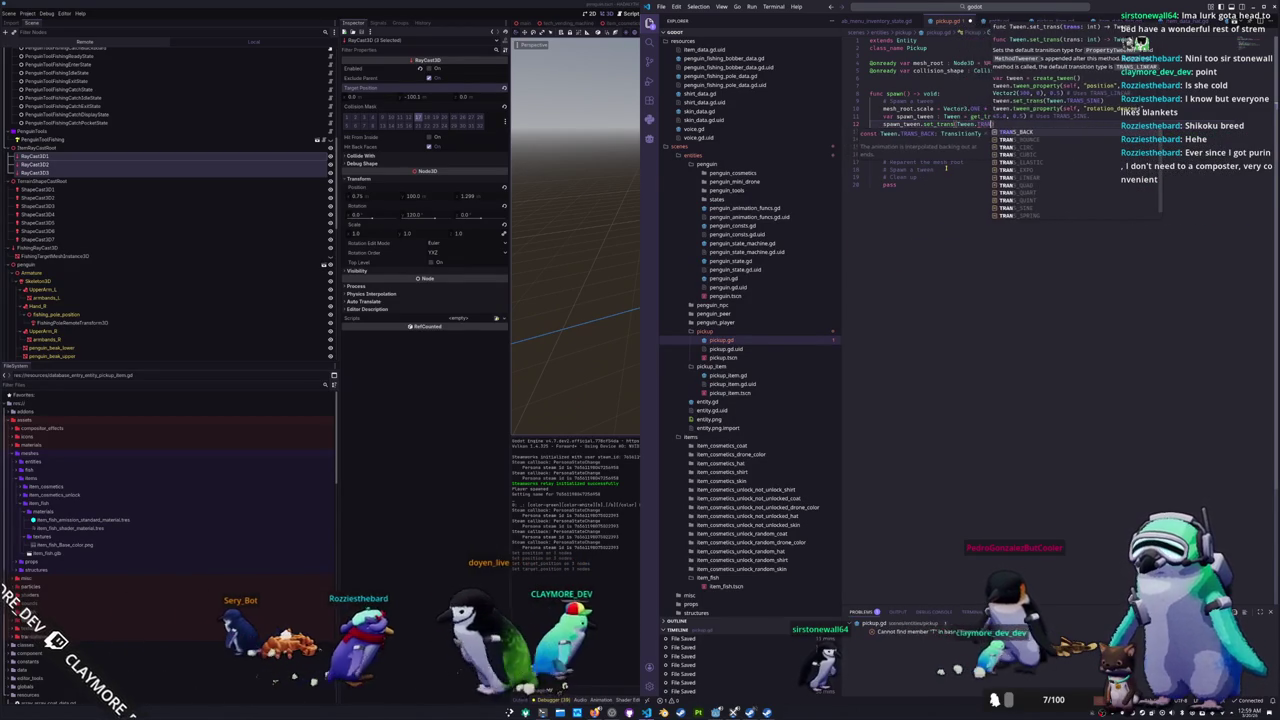
key(Return)
key(Tab)
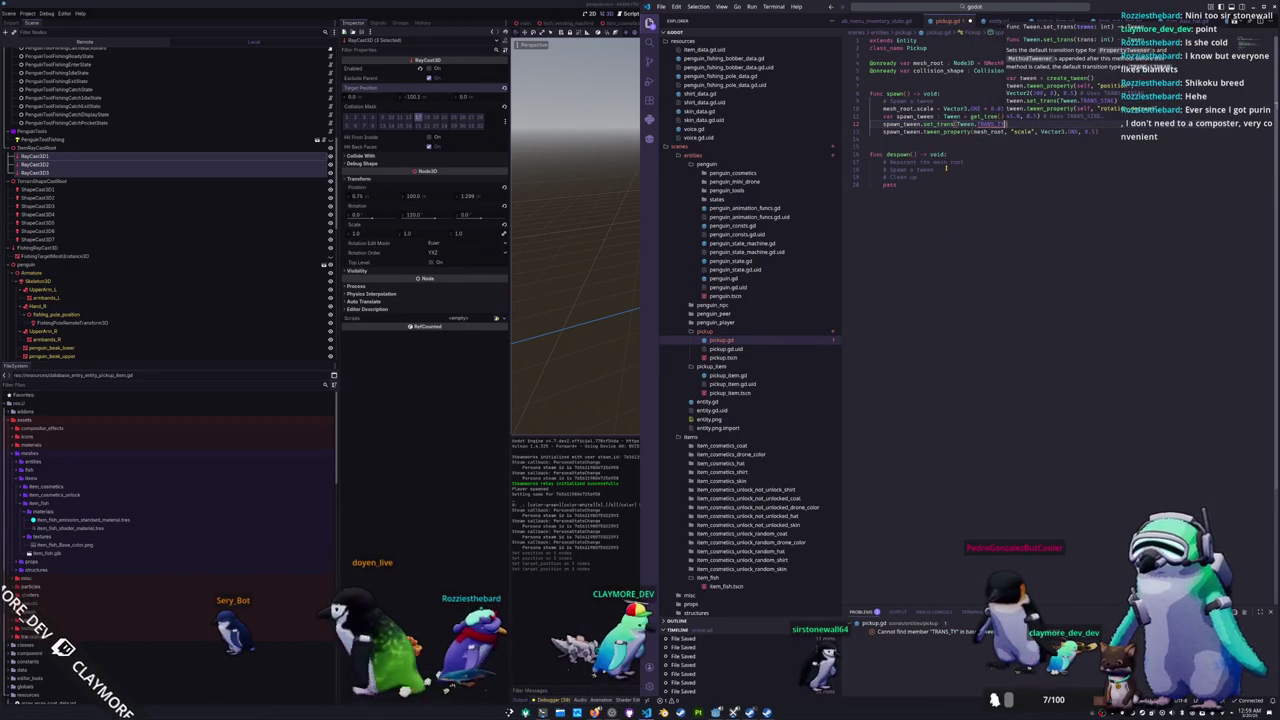
key(BackSpace)
key(BackSpace)
key(BackSpace)
text(Trans)
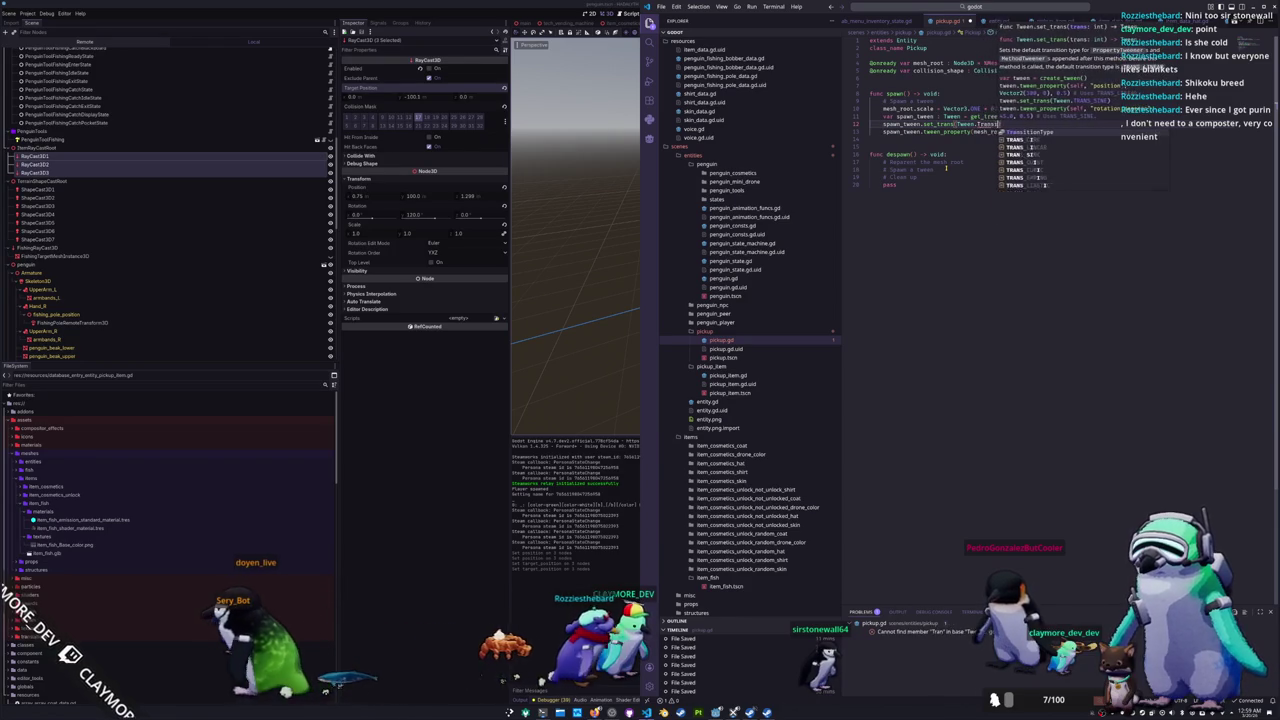
key(Return)
text(.TRANS_)
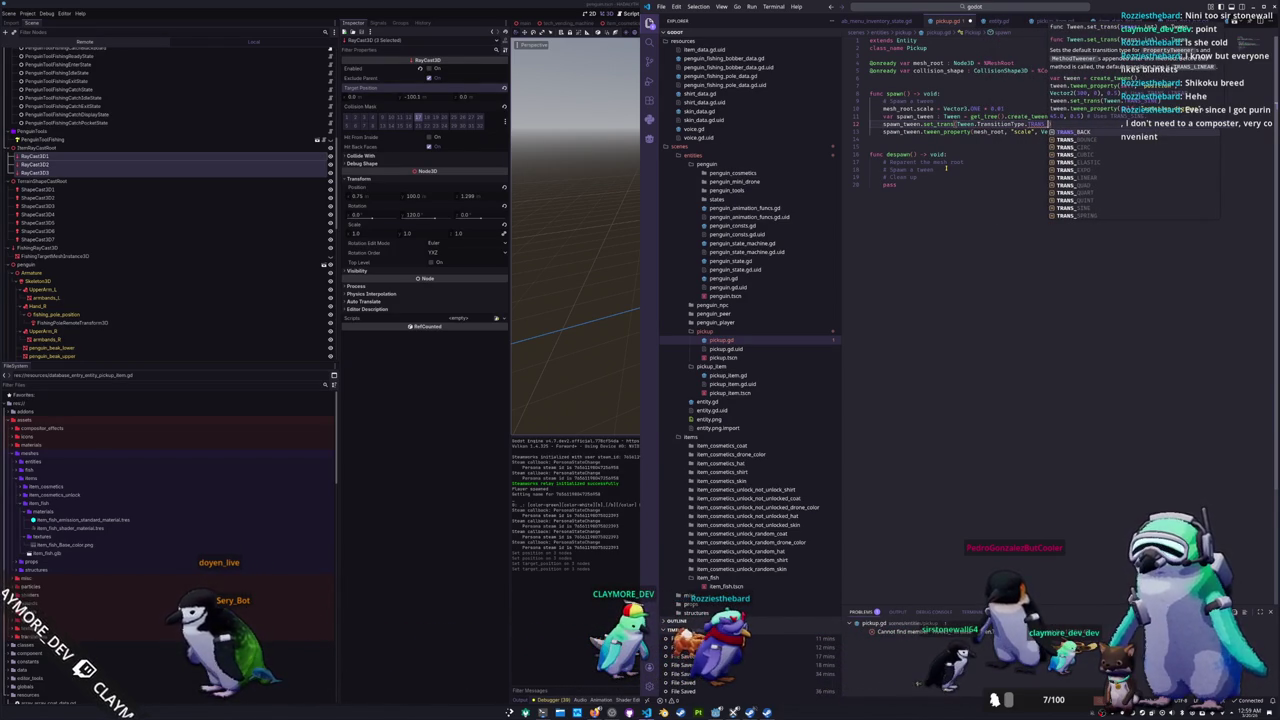
text(BA)
key(Return)
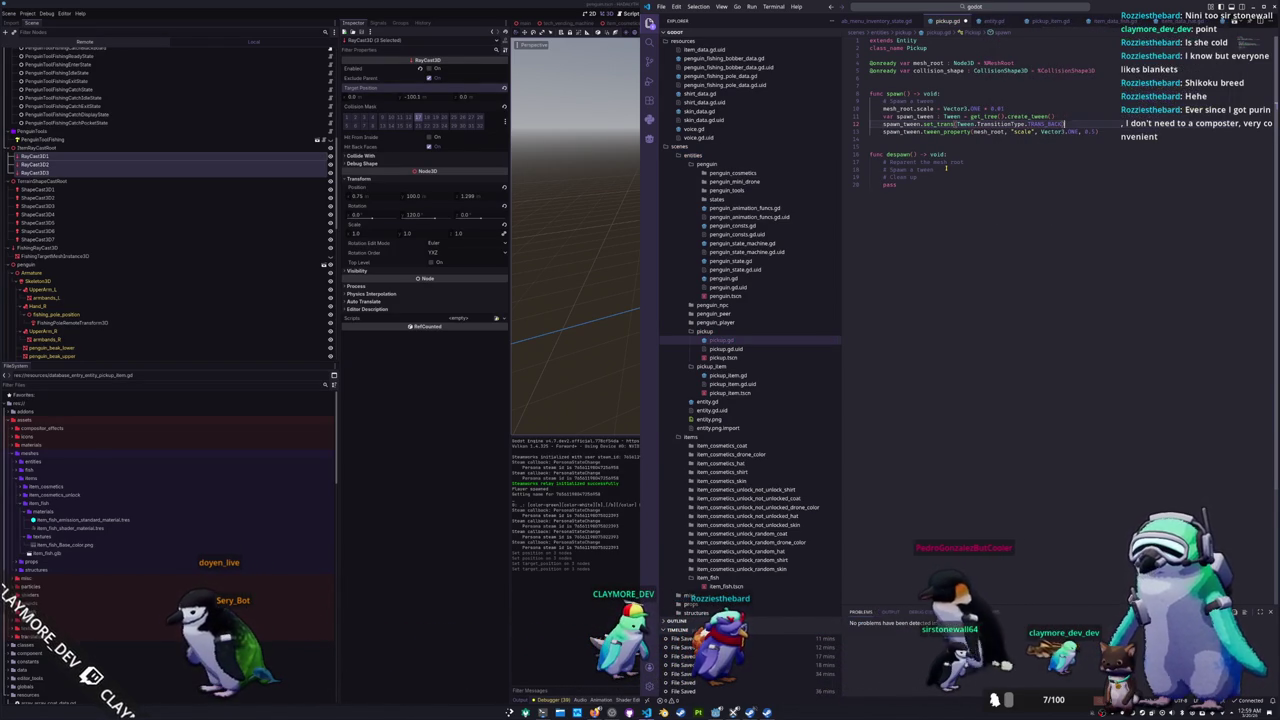
key(Return)
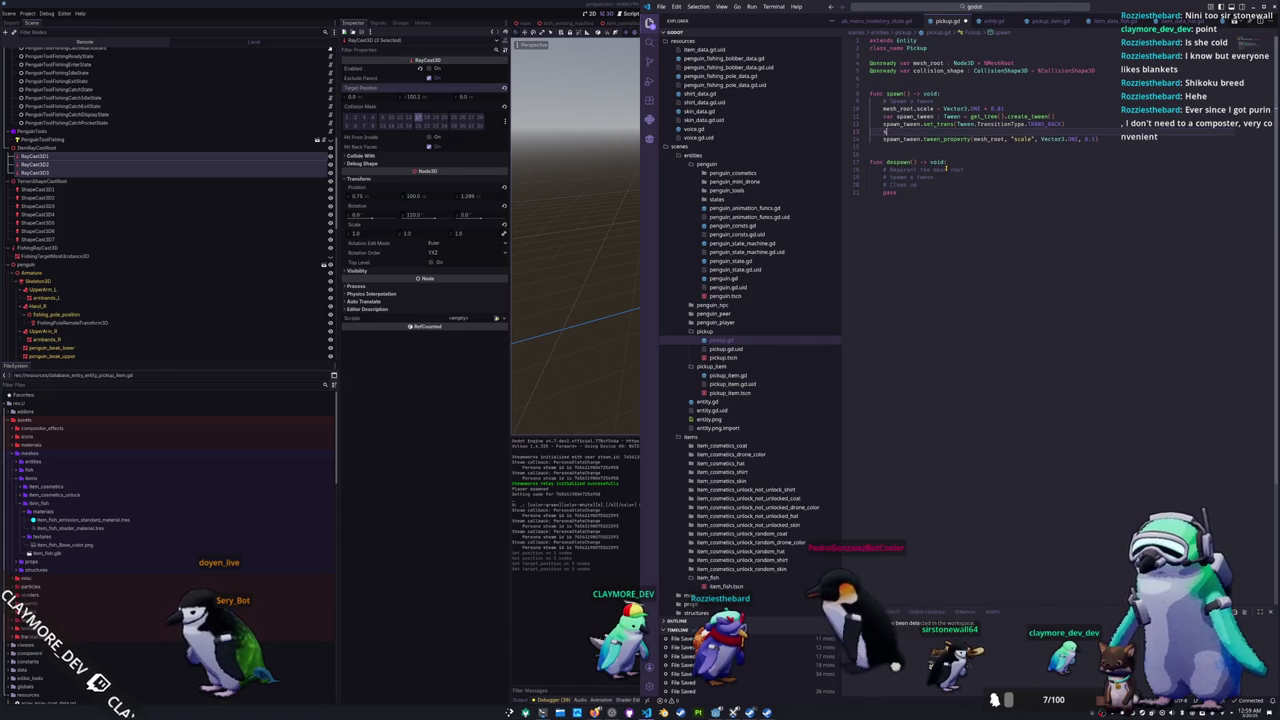
text(spawn_tween.se)
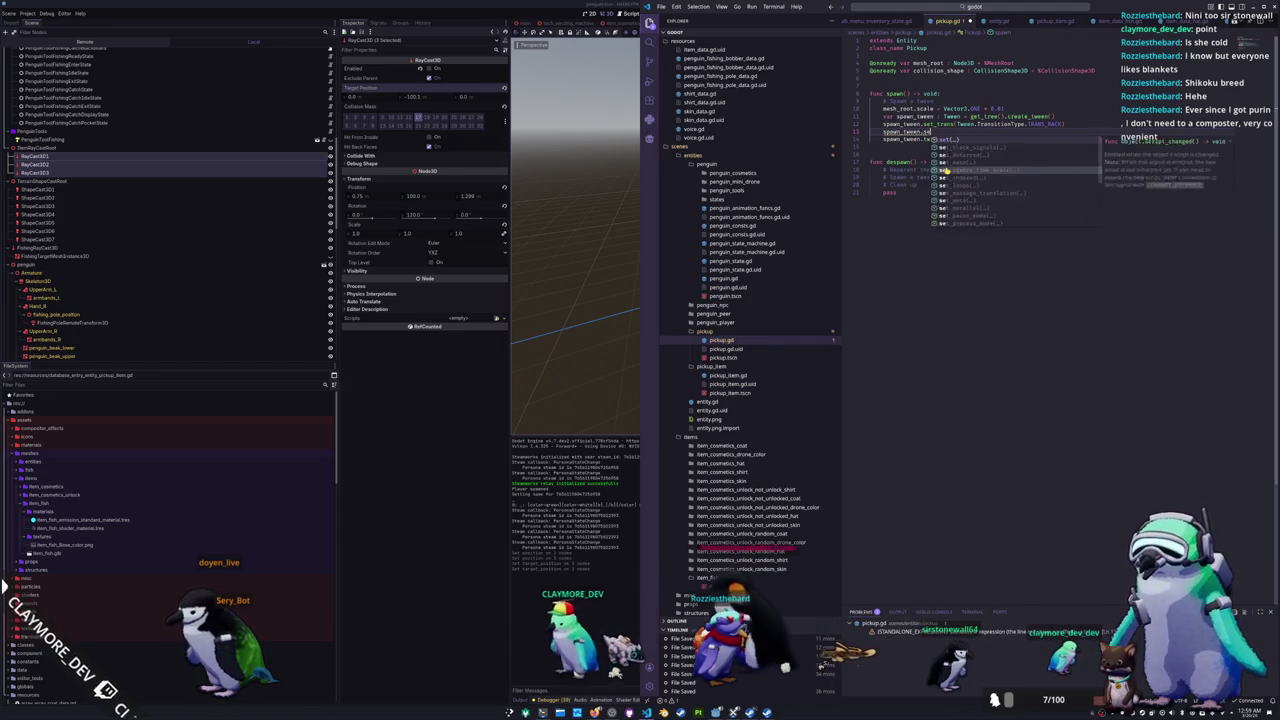
text(t_trans()
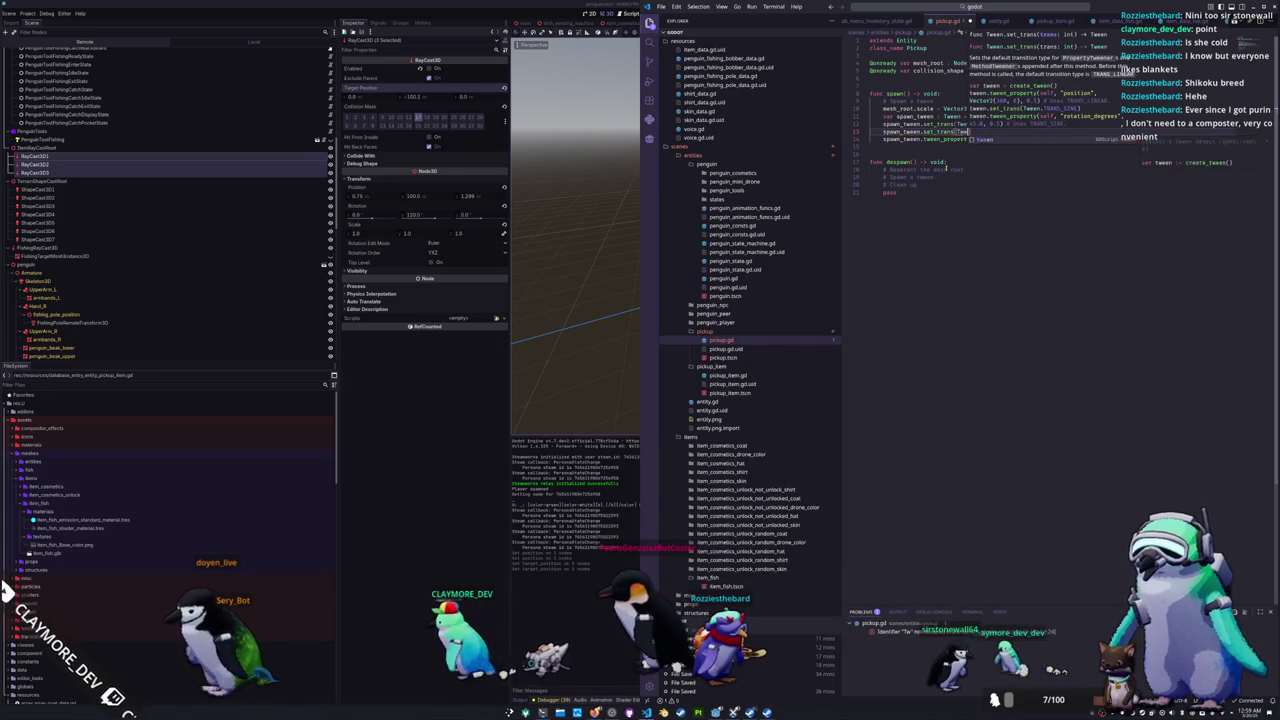
text(Tween.)
text(TransitionType.TRANS_BACK)
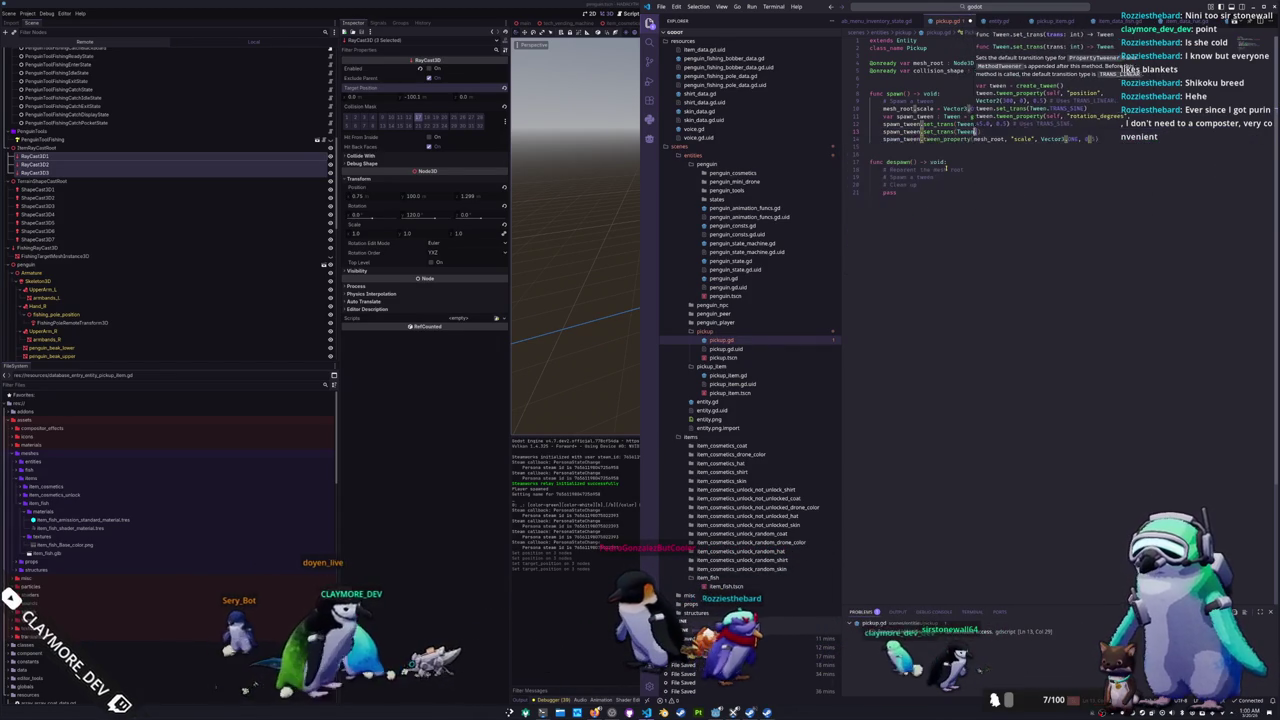
key(Return)
Step: Add spawn_tween.set_ease(Tween.EaseType.EASE_OUT) below the transition line
text(spawn_tween.set)
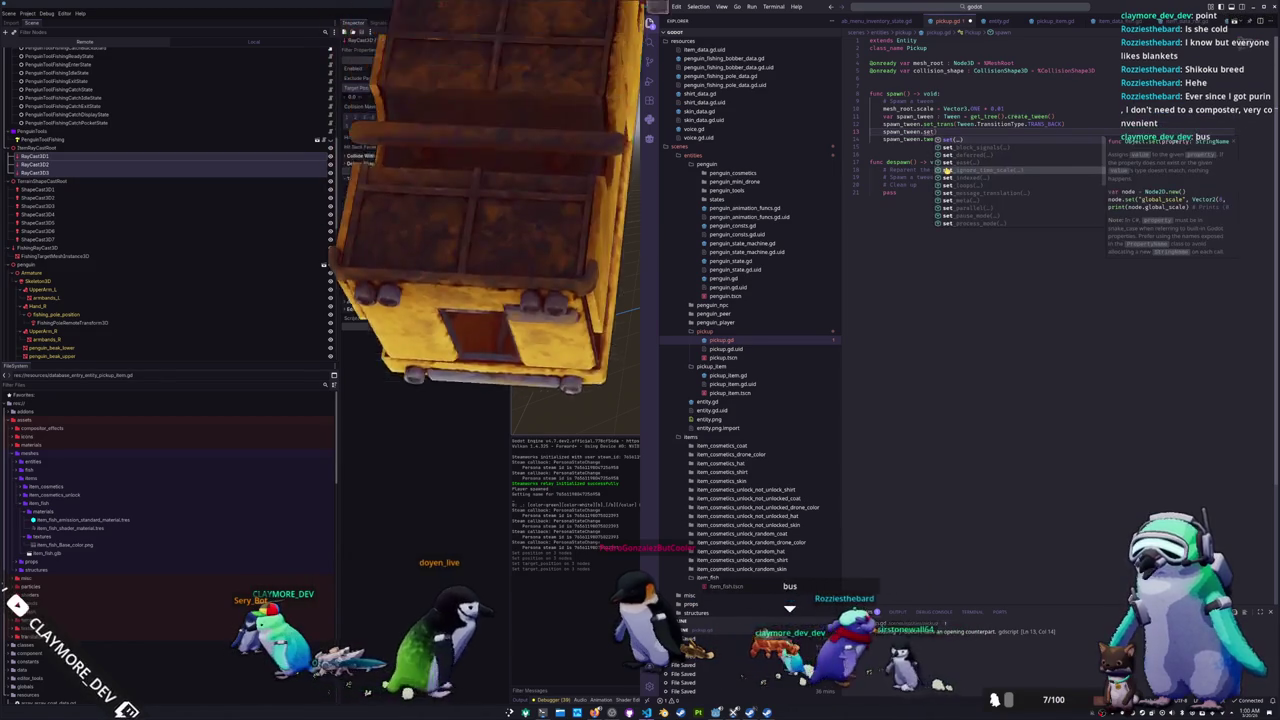
text(_)
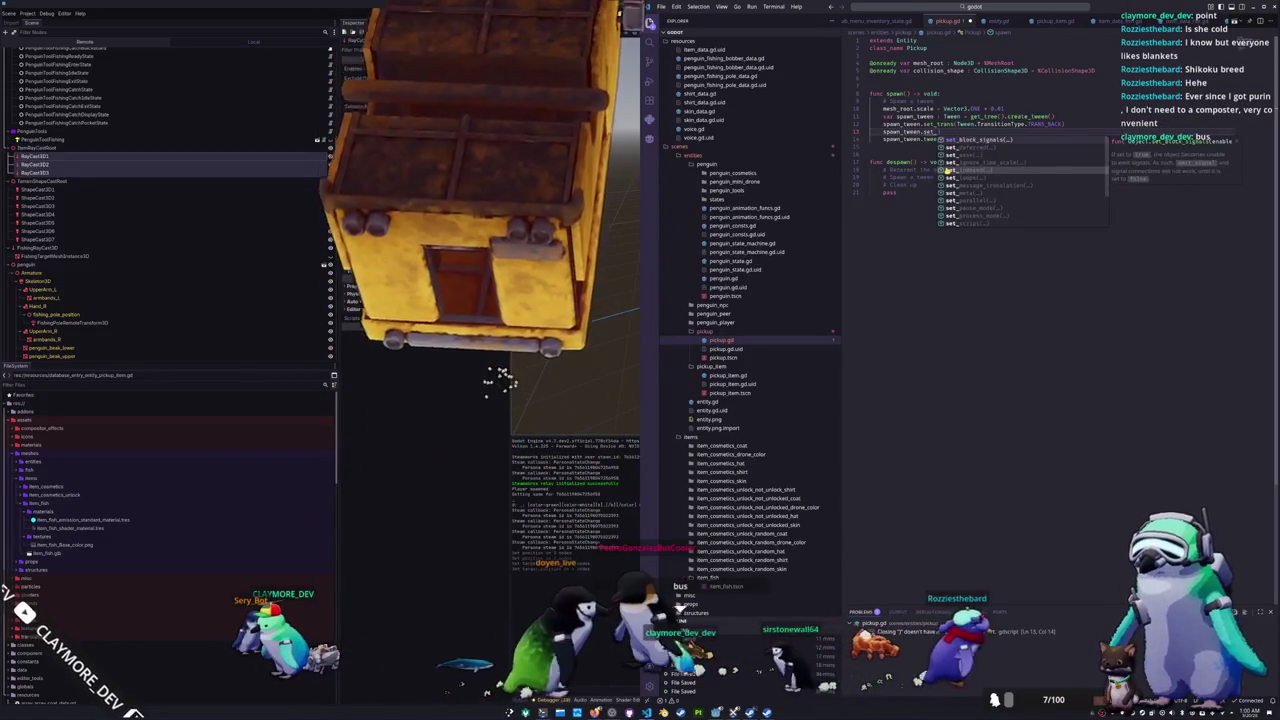
text(ease(Tween.Eas)
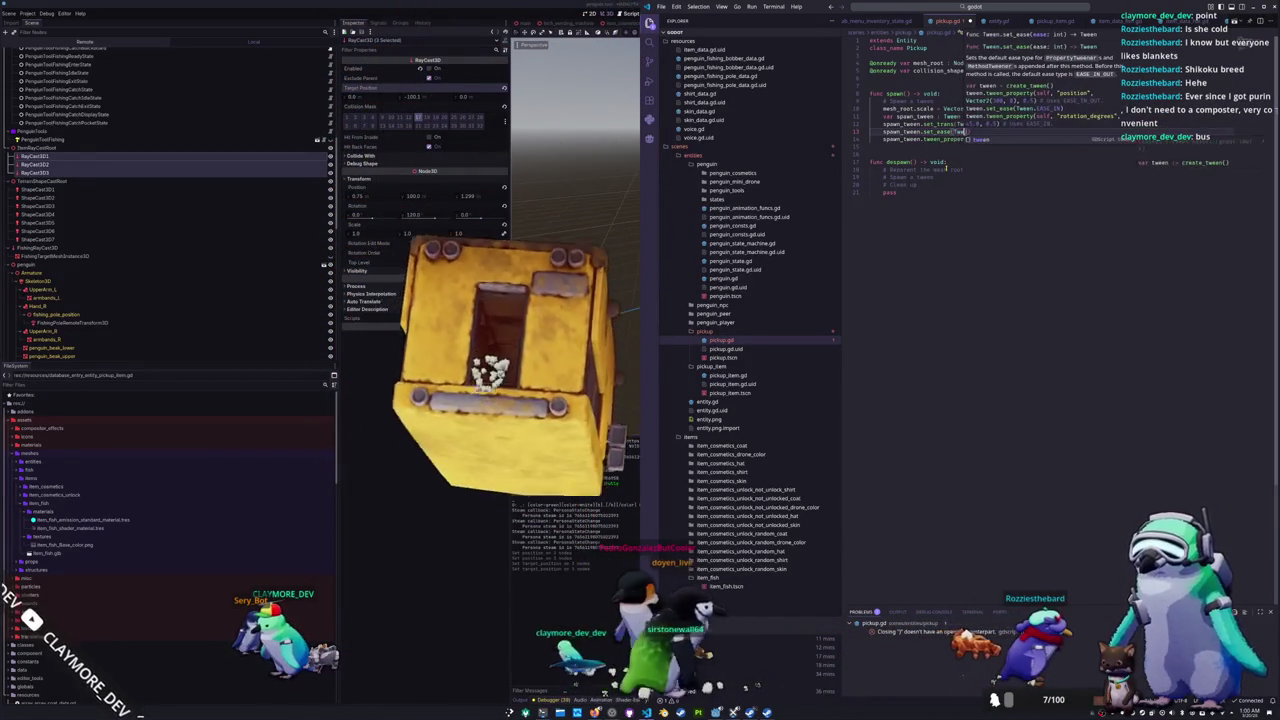
text(eType.)
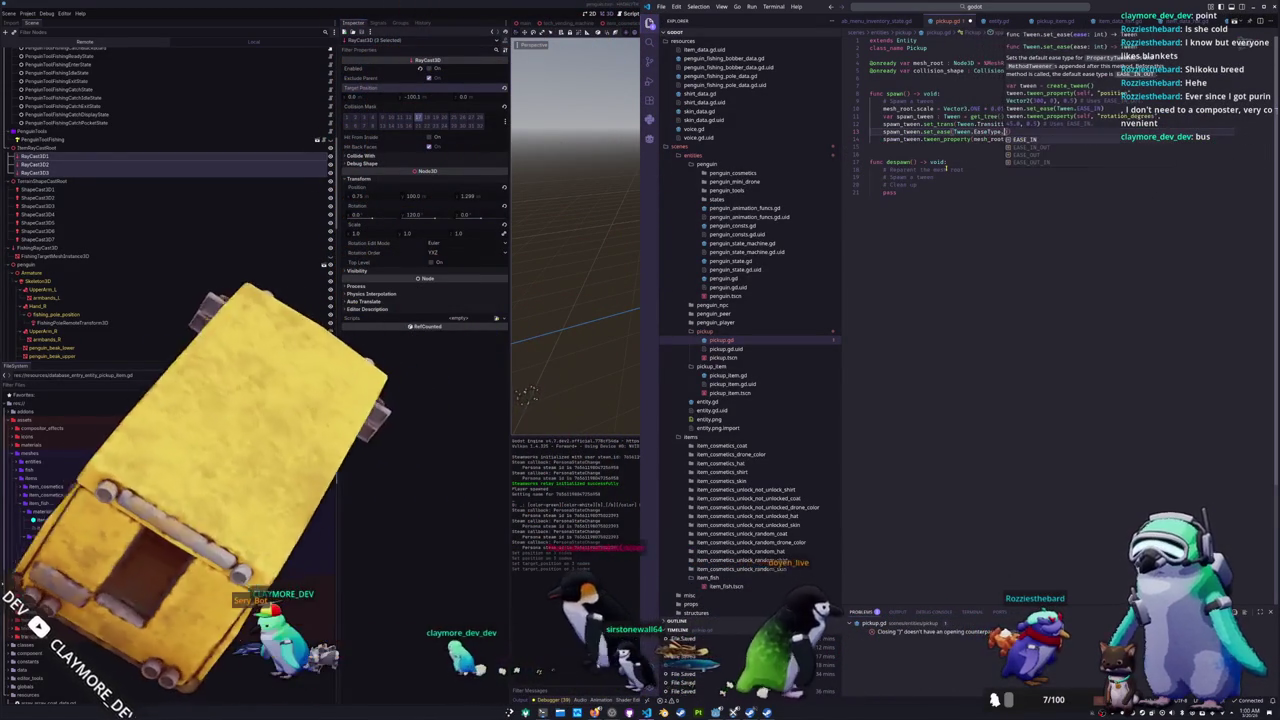
text(out)
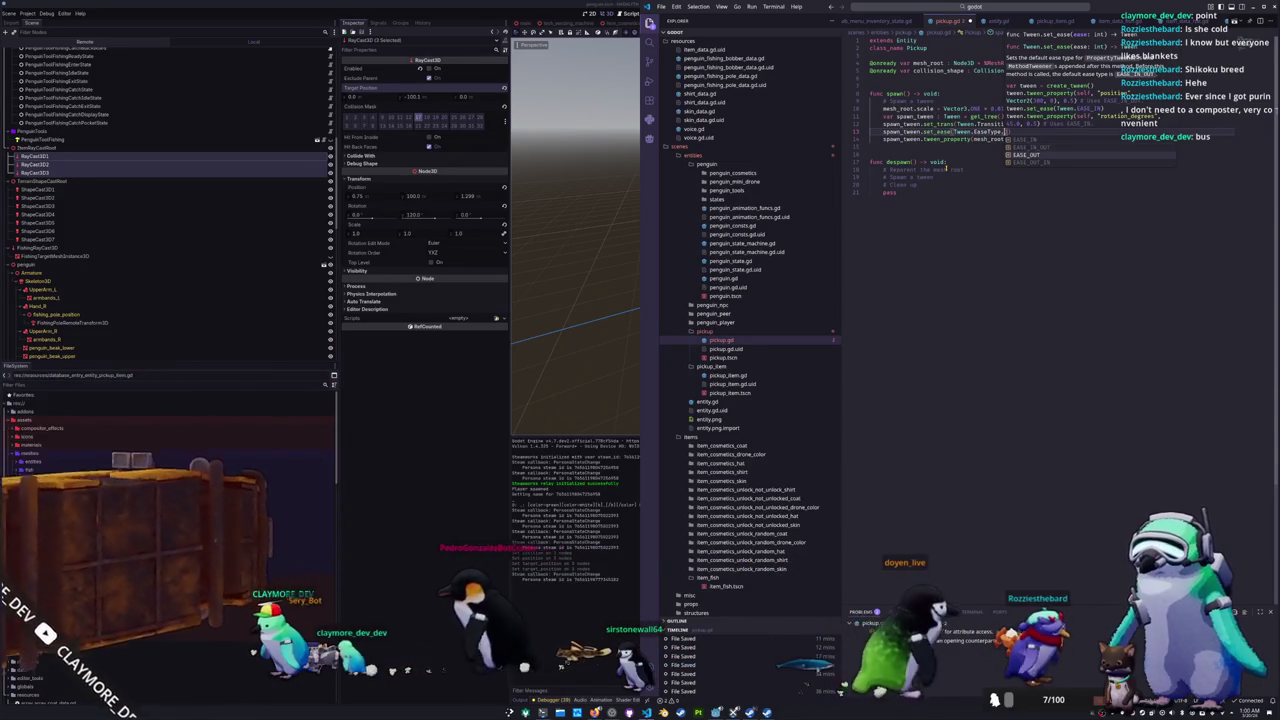
key(Return)
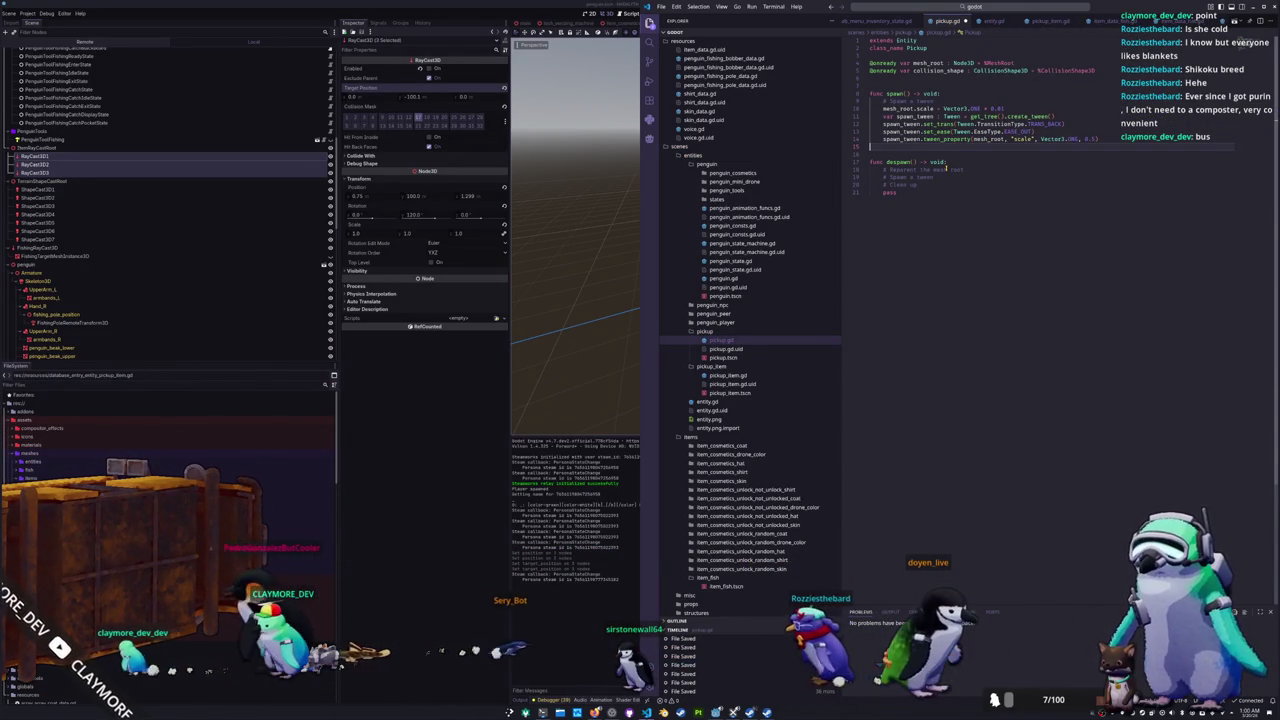
key(Down)
key(Down)
key(Down)
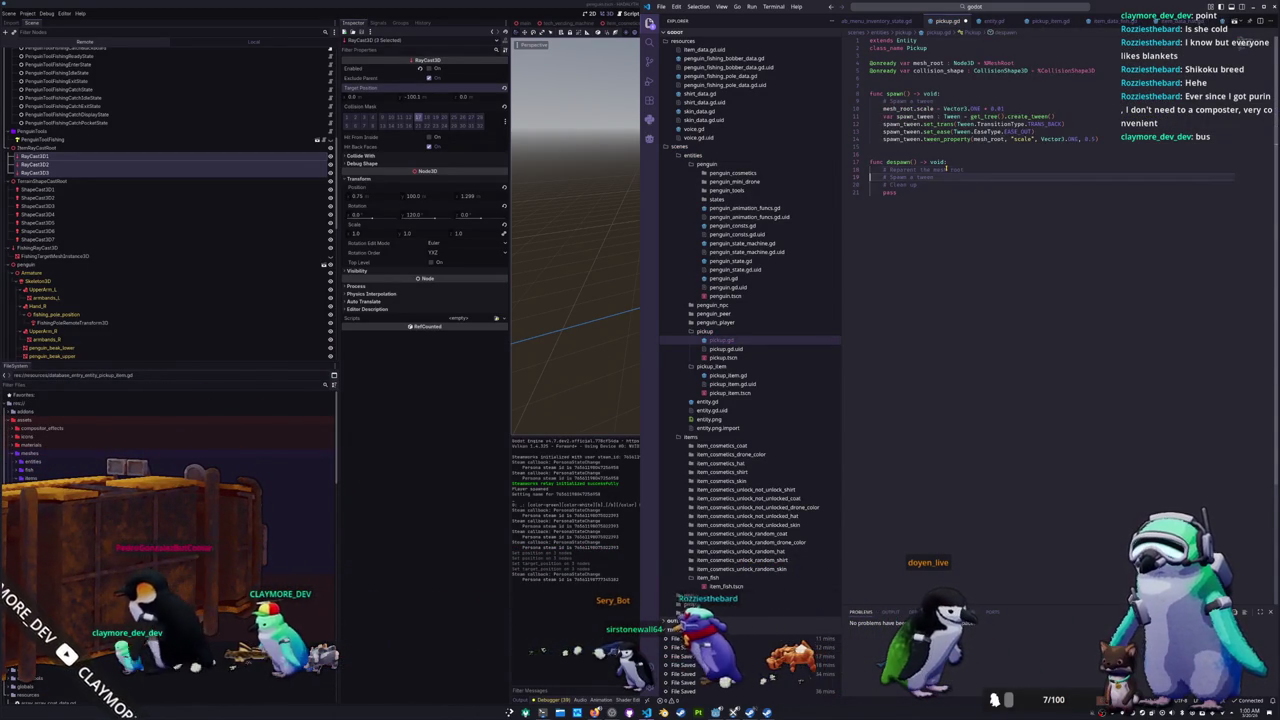
Step: Paste the tween code into despawn(), shrinking to 0.01 scale with a mesh_root.queue_free tween callback
key(Return)
key(ctrl+v)
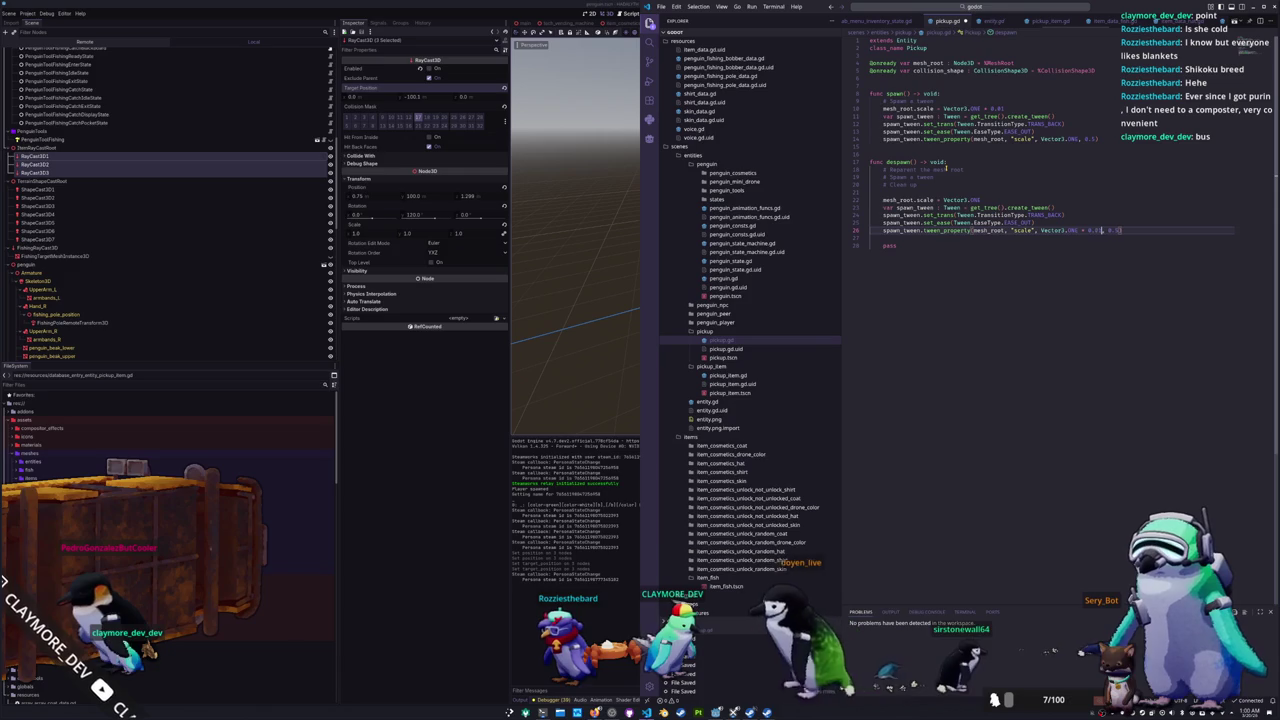
text(01)
key(End)
key(Return)
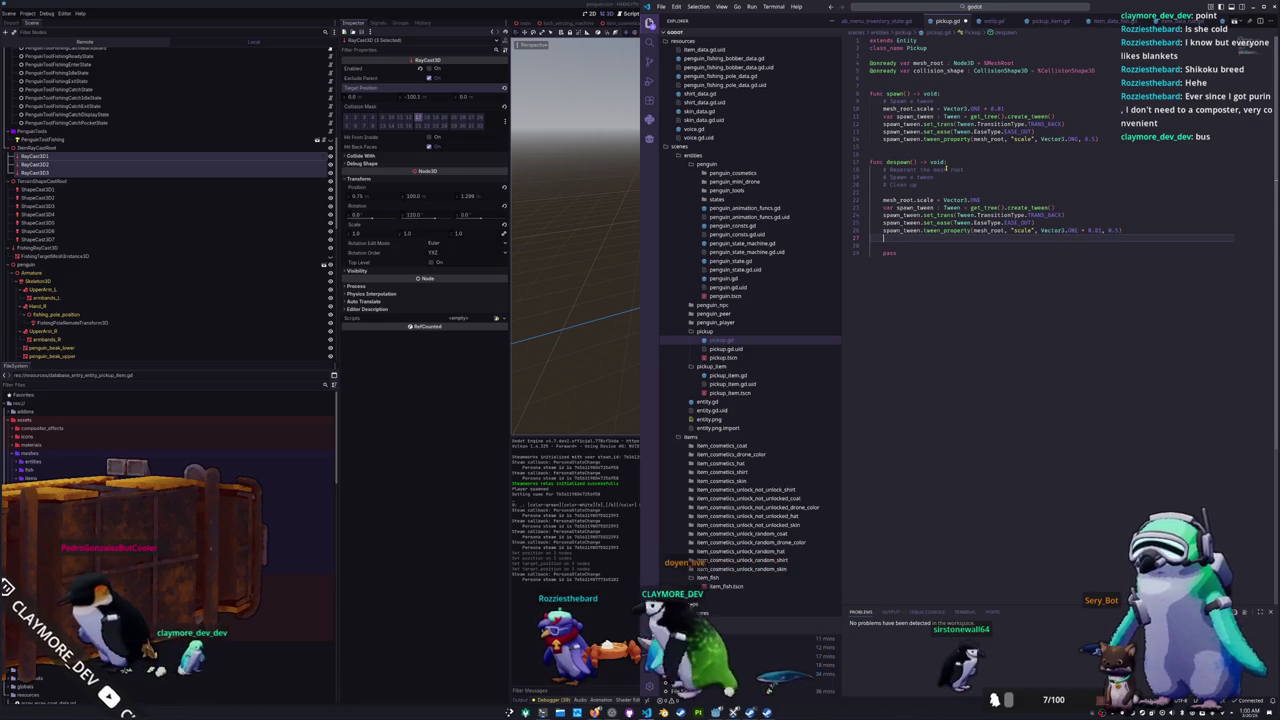
text(spawn_tween.)
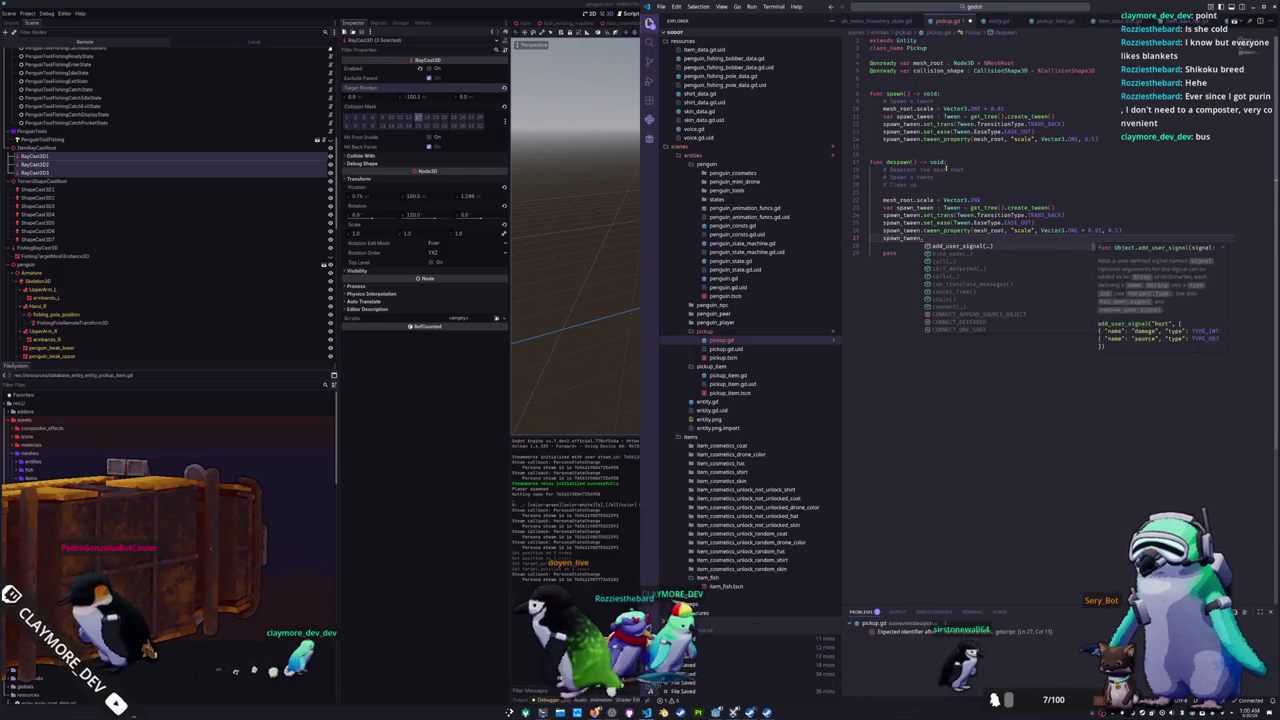
text(tween_callba)
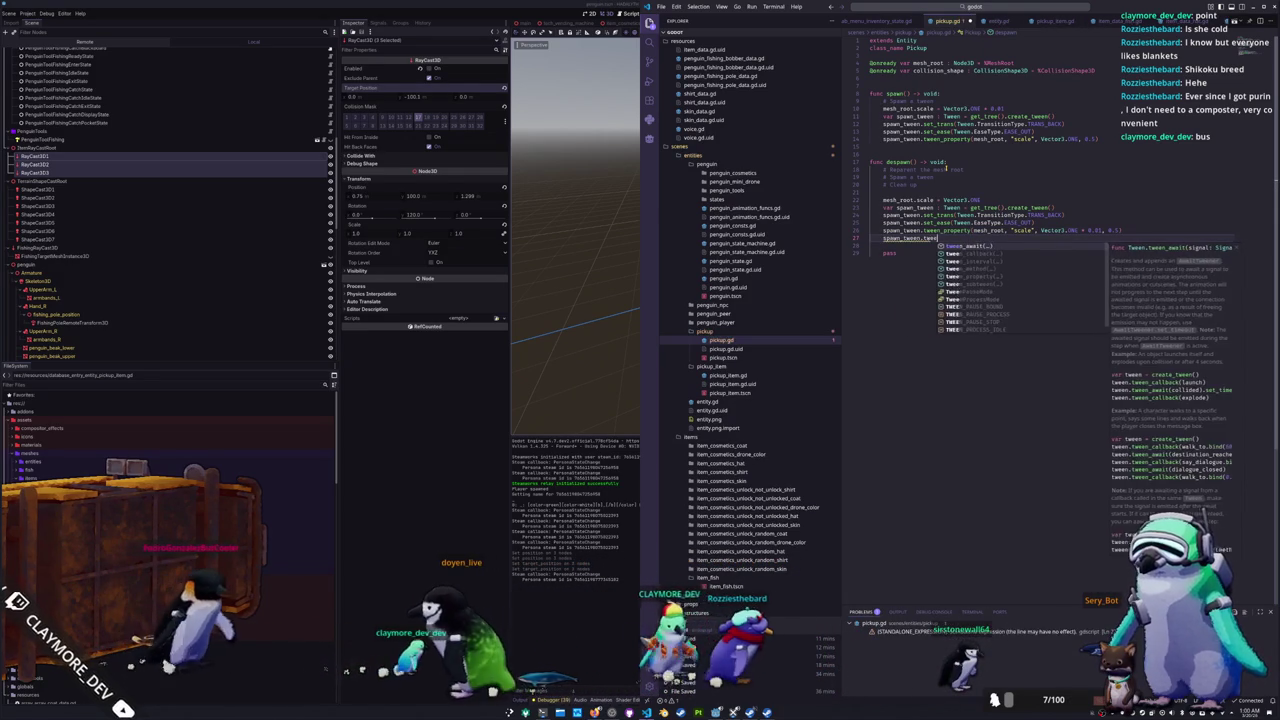
key(Return)
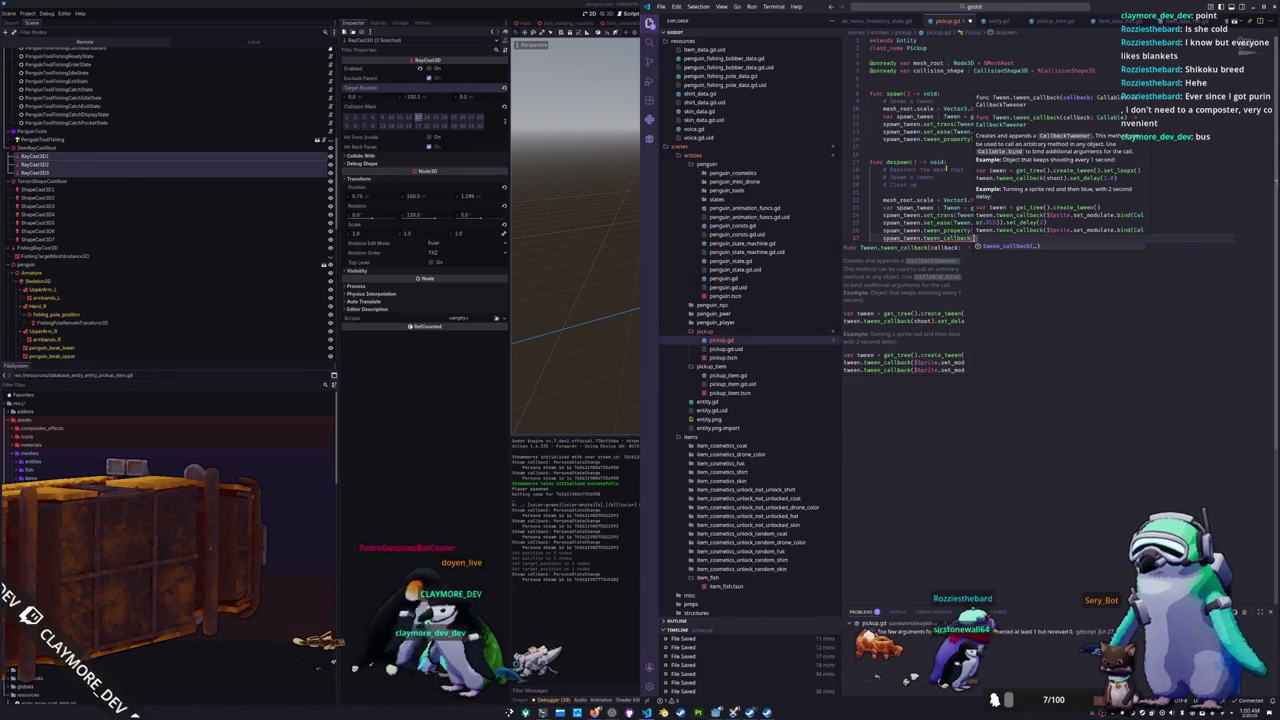
text(spawn)
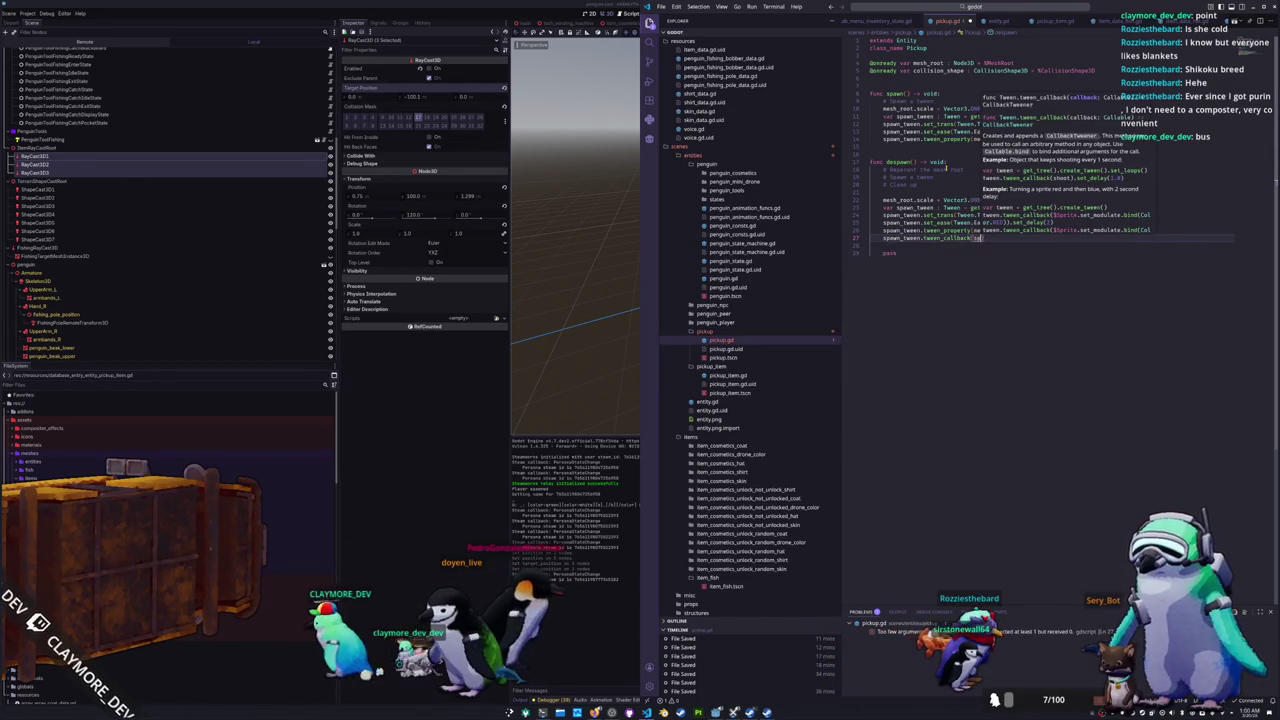
key(BackSpace)
key(BackSpace)
key(BackSpace)
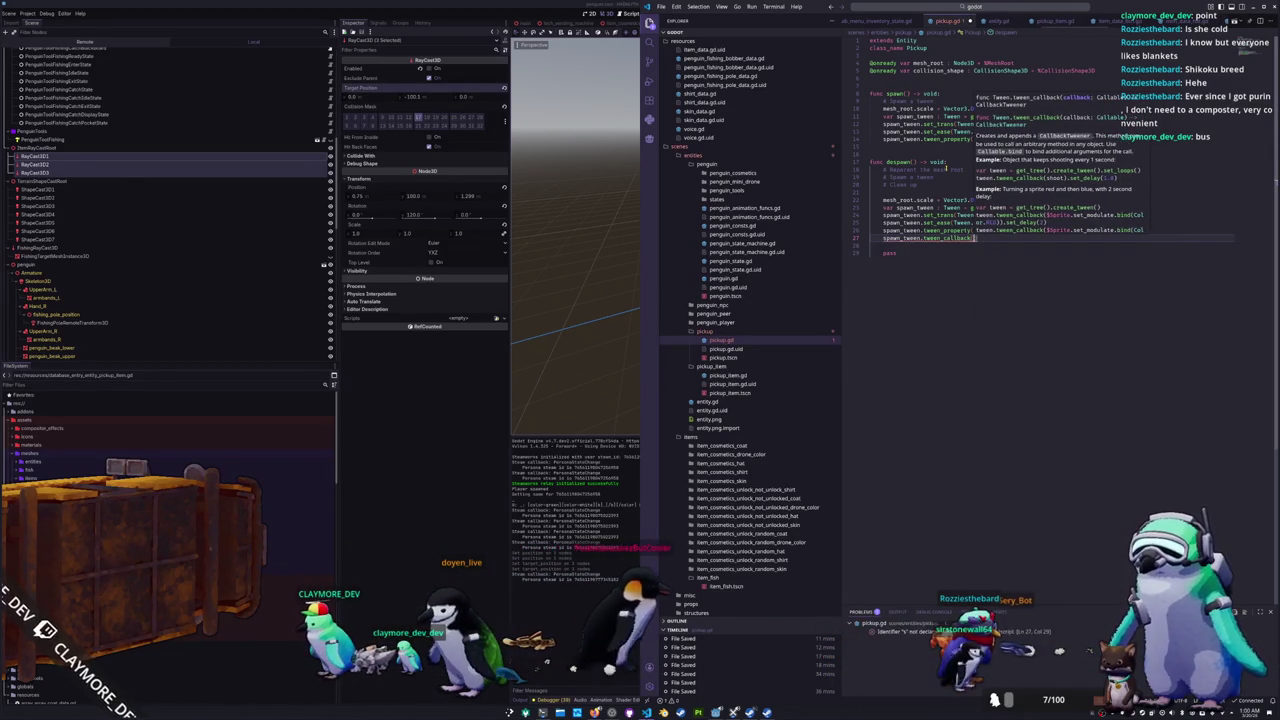
text(mesh_root.que)
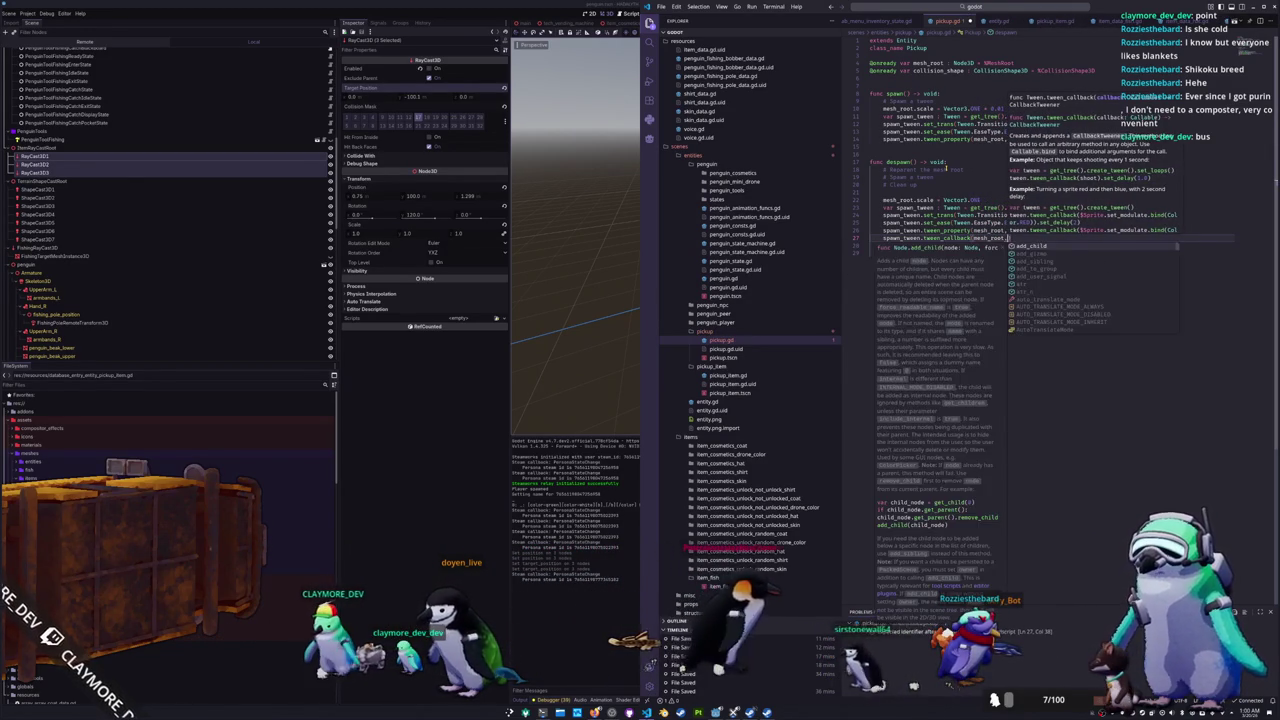
key(Return)
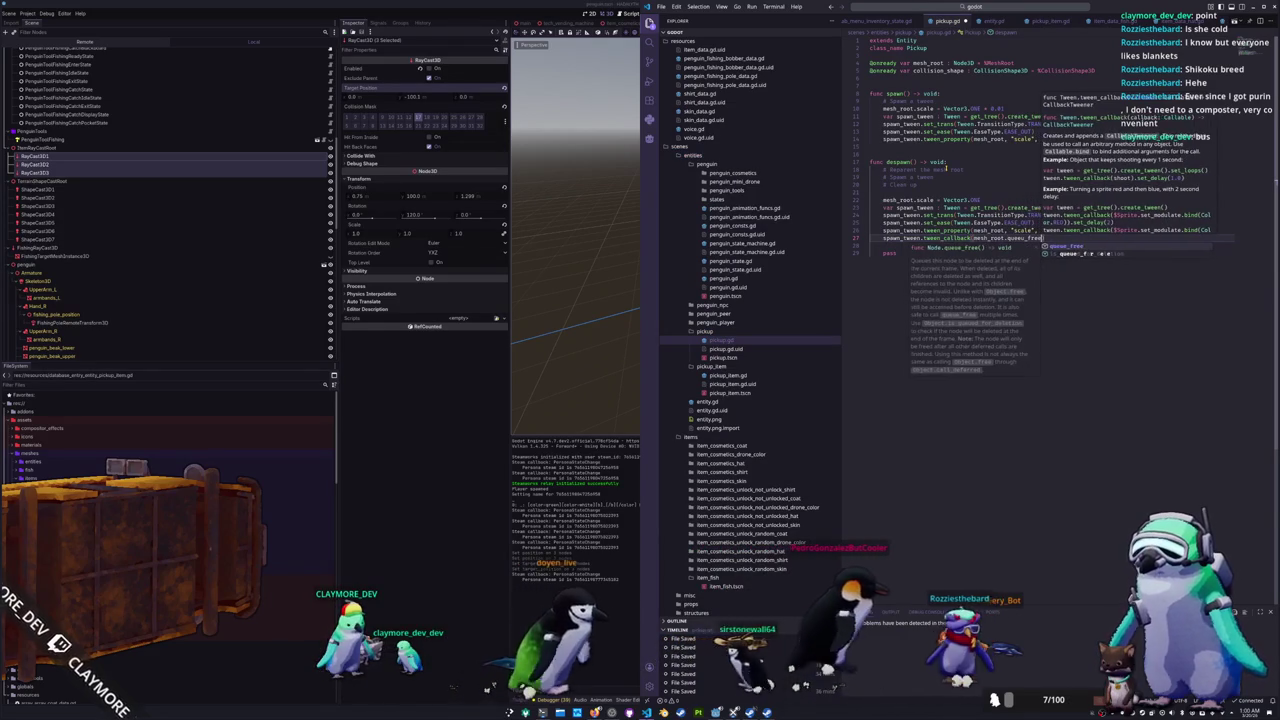
Step: Reparent mesh_root to get_tree().root in despawn() and replace pass with self.queue_free()
double_click(1052, 230)
key(Up)
key(Up)
key(Up)
key(Return)
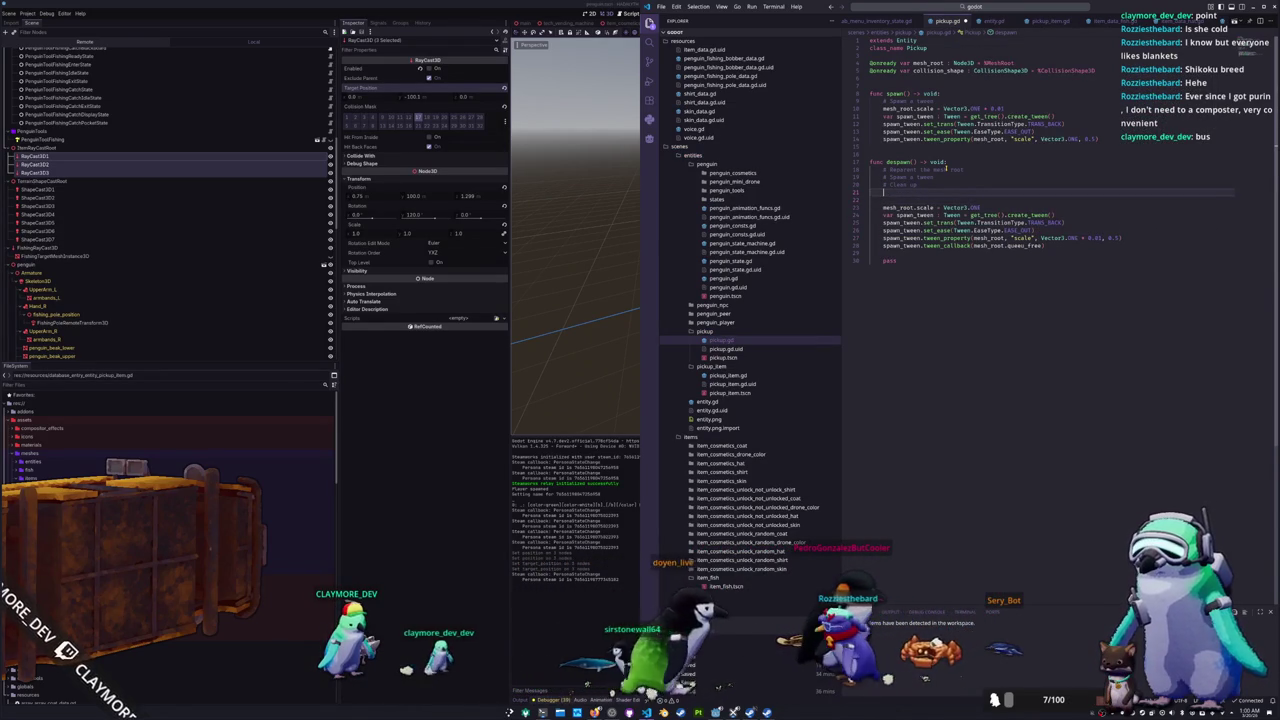
text(mesh_root)
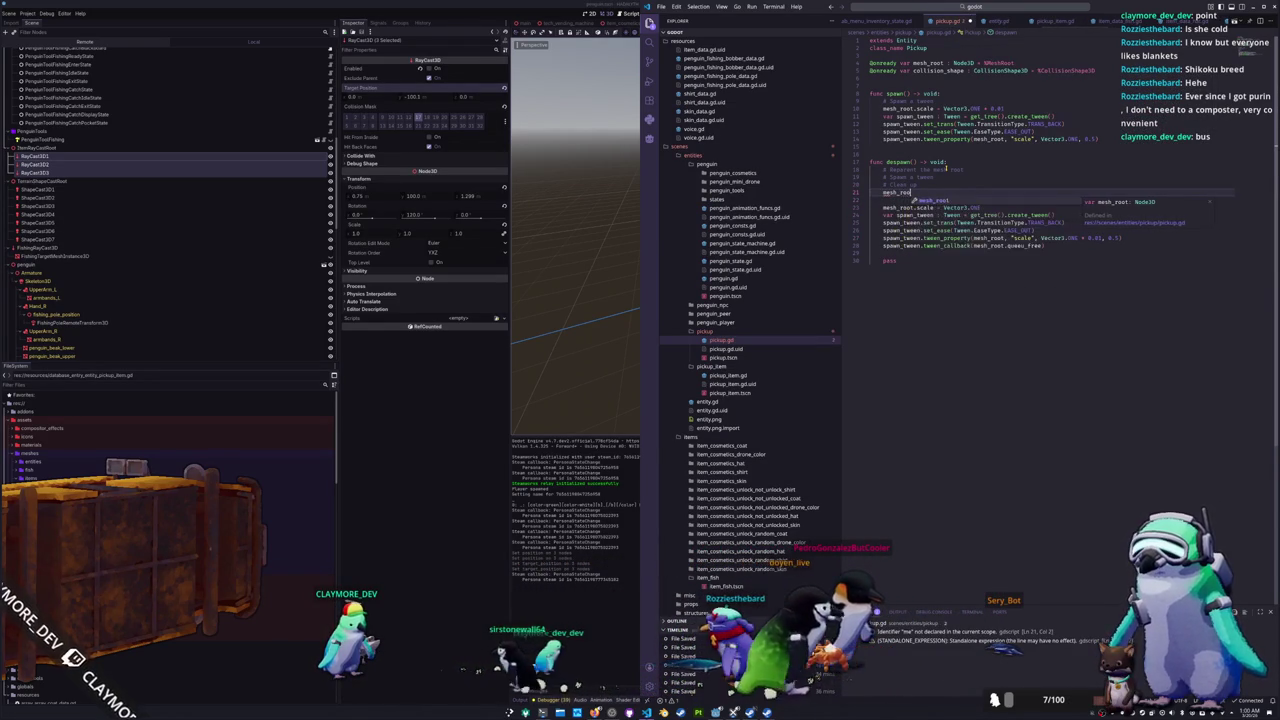
text(.reparent(get)
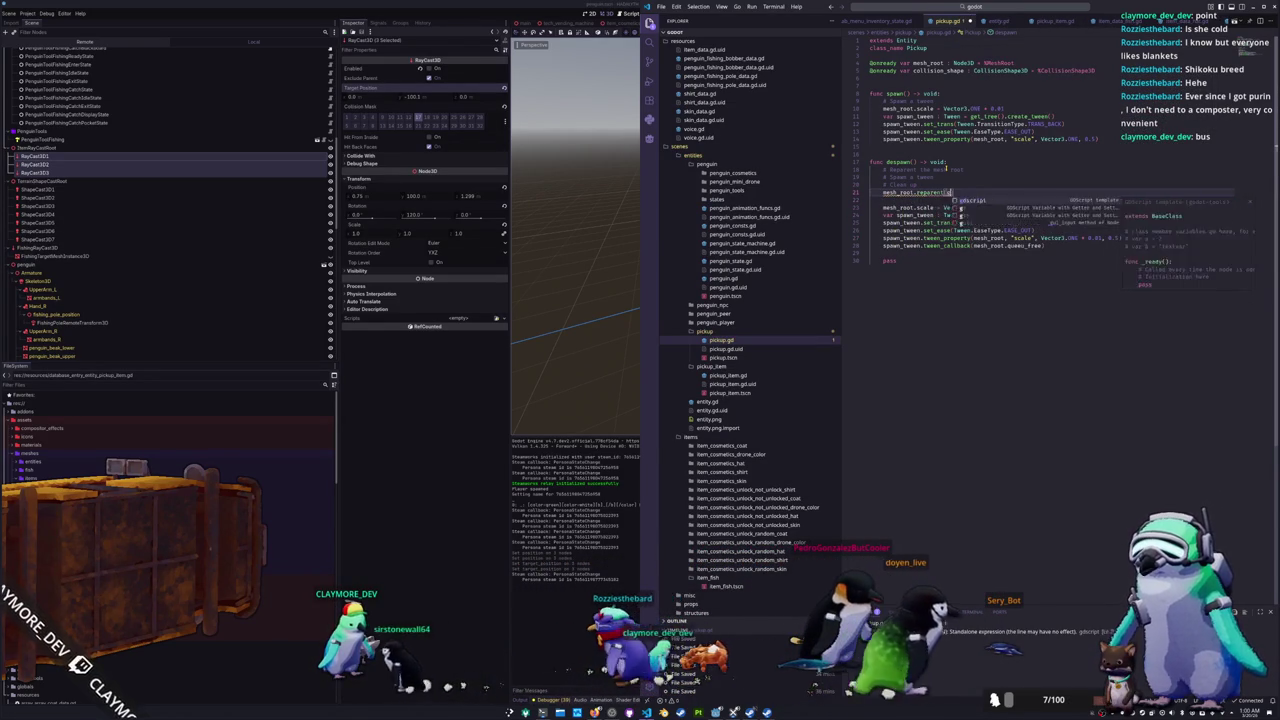
text(_tree().ro)
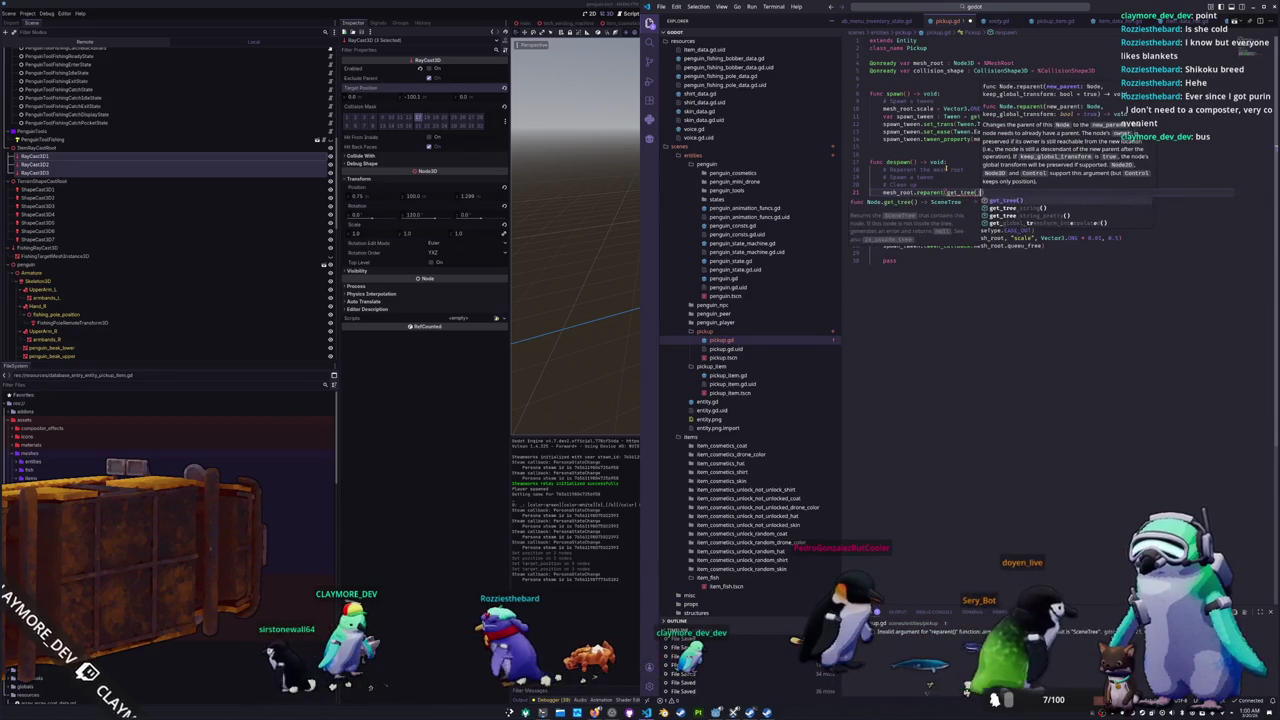
text(ot)
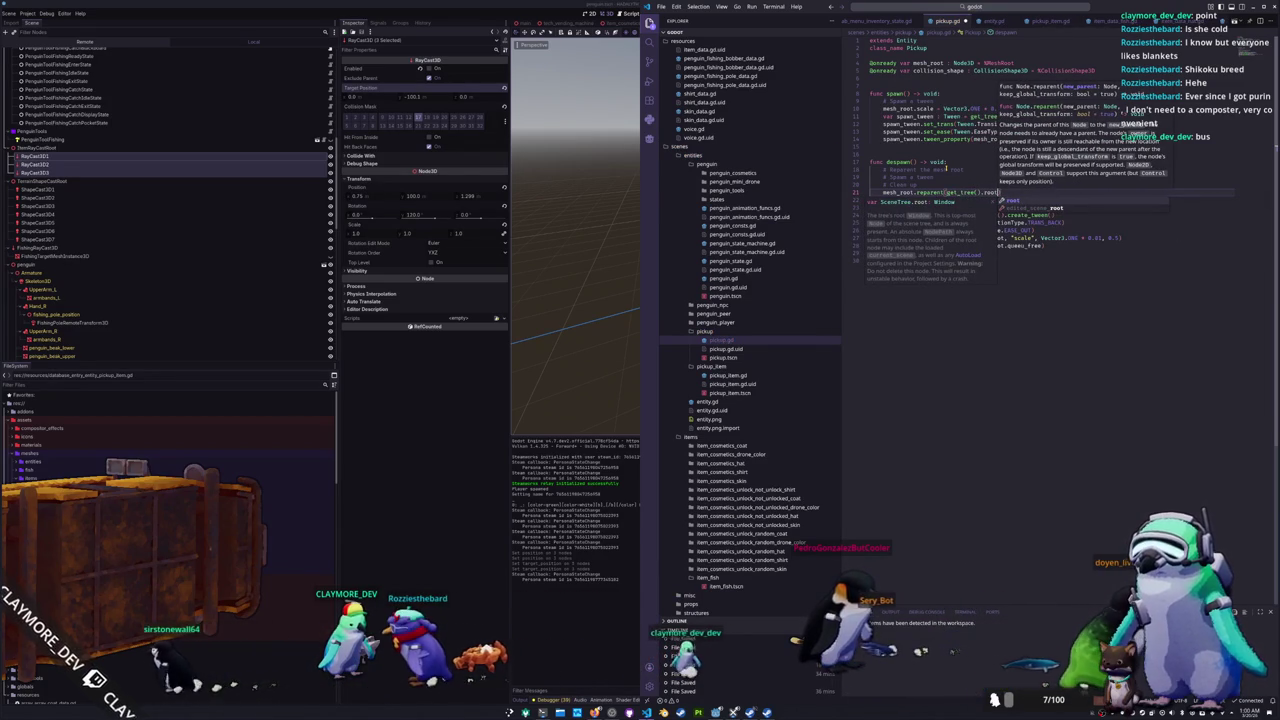
text())
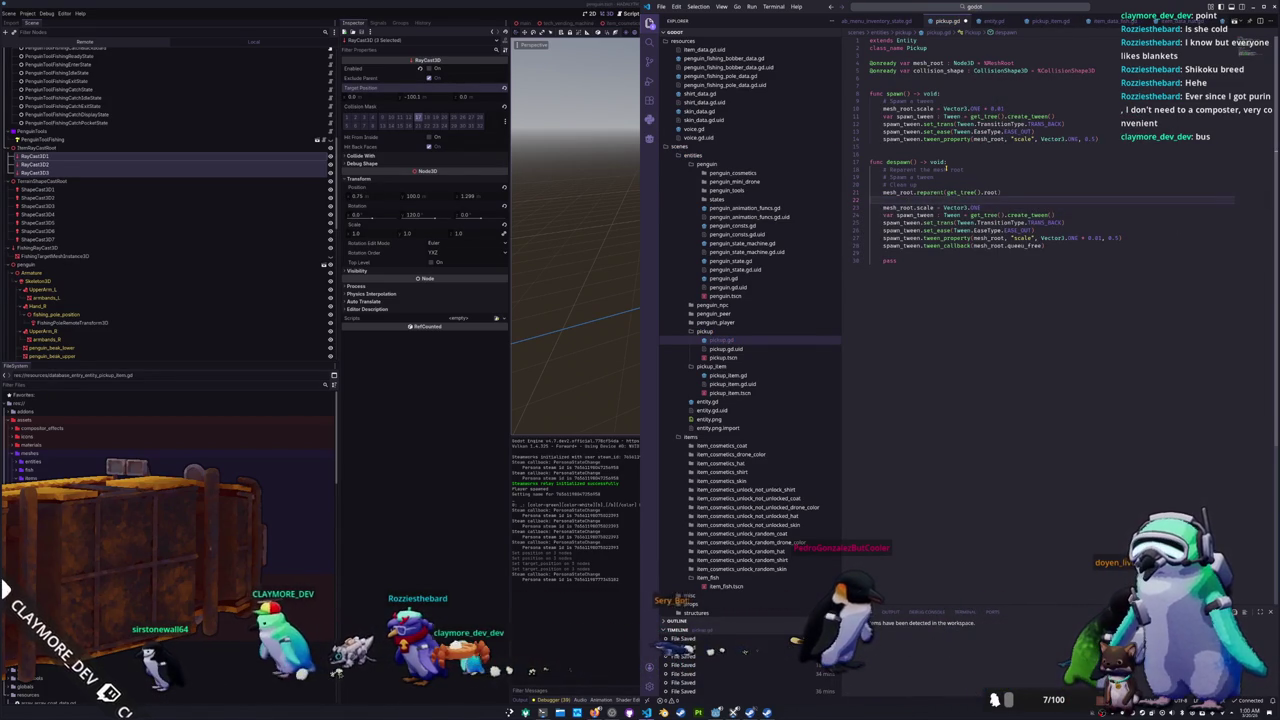
key(Return)
text(self.queue_free()
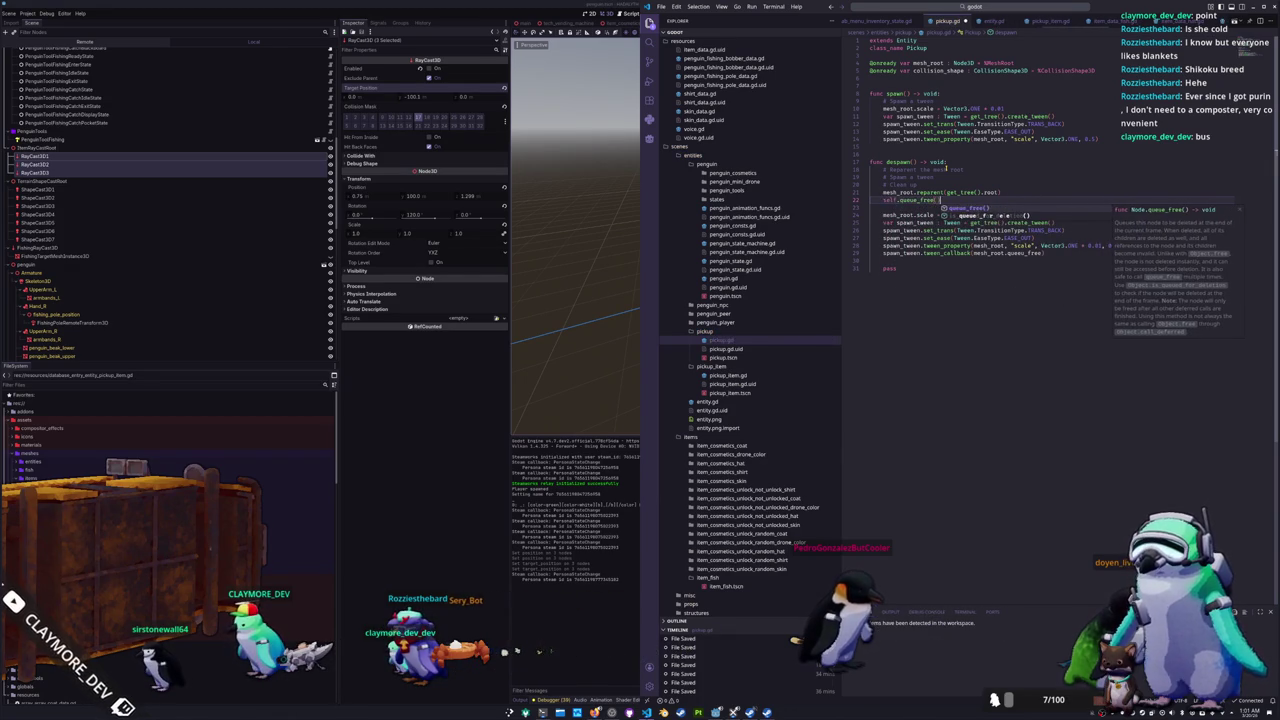
key(ctrl+x)
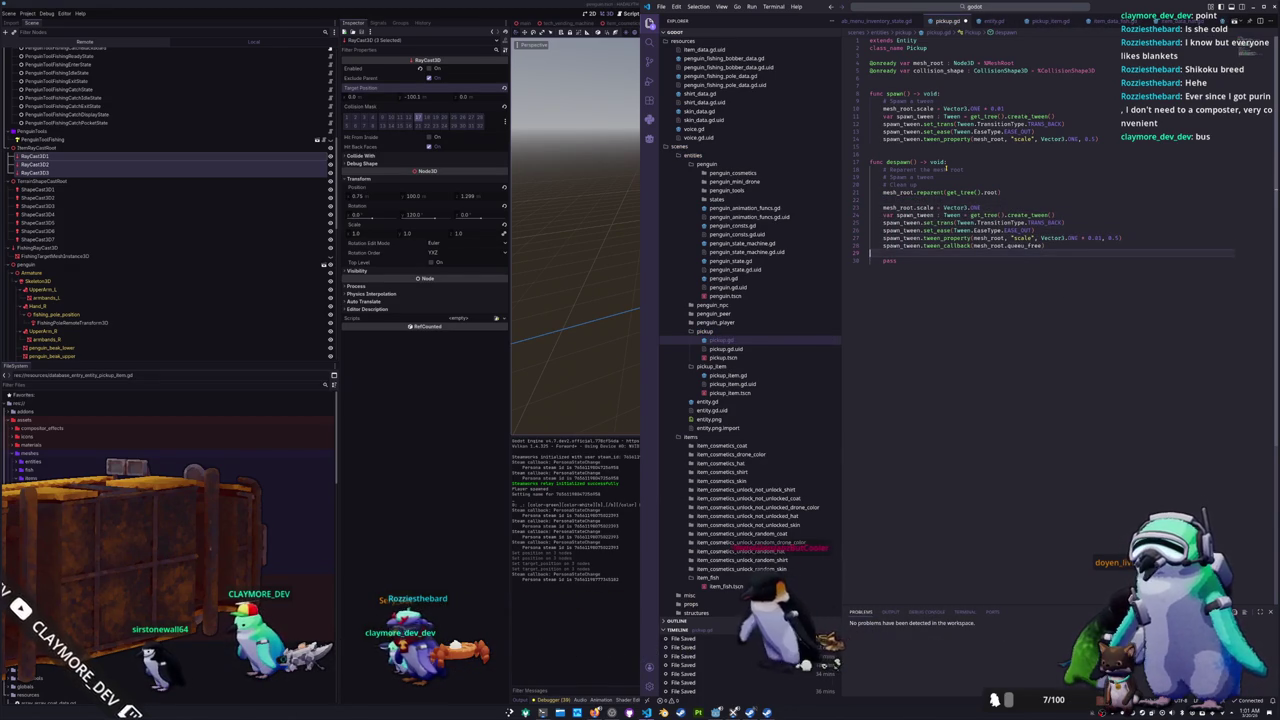
text(self.queue_free())
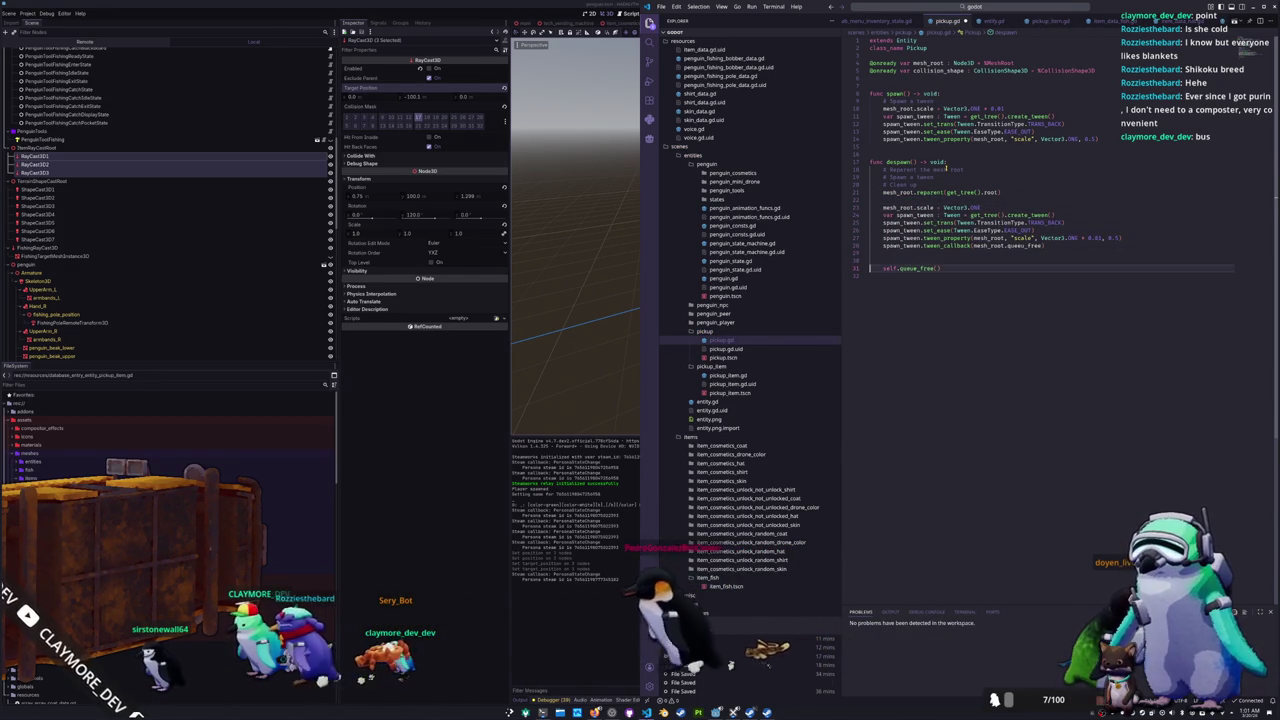
key(BackSpace)
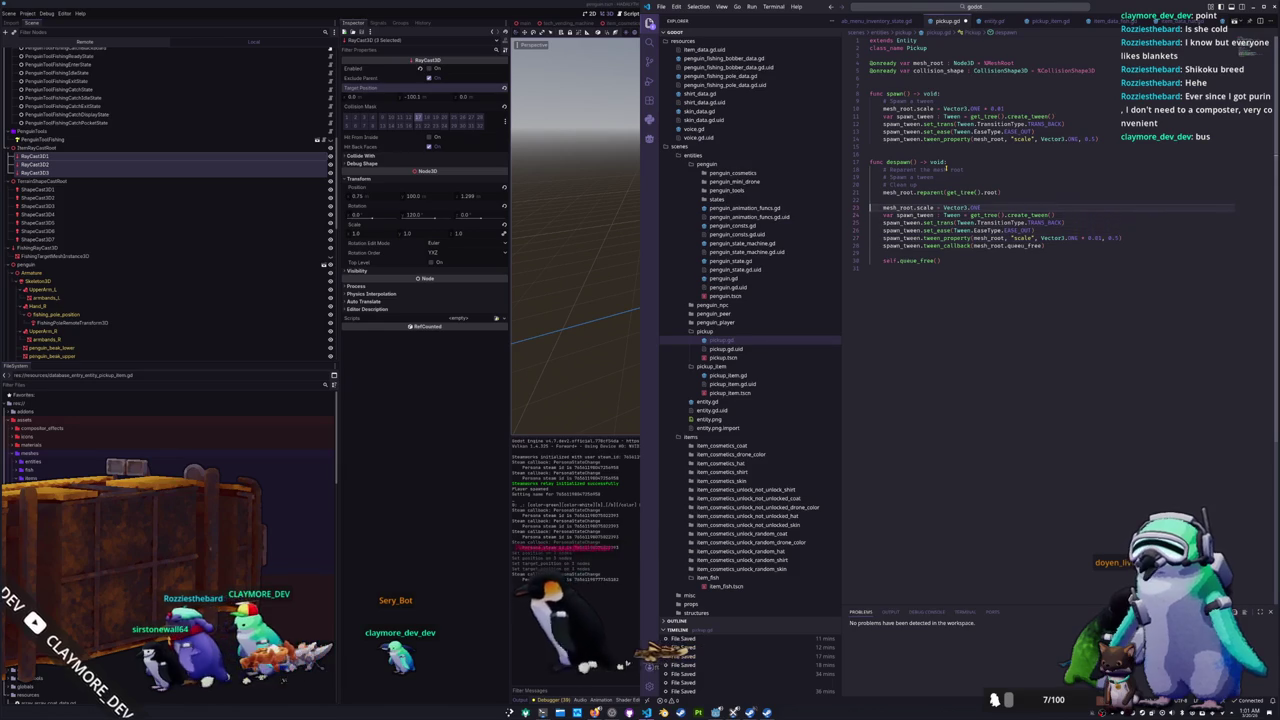
Step: Delete the placeholder comment lines from despawn() and spawn()
key(shift+Up)
key(shift+Up)
key(shift+Up)
key(BackSpace)
key(Up)
key(Up)
key(Up)
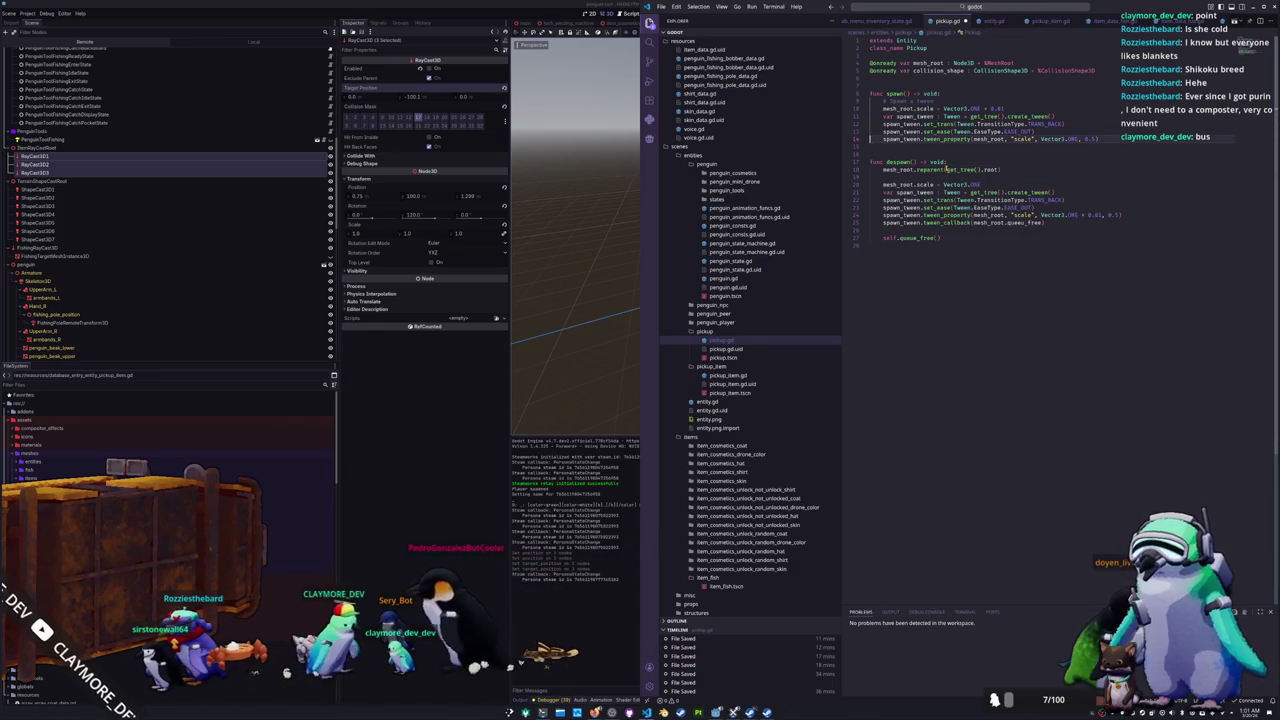
key(BackSpace)
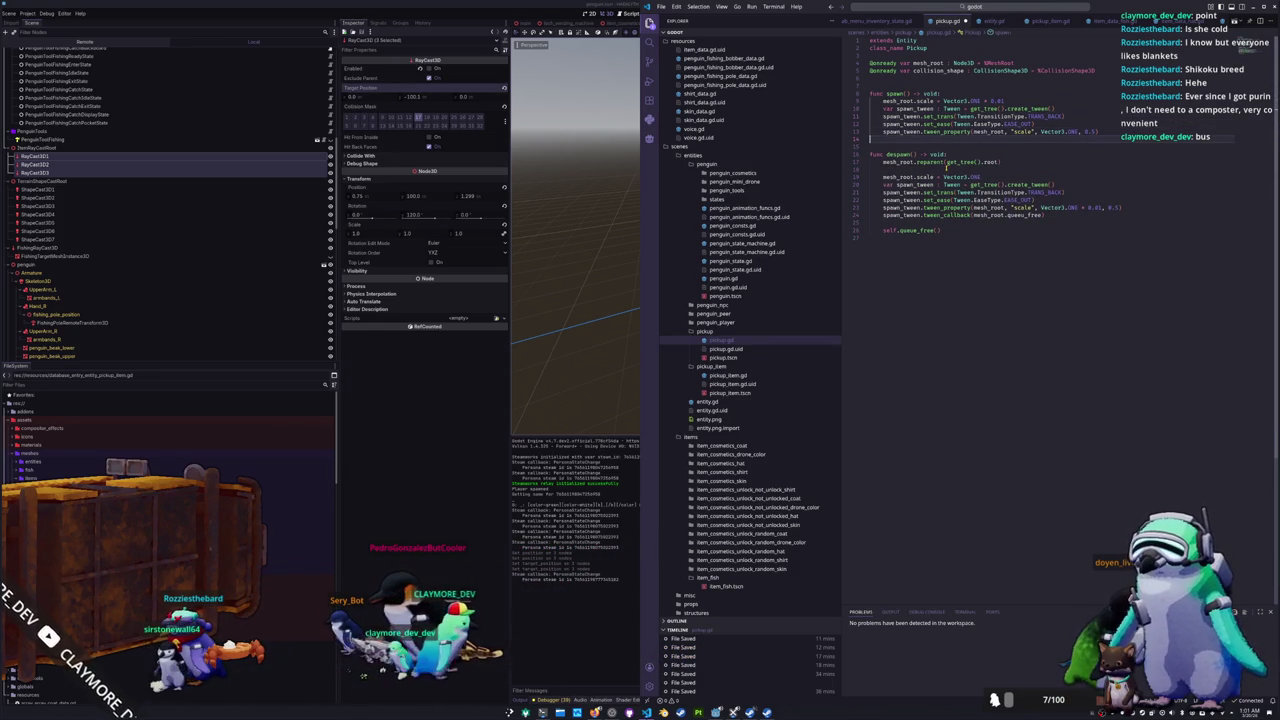
double_click(893, 93)
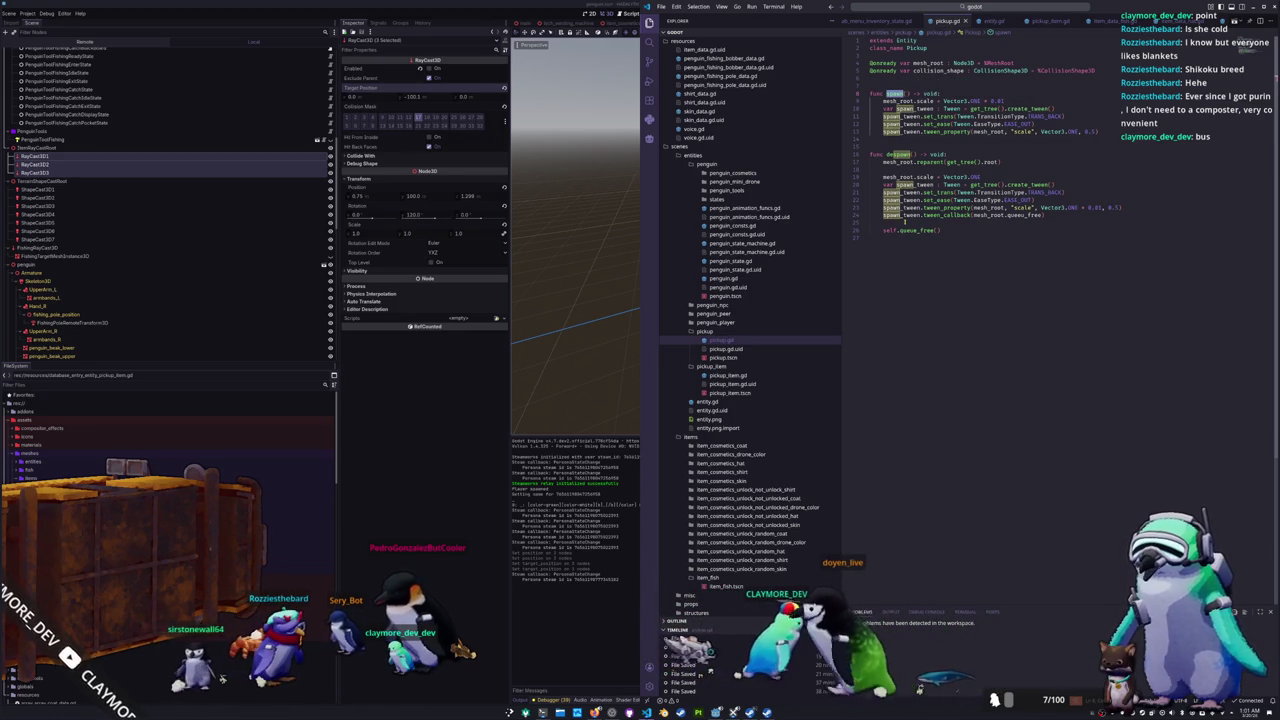
Step: In global_data.gd's _on_spawn_pickup_item, add pickup_item.spawn() after add_child(pickup_item)
scroll(990, 20, up, 3)
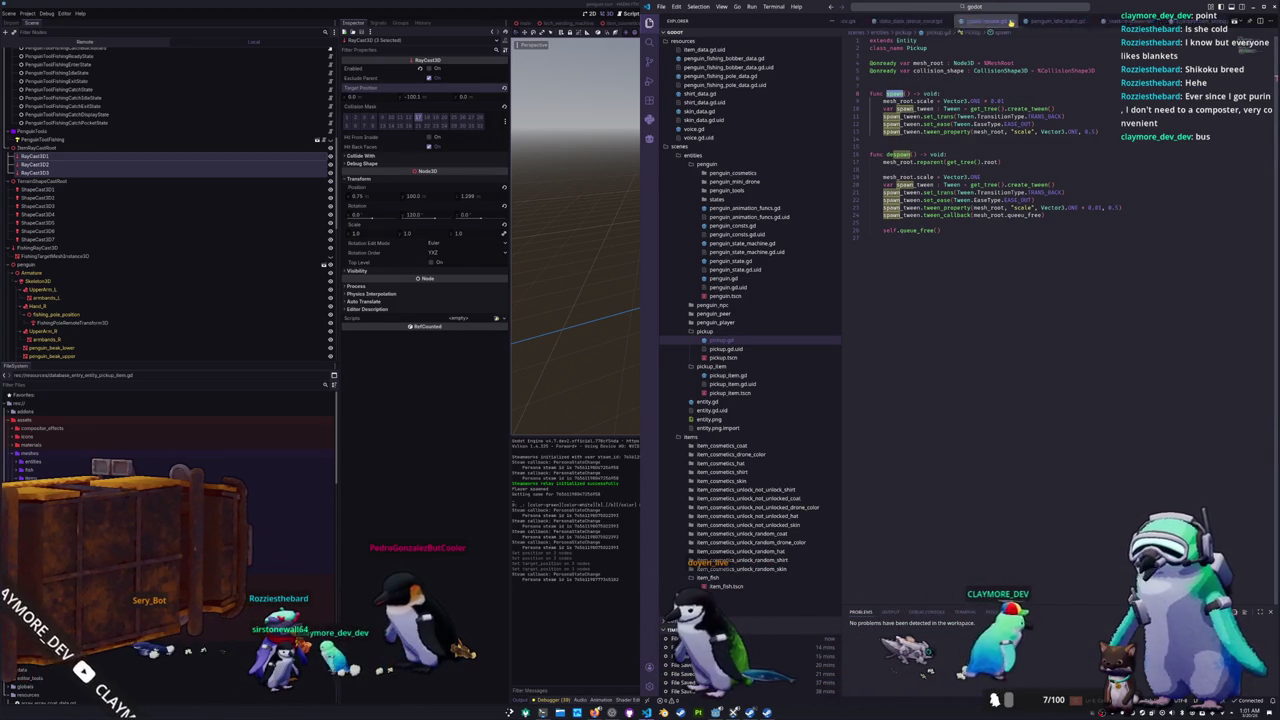
scroll(1010, 20, up, 3)
click(1012, 21)
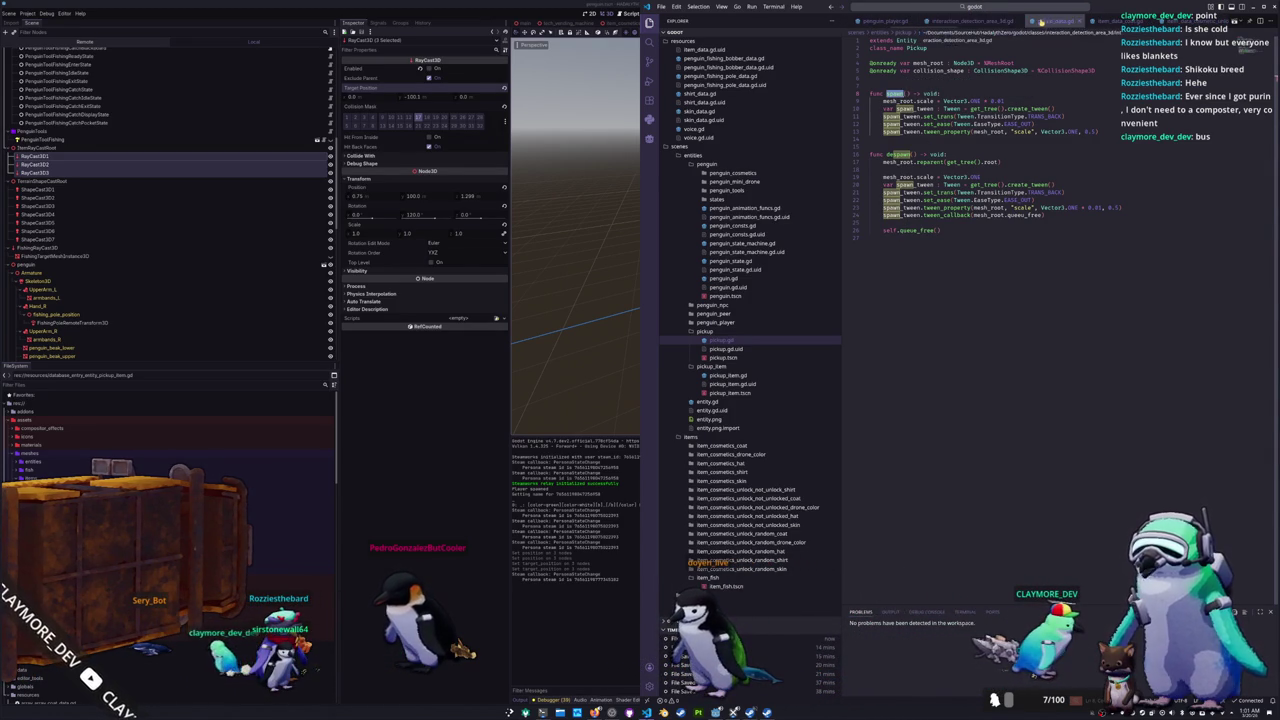
scroll(1165, 466, down, 4)
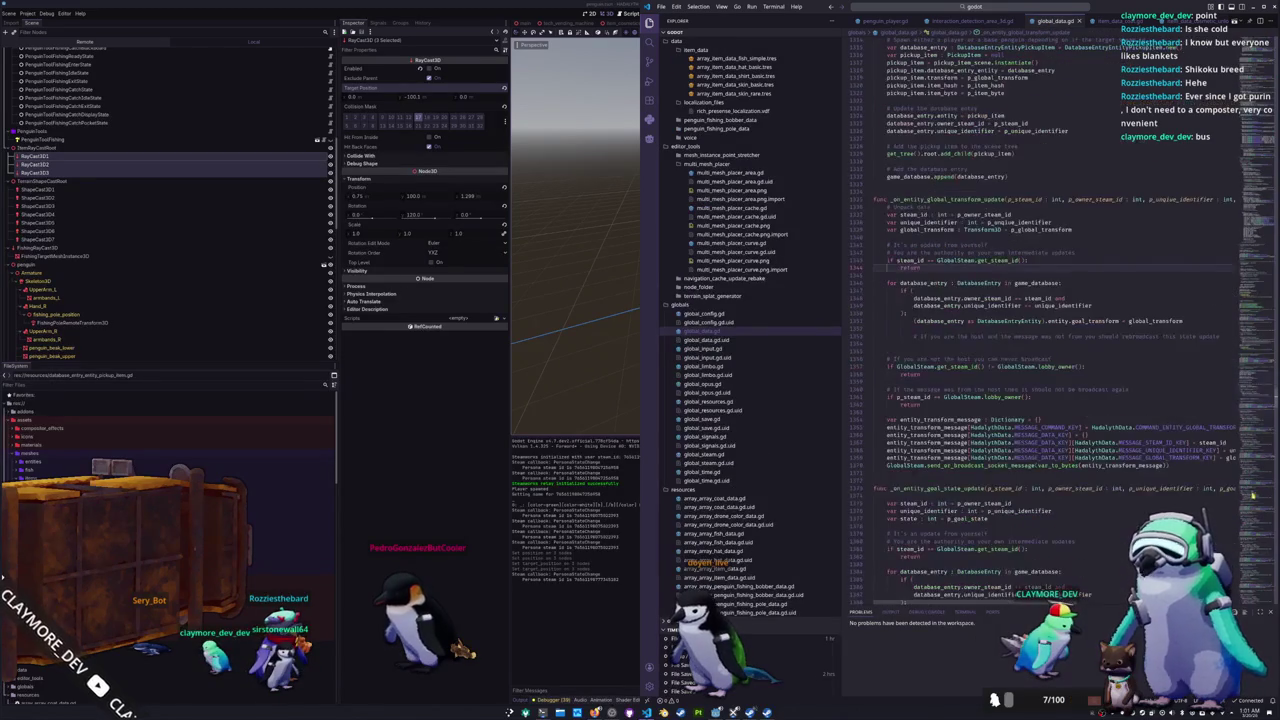
scroll(1254, 410, down, 2)
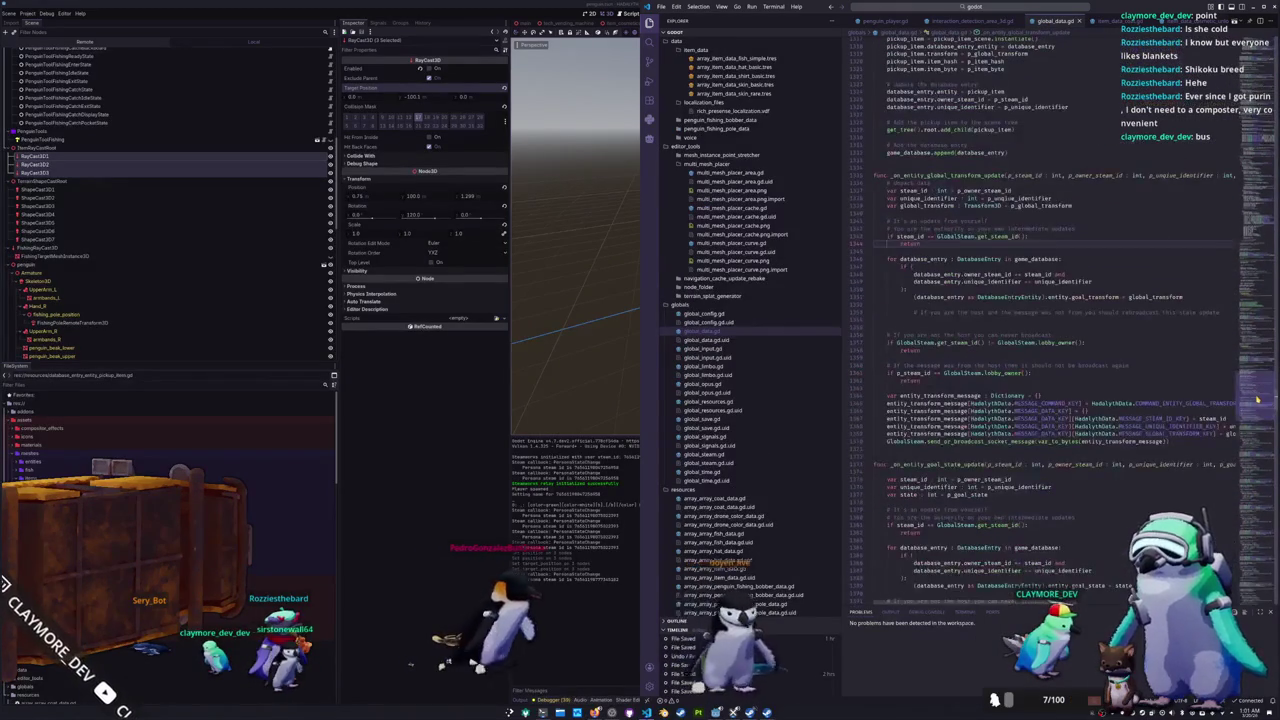
scroll(1258, 400, up, 8)
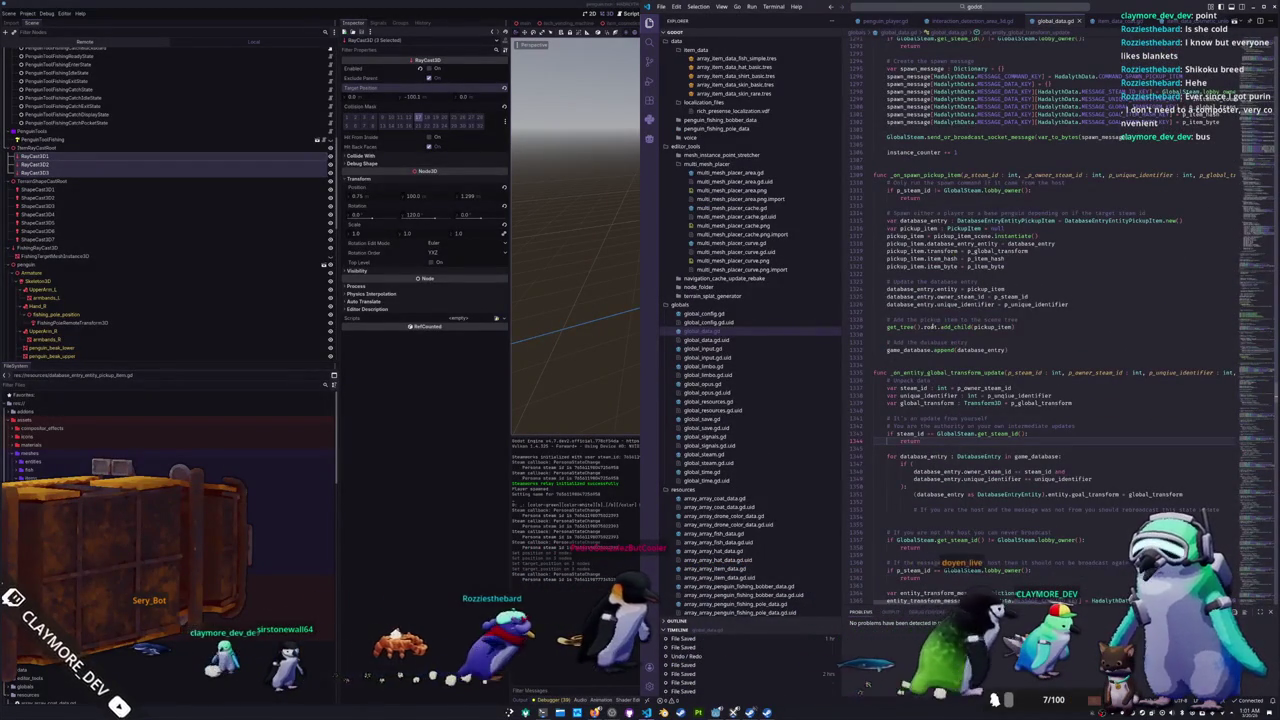
click(938, 336)
key(Return)
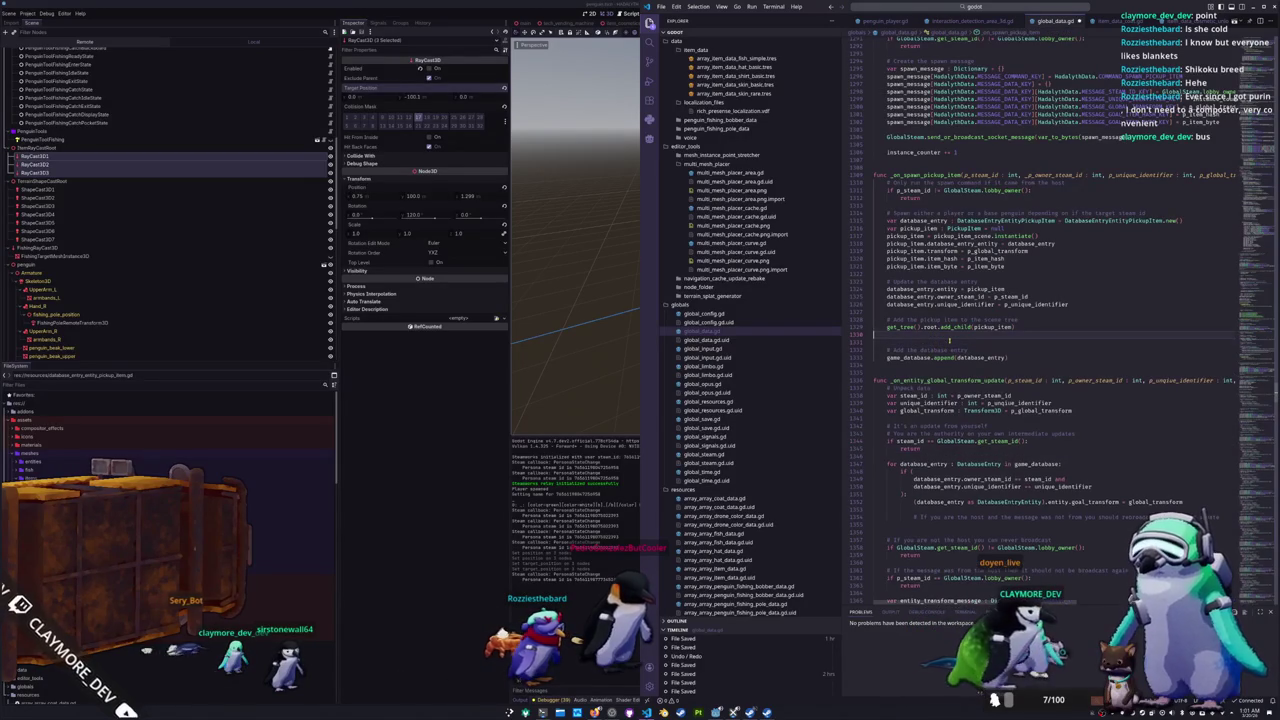
text(pickup_it)
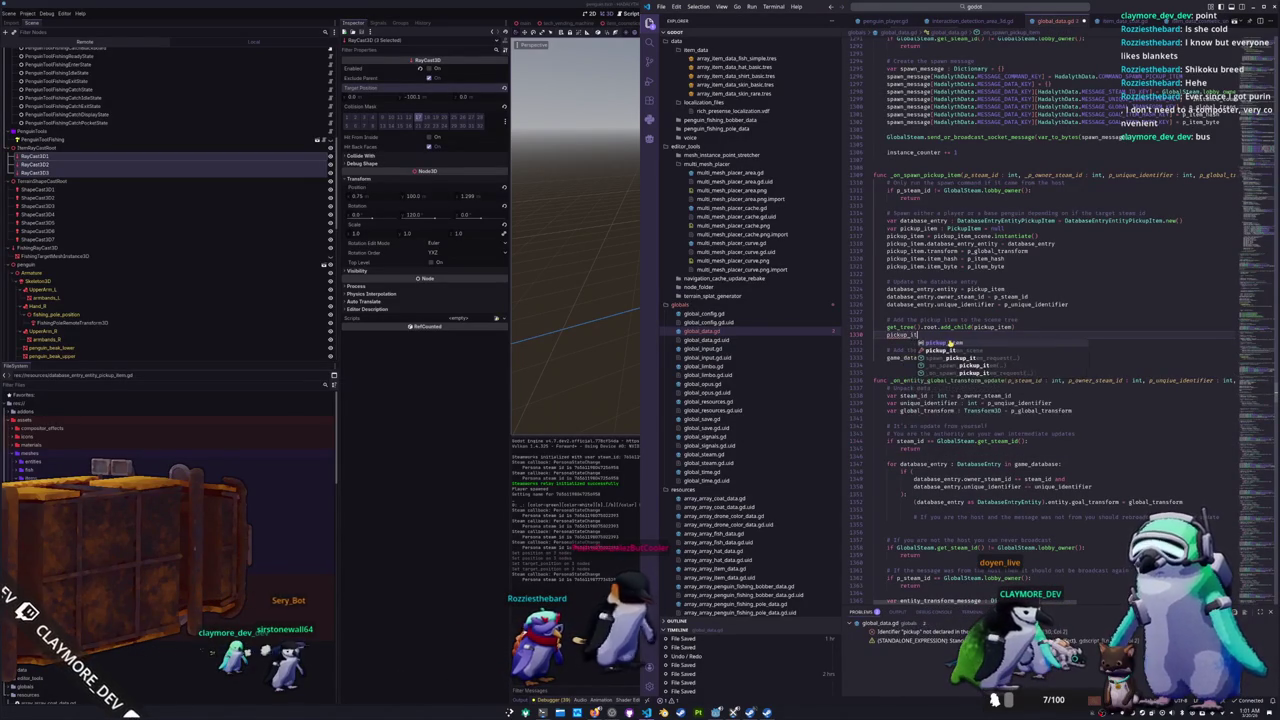
text(em.spawn())
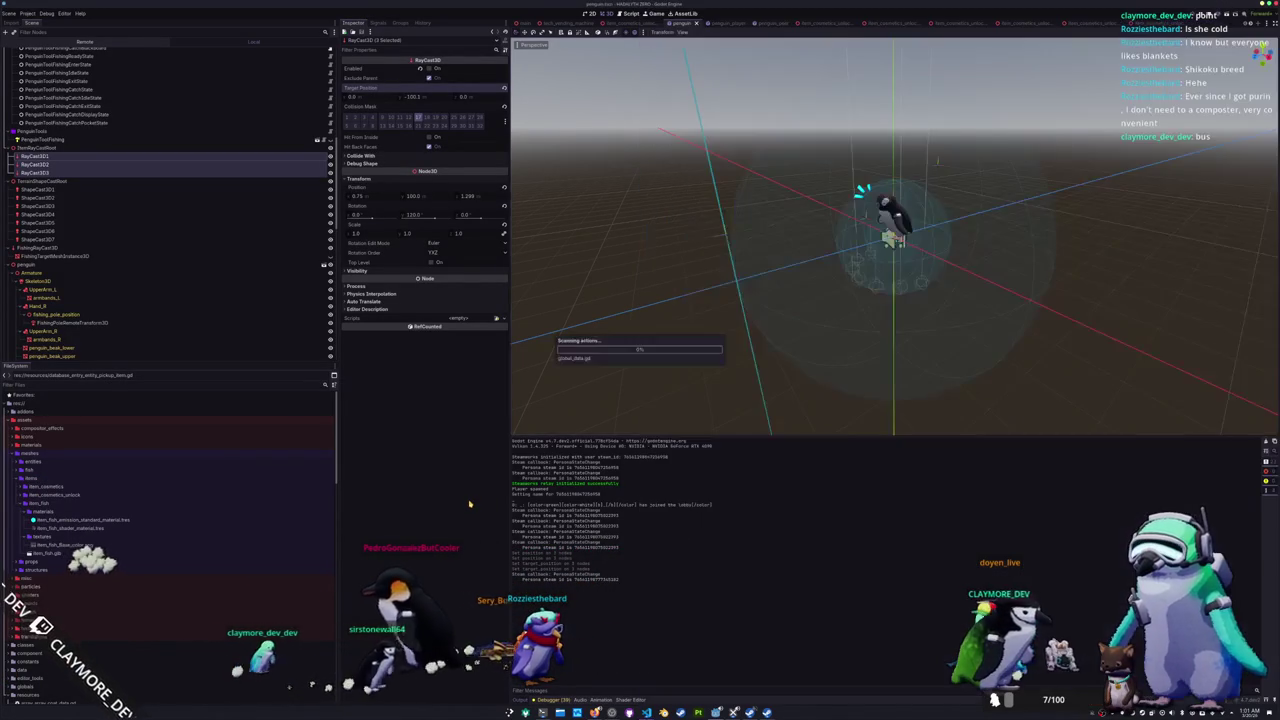
Step: Run the project with F5 and start a Multiplayer session from the main menu
click(510, 507)
key(F5)
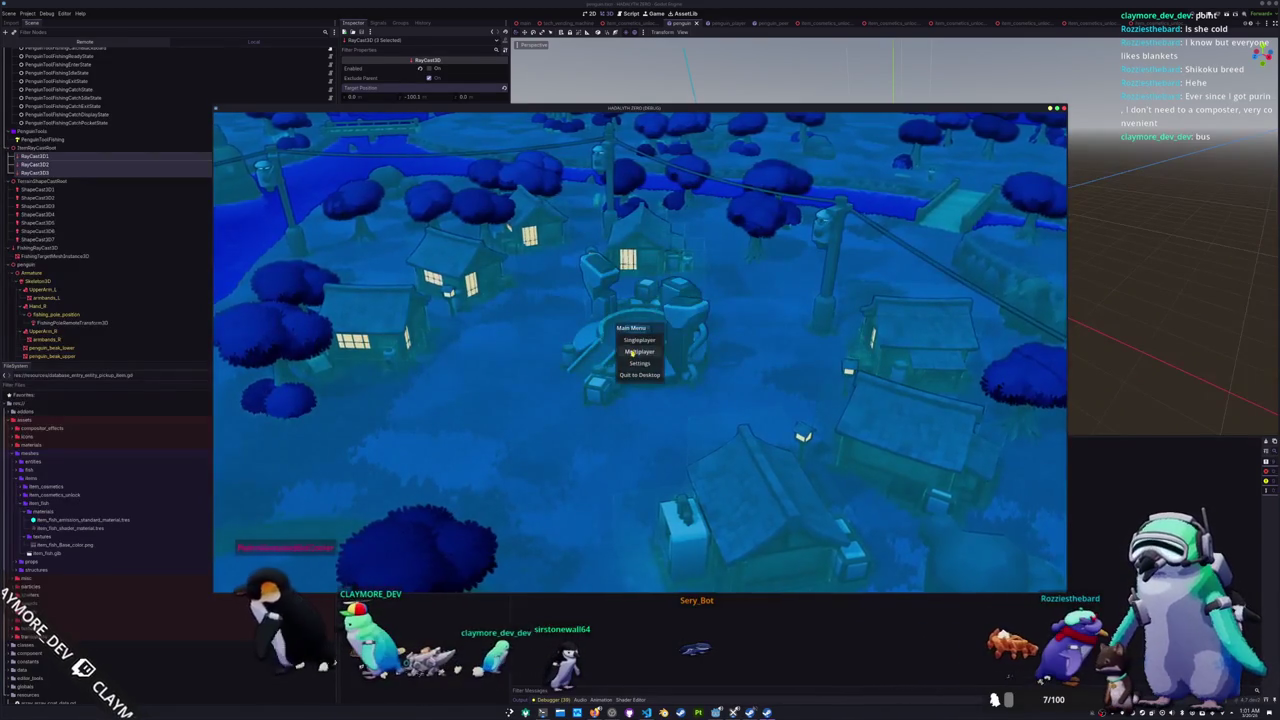
click(634, 346)
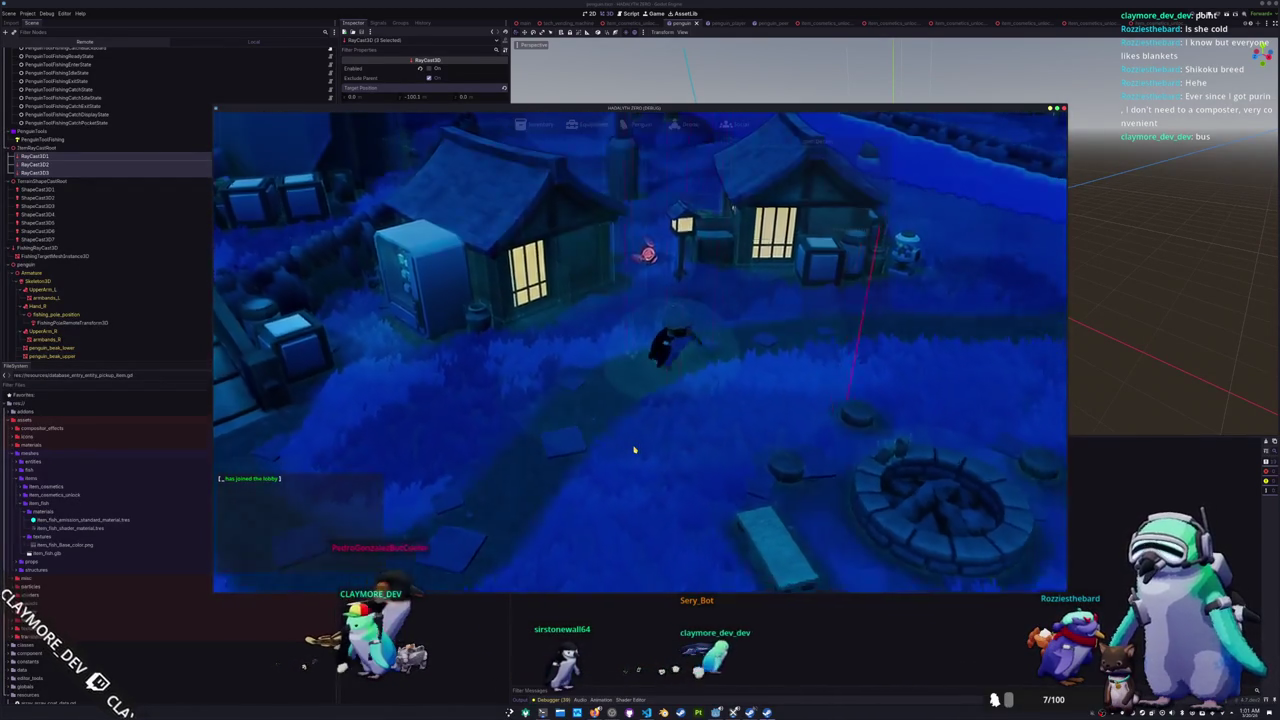
Step: Add several inventory items by rerunning 'add inventory_item' in the debug console
key(grave)
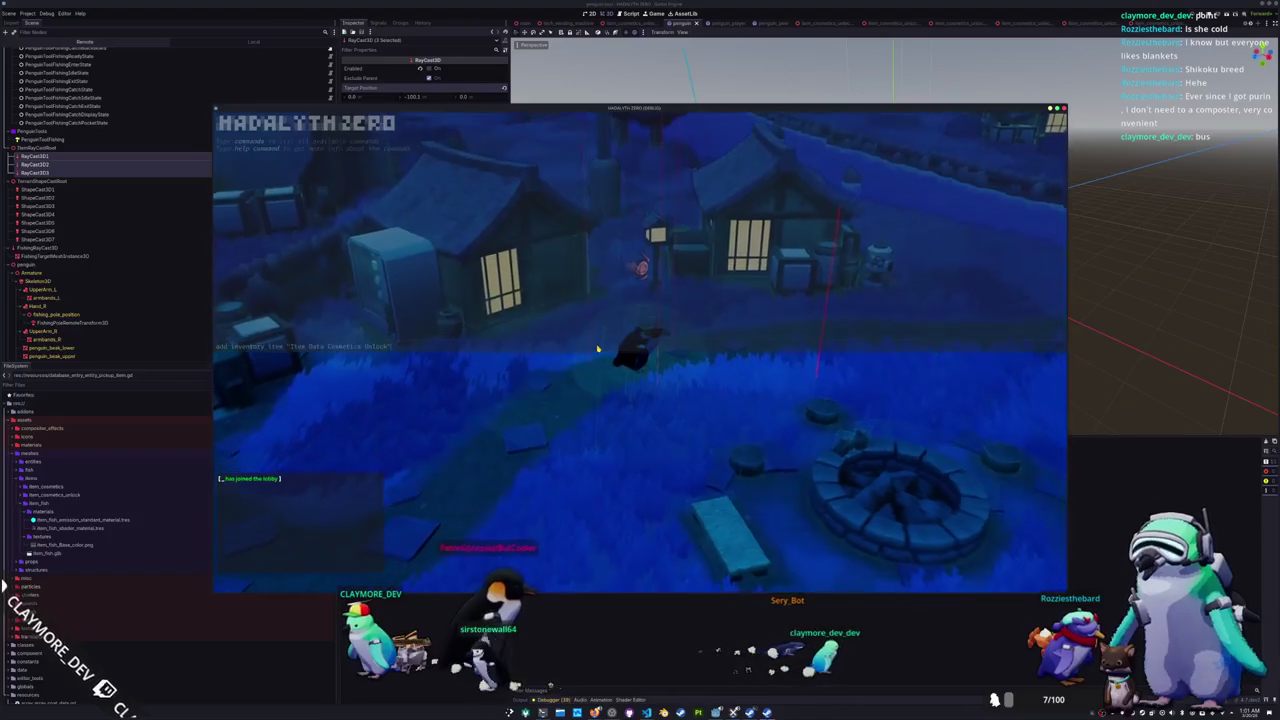
key(grave)
key(grave)
key(grave)
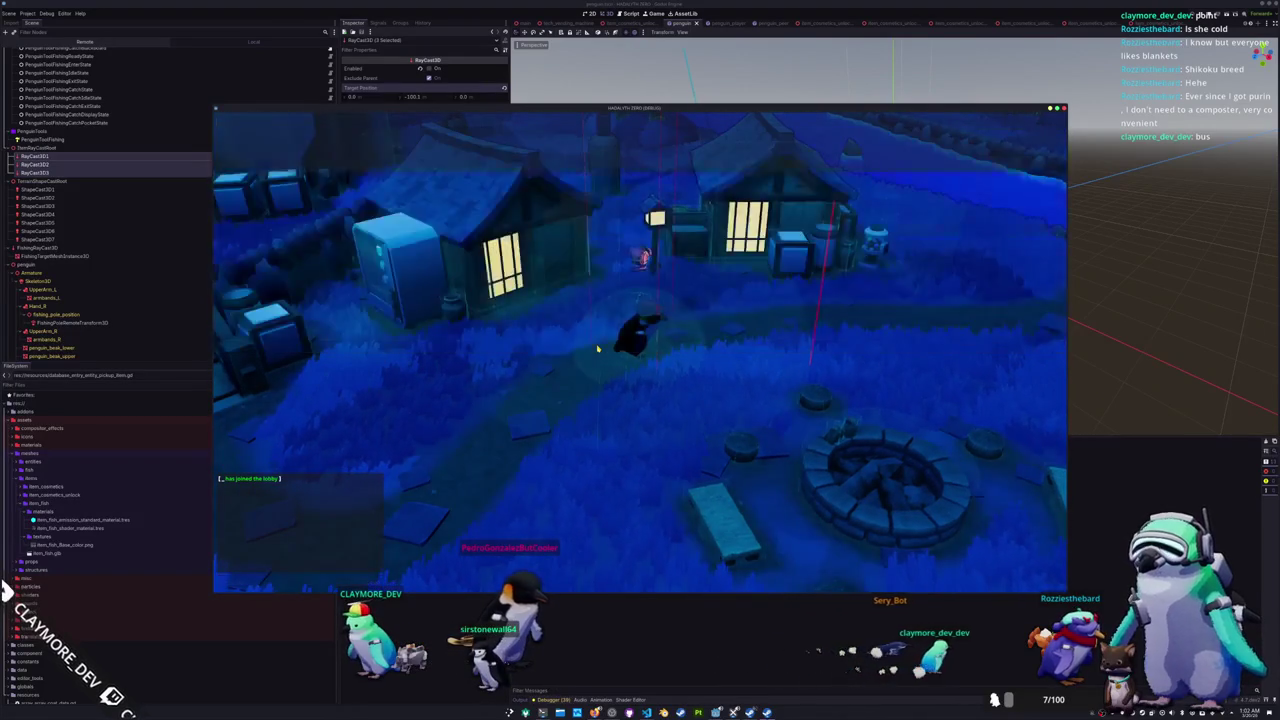
key(grave)
key(grave)
key(grave)
key(Up)
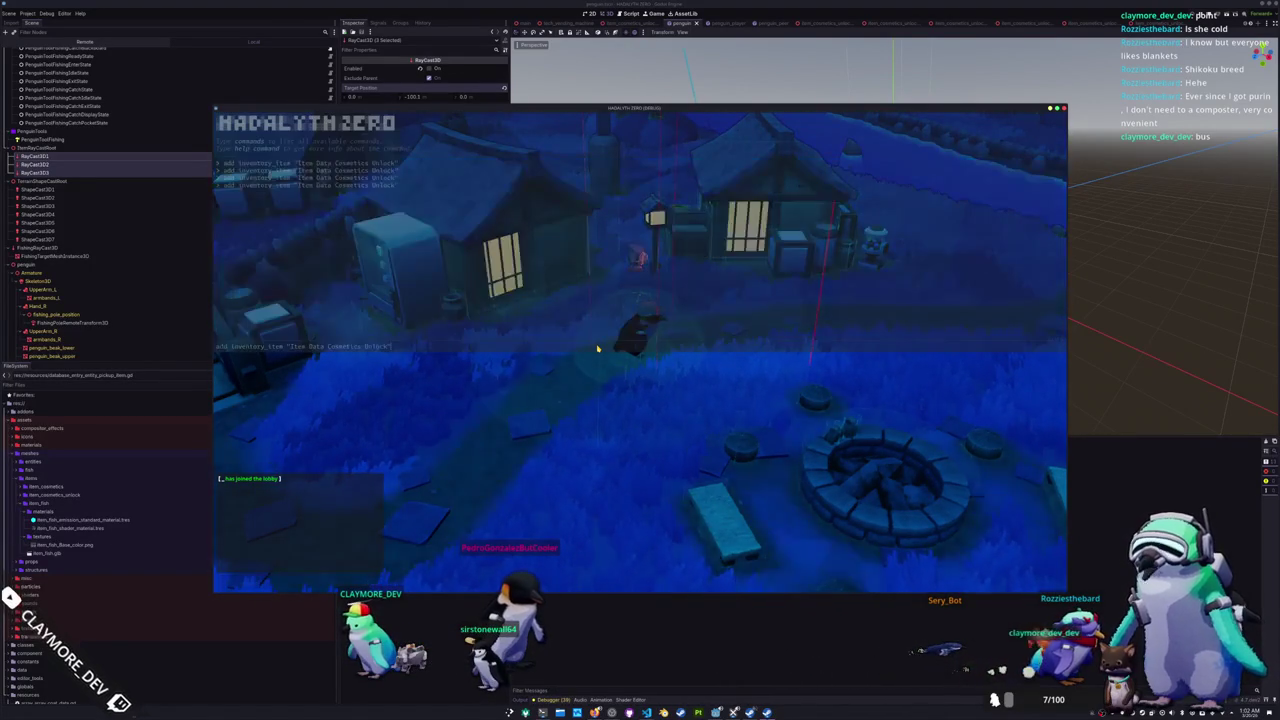
key(Return)
key(grave)
key(grave)
key(Return)
key(grave)
key(grave)
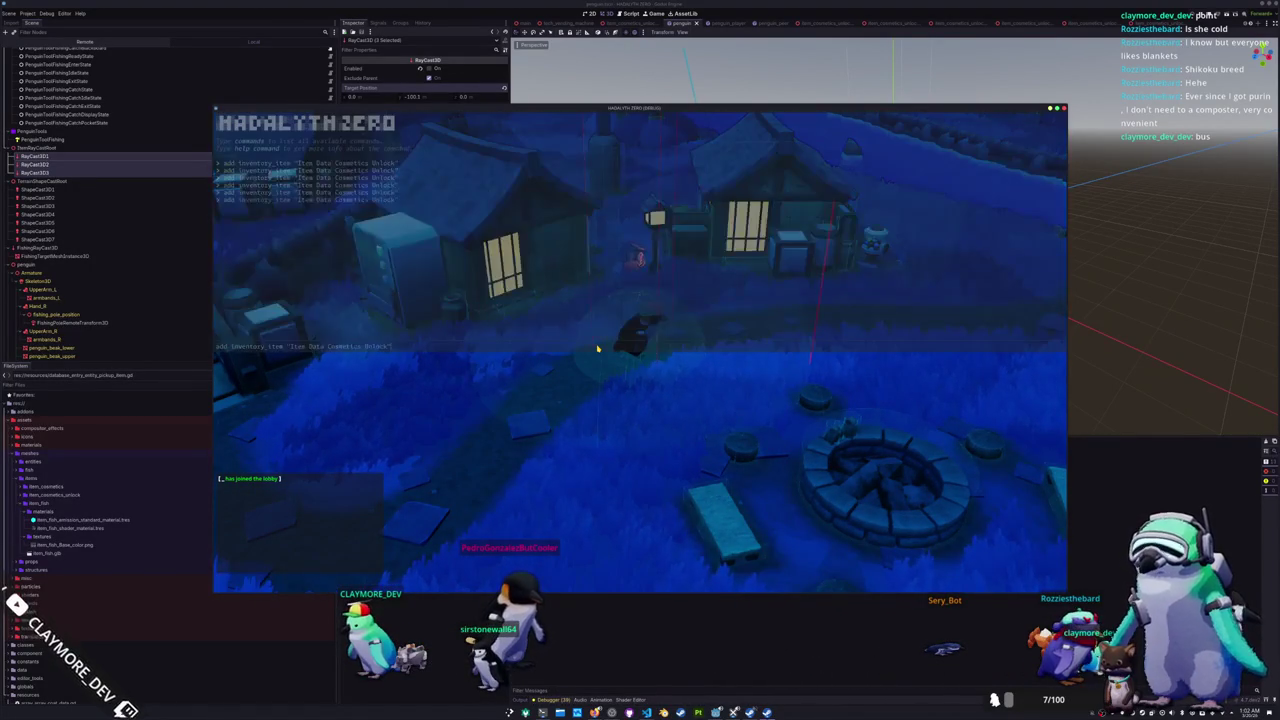
key(Return)
key(grave)
key(grave)
key(grave)
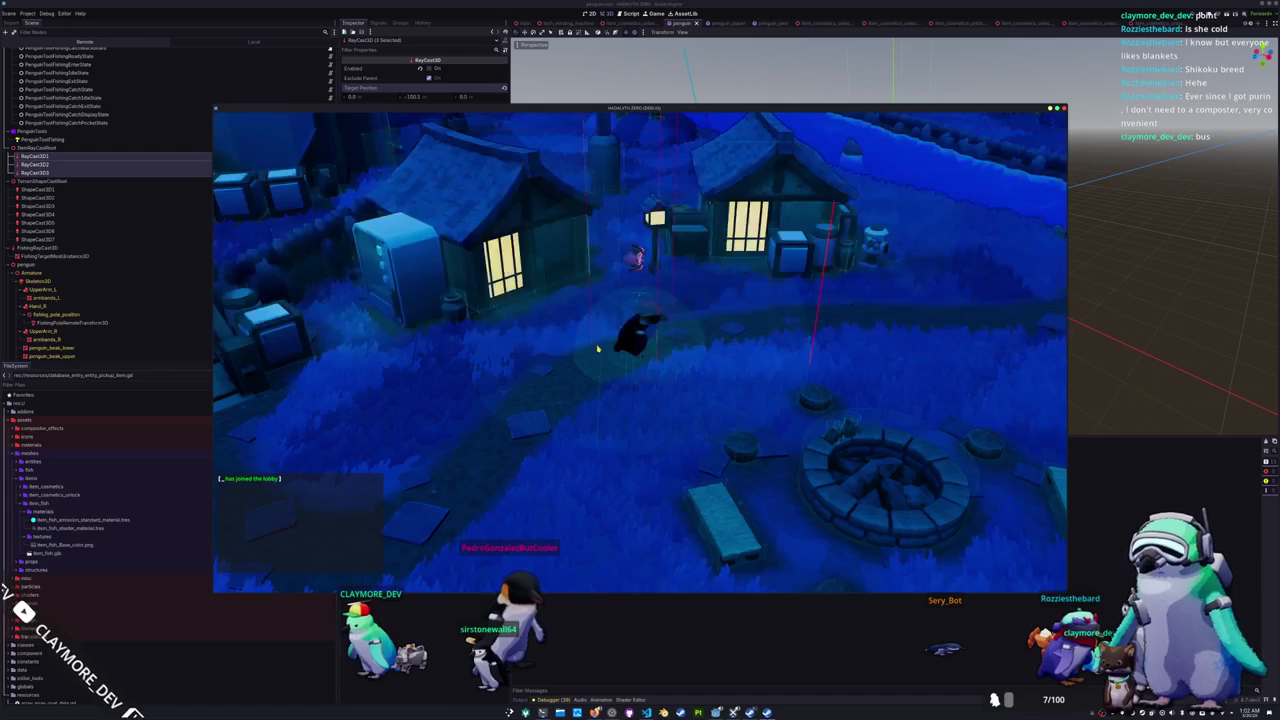
key(grave)
key(grave)
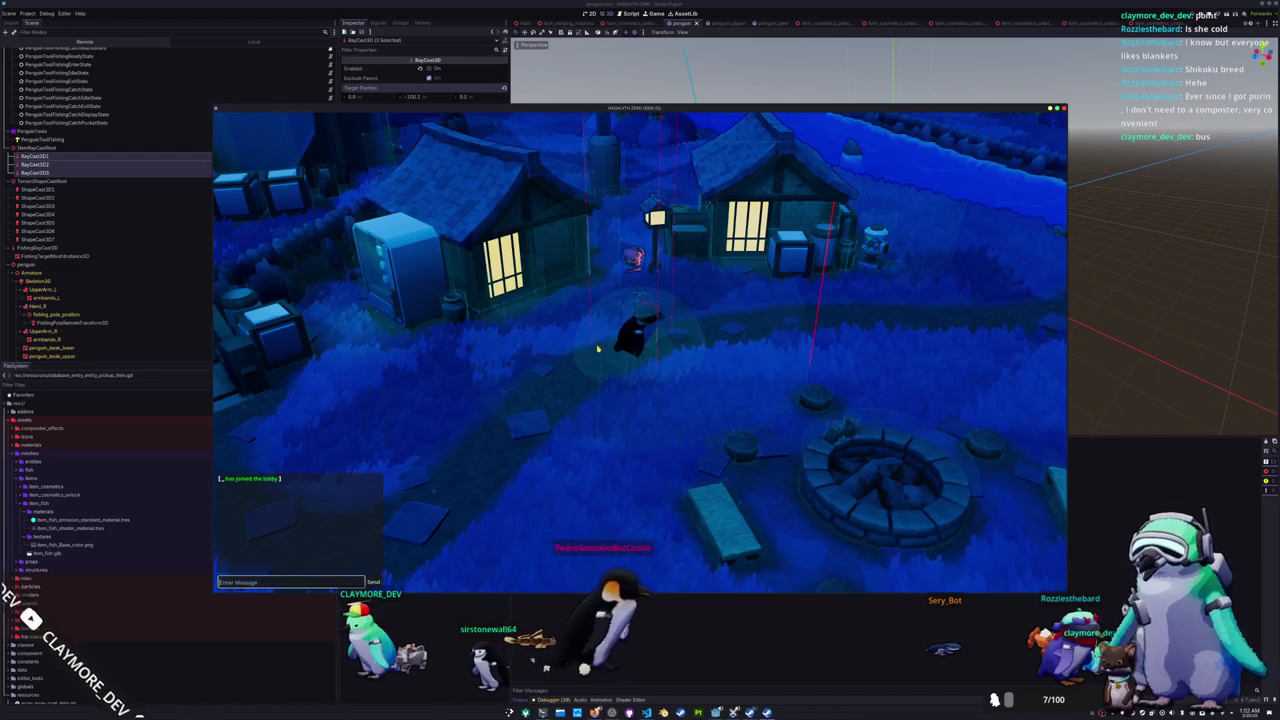
Step: Drop Random Skin items from the inventory into the world
key(Tab)
click(731, 171)
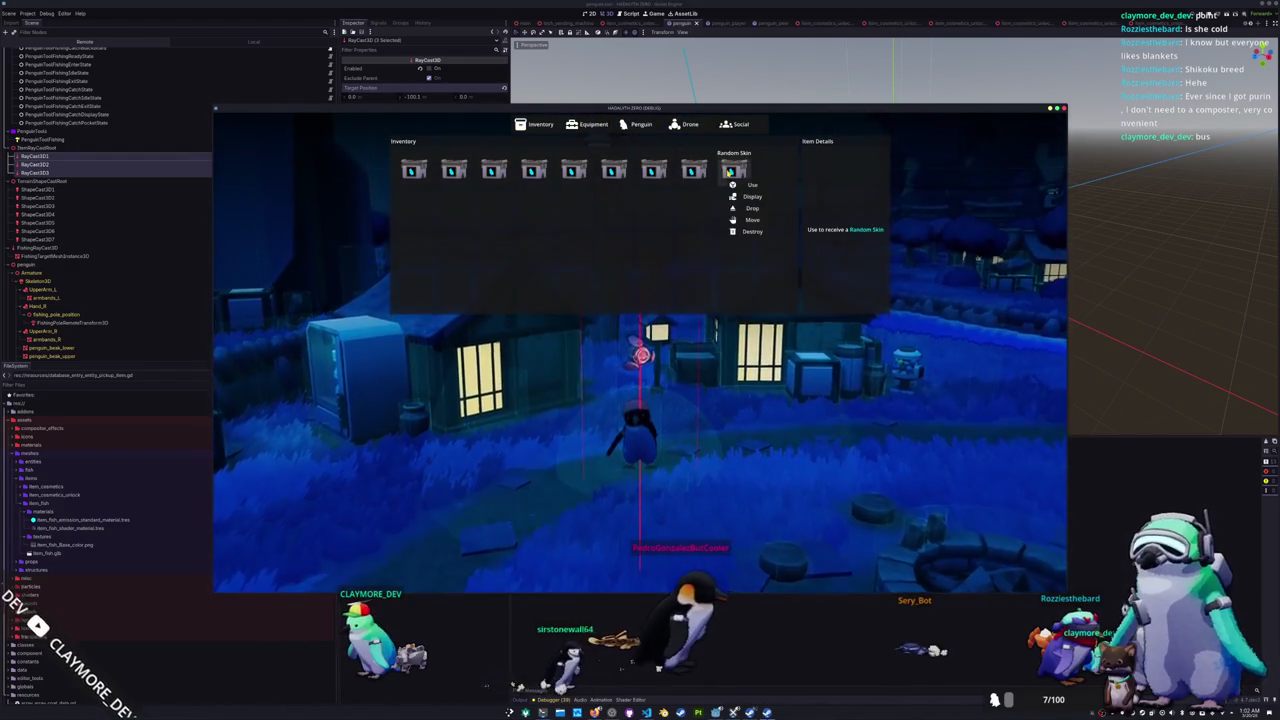
click(750, 208)
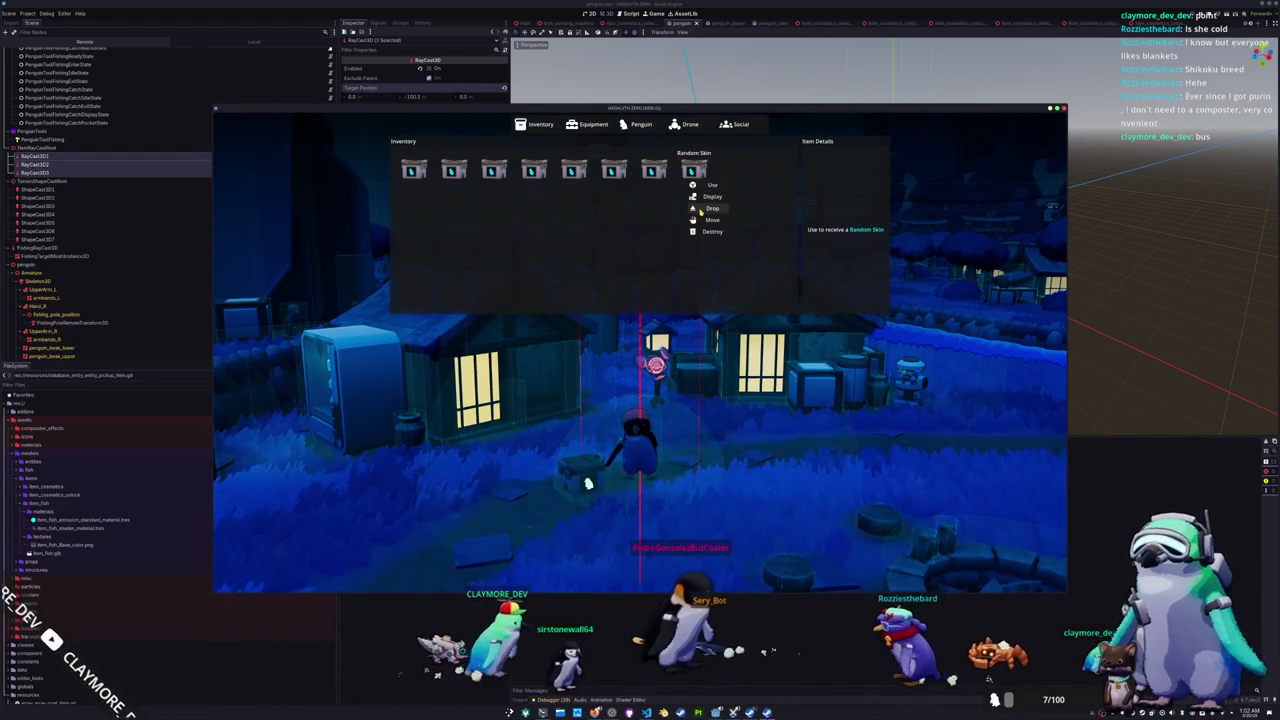
click(700, 208)
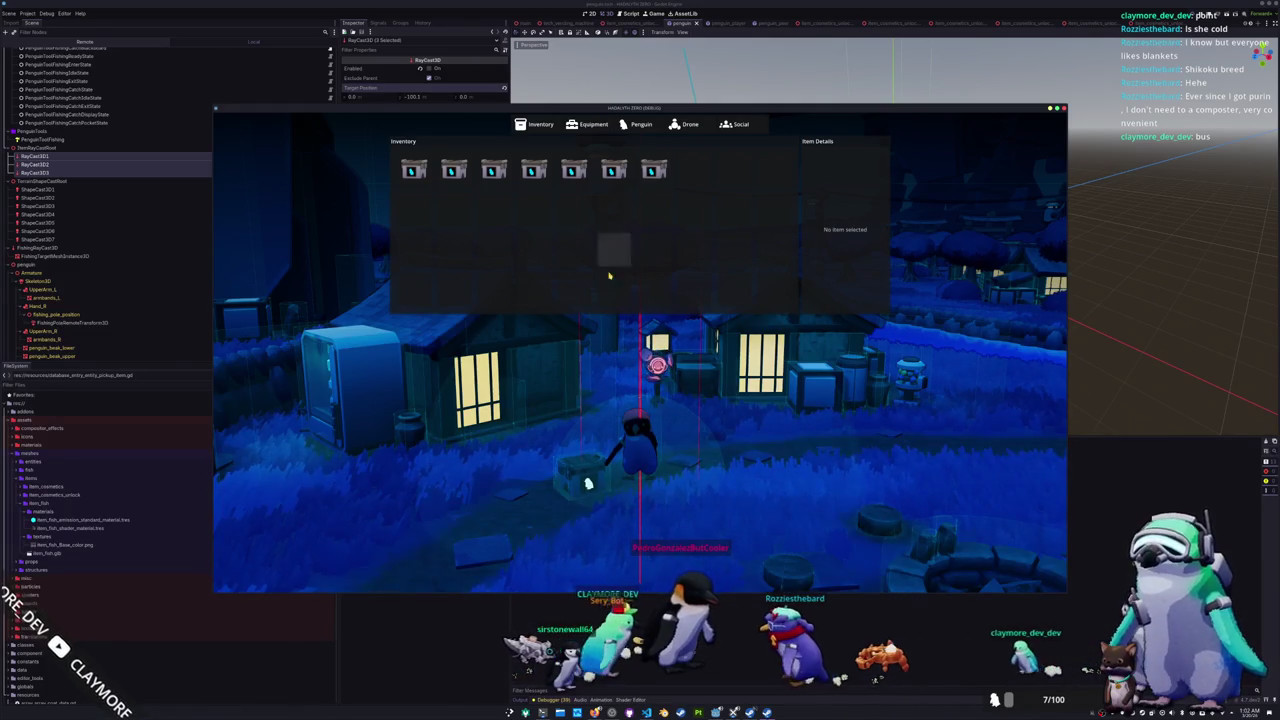
key(Tab)
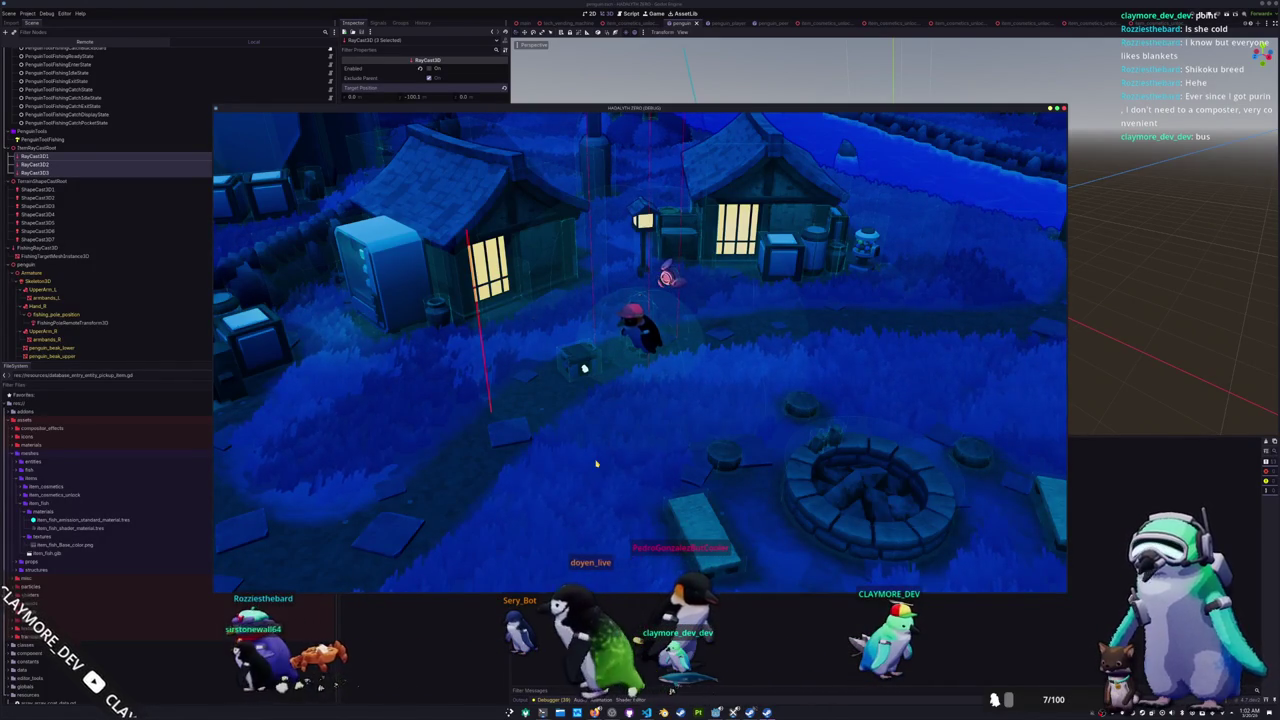
Step: Walk the penguin into and around the house, then open the inventory
key(w)
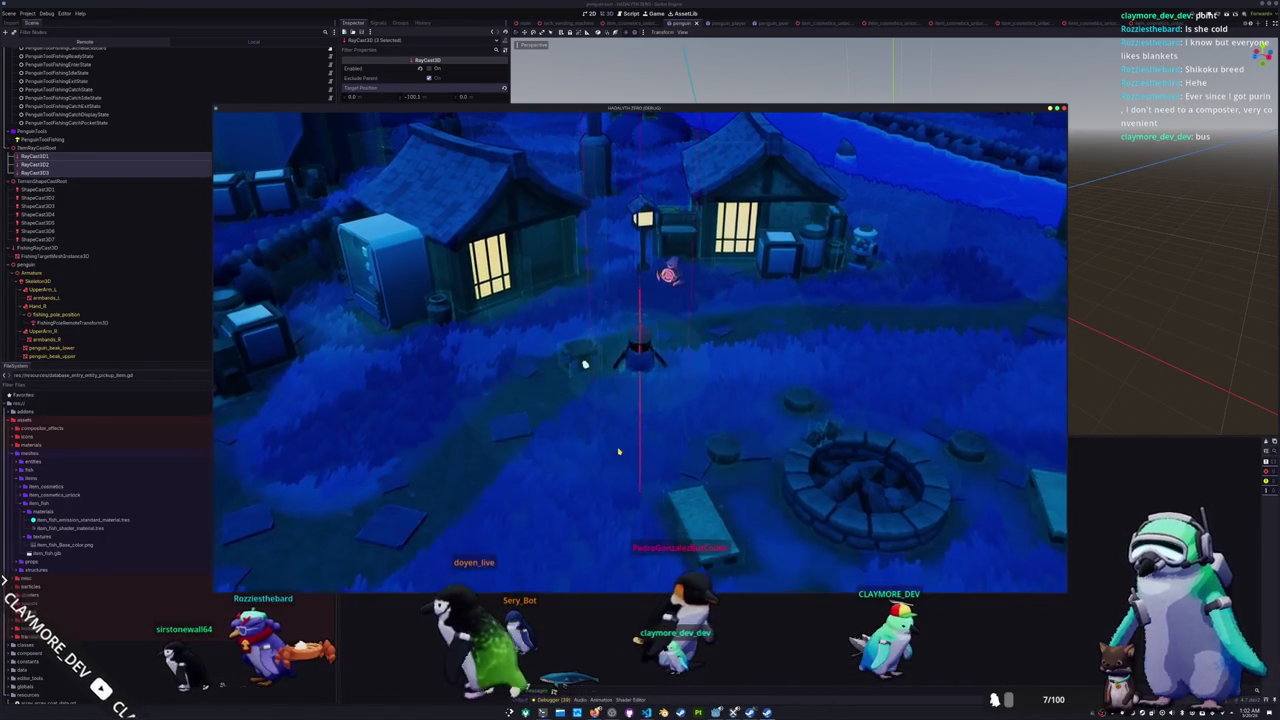
key(w)
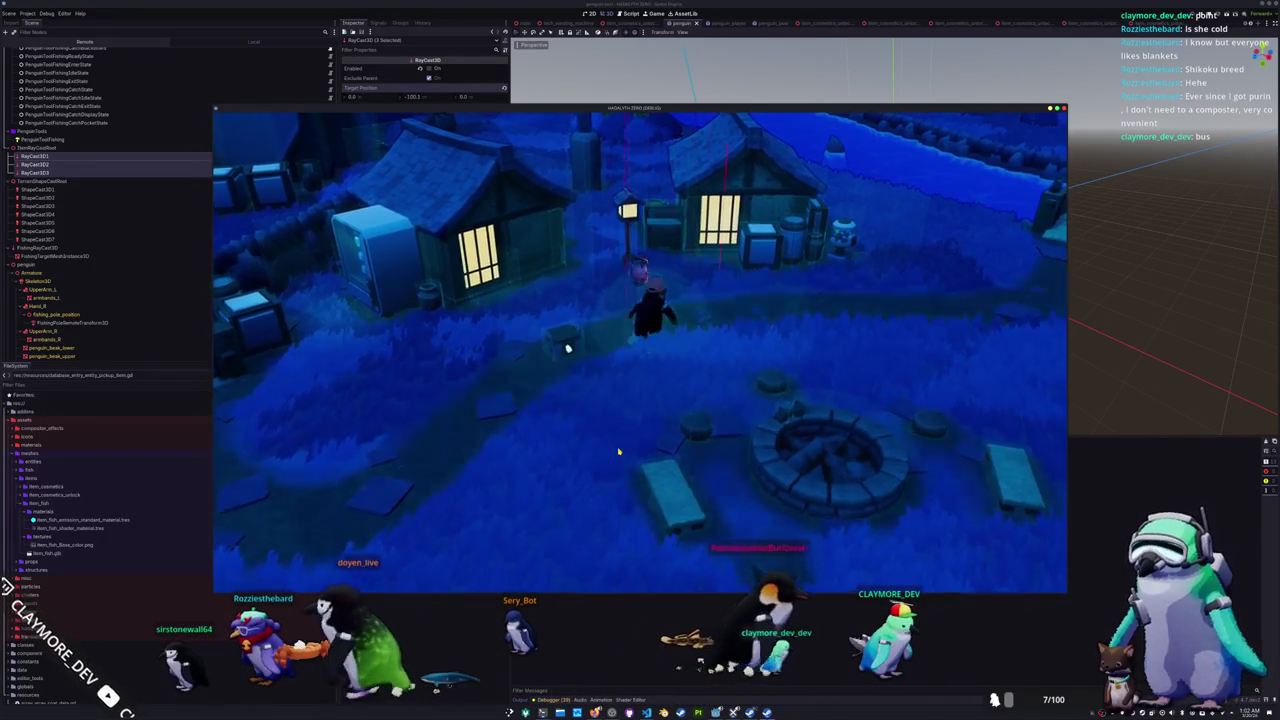
key(w)
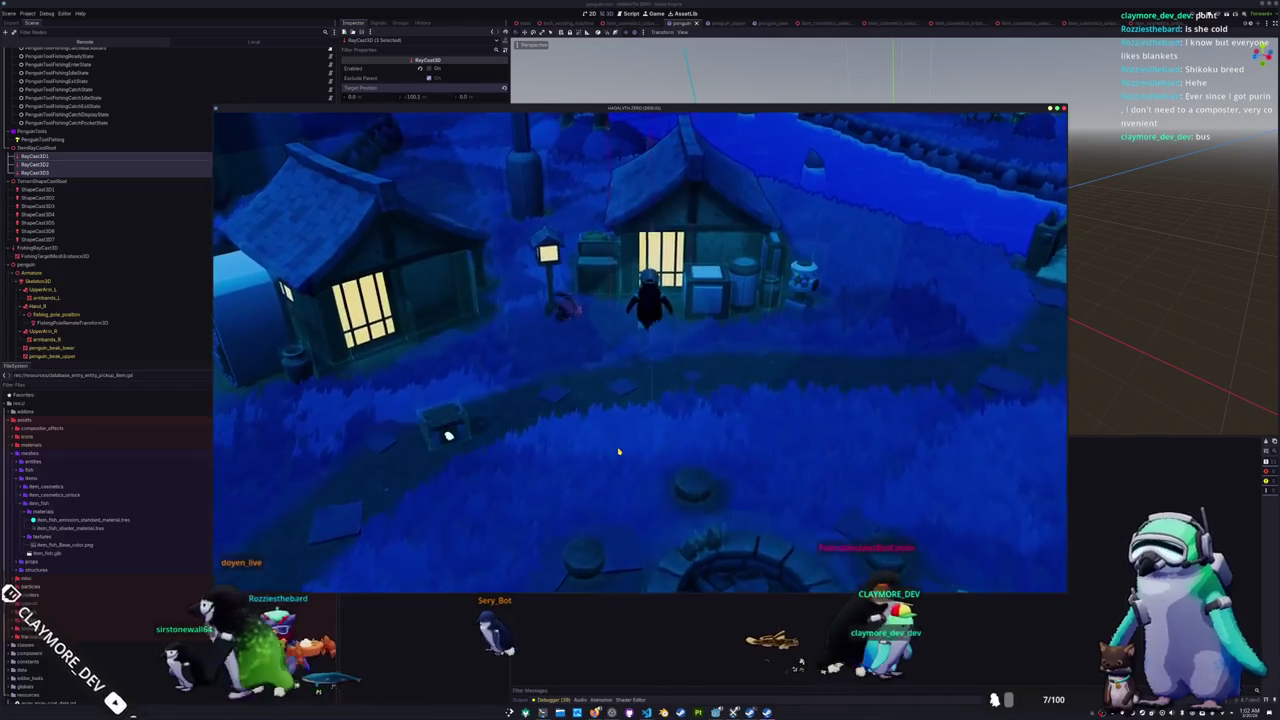
key(w)
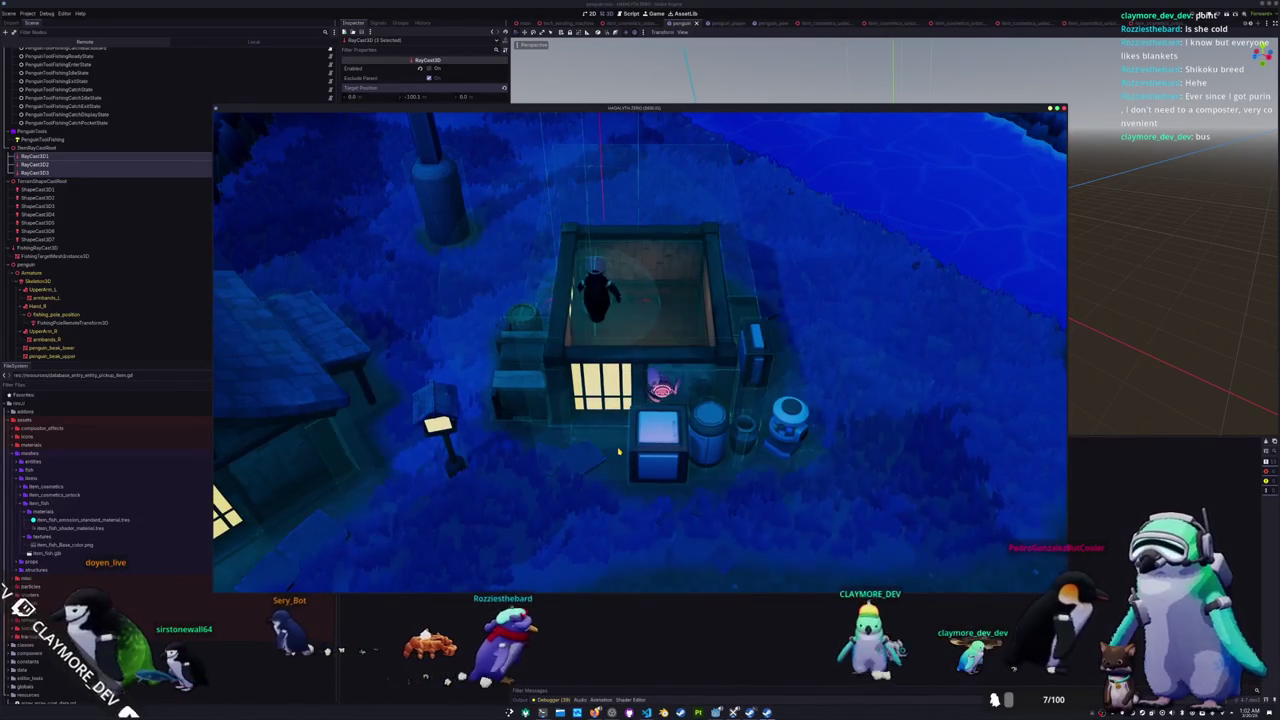
key(d)
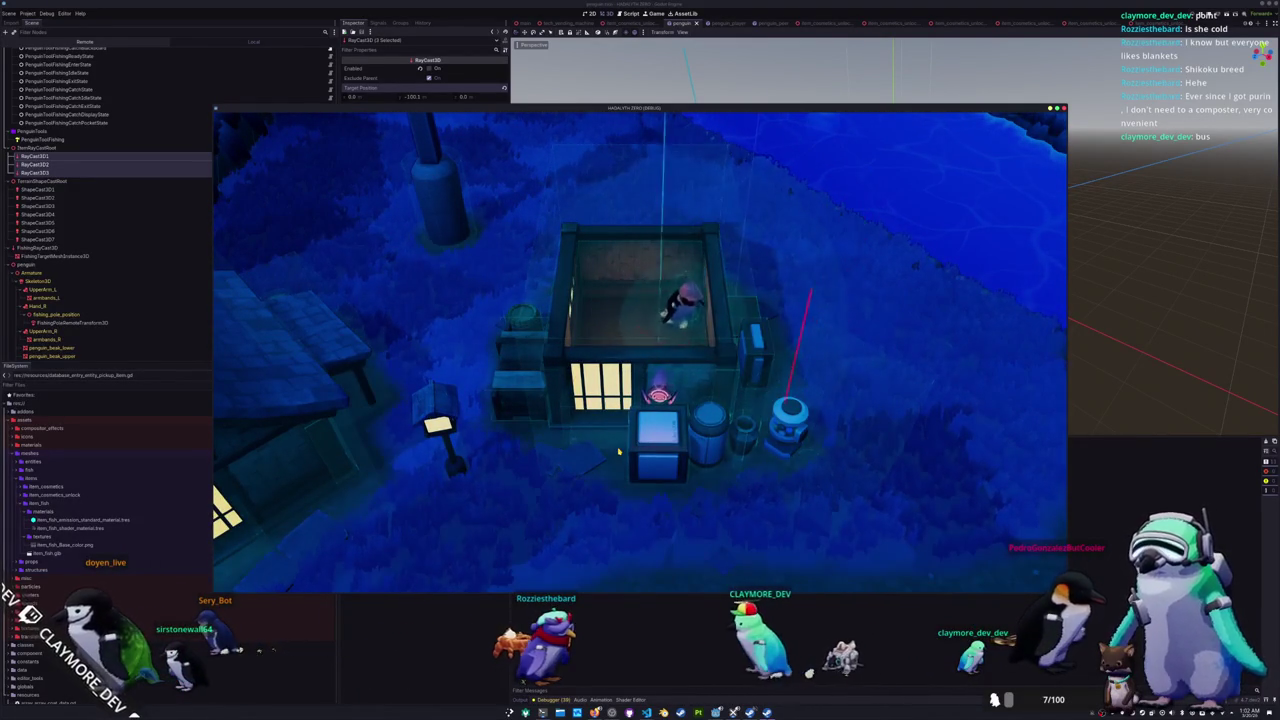
key(s)
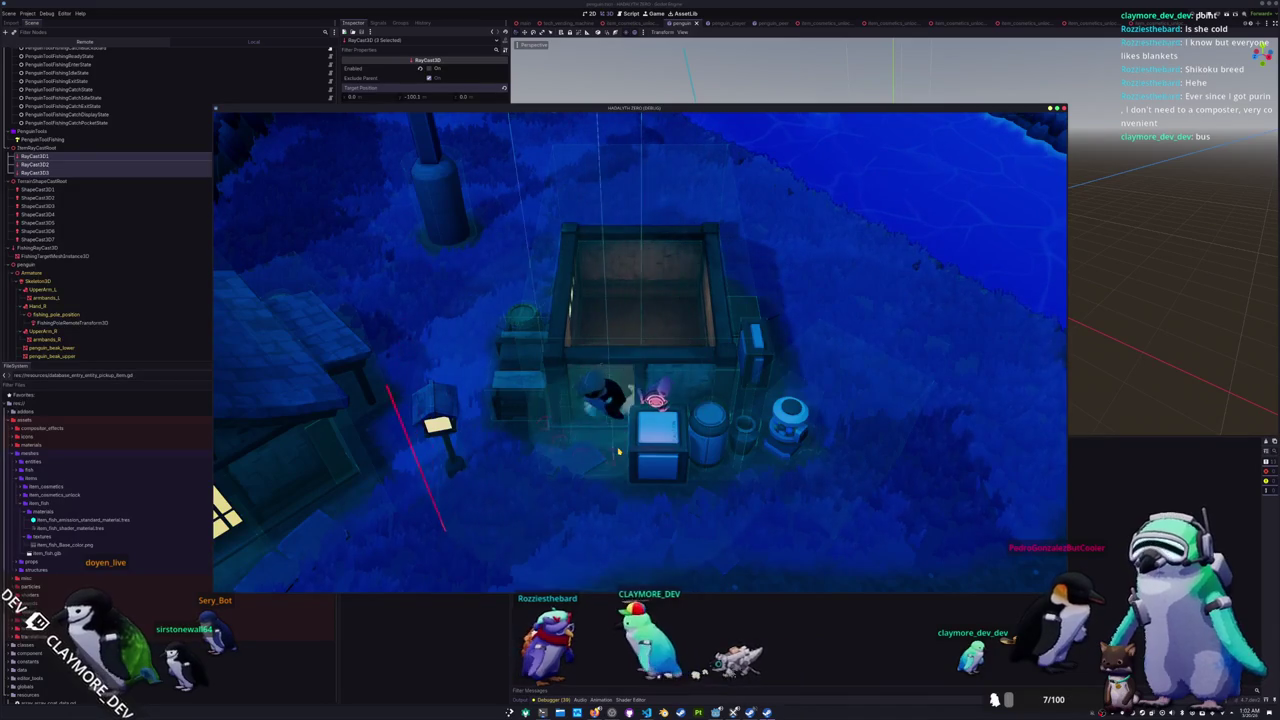
key(i)
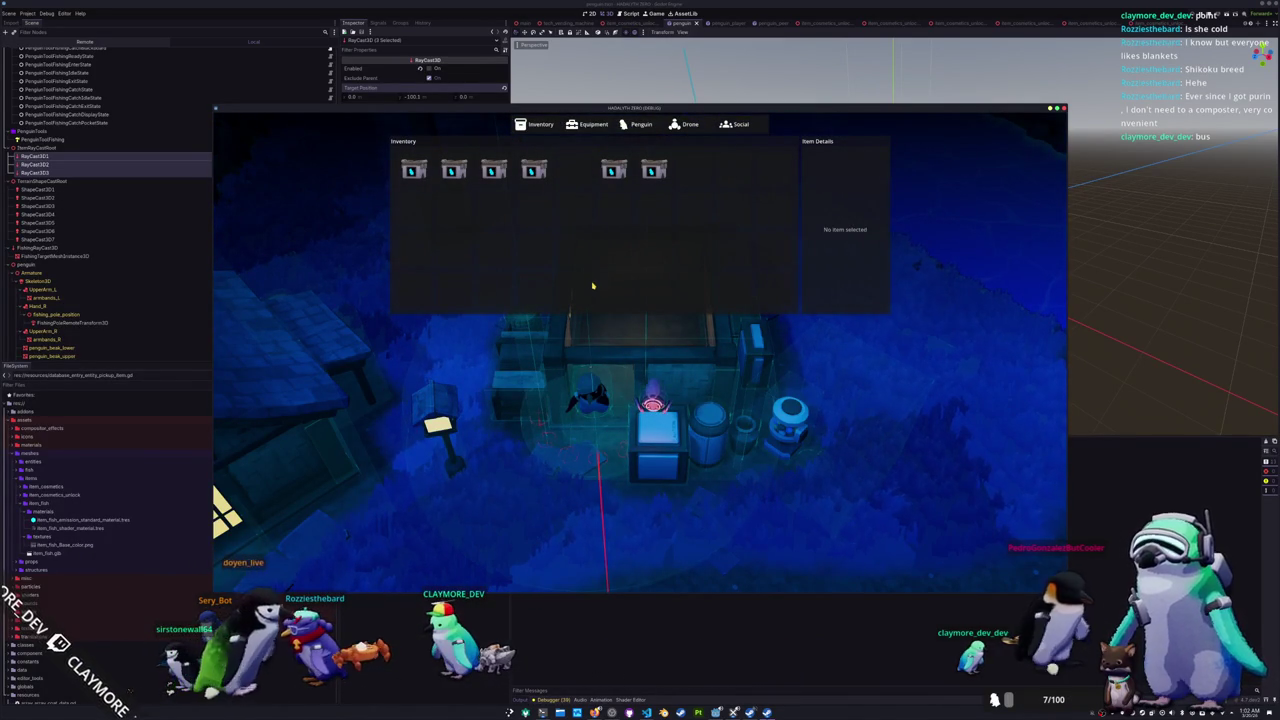
Step: Close the inventory and walk the penguin across the wooden bridge onto the grass
key(i)
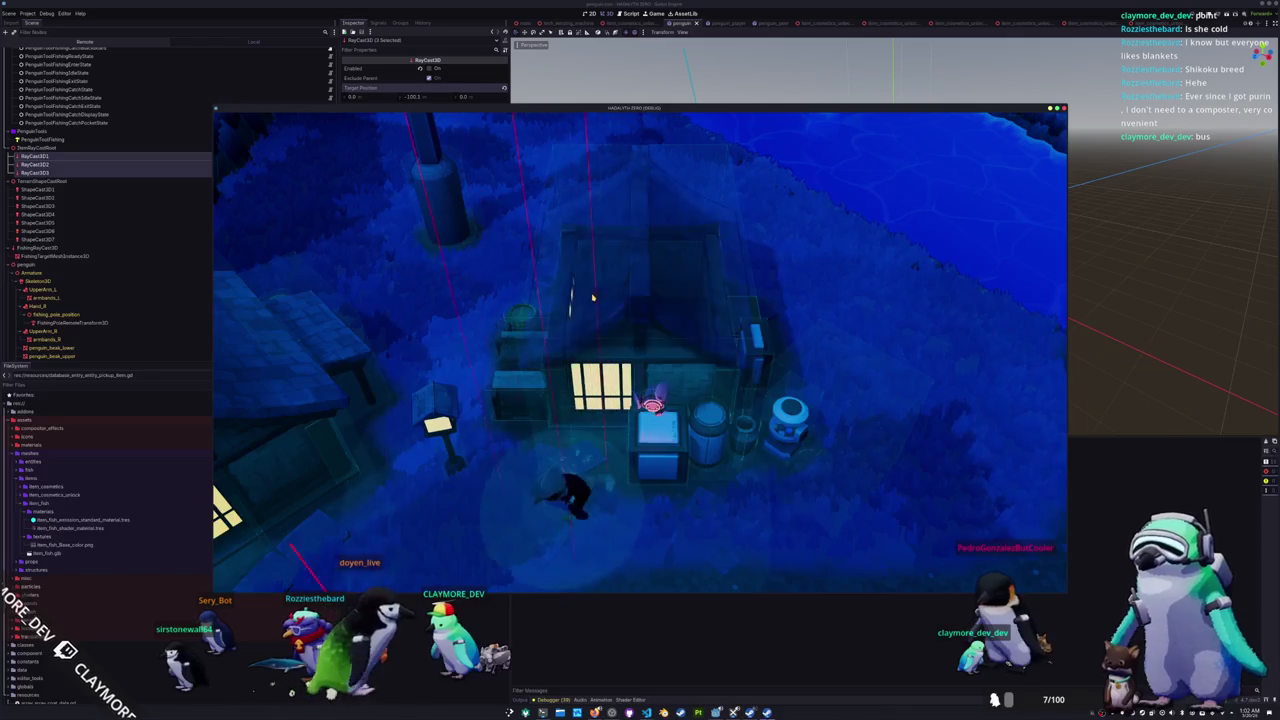
key(s)
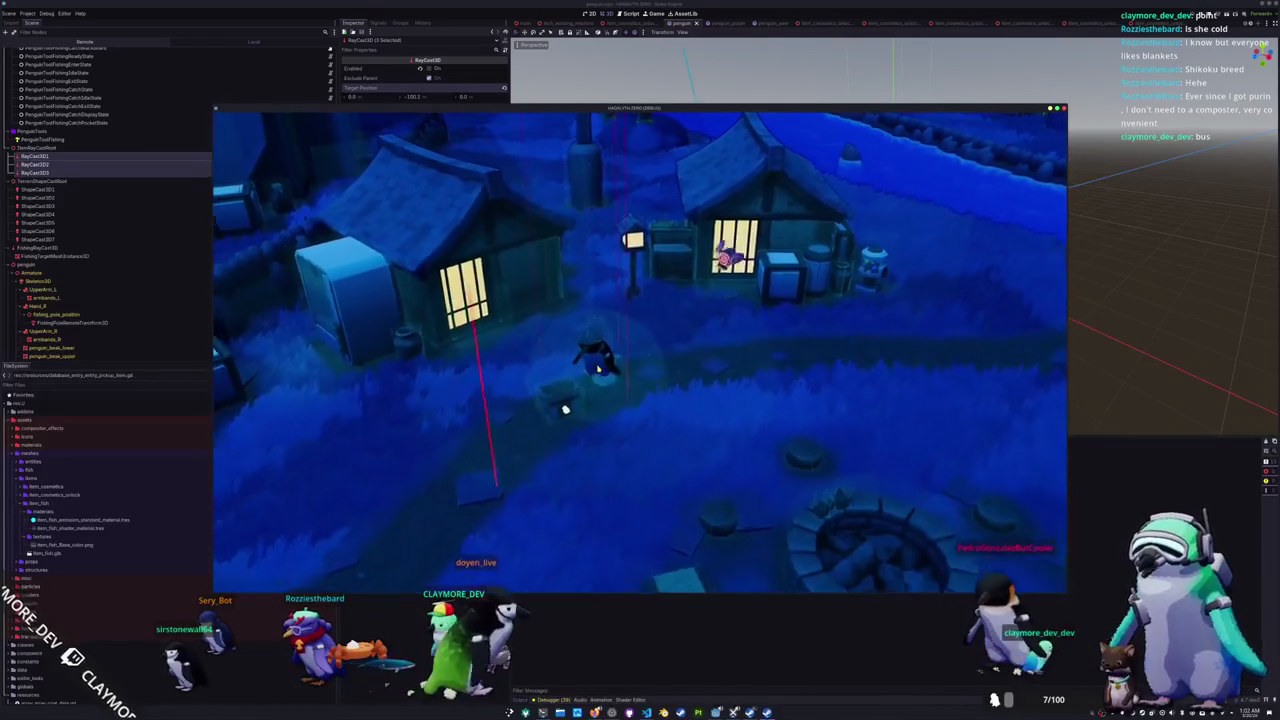
key(d)
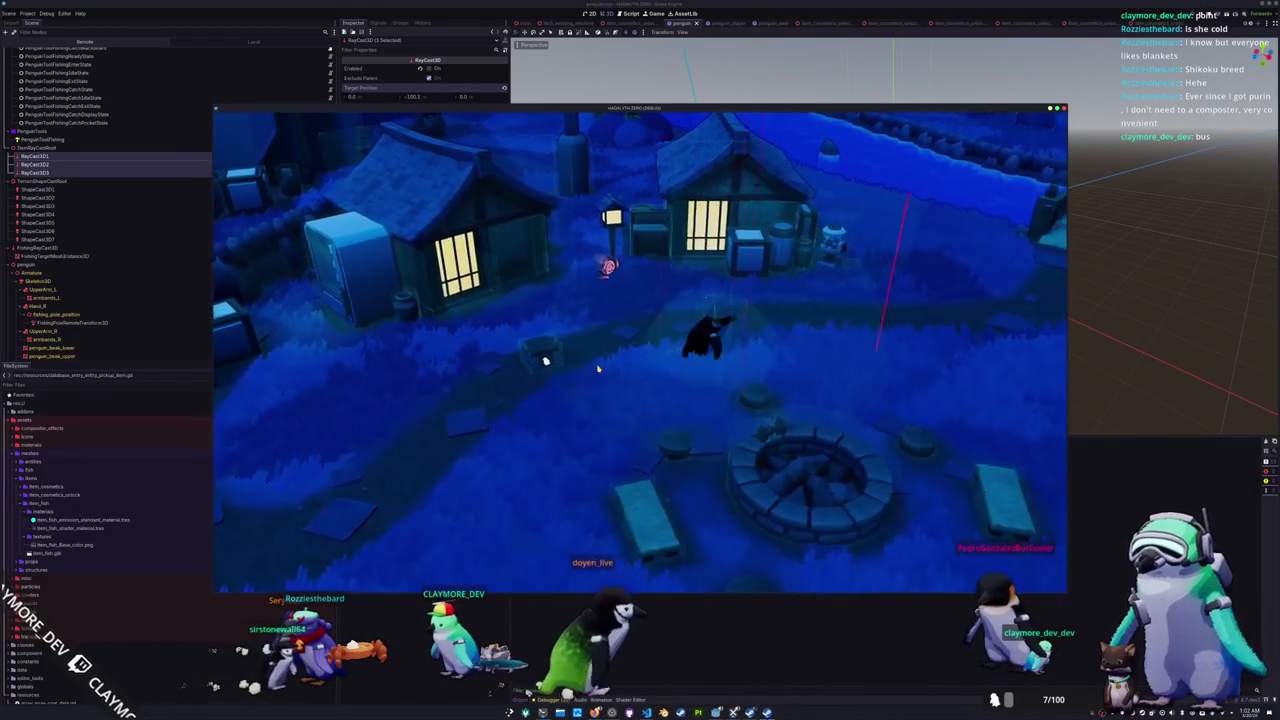
key(d)
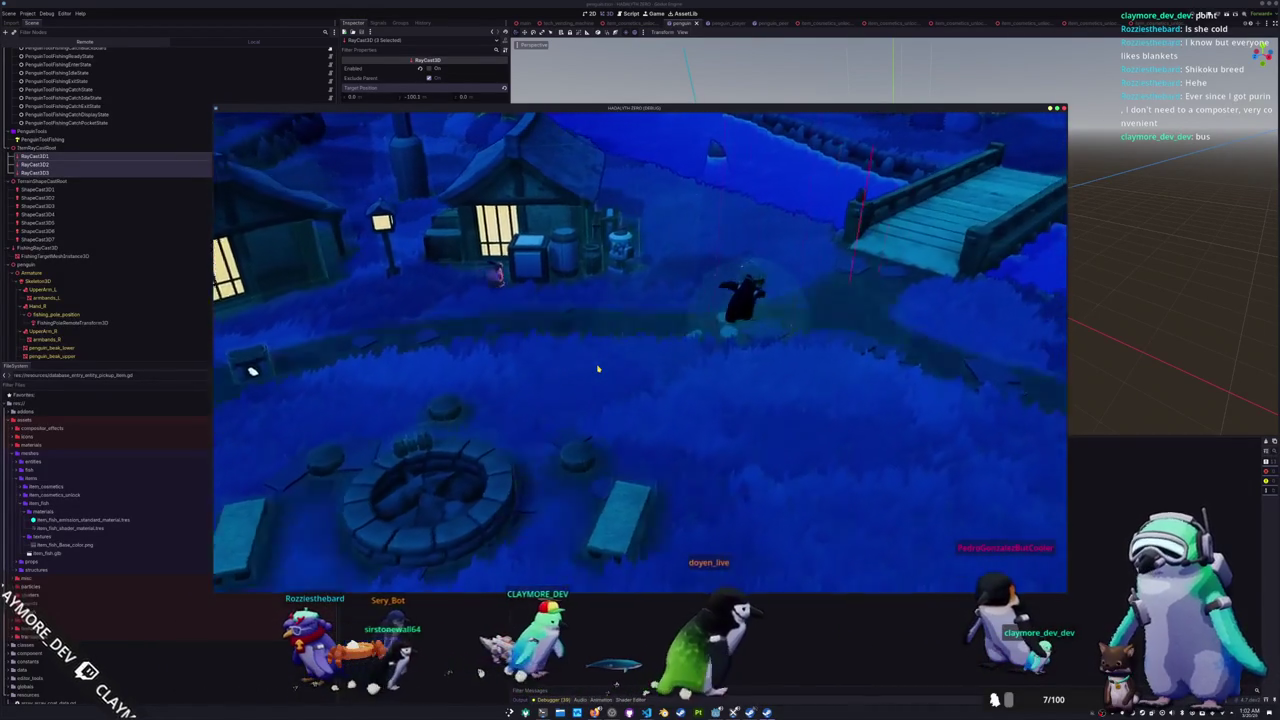
key(d)
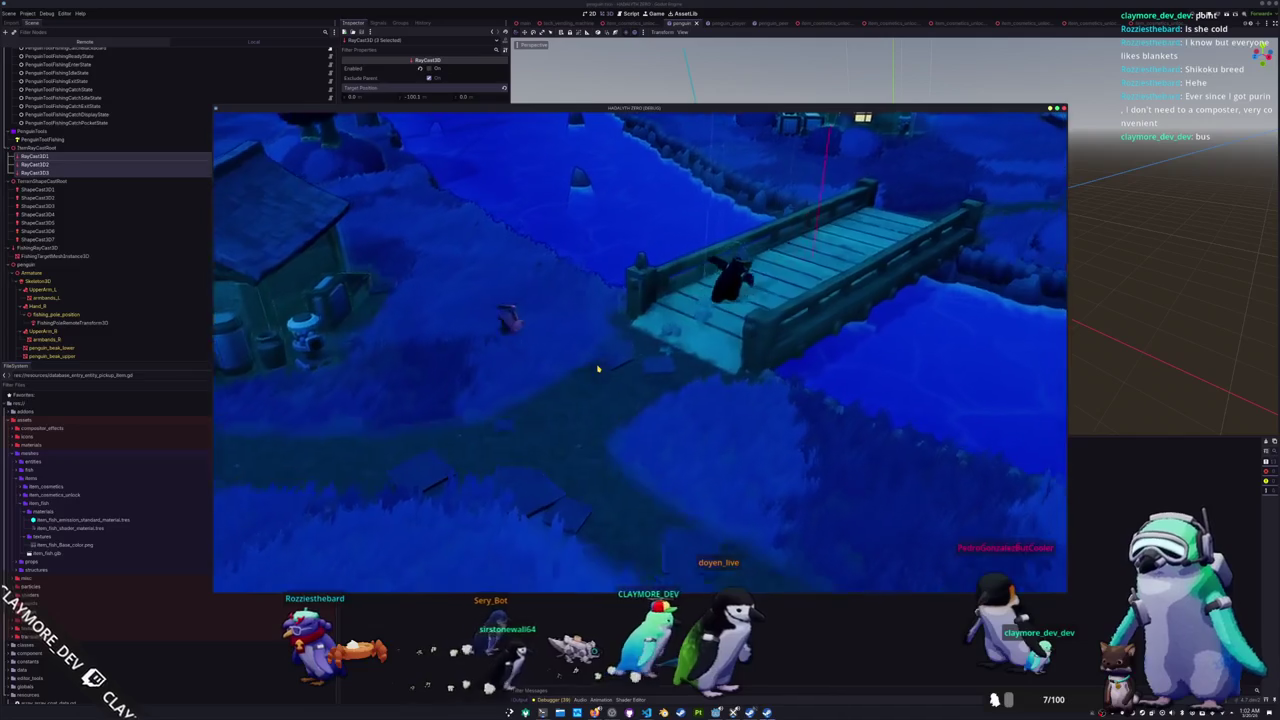
key(d)
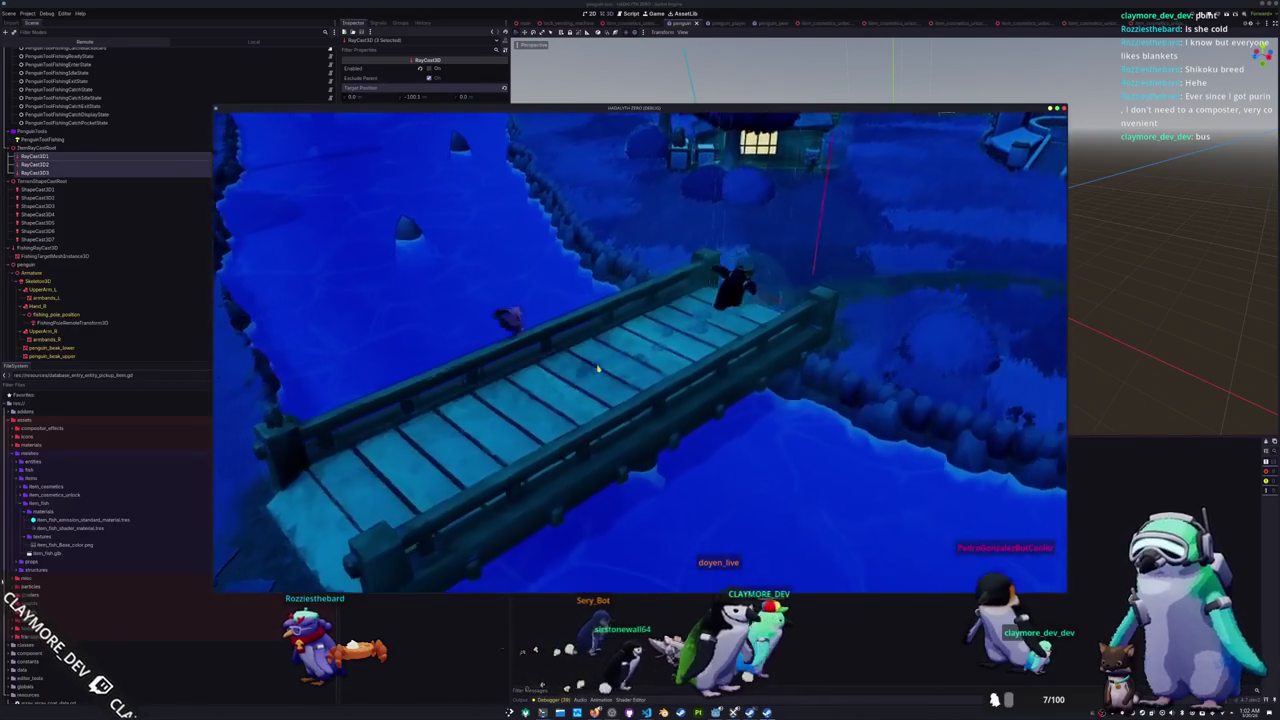
key(d)
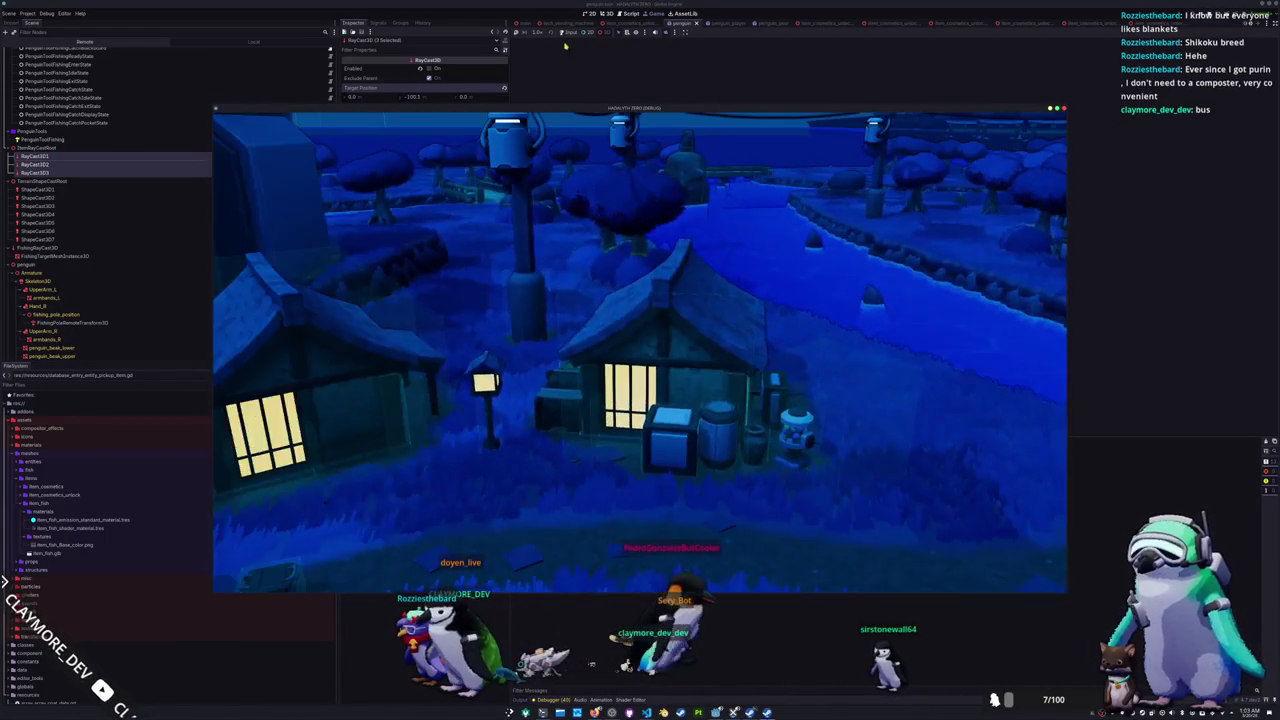
Step: Walk the penguin away from the round structure and stop the game with F8
click(594, 34)
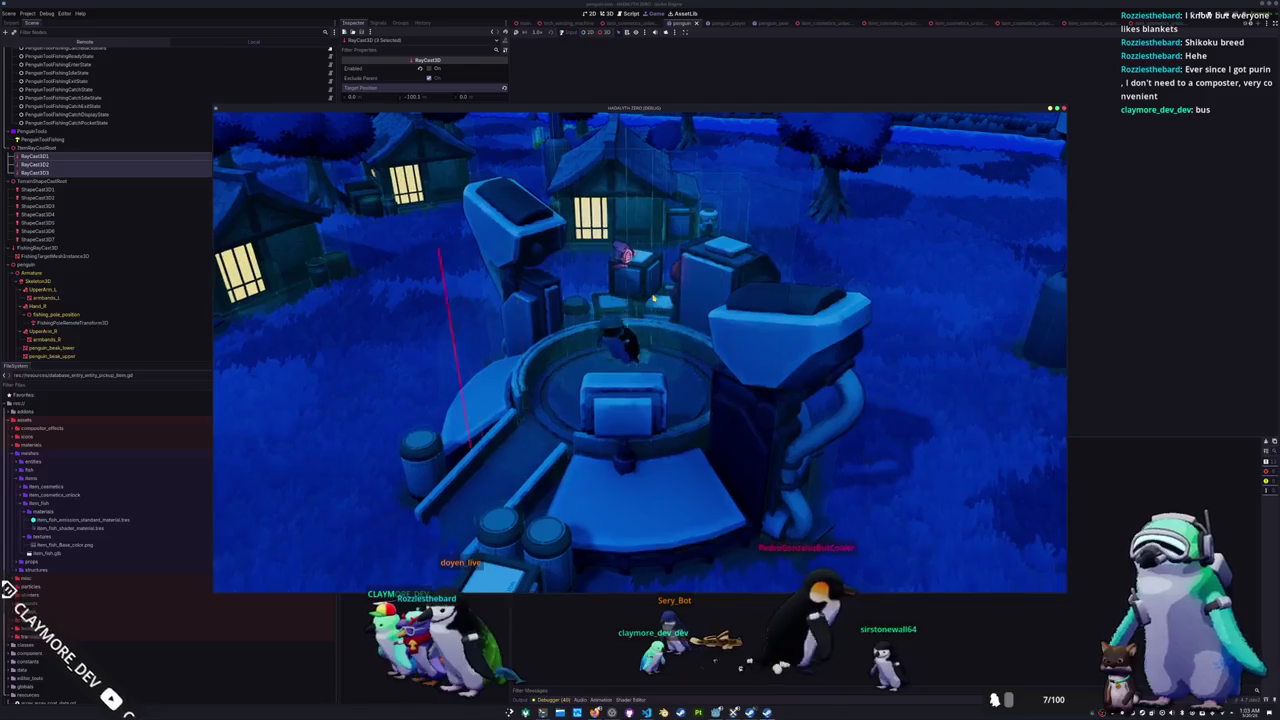
key(a)
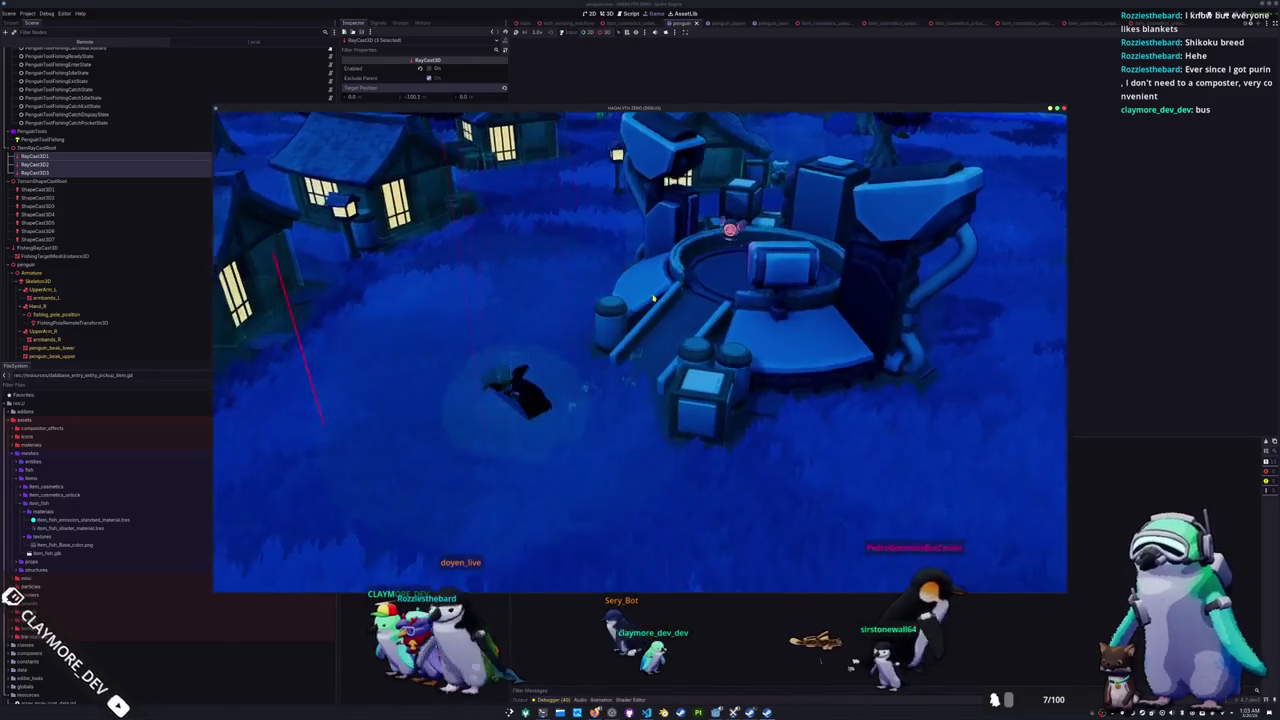
key(F8)
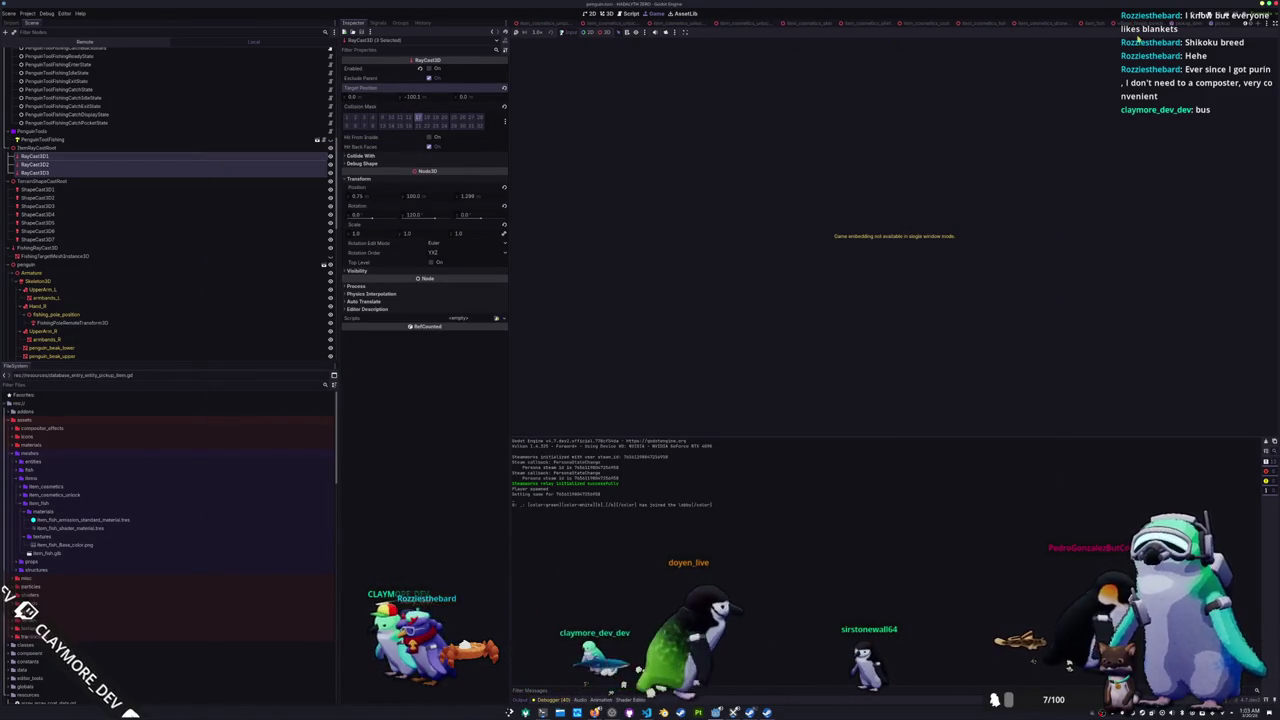
Step: Select the PickupPickupItem root in the pickup_item scene's 3D view, then rerun the game
click(1185, 22)
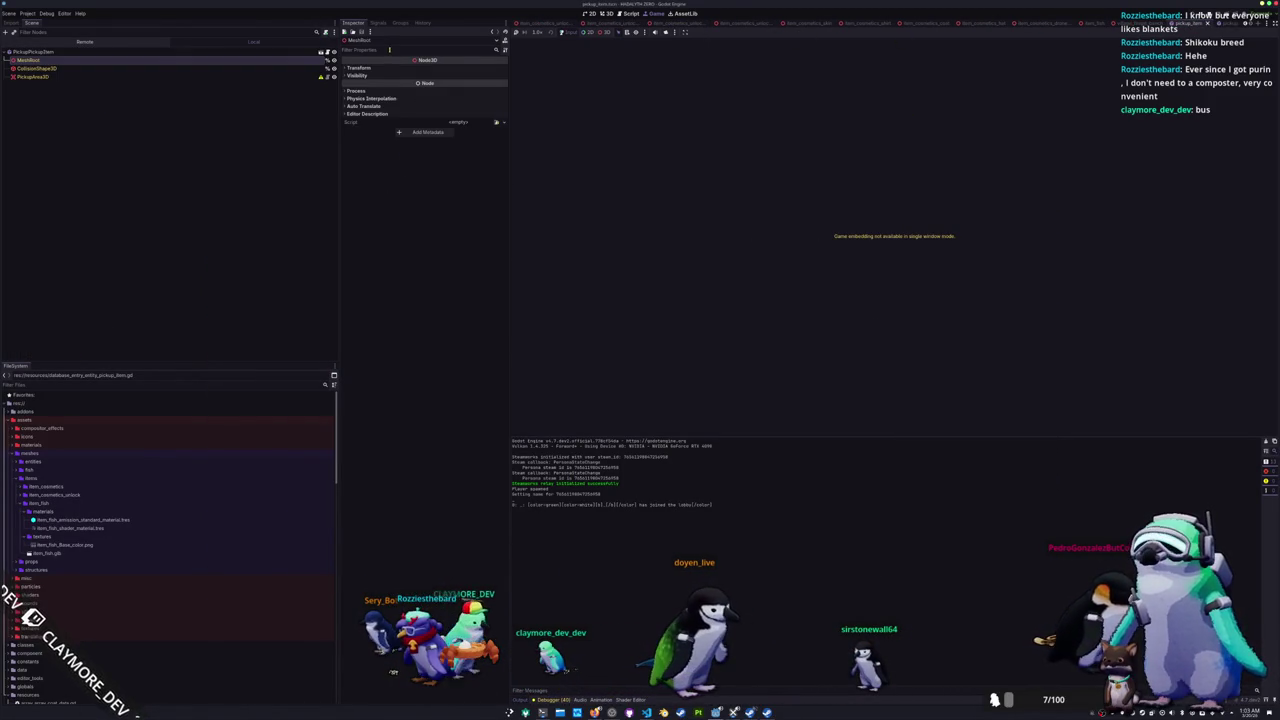
click(300, 51)
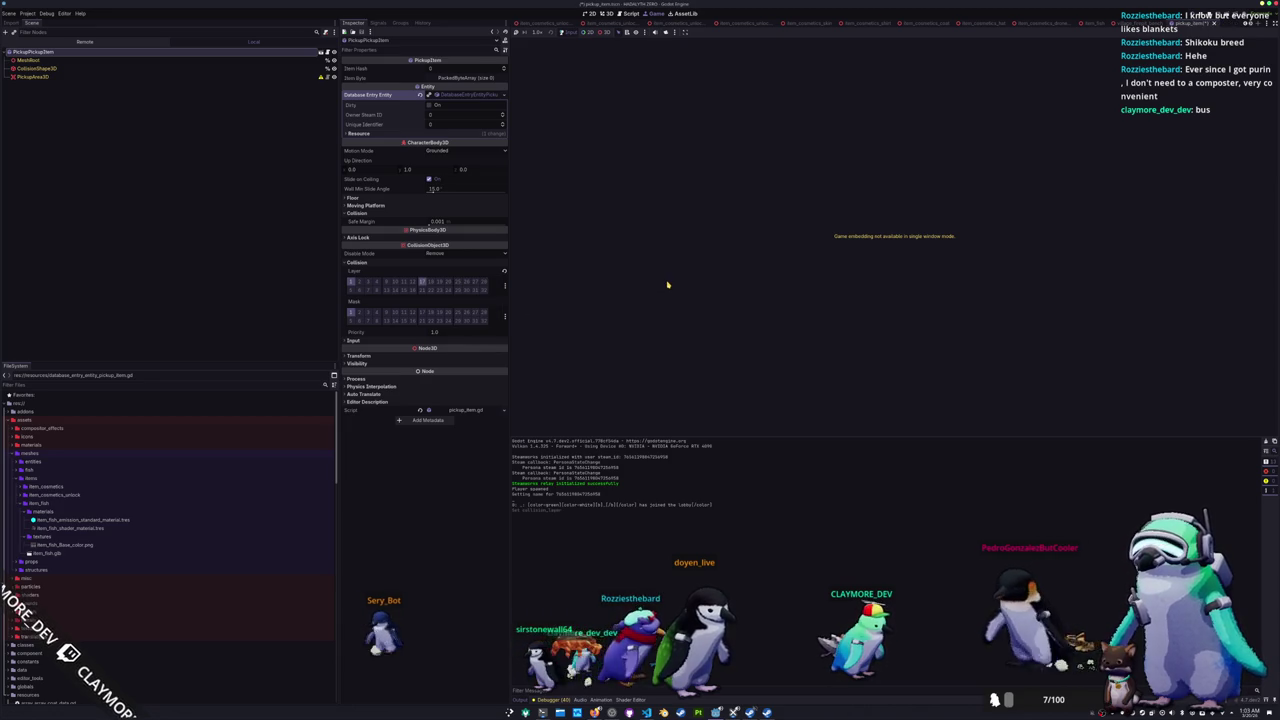
key(ctrl+F2)
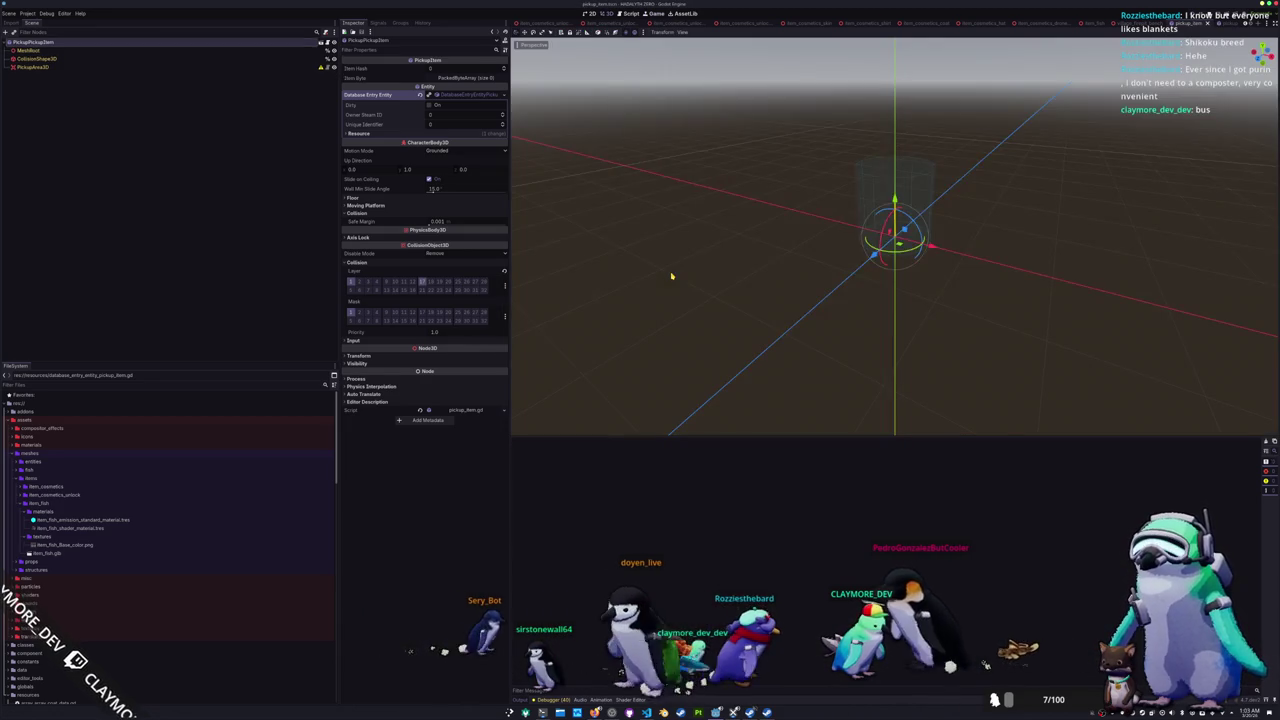
key(F5)
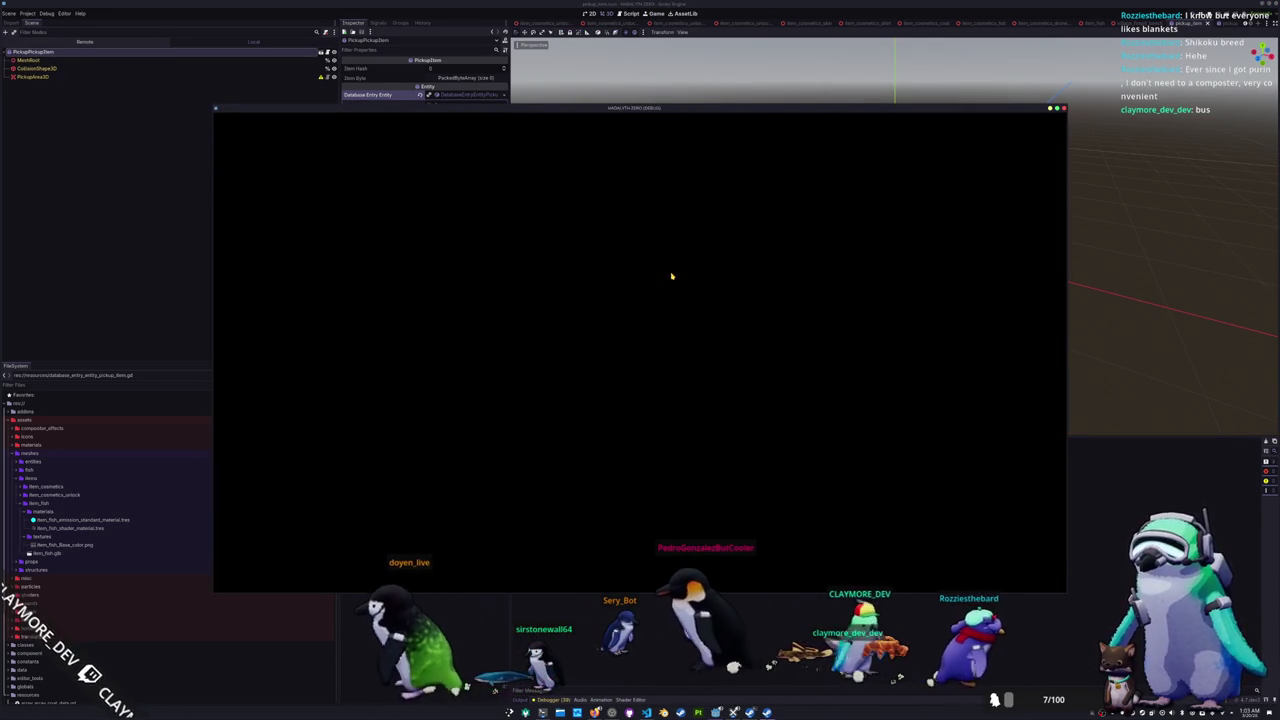
Step: Start a singleplayer game and drop the Random Skin item, hitting the item_hash setter error
drag(576, 107, 776, 117)
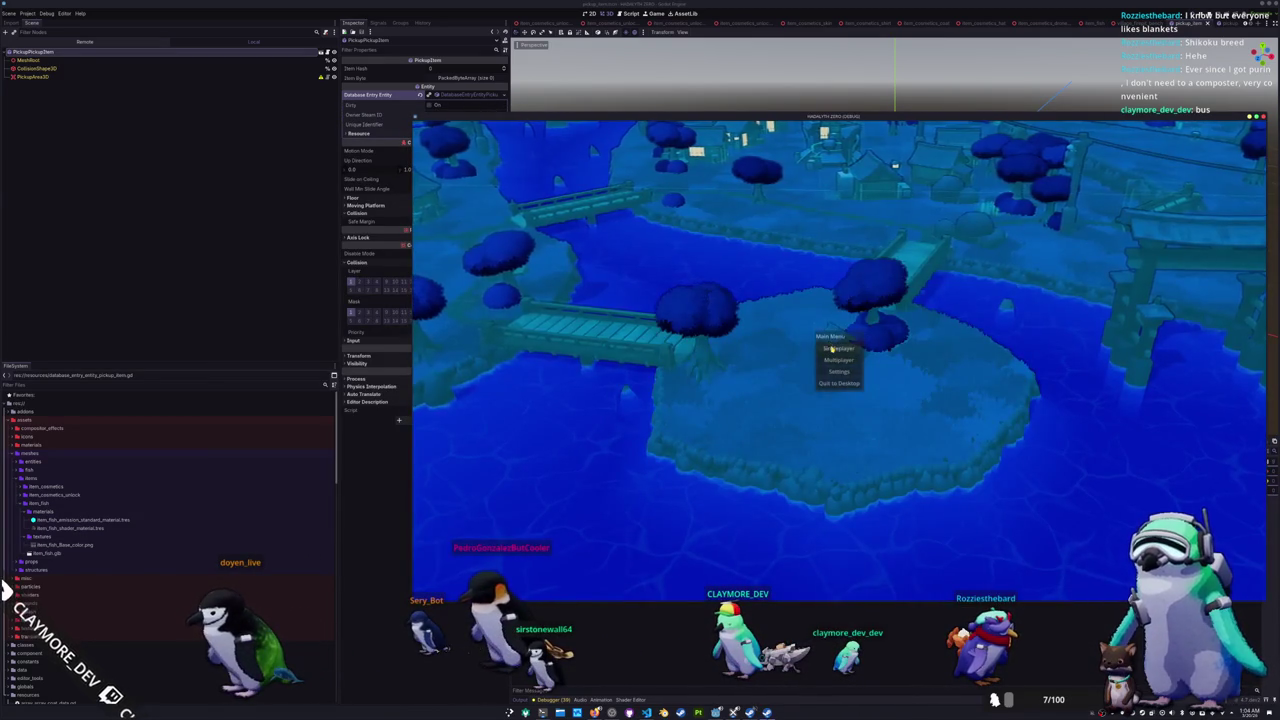
click(832, 348)
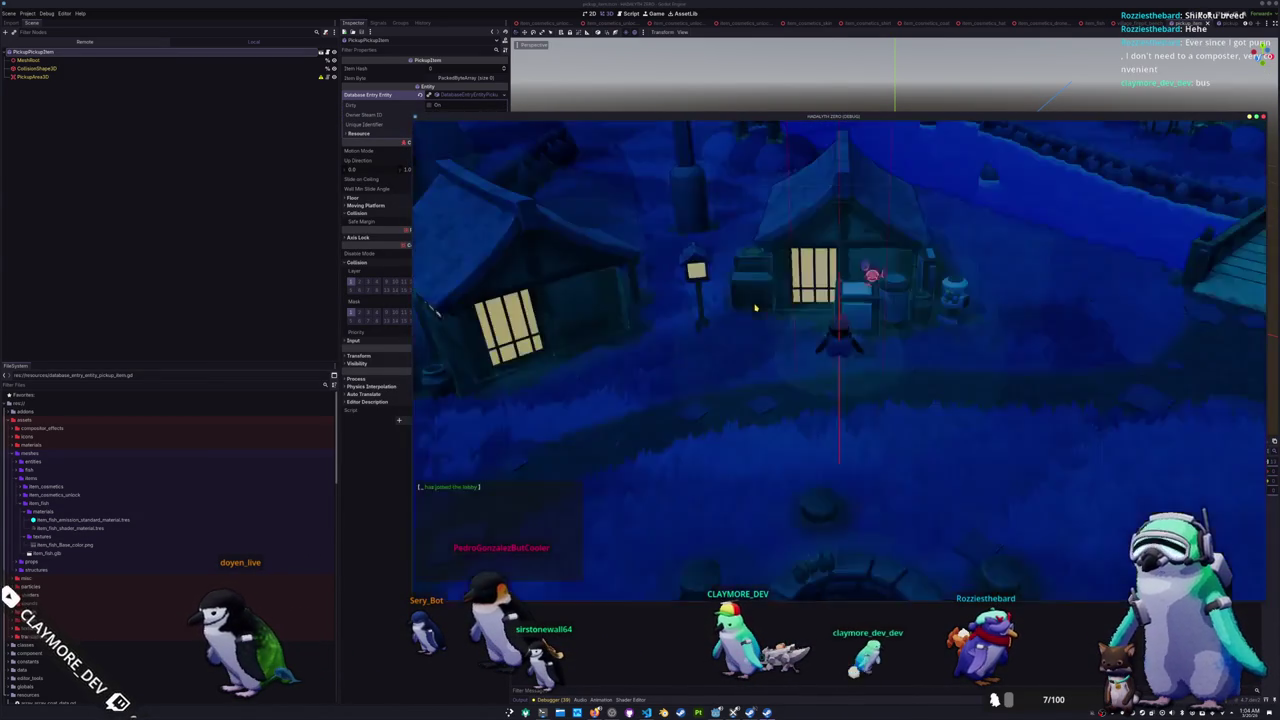
key(i)
click(733, 180)
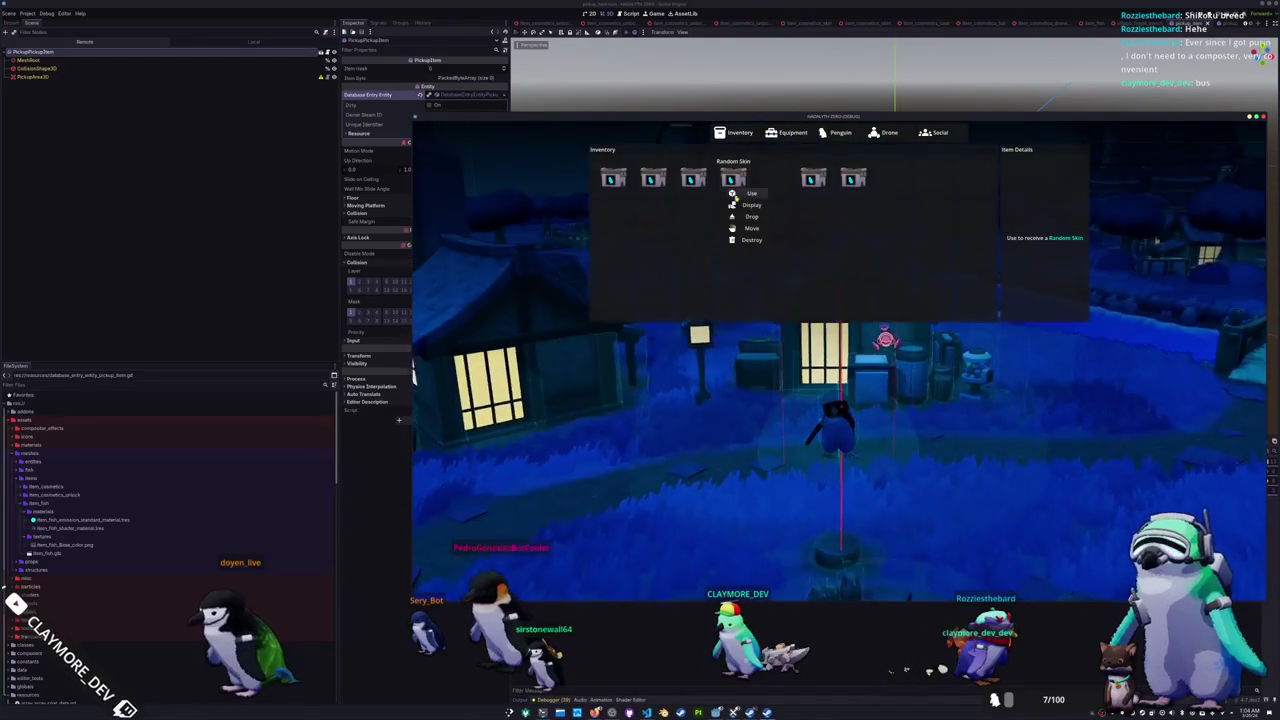
click(745, 217)
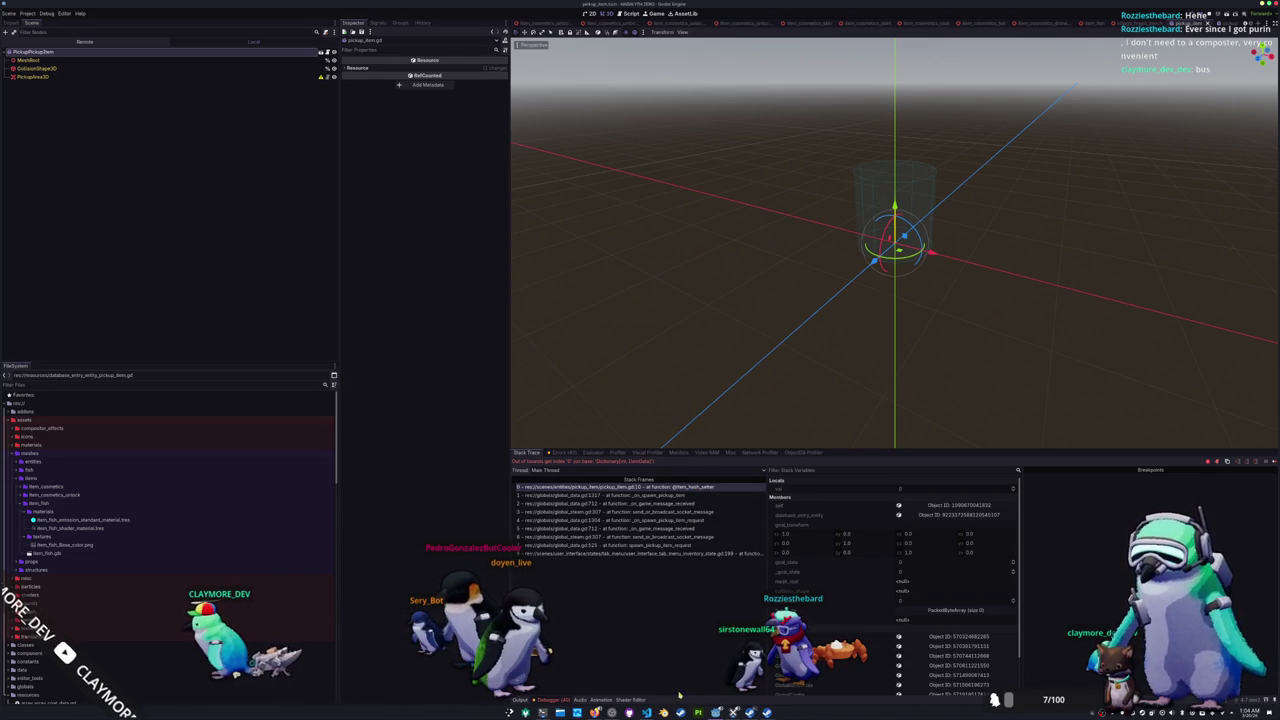
Step: Bring Visual Studio Code forward to read _on_spawn_pickup_item in global_data.gd
mouse_move(646, 712)
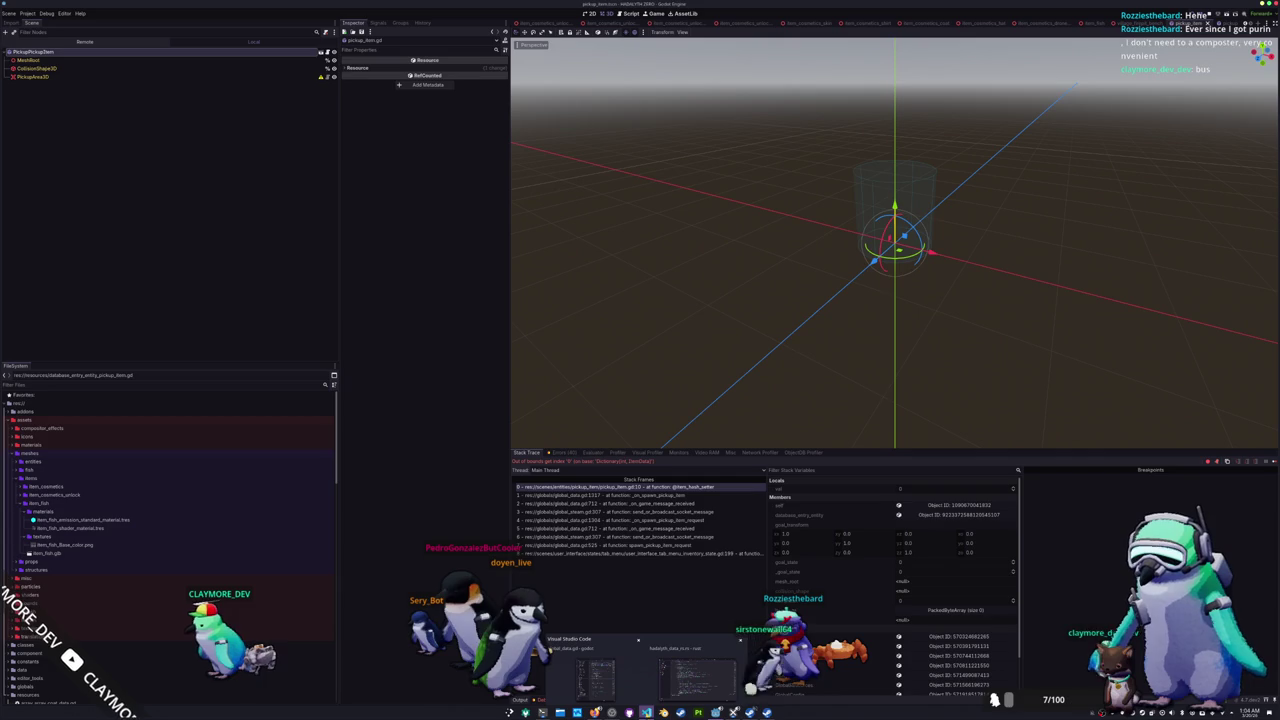
click(700, 680)
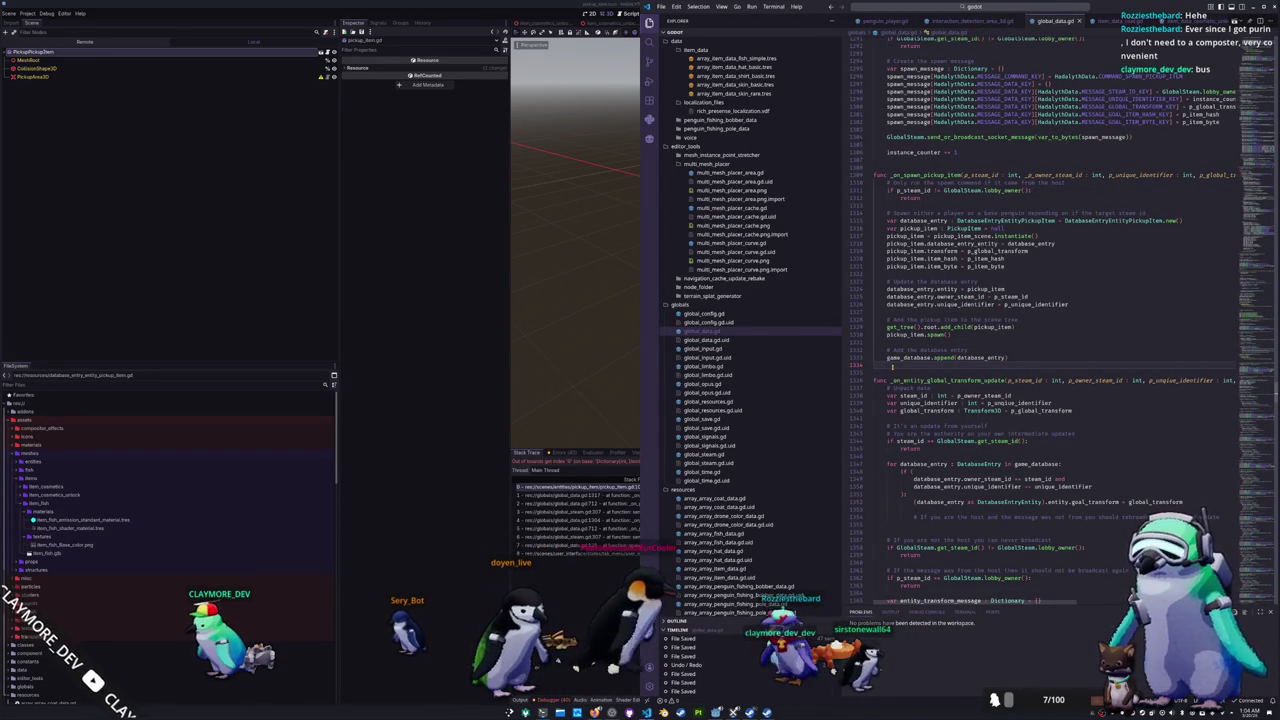
key(alt+Tab)
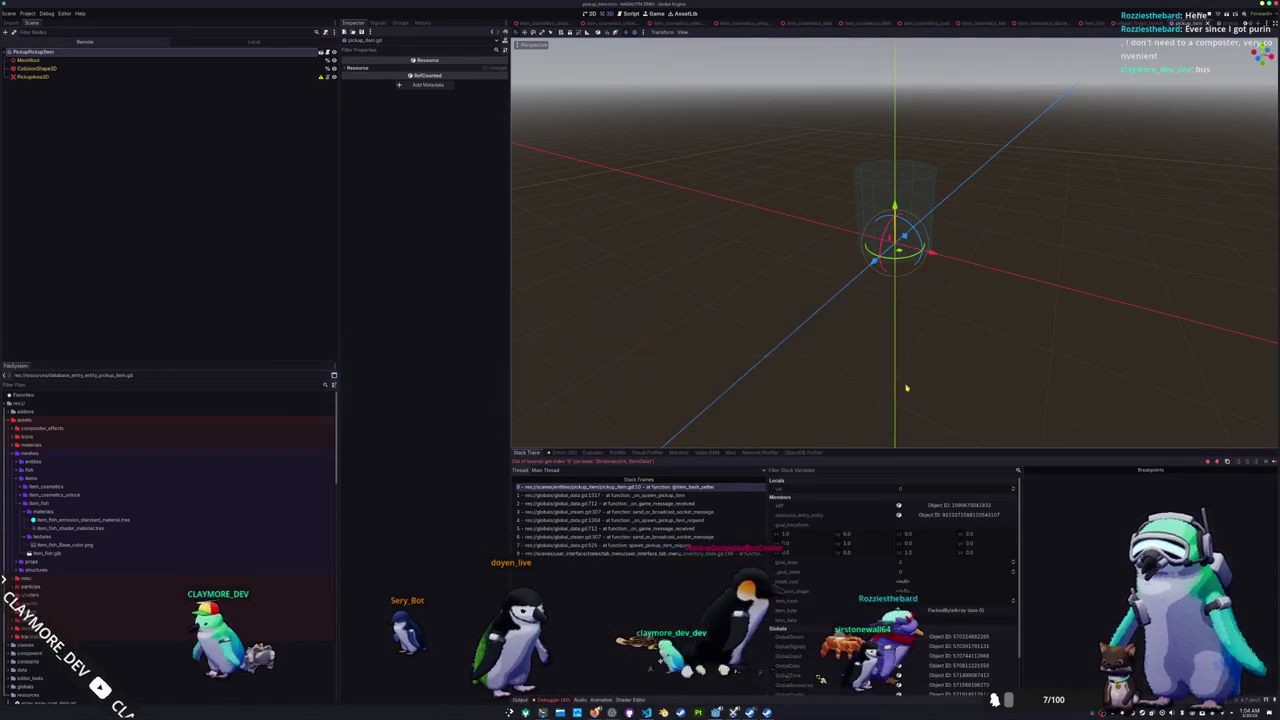
key(alt+Tab)
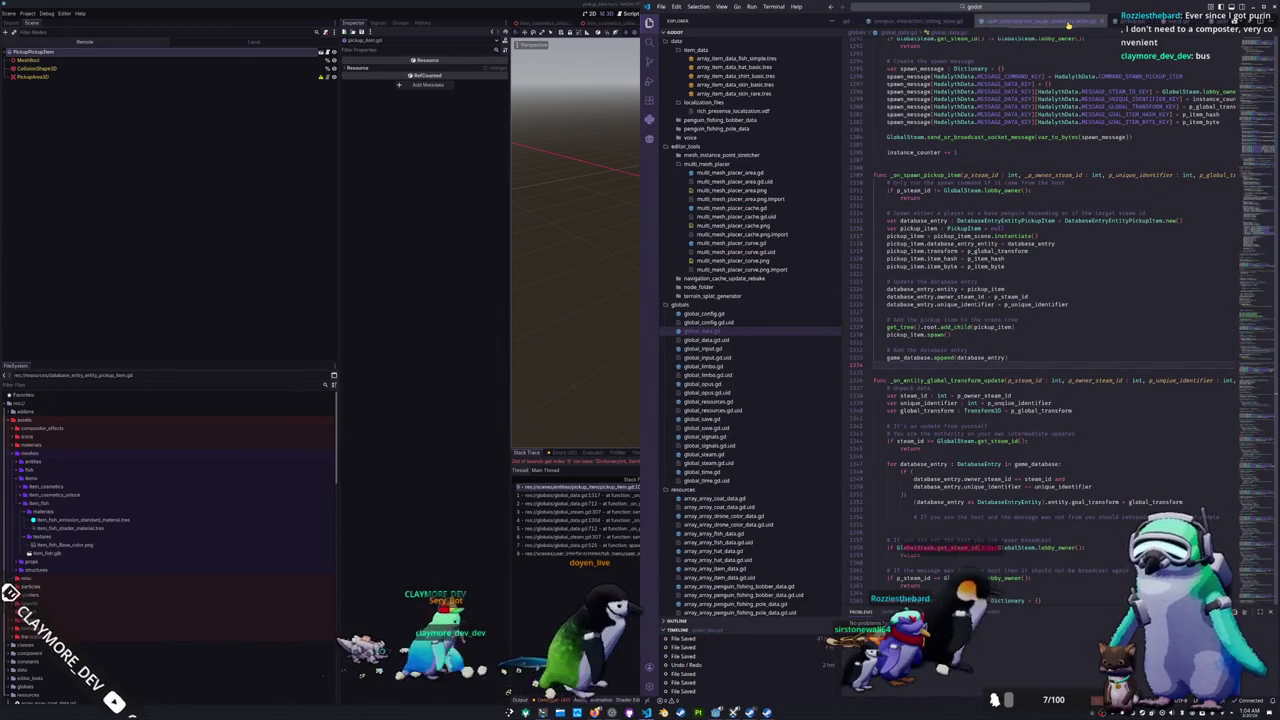
Step: Review item_data uses in pickup_item.gd's item_hash setter, then return to the Godot debugger
click(1088, 25)
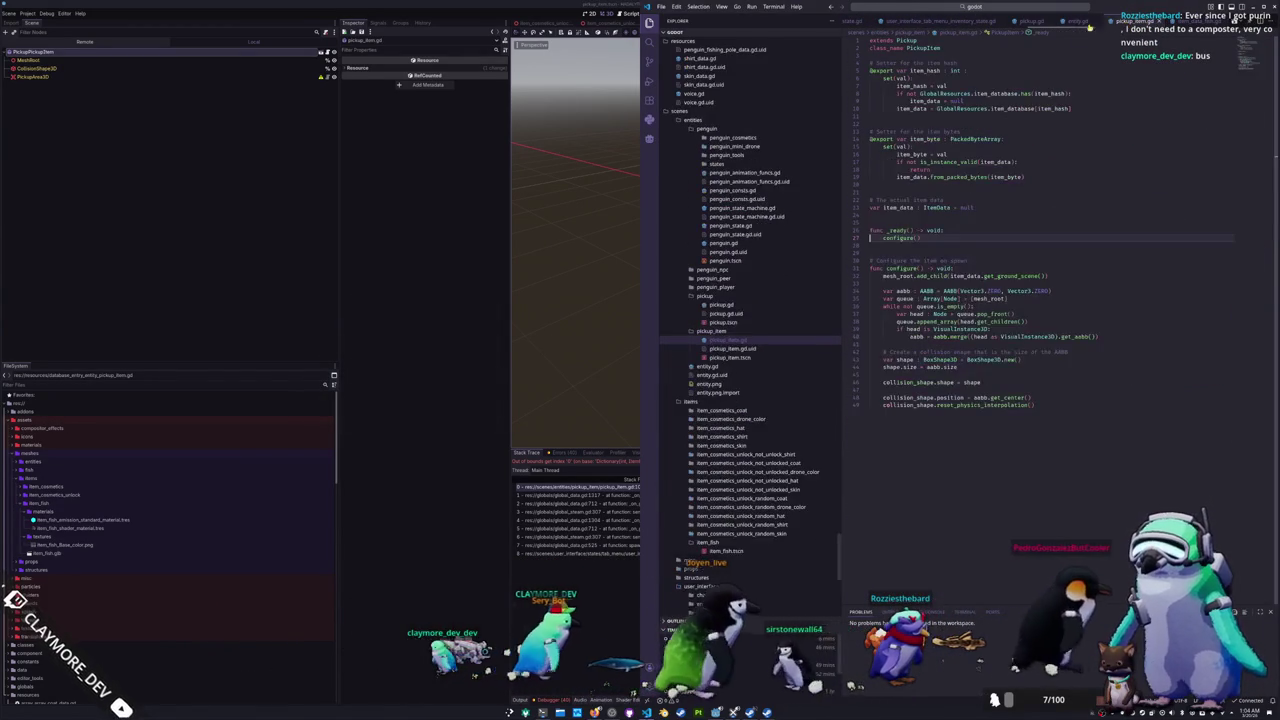
click(895, 108)
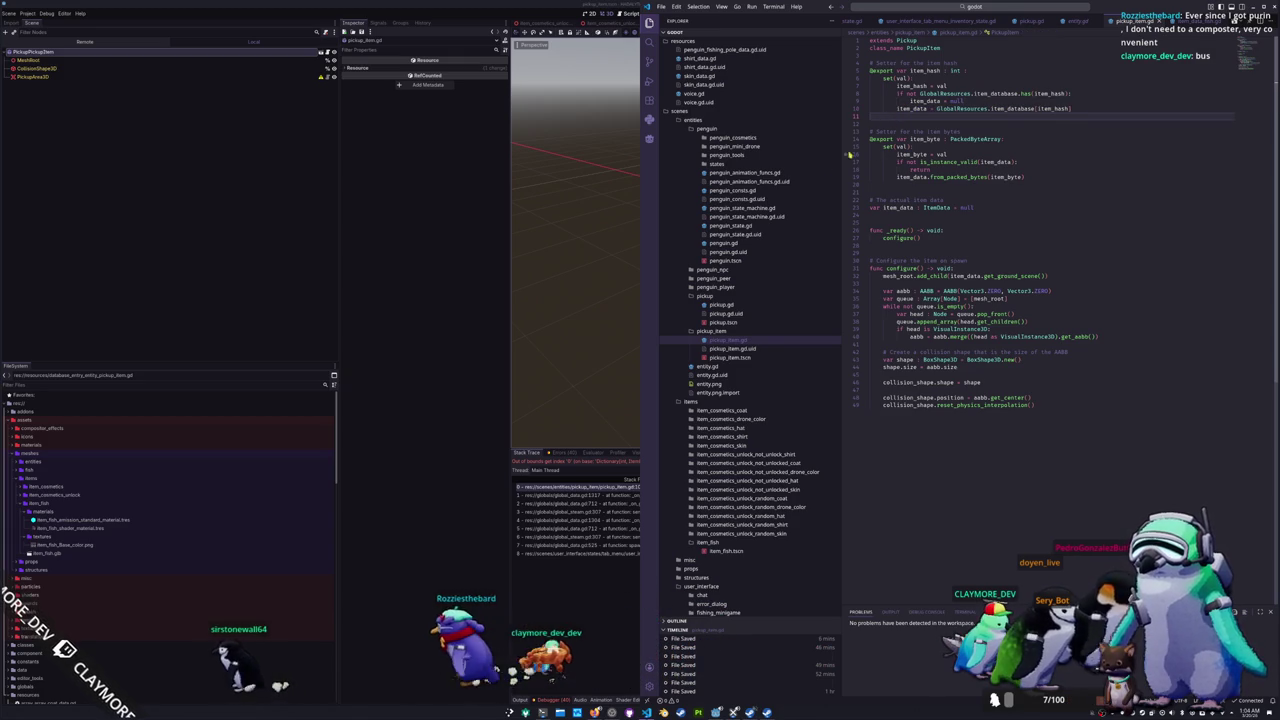
key(alt+Tab)
Step: Inspect the spawn pickup and item_hash setter stack frames to check the item_hash value
click(678, 496)
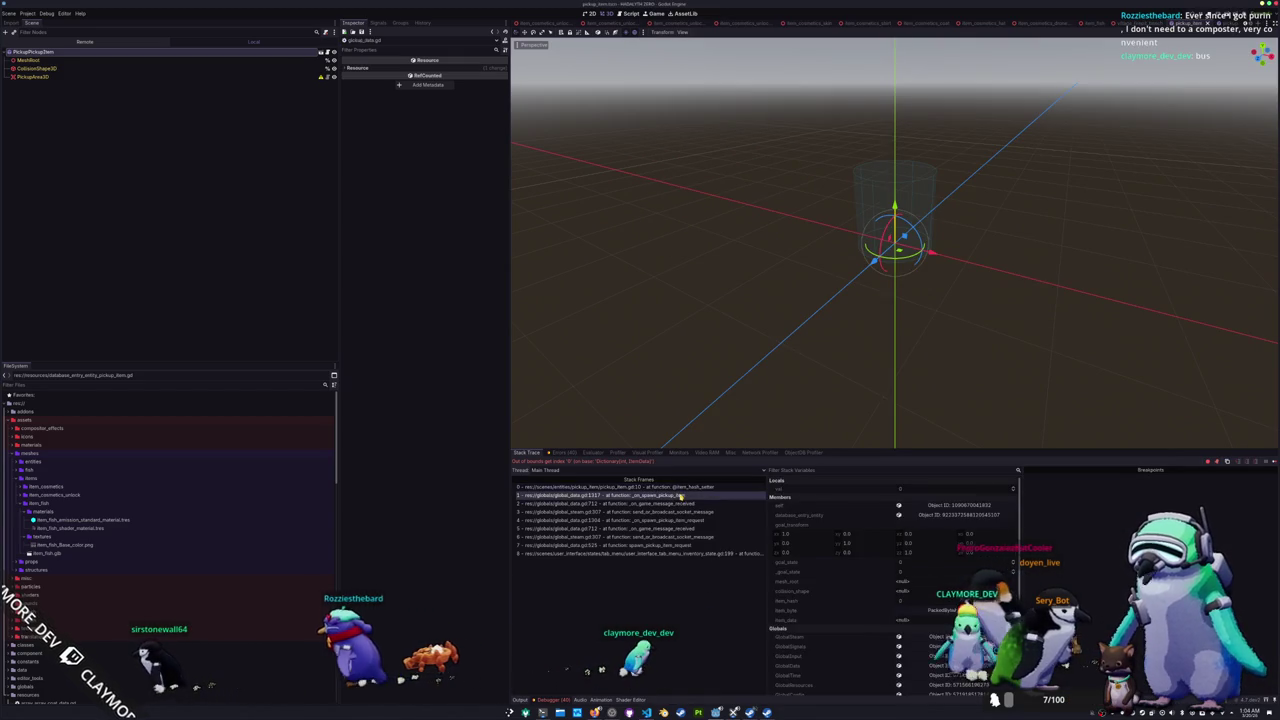
click(676, 488)
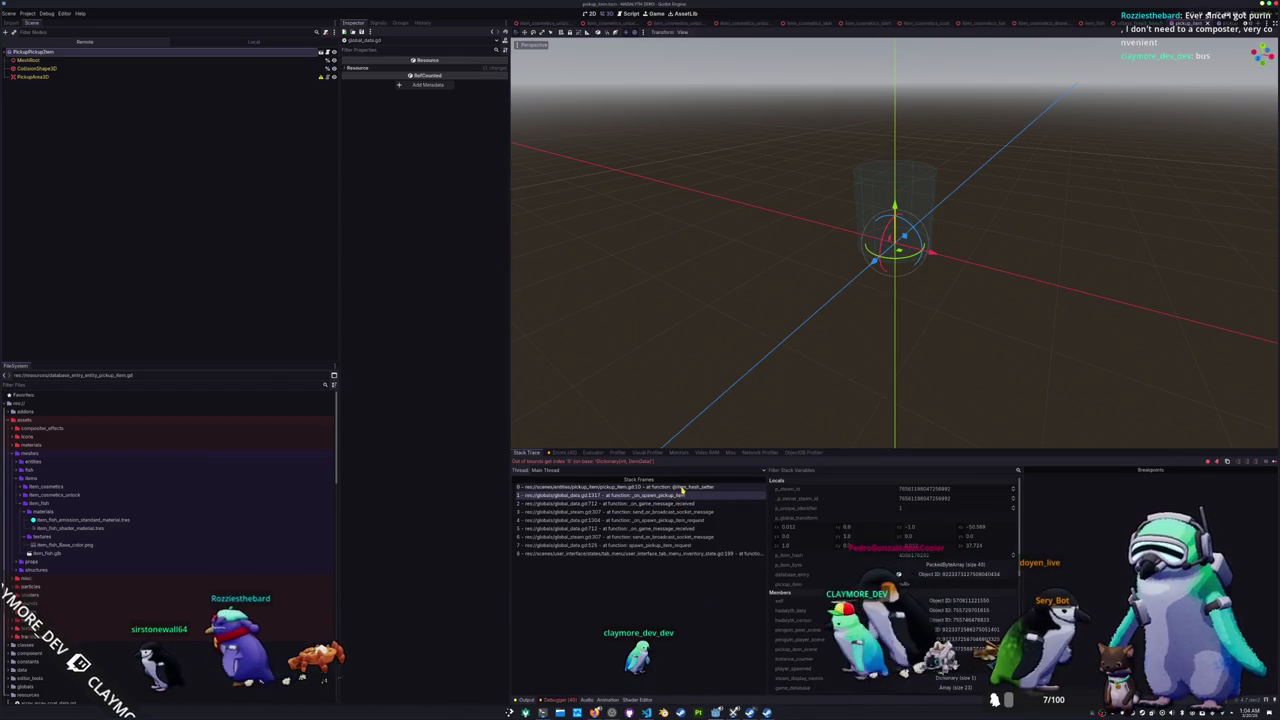
scroll(813, 514, down, 2)
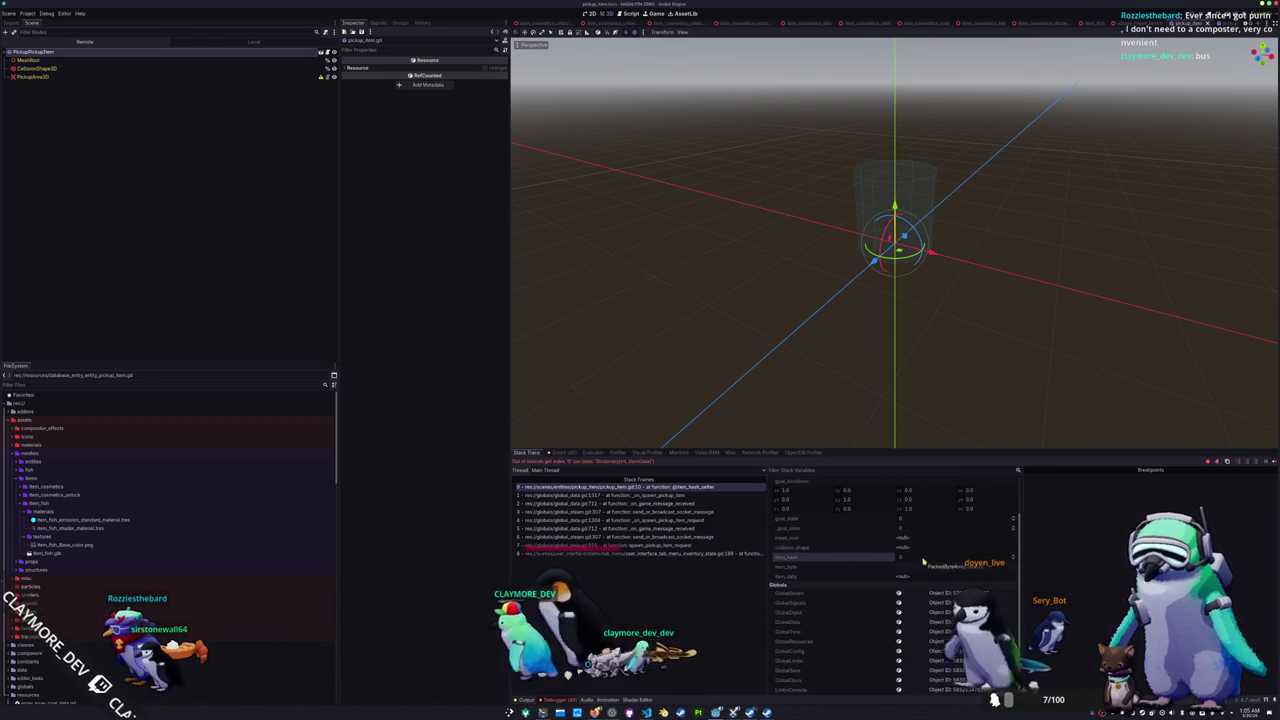
click(785, 557)
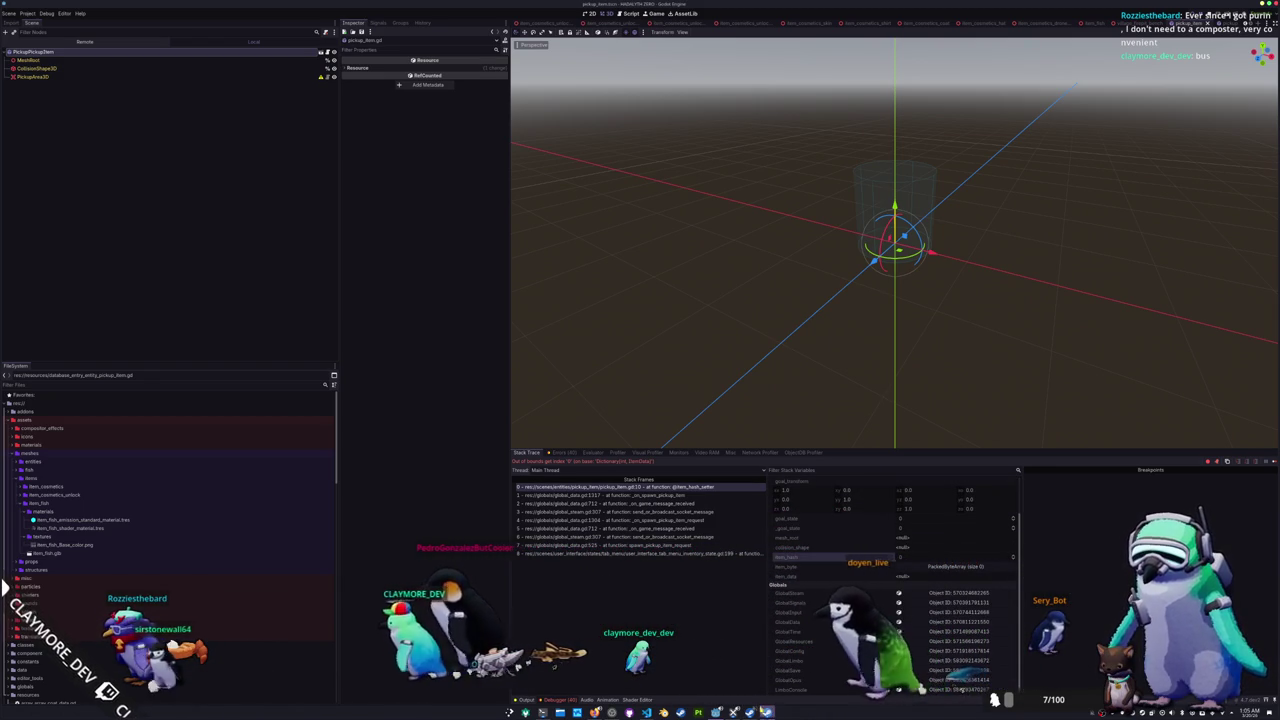
Step: Stop the halted game and relaunch the project with F5
key(F12)
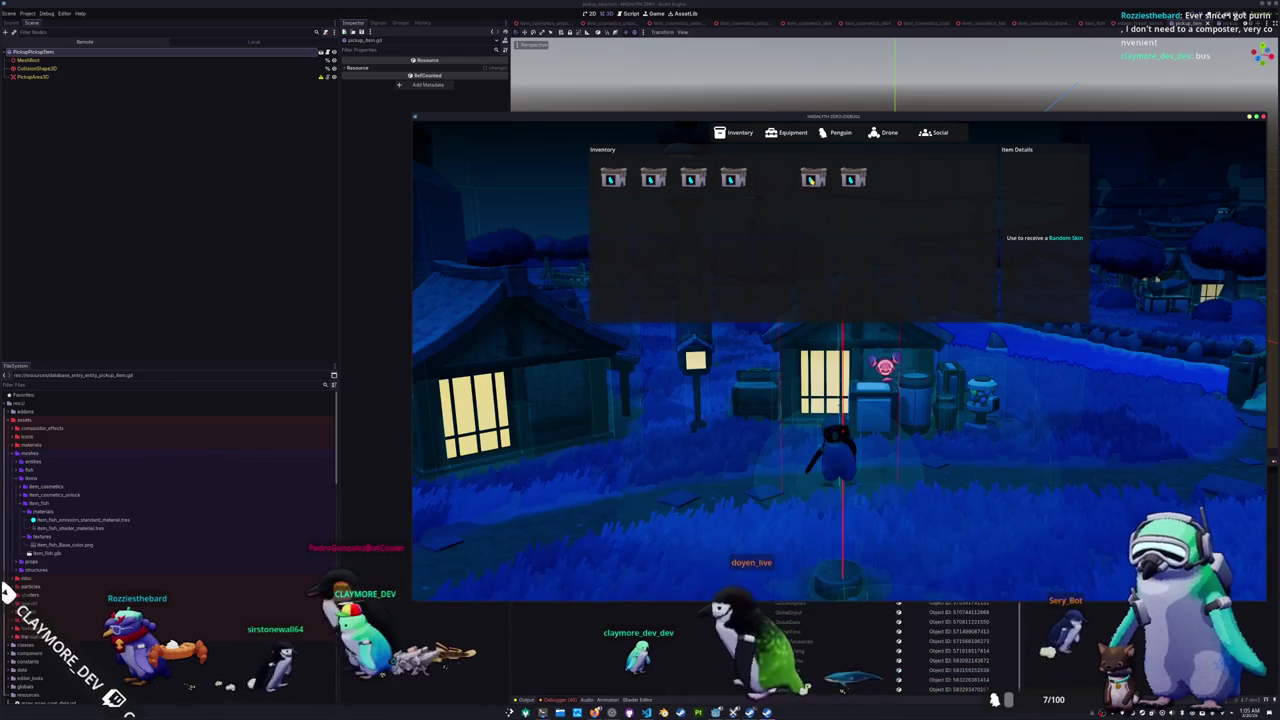
key(alt+Tab)
key(F5)
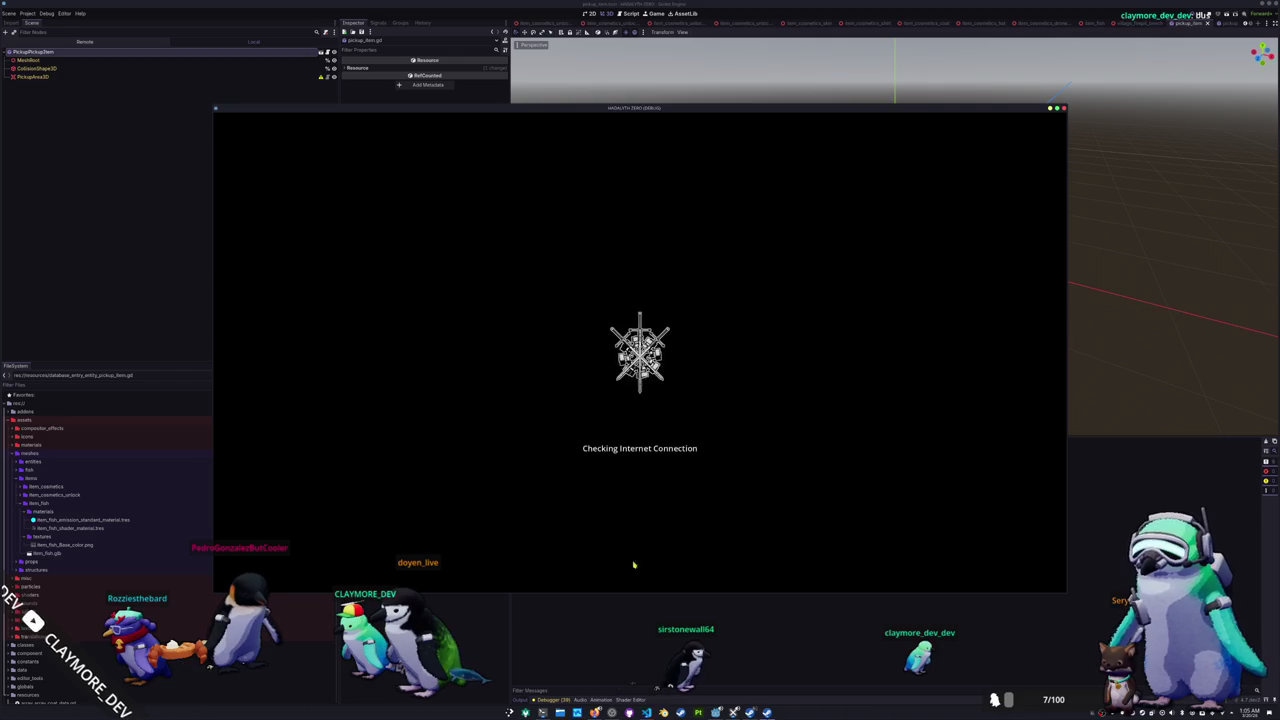
Step: Add a 'return' line right after 'item_data = null' in the item_hash setter
key(alt+Tab)
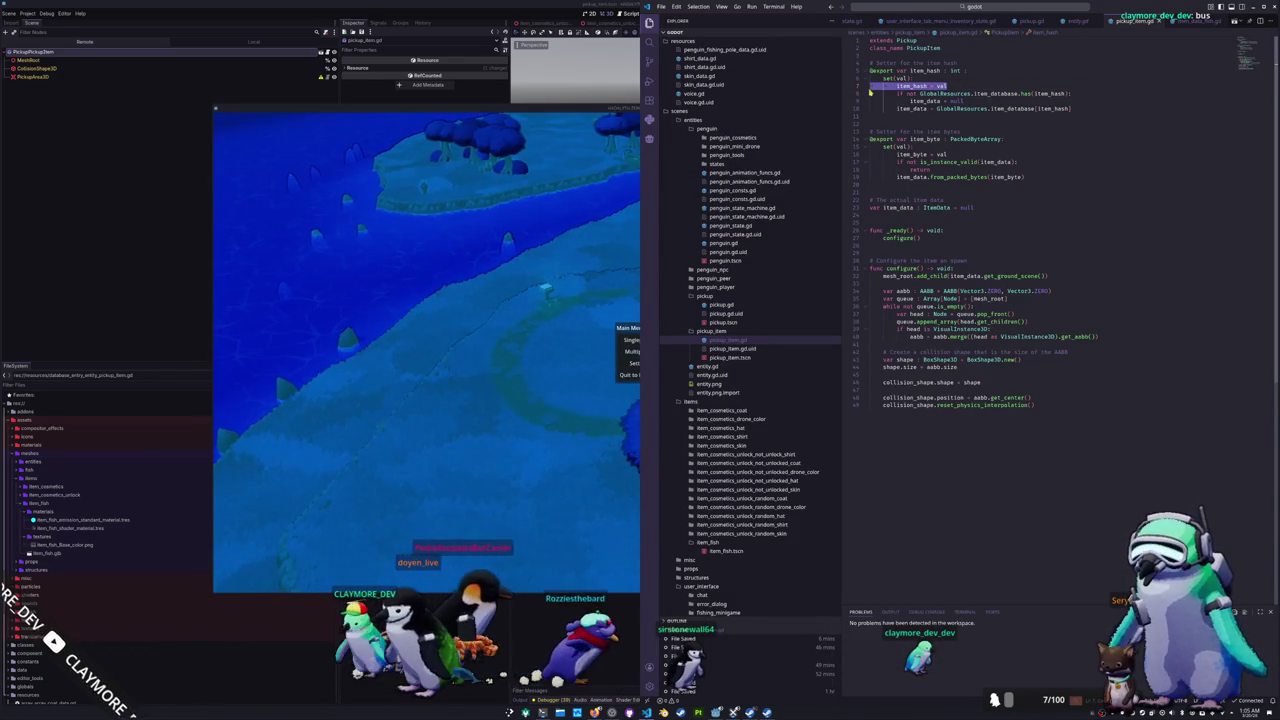
click(968, 101)
key(Return)
text(return)
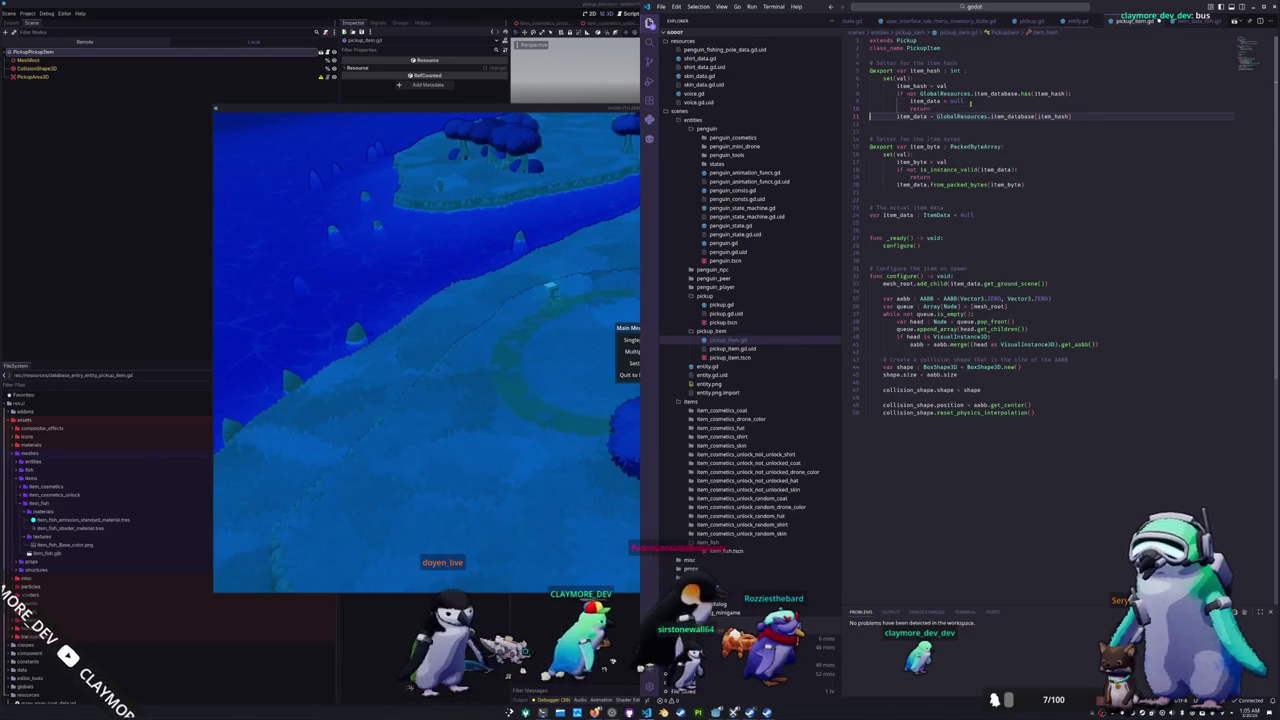
Step: Start playing from the main menu and drop one Random Skin item from the inventory
click(560, 294)
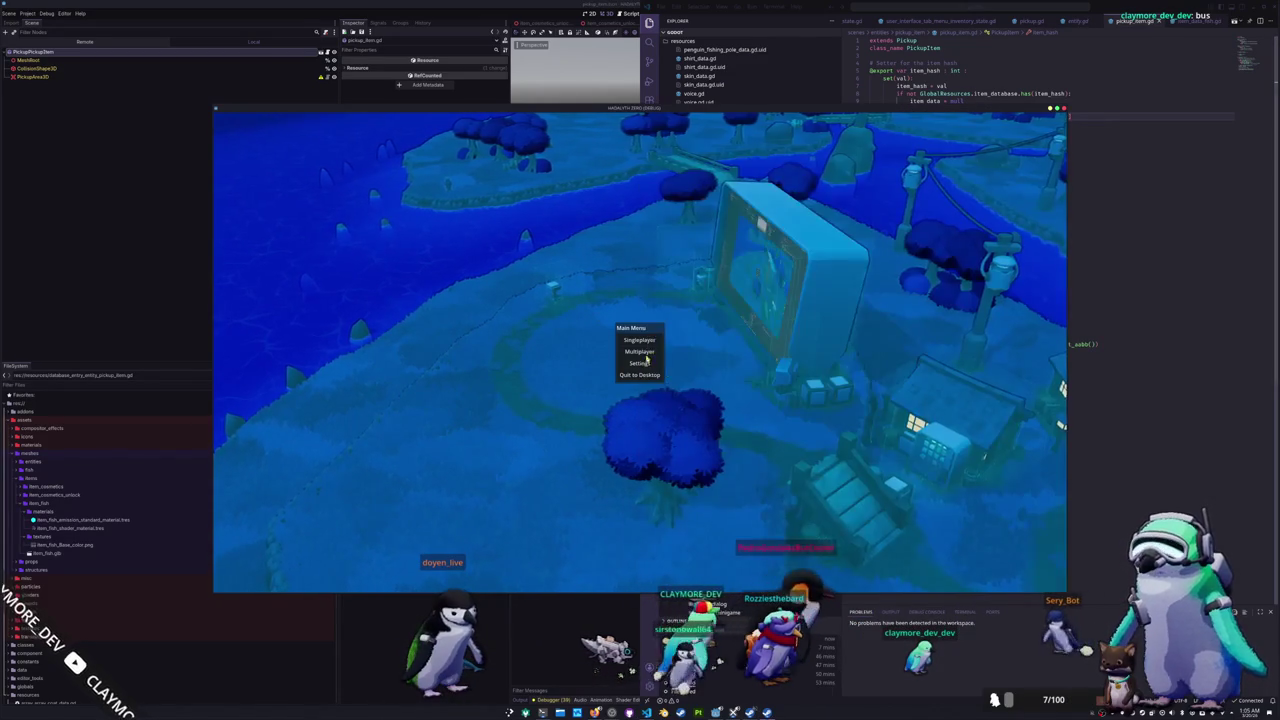
click(655, 342)
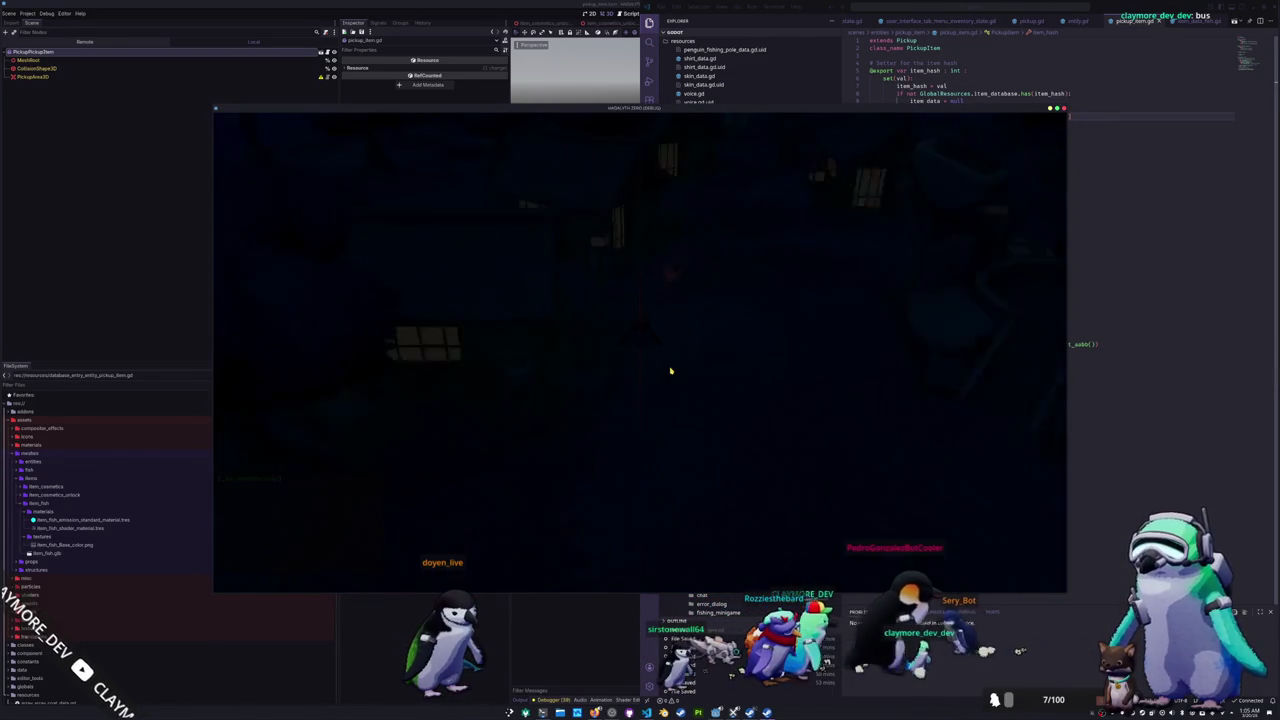
key(i)
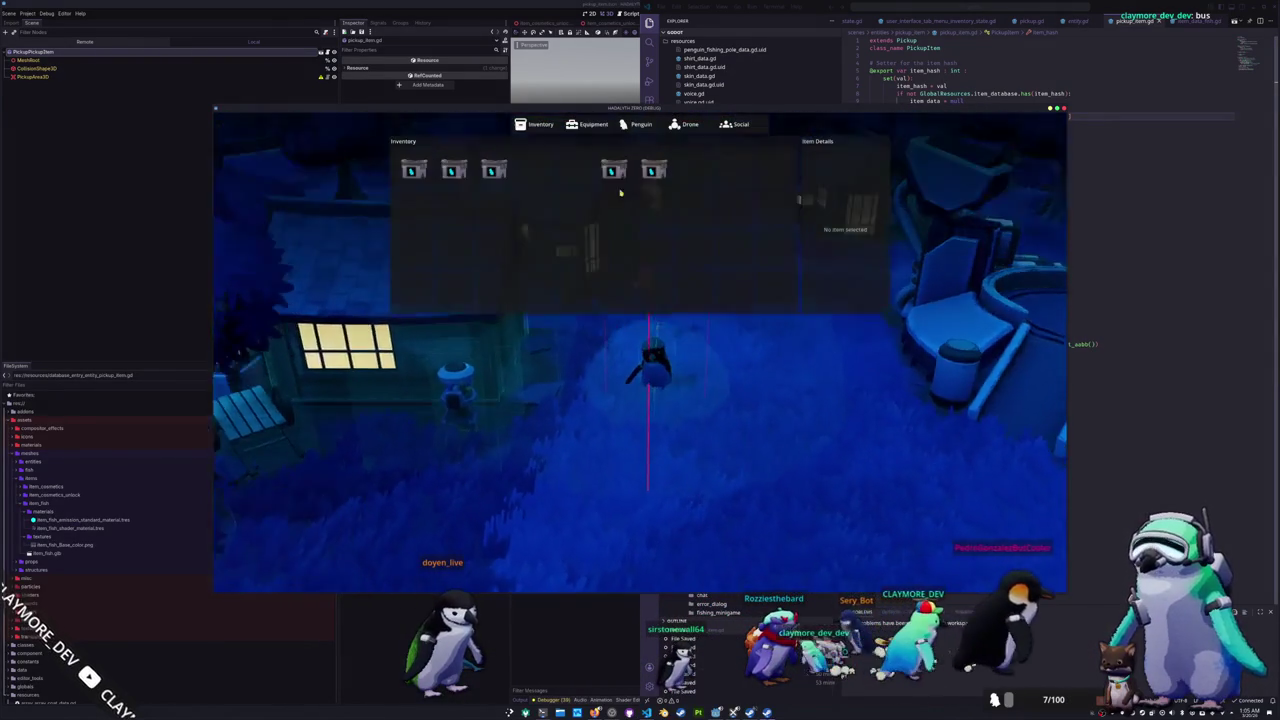
click(614, 172)
click(630, 208)
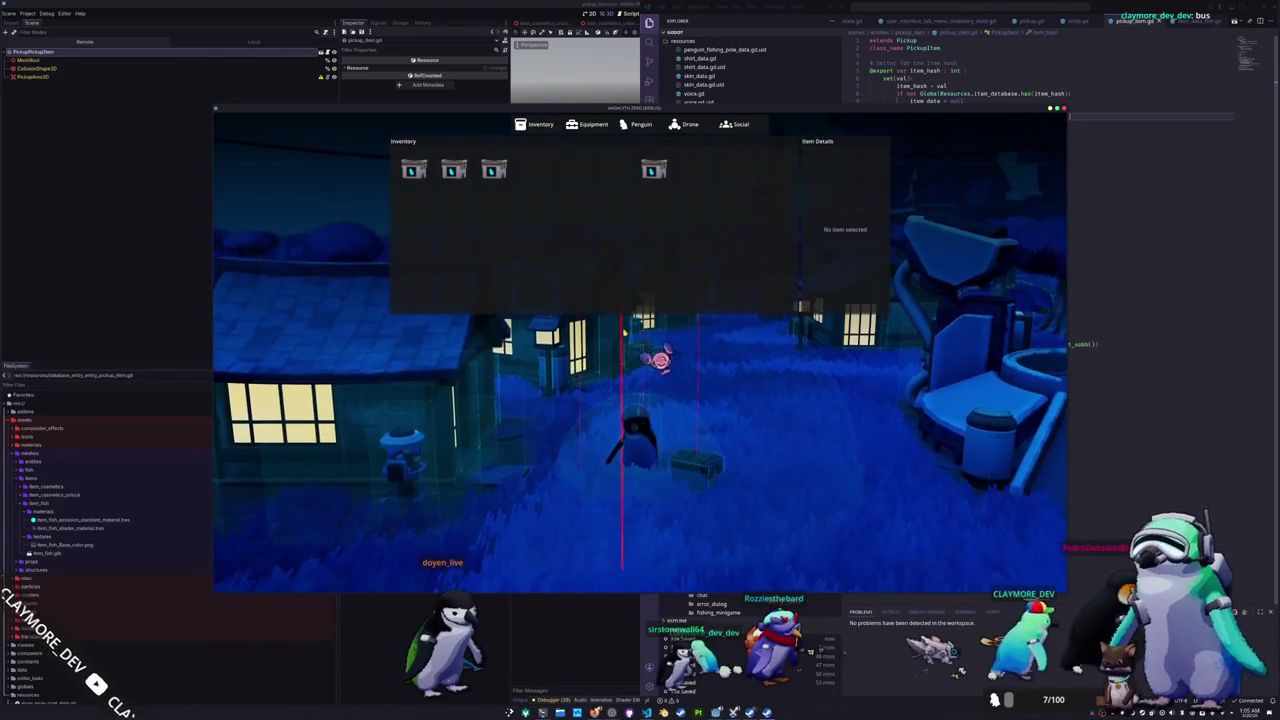
key(i)
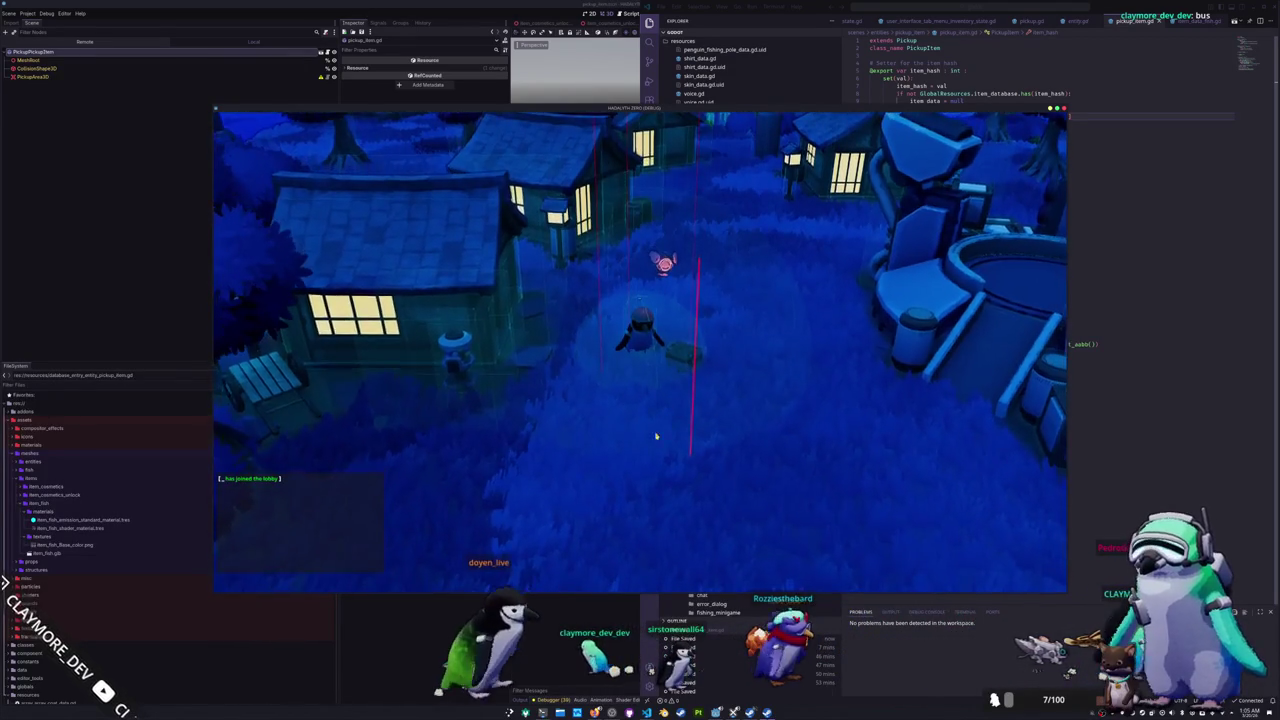
Step: Drop the fourth, second and last remaining inventory items until the inventory is empty
key(i)
click(653, 172)
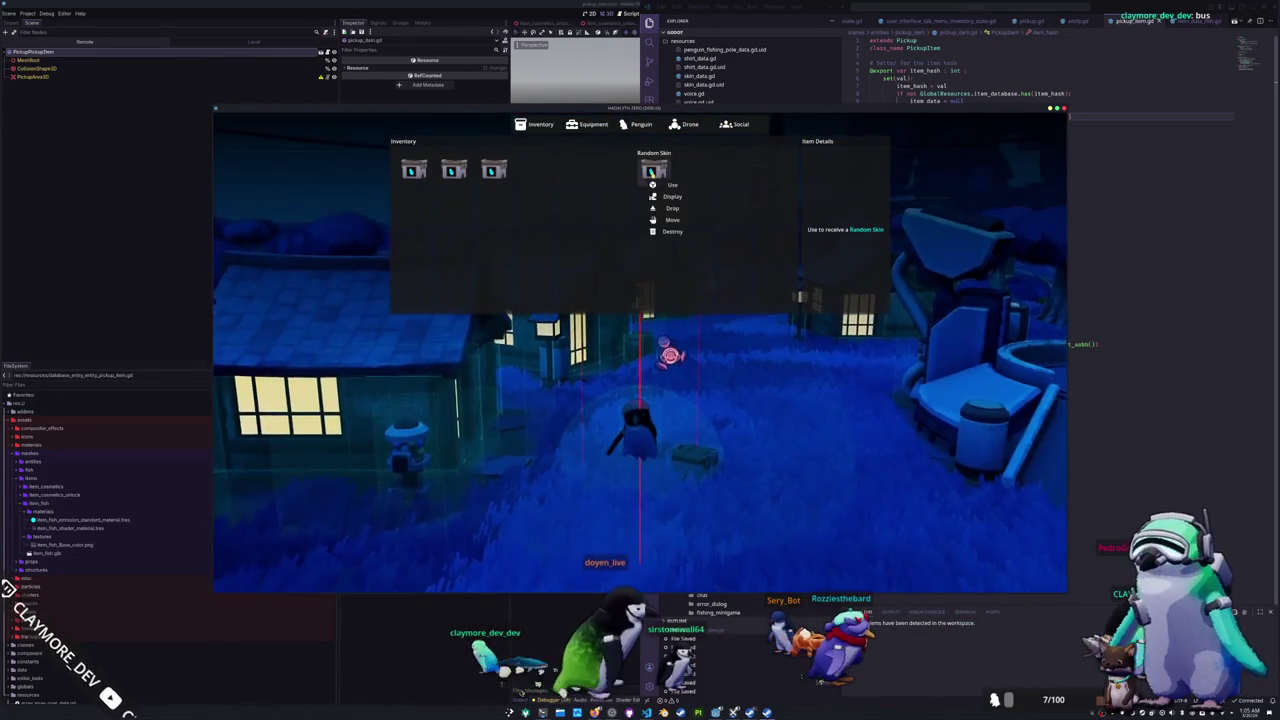
click(669, 208)
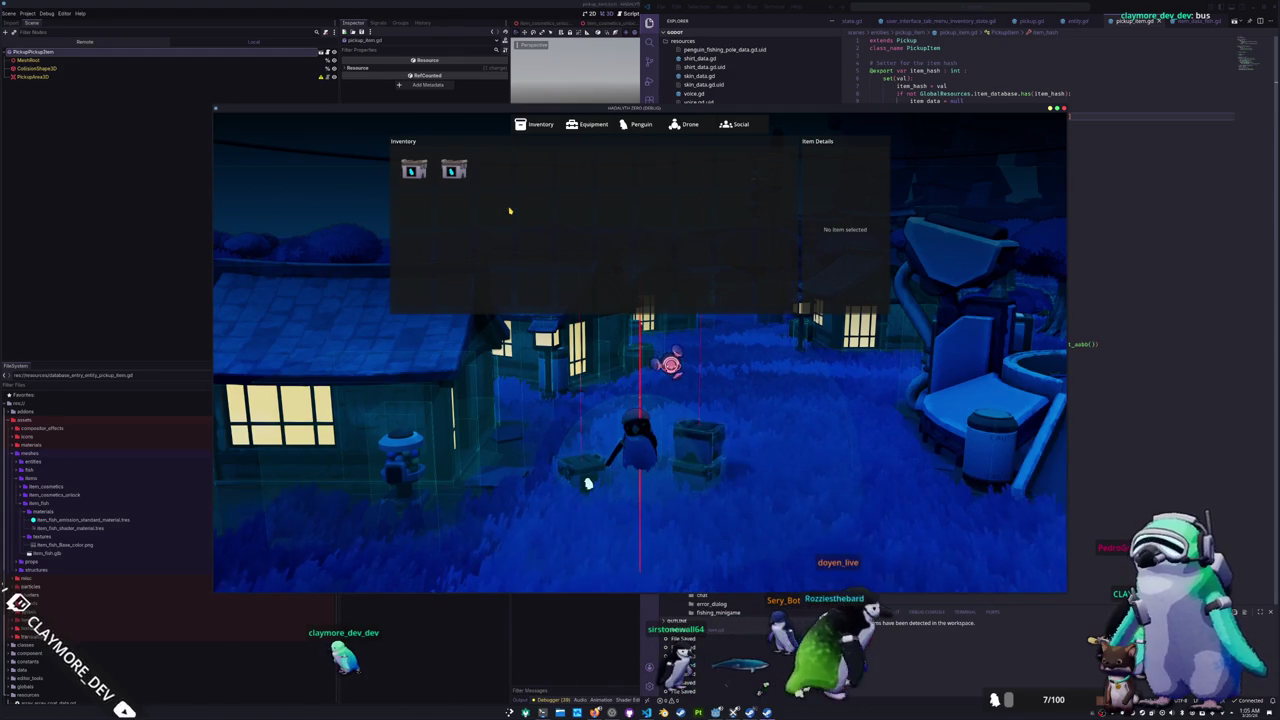
click(455, 172)
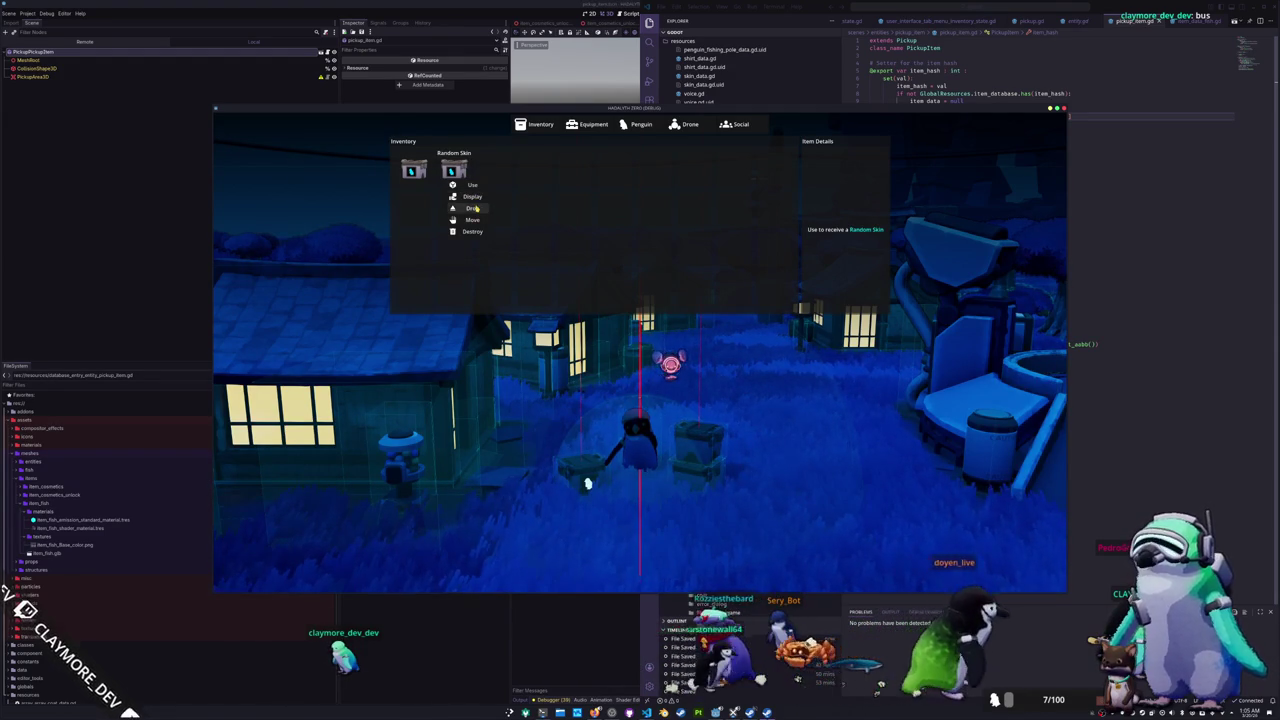
click(476, 209)
click(414, 170)
click(435, 207)
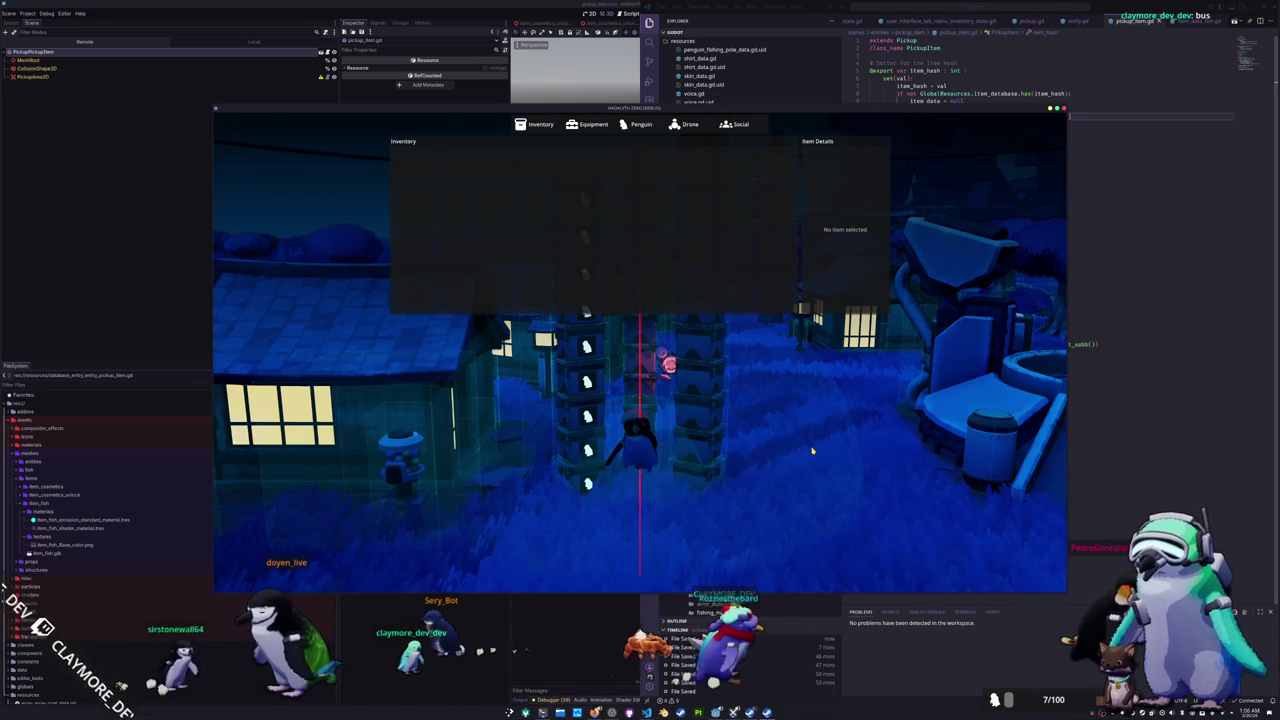
Step: Close the inventory and walk the penguin between the lit house and the box stacks
key(Escape)
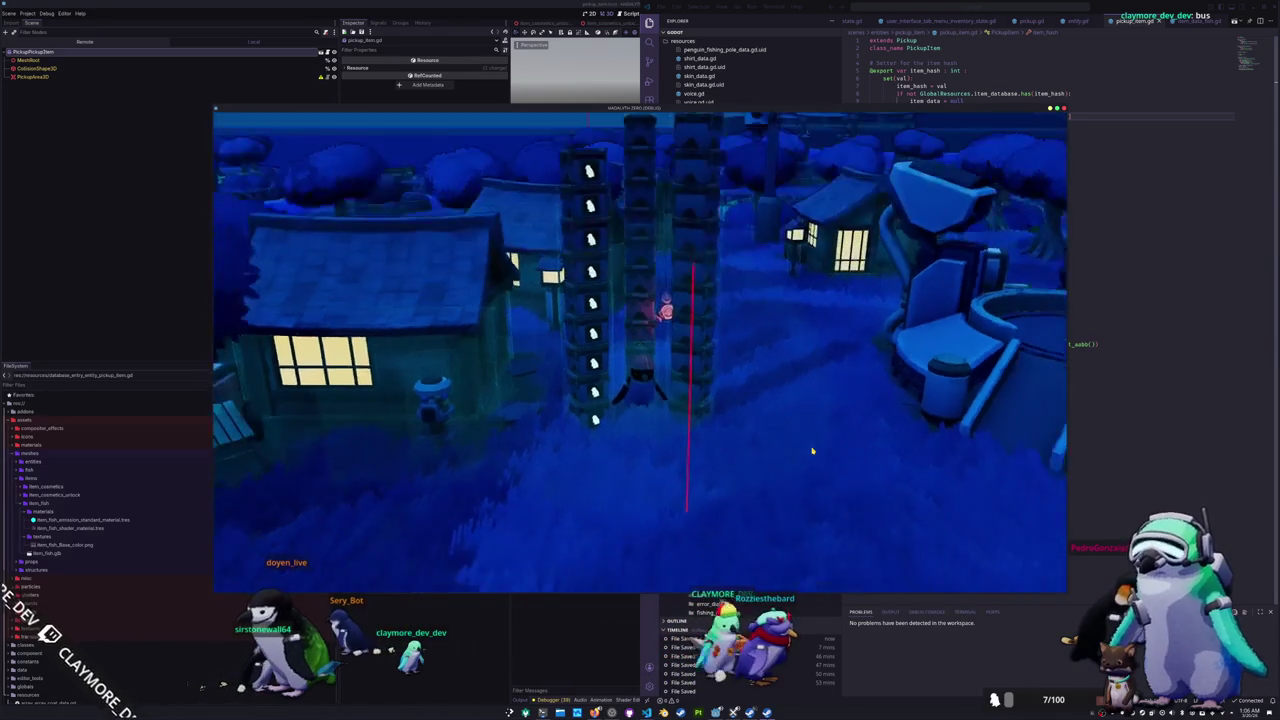
key(w)
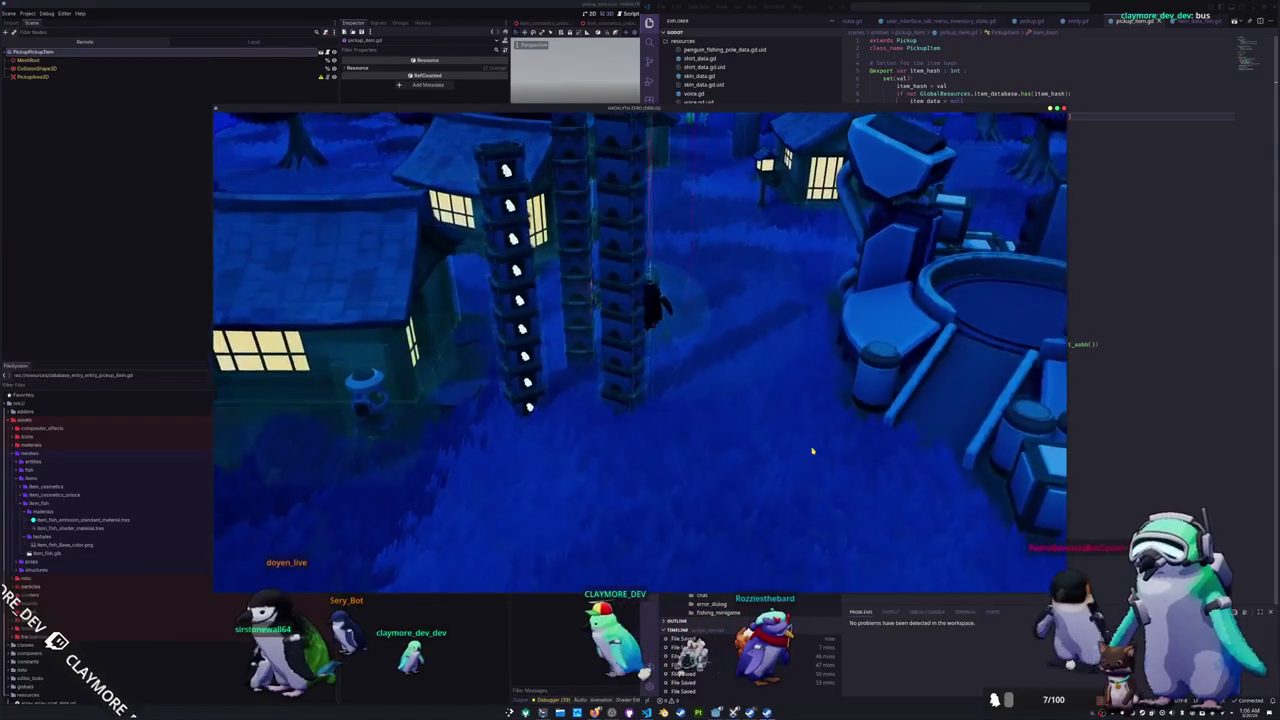
key(w)
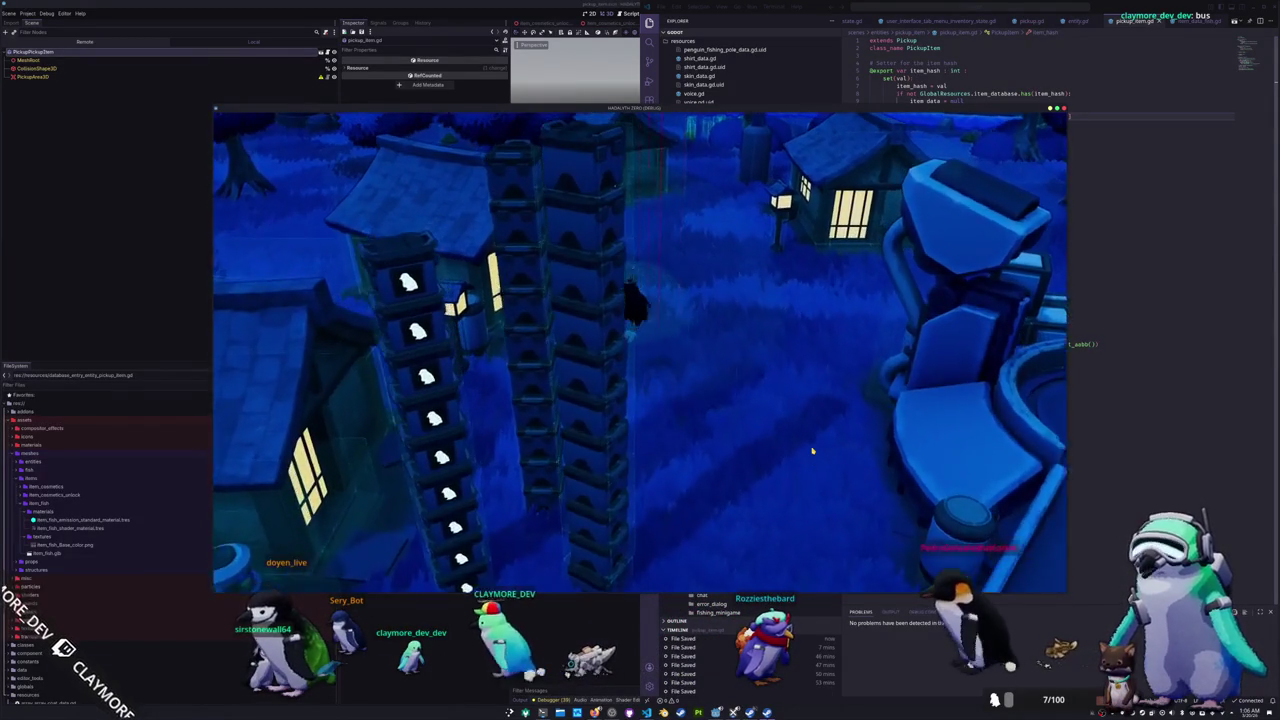
key(w)
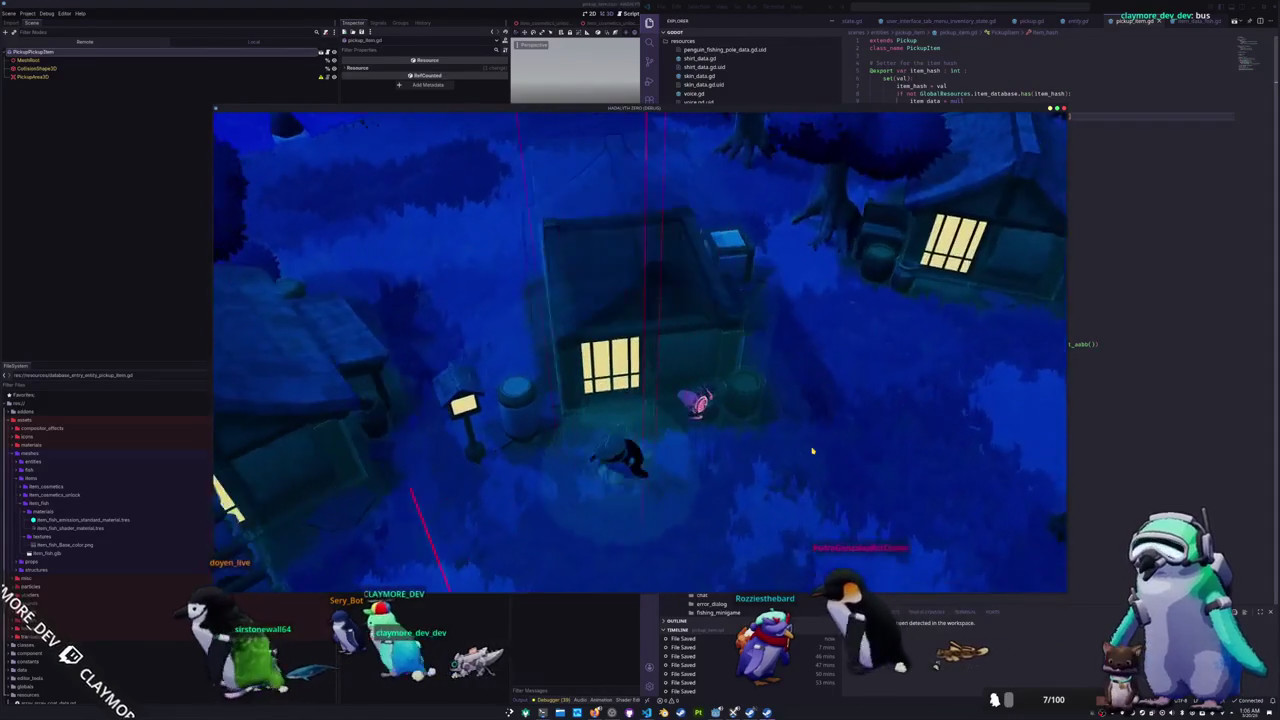
key(w)
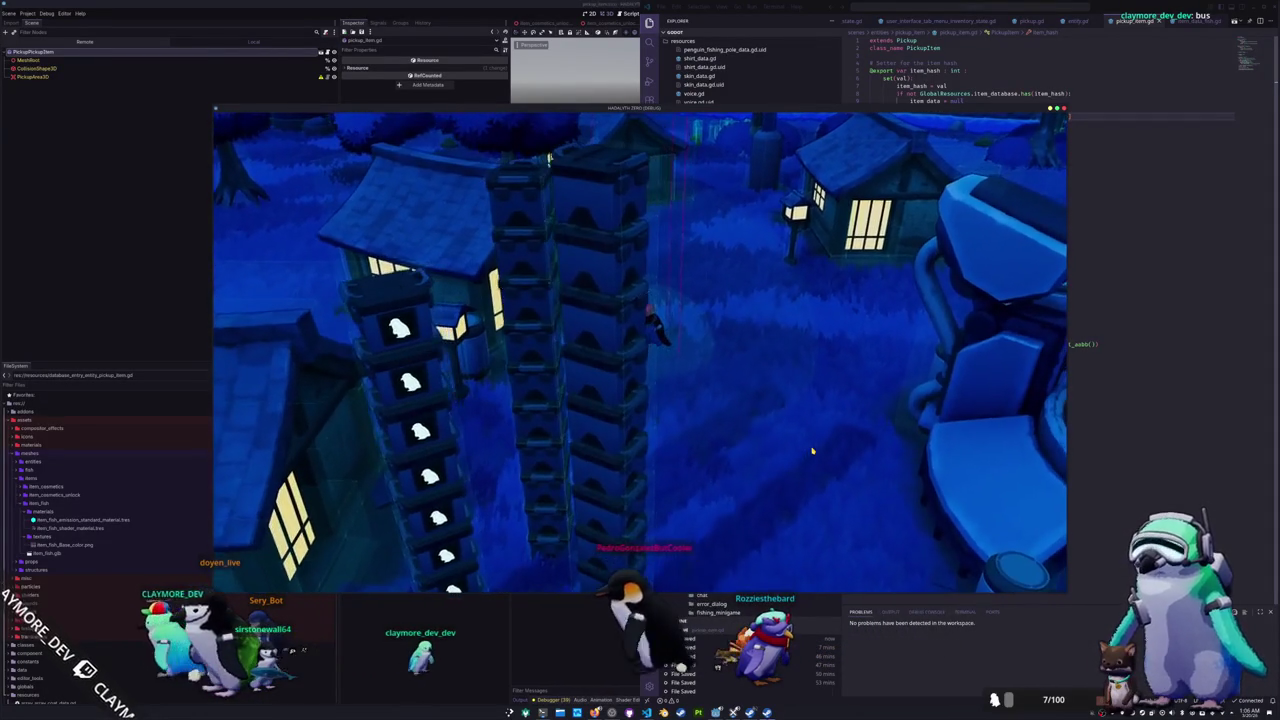
key(a)
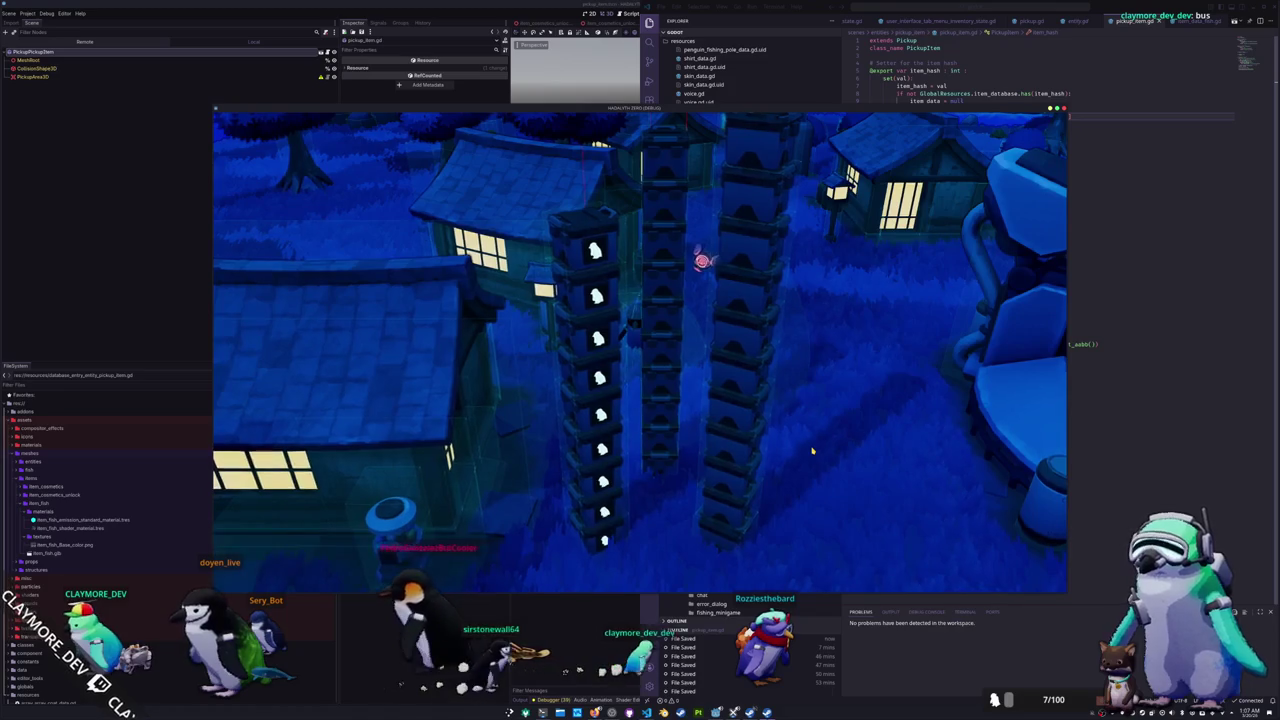
key(w)
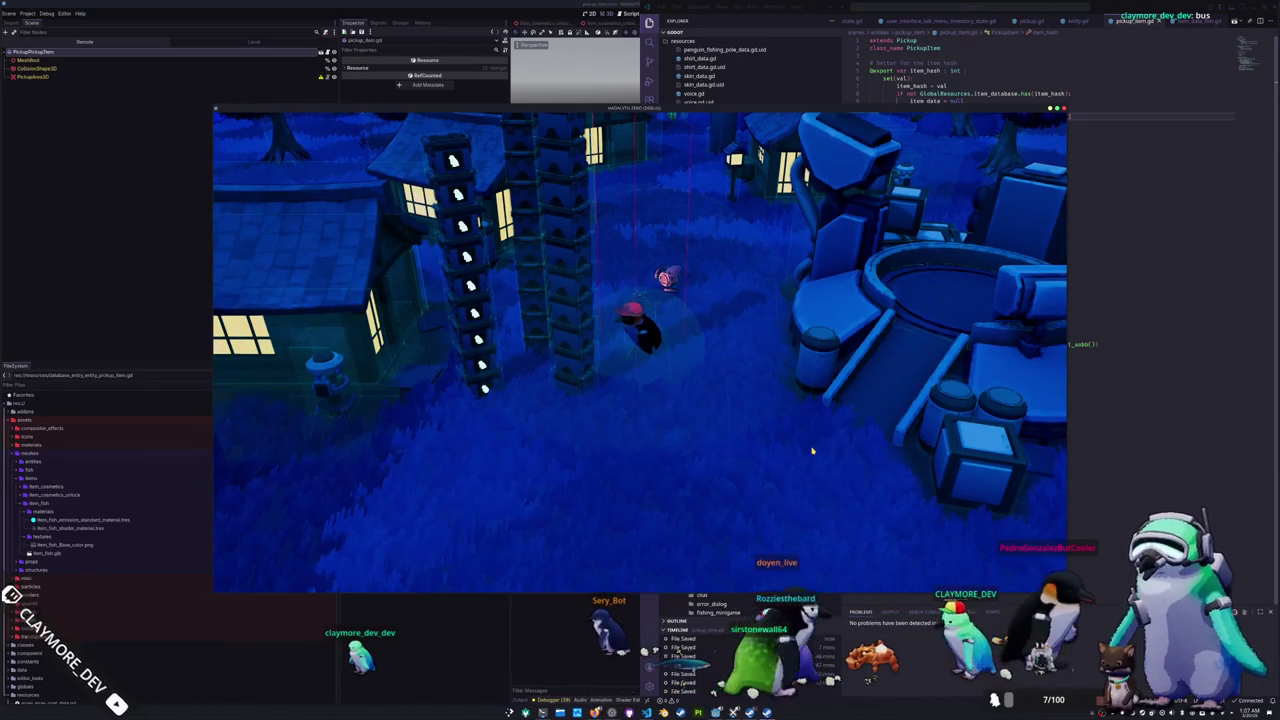
Step: Walk the penguin through town and forward between the tall crate stacks
key(a)
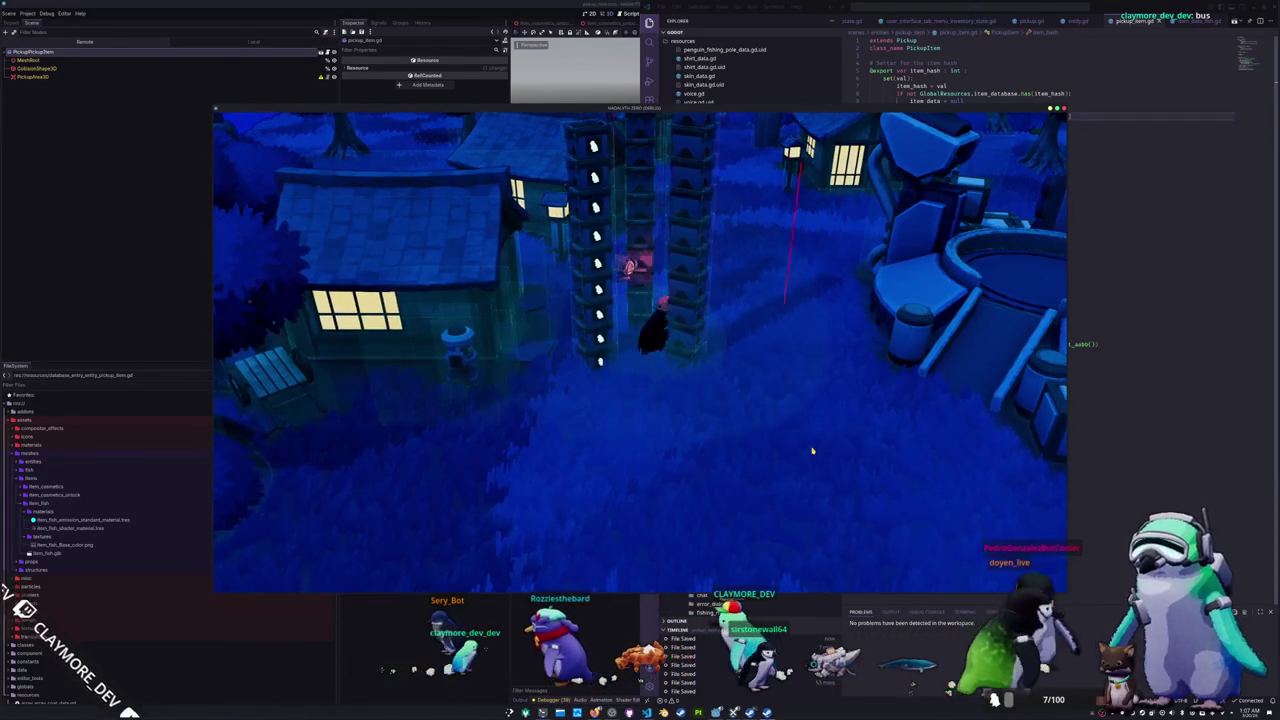
key(d)
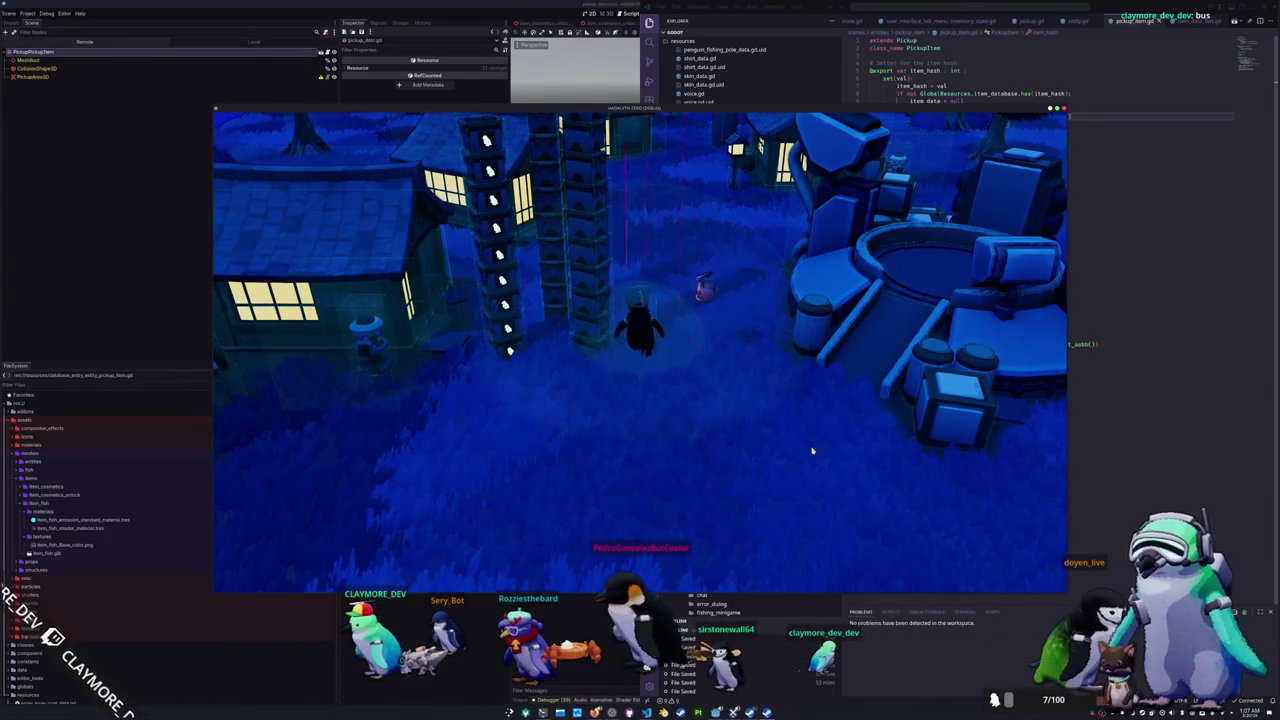
key(w)
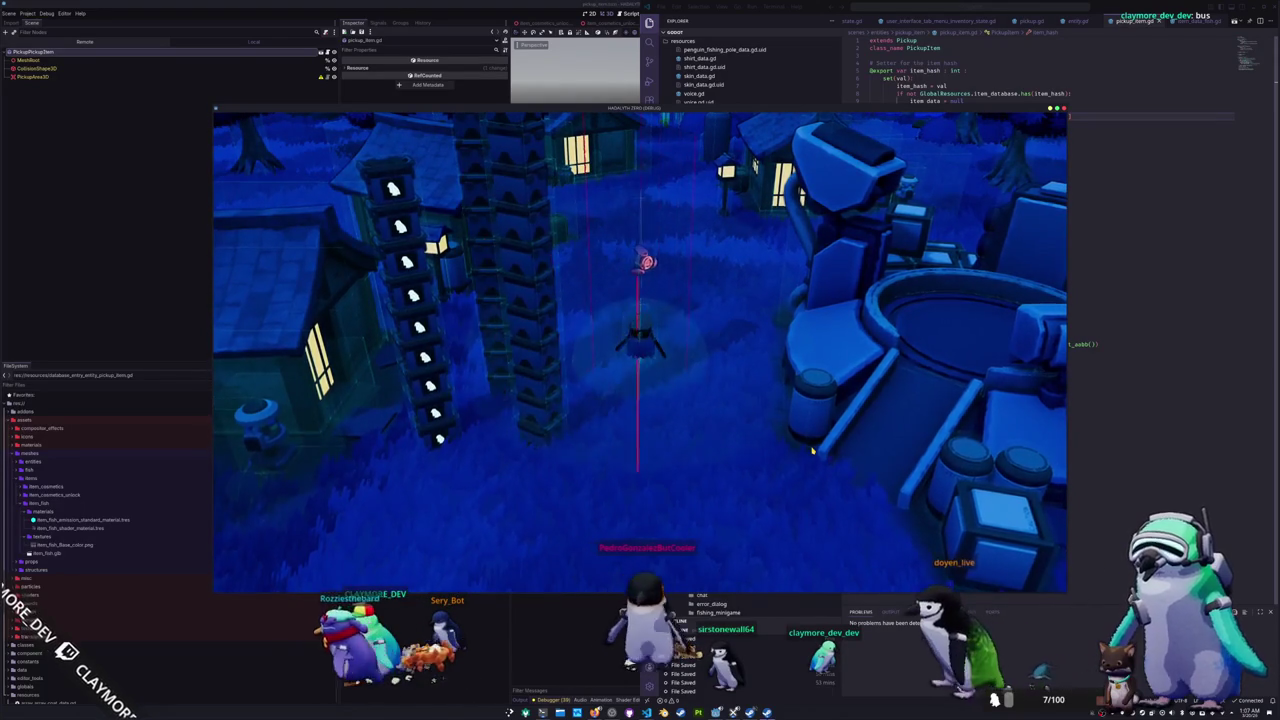
key(w)
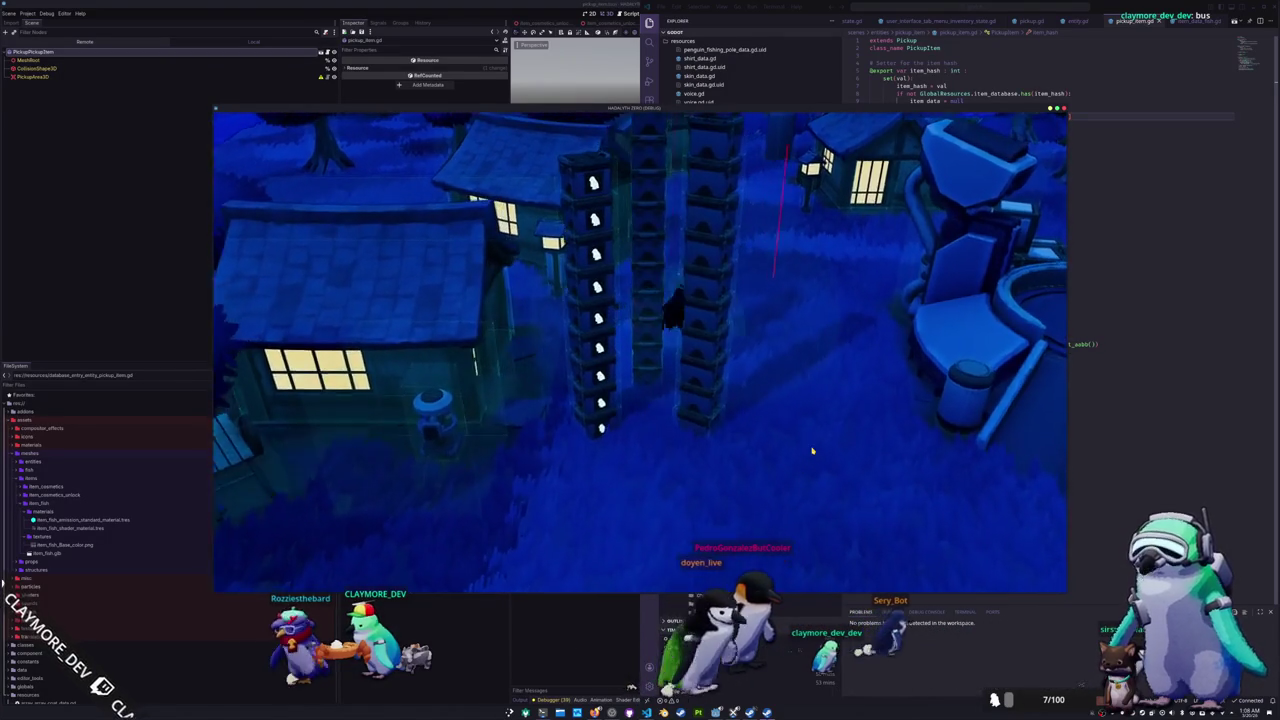
key(w)
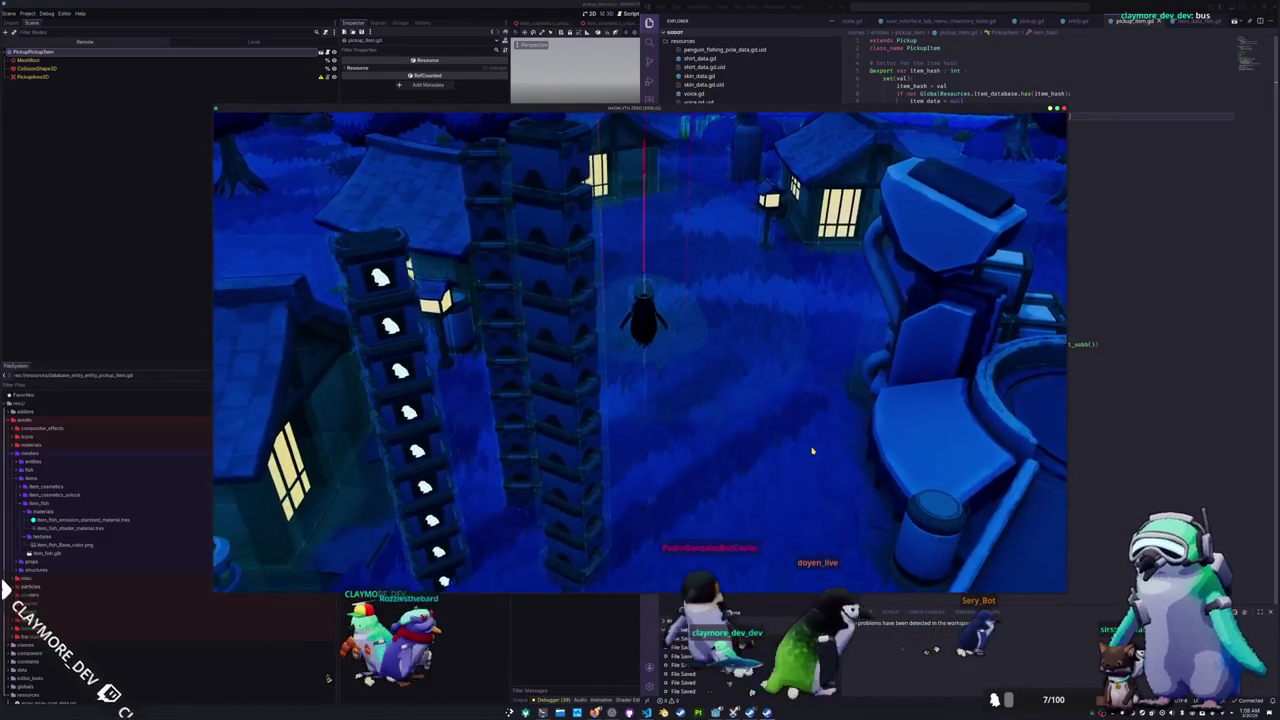
key(a)
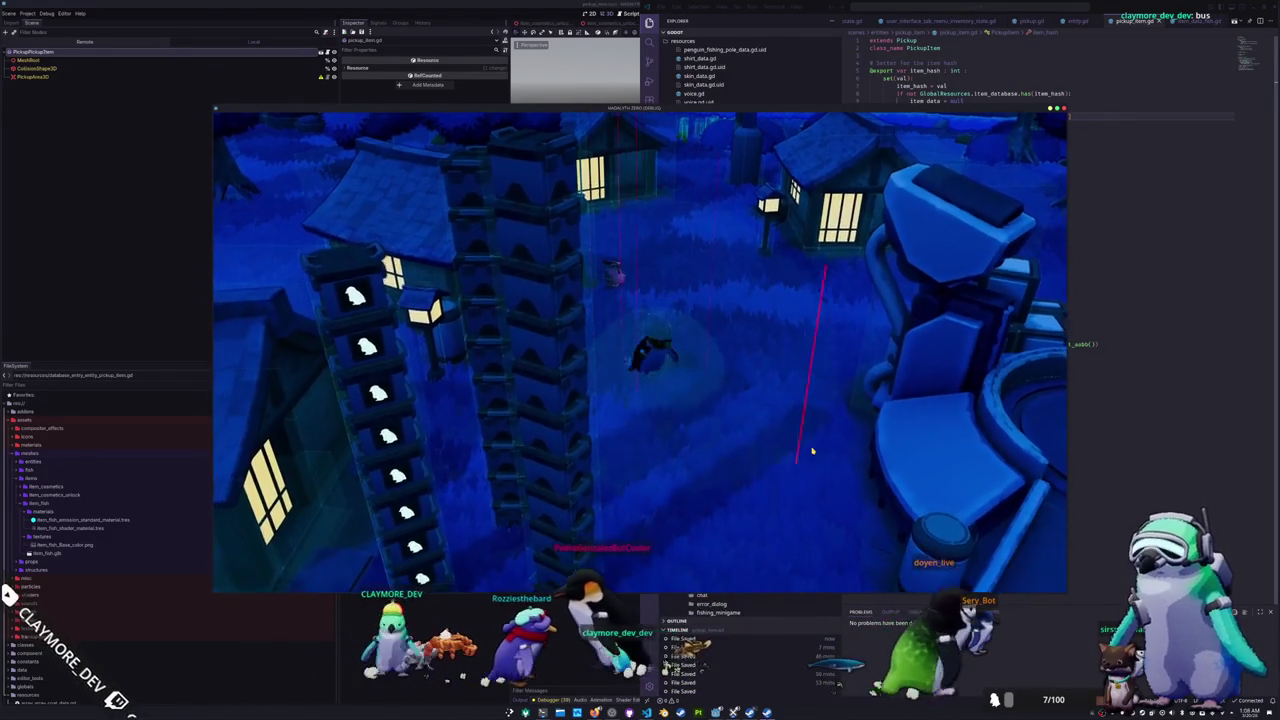
key(a)
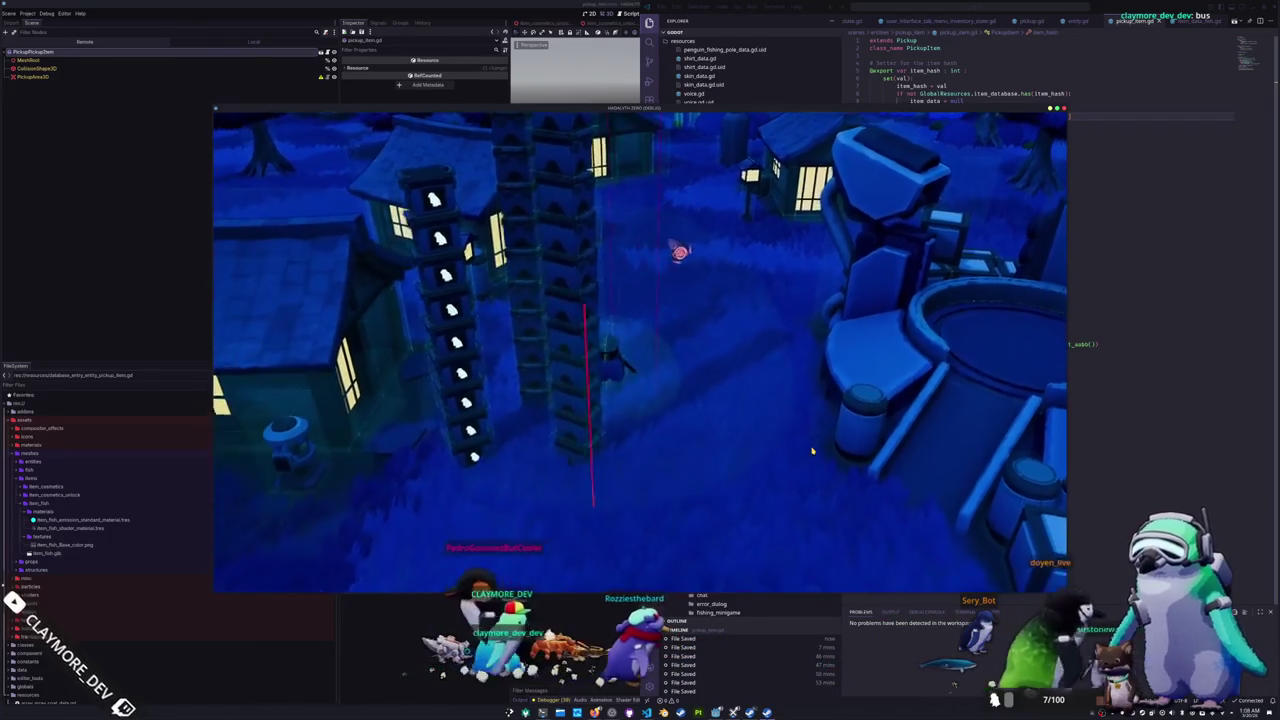
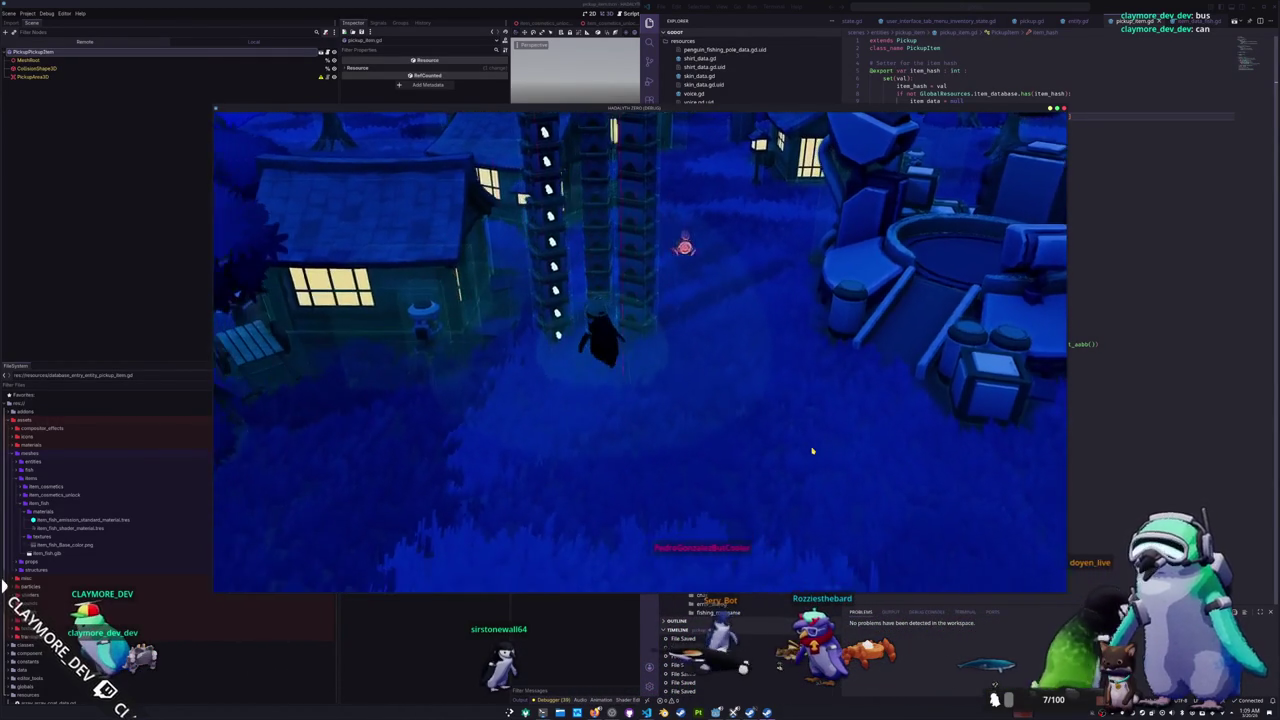
Step: Undo pickup.gd's spawn and despawn tween edits, restoring the _apply_gravity and _physics_process code
click(1099, 62)
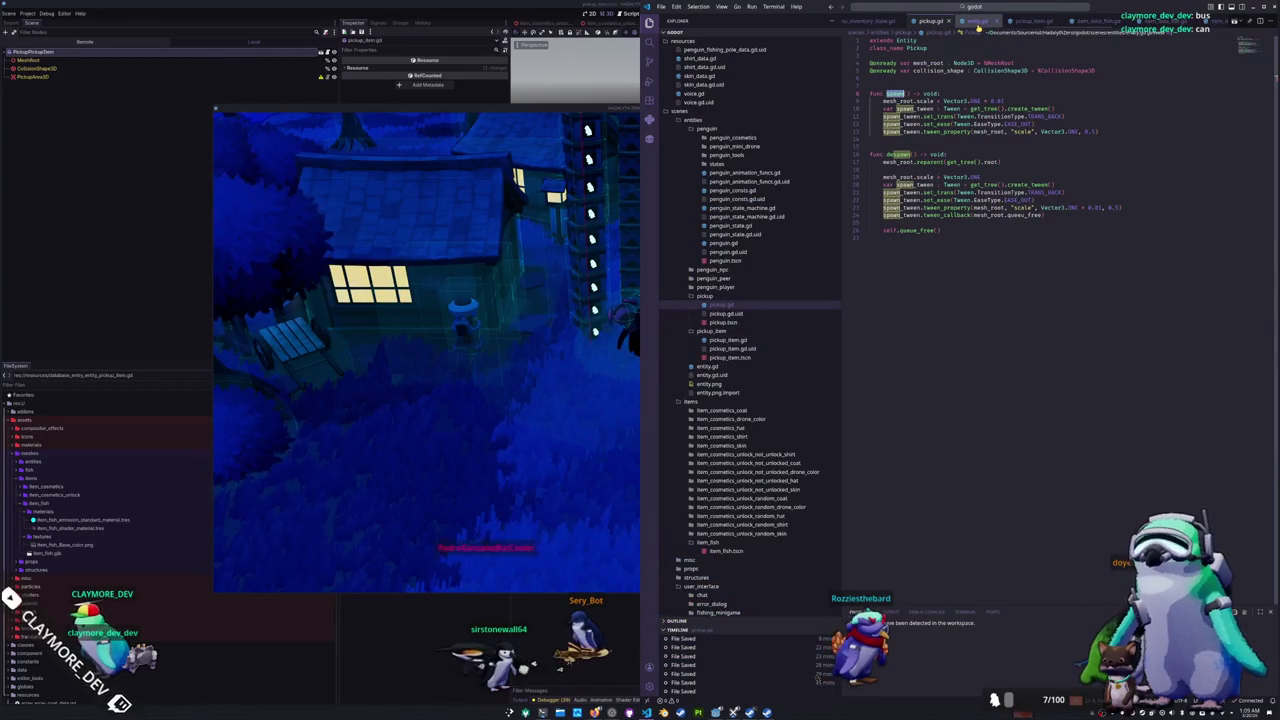
click(945, 141)
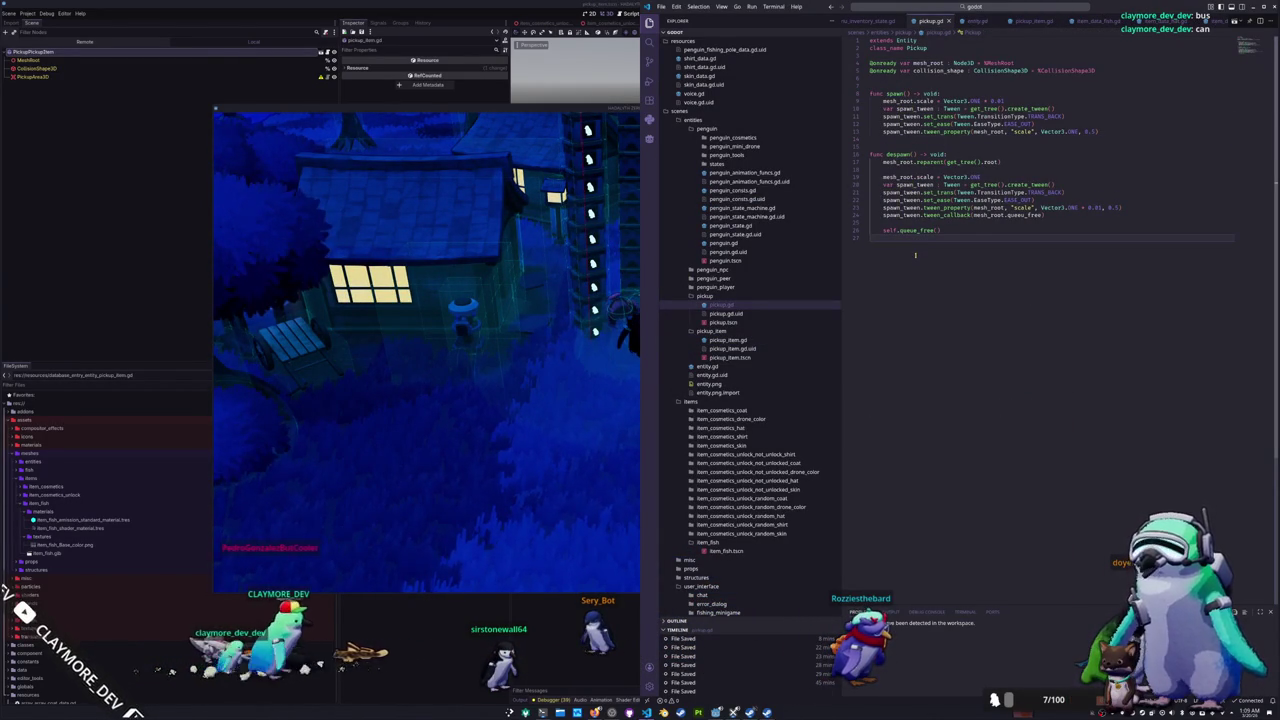
key(ctrl+z)
key(ctrl+z)
key(ctrl+z)
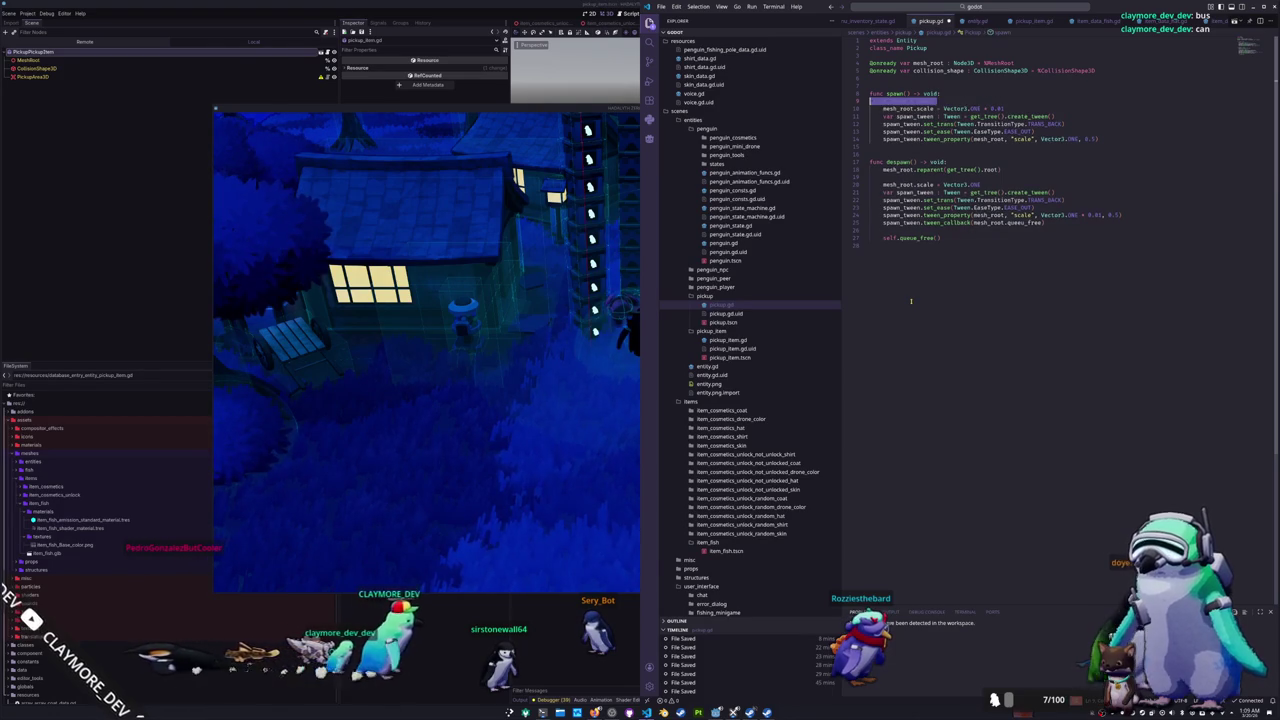
key(ctrl+z)
key(ctrl+z)
key(ctrl+z)
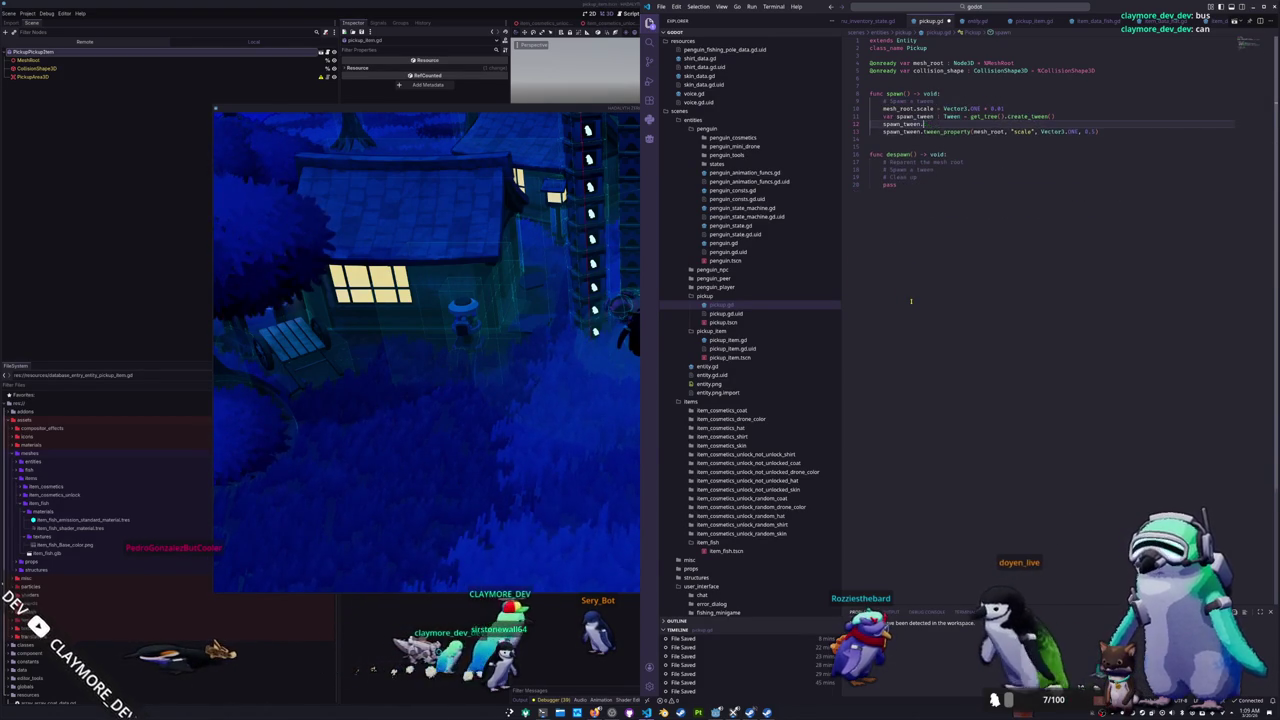
key(ctrl+z)
key(ctrl+z)
key(ctrl+z)
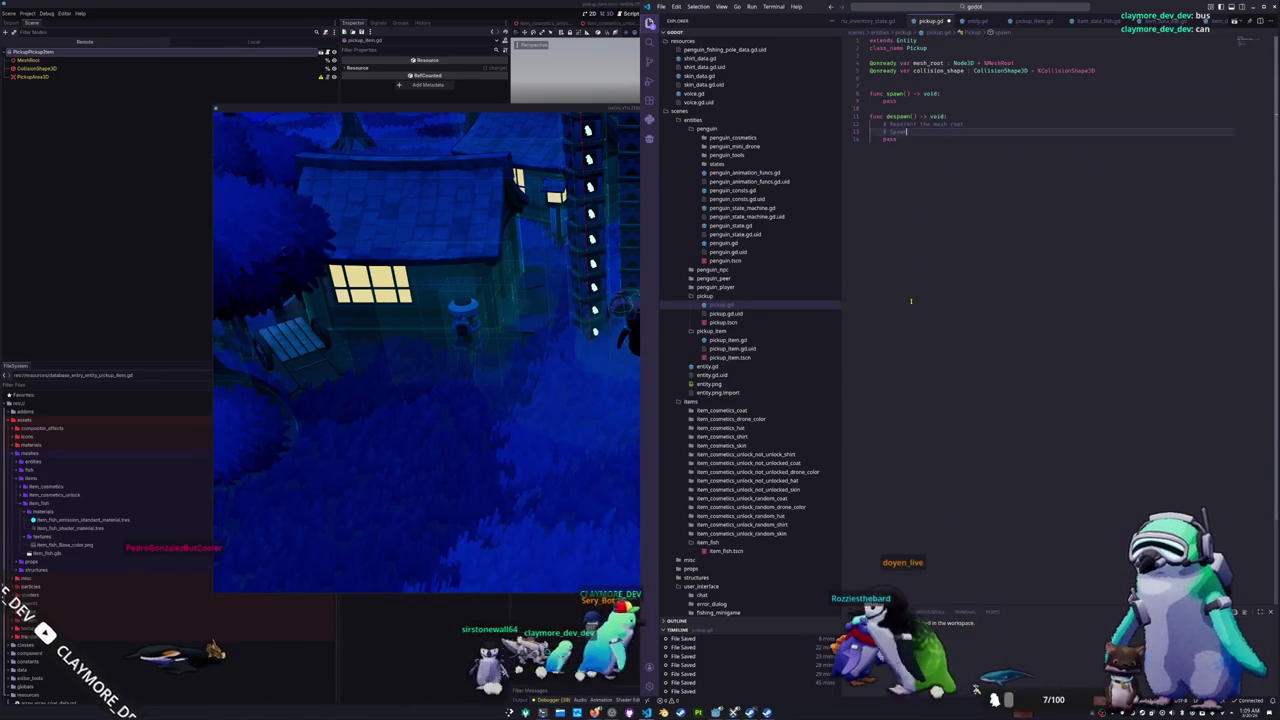
key(ctrl+z)
key(ctrl+z)
key(ctrl+z)
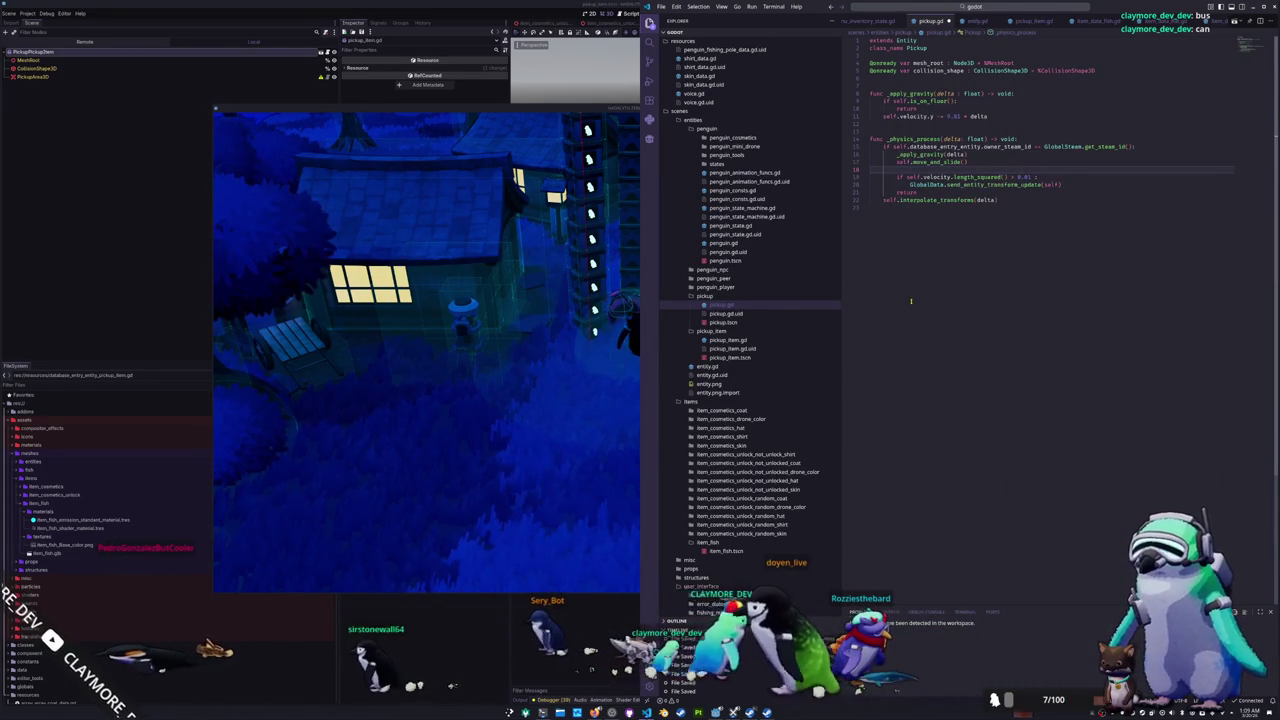
Step: Remove the _apply_gravity and _physics_process functions from pickup.gd
key(ctrl+z)
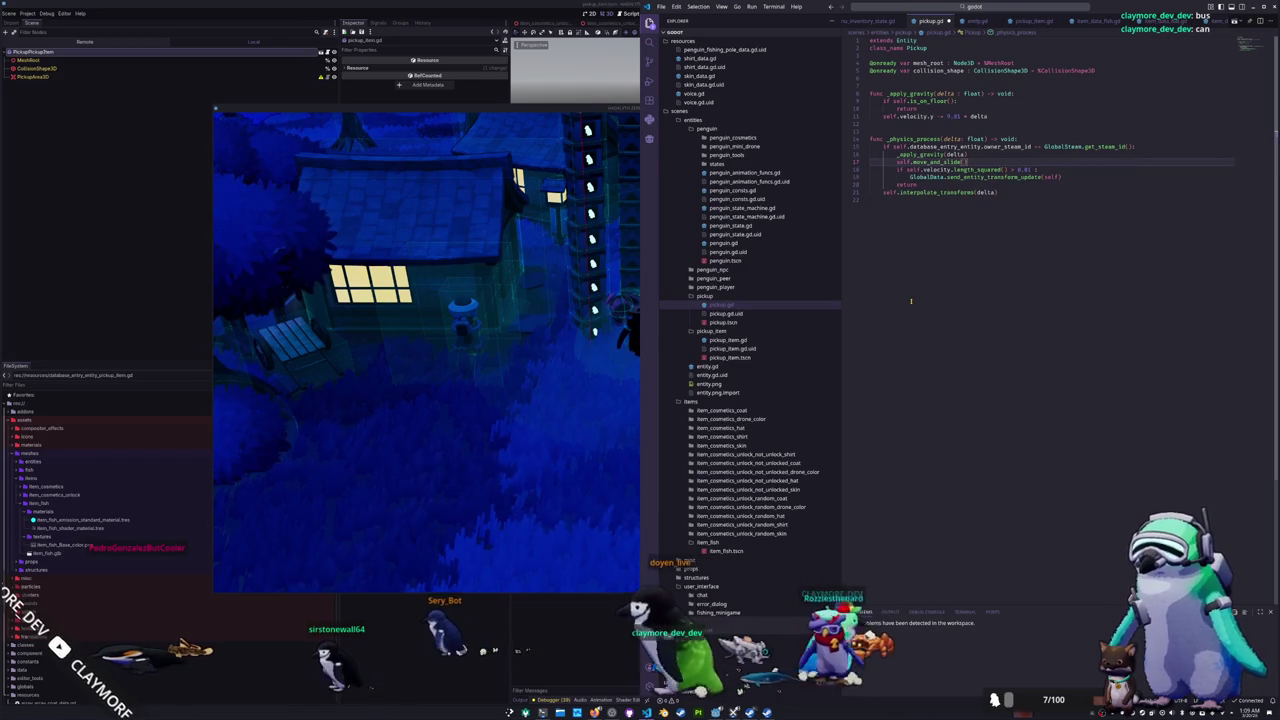
drag(1000, 192, 870, 86)
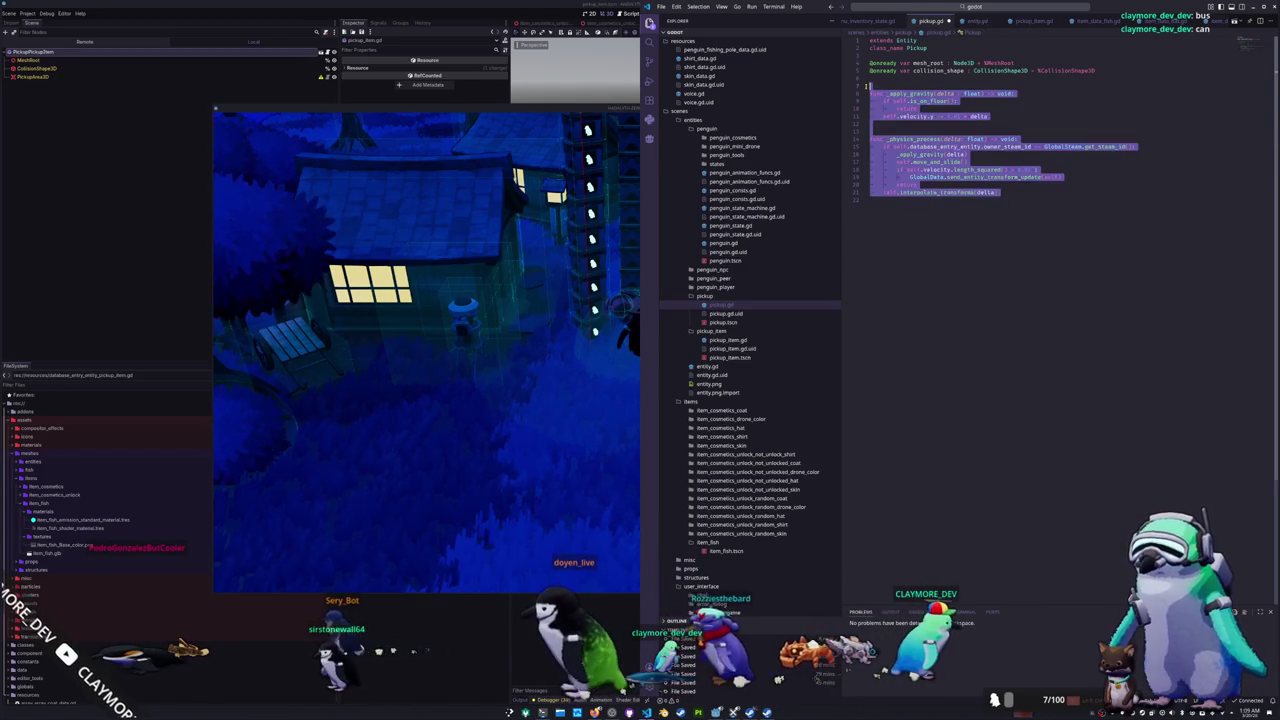
key(BackSpace)
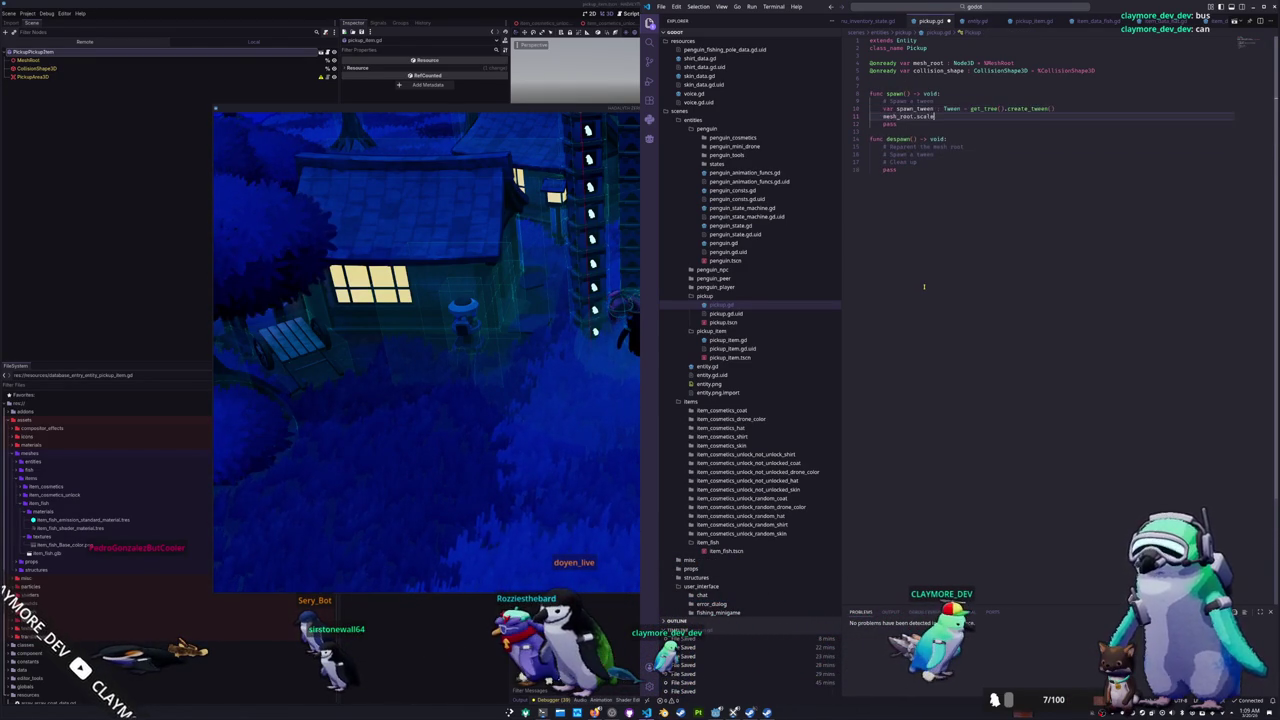
Step: Restore the spawn scale (Vector3.ONE * 0.01), spawn tween and despawn functions
text(= Vector3.ONE * 0.01)
key(alt+Up)
key(Down)
key(End)
key(Return)
text(spawn_tween.tween_propert)
key(Tab)
key(Tab)
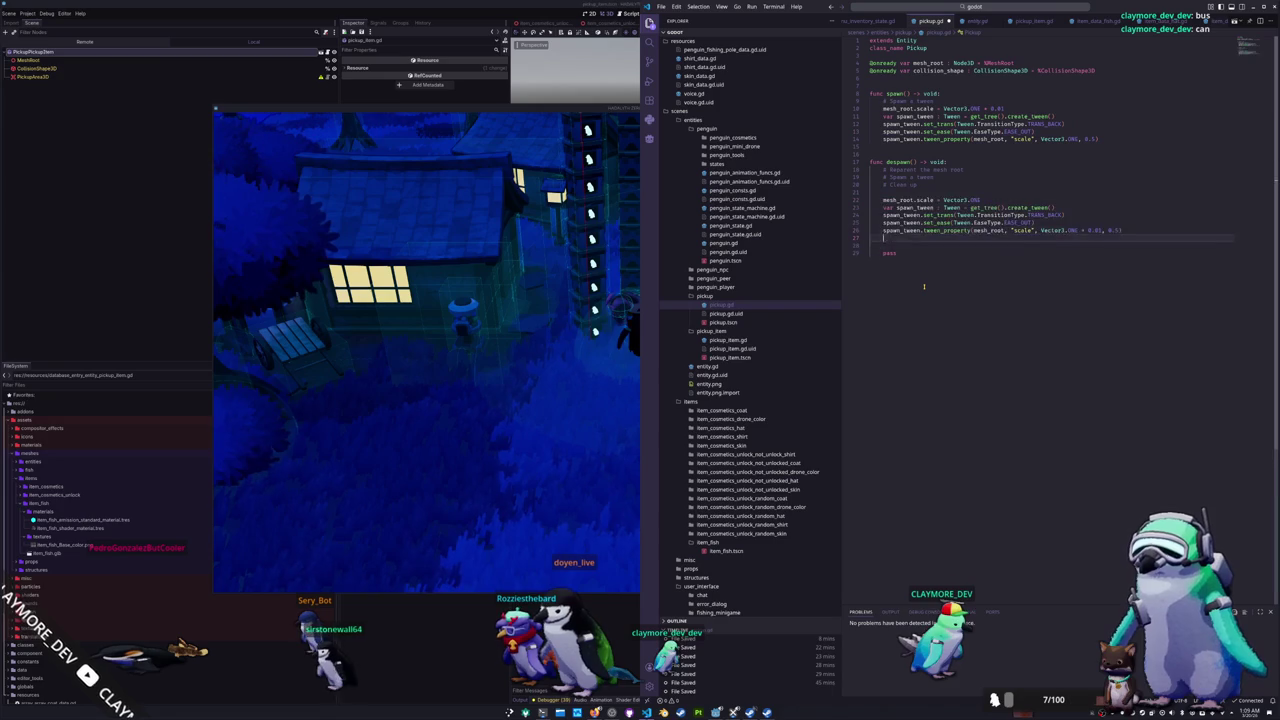
key(Tab)
key(Tab)
key(Up)
key(Up)
key(Up)
key(ctrl+shift+k)
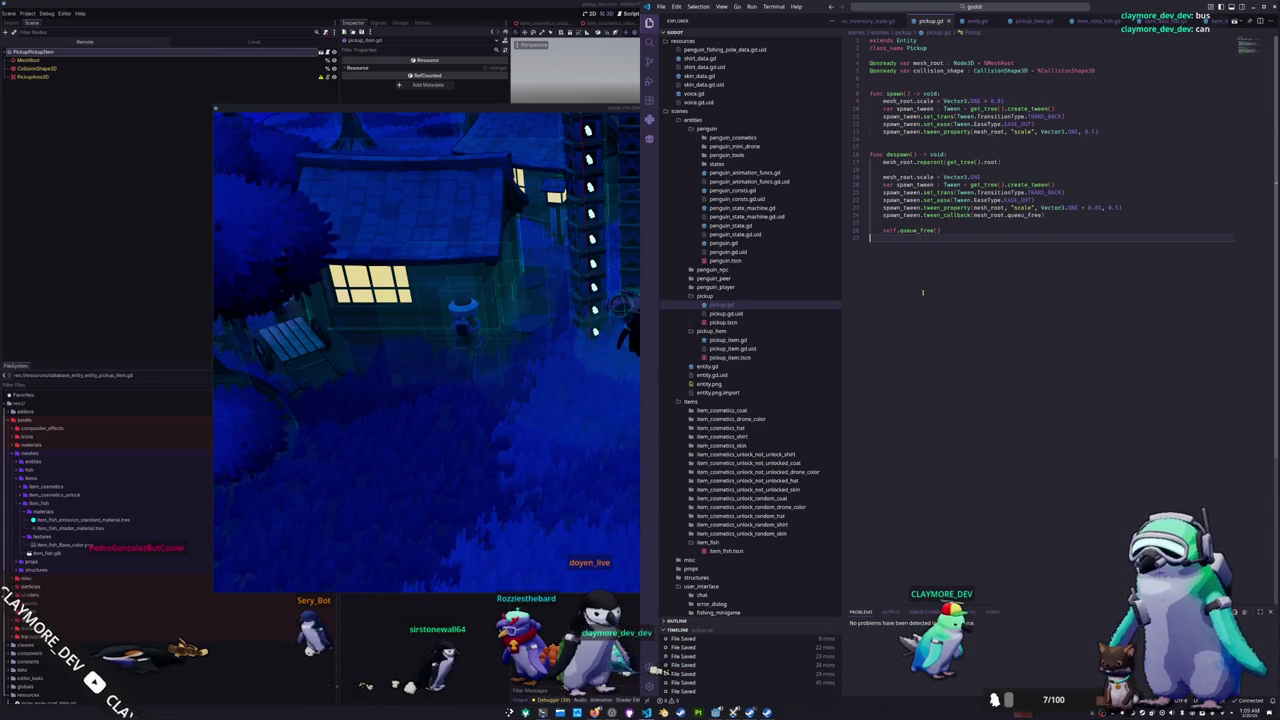
key(Tab)
key(Tab)
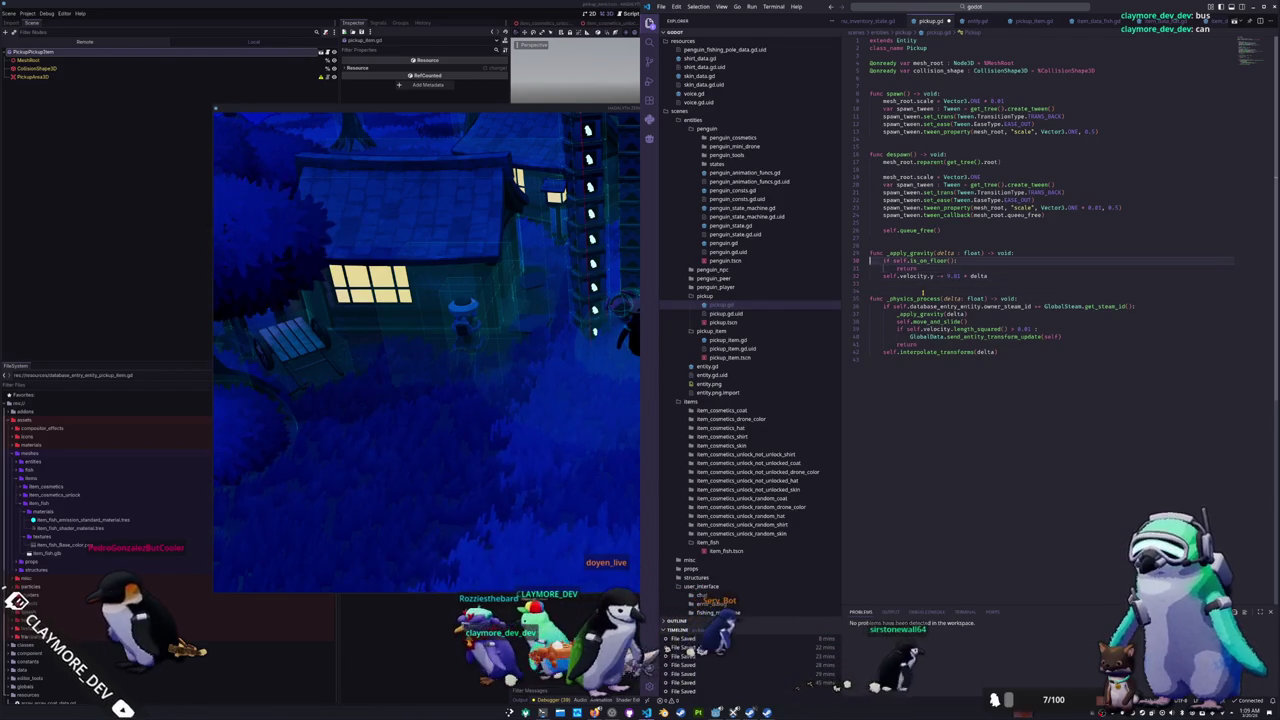
key(Return)
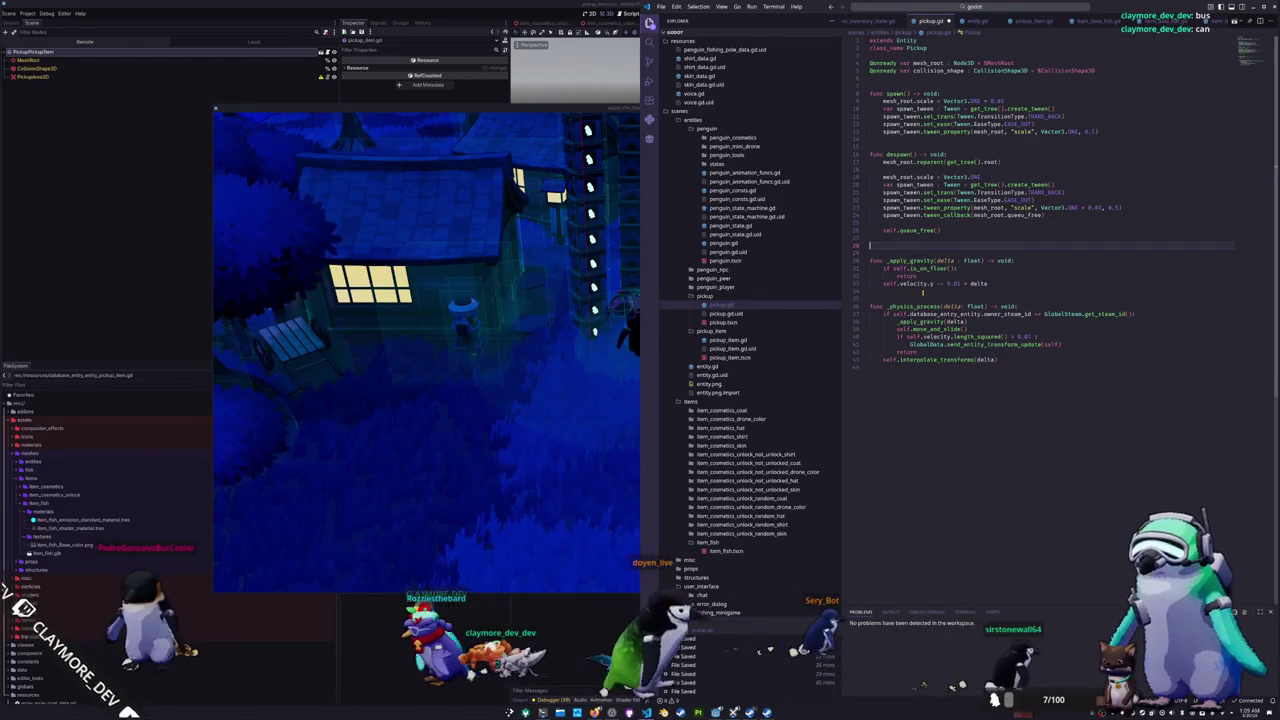
key(Up)
key(Up)
key(Up)
key(Up)
key(End)
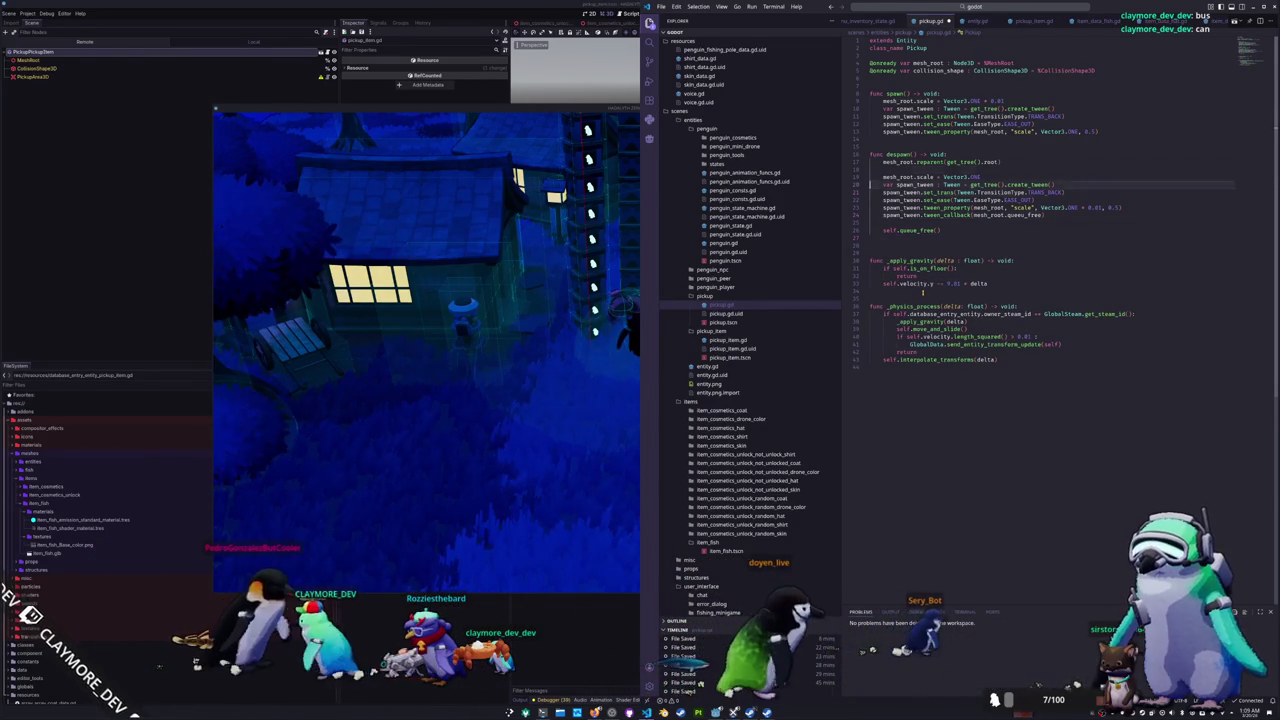
key(Return)
key(Return)
key(Return)
Step: Add func _ready() -> void: with a GlobalSignals.connect(pickup_despawn line
text(func _ready() -> void:)
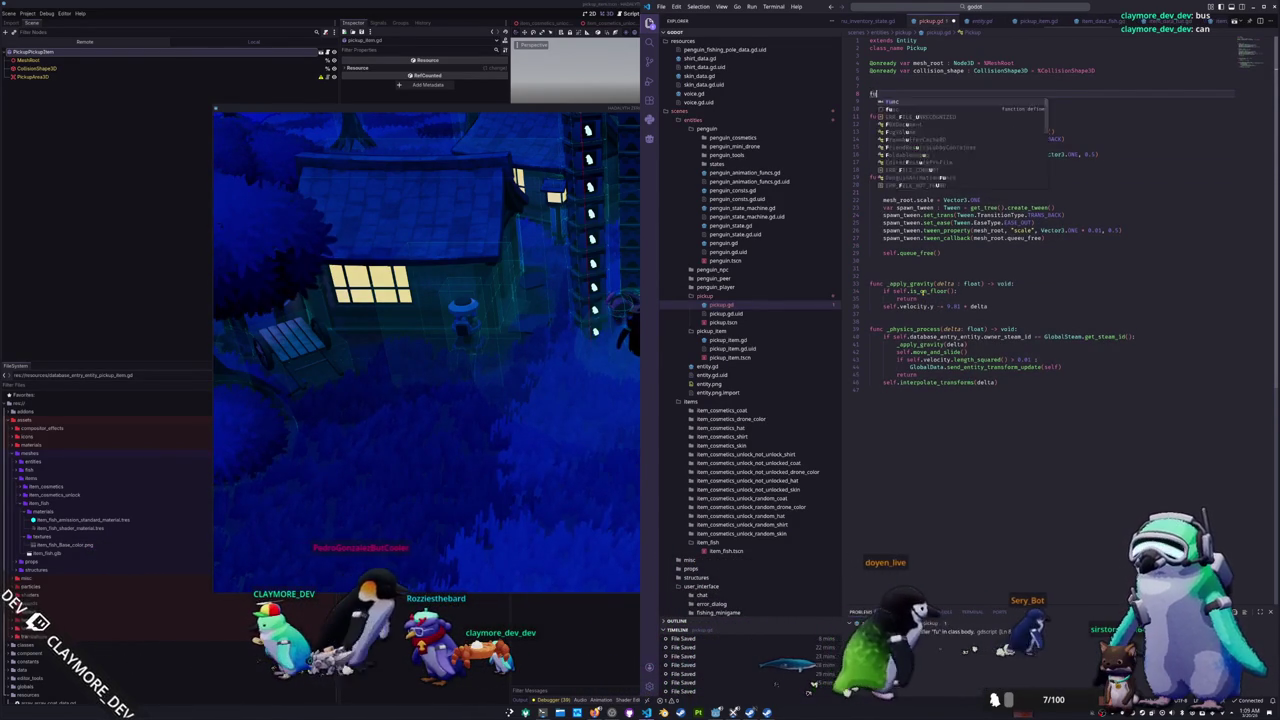
key(Return)
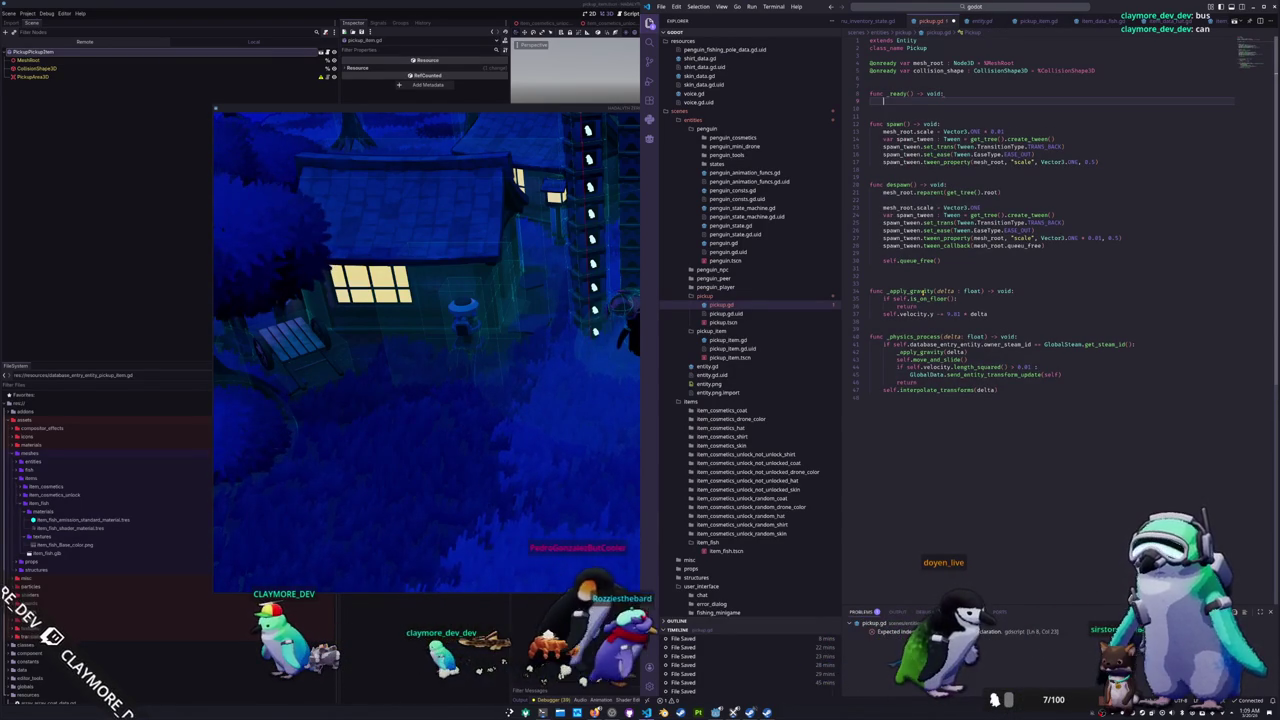
text(GlobalSignal)
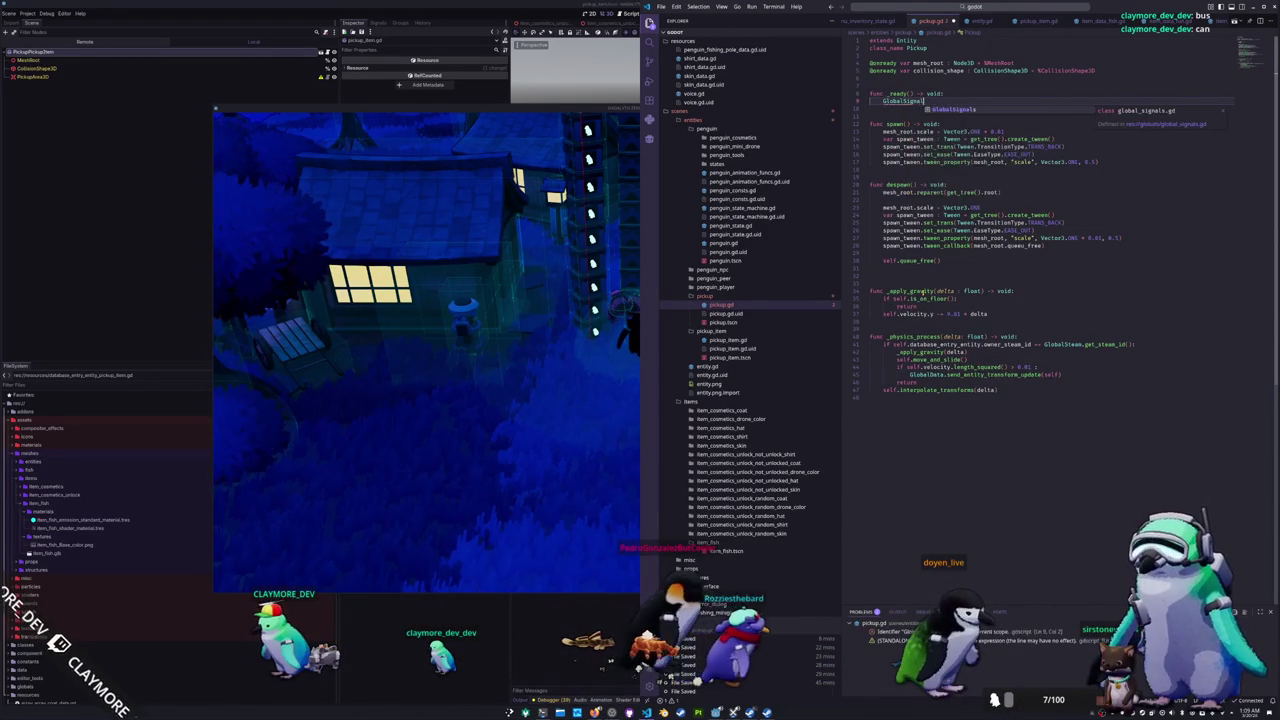
text(s.connect()
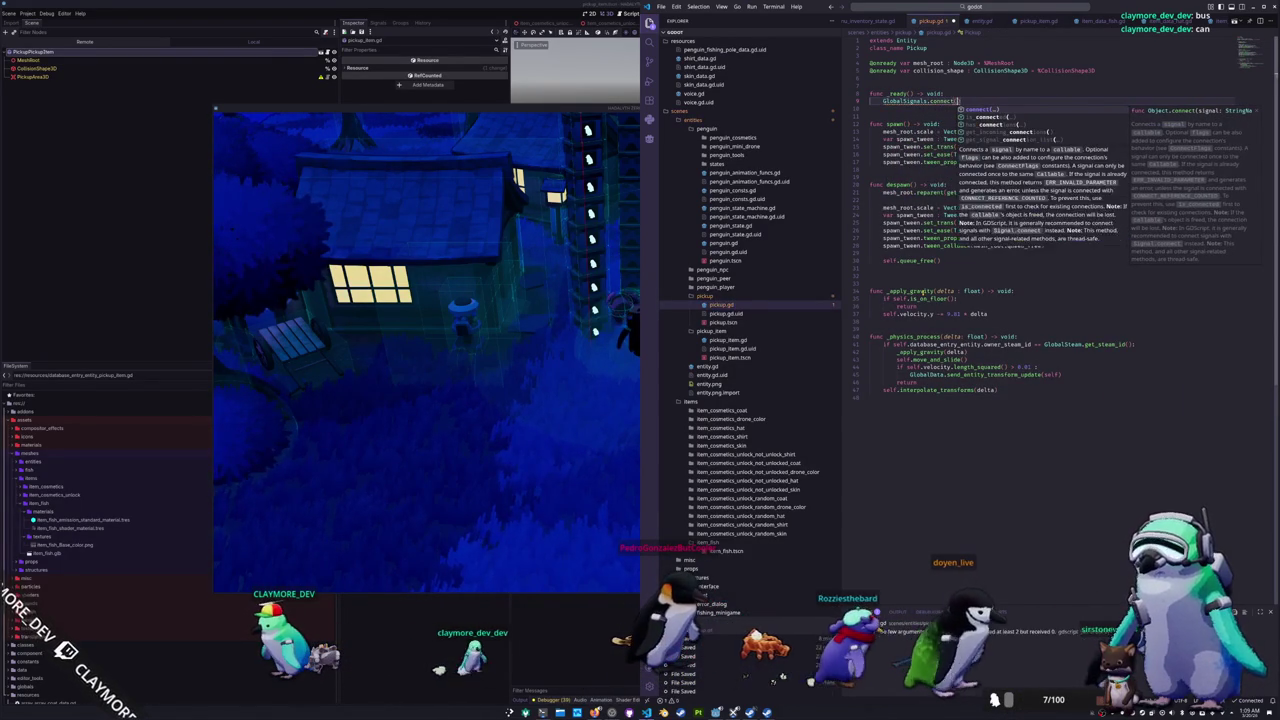
text(pickup)
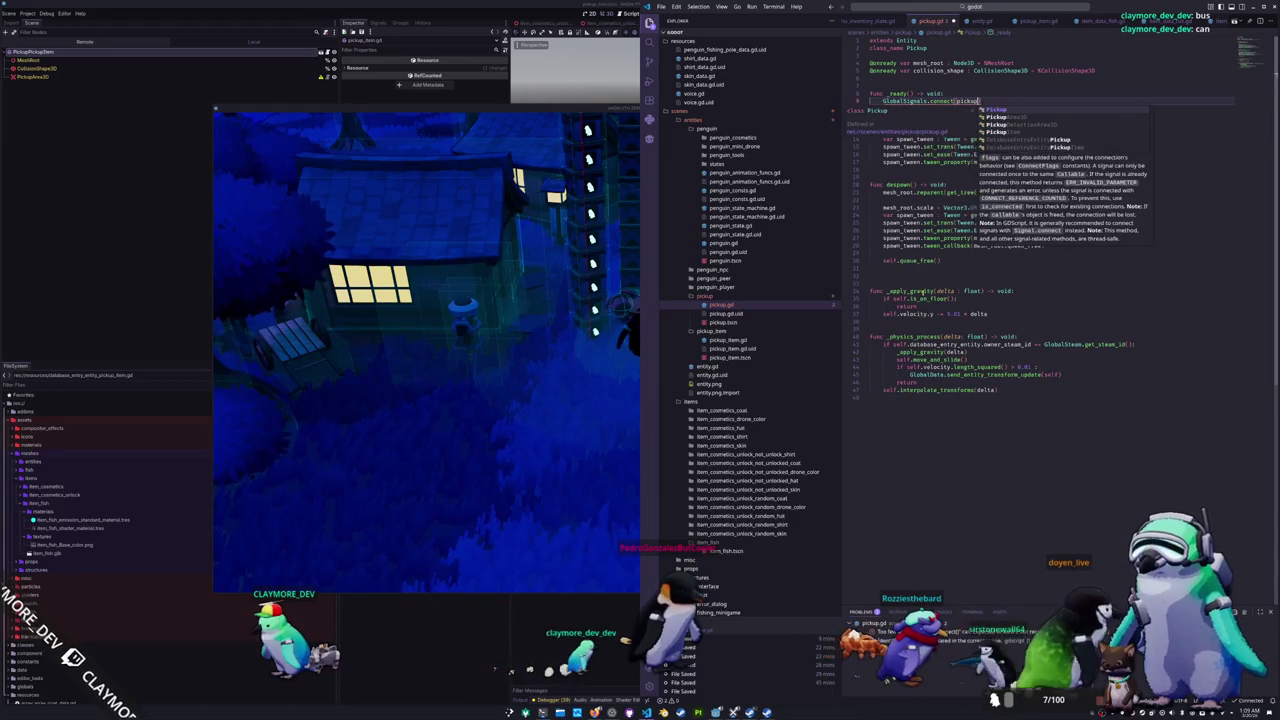
text(_de)
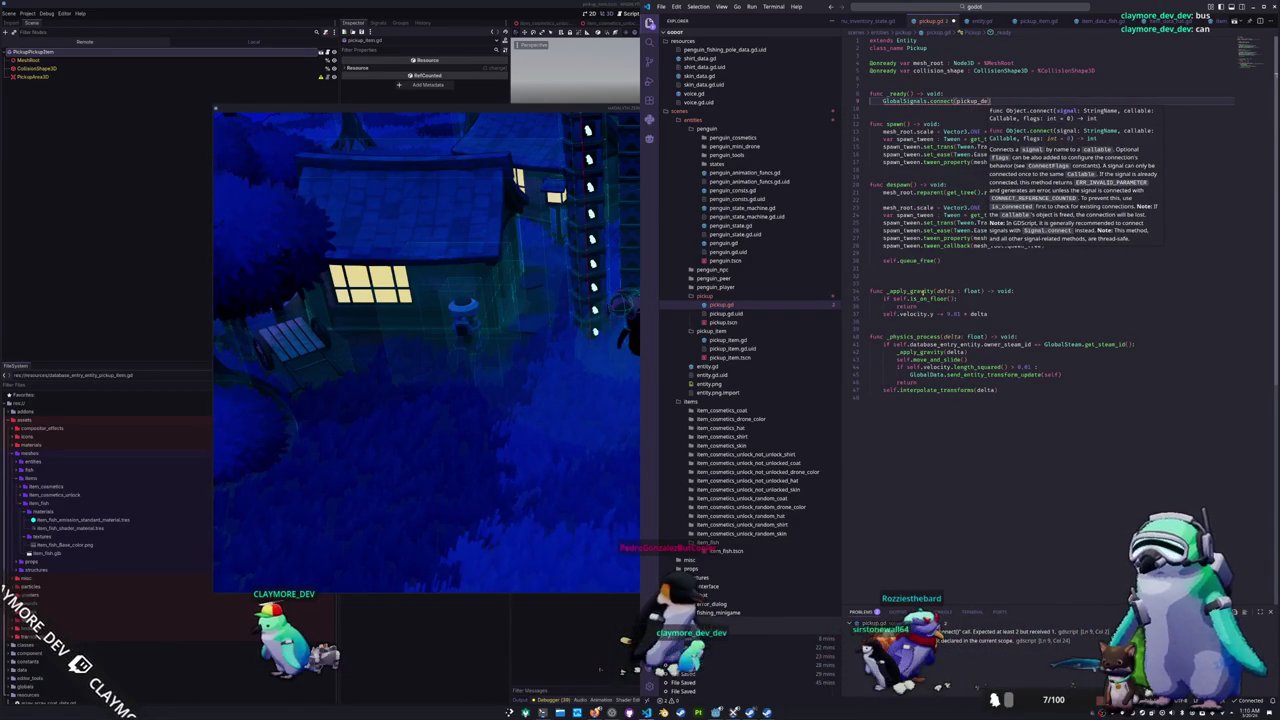
key(BackSpace)
key(BackSpace)
text(updat)
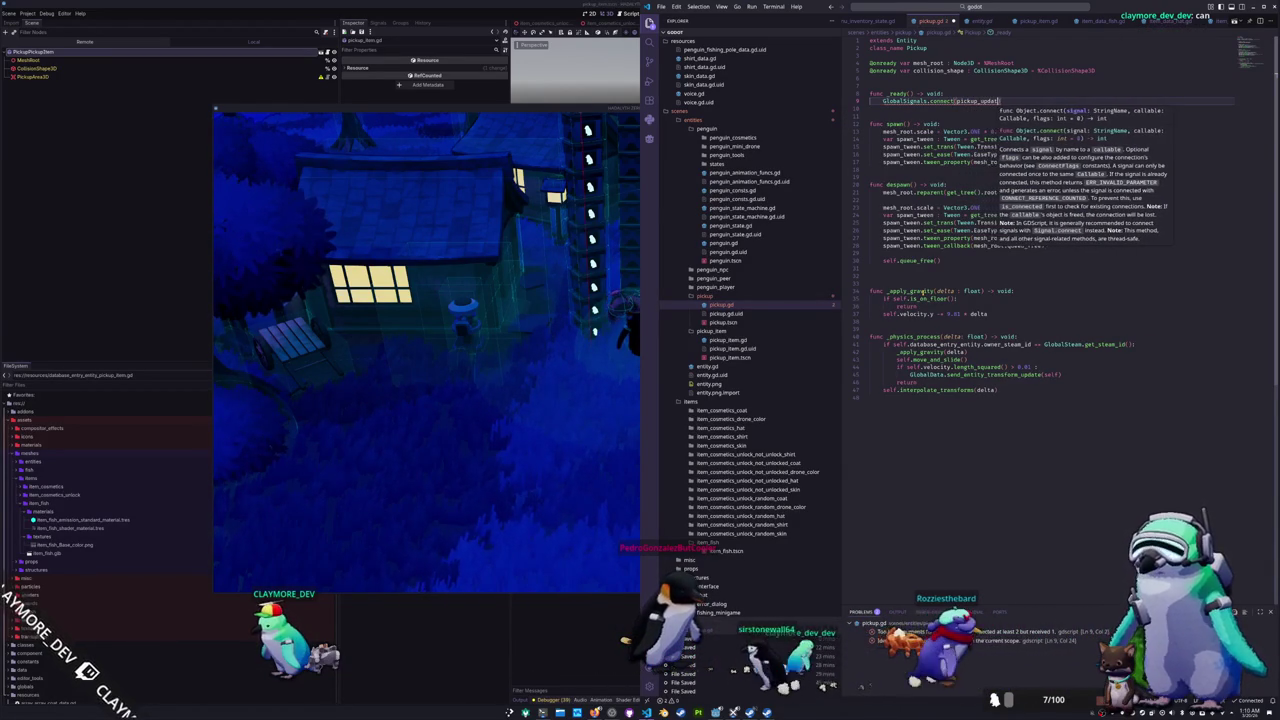
key(BackSpace)
key(BackSpace)
key(BackSpace)
text(removed)
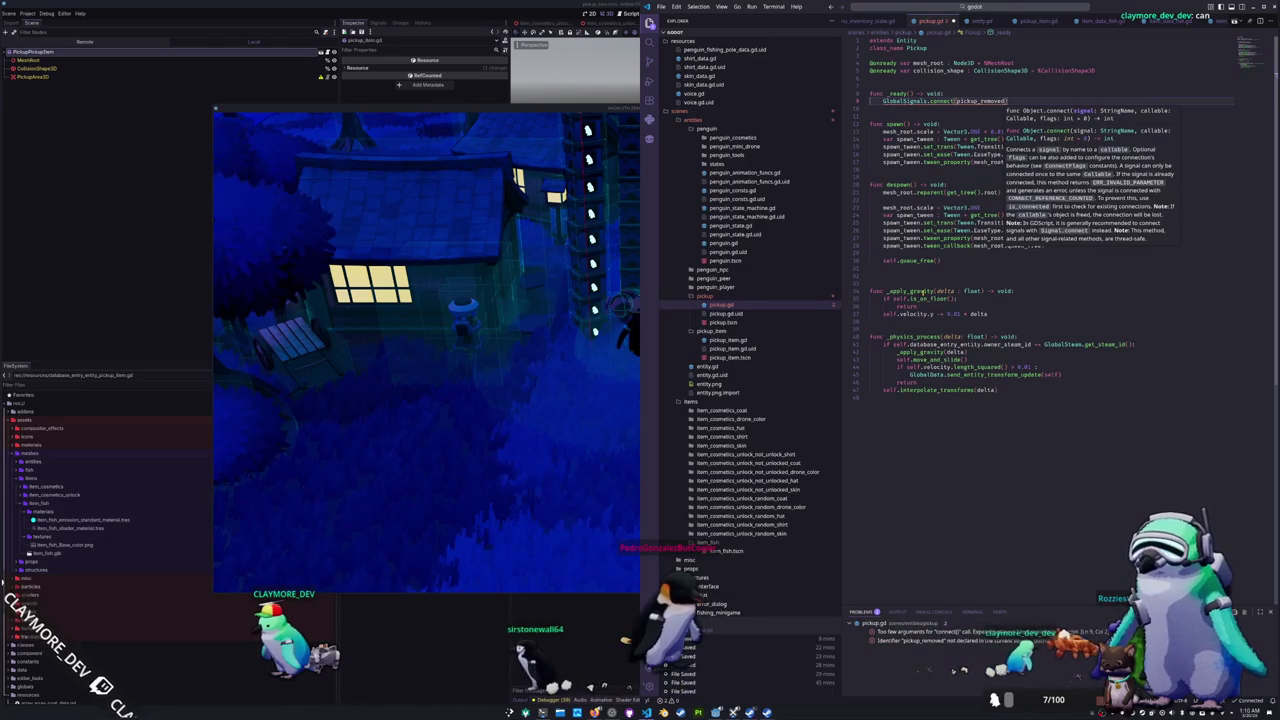
key(BackSpace)
key(BackSpace)
key(BackSpace)
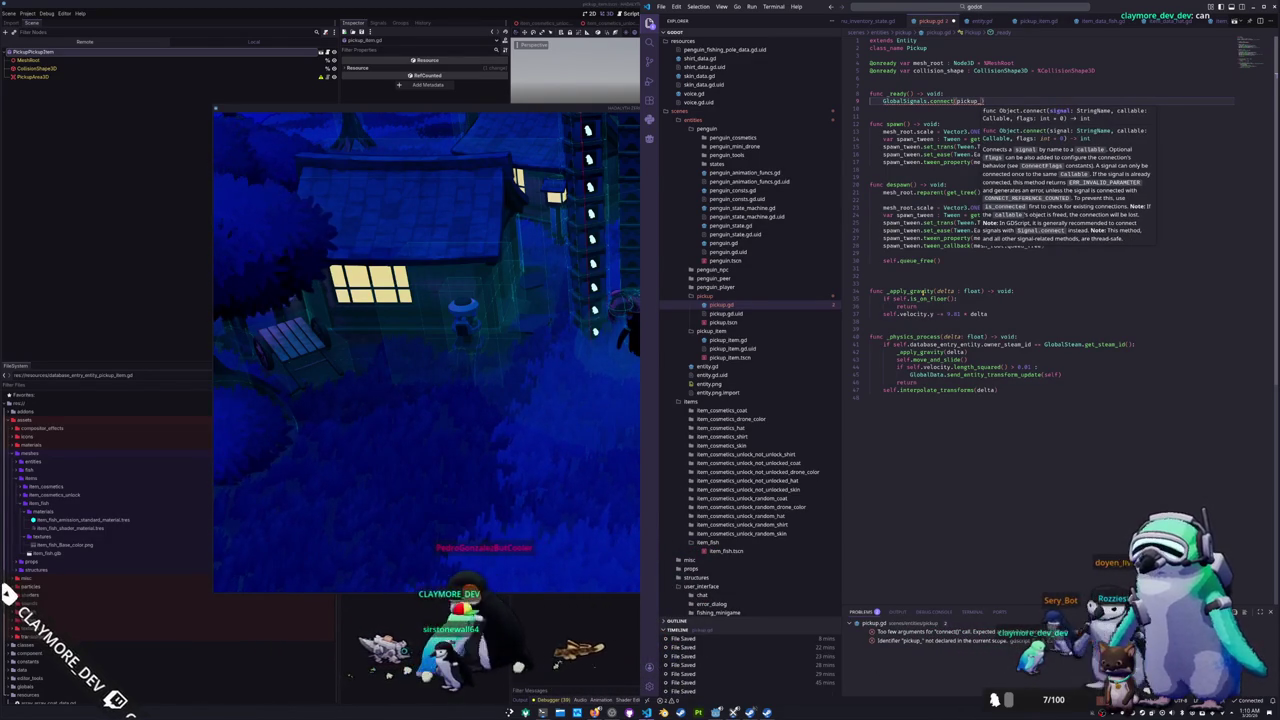
text(despawn)
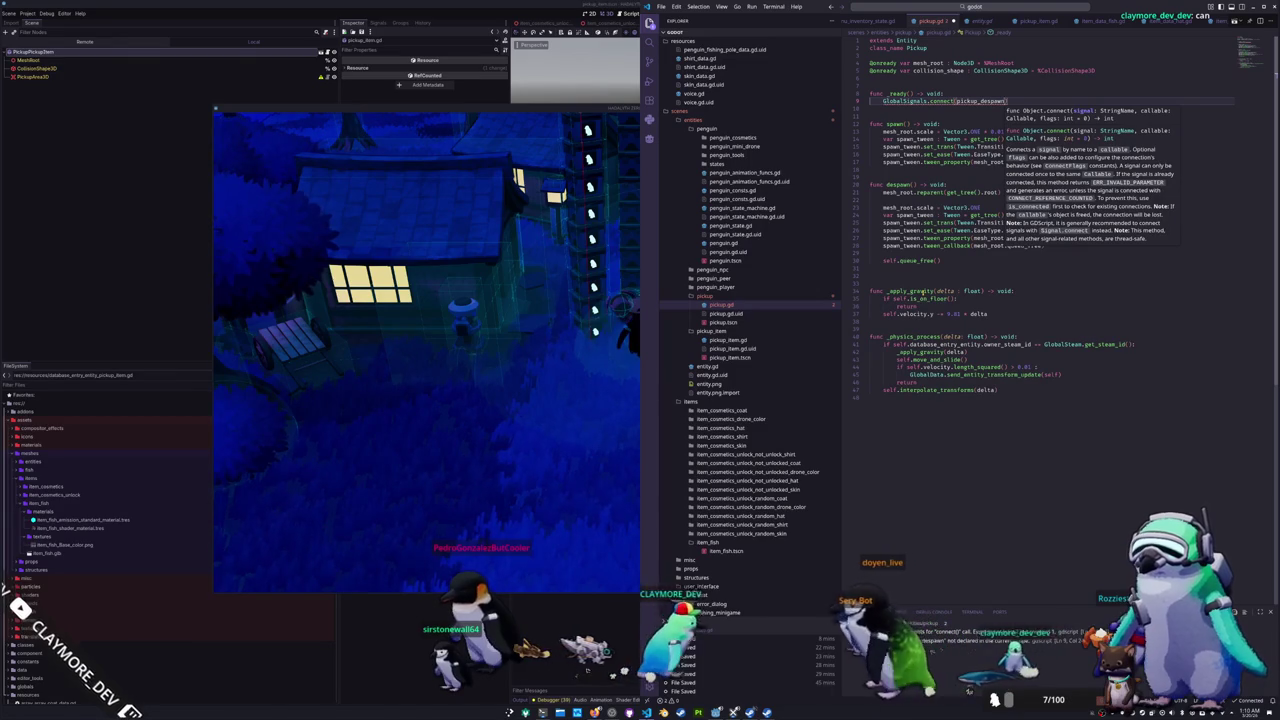
key(Escape)
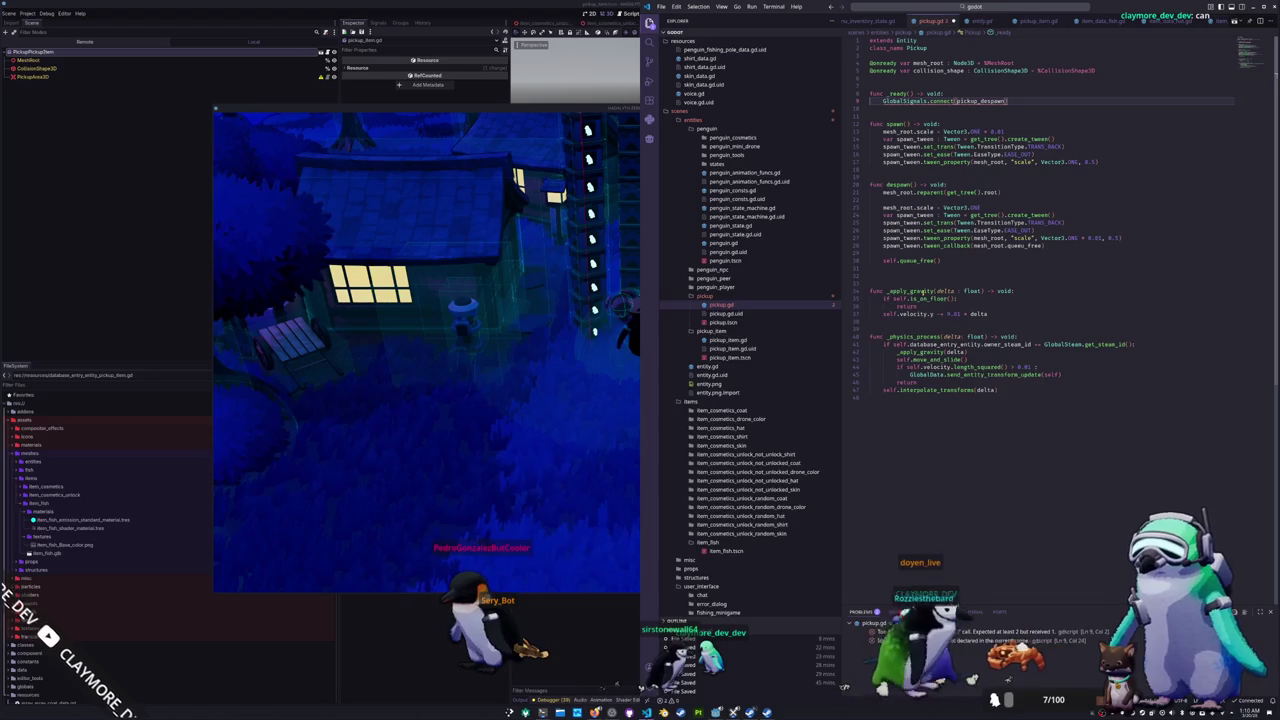
Step: Trim the line to GlobalSignals.pickup_despawn and open global_signals.gd
key(ctrl+Left)
key(ctrl+Left)
key(Delete)
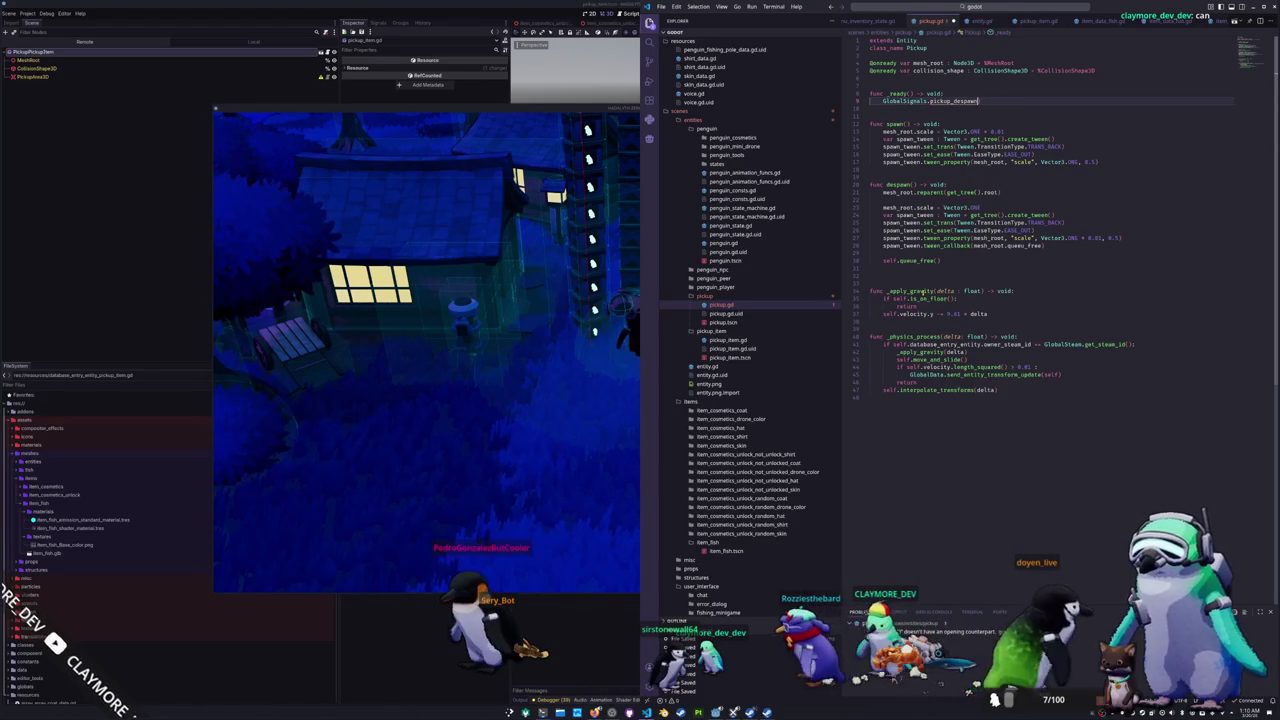
ctrl+click(898, 101)
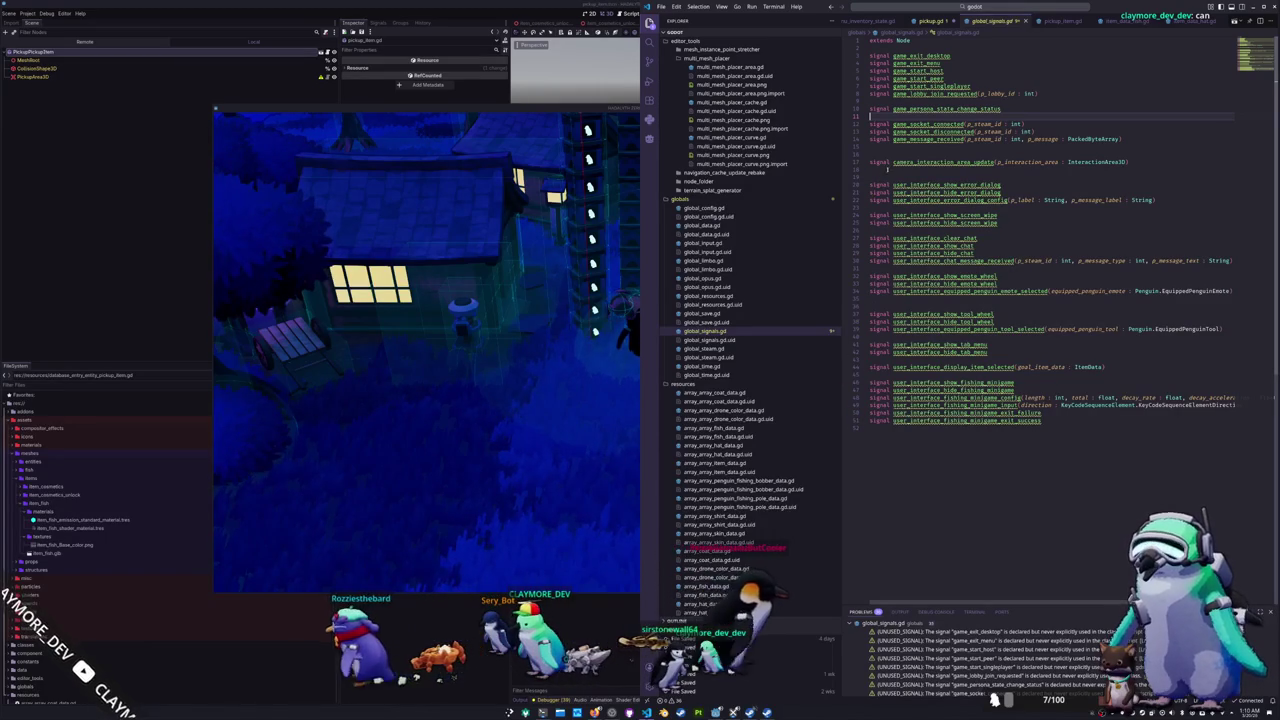
Step: Add 'signal pickup_despawned(p_global_position : Vector3)' on a new line in global_signals.gd
click(872, 147)
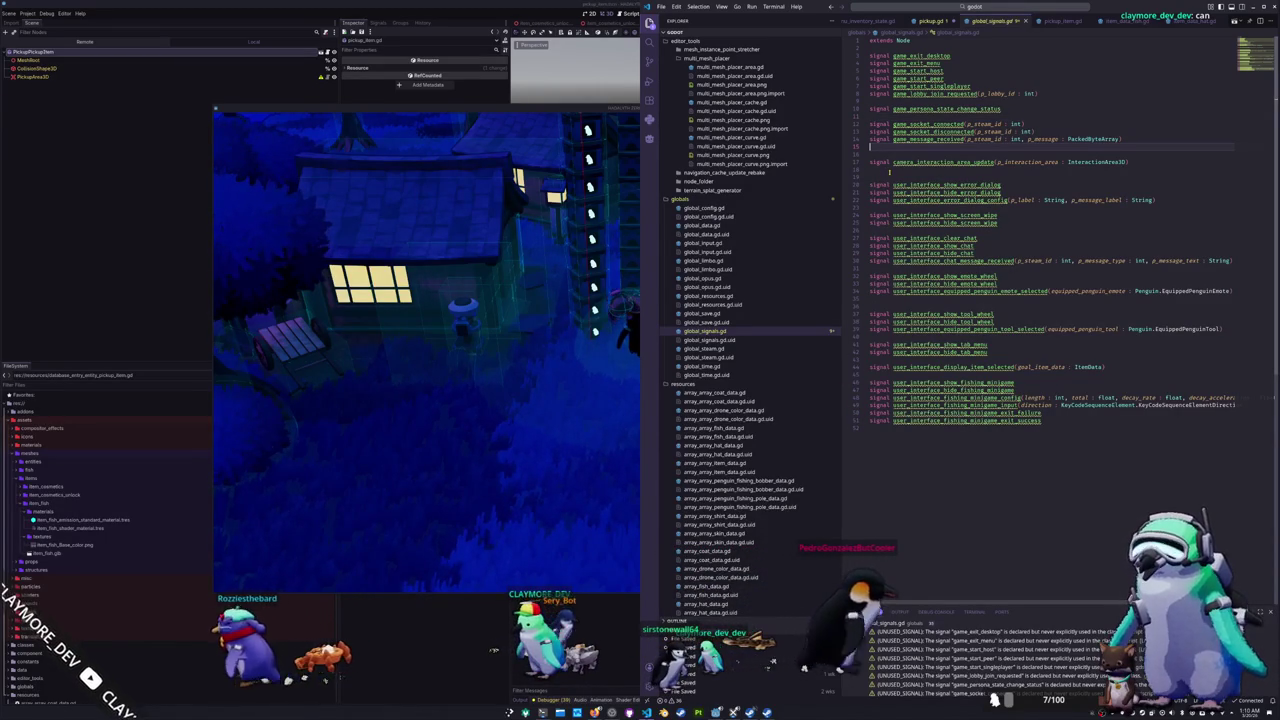
key(Return)
text(signal)
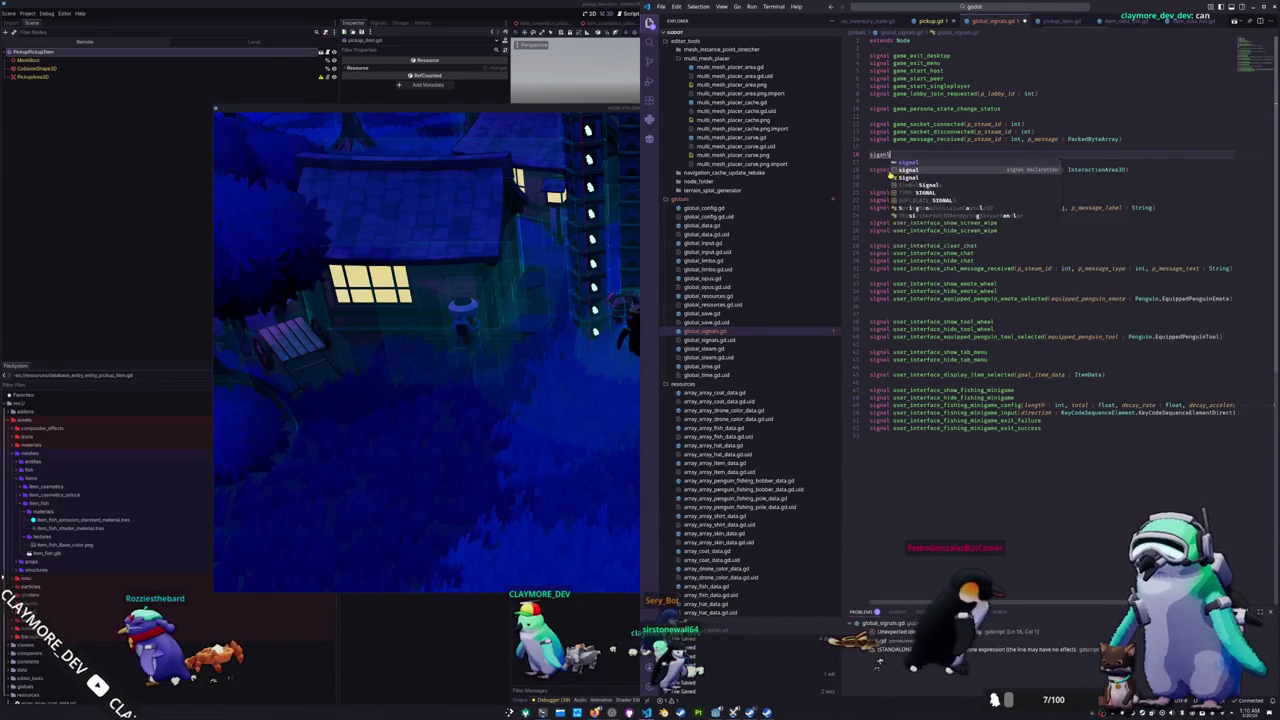
text( picku)
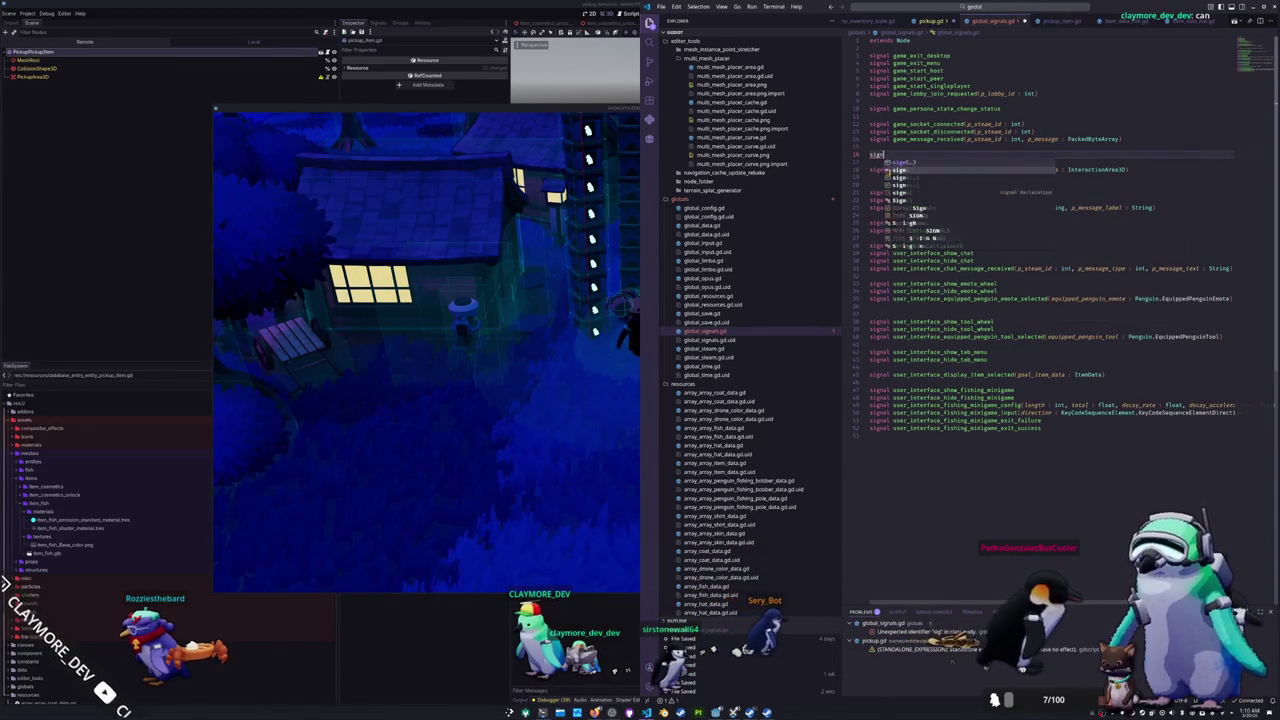
text(p_)
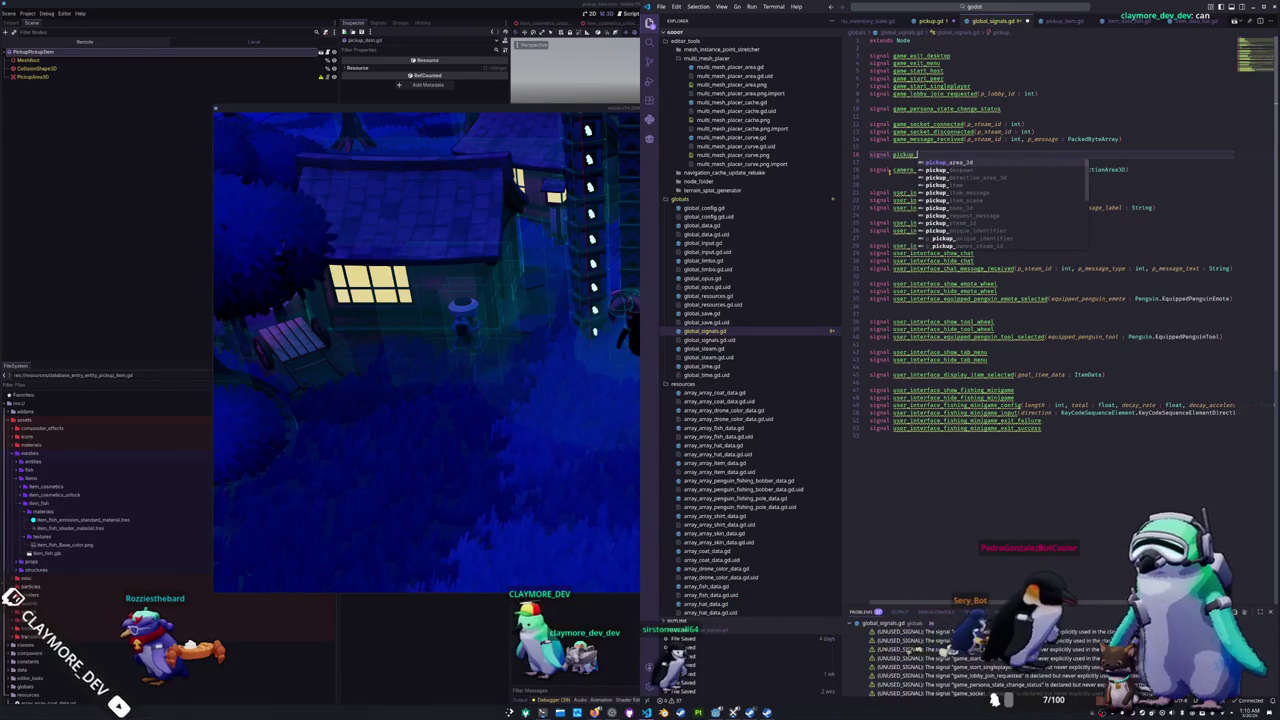
text(removed)
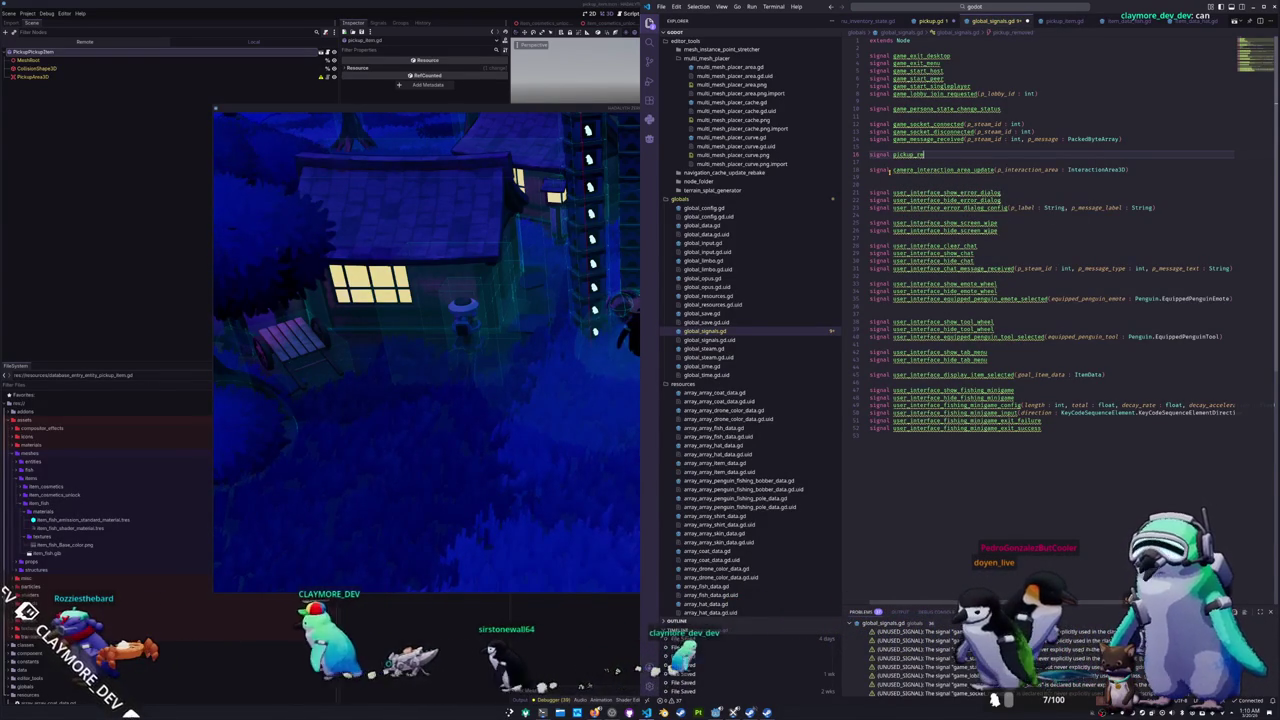
key(BackSpace)
key(BackSpace)
key(BackSpace)
text(de)
key(Return)
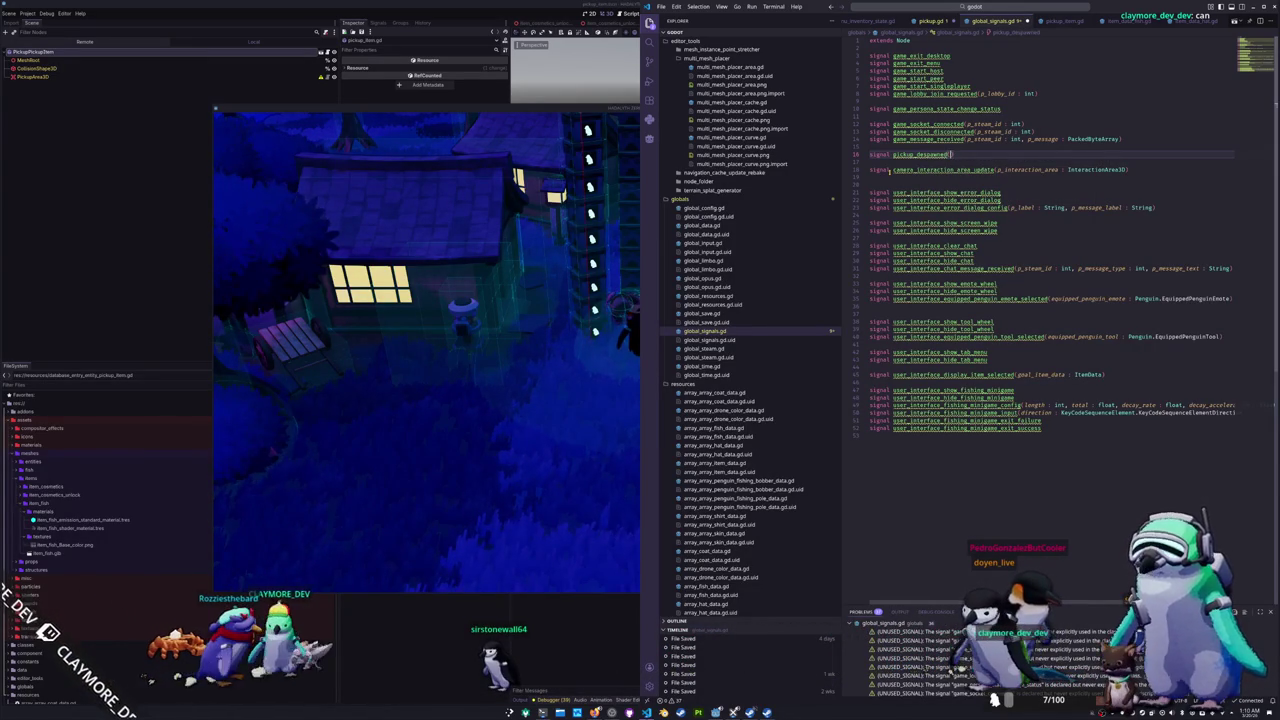
text((p_)
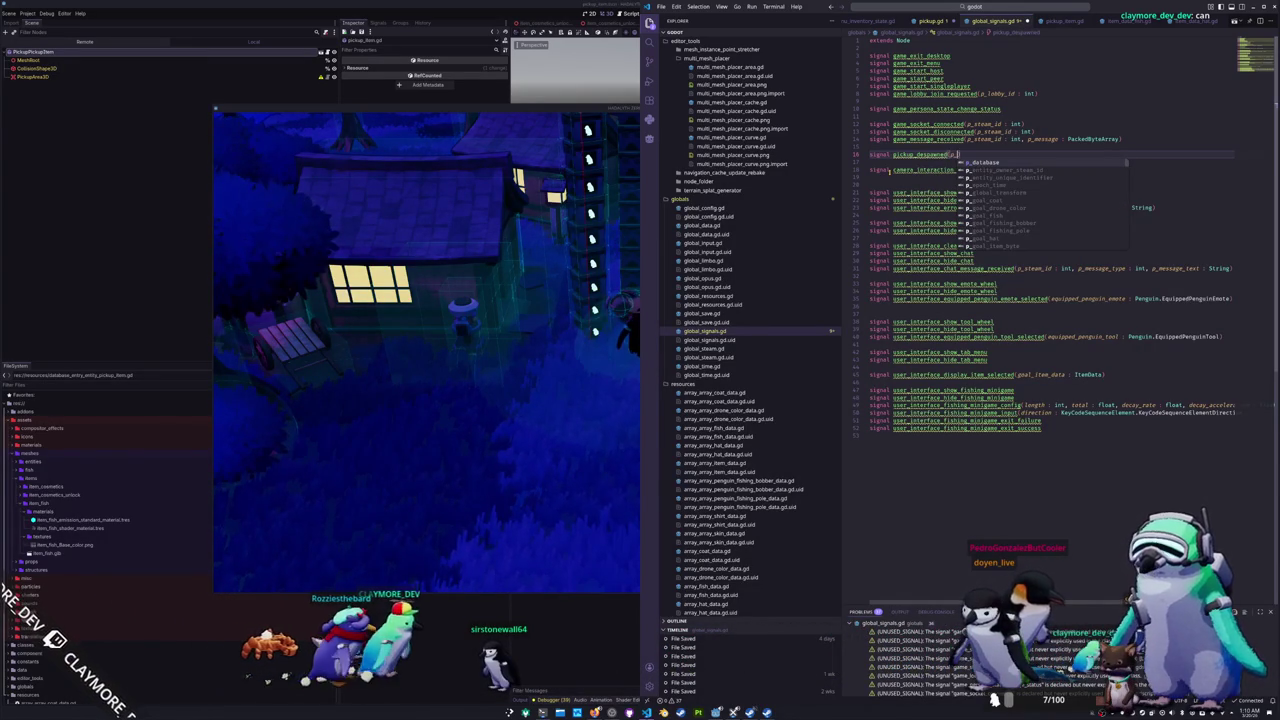
text(global_posit)
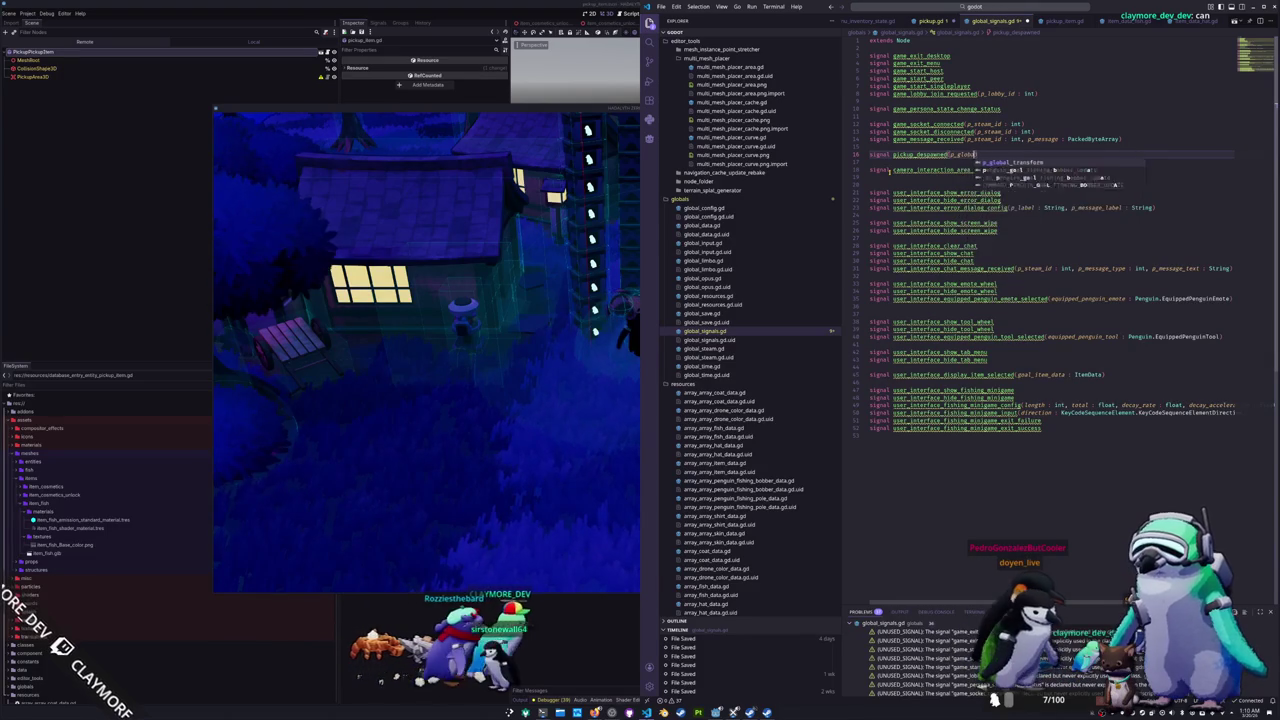
text(ion : Vect)
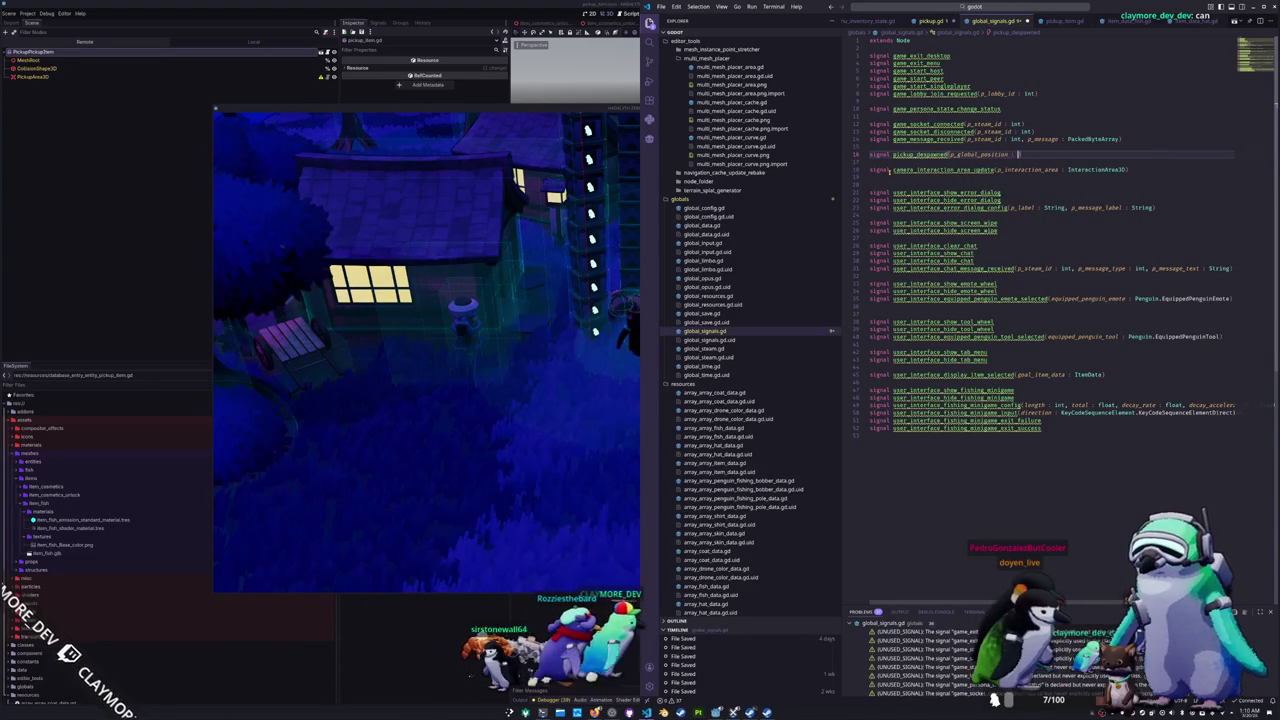
text(or3))
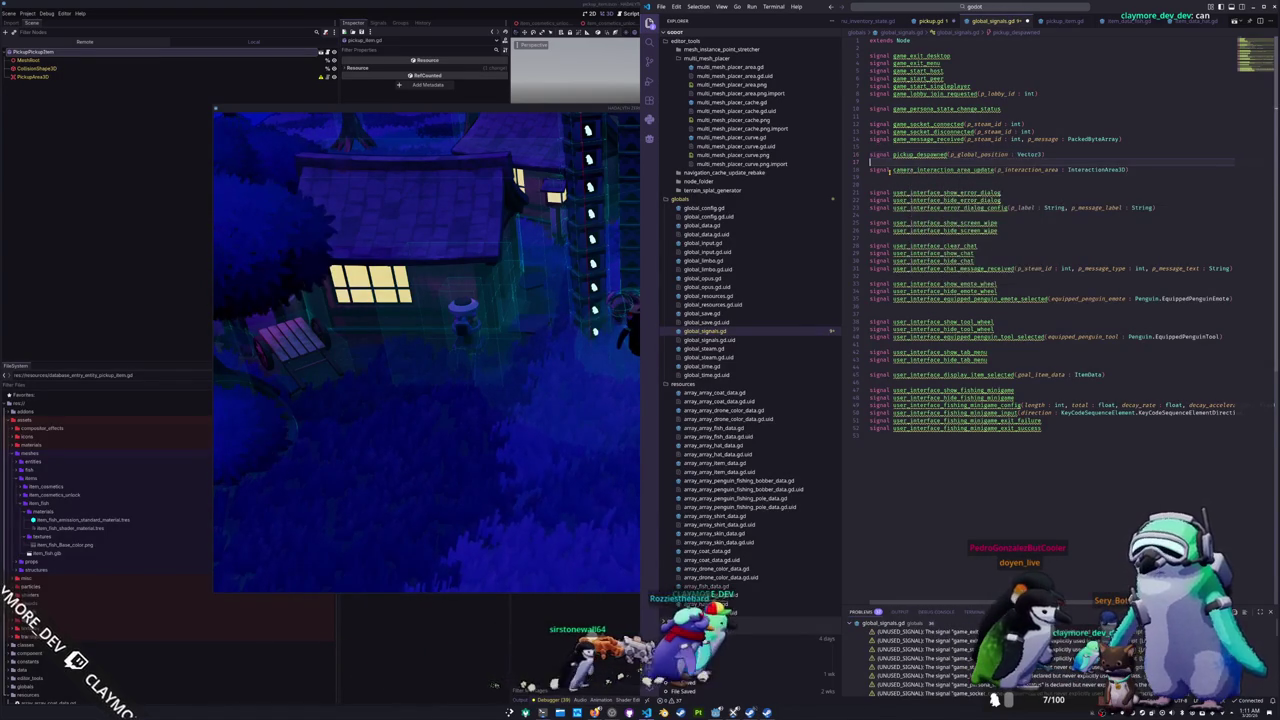
Step: In pickup.gd, complete _ready as GlobalSignals.pickup_despawned.connect(_on_pickup_despawned)
click(930, 20)
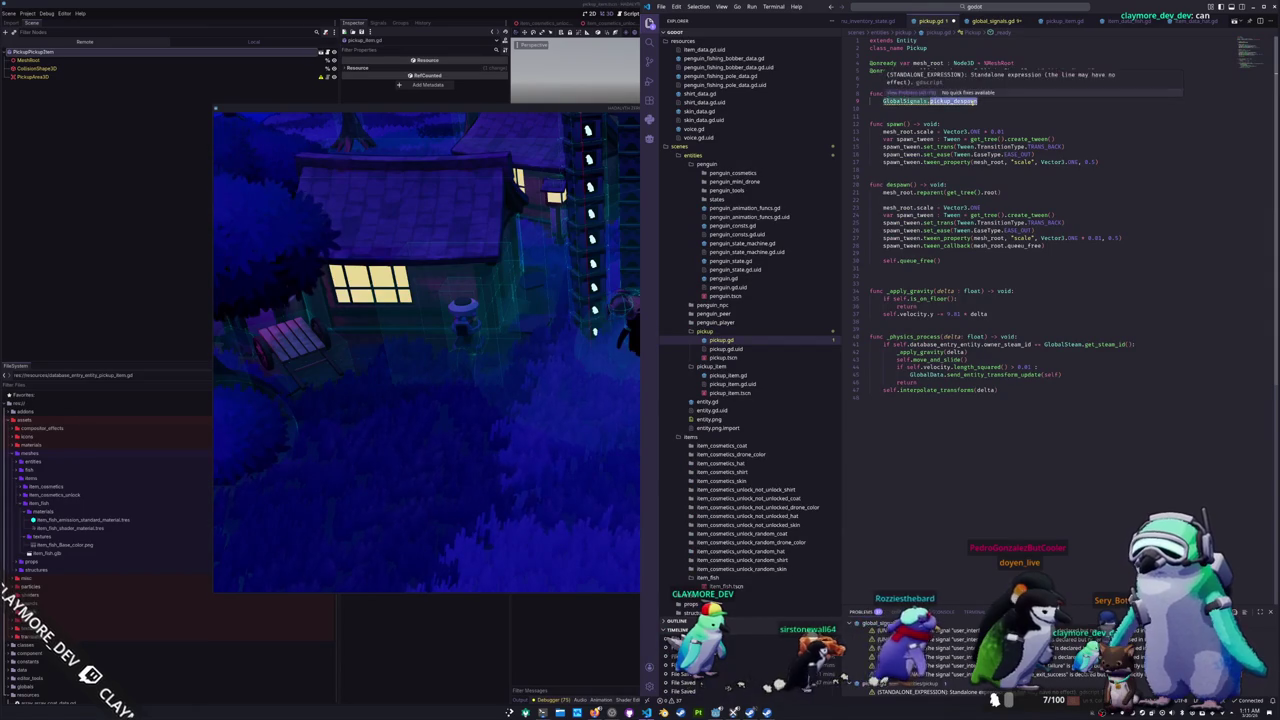
text(ed.connect(_)
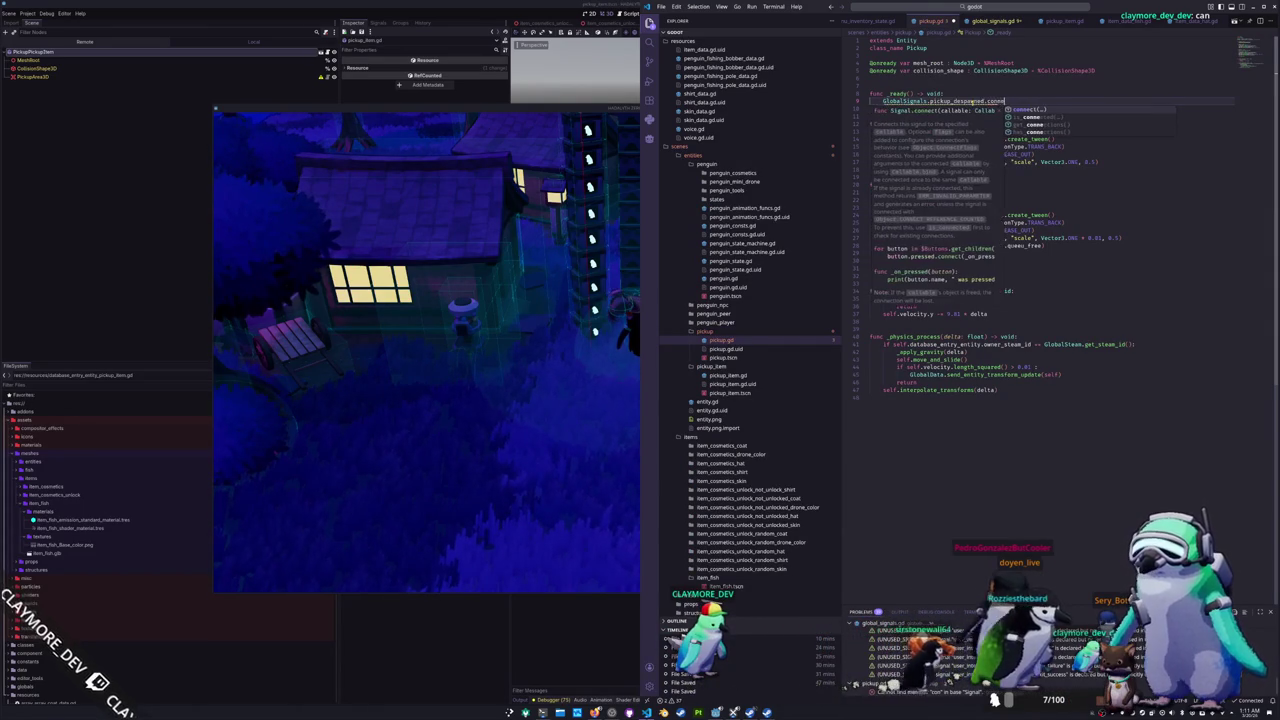
text(on_pickup_)
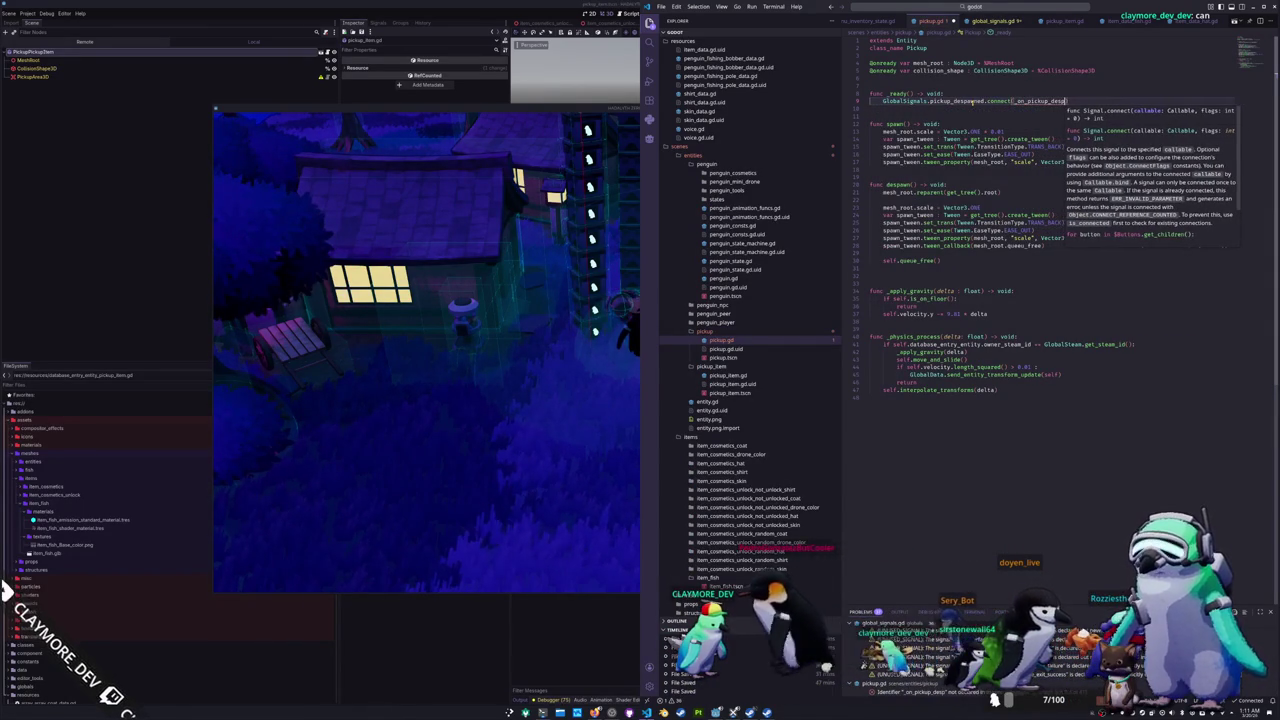
text(despawned)
text(,)
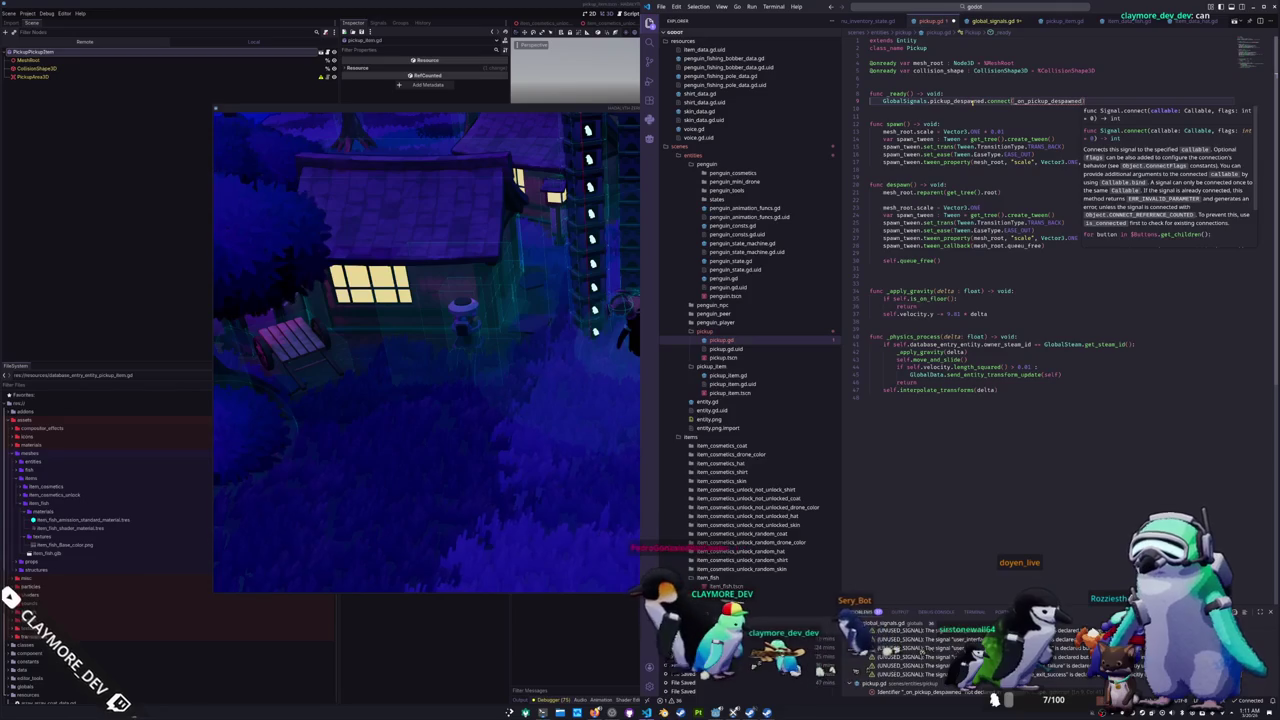
key(Escape)
Step: Add the handler func _on_pickup_despawned(p_global_position : Vector3) -> void: below _ready
key(Return)
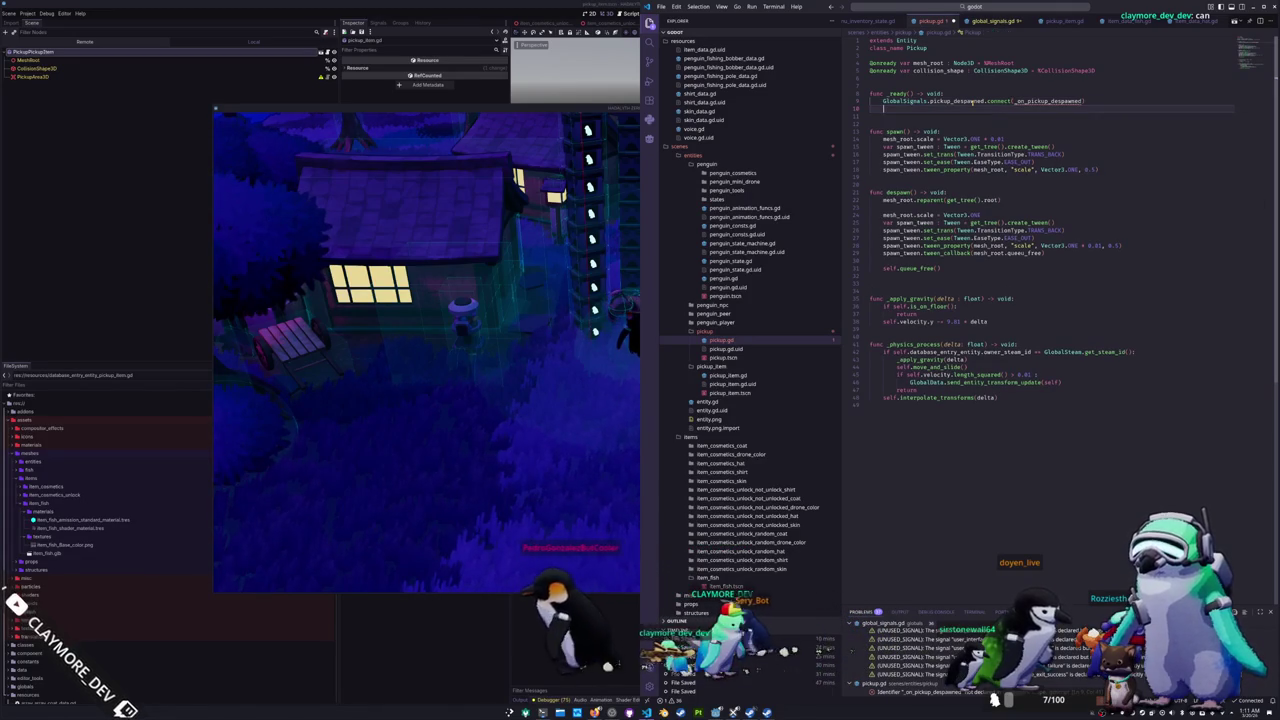
key(Return)
key(Return)
text(fu)
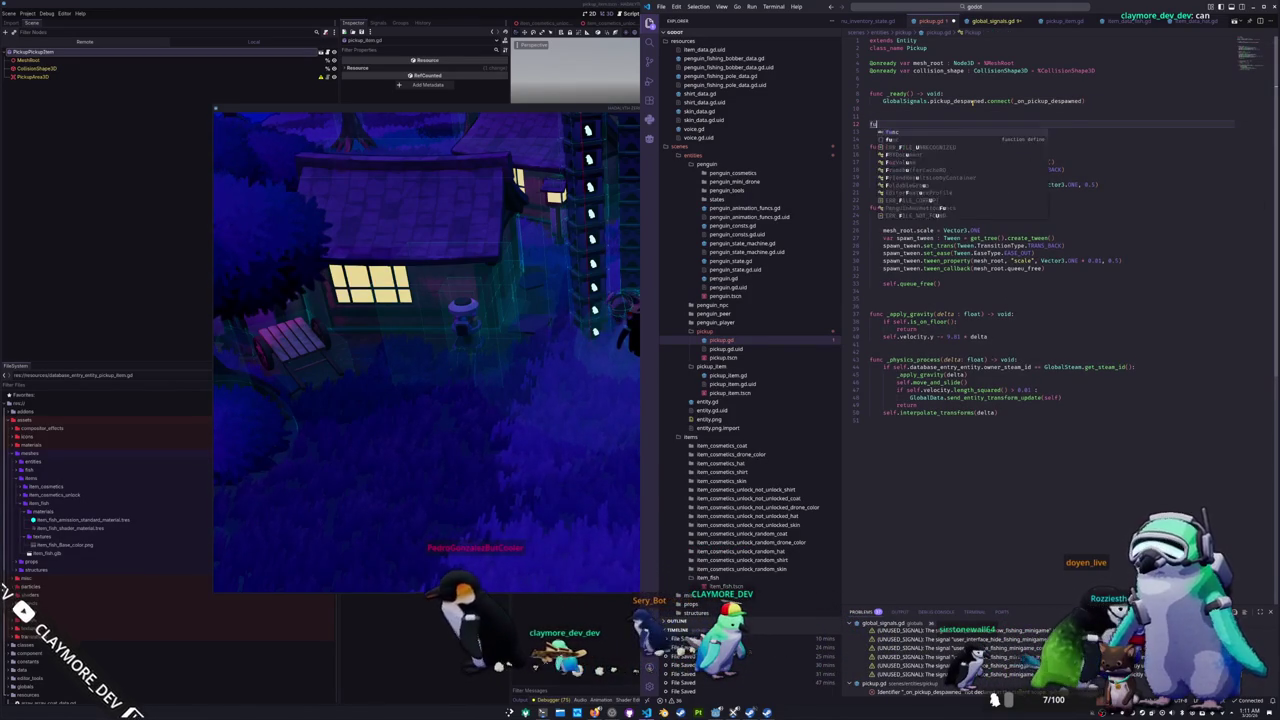
text(nc _on_pickup_despawned)
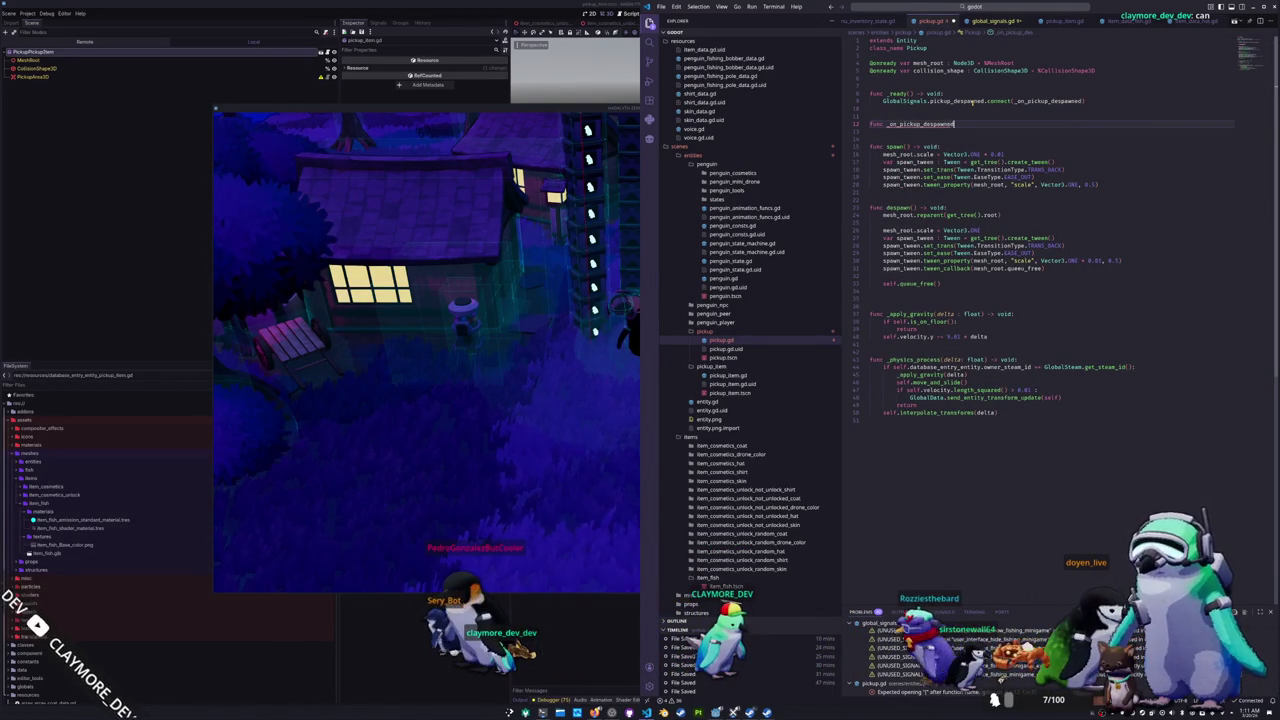
text((p_global_position)
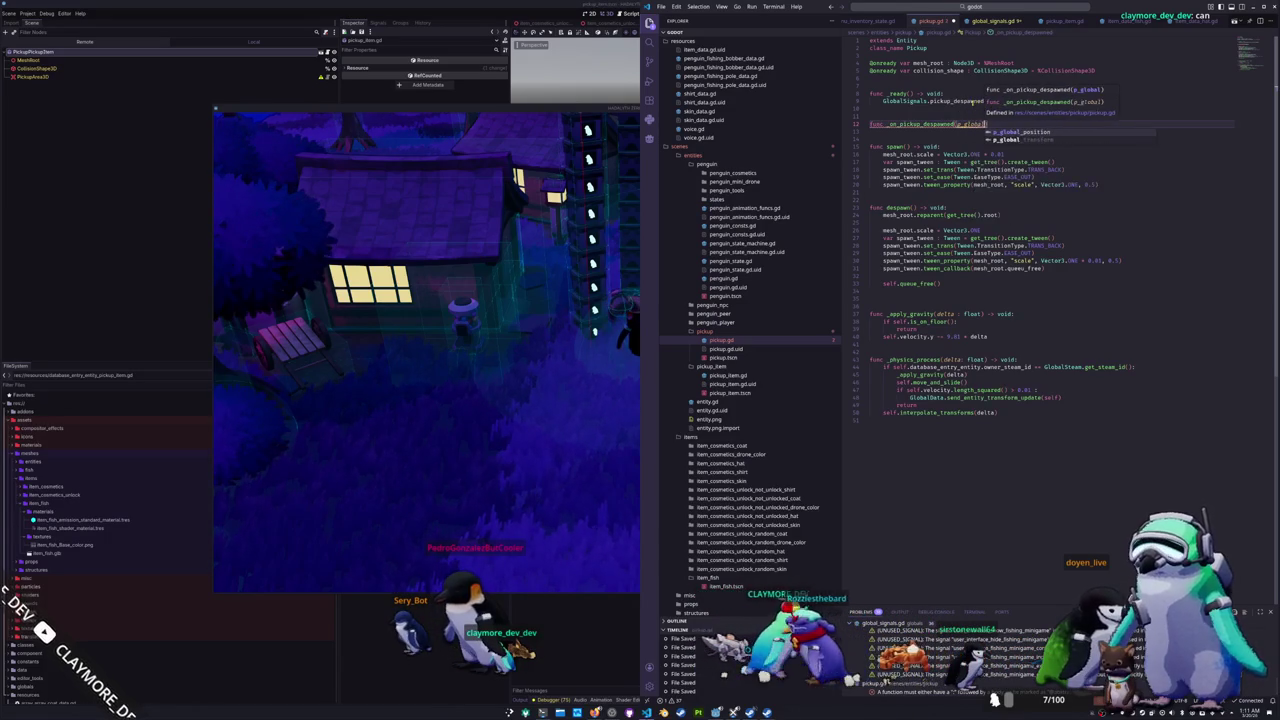
text( : Vecto)
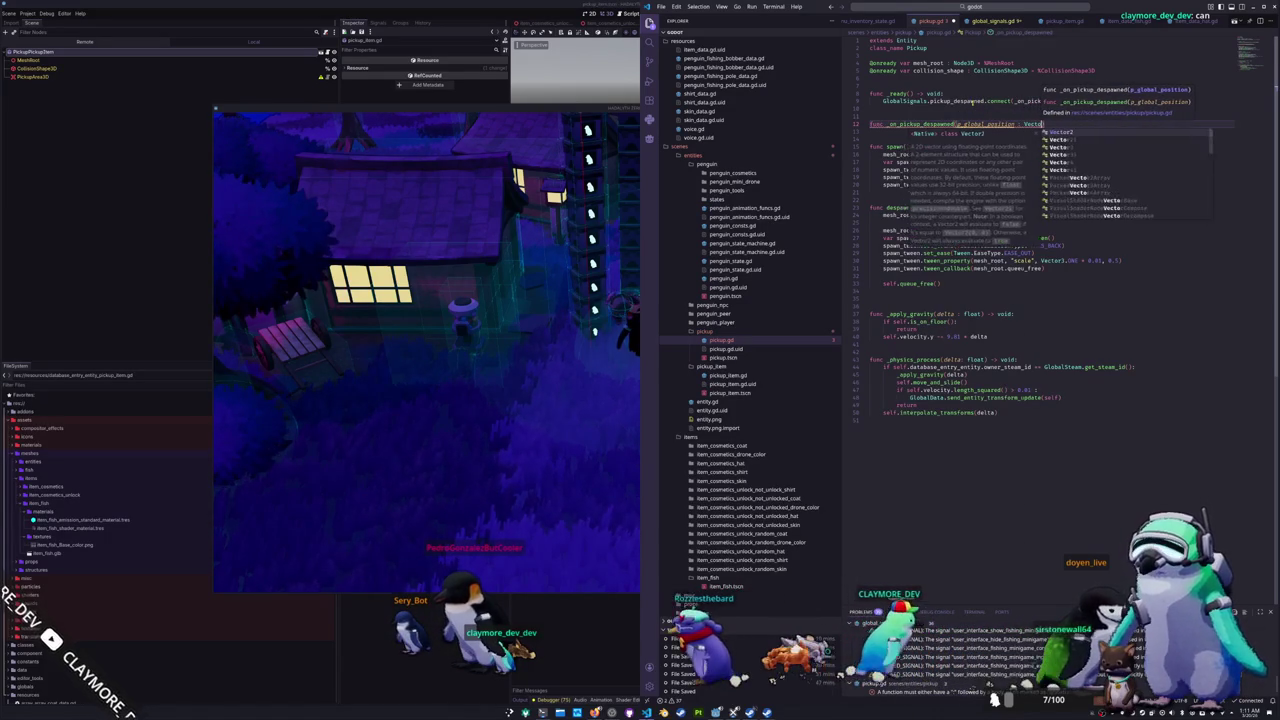
text(r3) -> void:)
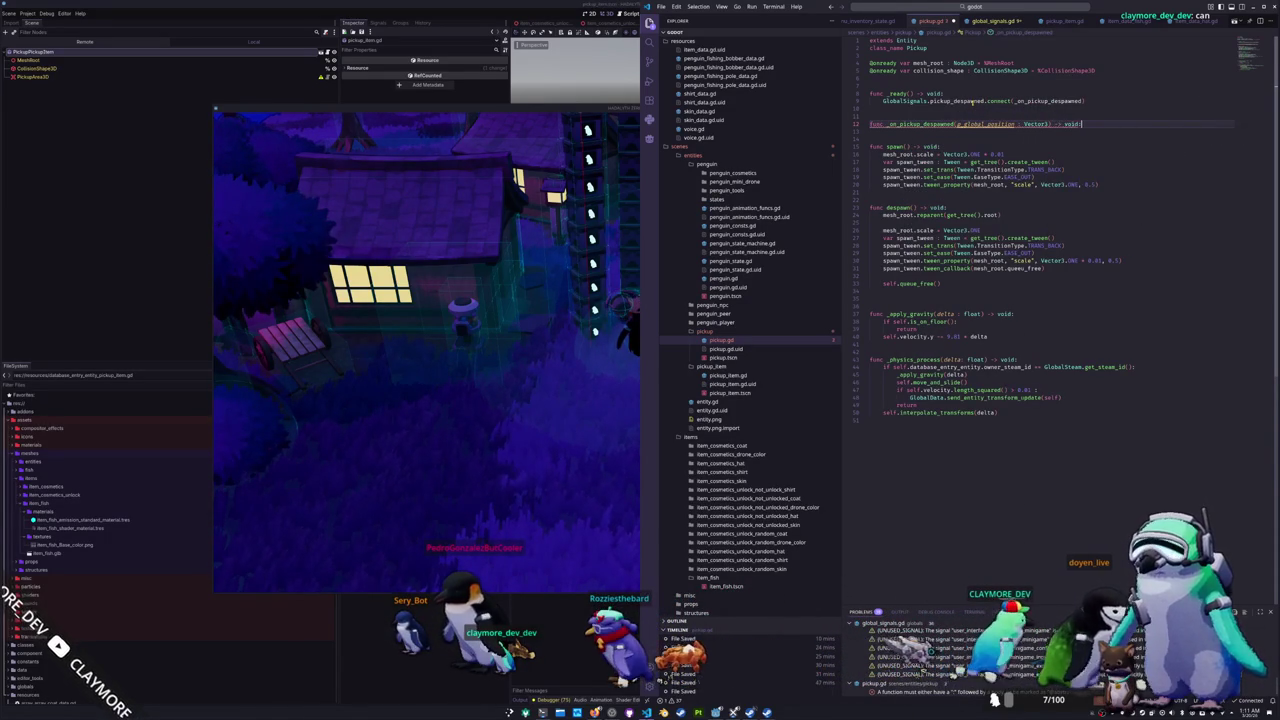
key(Return)
key(Return)
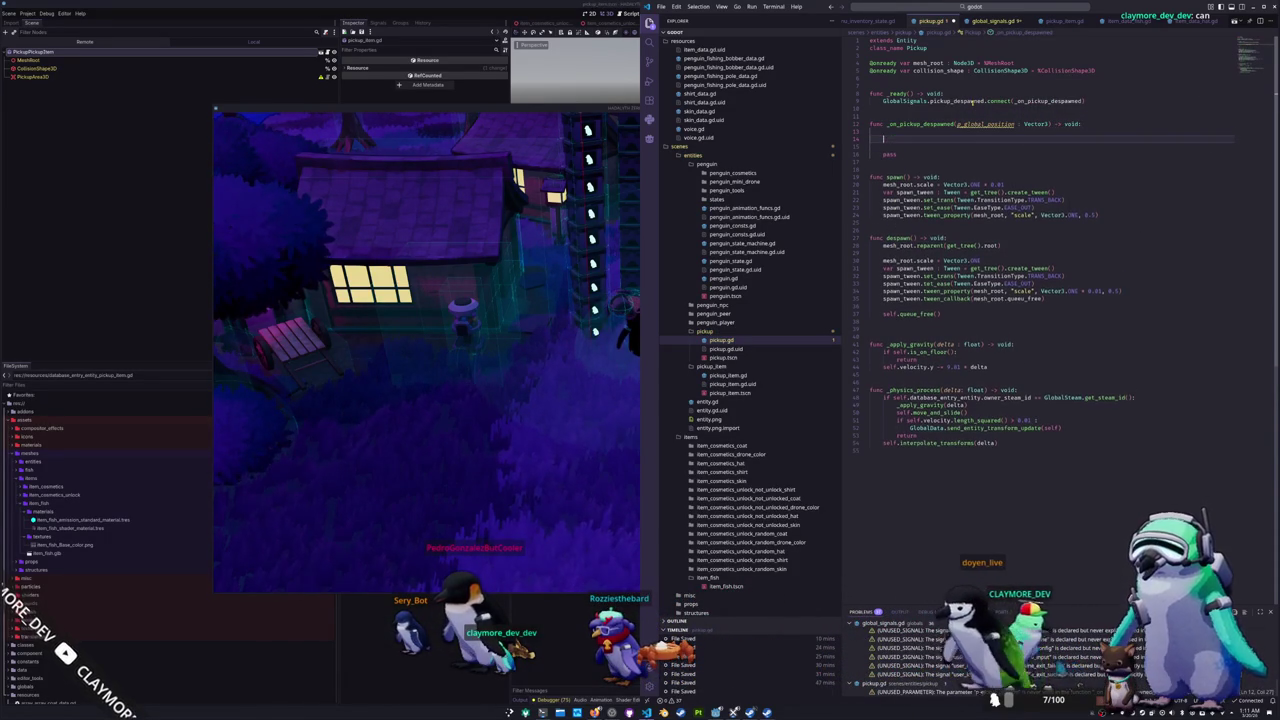
text(s)
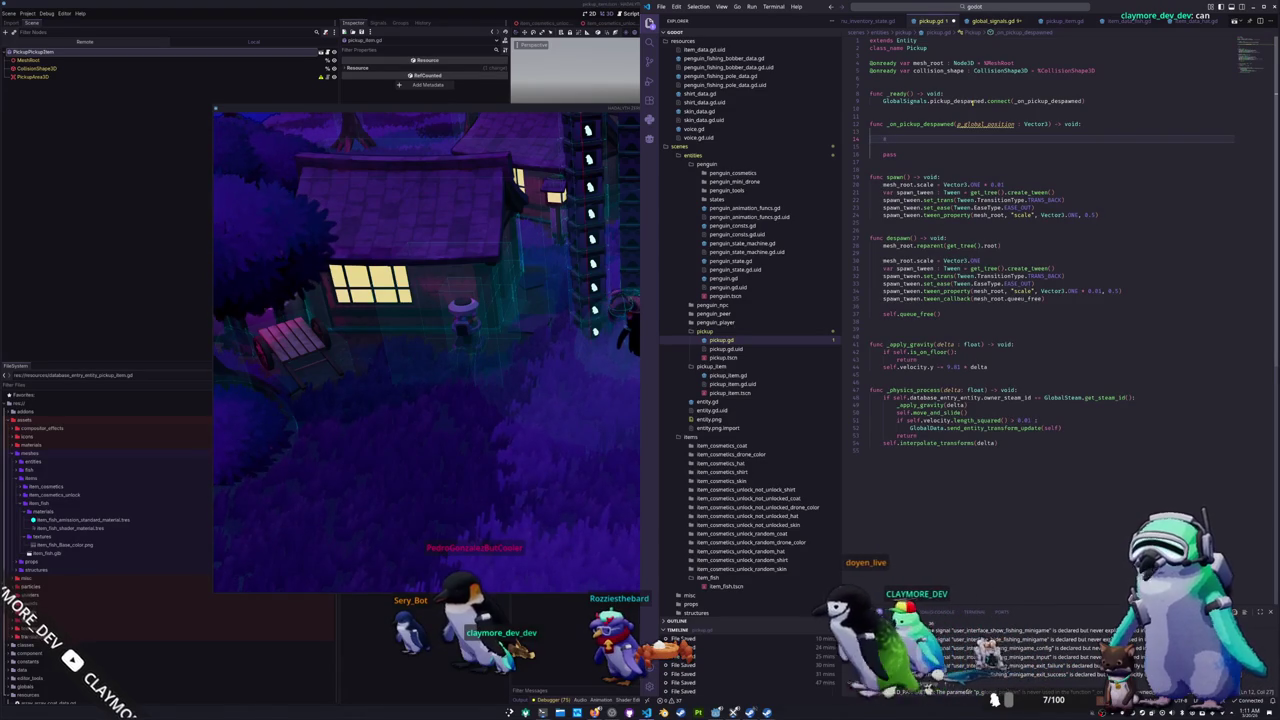
text(elf)
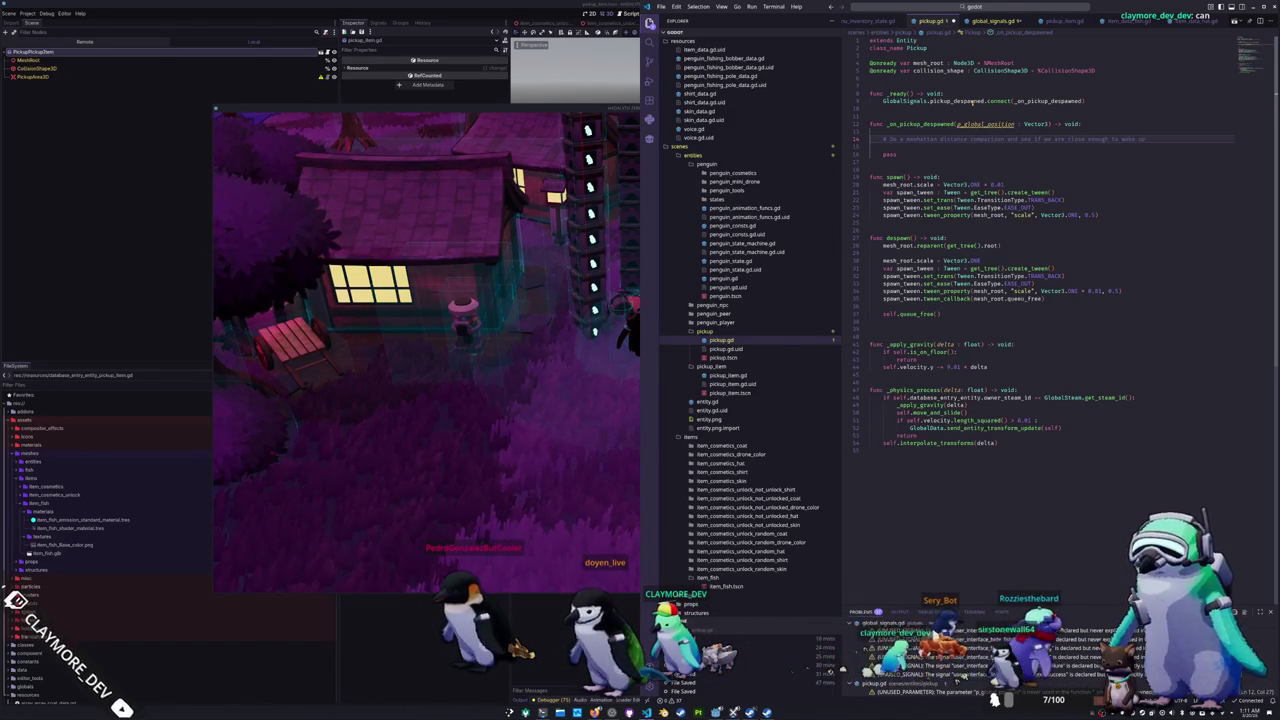
Step: Start var distance : float = maxf( with absf of the x difference to p_global_position
key(Return)
text(var dist)
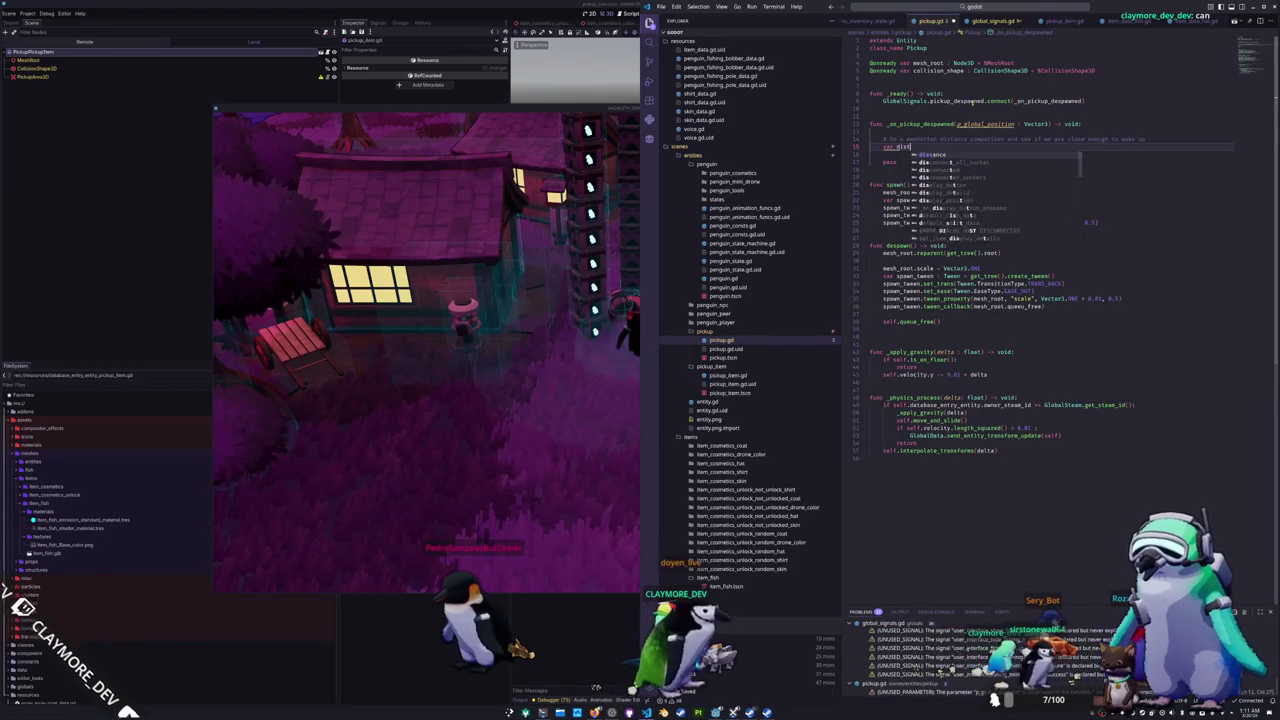
text(ance loat = )
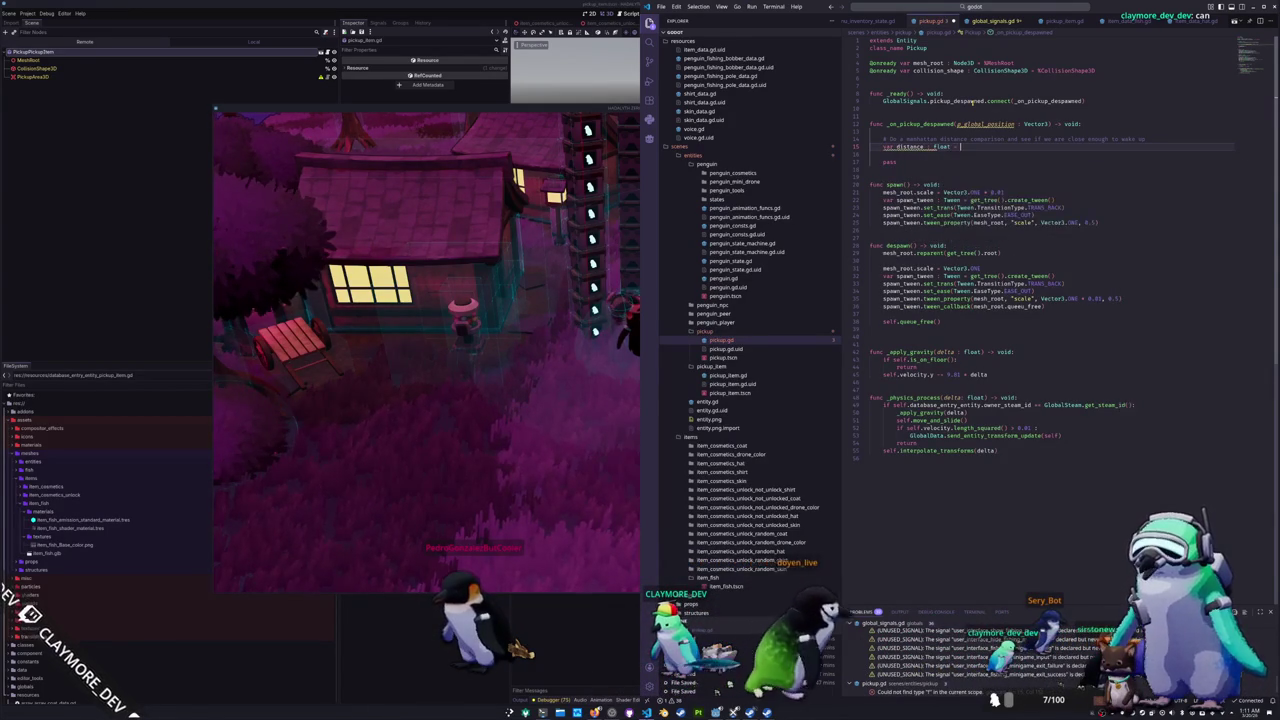
text(max()
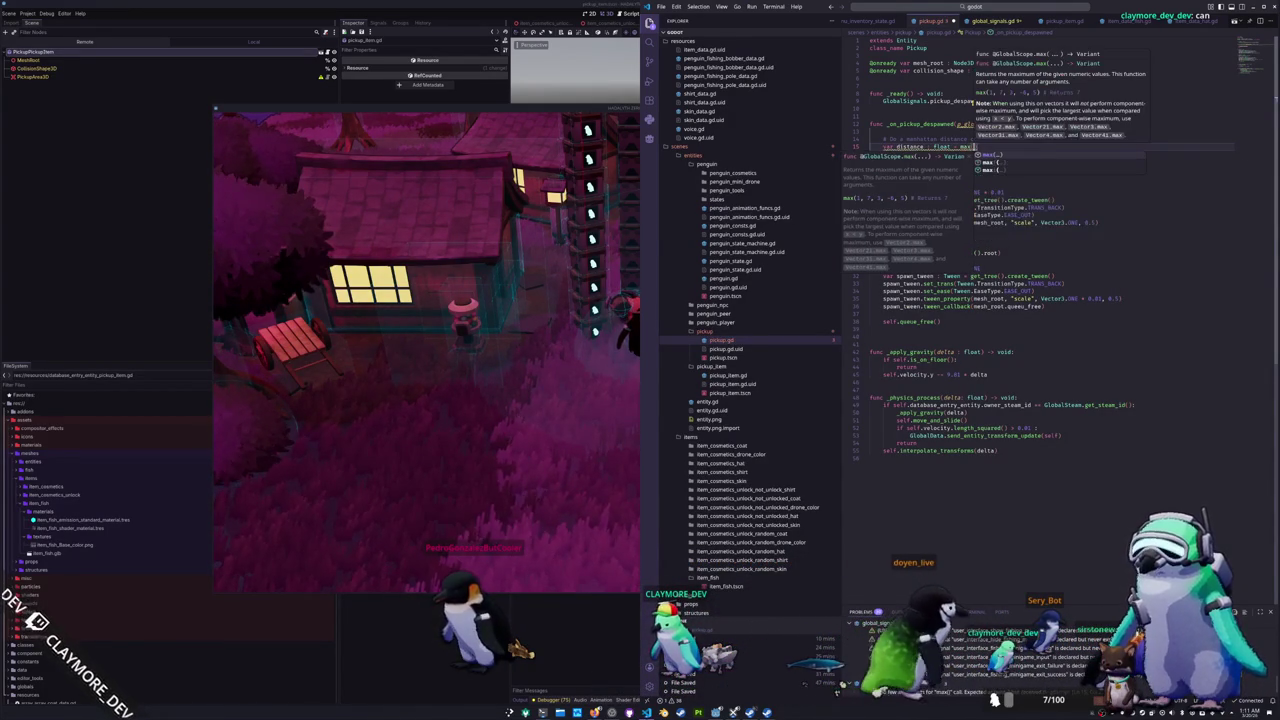
text(f)
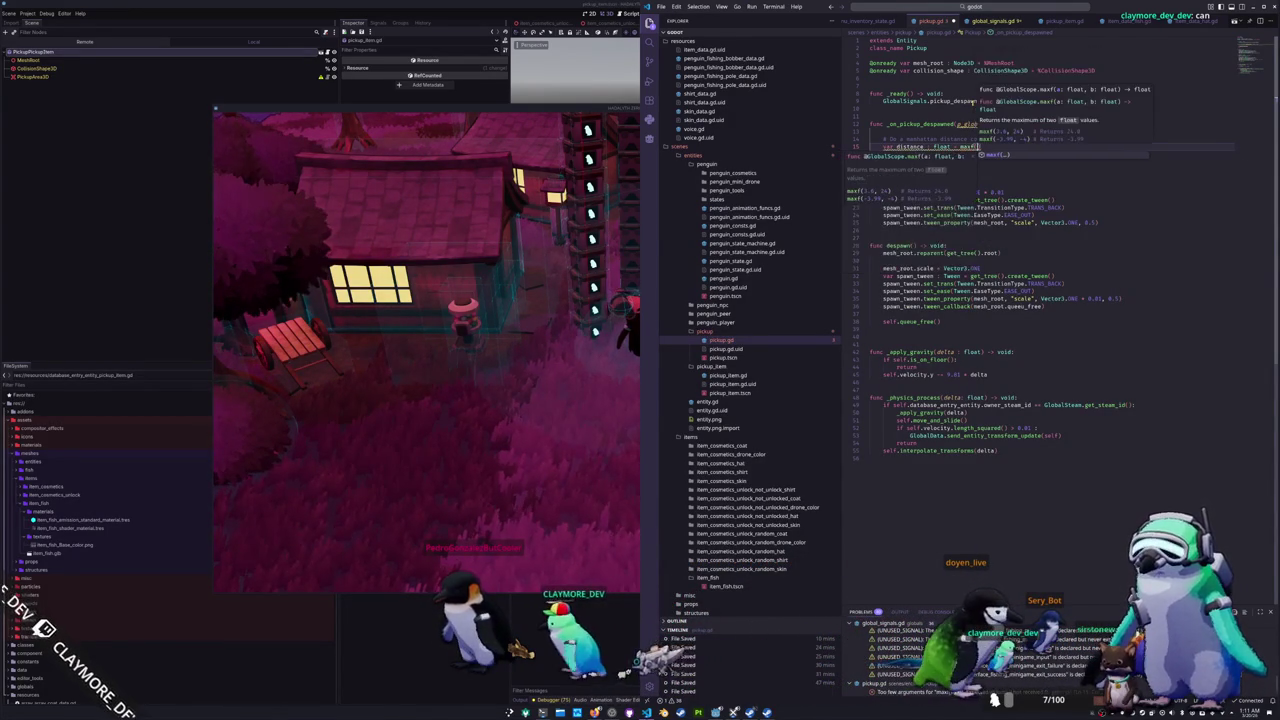
text(self.global_po)
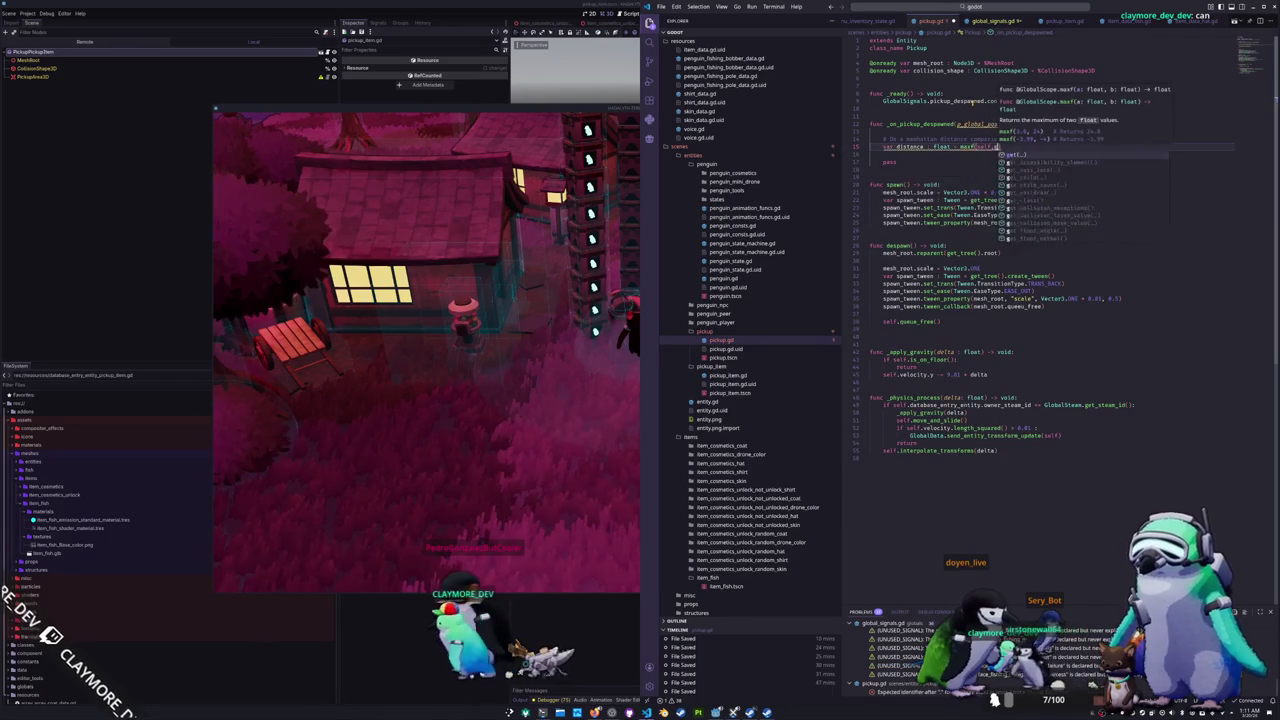
key(Return)
text(.x)
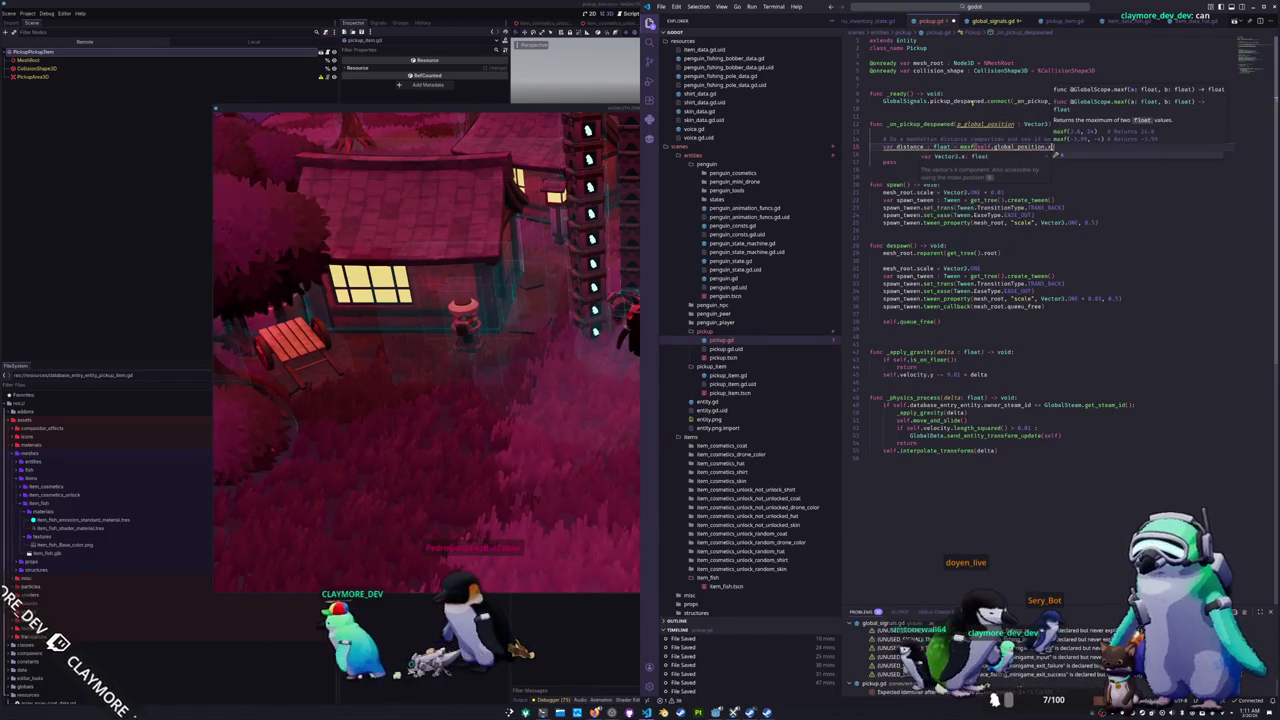
text(, )
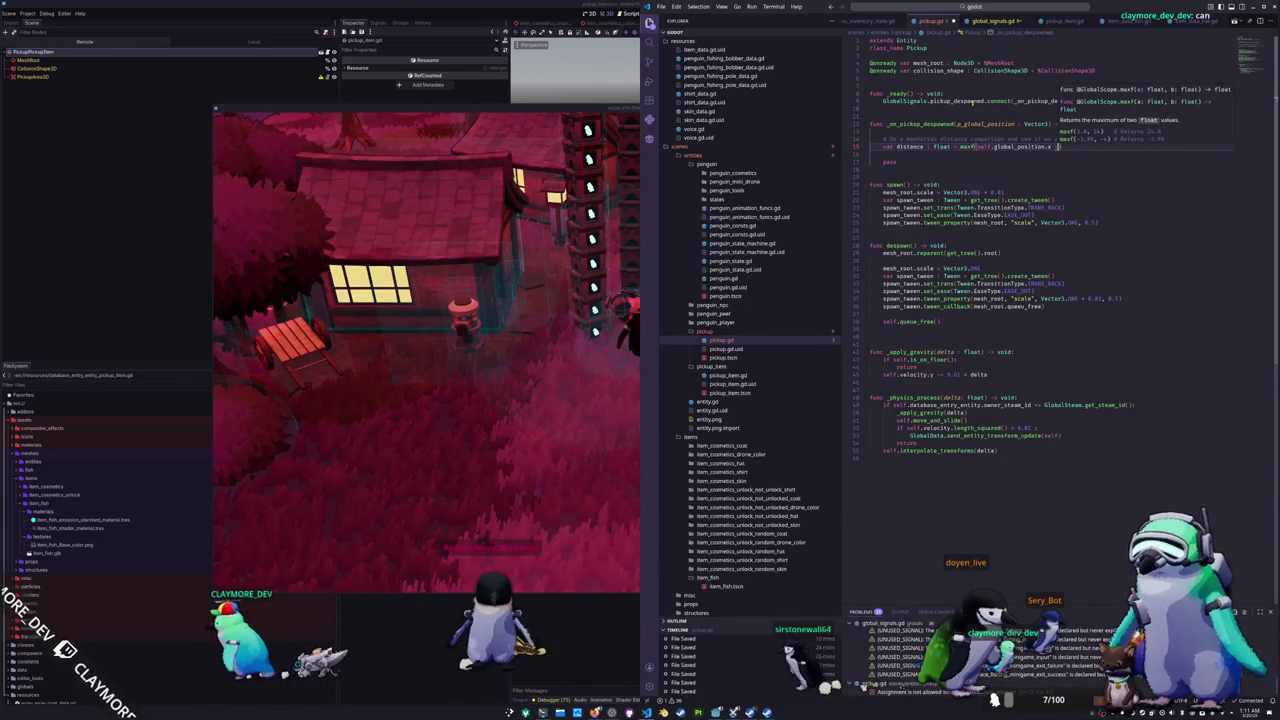
text(p_global)
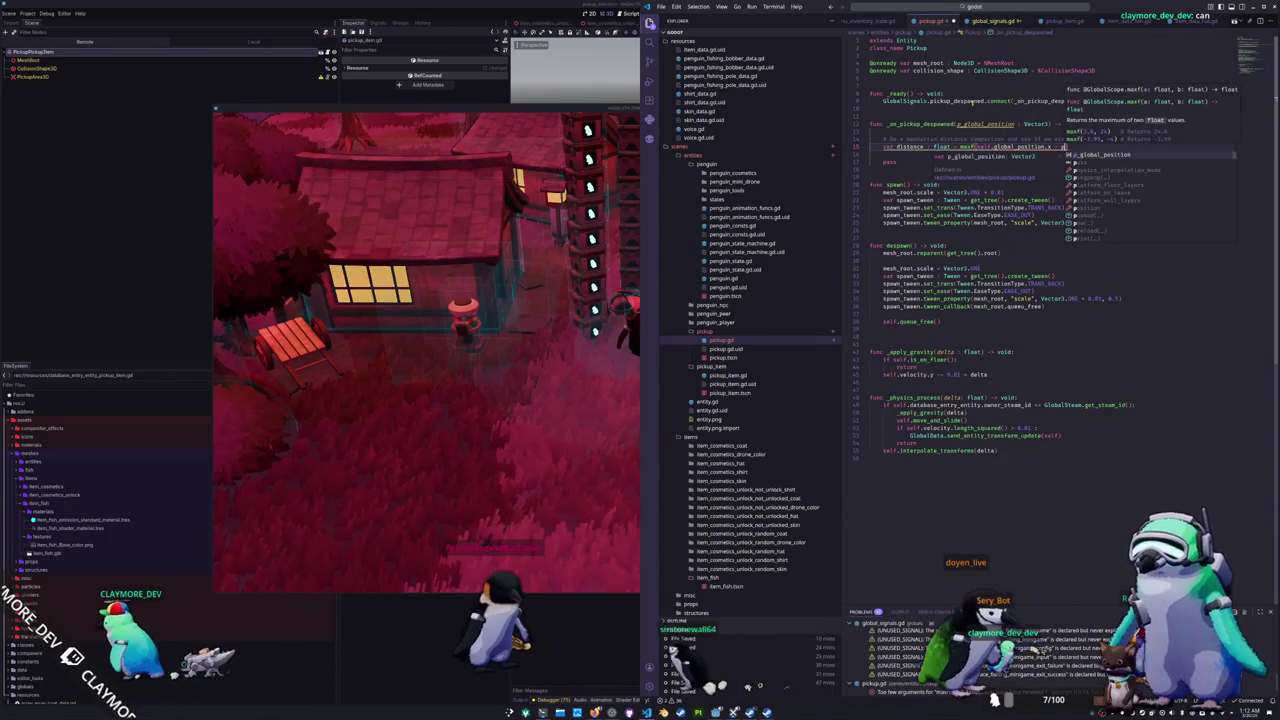
text(_position)
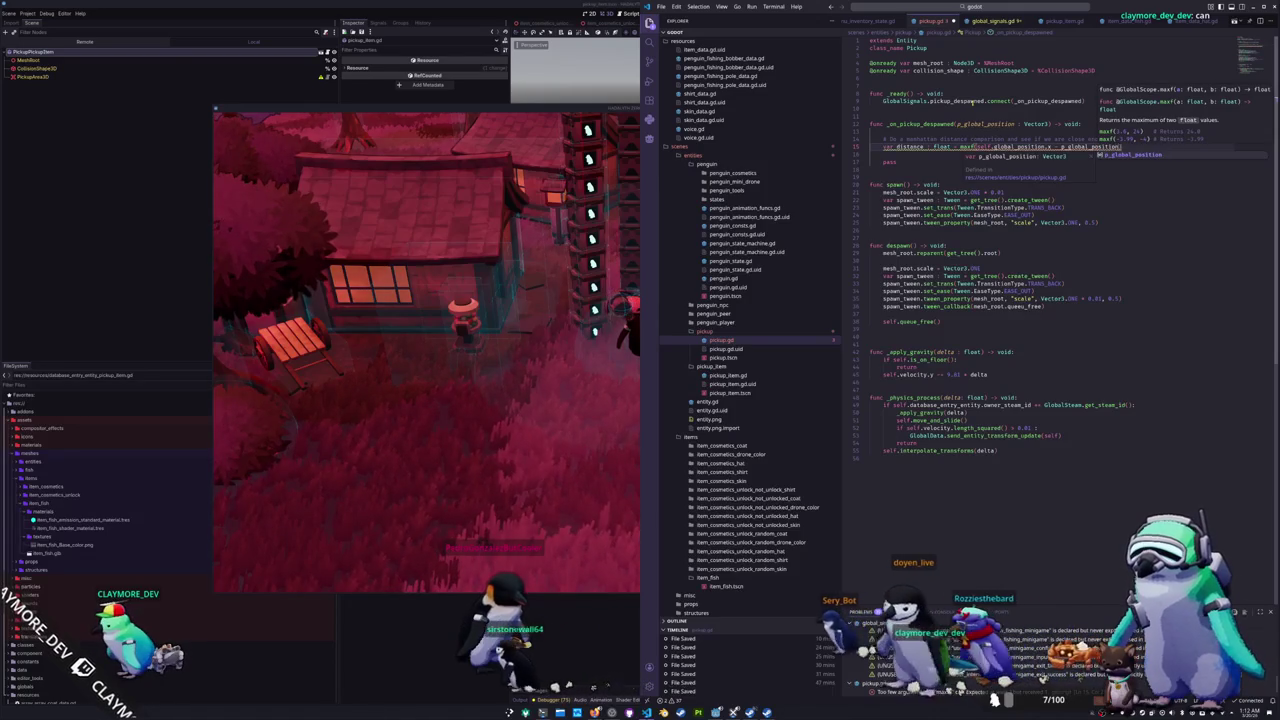
key(Tab)
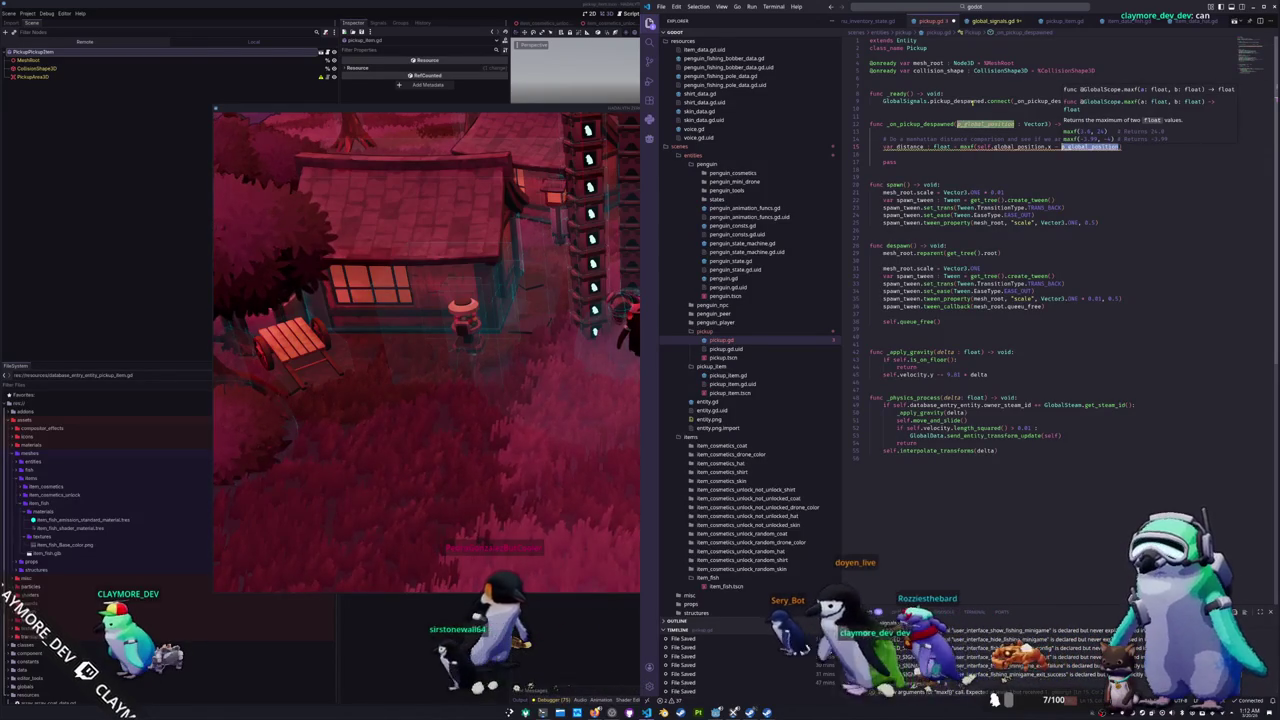
key(ctrl+BackSpace)
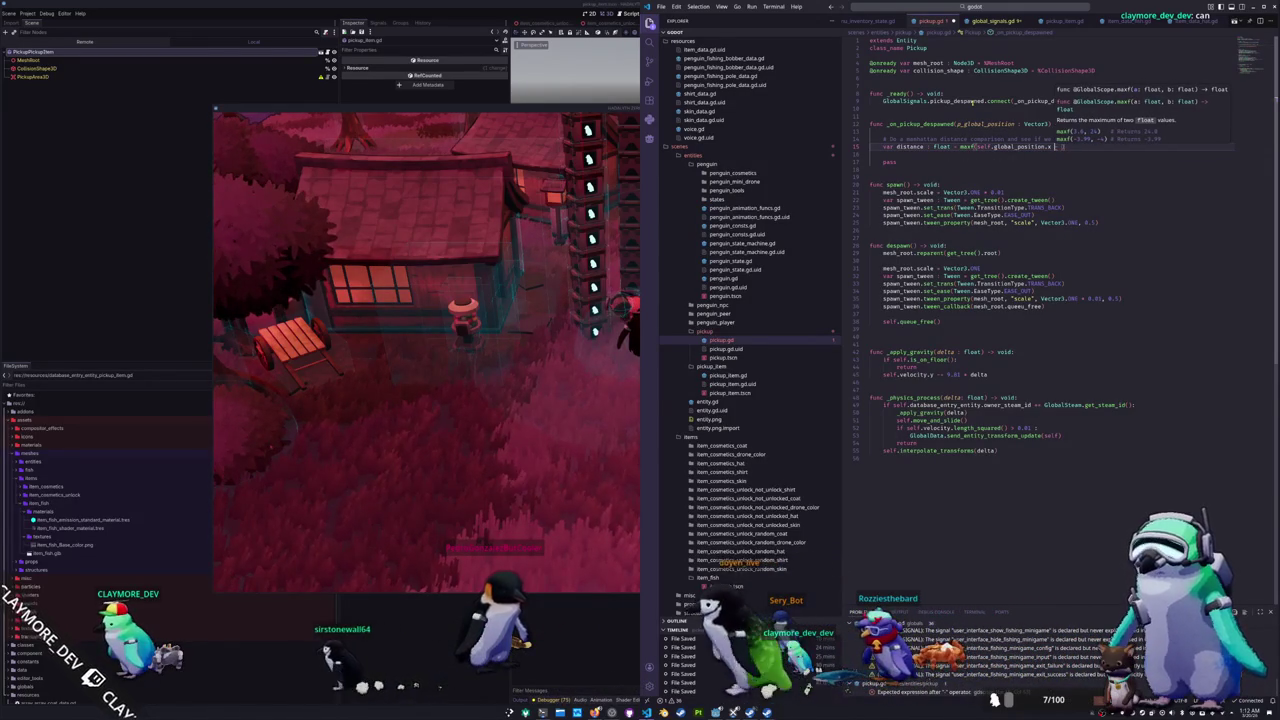
text(p)
key(BackSpace)
text(g)
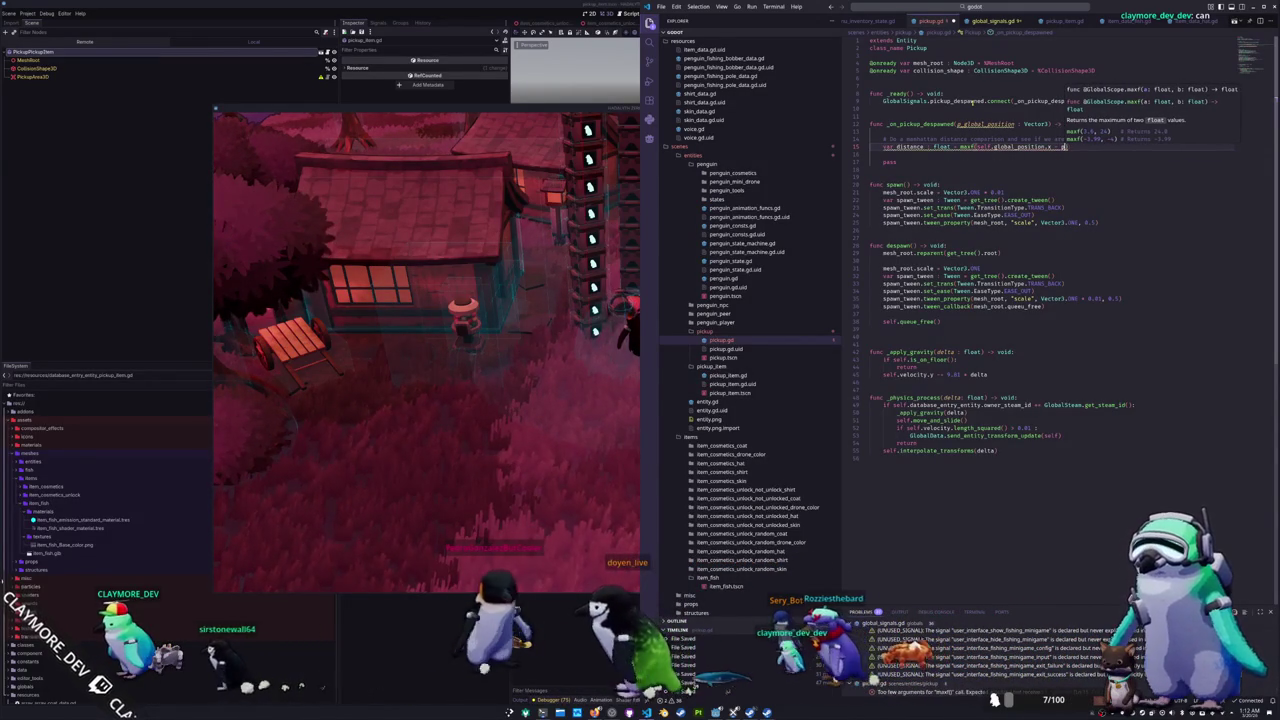
text(- p_global_position.x)
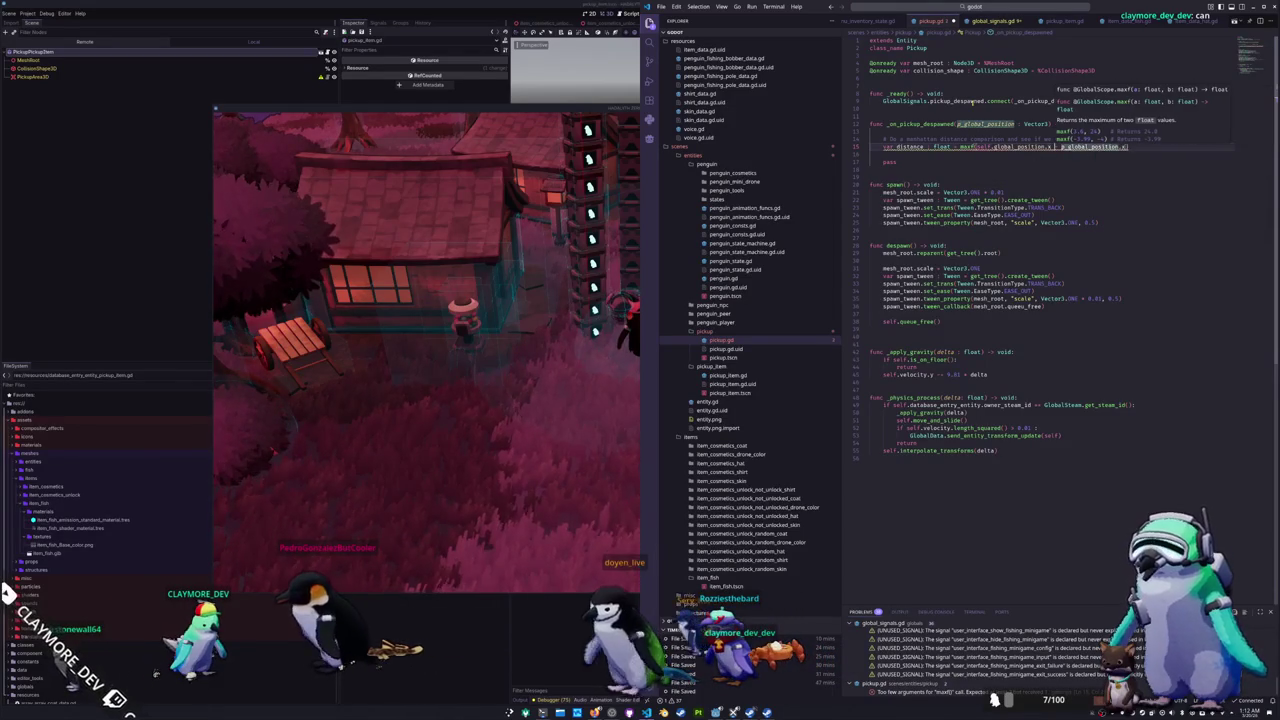
key(ctrl+Left)
key(ctrl+Left)
key(ctrl+Left)
text(absf(sel)
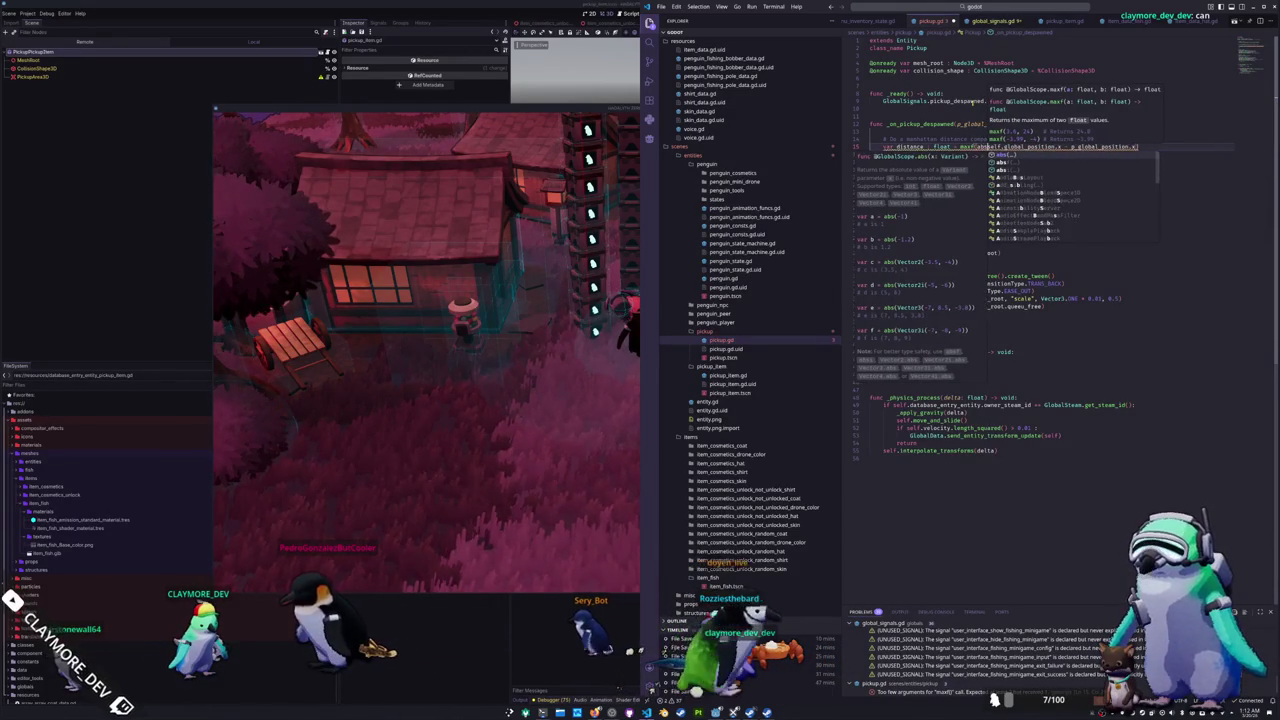
text(f)
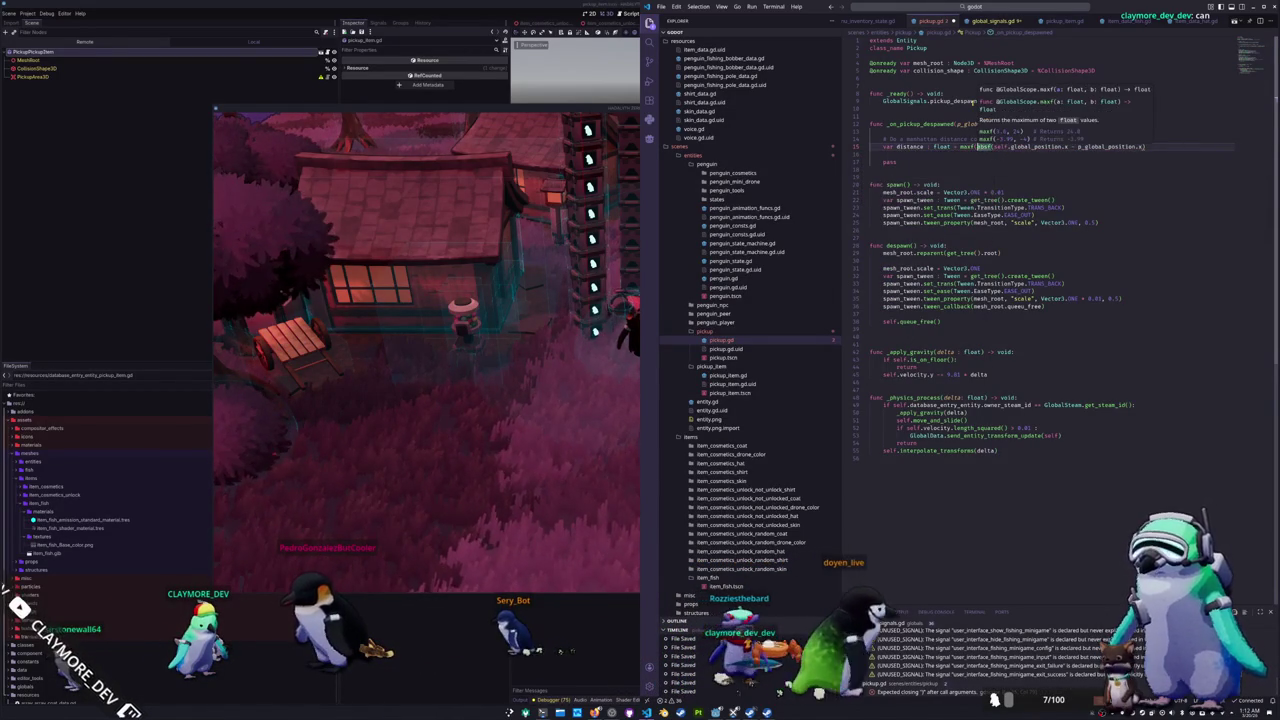
key(Return)
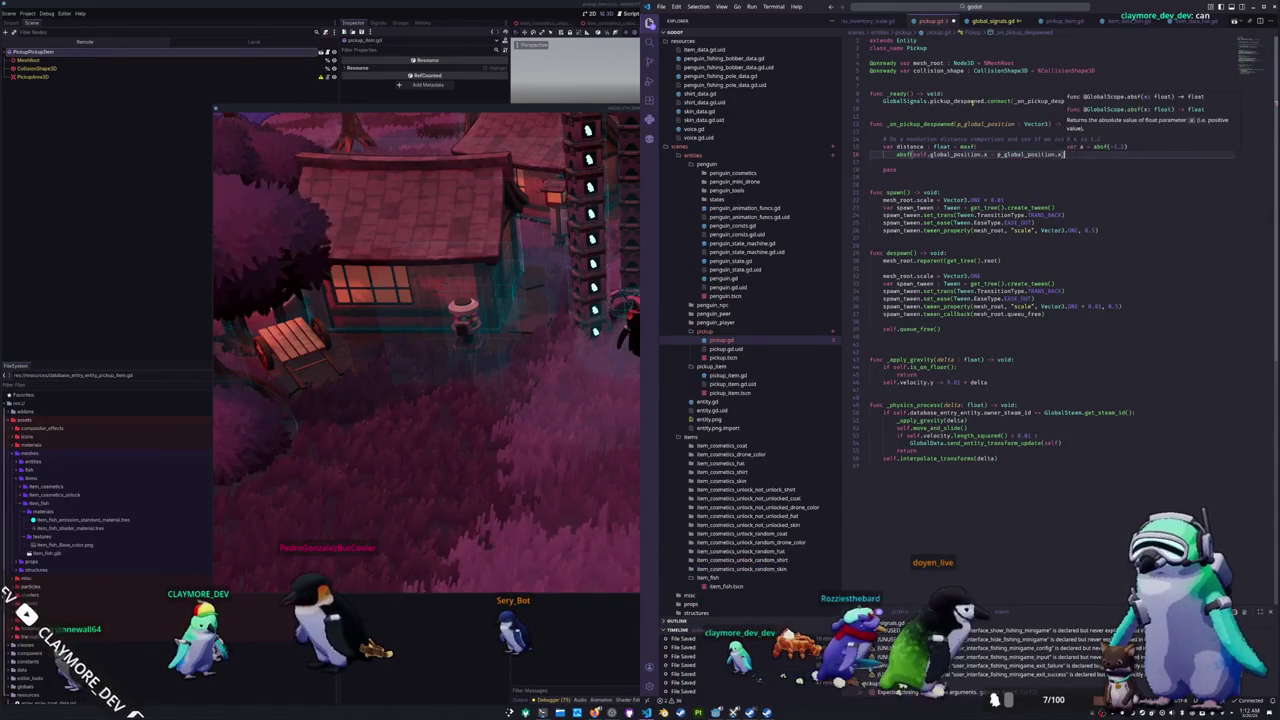
Step: Add absf of the z difference to p_global_position, then blank lines above pass
key(Return)
text(absf()
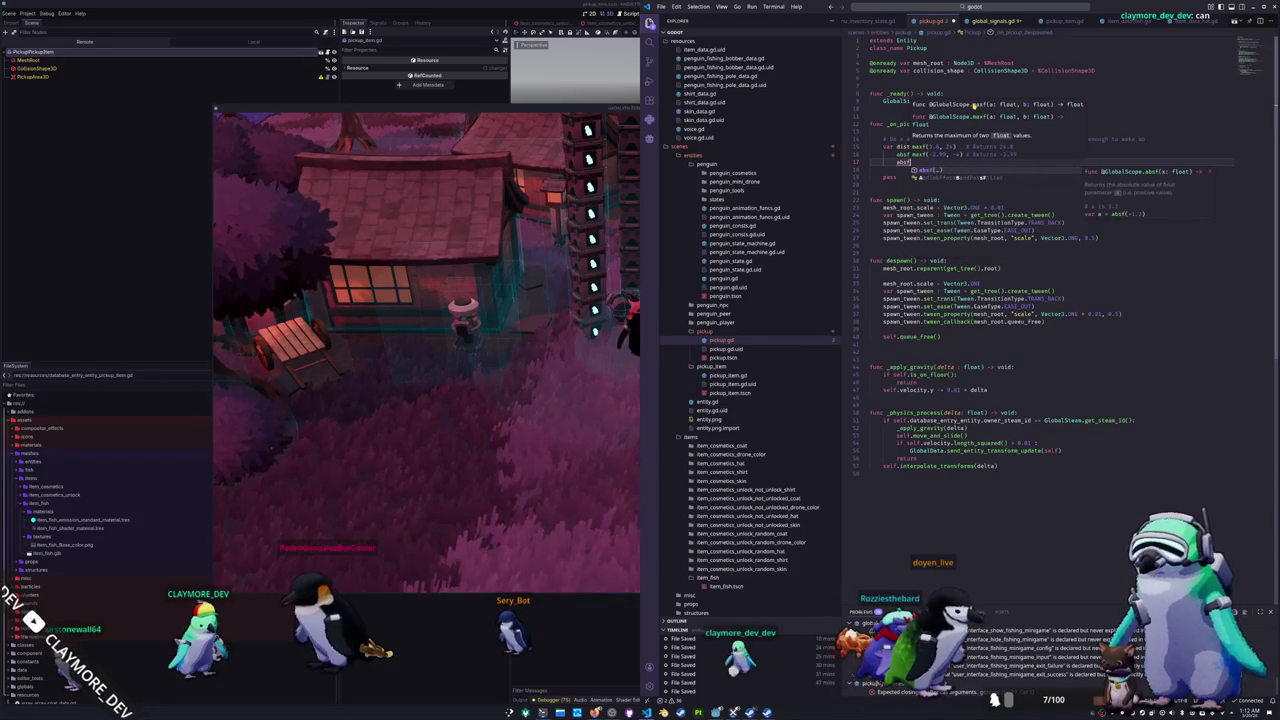
text(self.global_positio)
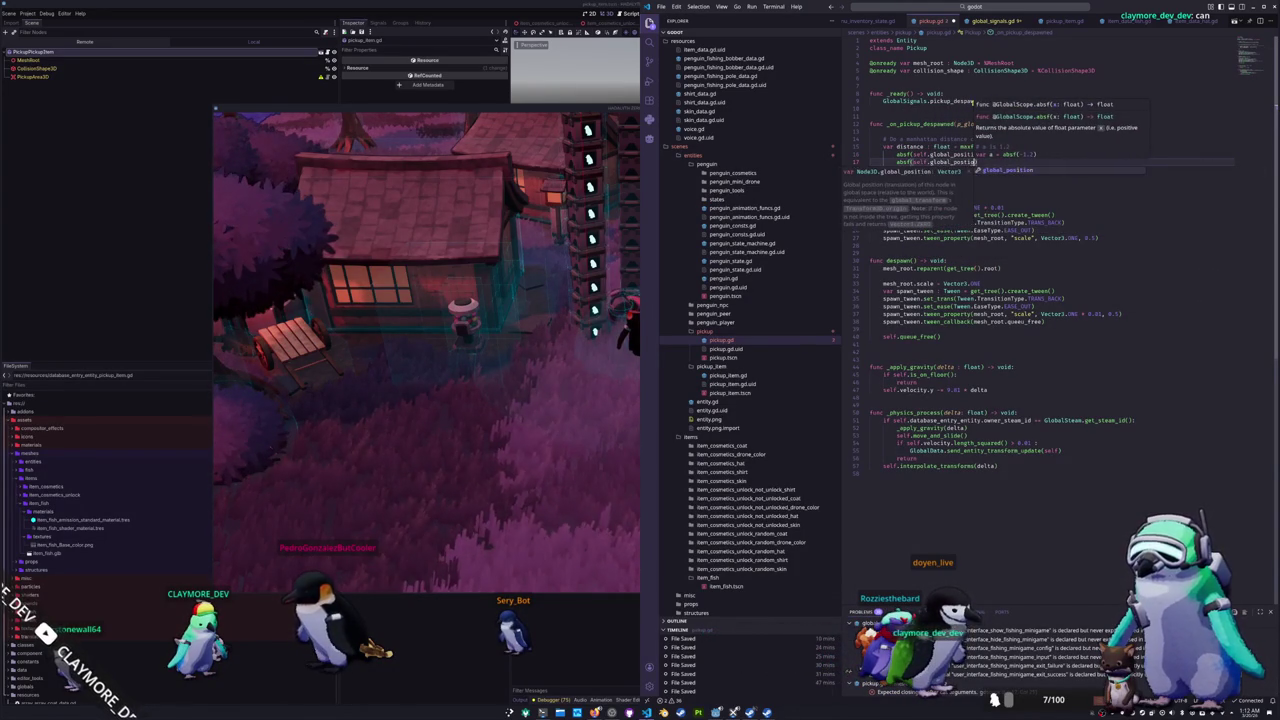
key(Return)
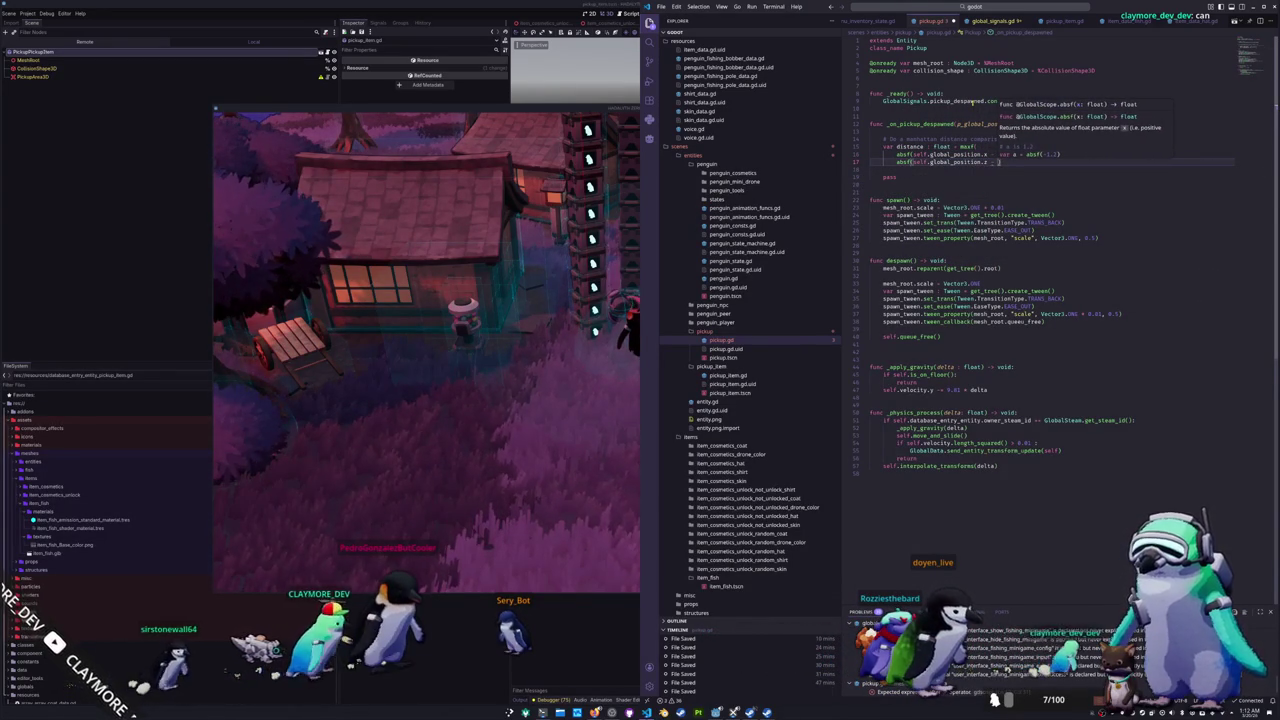
text(p_global_position.z)
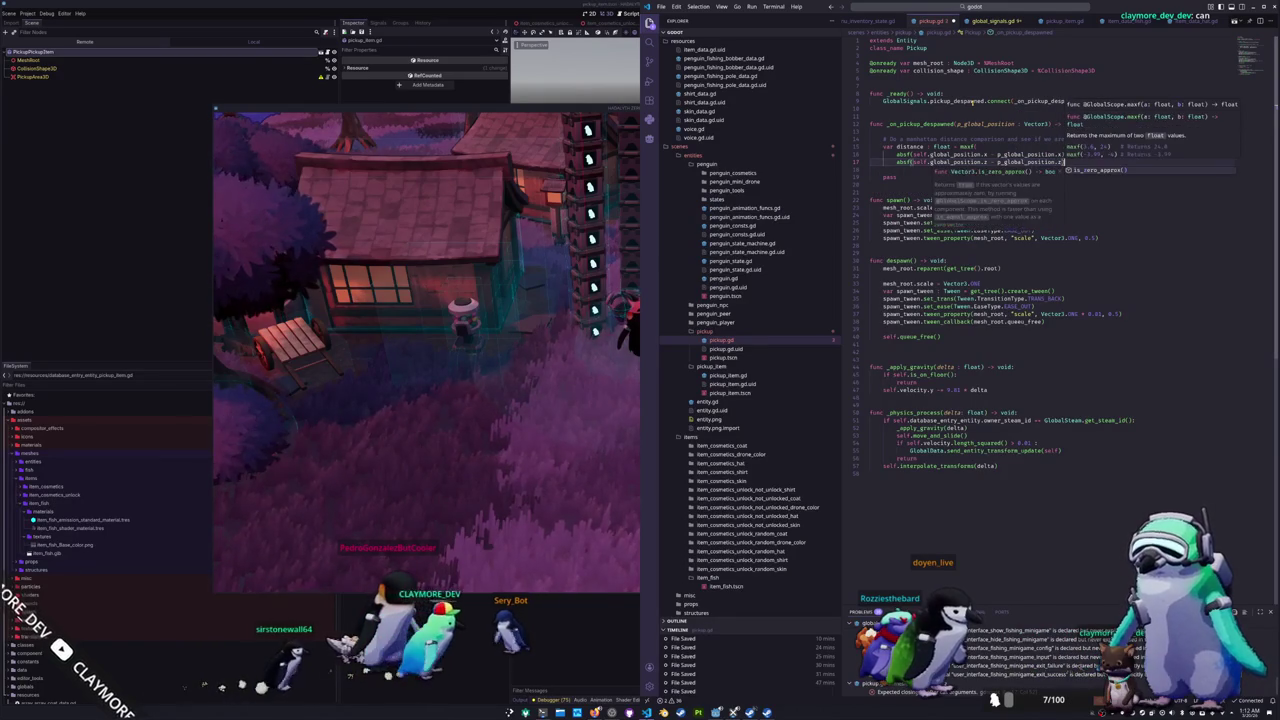
key(Return)
key(Escape)
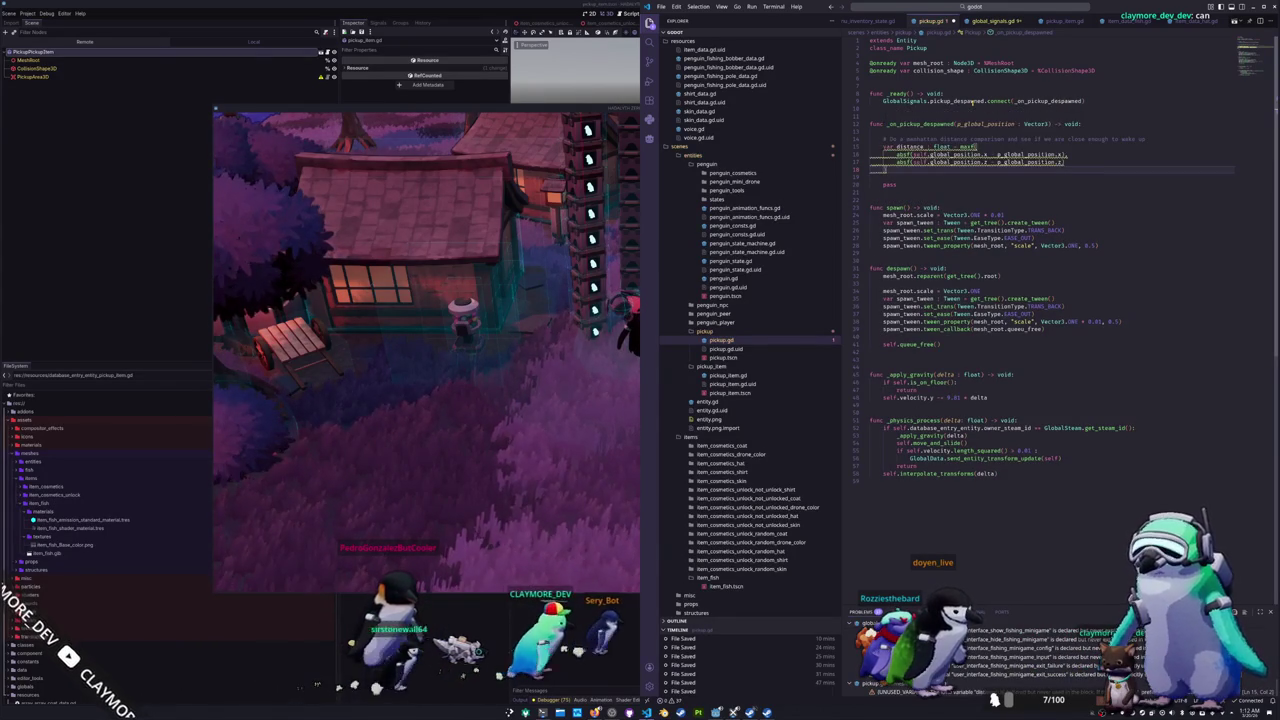
key(Return)
key(Return)
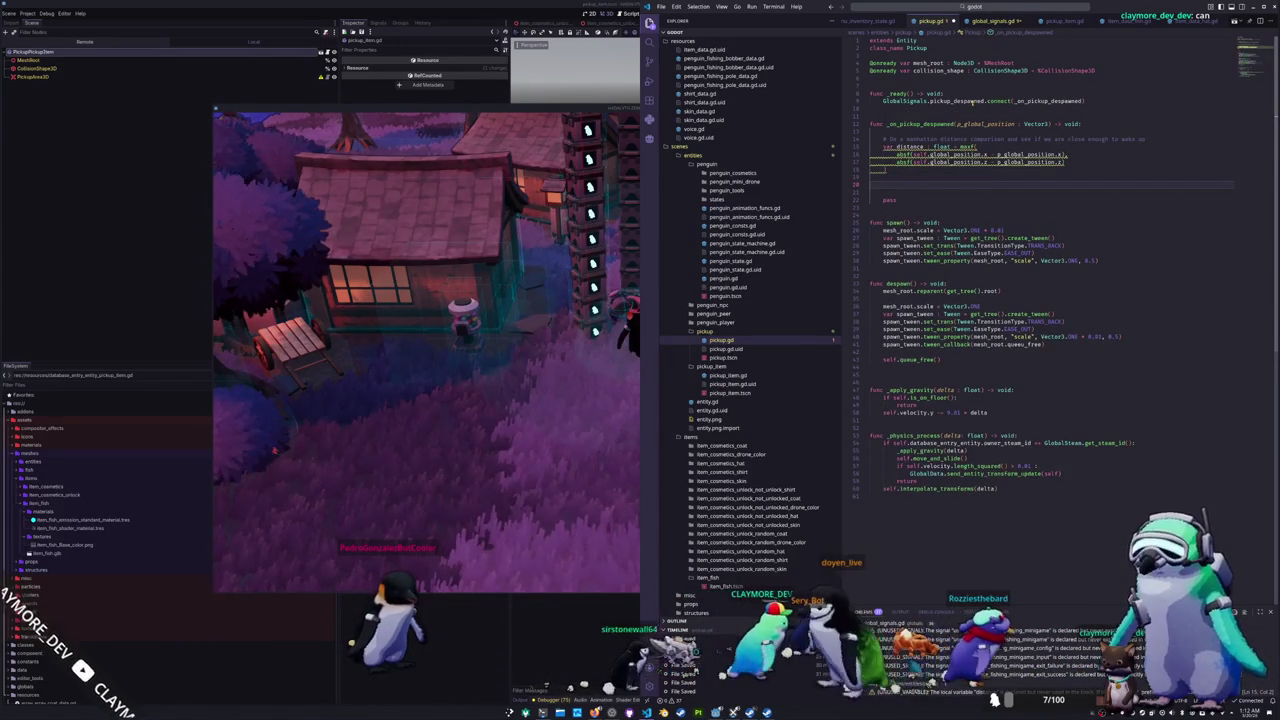
Step: Add an if check on distance that returns early when the pickup is too far
text(if dis)
key(Return)
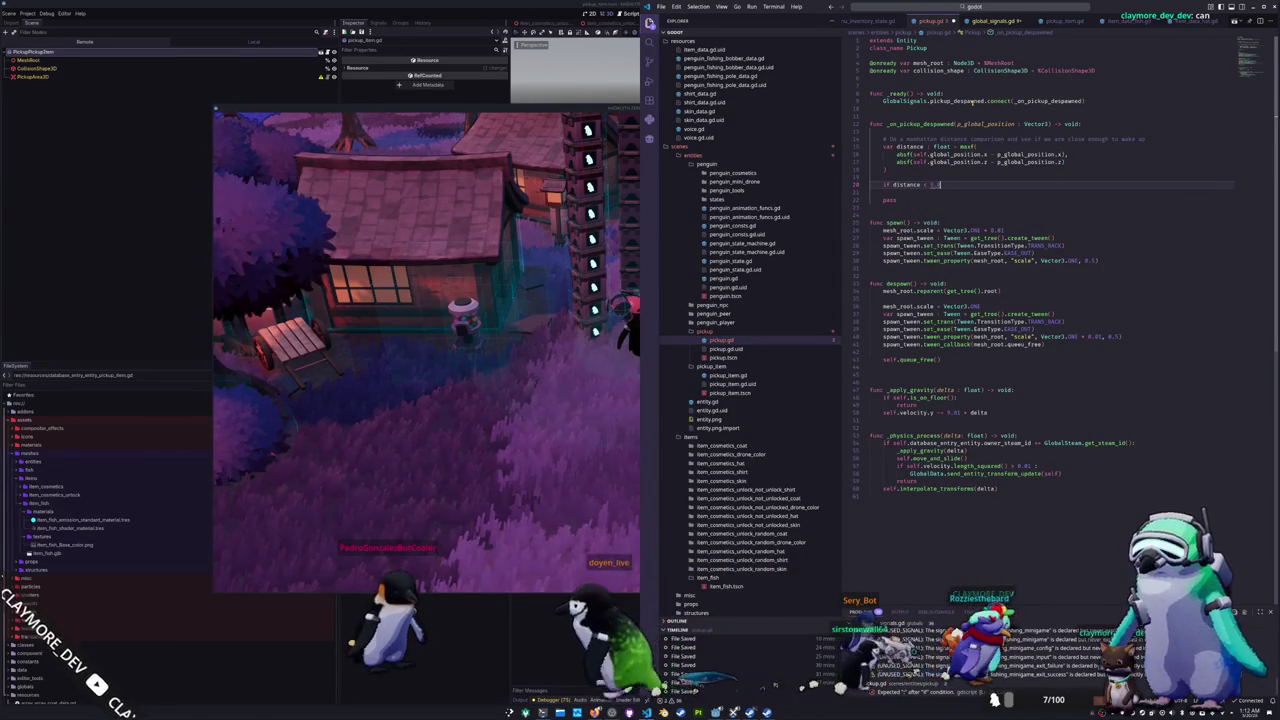
key(Return)
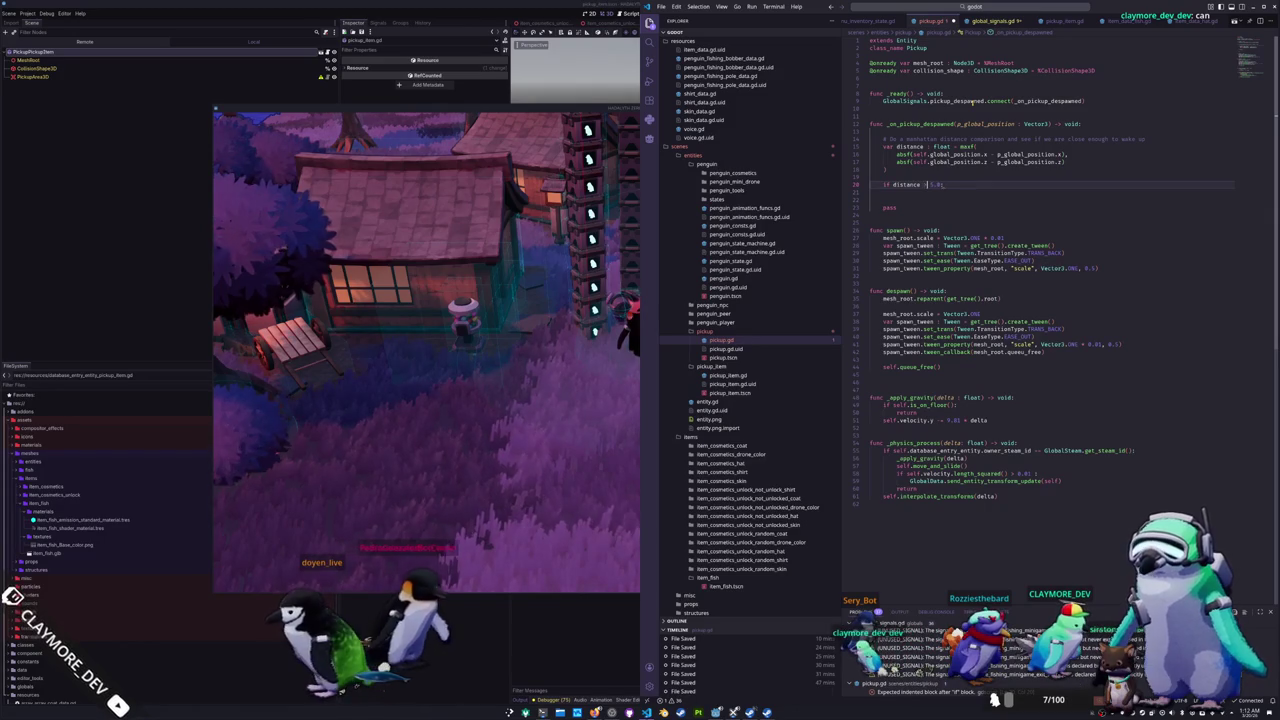
text(return)
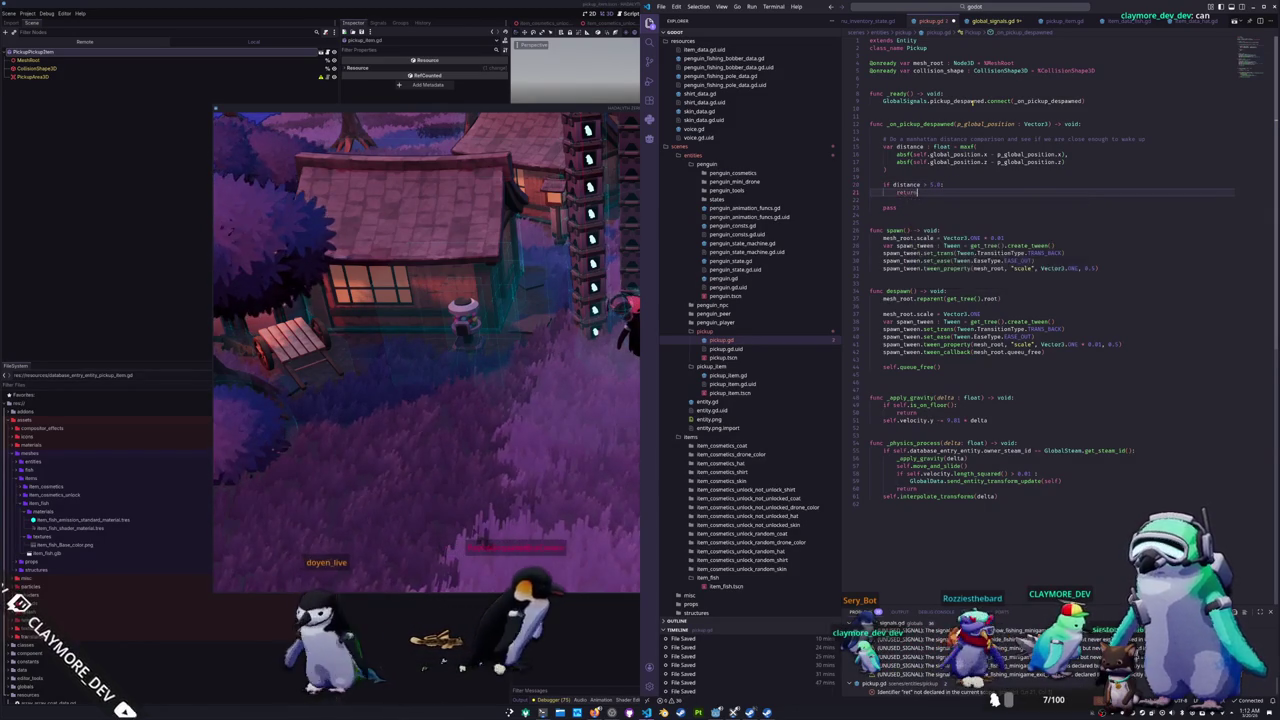
key(Return)
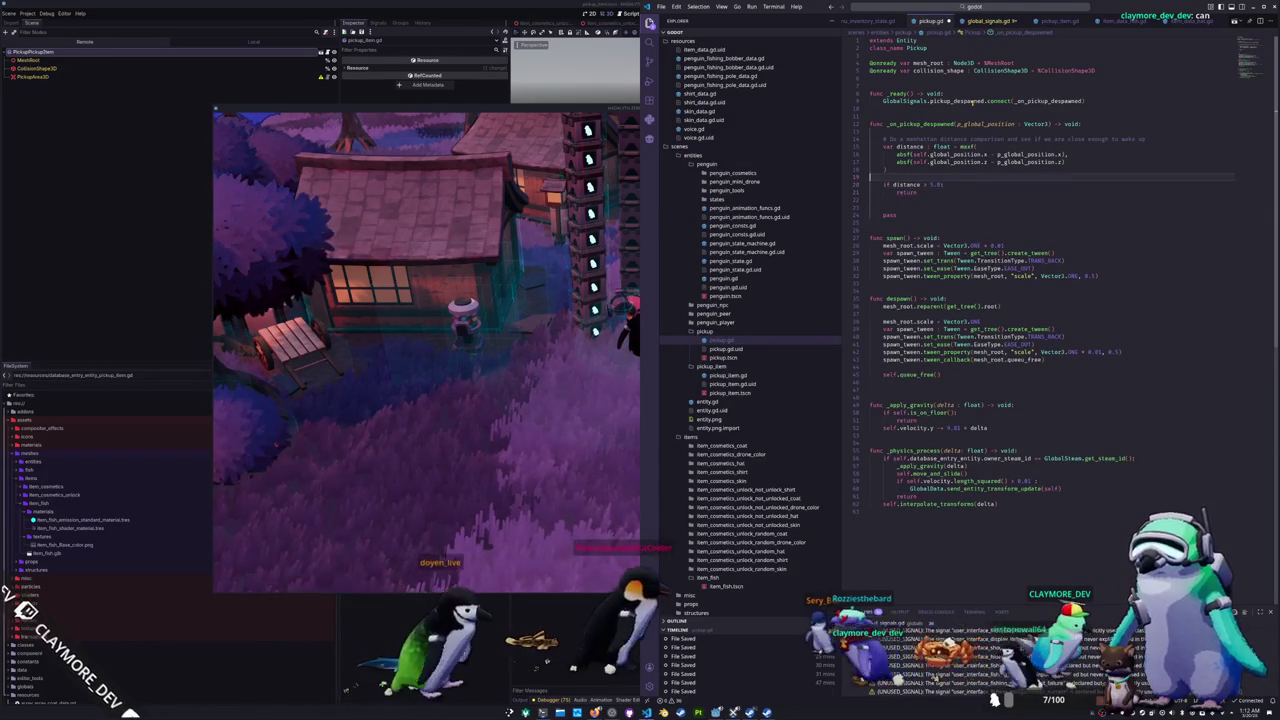
Step: Add the 'Too far' and 'Start running physics process again' comments and delete pass
key(Return)
text(# Too far)
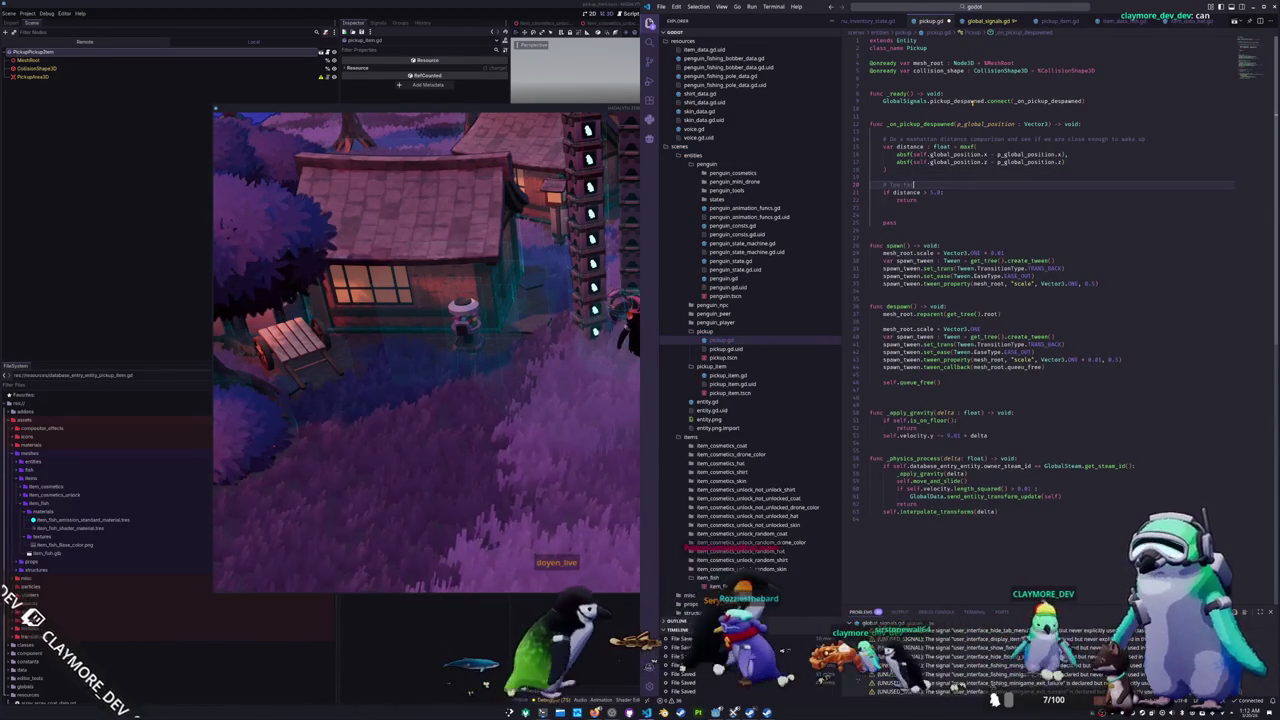
text(, no needing)
key(Down)
key(Down)
key(Down)
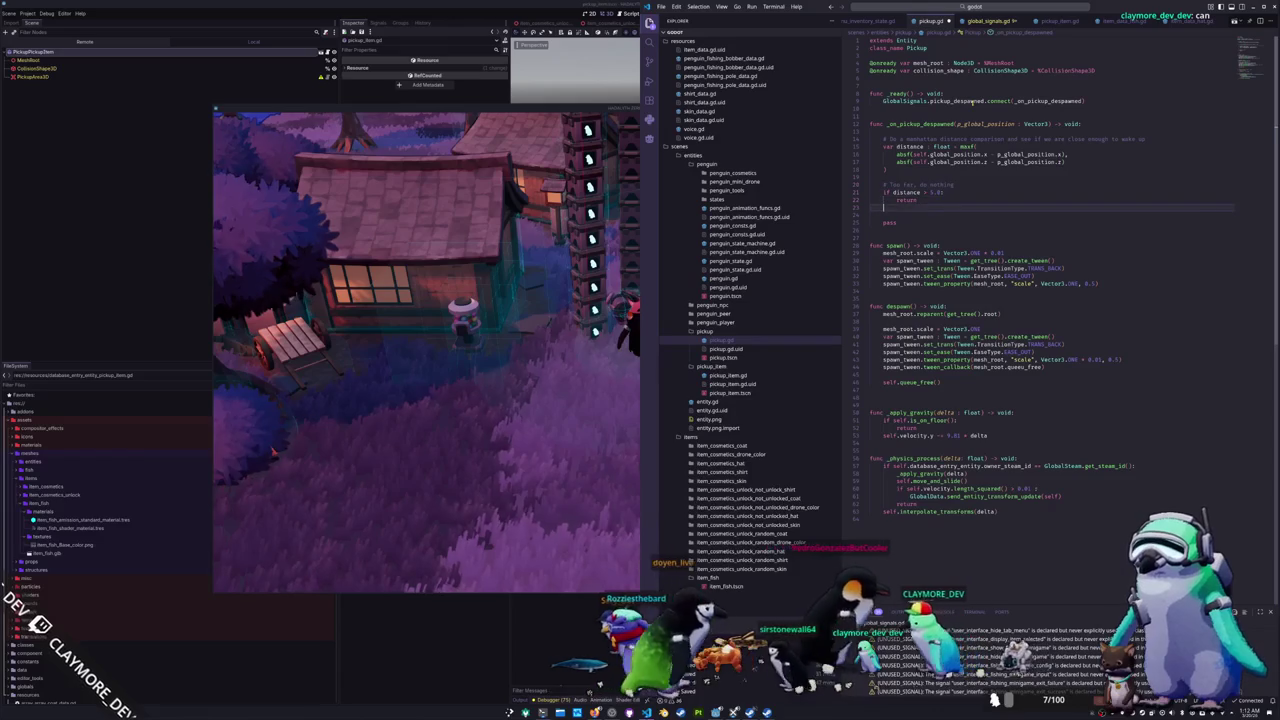
key(Return)
text(# Start running physics sync)
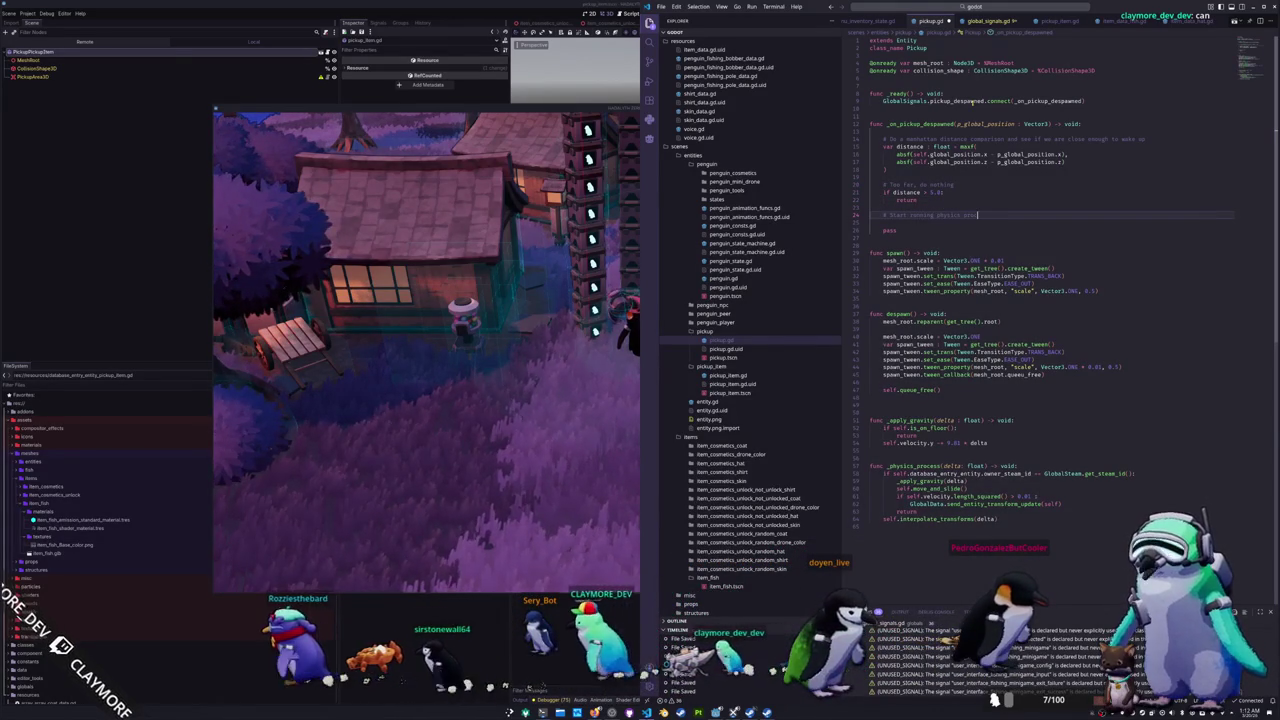
text(ess again)
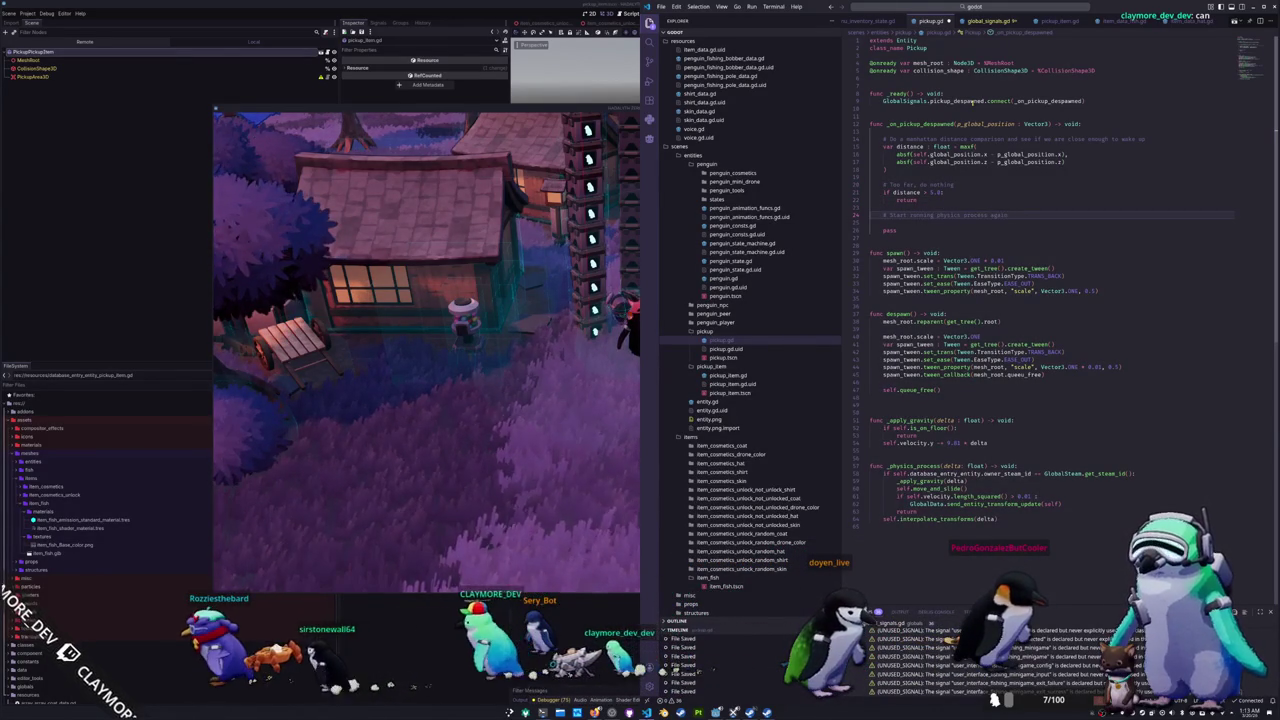
key(Down)
key(Down)
key(ctrl+shift+k)
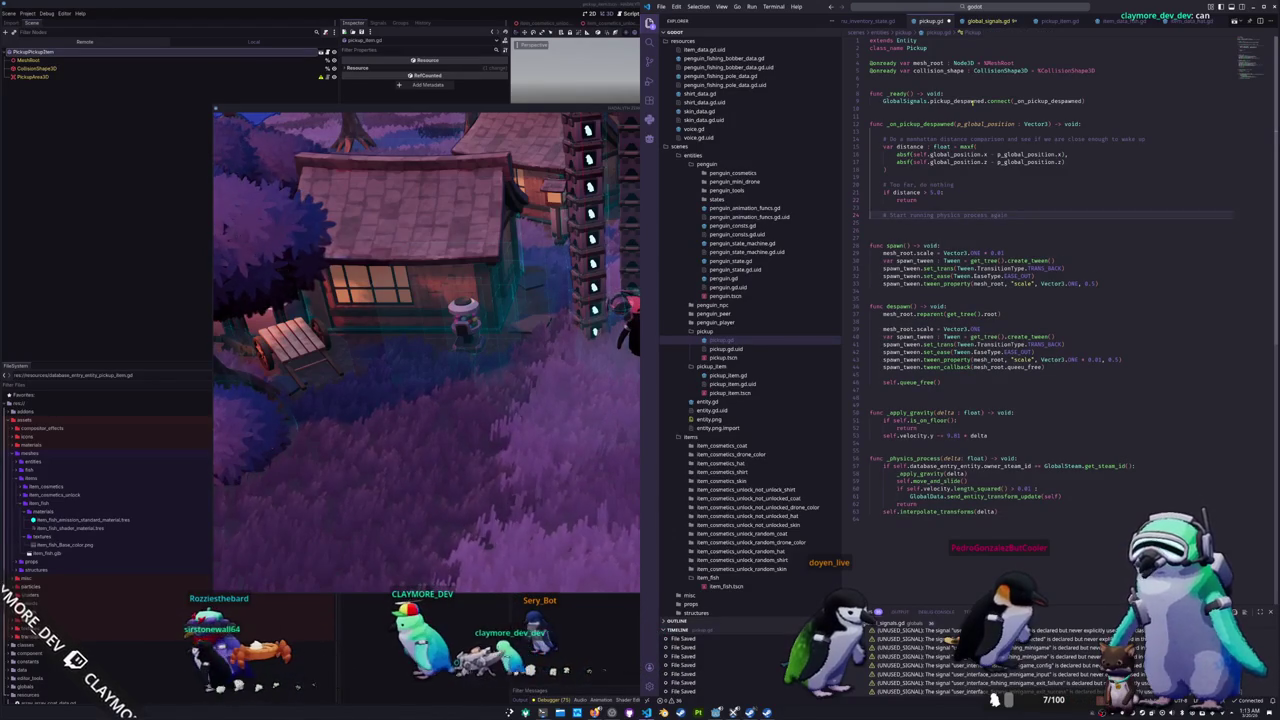
key(Up)
key(Up)
key(Up)
key(Return)
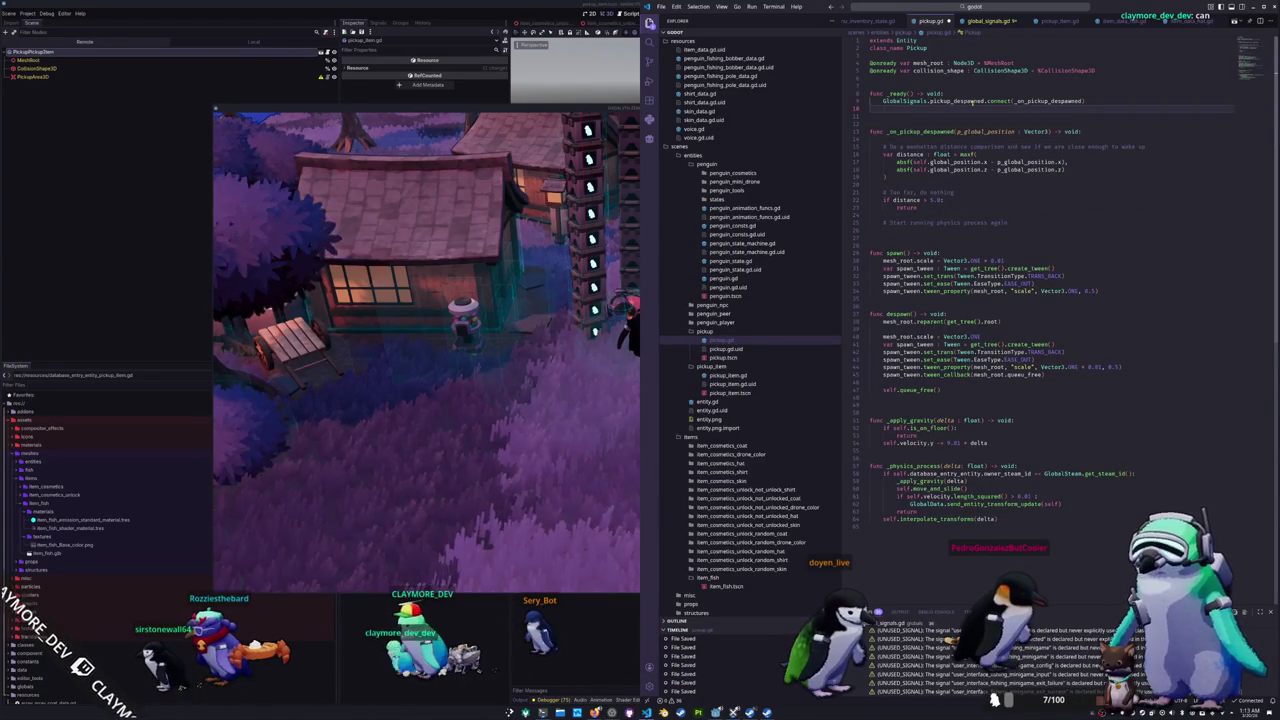
Step: Add self.set_physics_process(true) in _ready
text(self.physics)
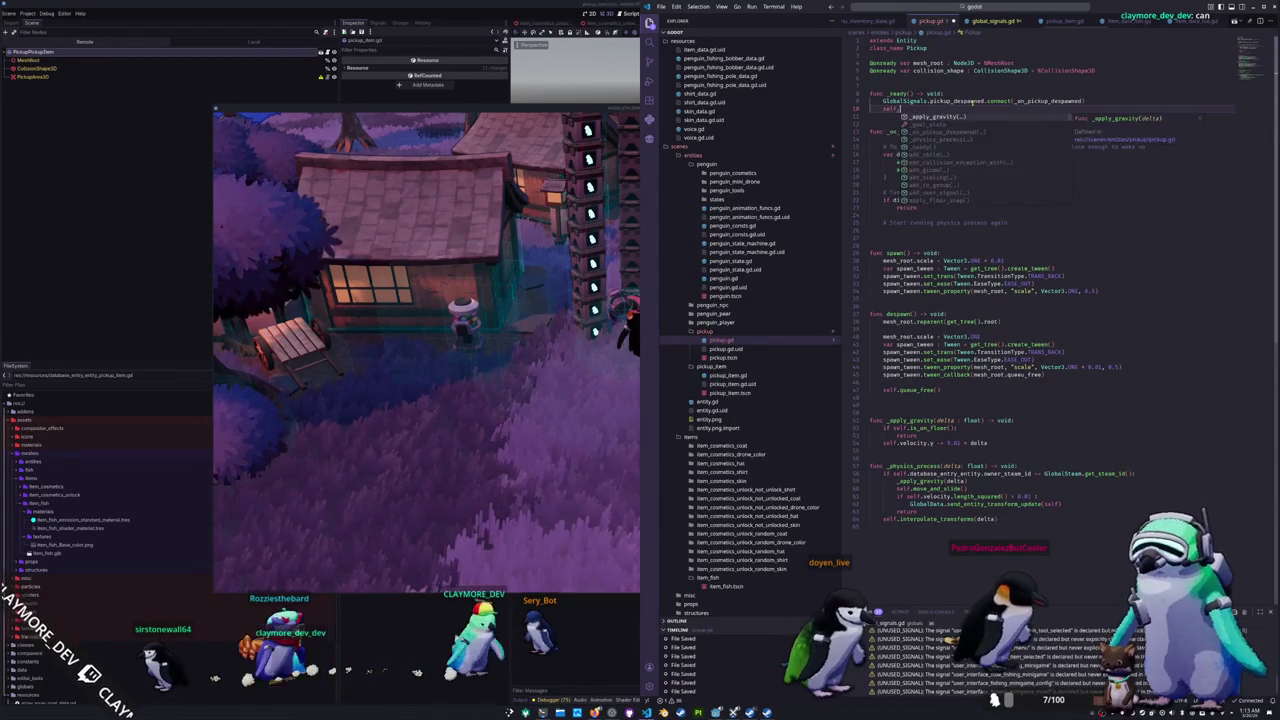
text(_pro)
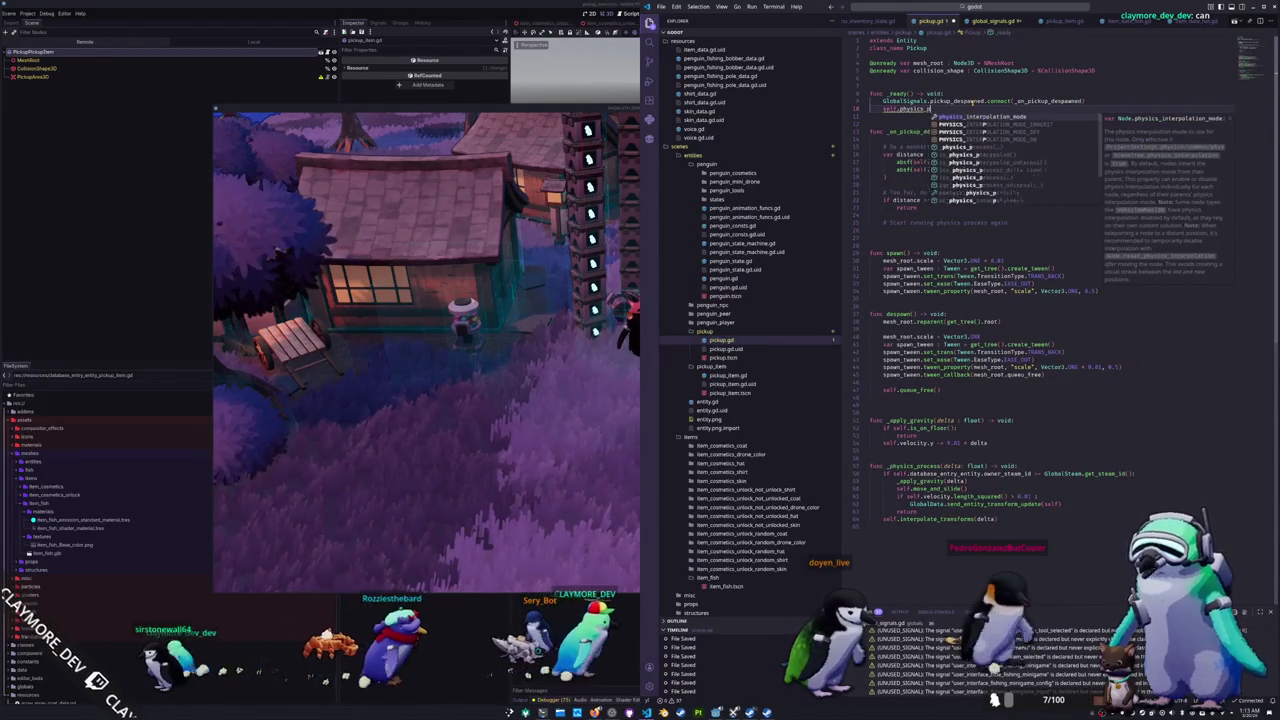
key(BackSpace)
key(BackSpace)
key(BackSpace)
text(set_phy)
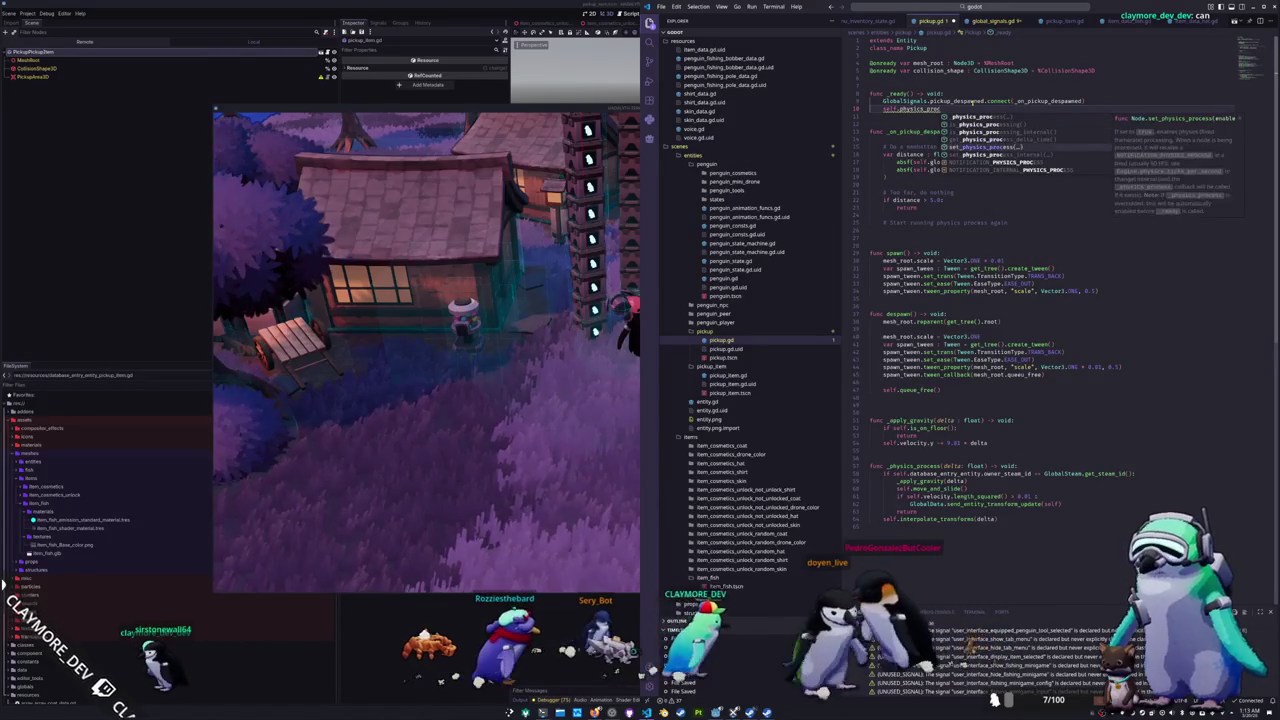
key(Return)
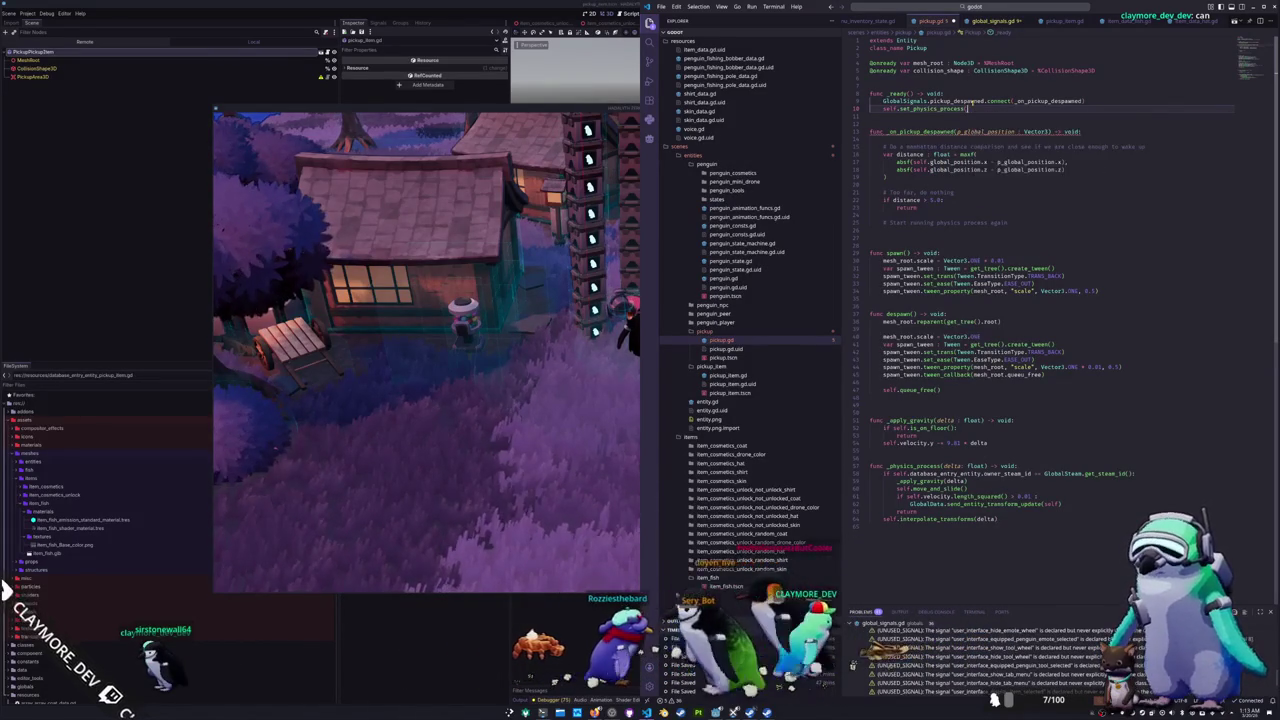
text(true)
key(Escape)
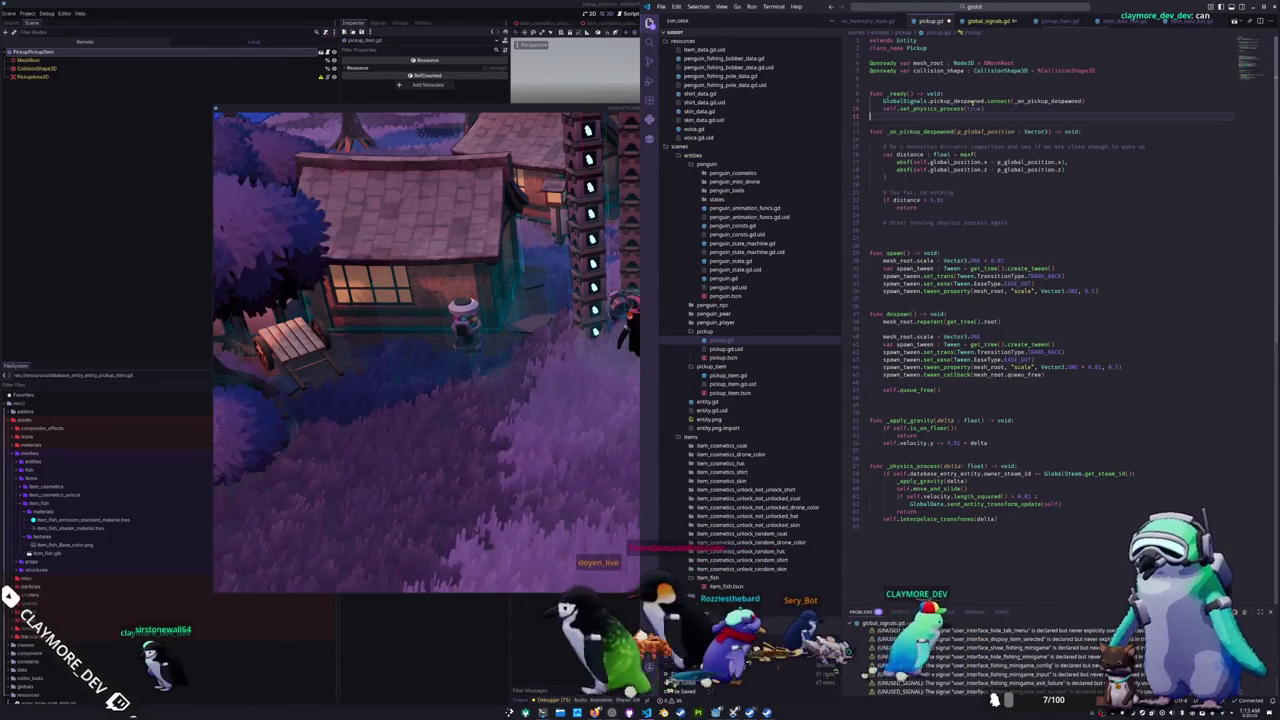
Step: Add self.set_physics_process(false) above return in the _apply_gravity floor branch
key(Down)
key(Down)
key(Down)
key(Down)
key(Down)
key(Down)
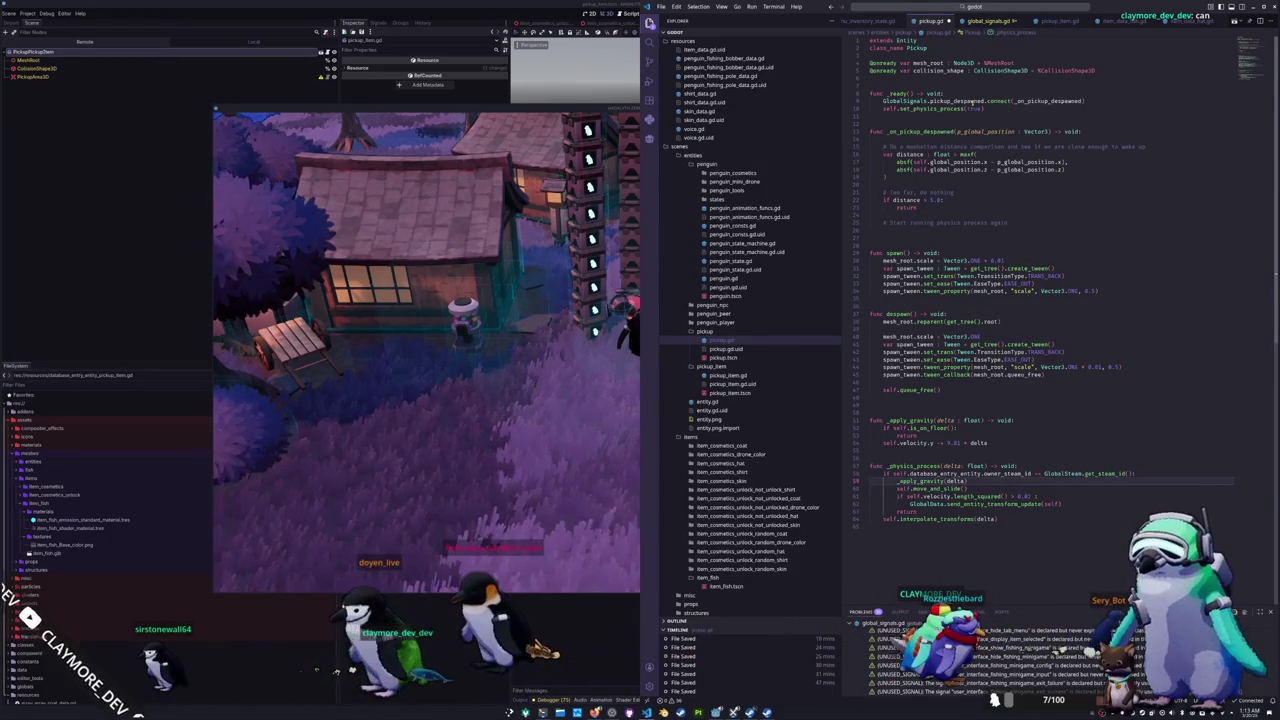
key(ctrl+shift+Return)
text(self.)
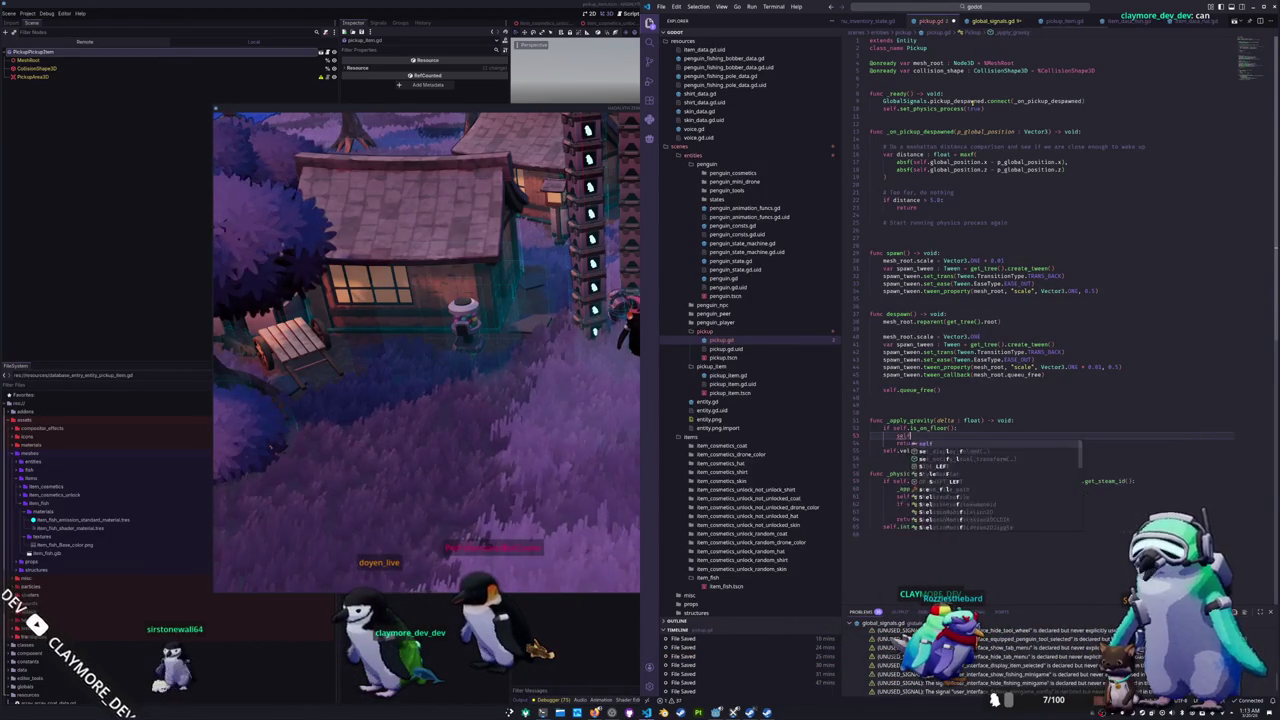
text(set_physics)
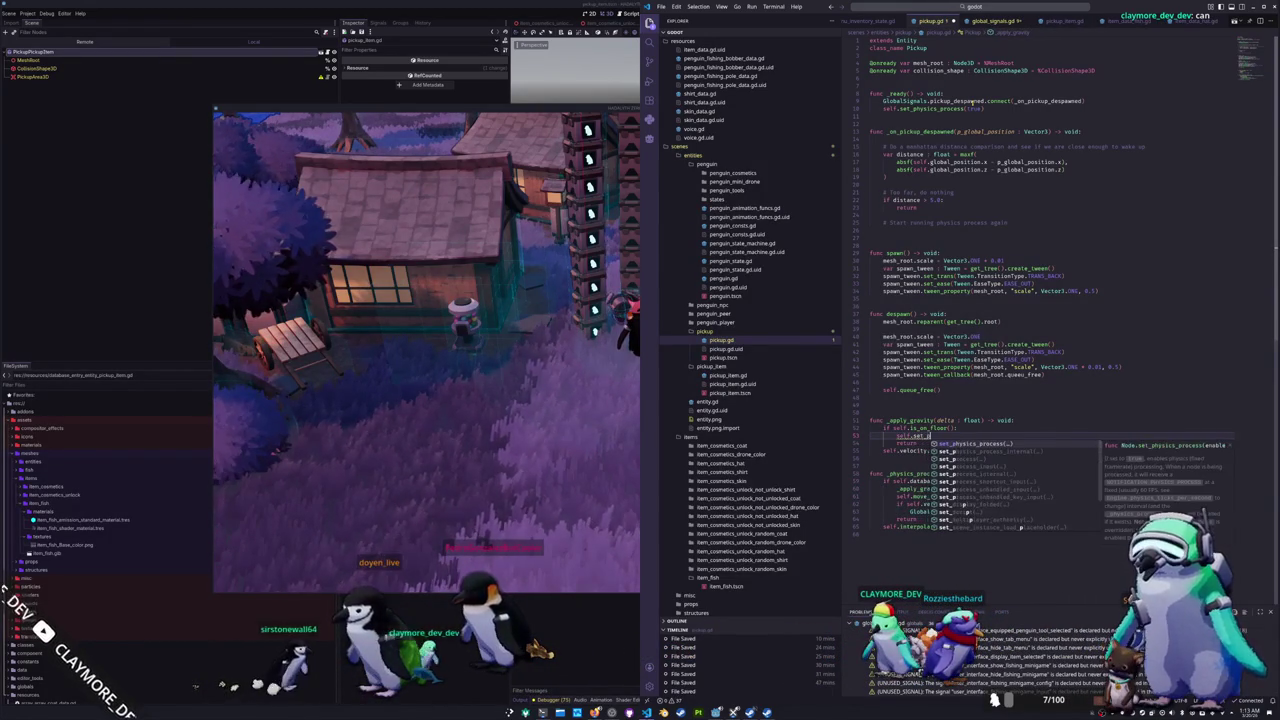
key(Return)
key(Return)
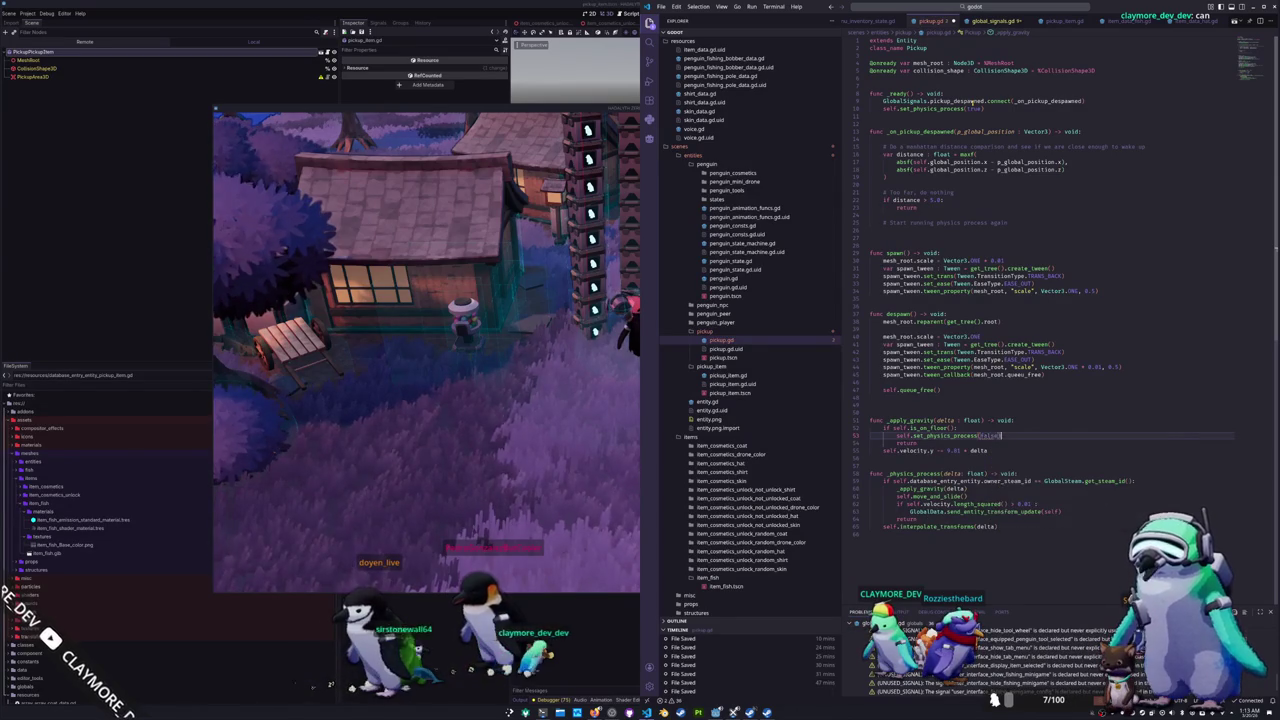
Step: Add self.set_physics_process(true) under the restart comment in _on_pickup_despawned
key(Down)
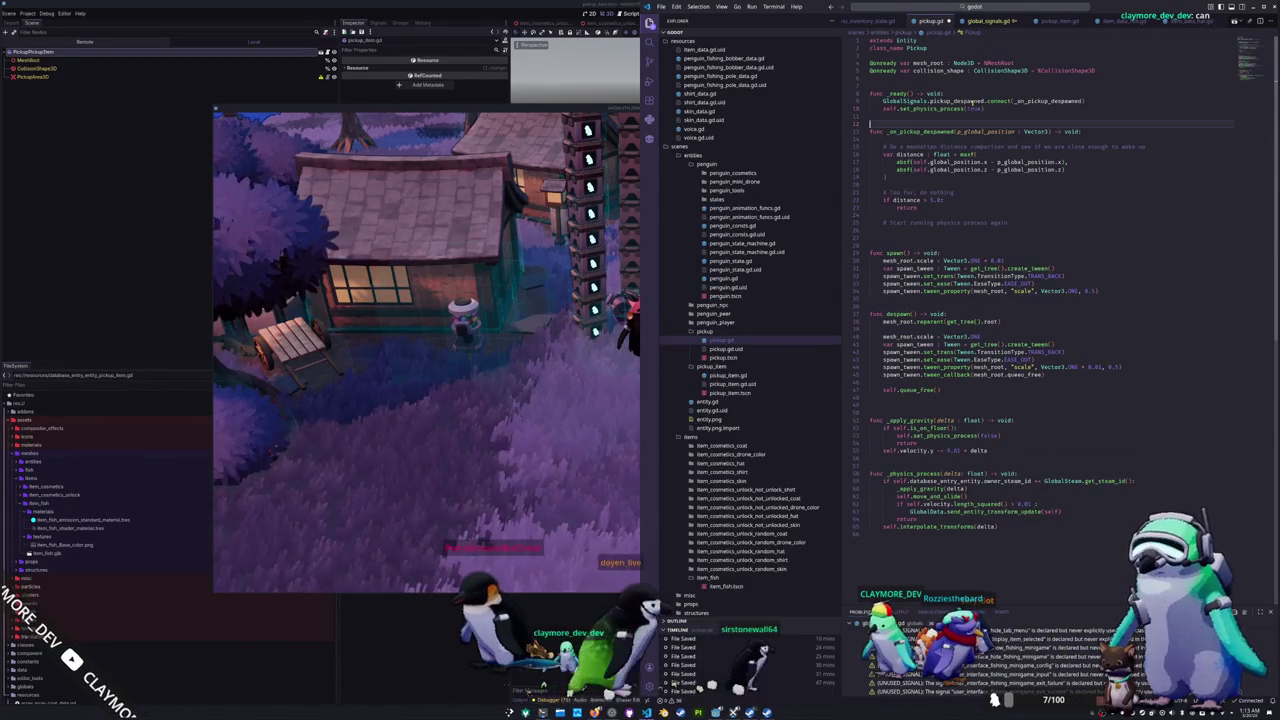
key(Down)
key(Down)
key(Down)
key(Down)
key(Down)
key(Down)
text(self.set_physics_process(true))
key(Return)
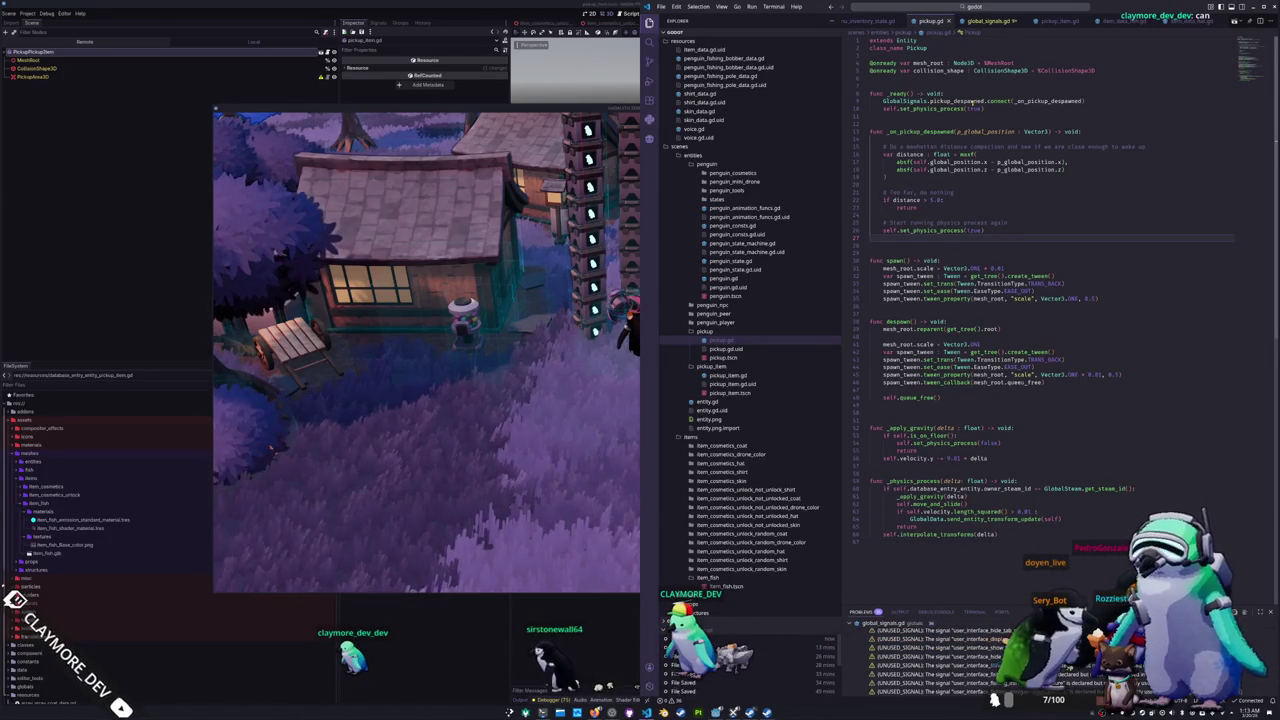
key(Up)
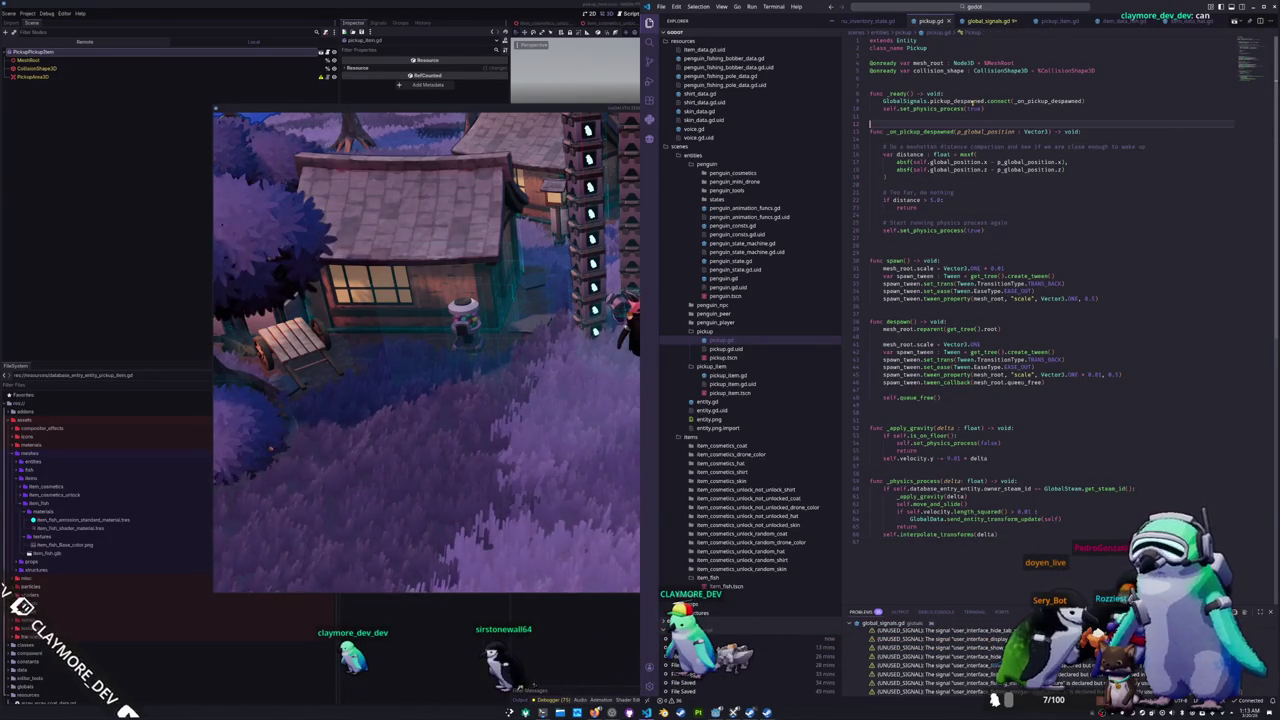
Step: Declare var physics_process_timer : float = 0.0 above func _ready
key(Up)
key(Return)
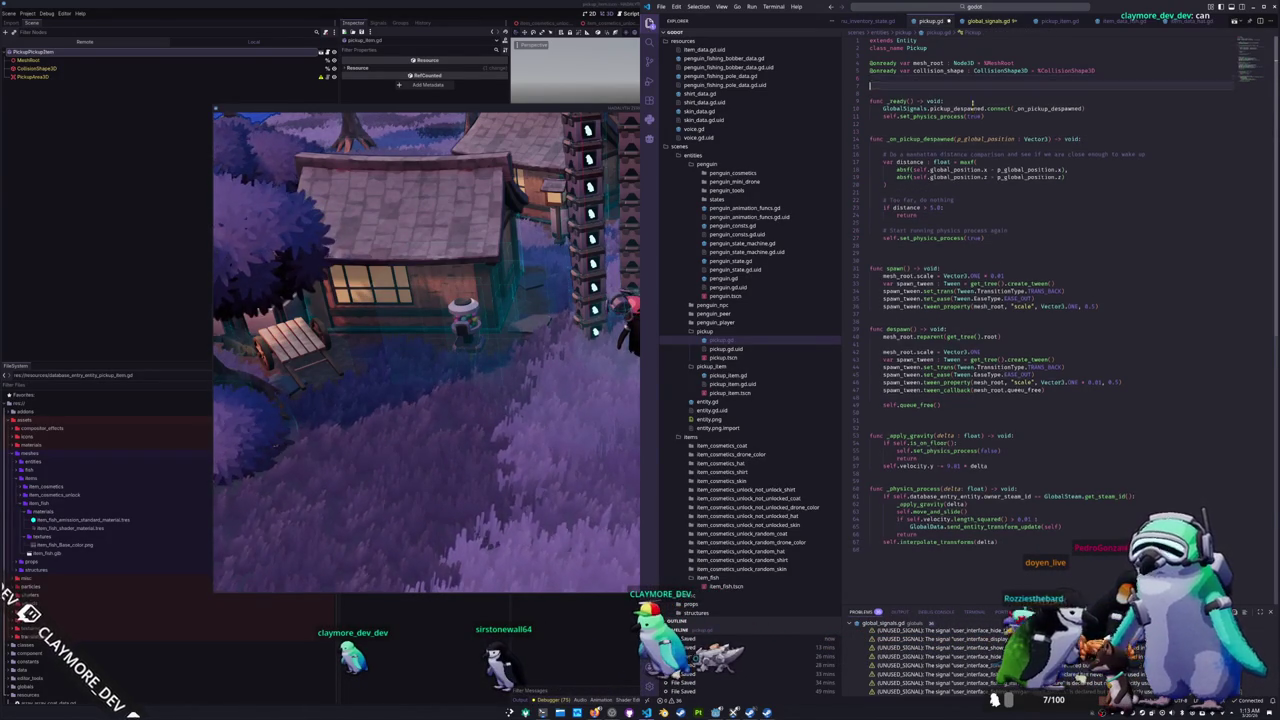
text(var t)
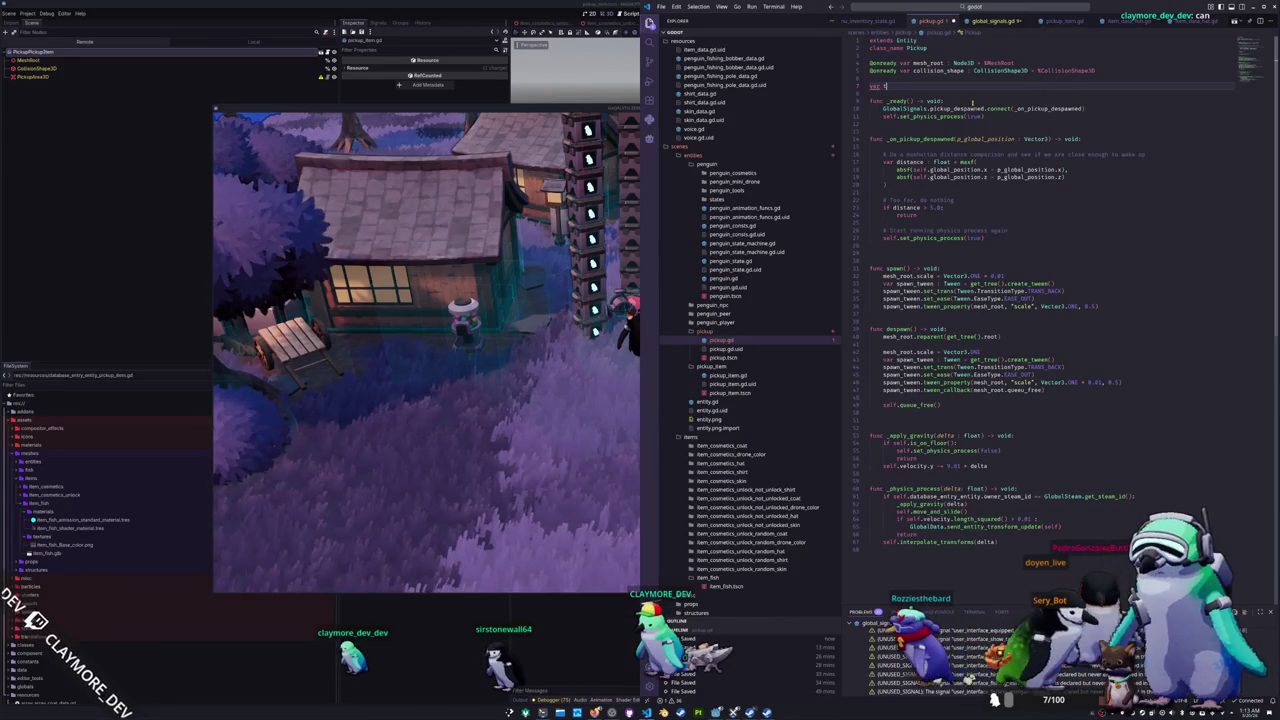
key(BackSpace)
text(physics_pro)
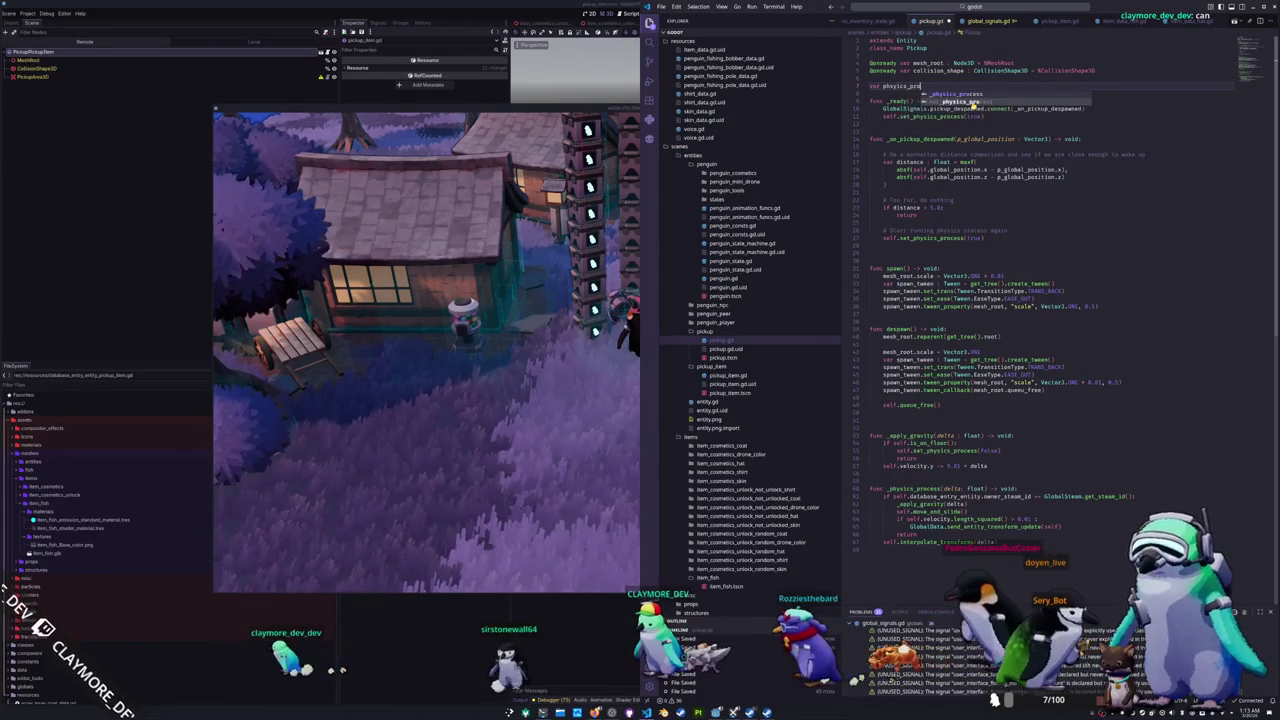
text(cess_timer : )
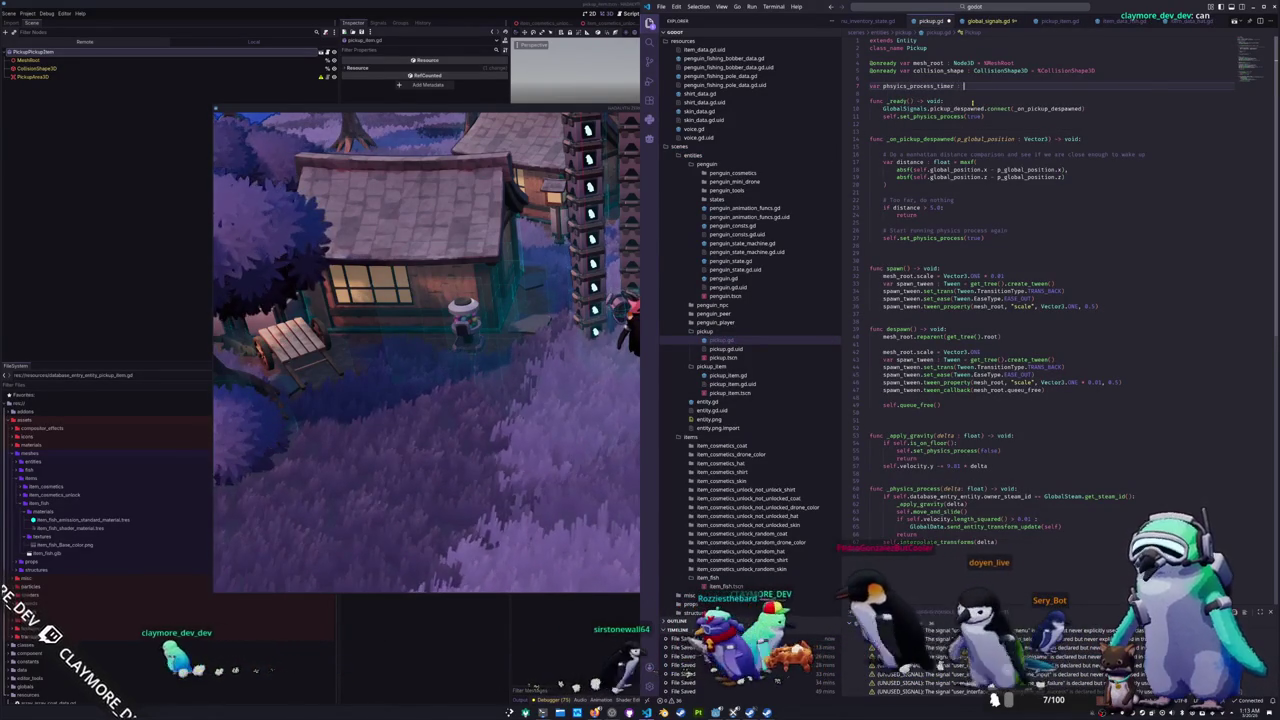
text(float = 0.0)
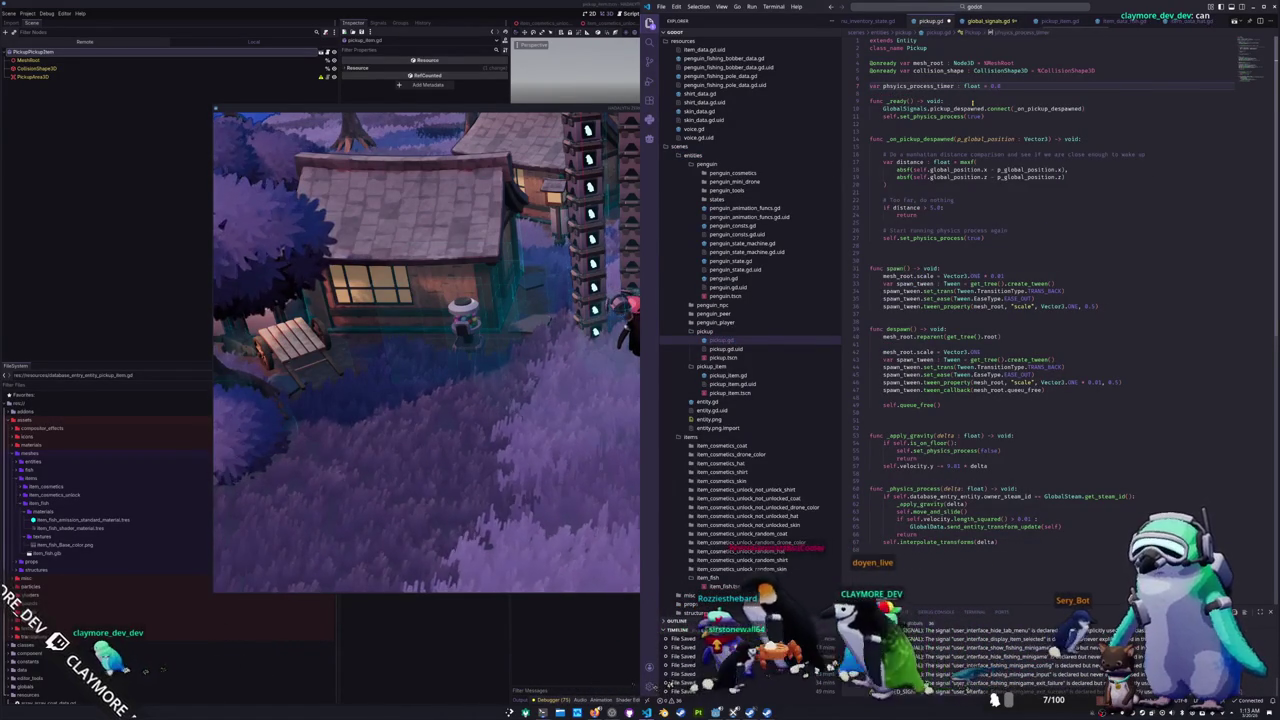
Step: Reset physics_process_timer = 0.0 right after set_physics_process(true)
key(Down)
key(Down)
key(Down)
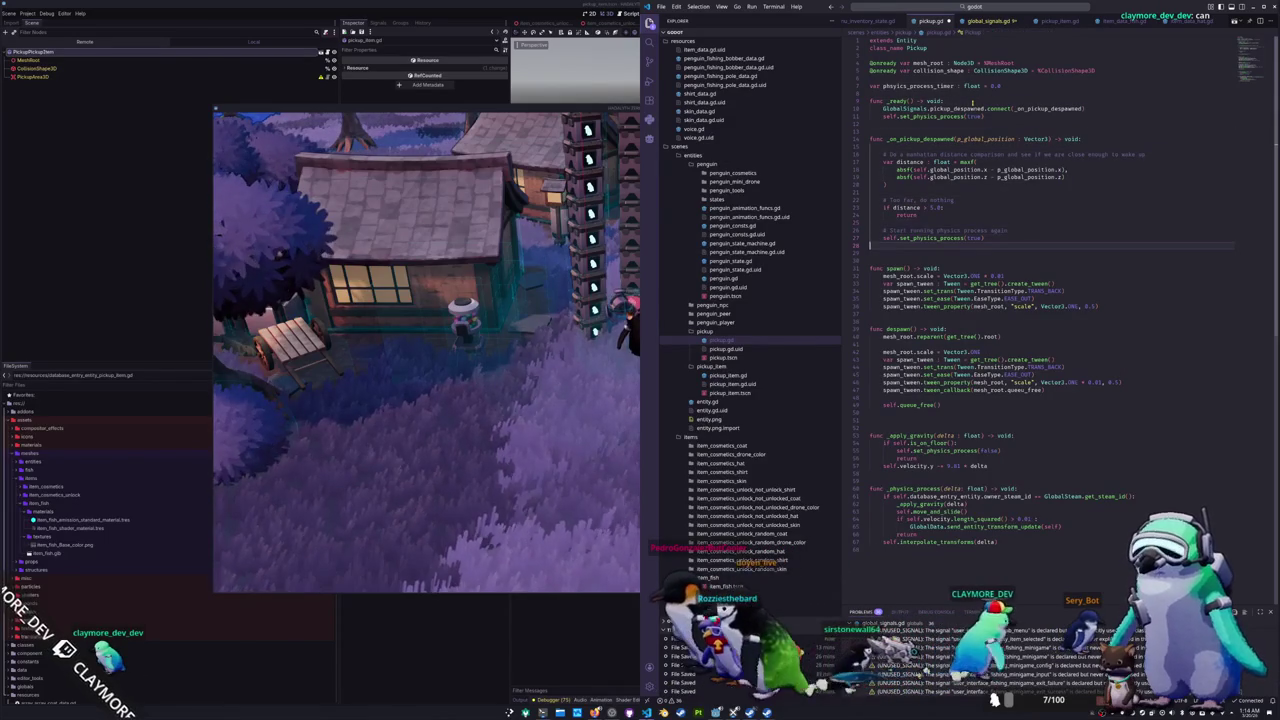
text(physics_proces)
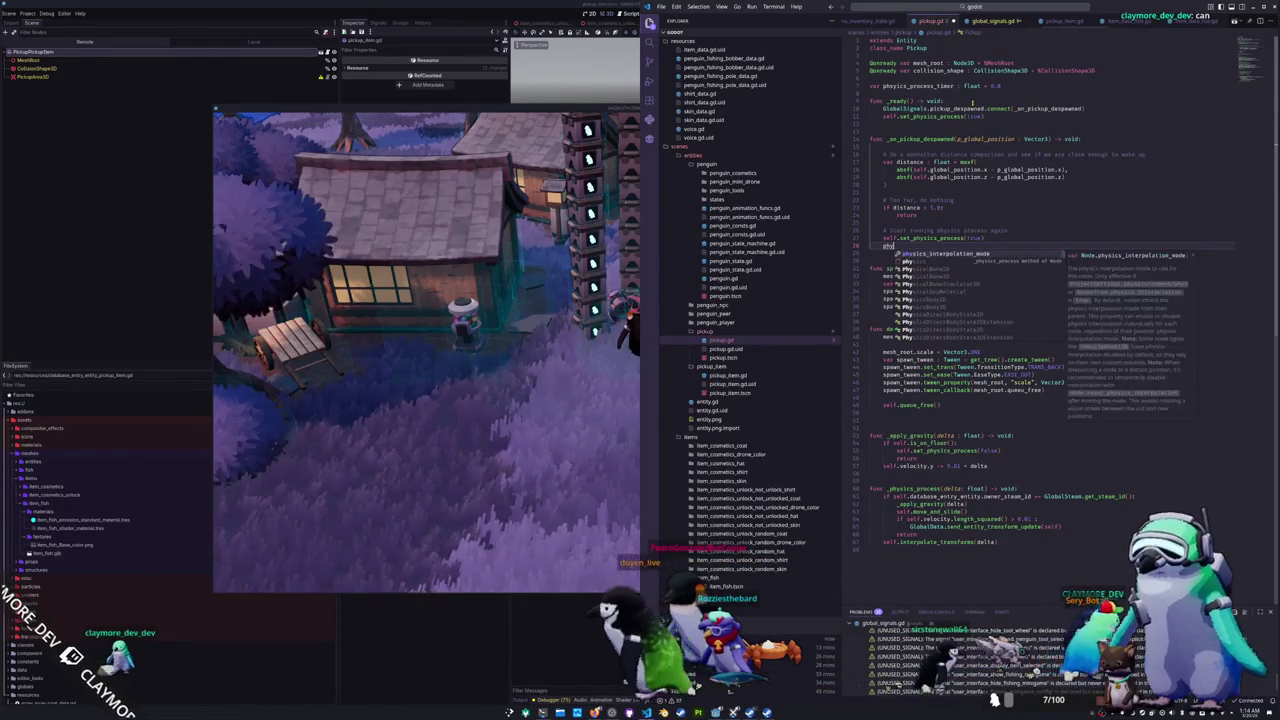
key(Return)
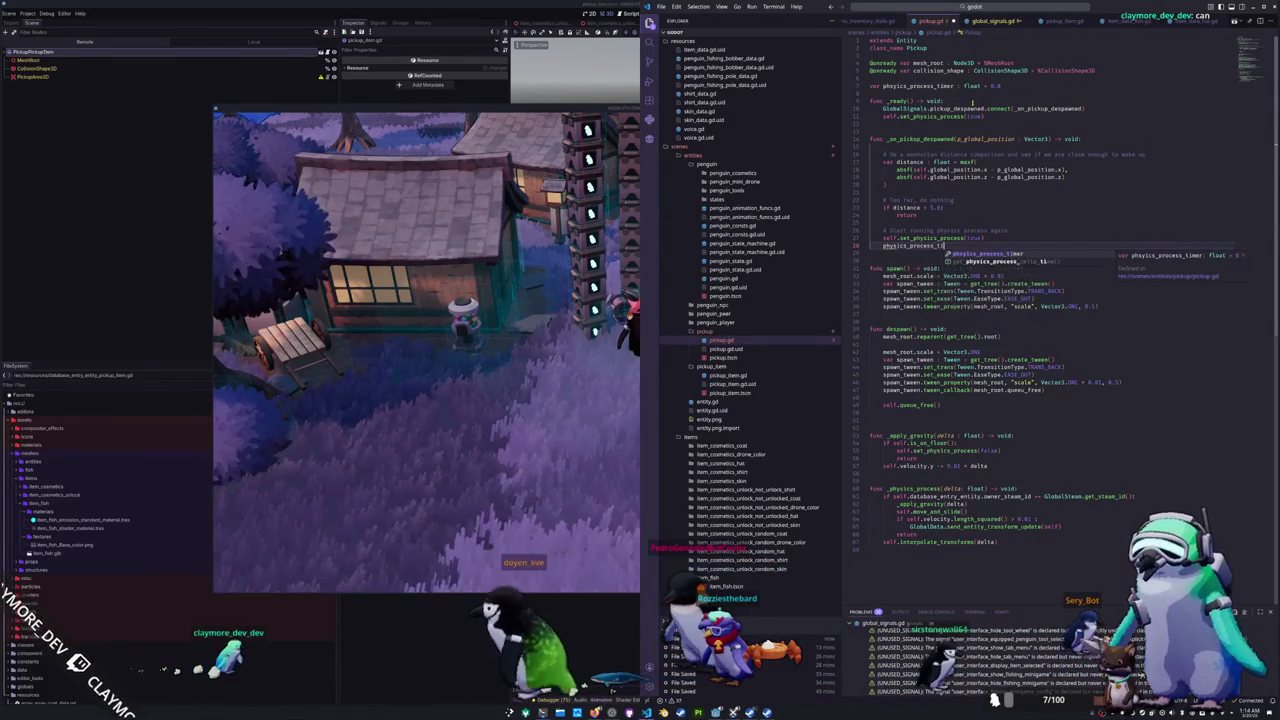
text(mer = )
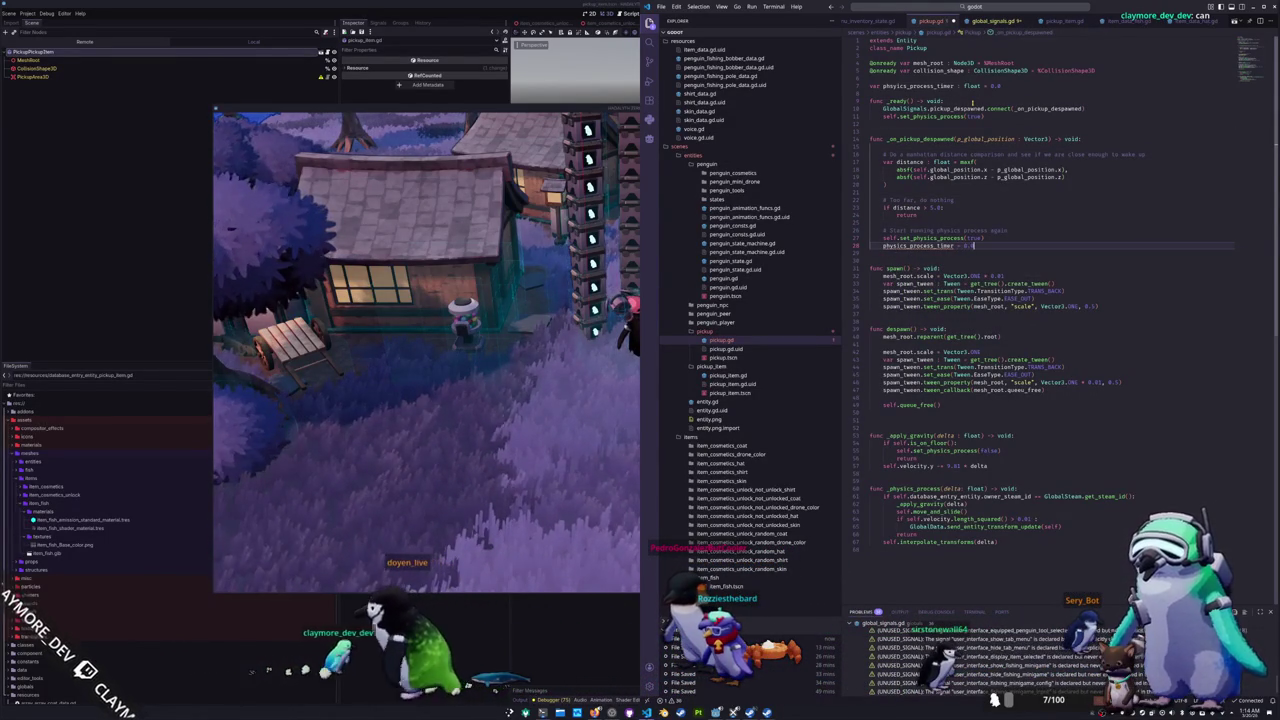
text(0.0)
key(Down)
key(Down)
key(Down)
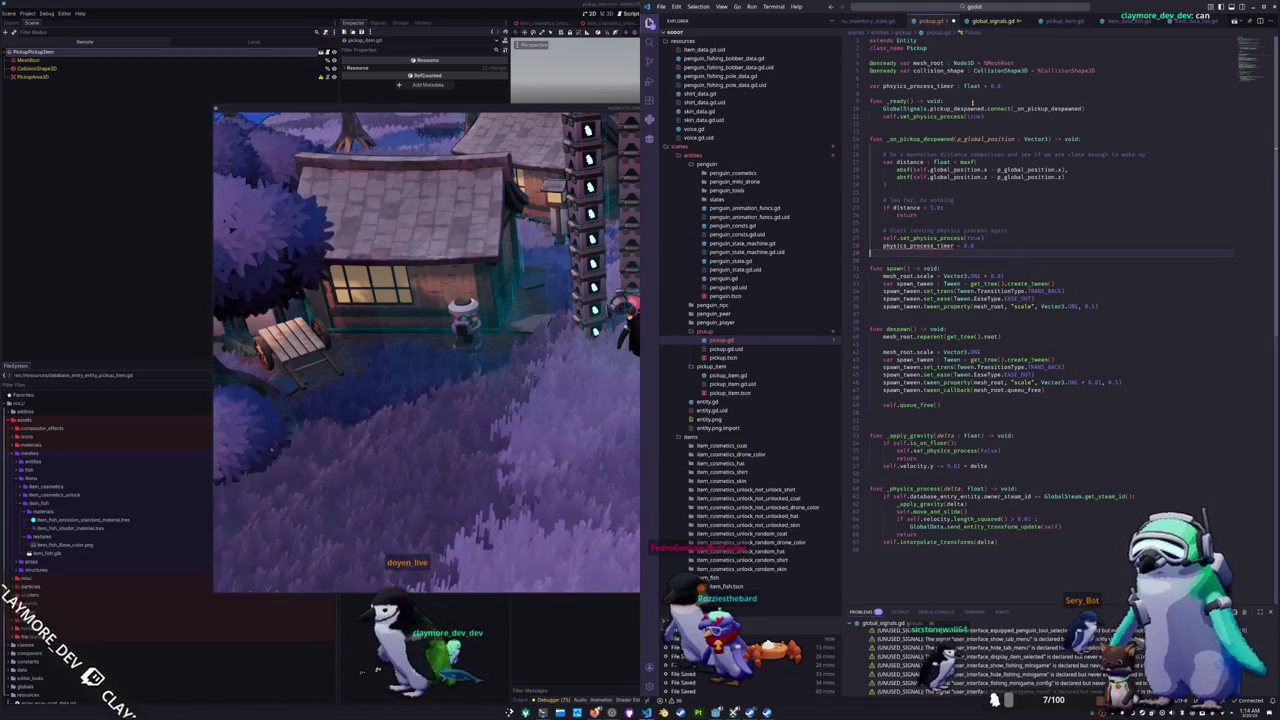
key(Up)
key(Up)
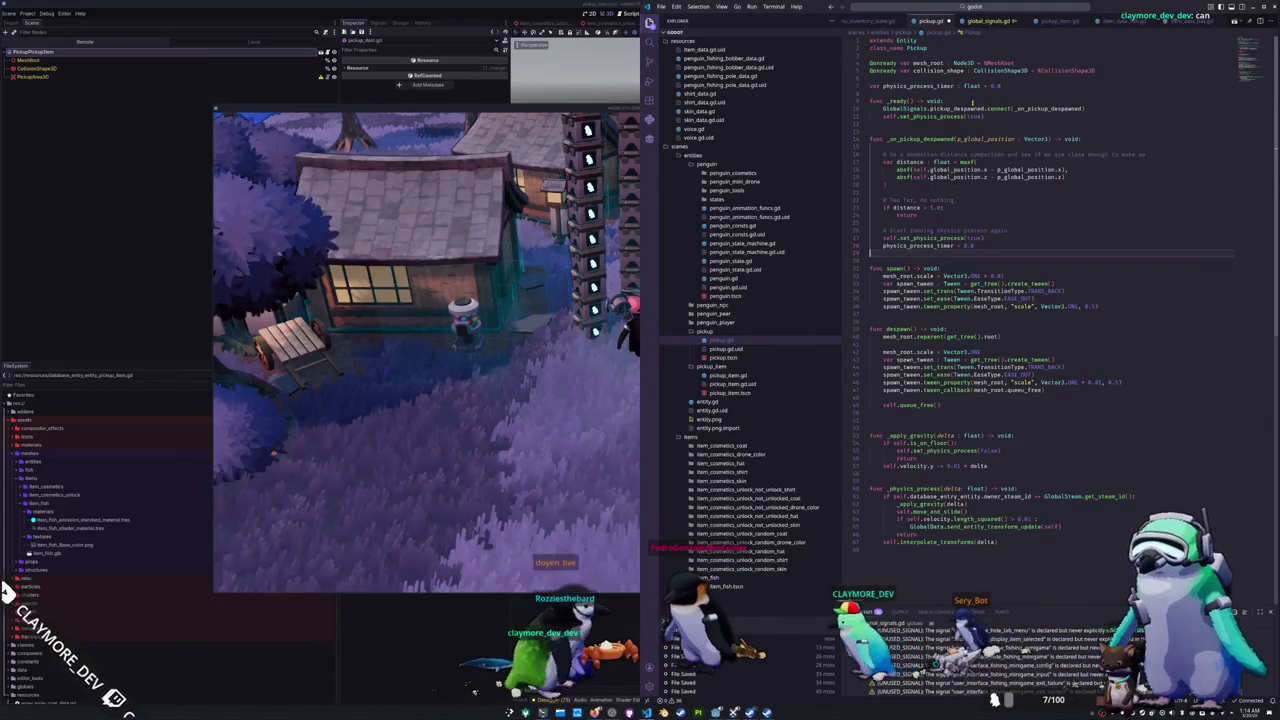
Step: Add self.physics_process_timer -= delta under the floor check in _apply_gravity
click(950, 337)
key(Down)
key(Down)
key(Down)
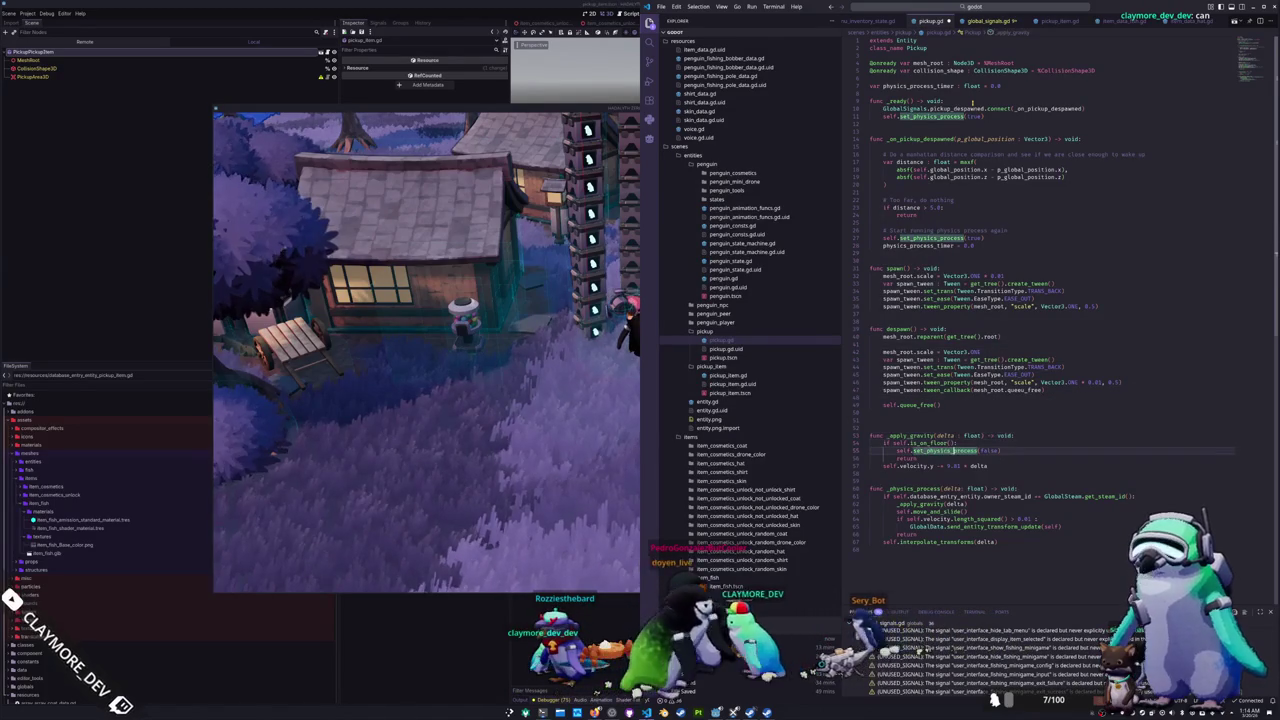
key(Return)
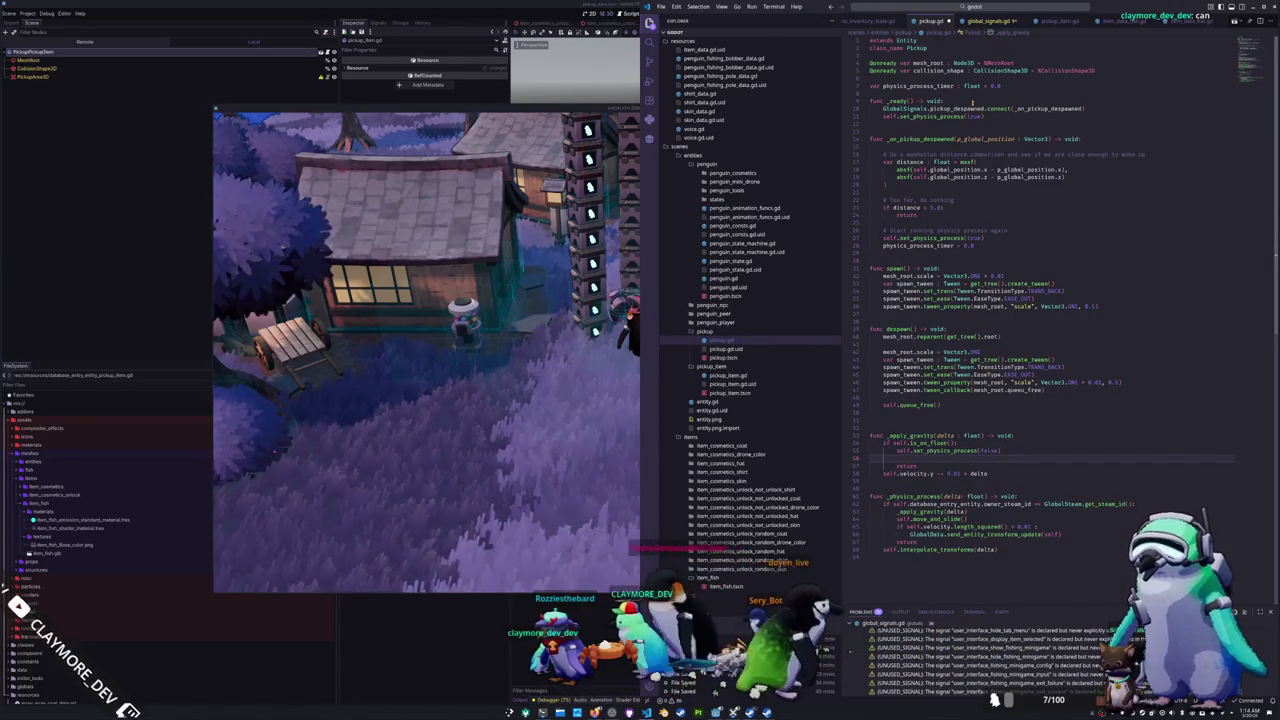
key(BackSpace)
key(BackSpace)
key(BackSpace)
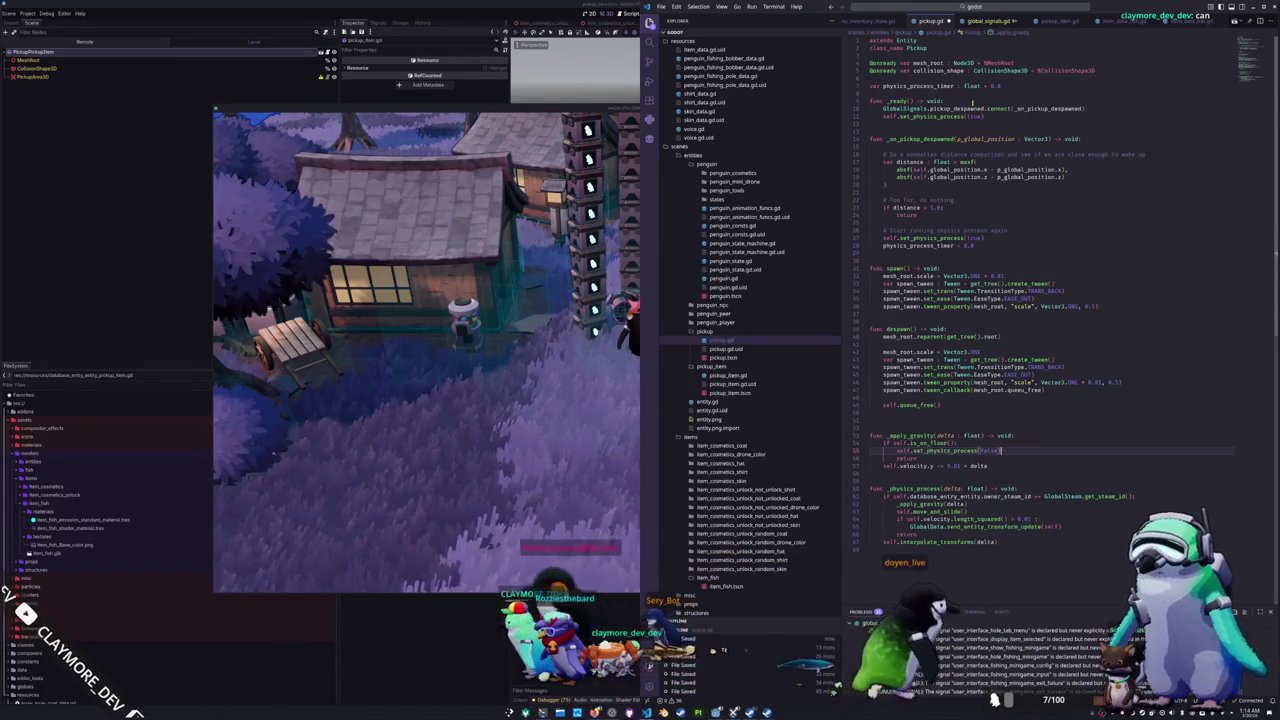
key(Return)
text(self.)
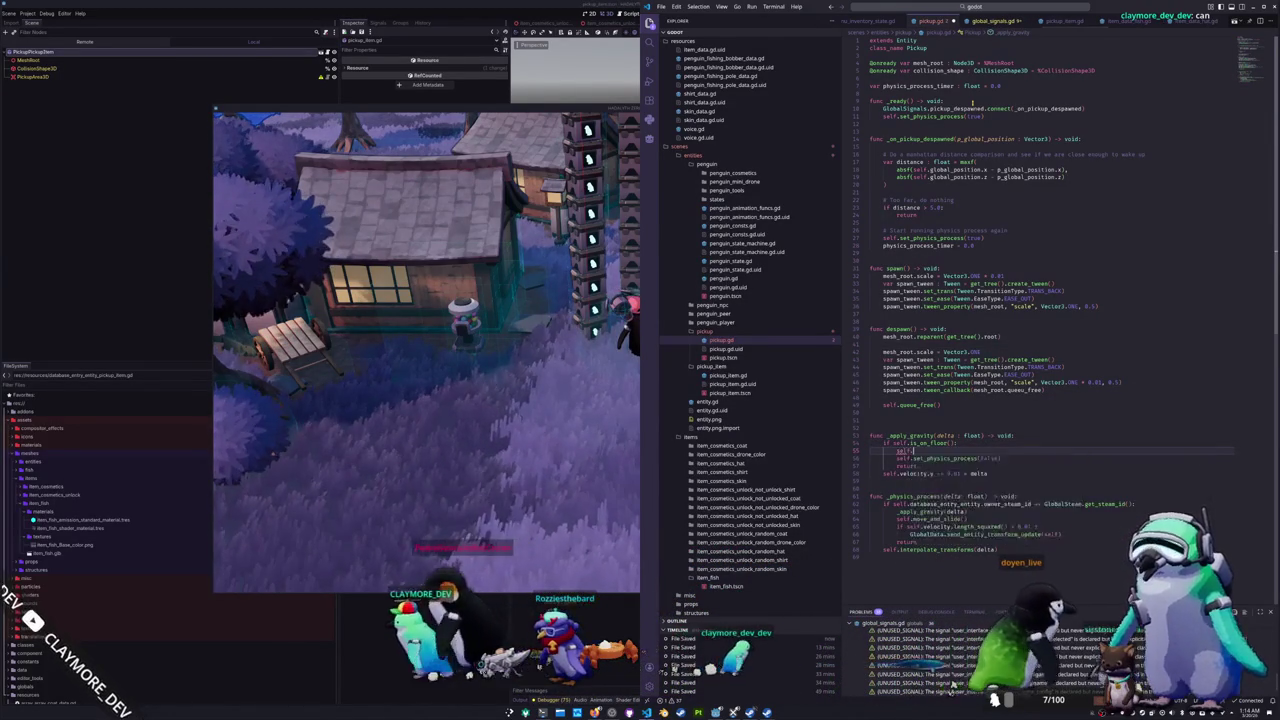
text(physics_process_timer -= )
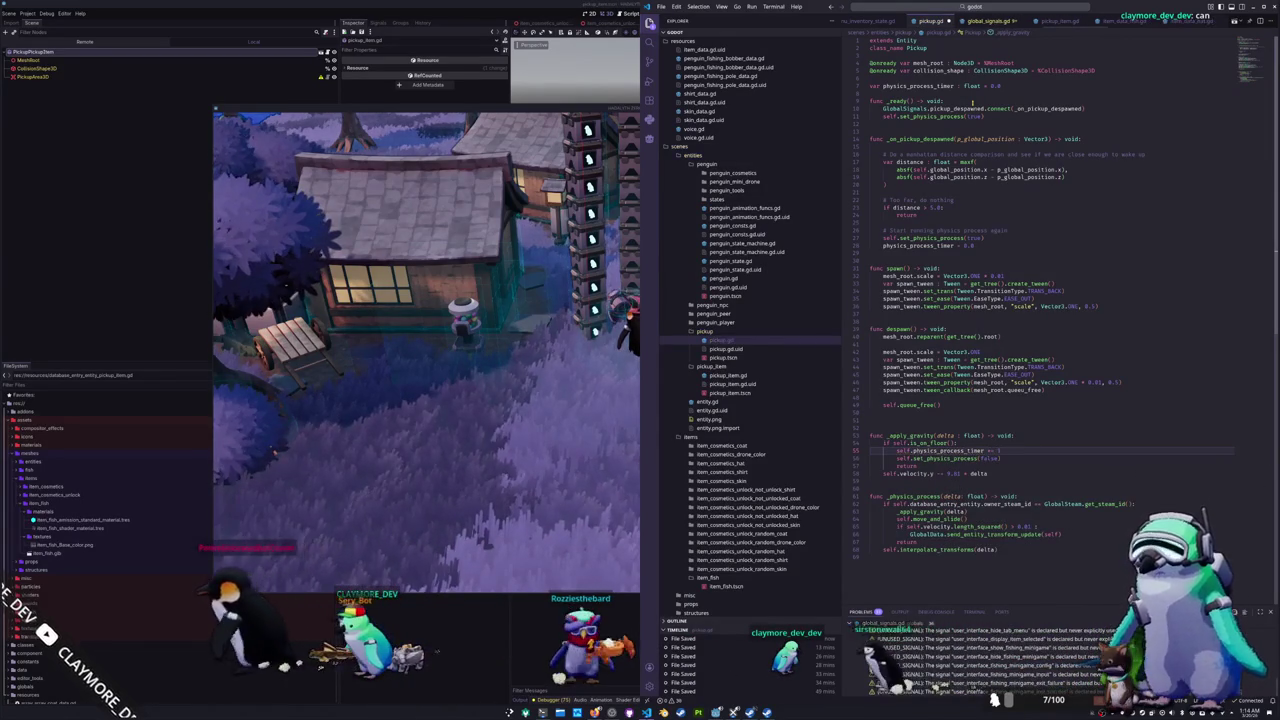
text(delta)
key(Return)
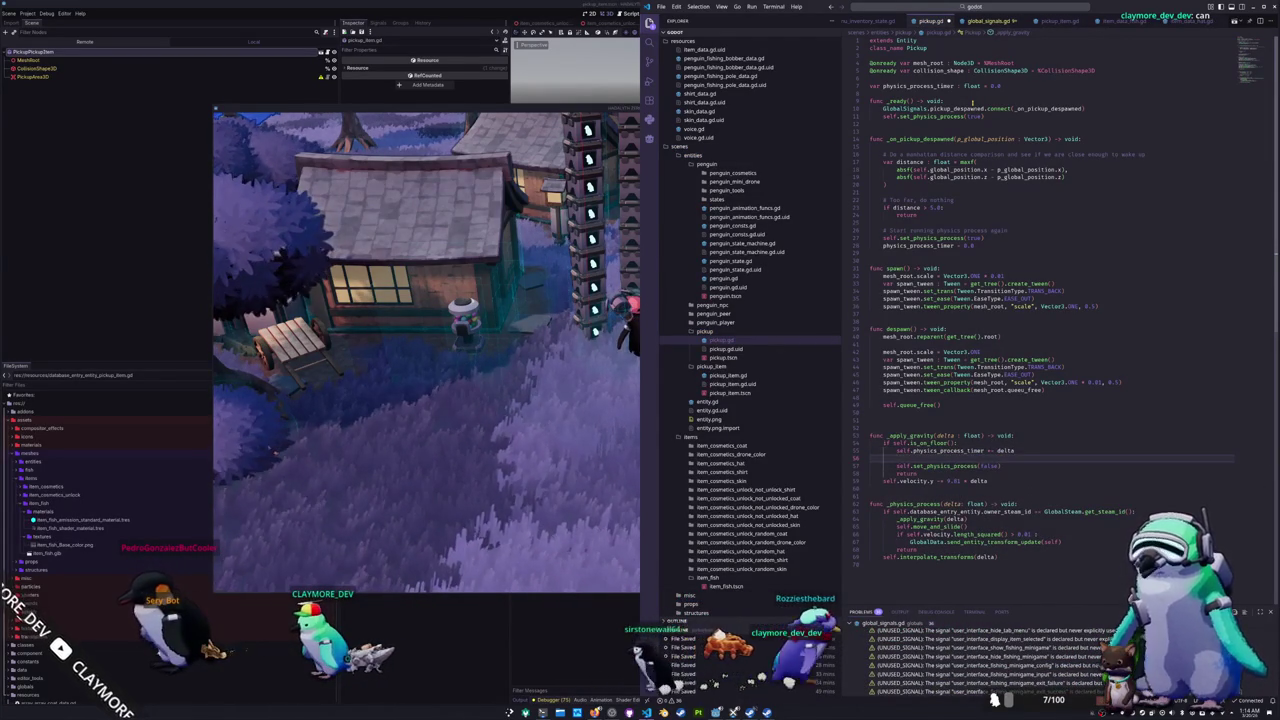
Step: Nest set_physics_process(false) under an if check on physics_process_timer
text(if se)
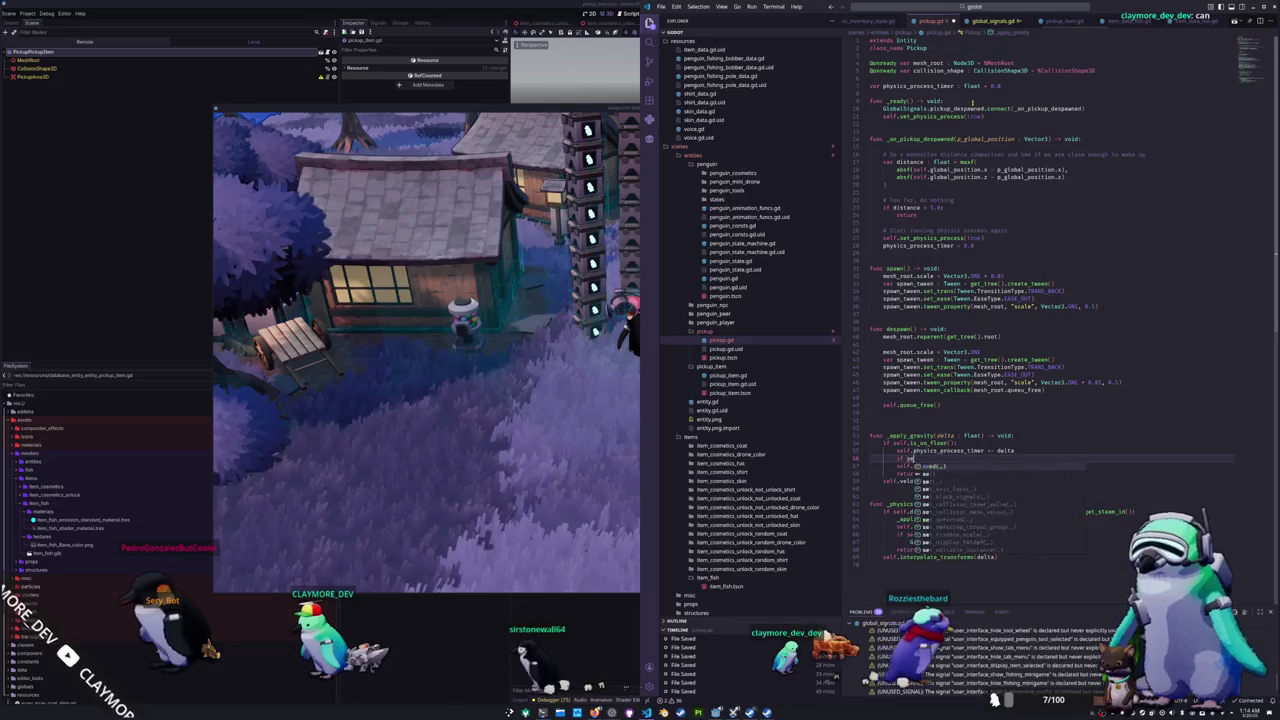
text(lf.physics_proc)
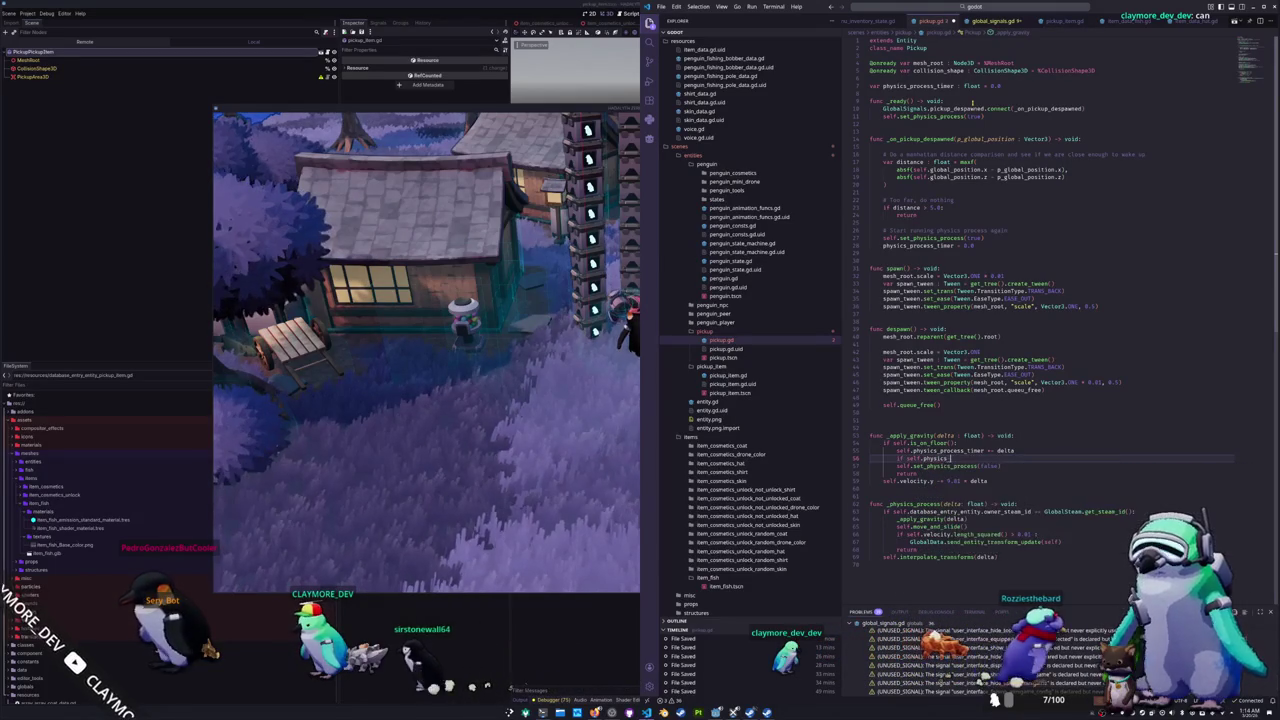
key(Return)
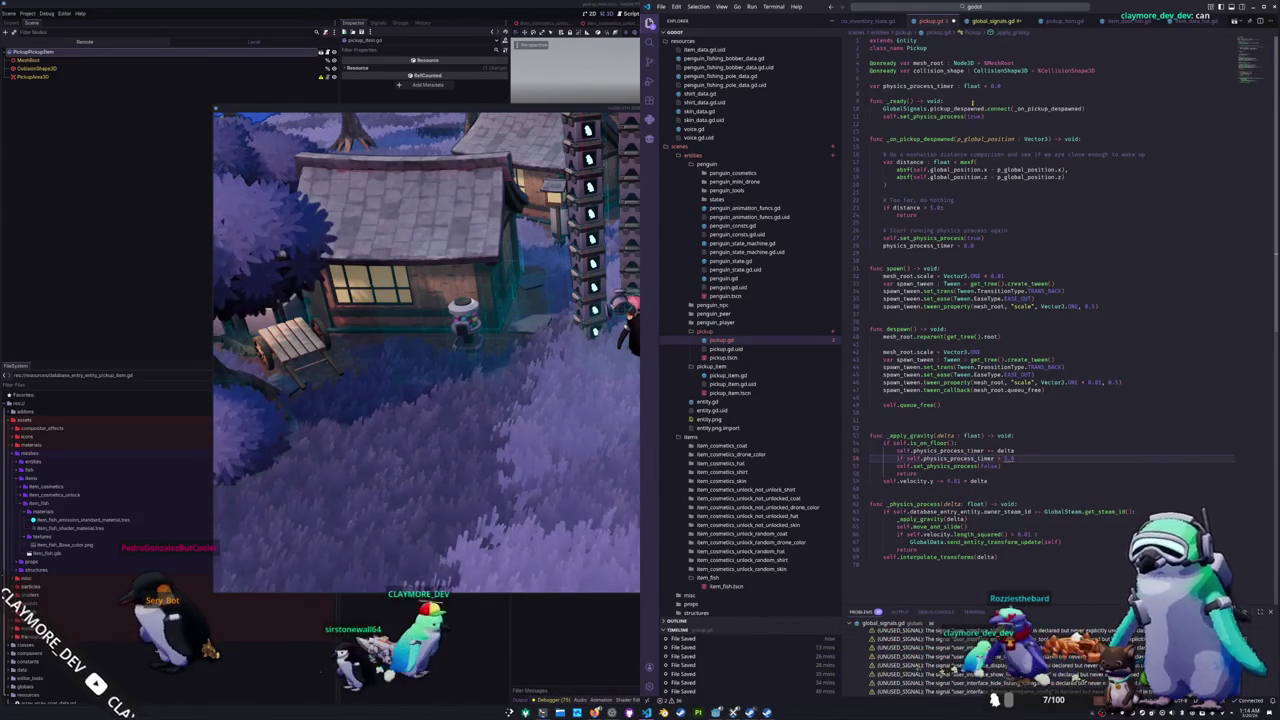
key(Down)
key(Tab)
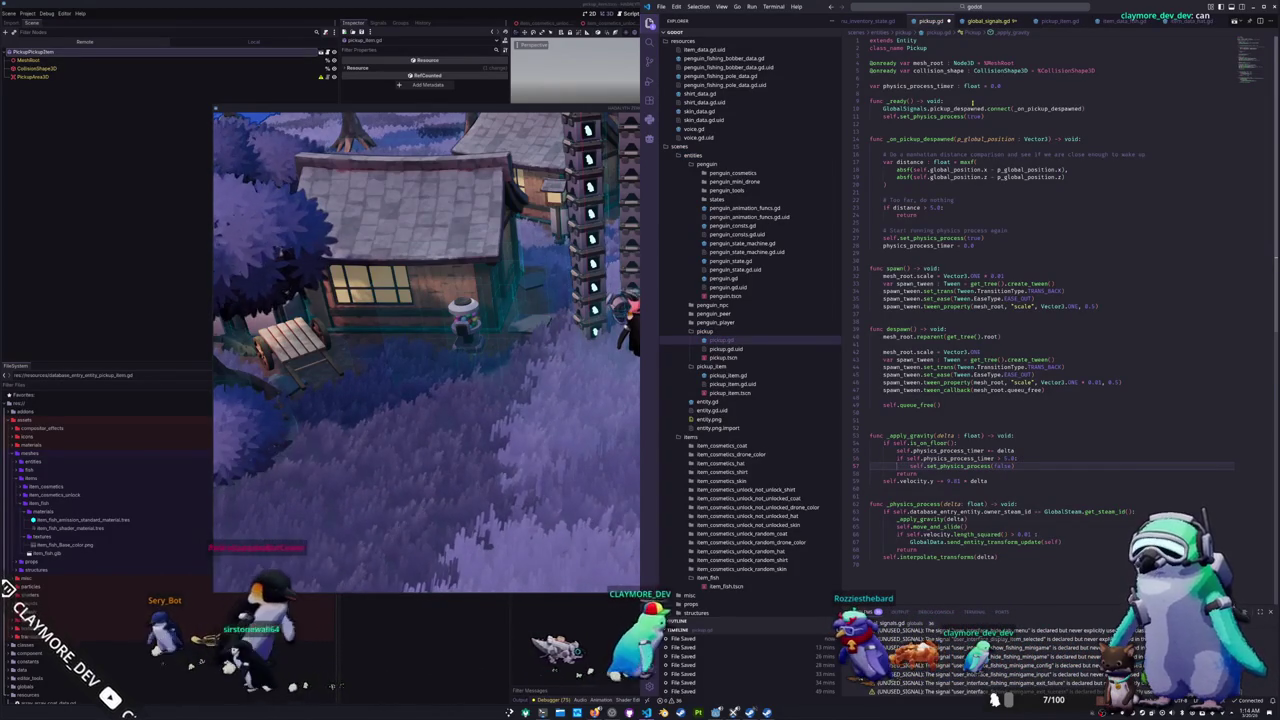
key(Down)
key(Down)
key(Down)
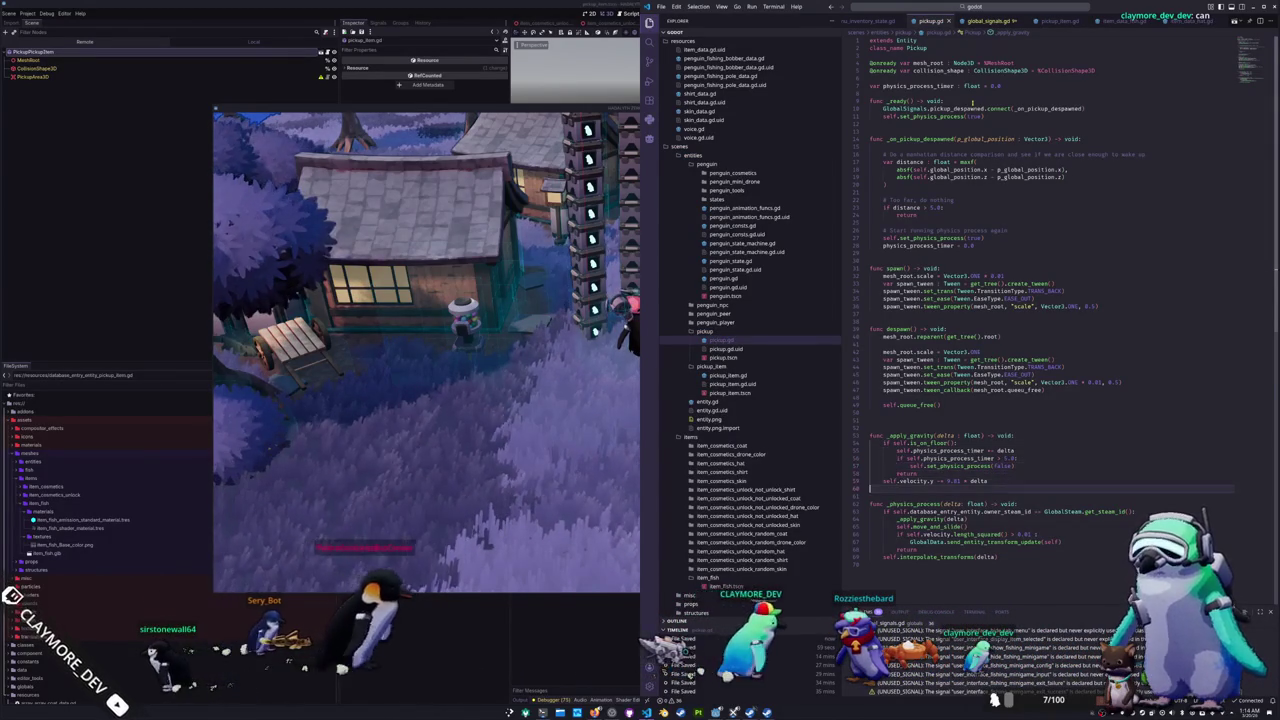
key(Down)
key(Down)
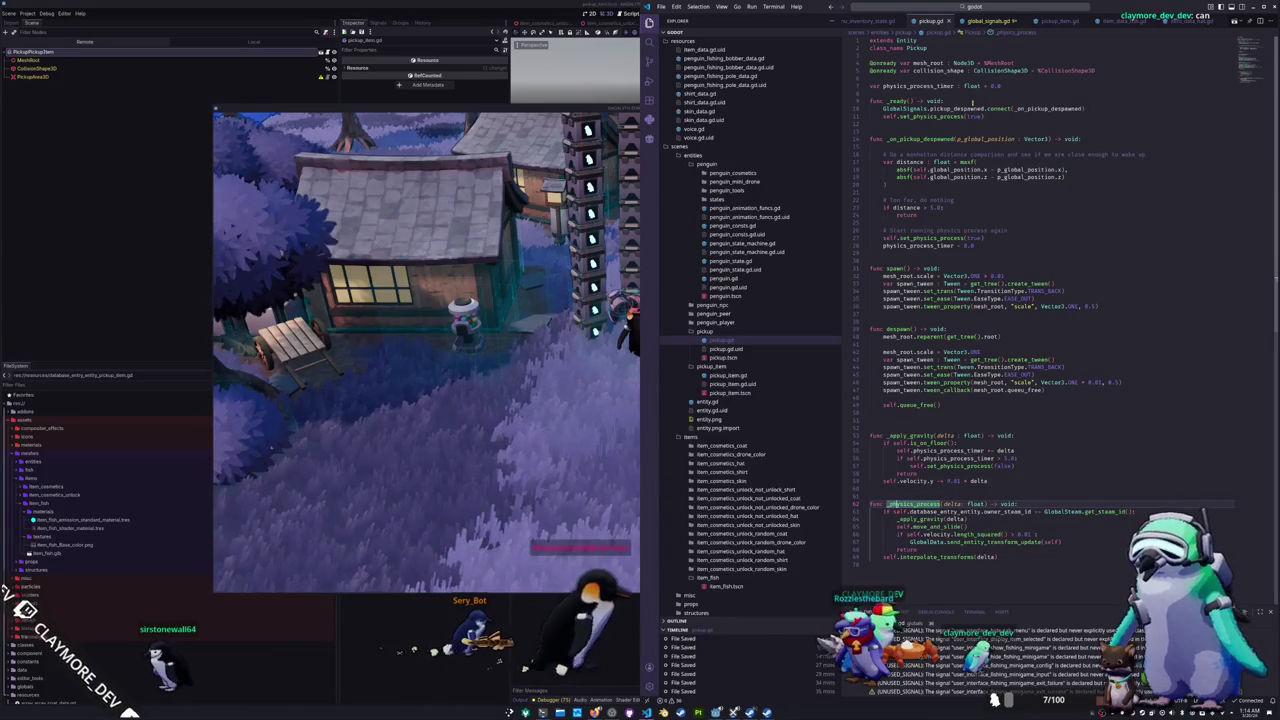
key(Up)
key(Up)
key(Up)
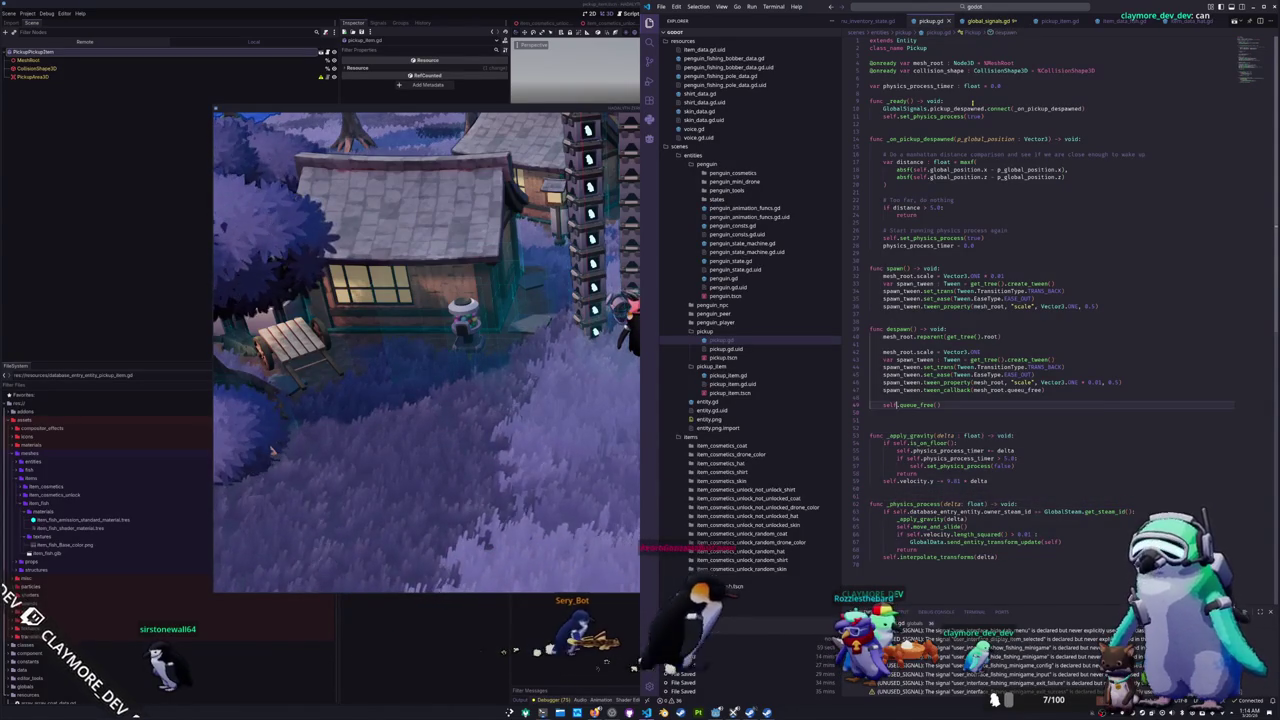
Step: Emit GlobalSignals.pickup_despawned(self.global_position) before queue_free in despawn(), save pickup.gd, and return to the game
key(Return)
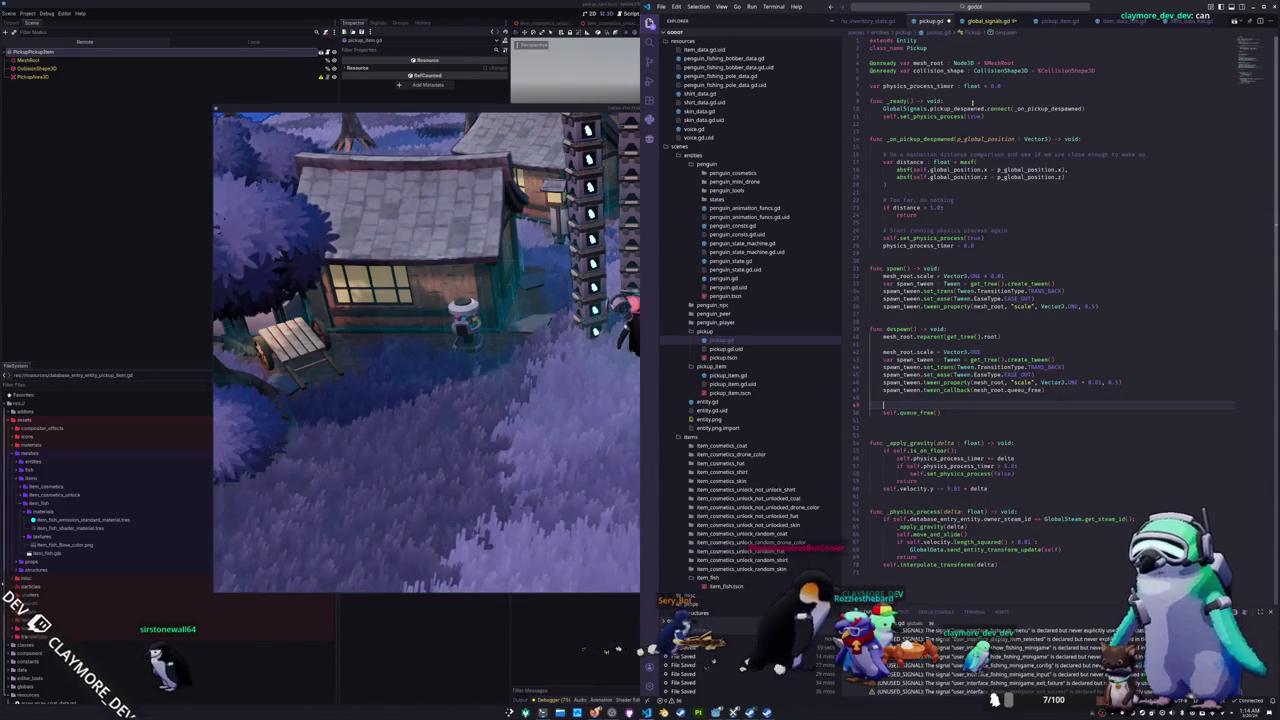
text(GlobalSignals)
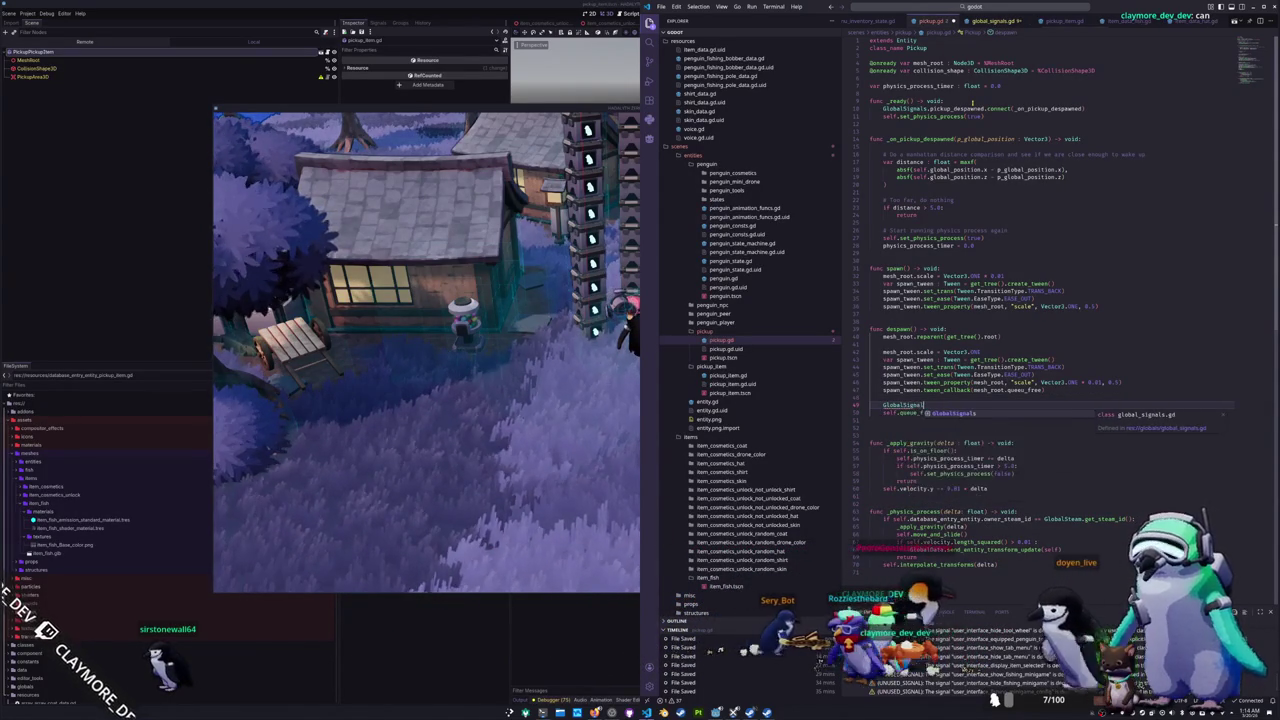
text(.)
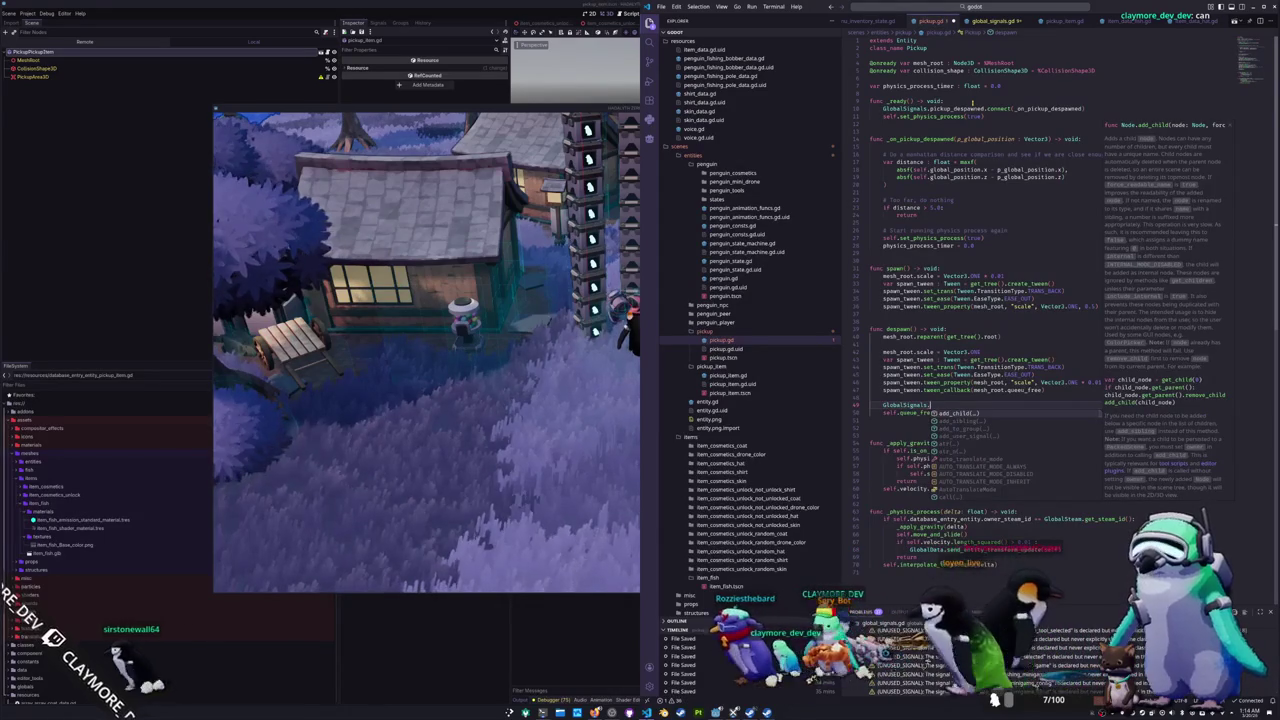
text(pickup_despawned.)
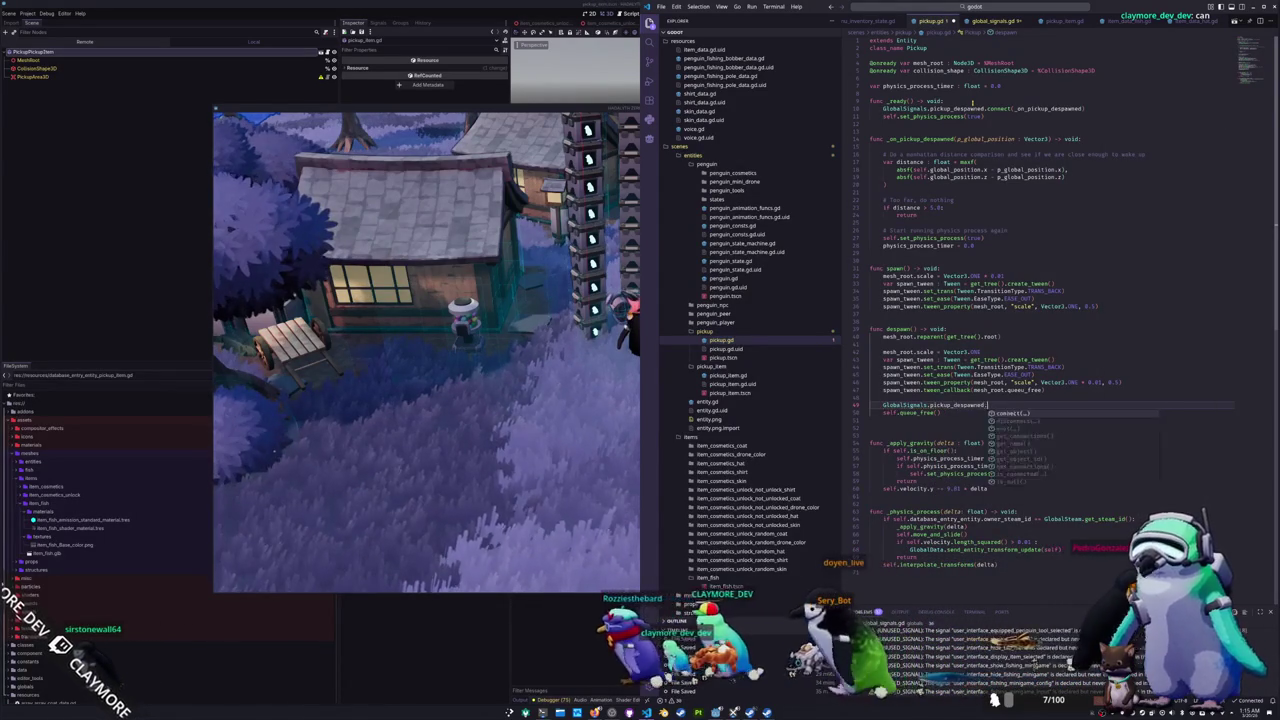
text(emit(self.global_position)
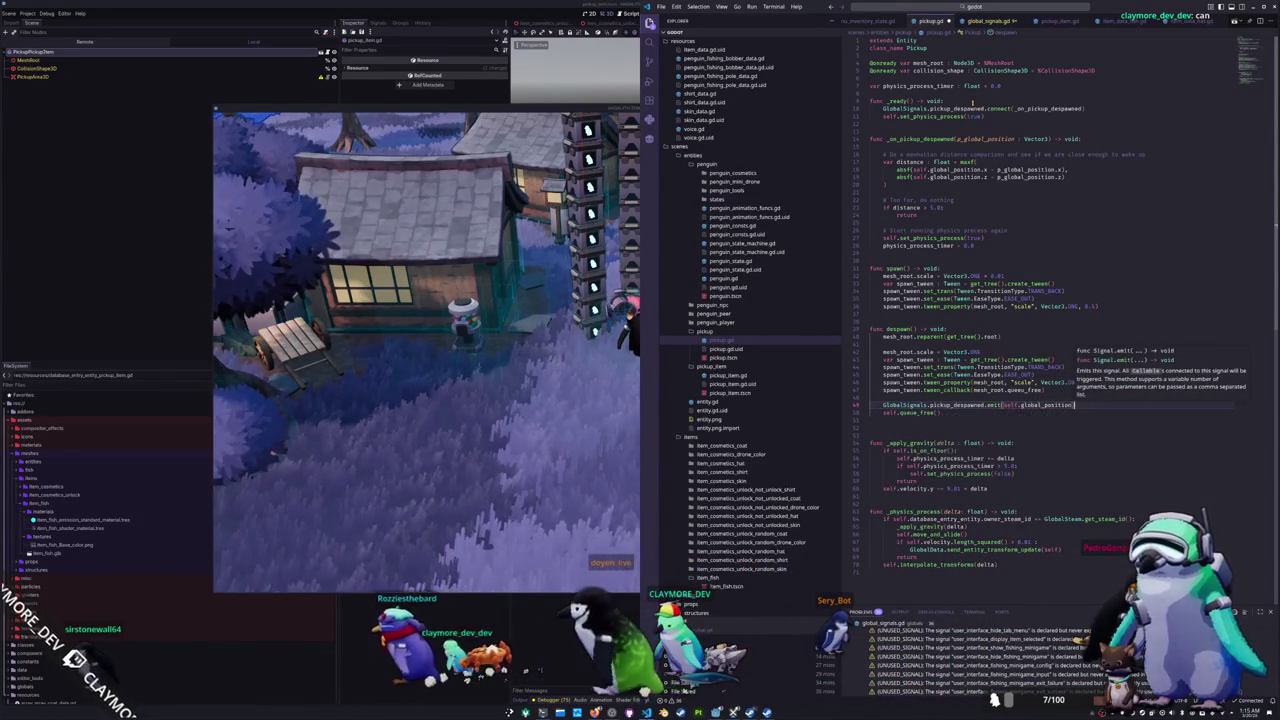
key(Tab)
key(ctrl+s)
key(Down)
key(Down)
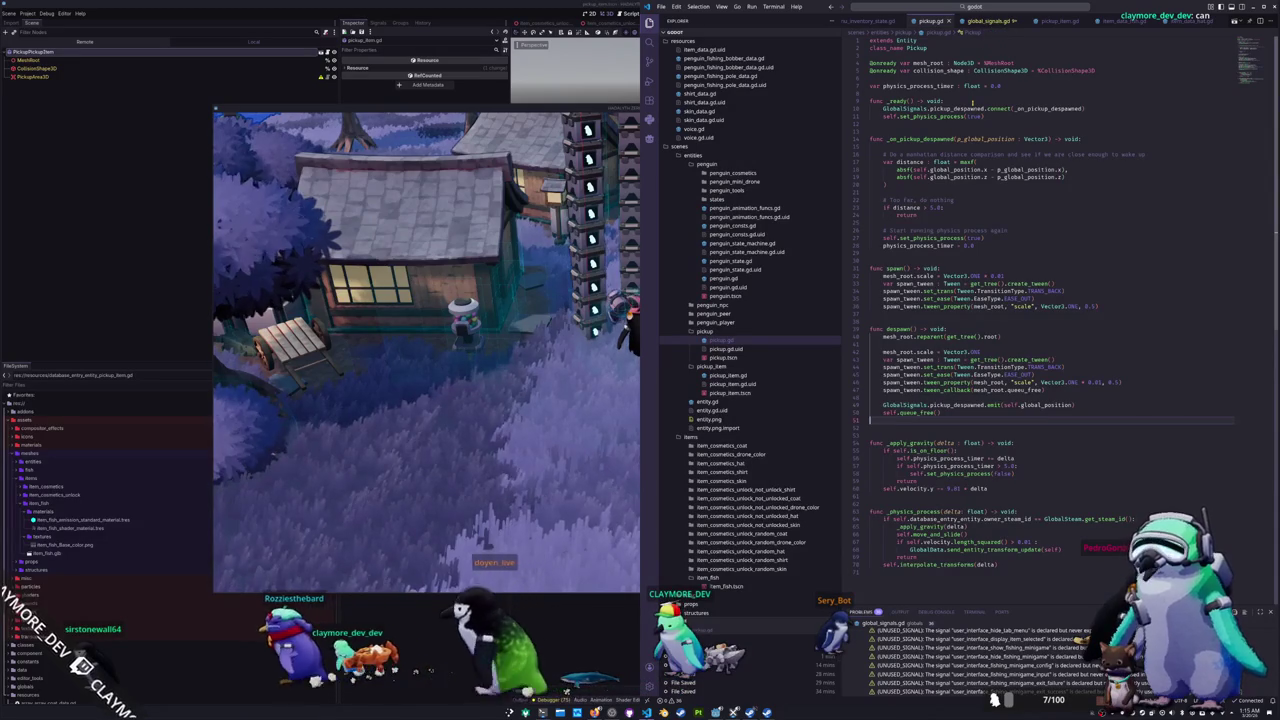
click(547, 370)
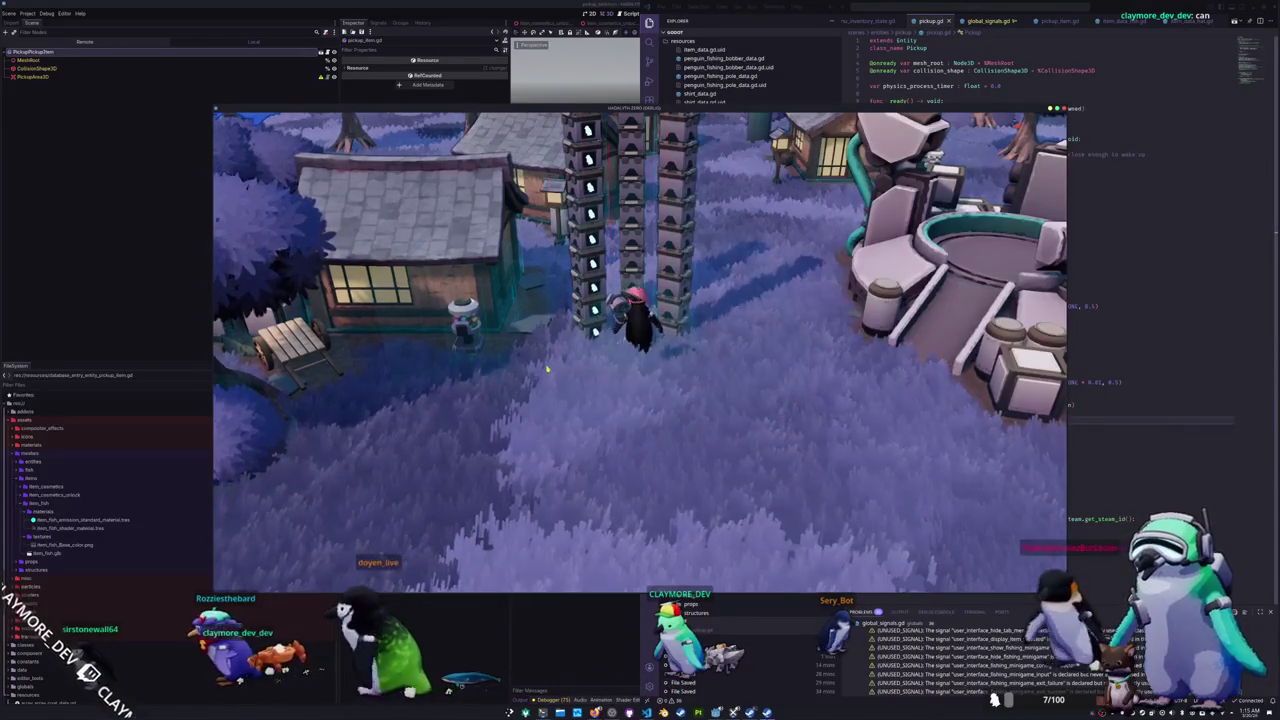
Step: Walk the penguin behind the pillars and back toward the camera, then return to pickup.gd
key(d)
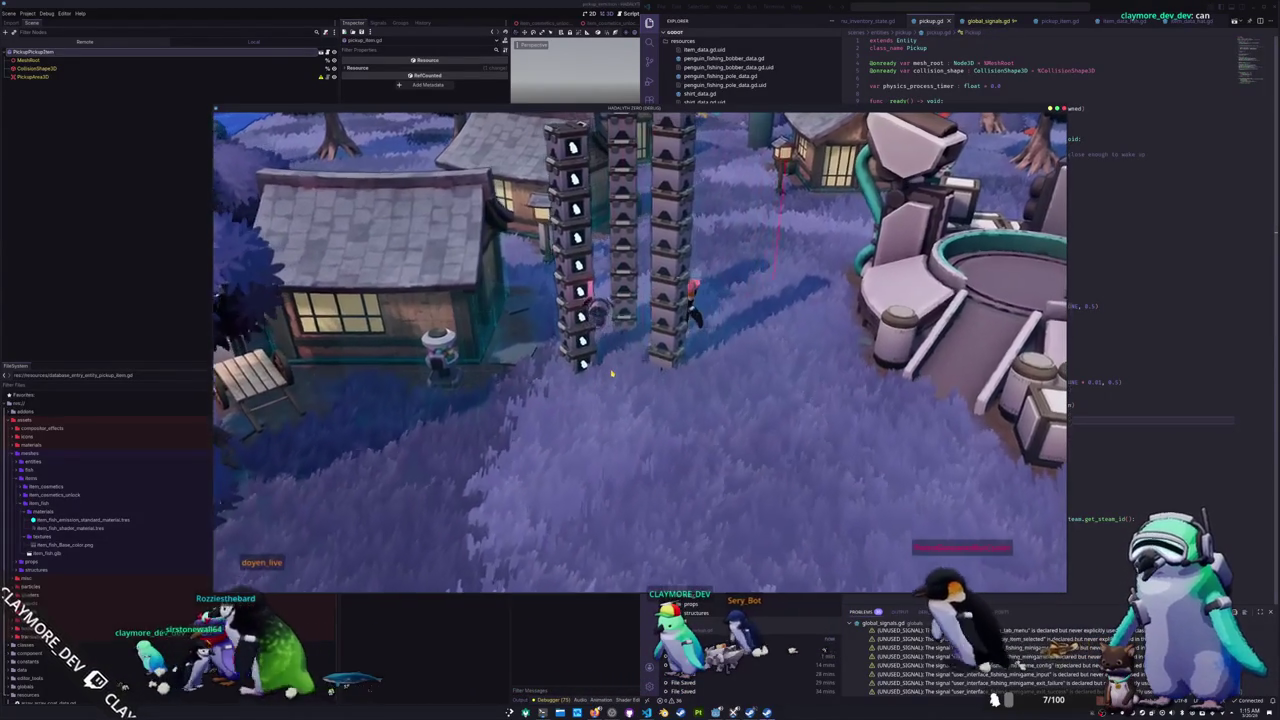
key(s)
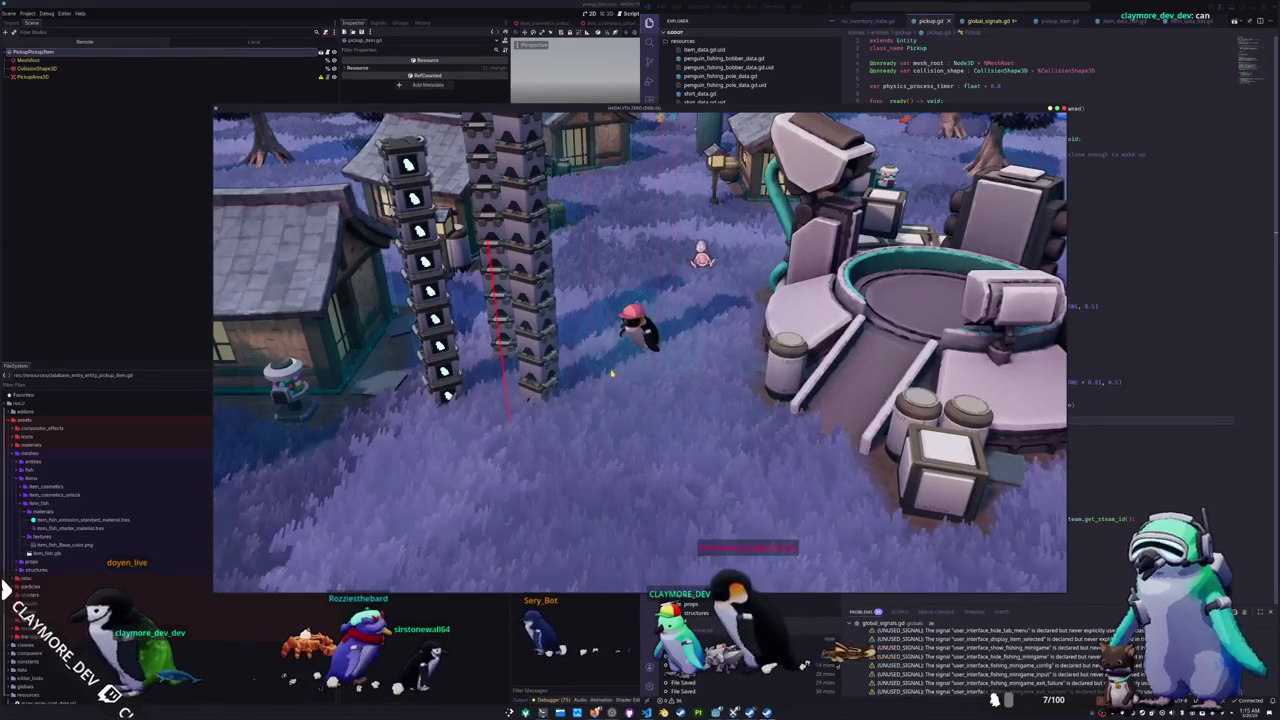
key(alt+Tab)
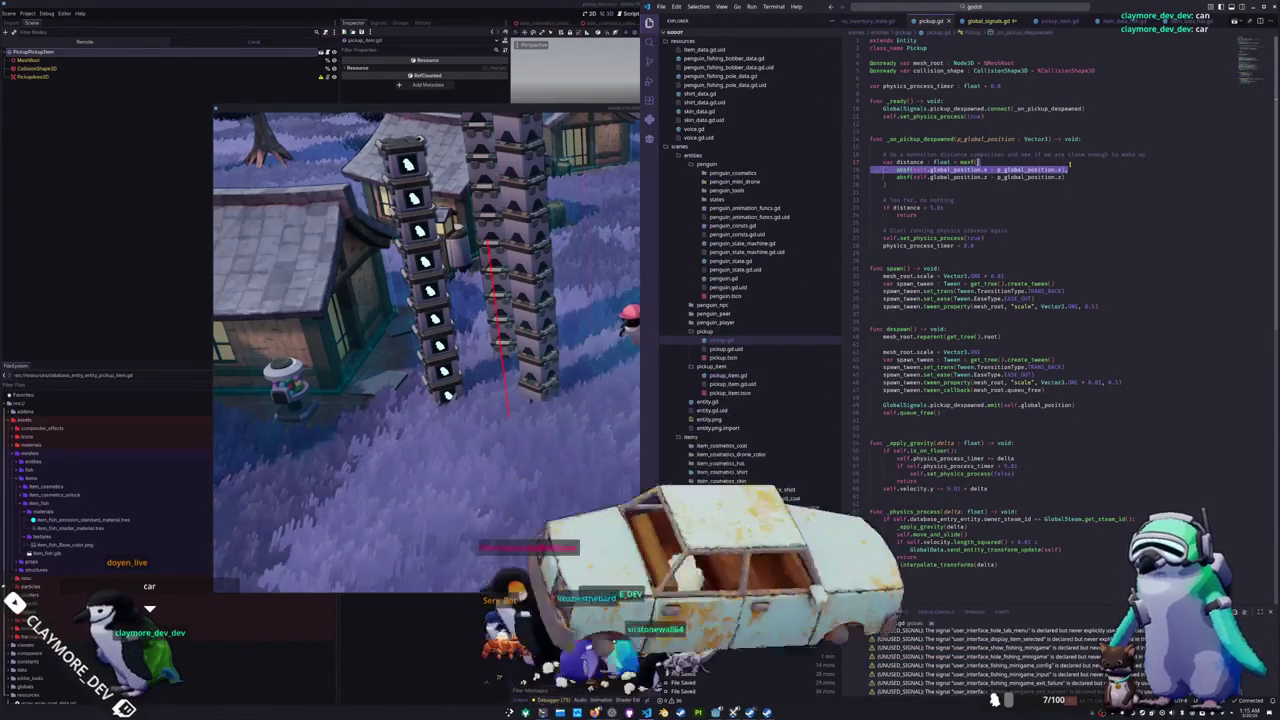
key(shift+alt+Up)
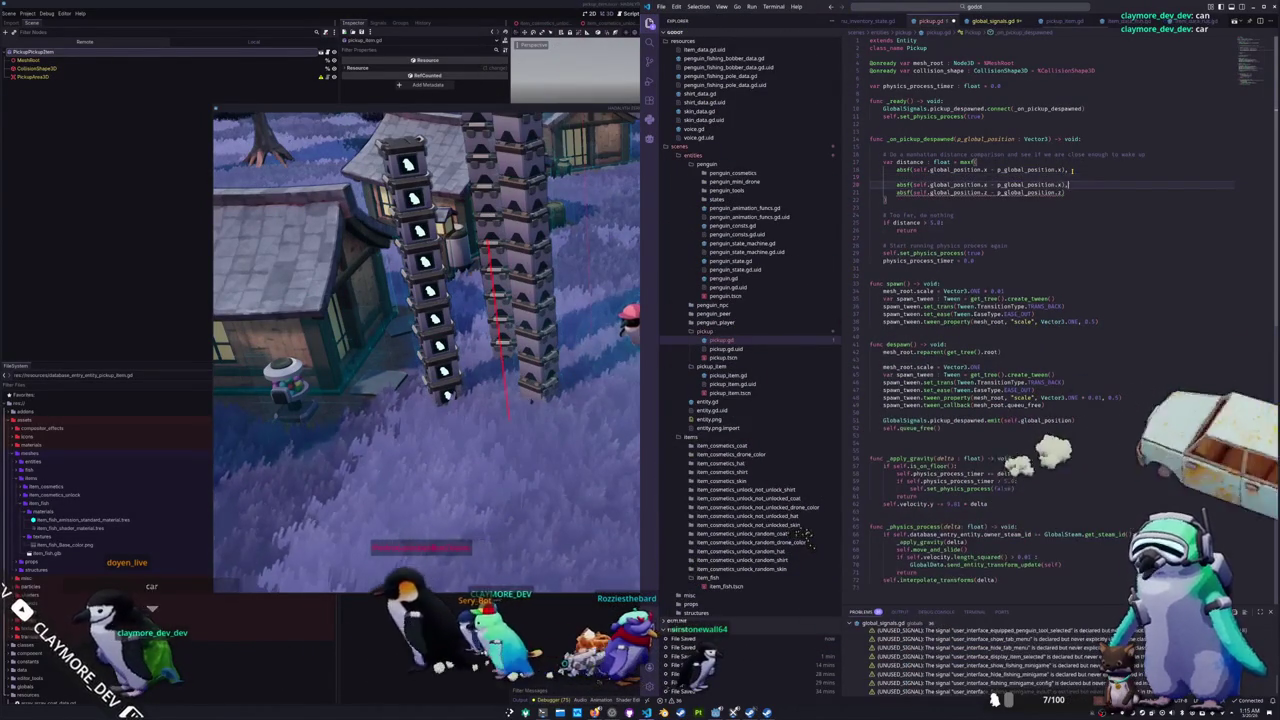
key(Down)
key(Left)
key(Left)
key(Left)
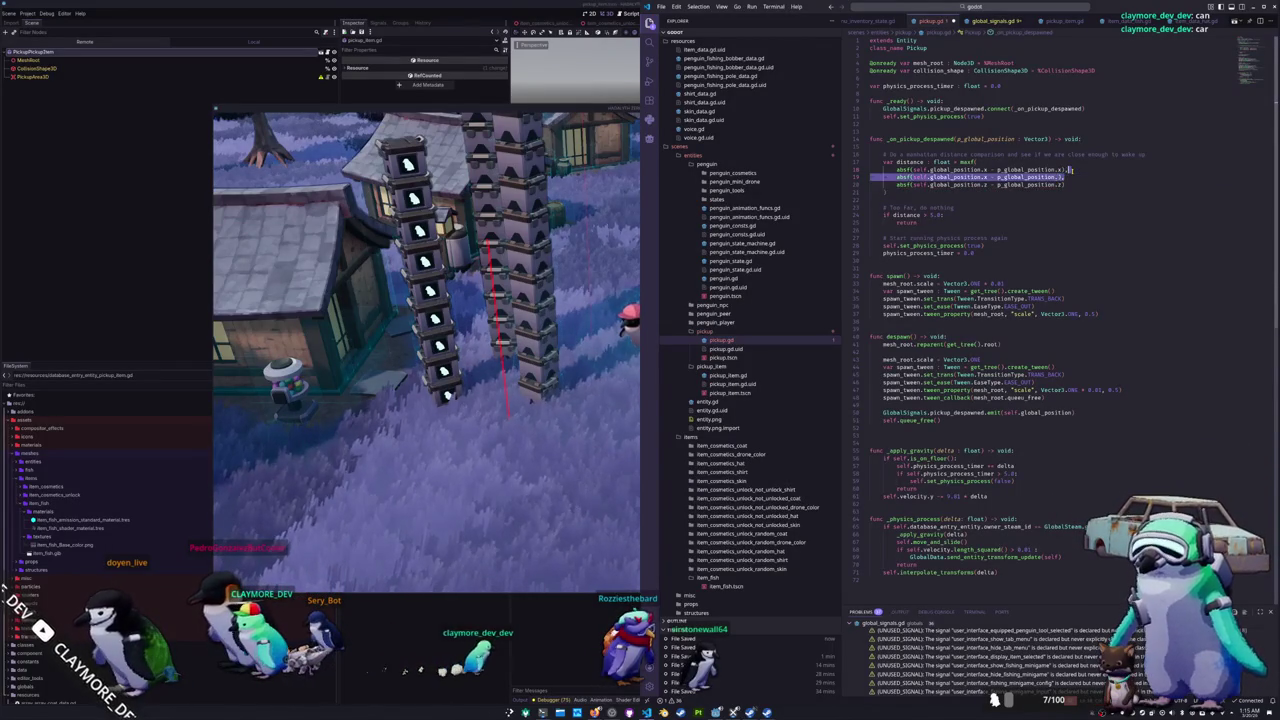
key(Delete)
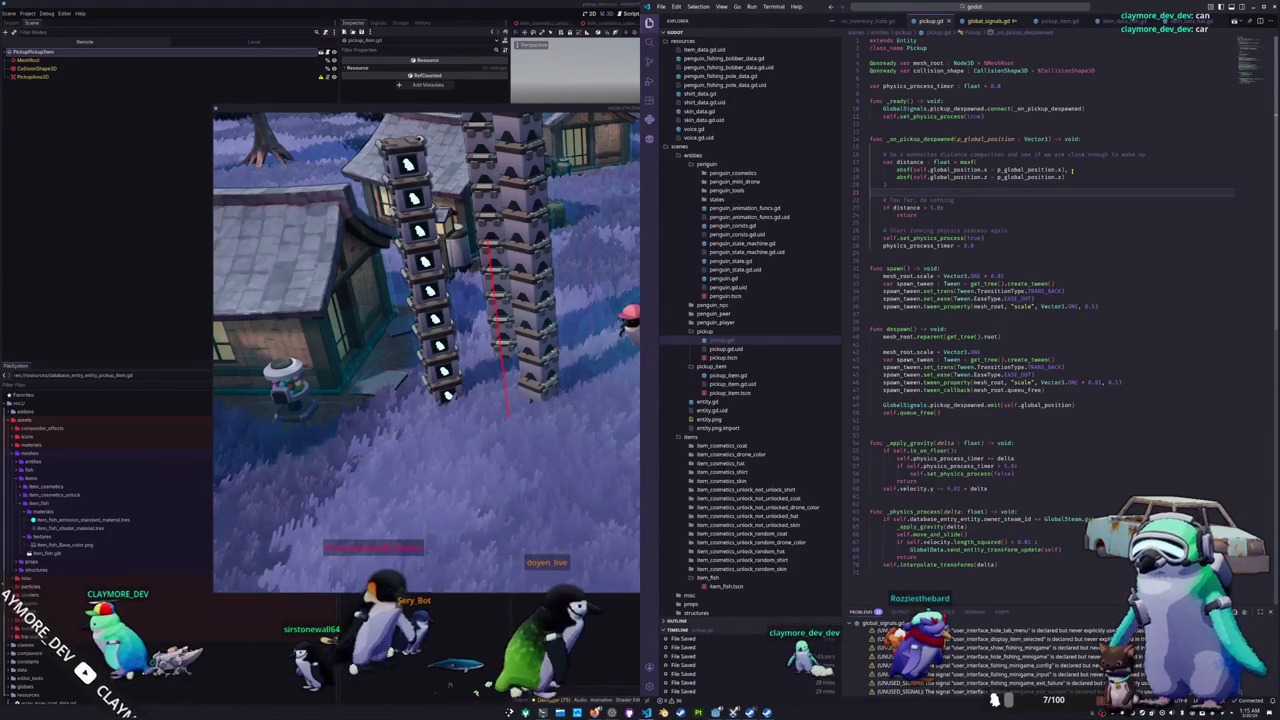
click(580, 438)
key(w)
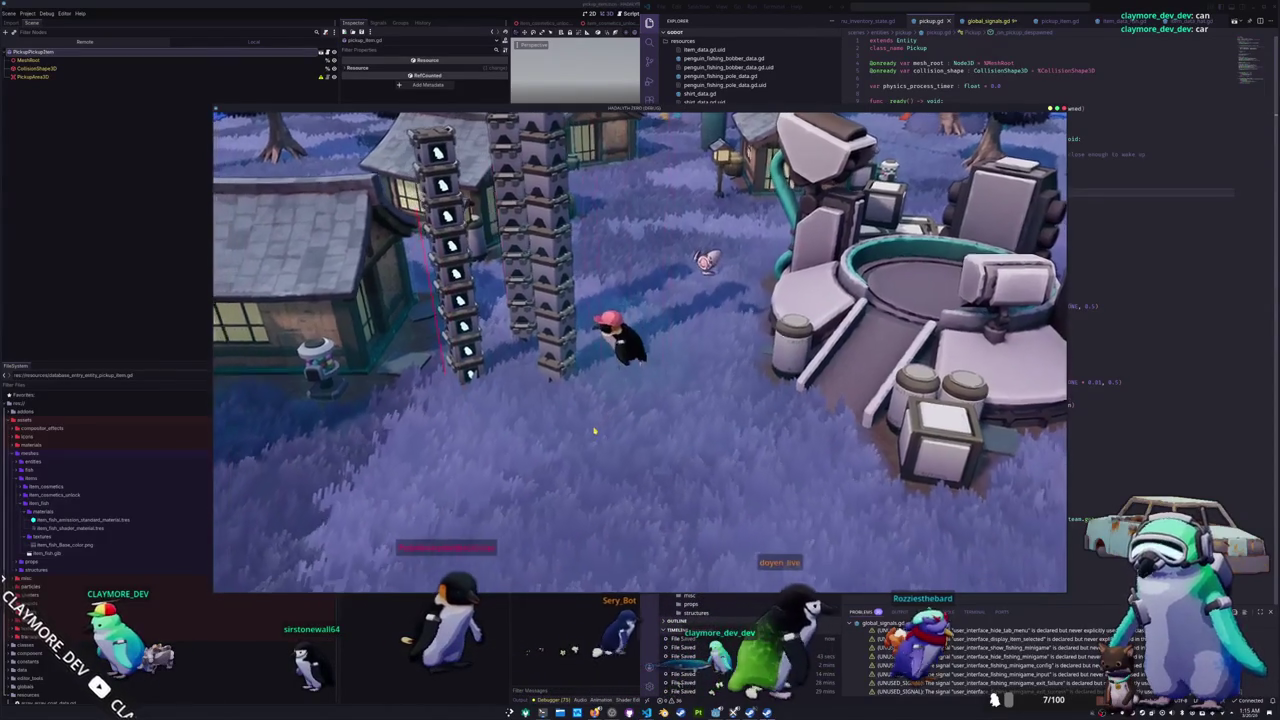
key(s)
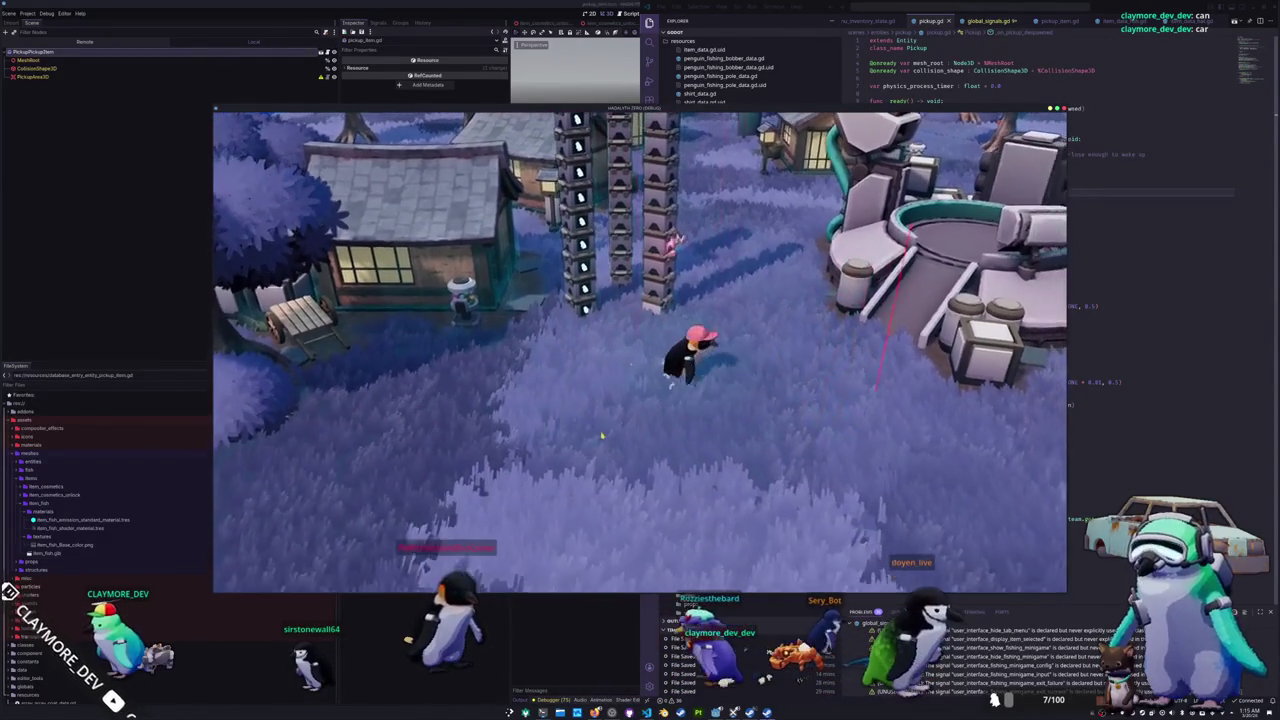
key(alt+Tab)
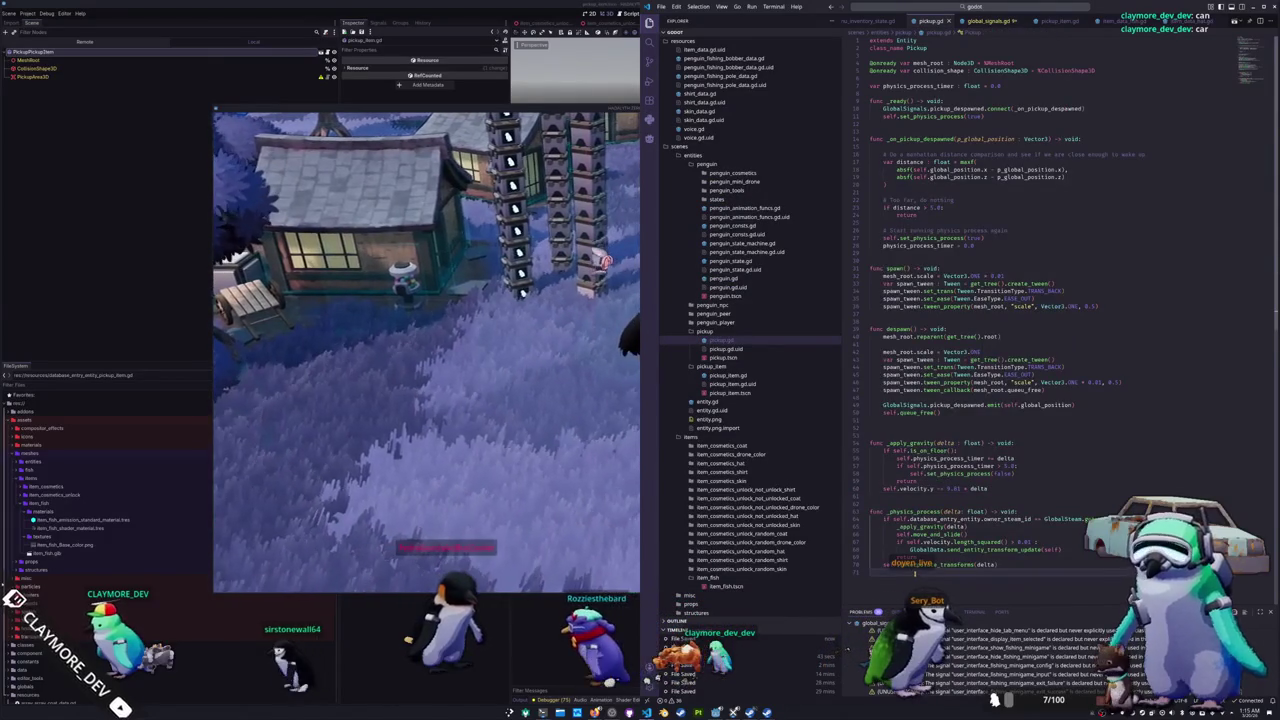
Step: Collapse the penguin, pickup and pickup_item folders, re-expand pickup, then switch to Godot
scroll(1000, 350, down, 1)
key(alt+Tab)
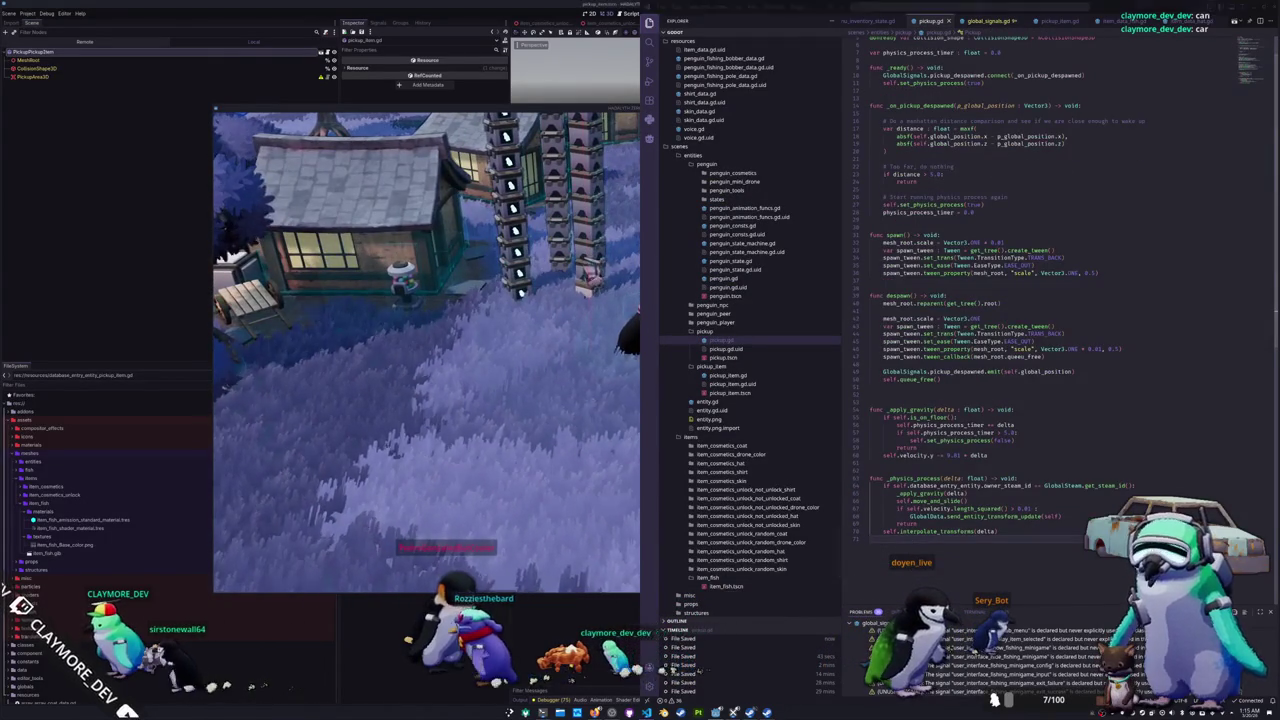
key(alt+Tab)
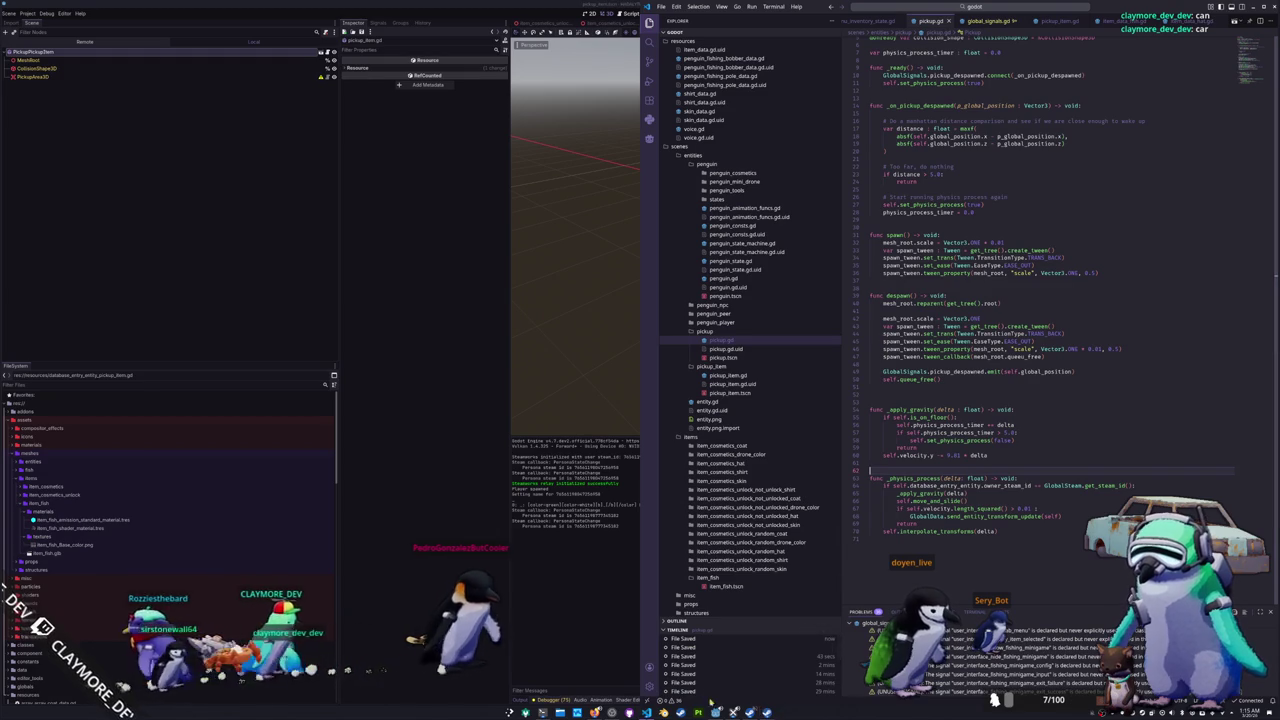
click(702, 163)
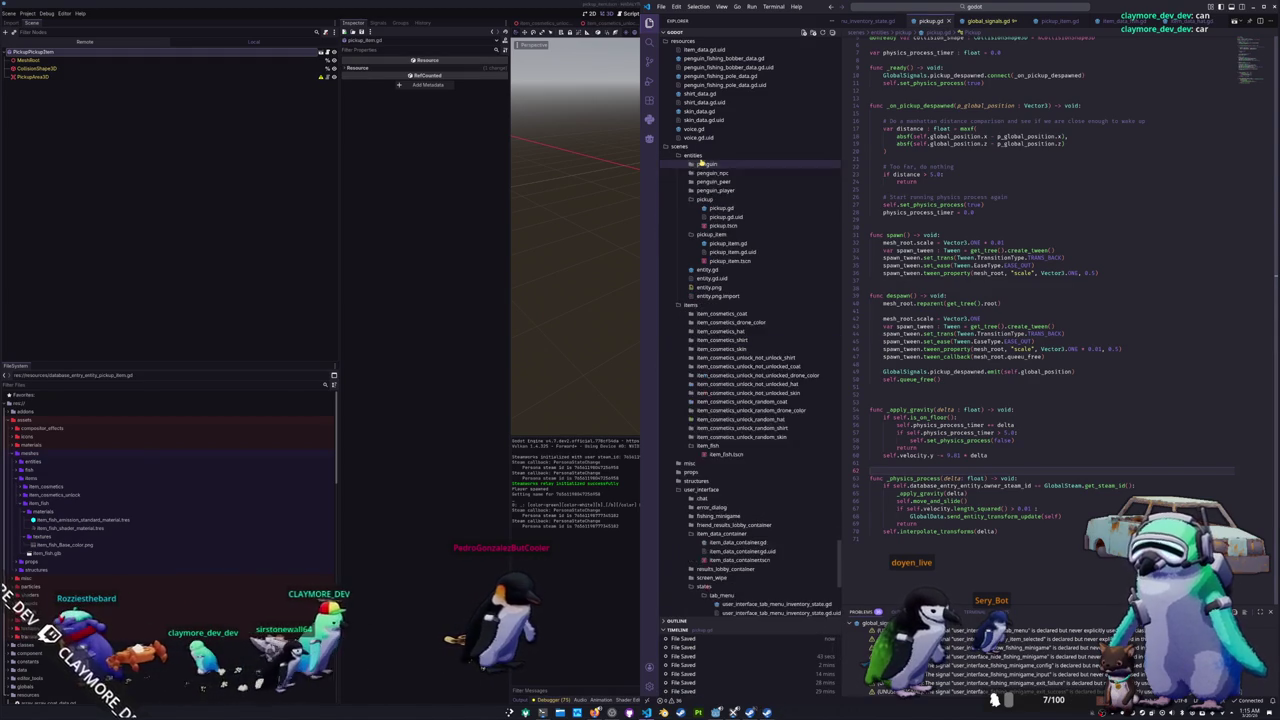
click(705, 199)
click(707, 208)
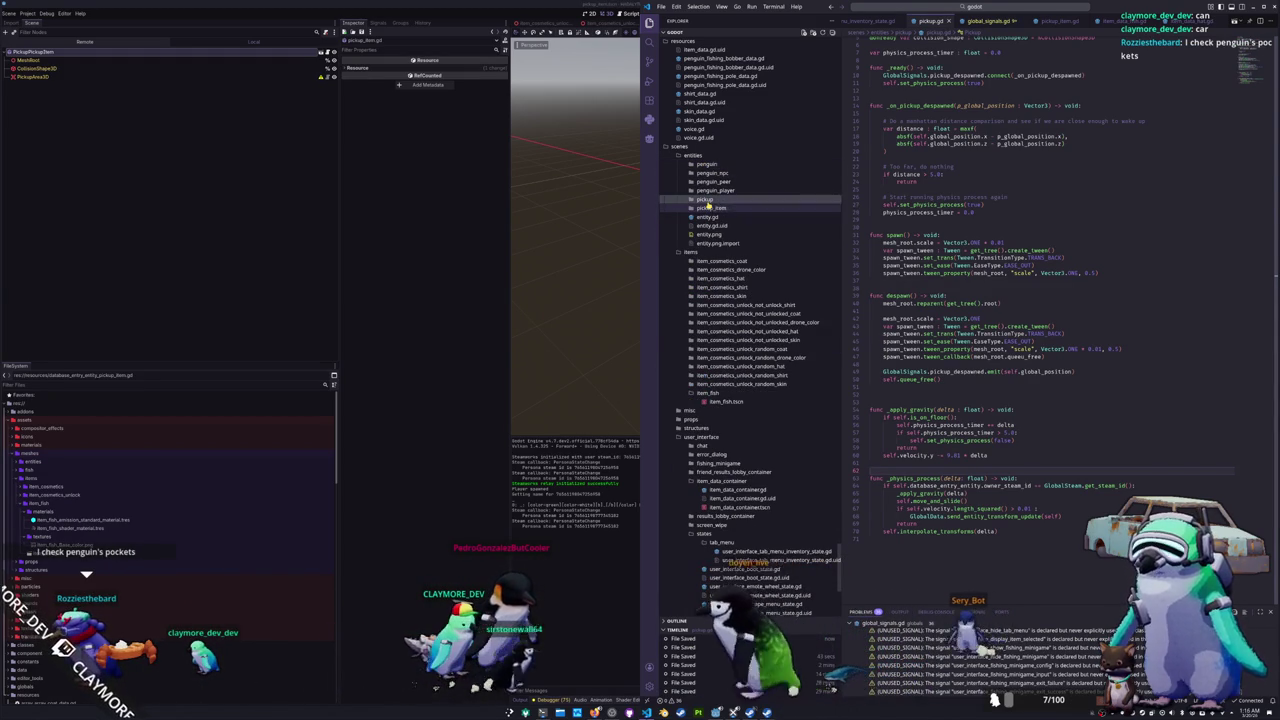
click(707, 201)
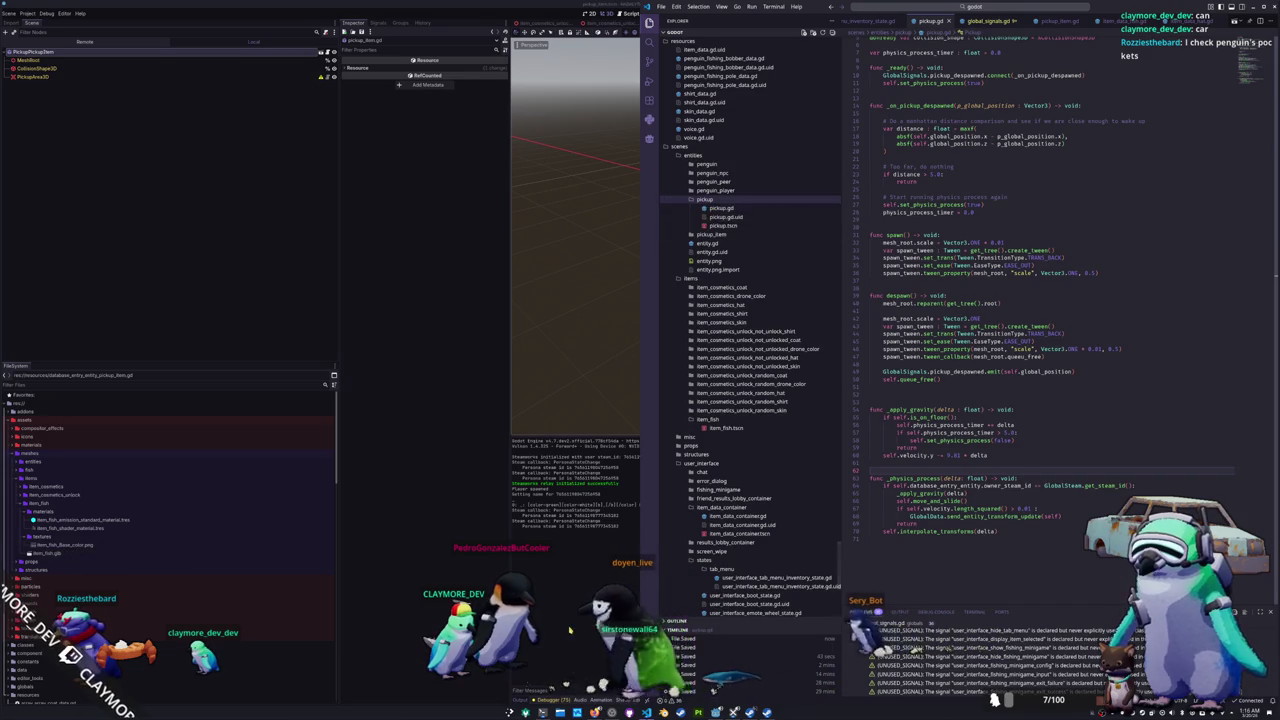
key(alt+Tab)
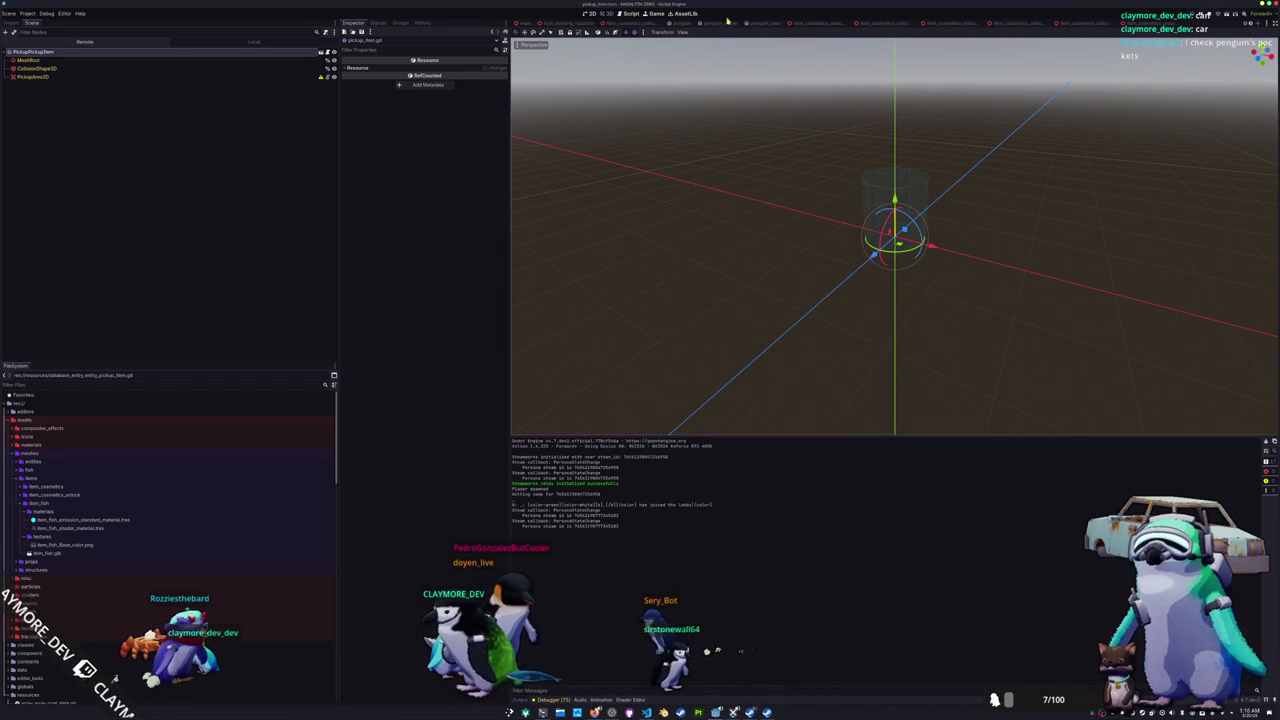
Step: Open the penguin scene's AnimationTree graph and enlarge its panel
click(712, 20)
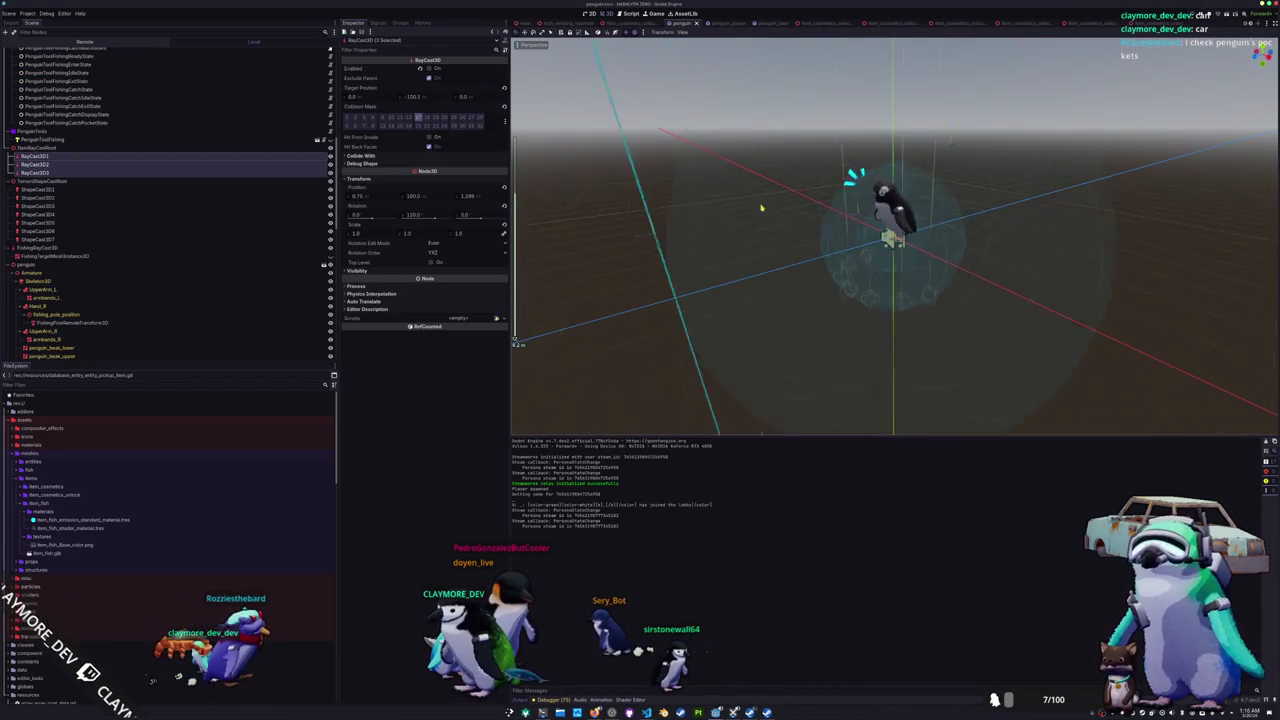
click(100, 131)
scroll(85, 190, down, 10)
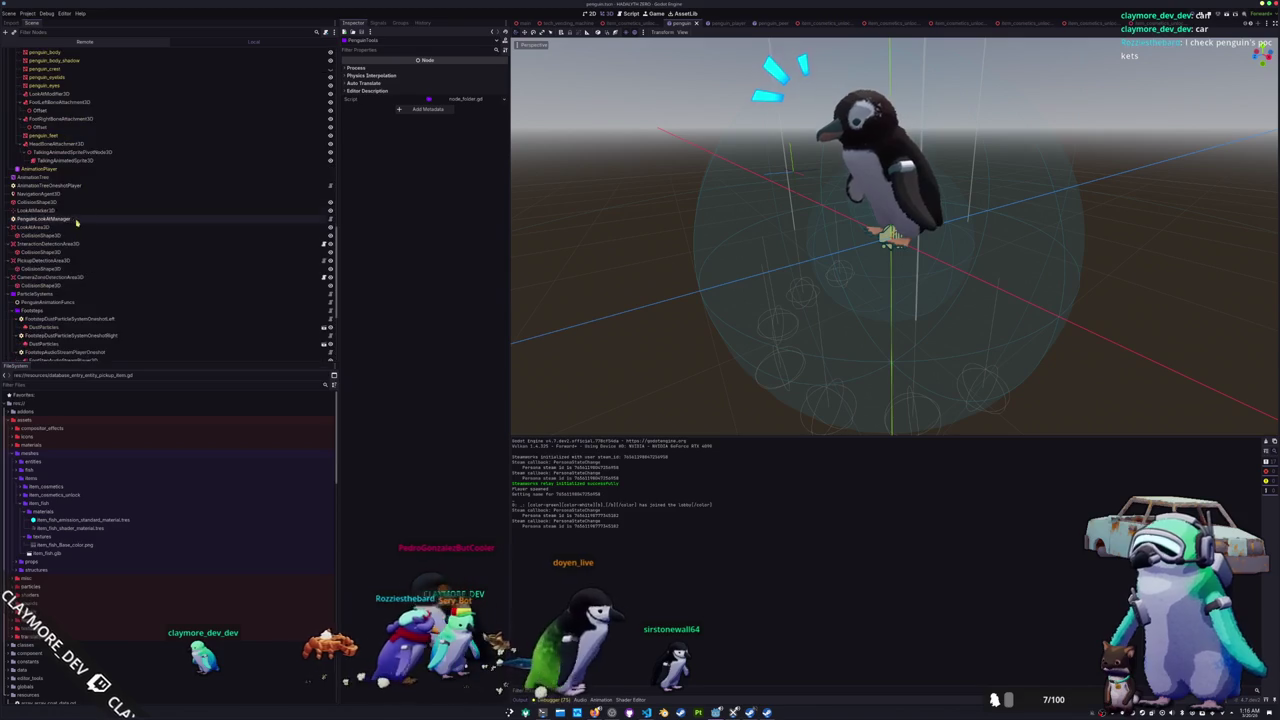
click(35, 176)
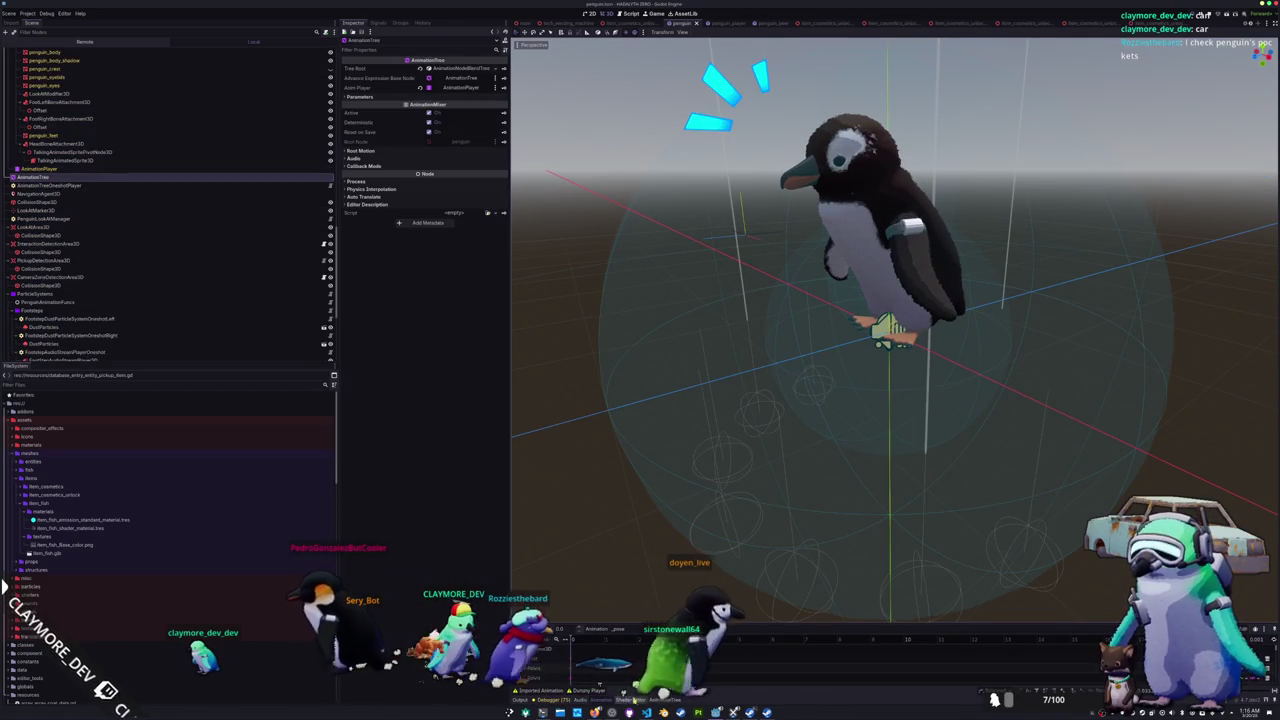
click(660, 699)
drag(724, 624, 724, 315)
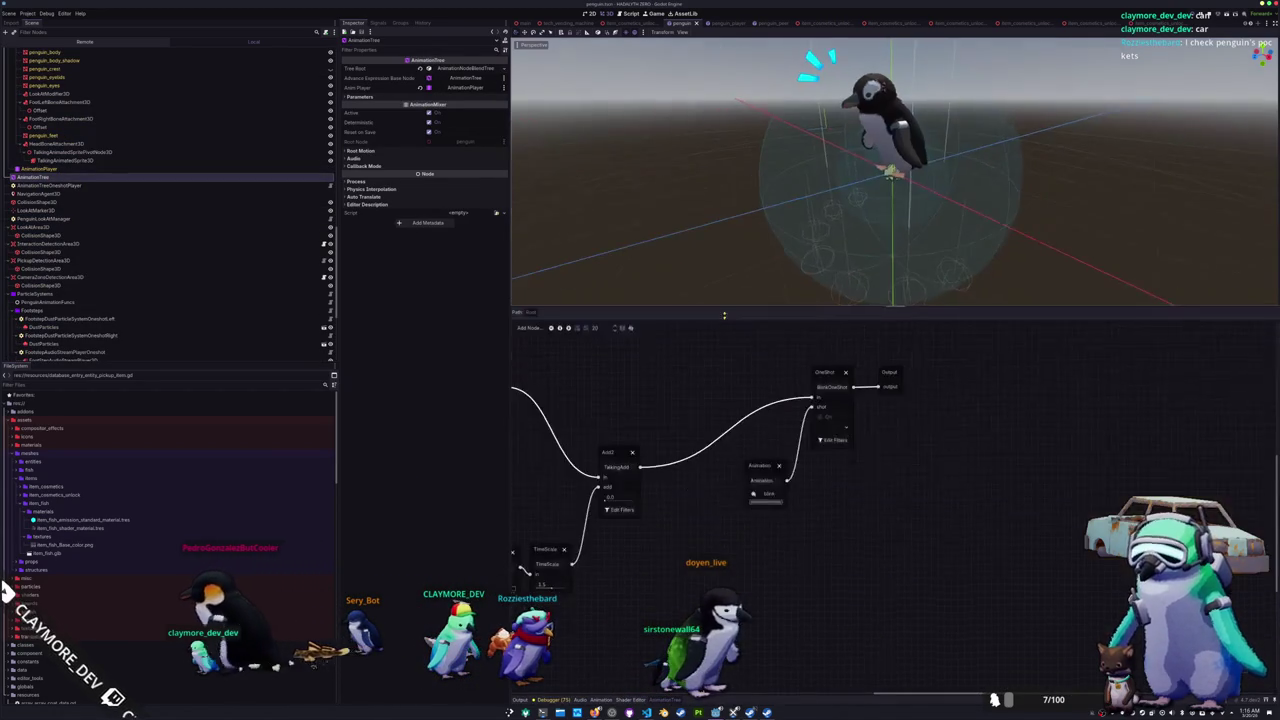
Step: Pan the state graph, inspect item_display_enter, and select the MovementStateMachine state
click(607, 444)
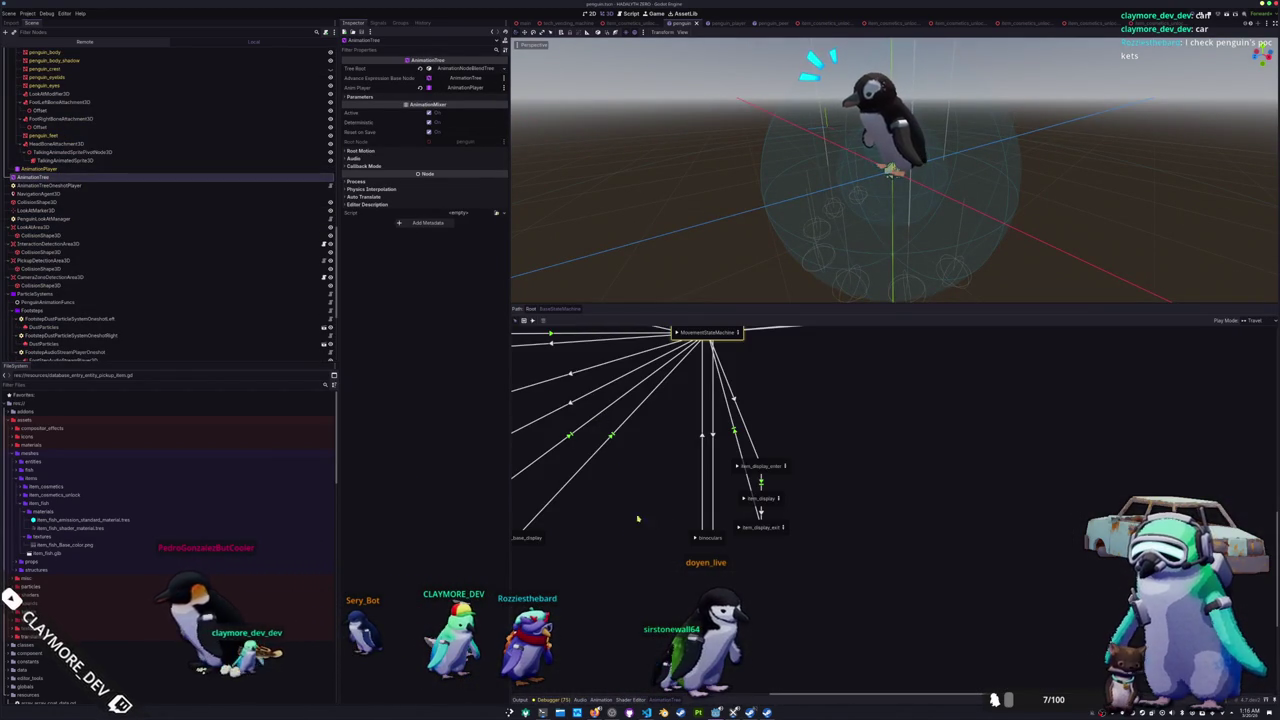
scroll(650, 528, up, 1)
scroll(672, 532, up, 10)
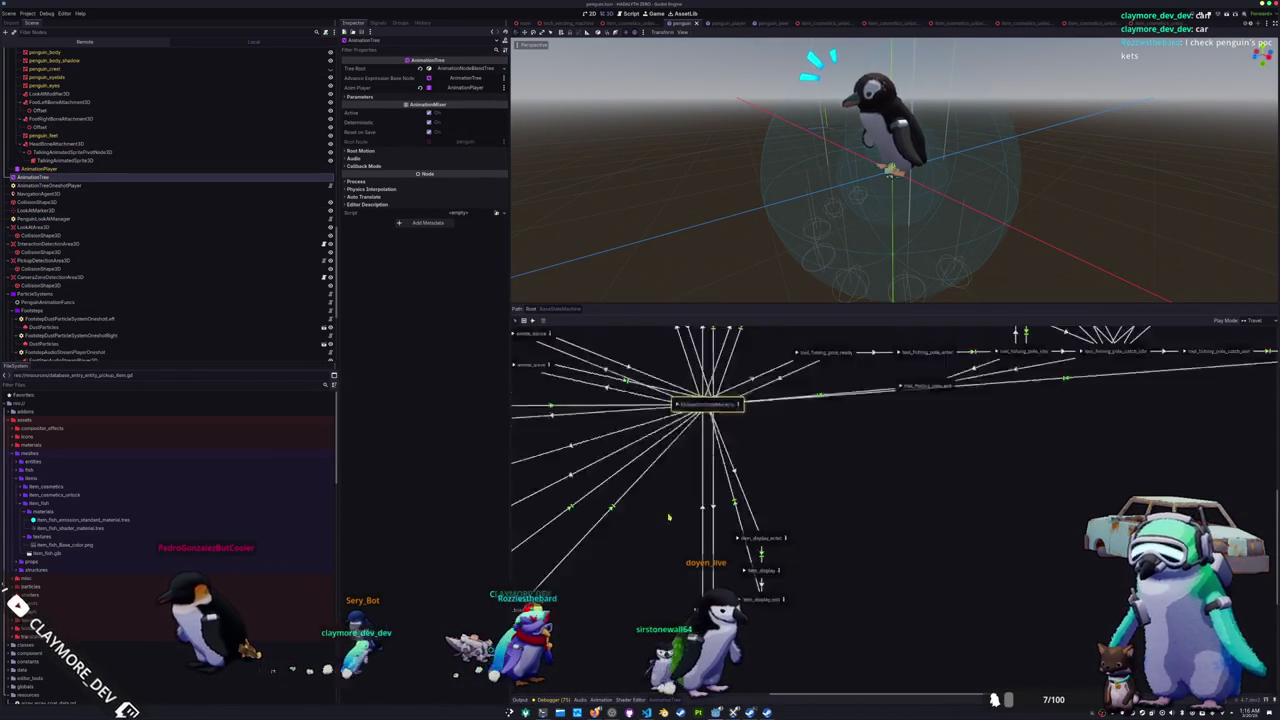
scroll(711, 451, down, 9)
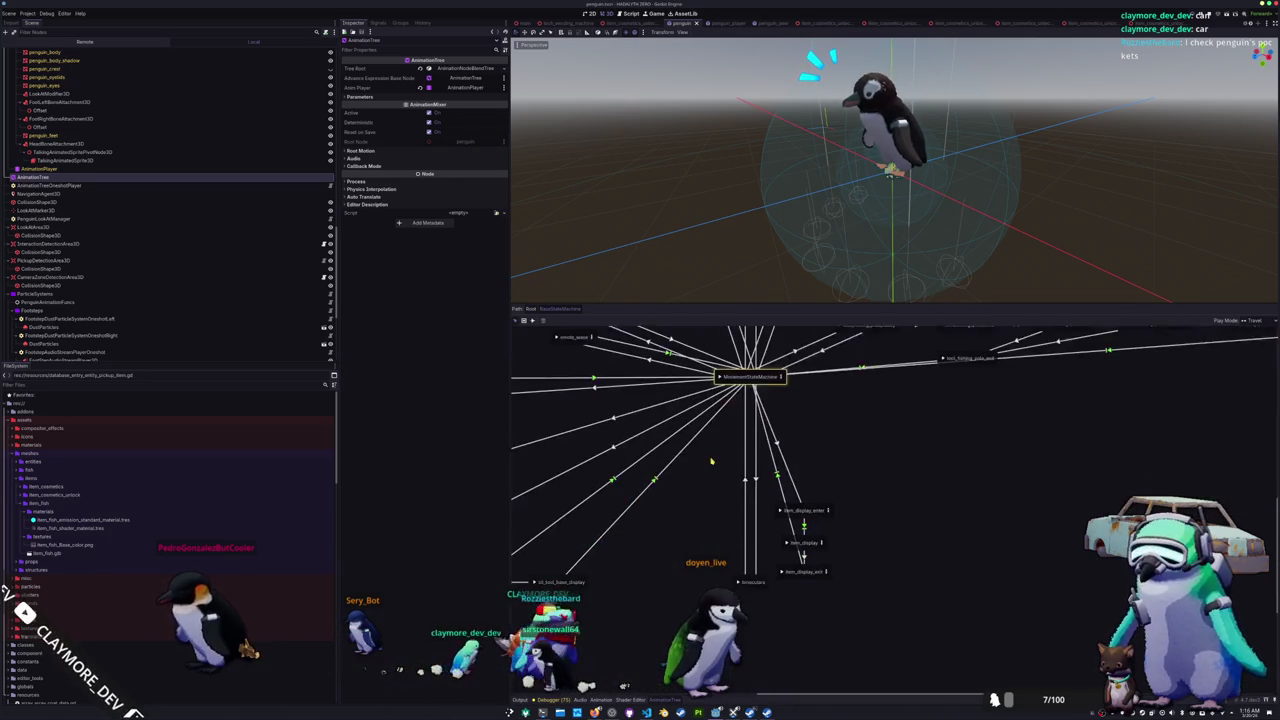
scroll(677, 531, up, 5)
mouse_move(668, 558)
mouse_down()
mouse_move(792, 511)
mouse_move(731, 533)
mouse_up()
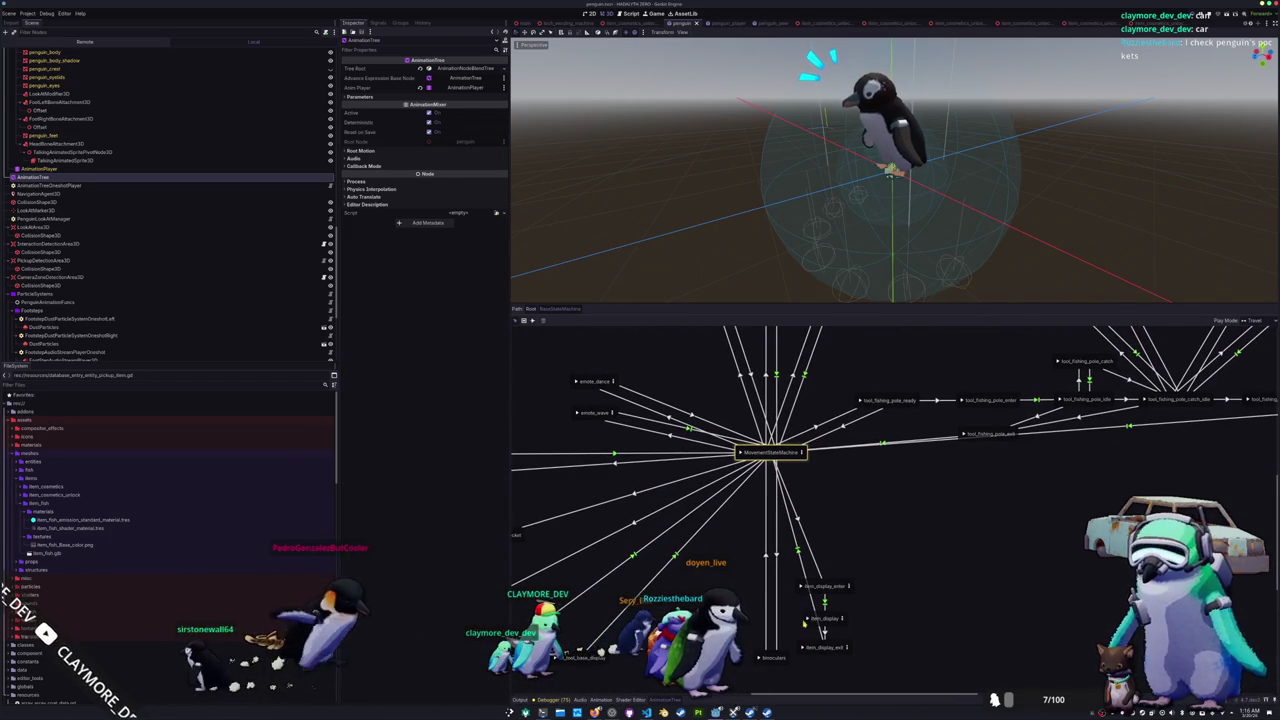
click(800, 588)
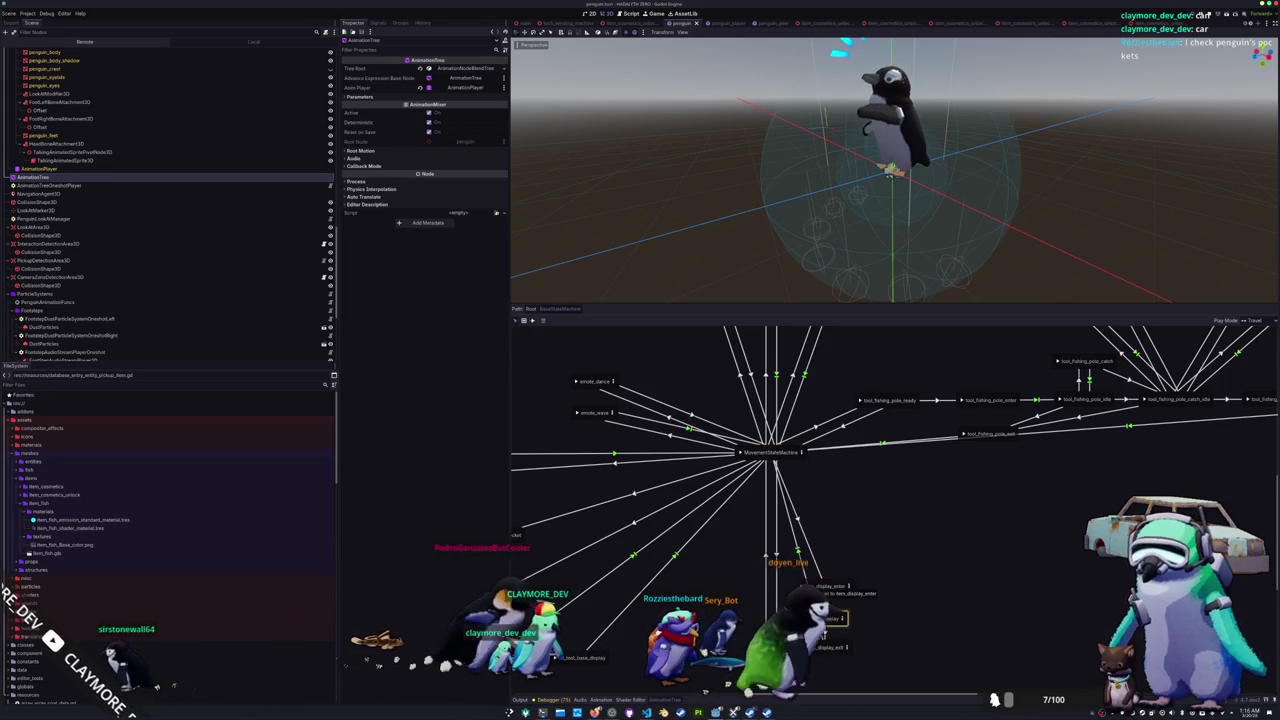
click(800, 588)
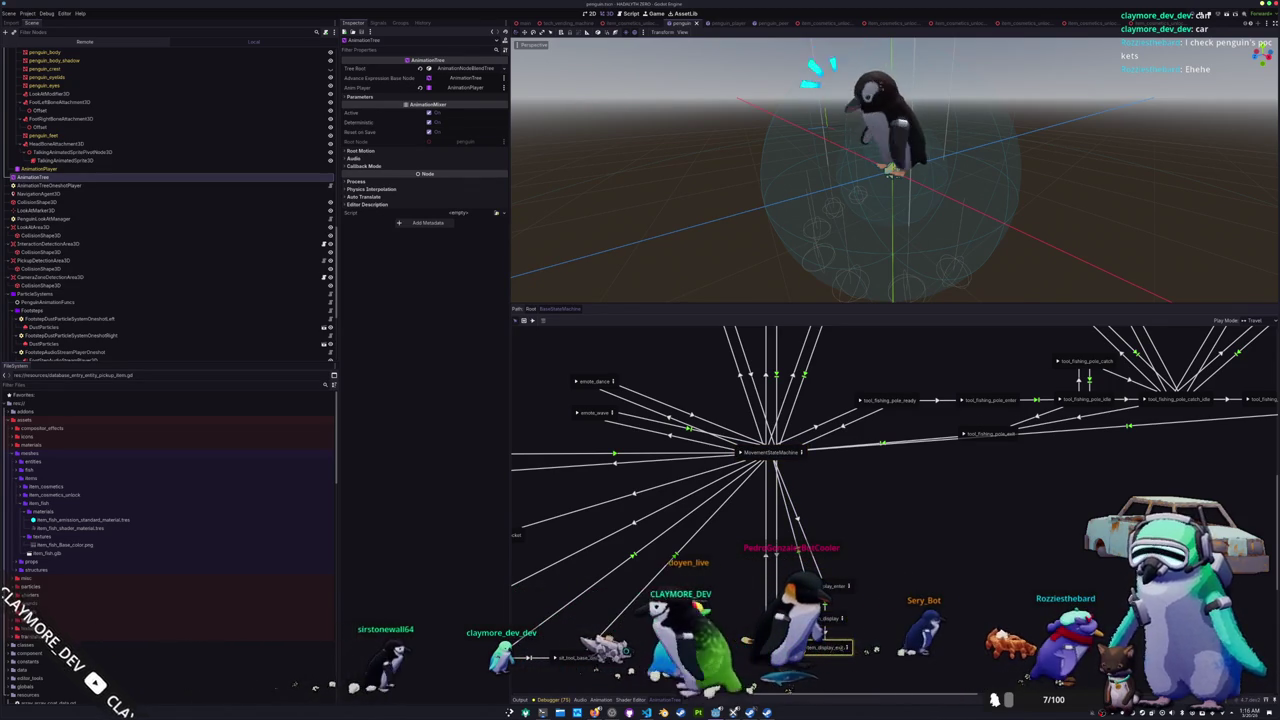
click(770, 452)
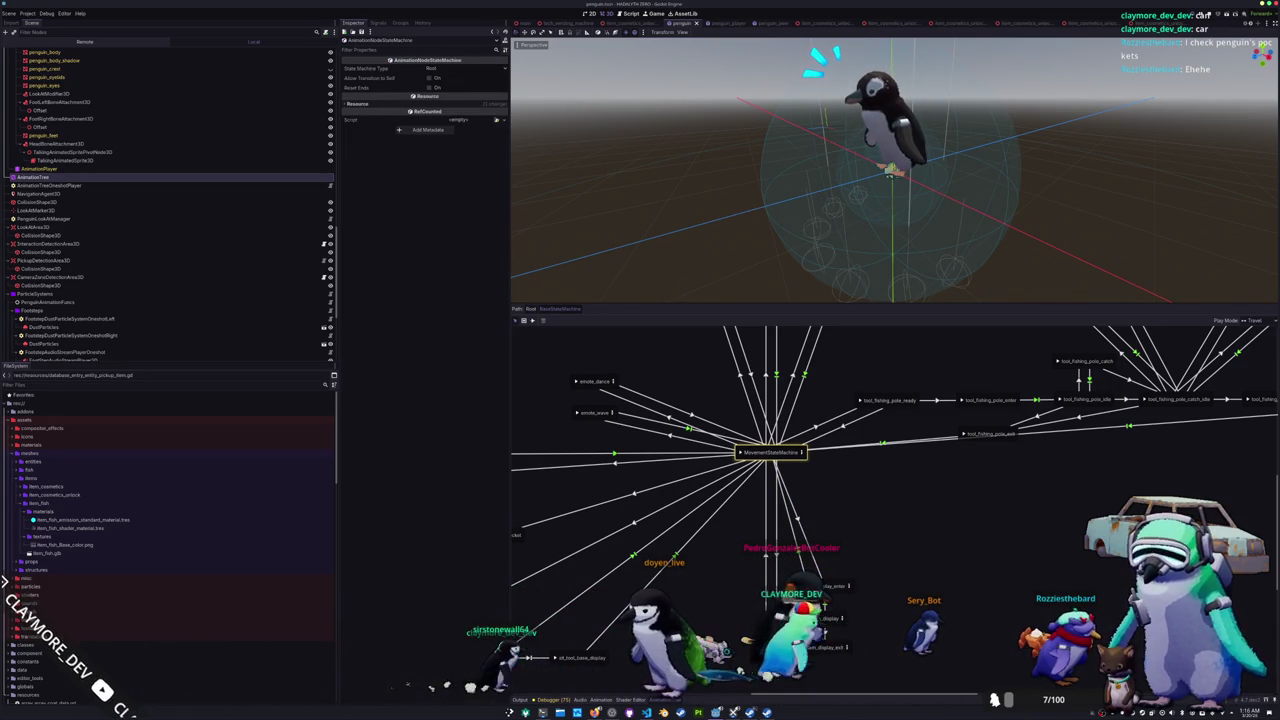
mouse_move(915, 516)
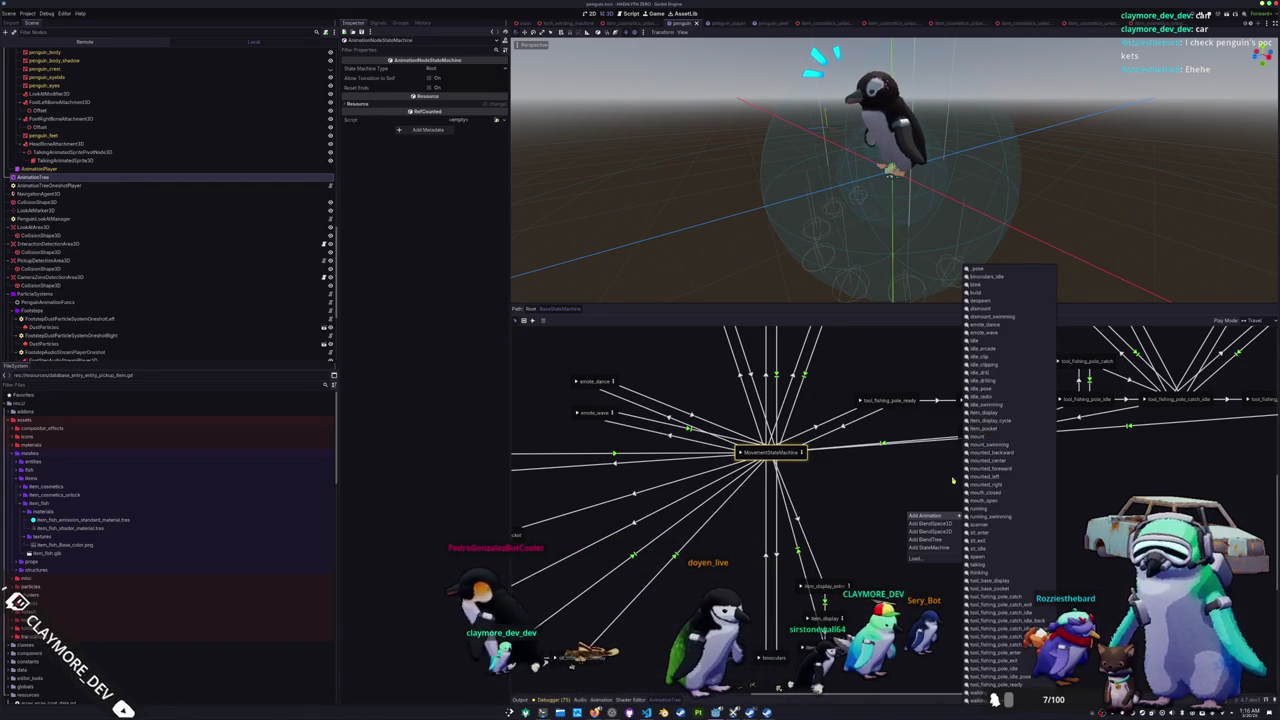
Step: Add a BlendTree state named item_pocket and place it lower in the graph
click(931, 540)
double_click(906, 510)
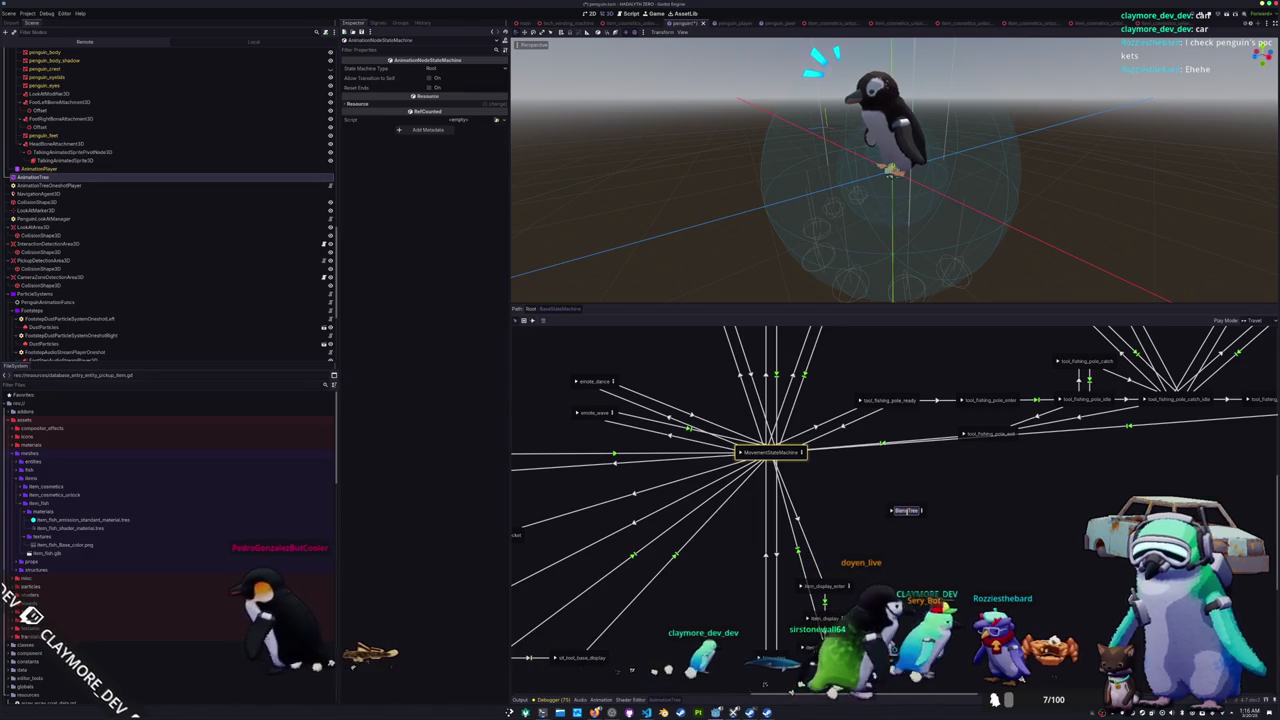
text(item_pocket)
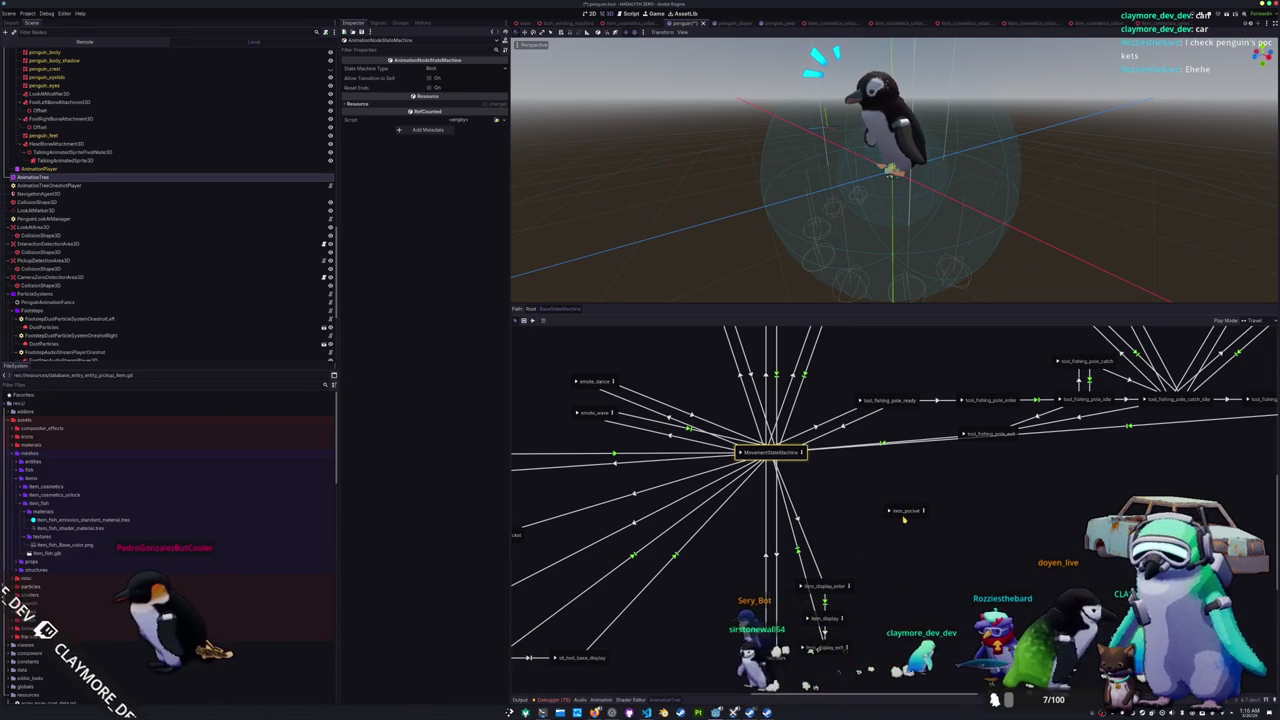
drag(903, 518, 904, 566)
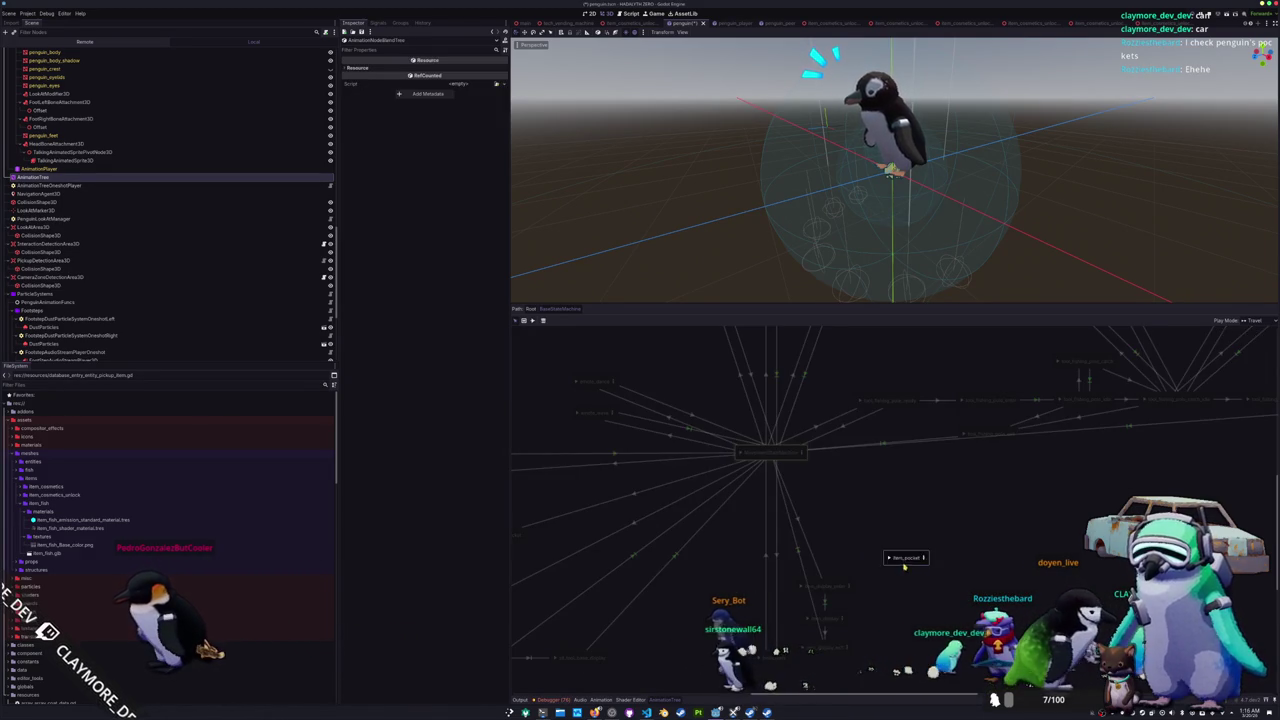
click(894, 615)
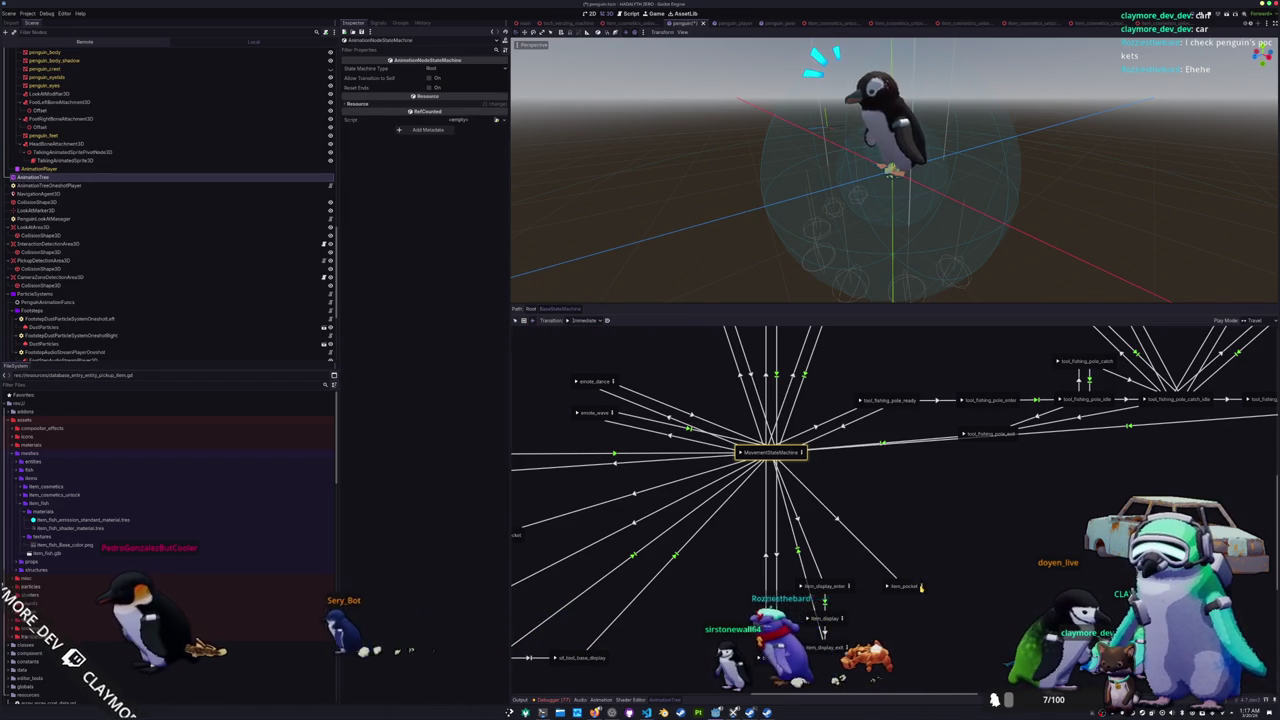
Step: Give the transition into item_pocket At End switch mode and 0.1 crossfade, then open item_pocket
click(878, 567)
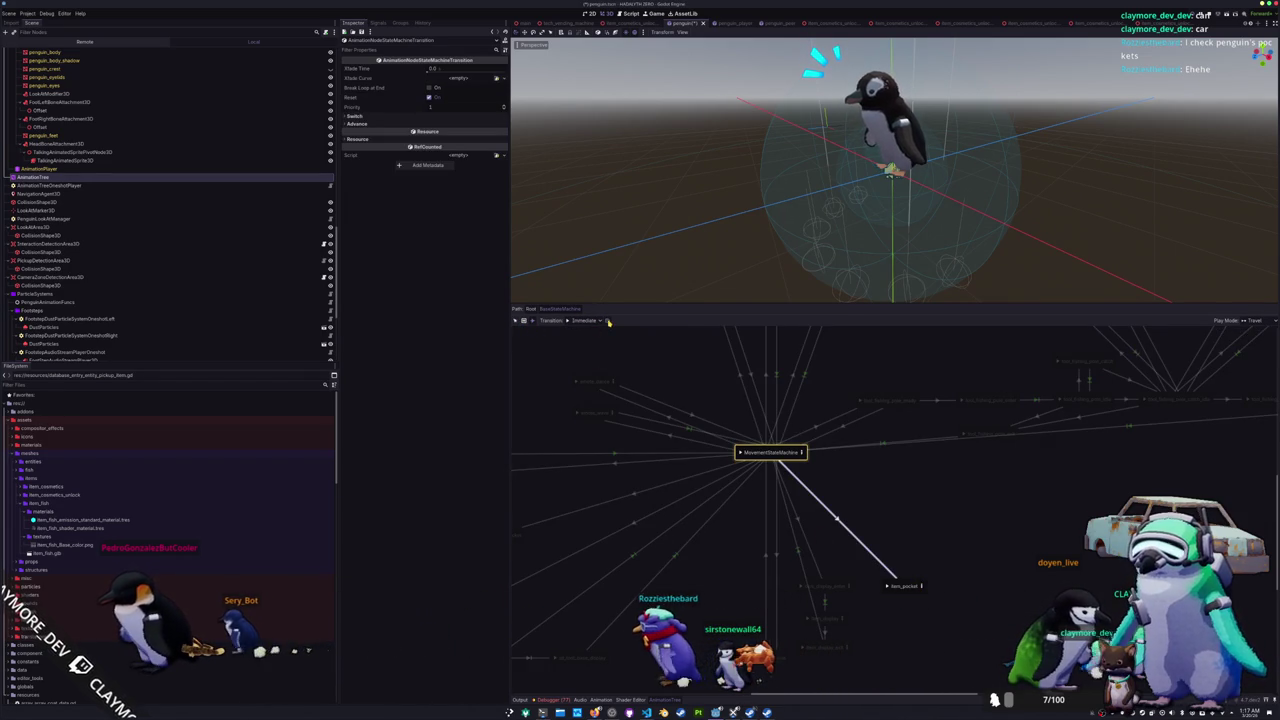
click(590, 321)
click(585, 346)
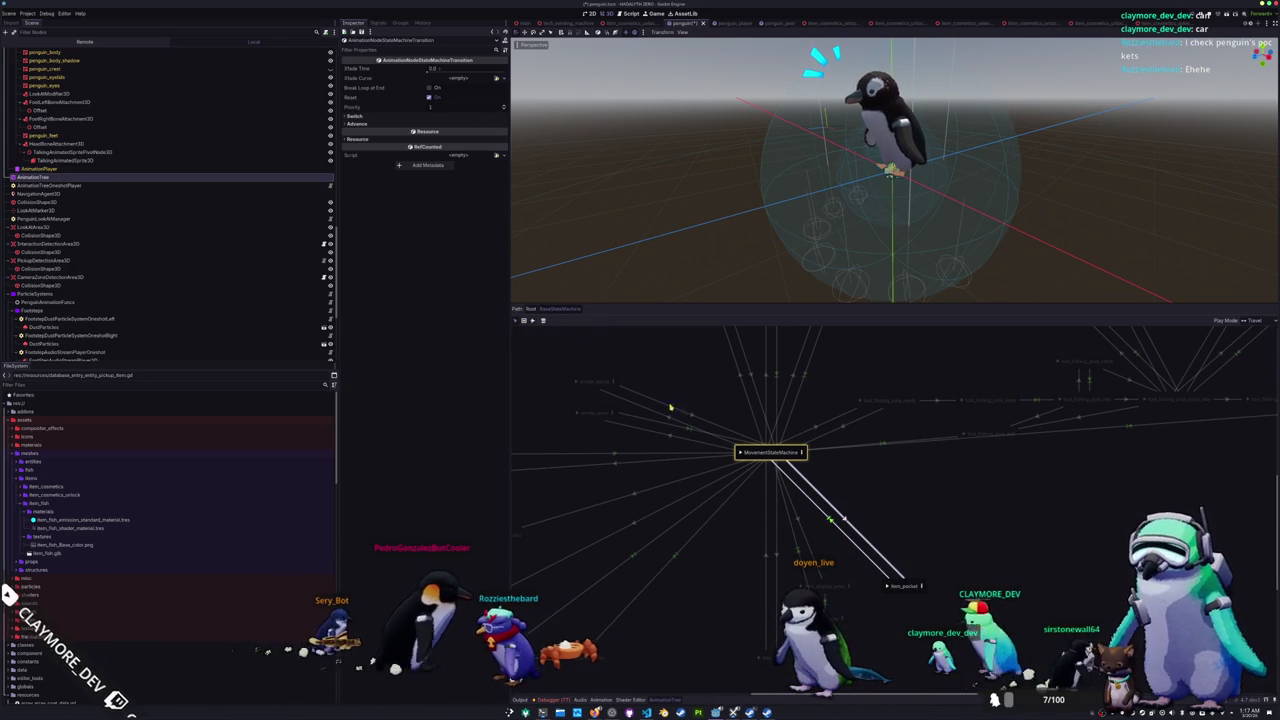
text(0.1)
key(Return)
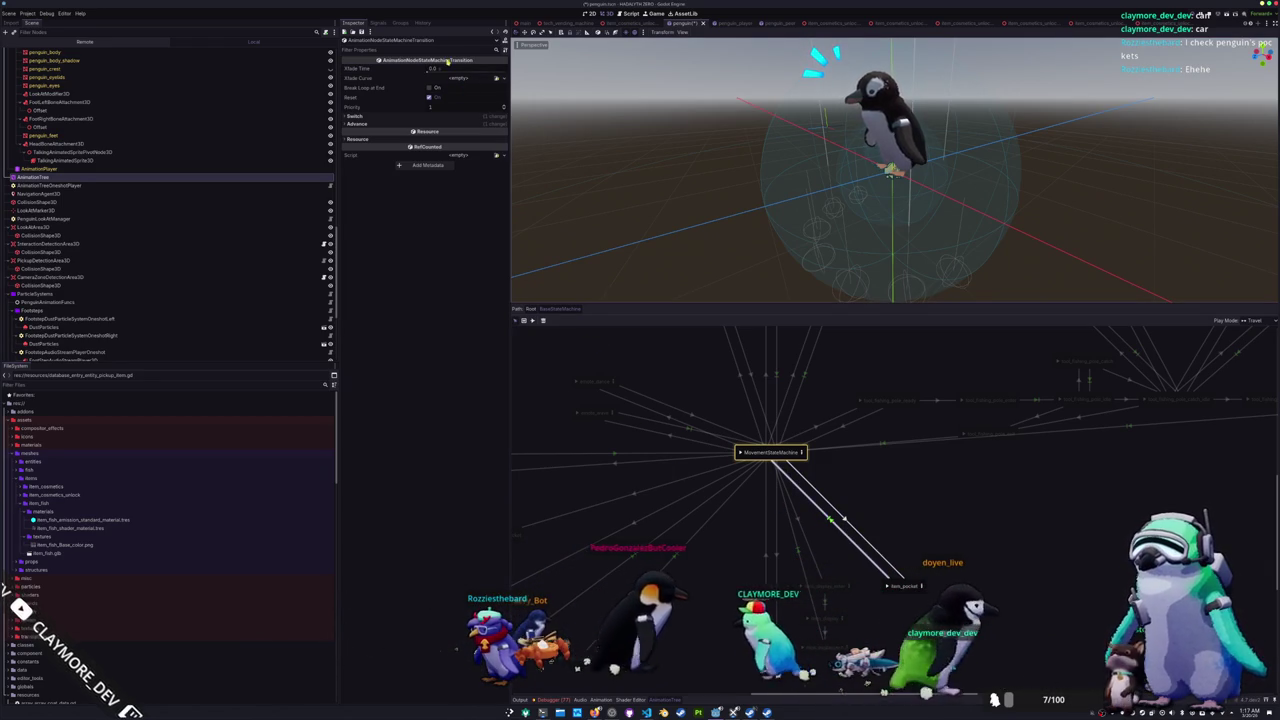
click(448, 68)
key(Return)
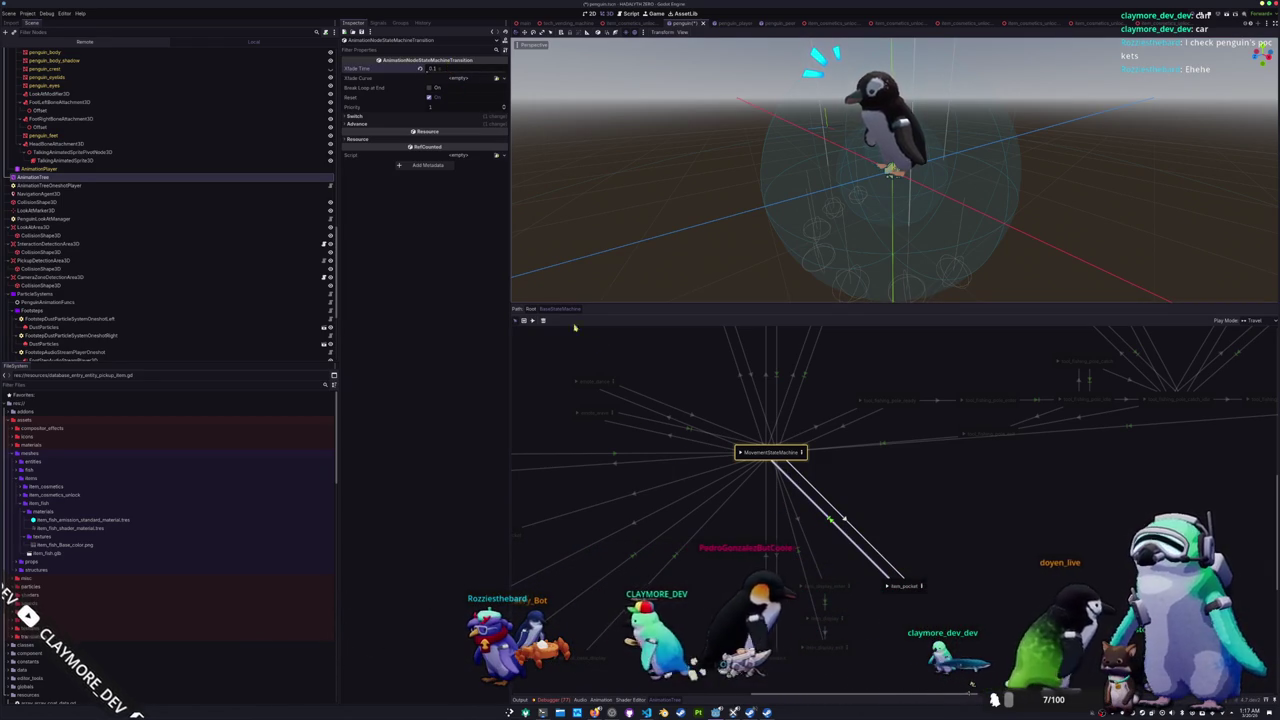
click(919, 589)
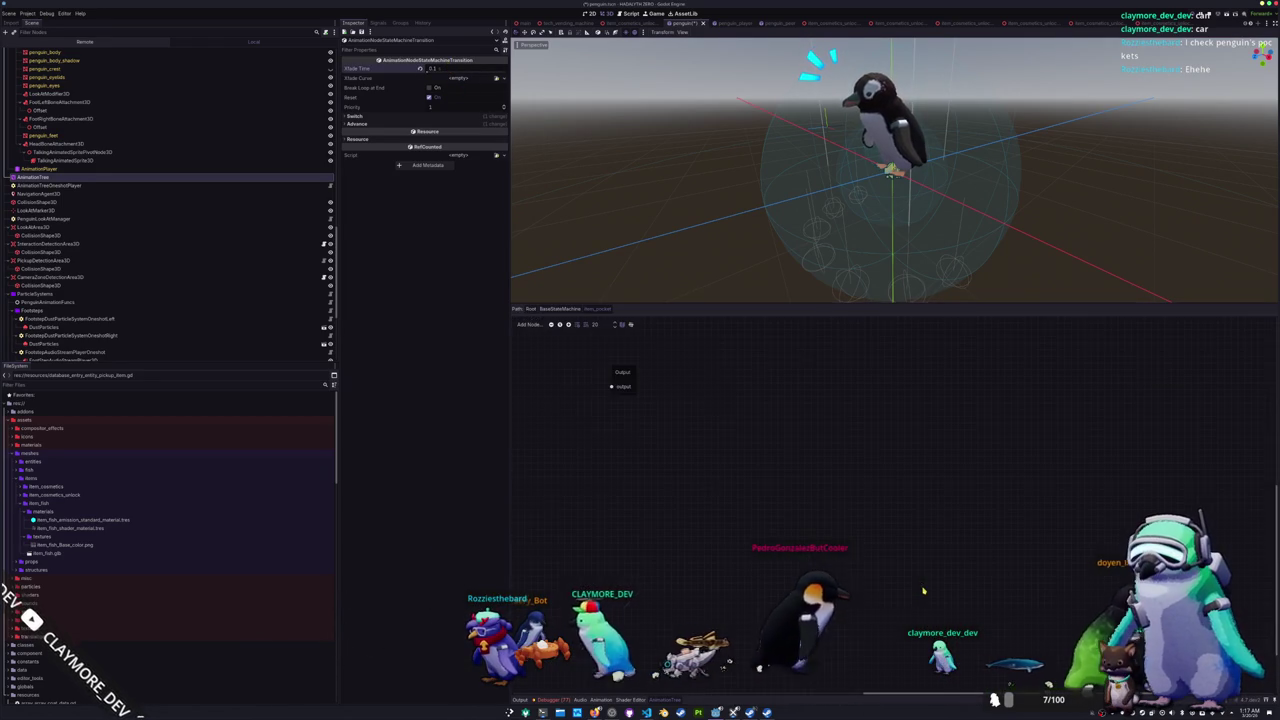
Step: Add a Blend2 node and wire it into the blend tree's output
right_click(681, 430)
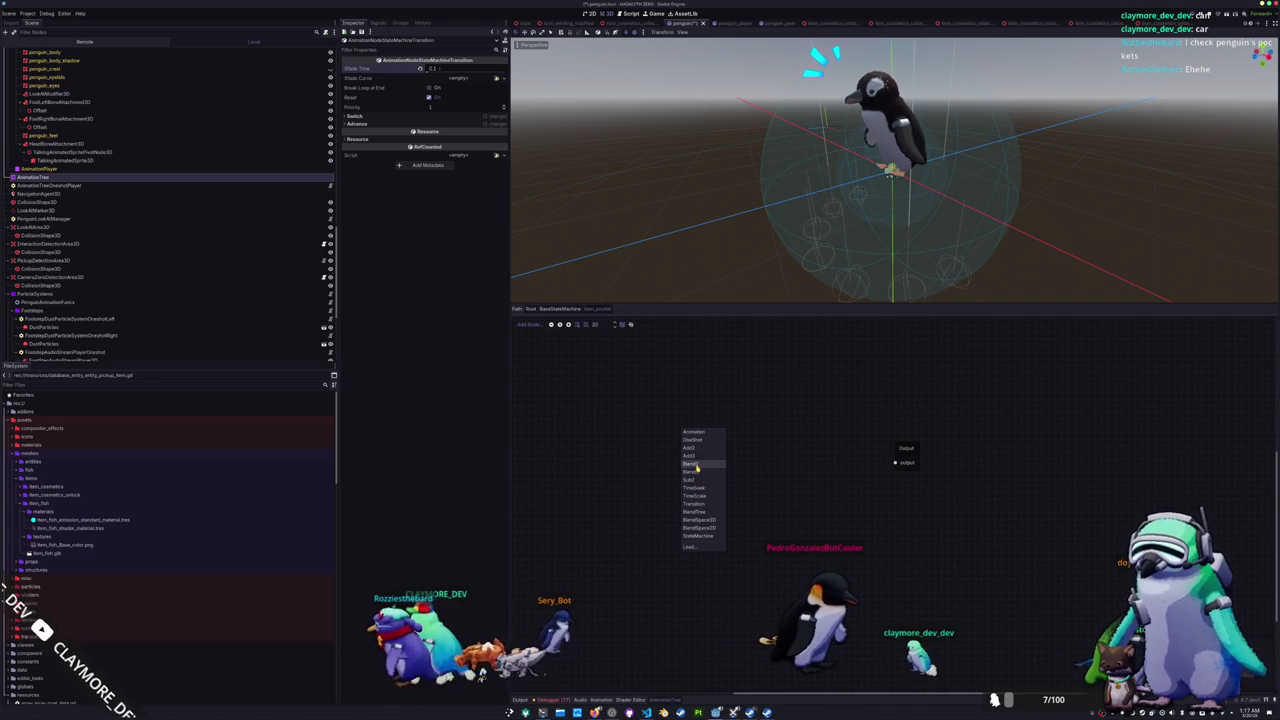
click(695, 464)
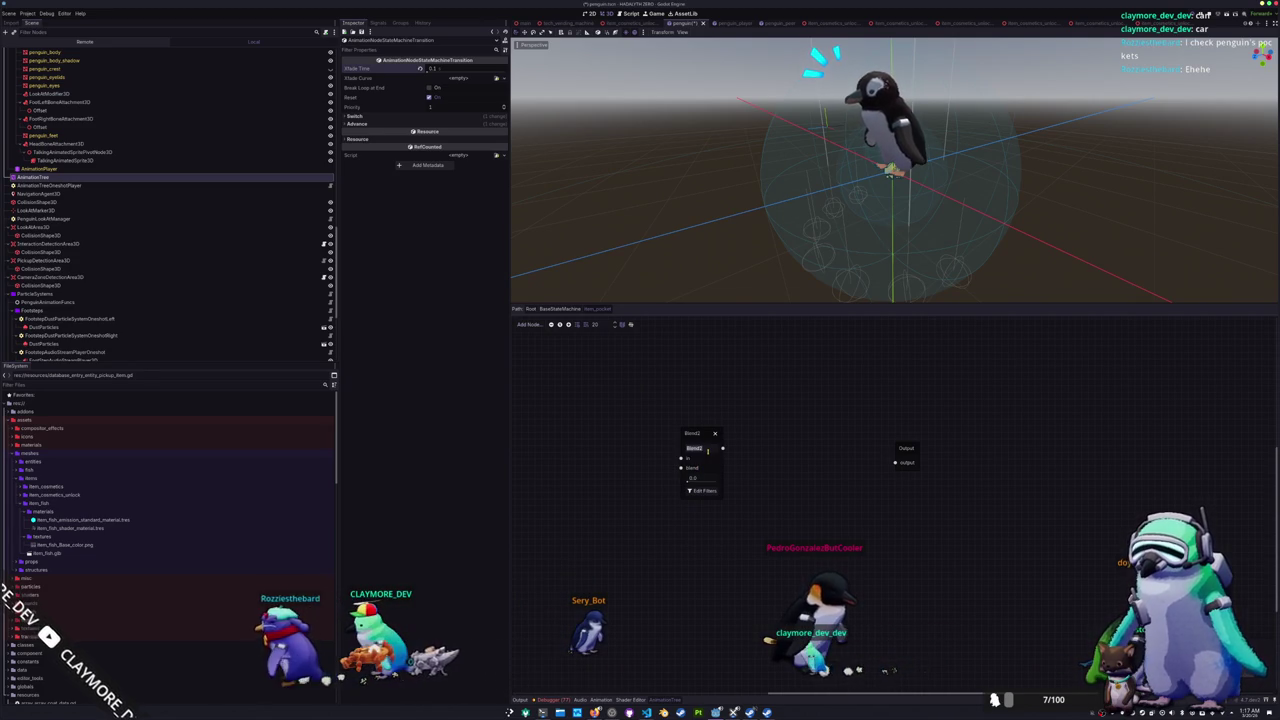
text(Sitting_b)
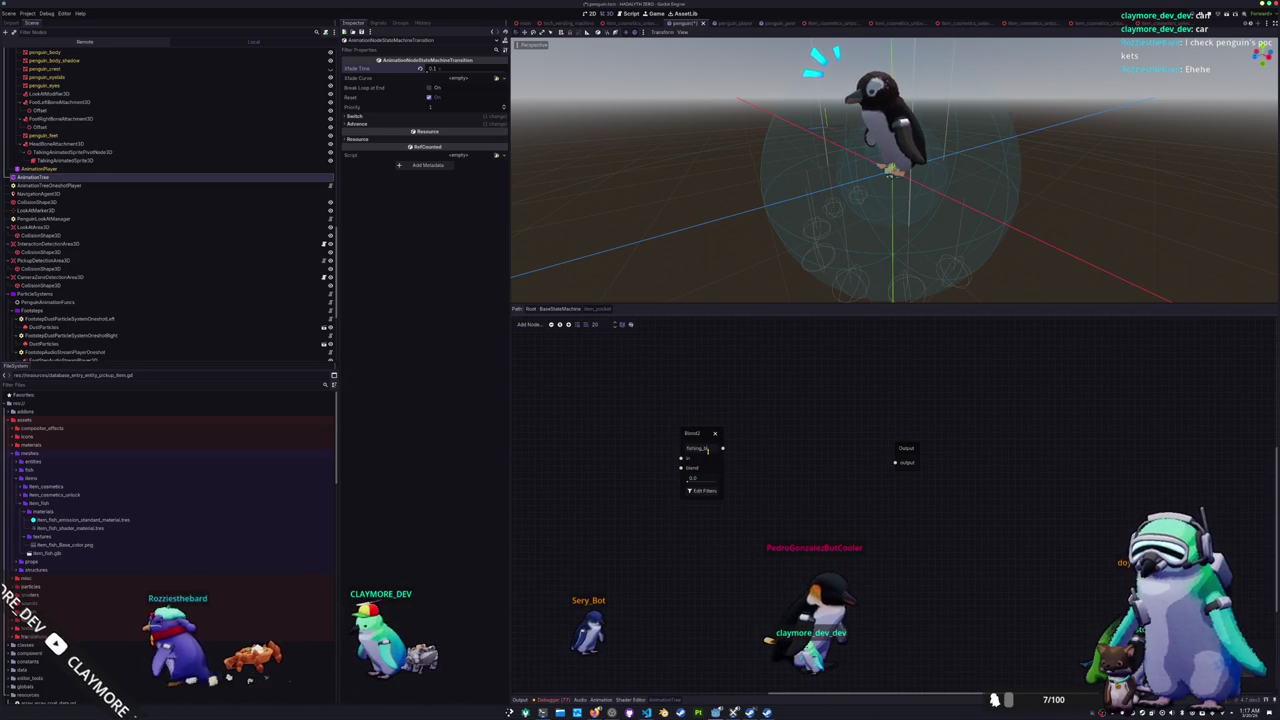
text(lend)
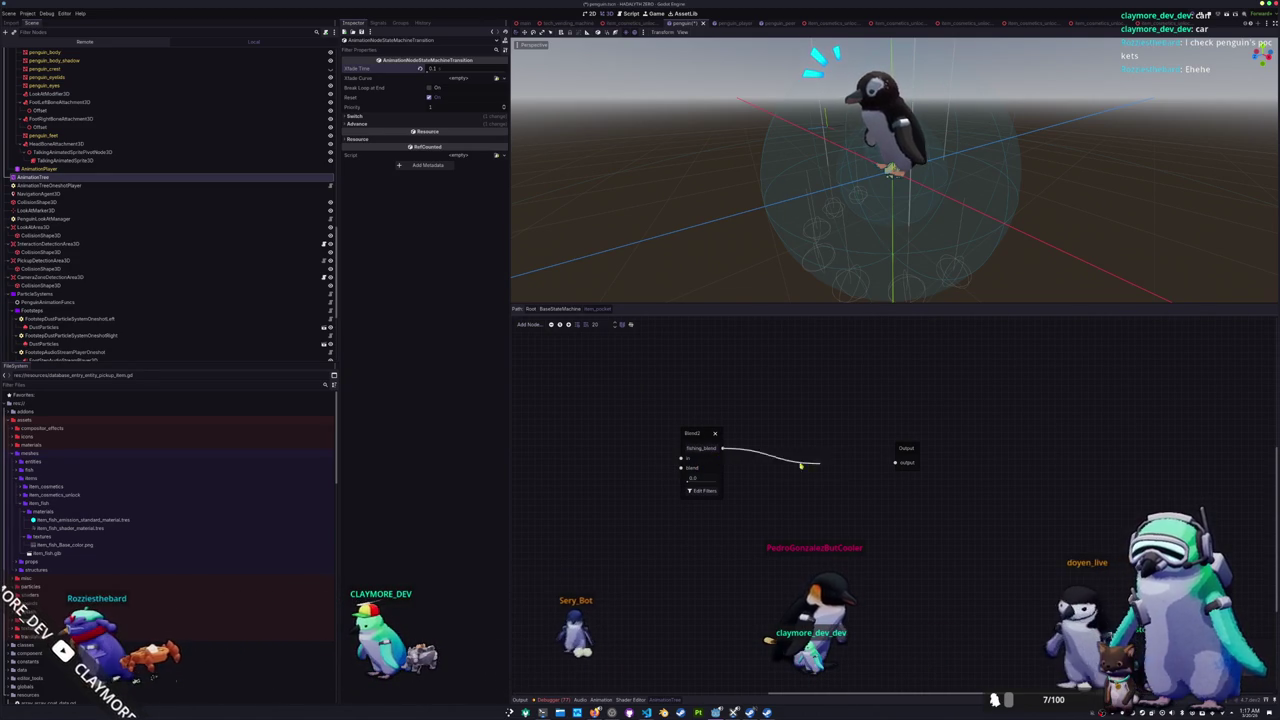
drag(893, 464, 895, 463)
drag(692, 433, 726, 444)
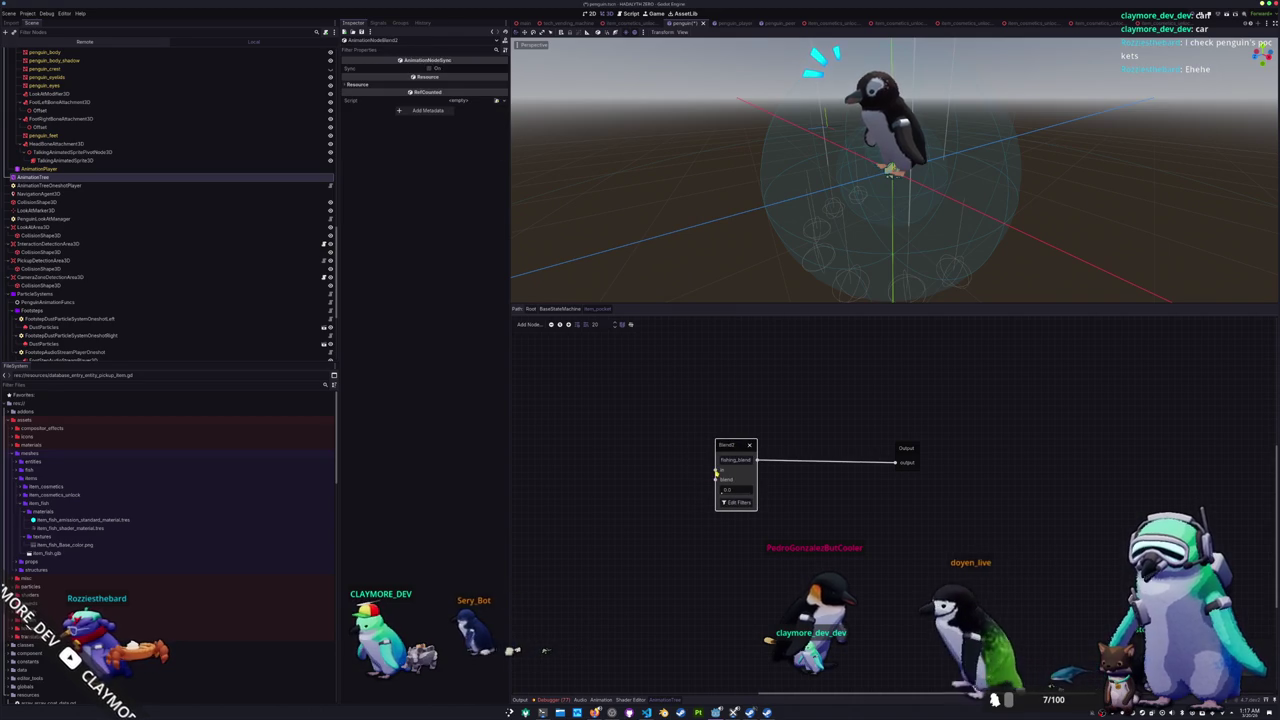
Step: Feed Blend2 with Animation nodes playing item_pocket and tool_fishing_pole_idle_pose
right_click(604, 429)
click(615, 430)
drag(626, 462, 591, 466)
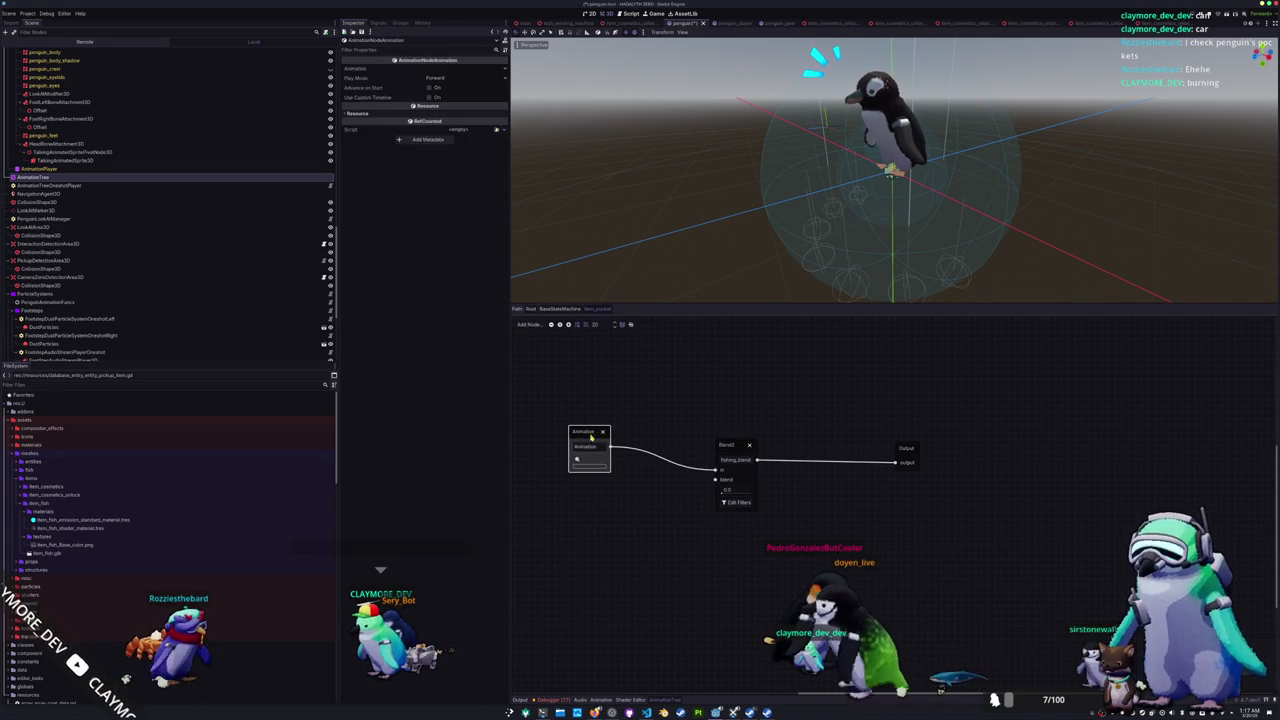
click(586, 446)
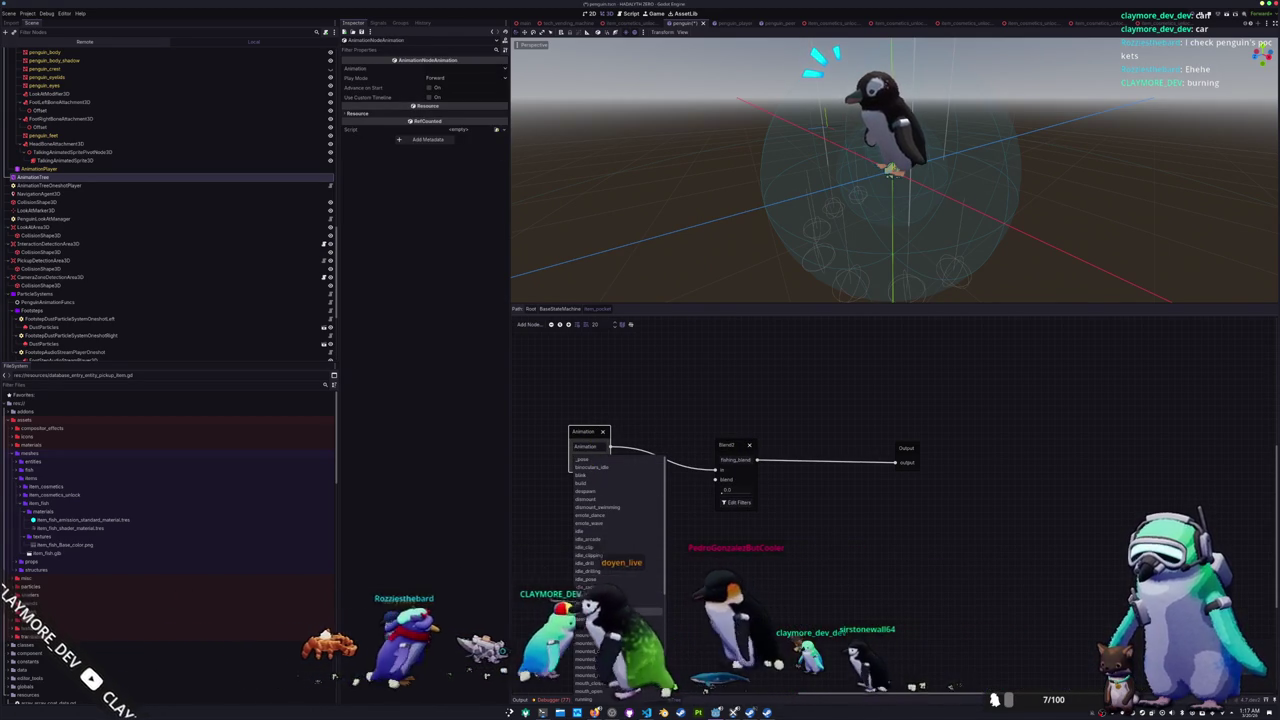
click(598, 607)
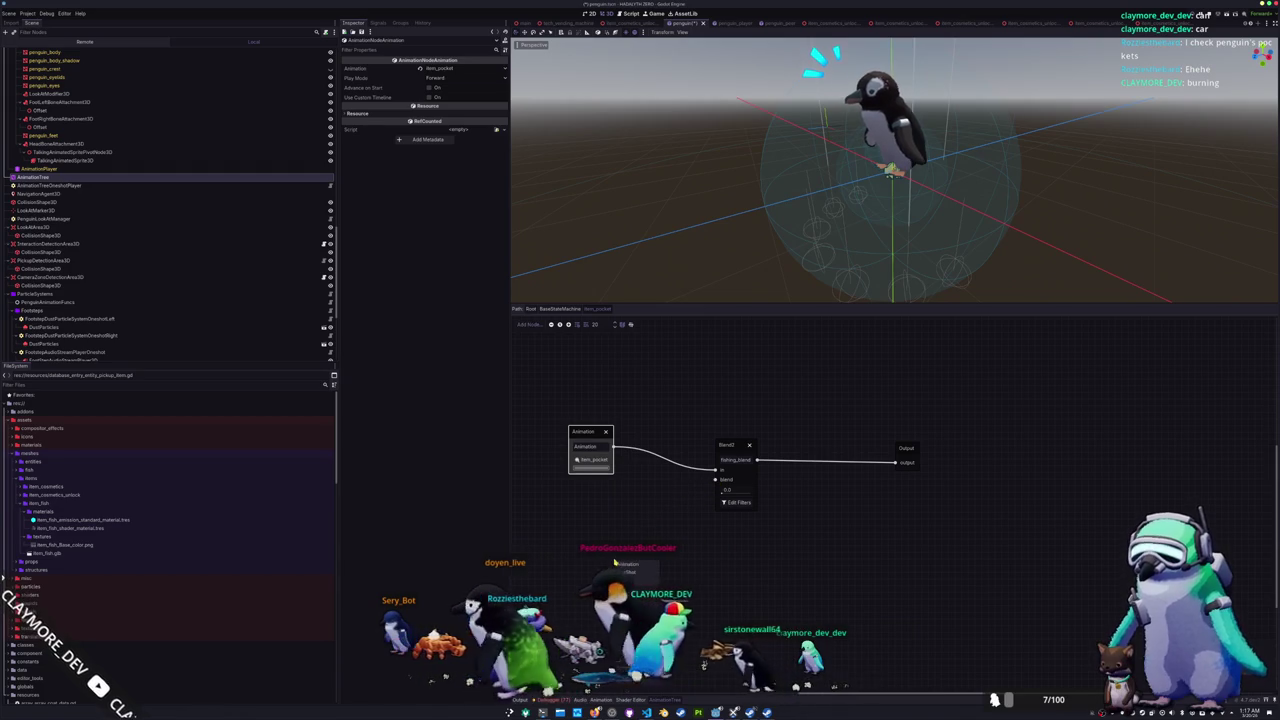
right_click(615, 561)
click(627, 565)
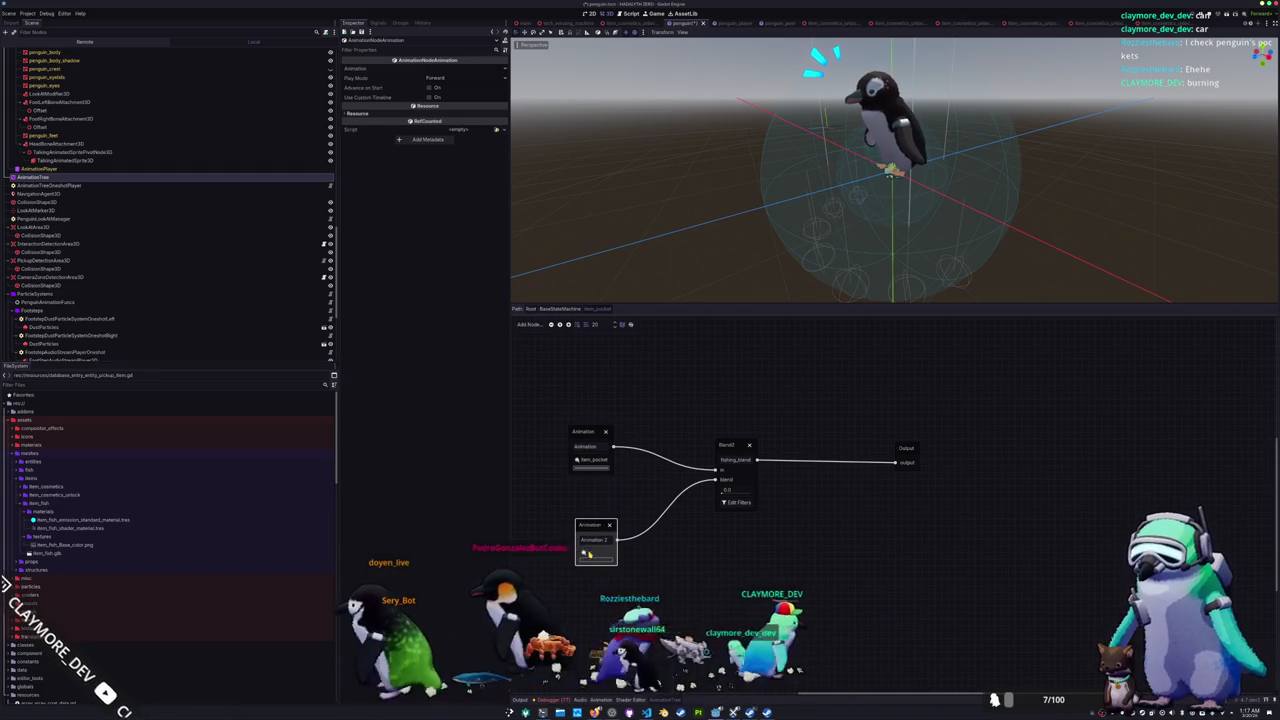
click(594, 540)
scroll(610, 620, down, 10)
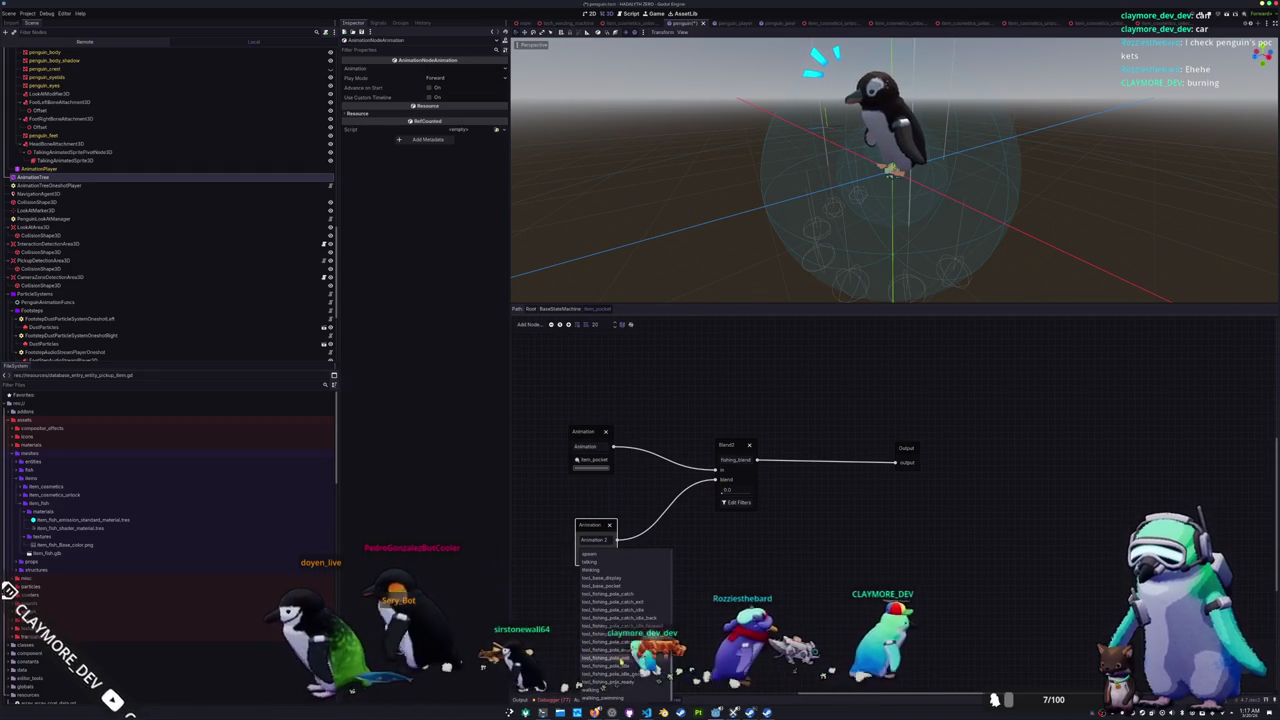
click(622, 666)
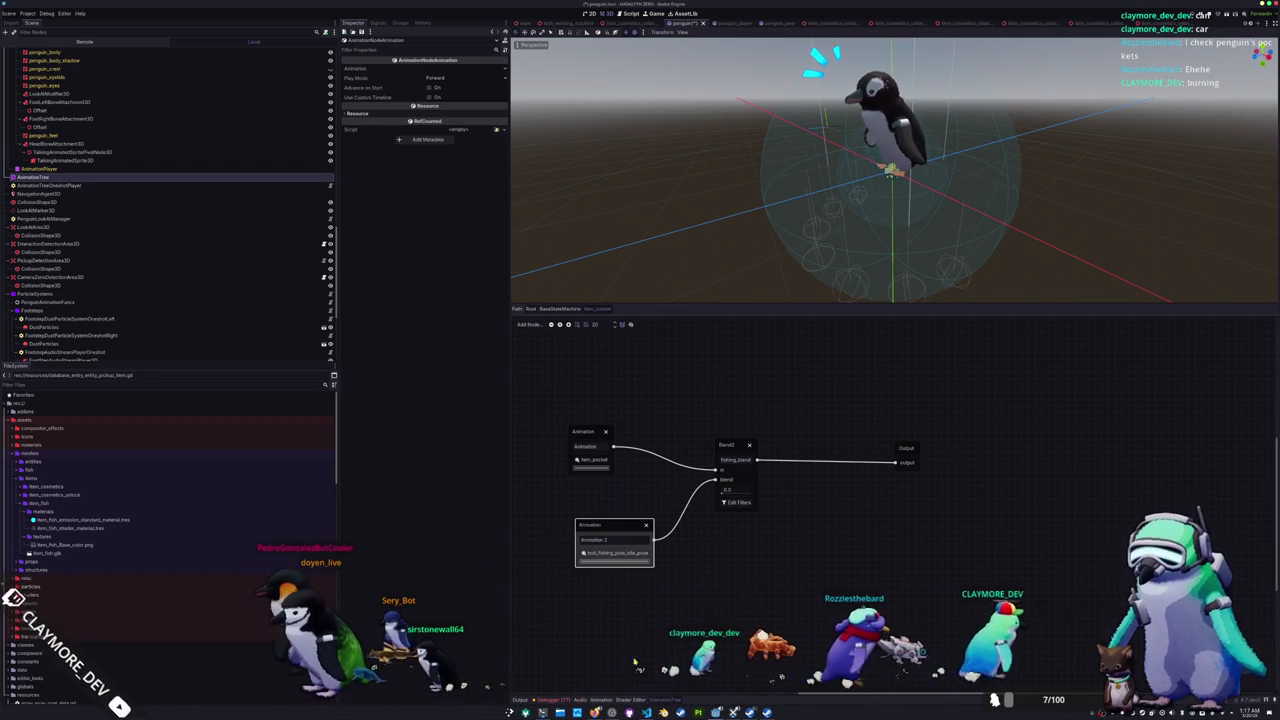
Step: Preview the item_pocket animation in the track editor and enable a custom timeline
click(602, 700)
click(625, 630)
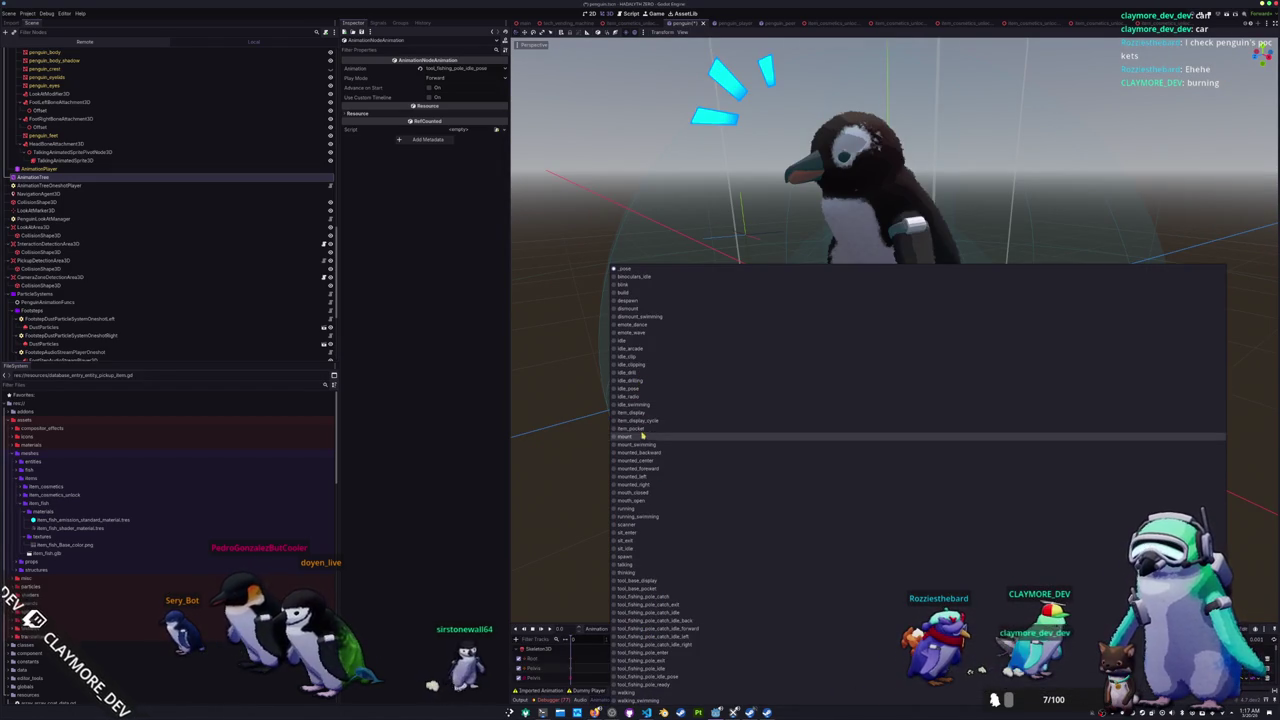
click(640, 428)
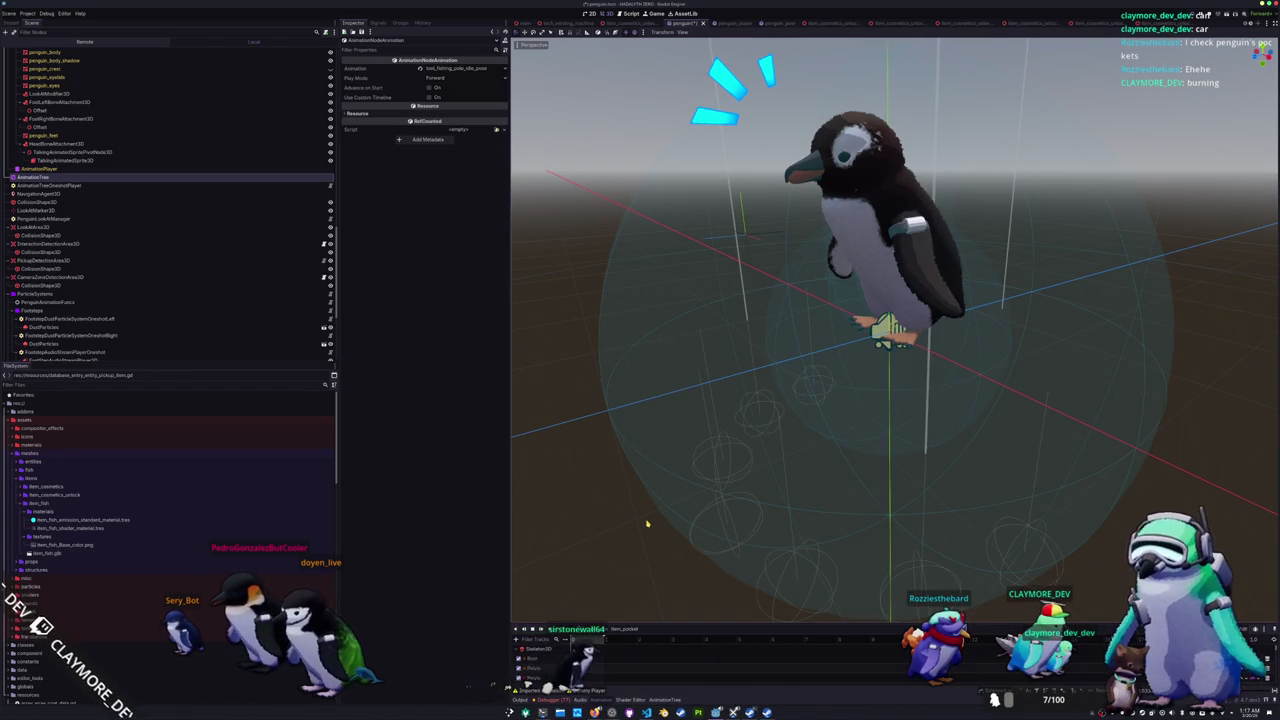
click(664, 700)
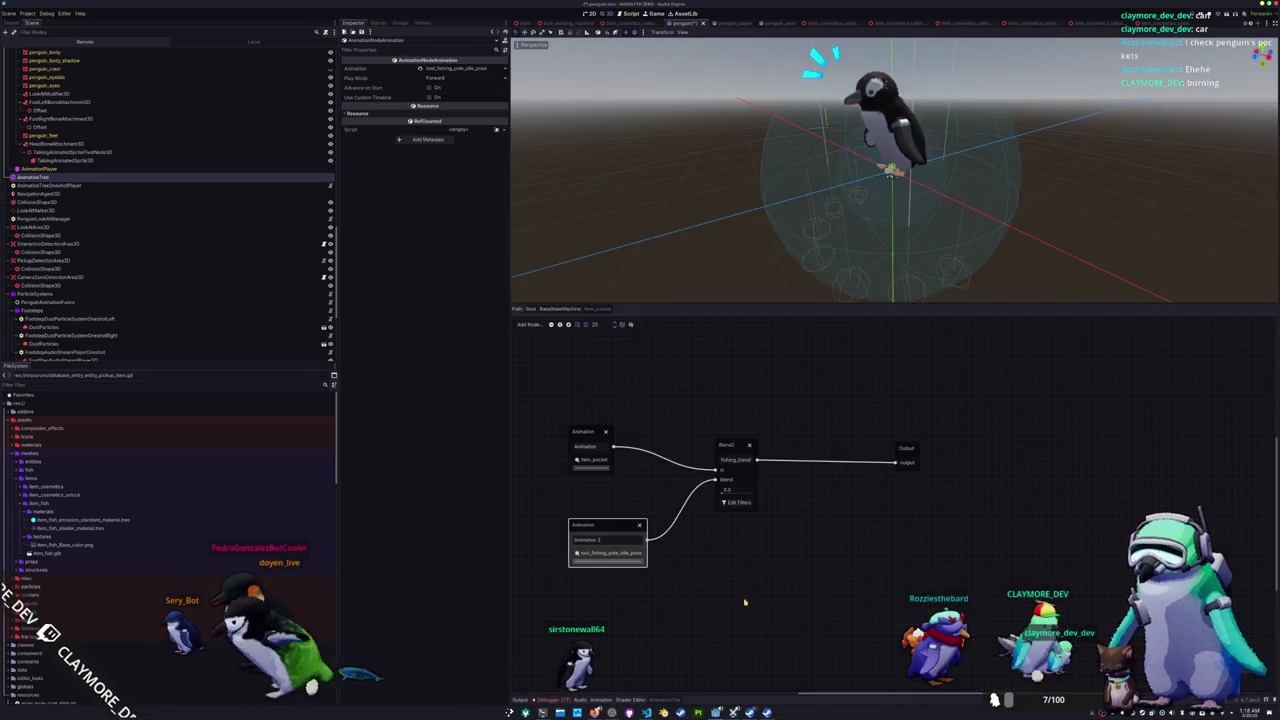
click(428, 97)
Step: Filter Blend2 to the right shoulder, upper arm, lower arm and hand, then return to the main state machine
click(590, 440)
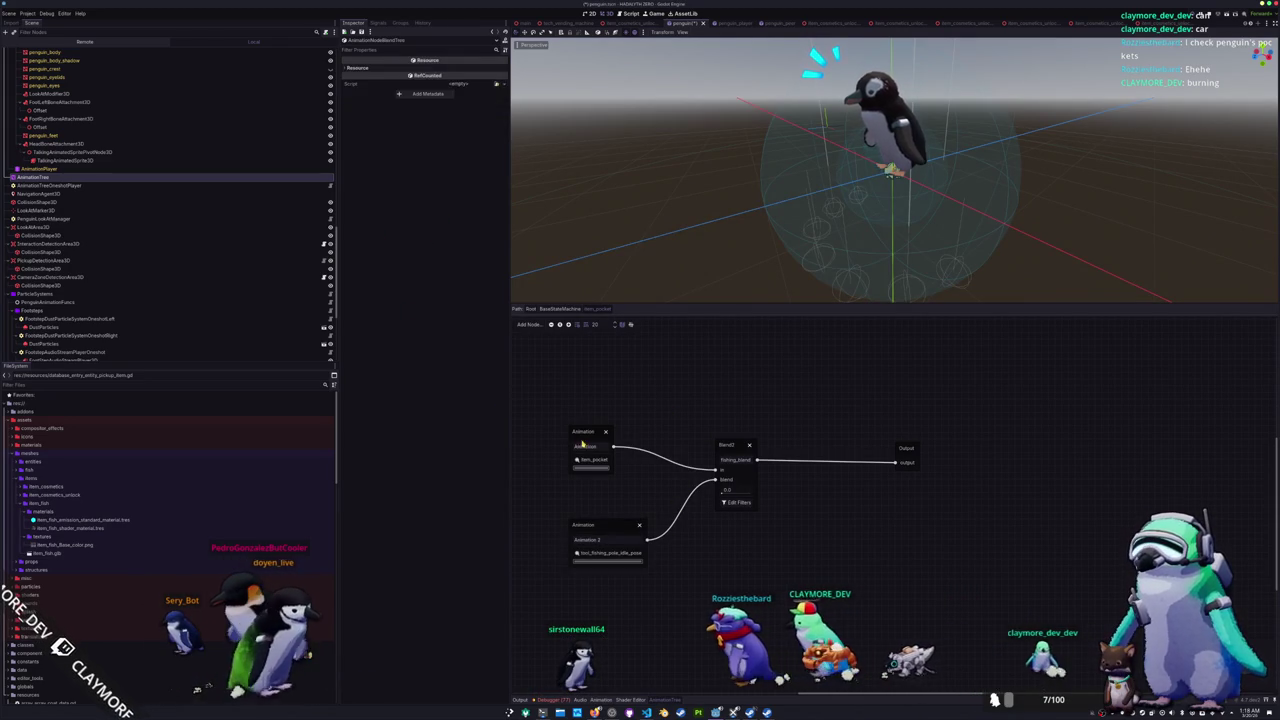
click(733, 503)
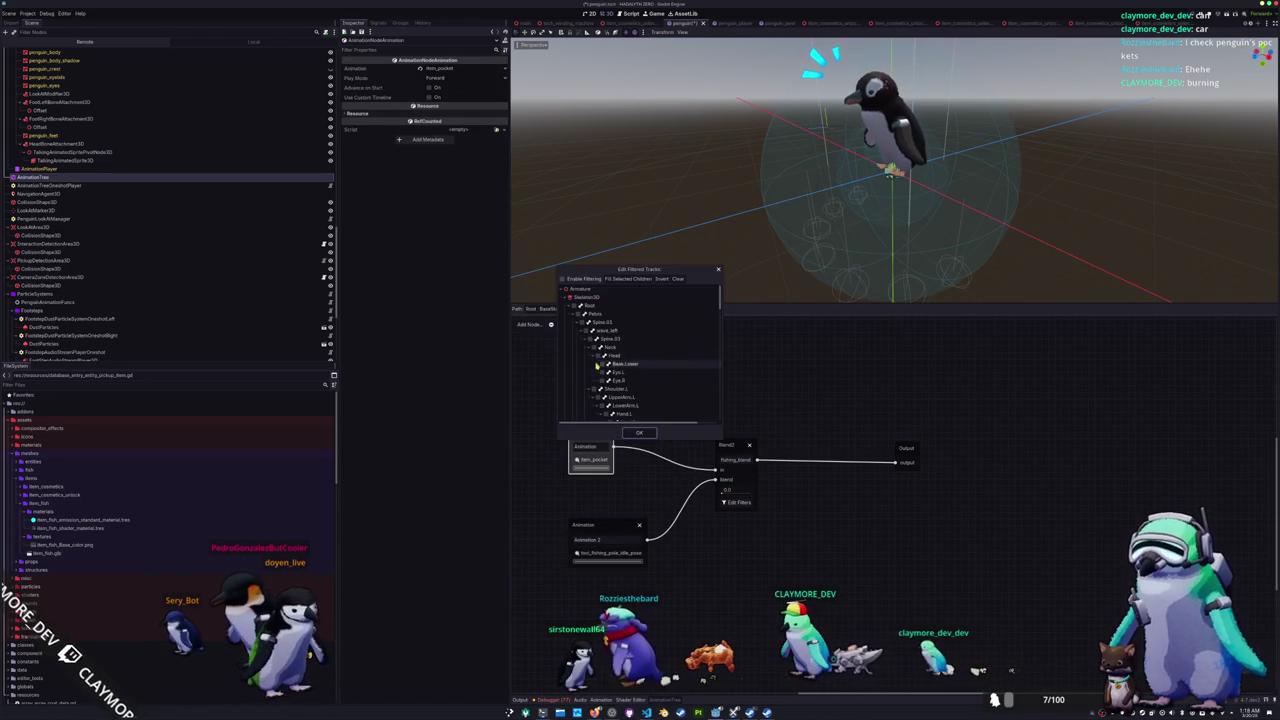
click(600, 380)
click(604, 388)
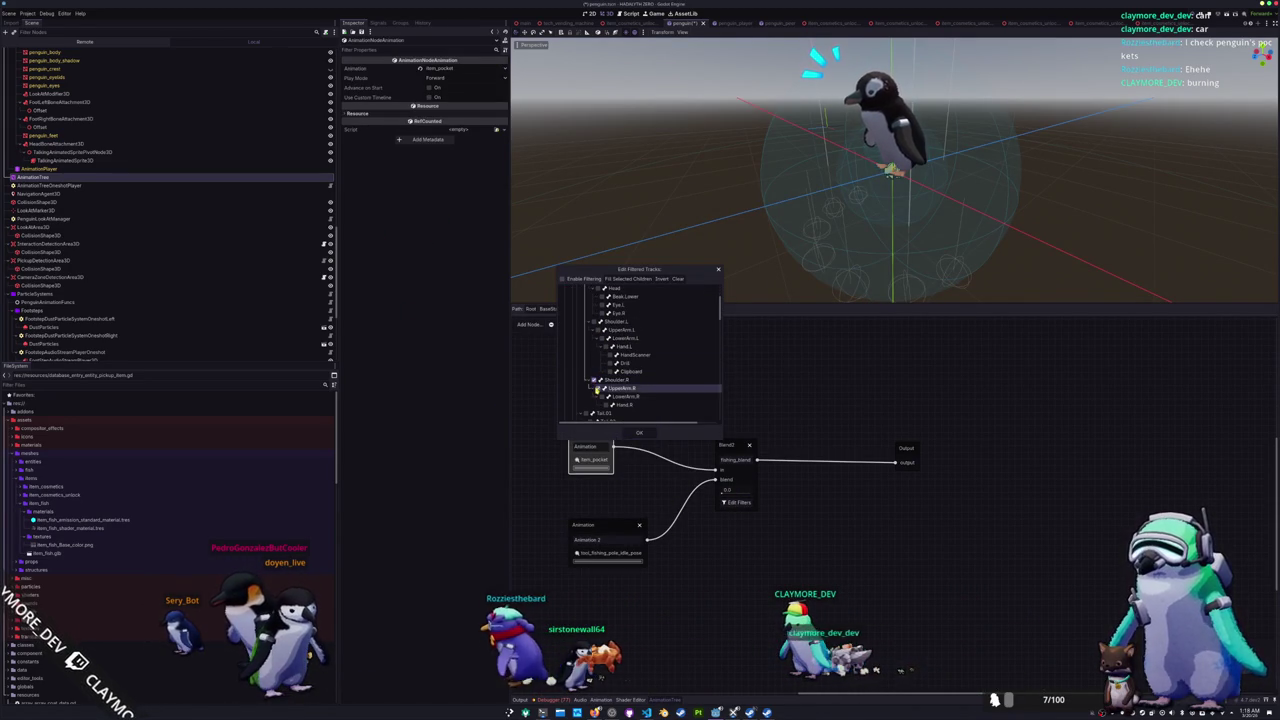
click(608, 396)
click(612, 404)
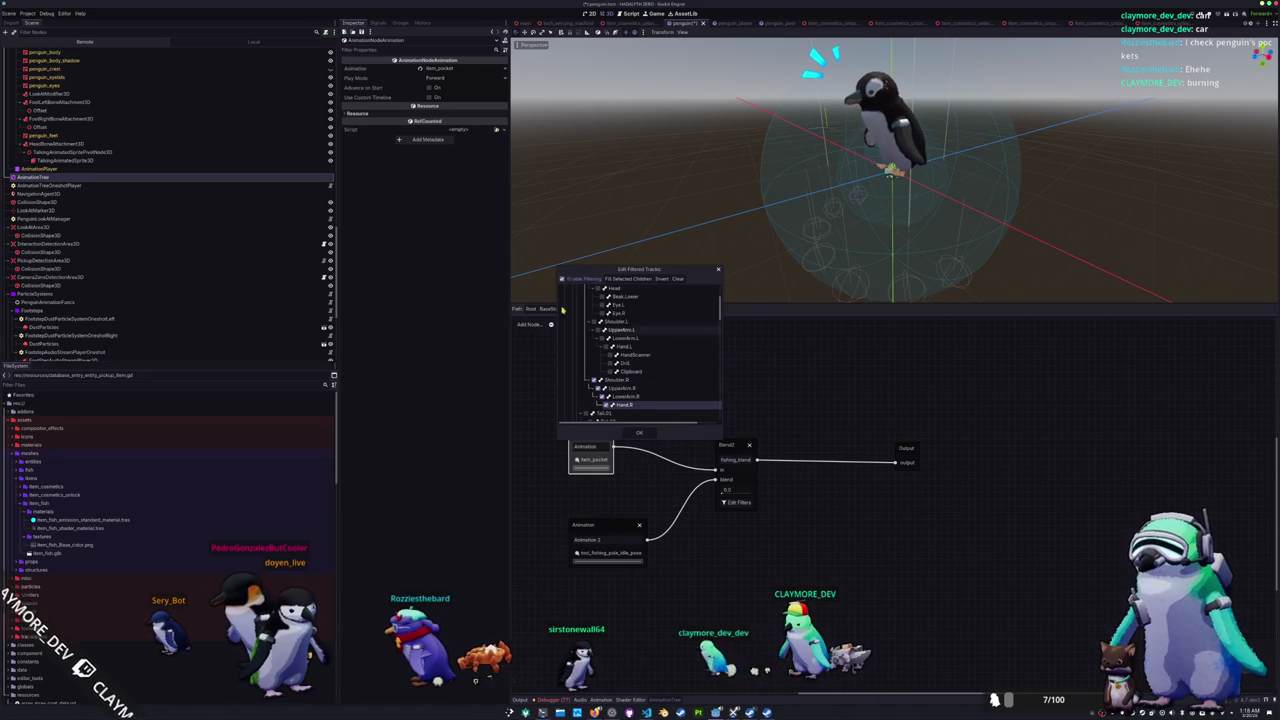
click(642, 433)
click(637, 440)
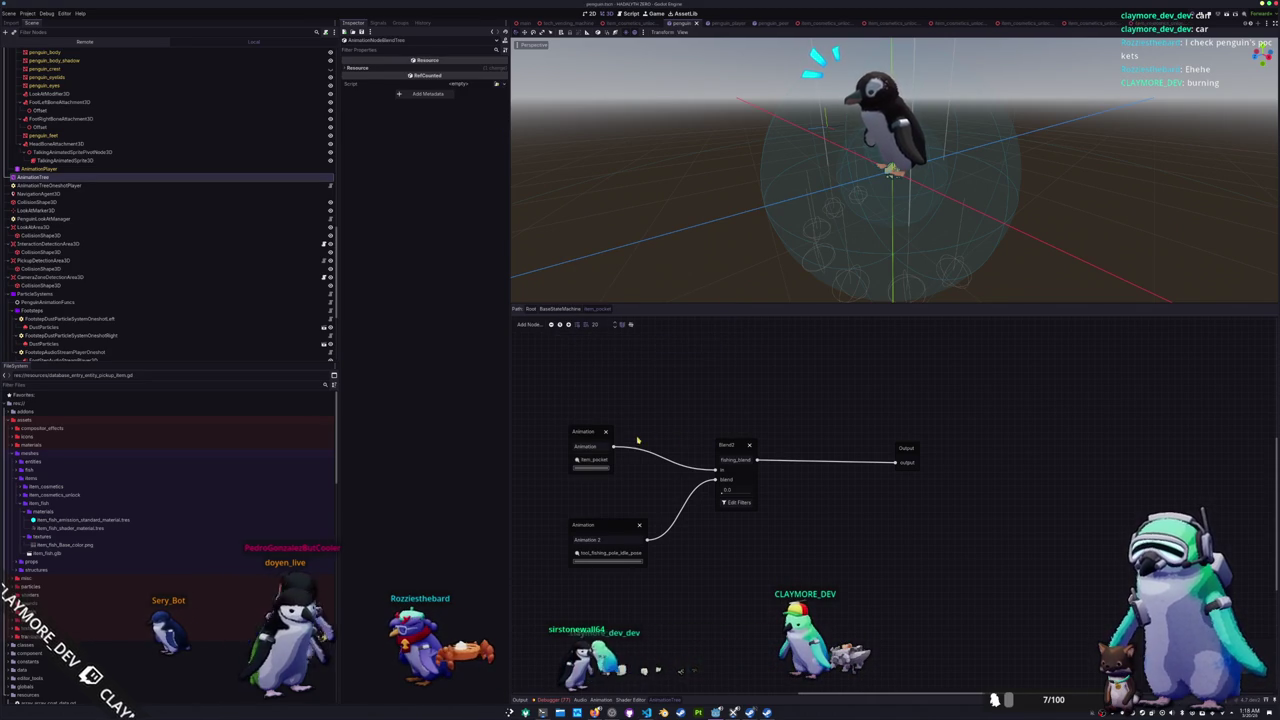
click(560, 308)
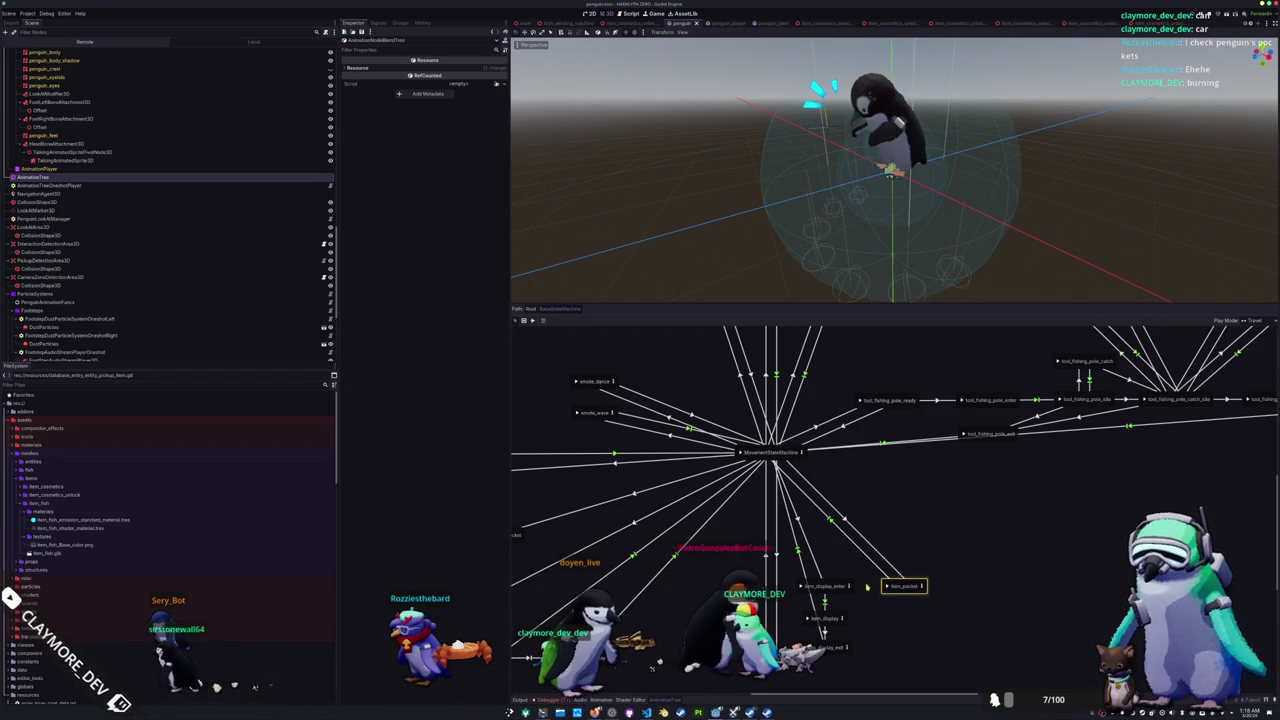
Step: Check the script warnings in VS Code and walk the penguin toward the pillars
click(646, 712)
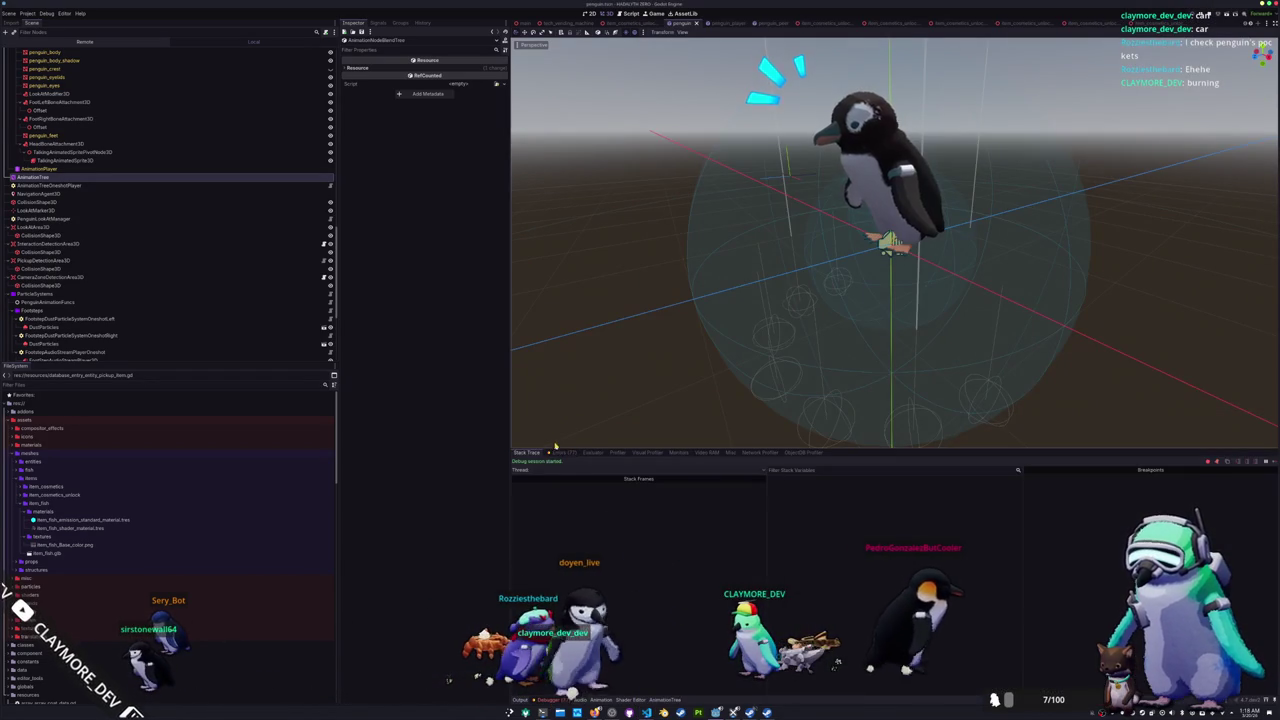
click(560, 452)
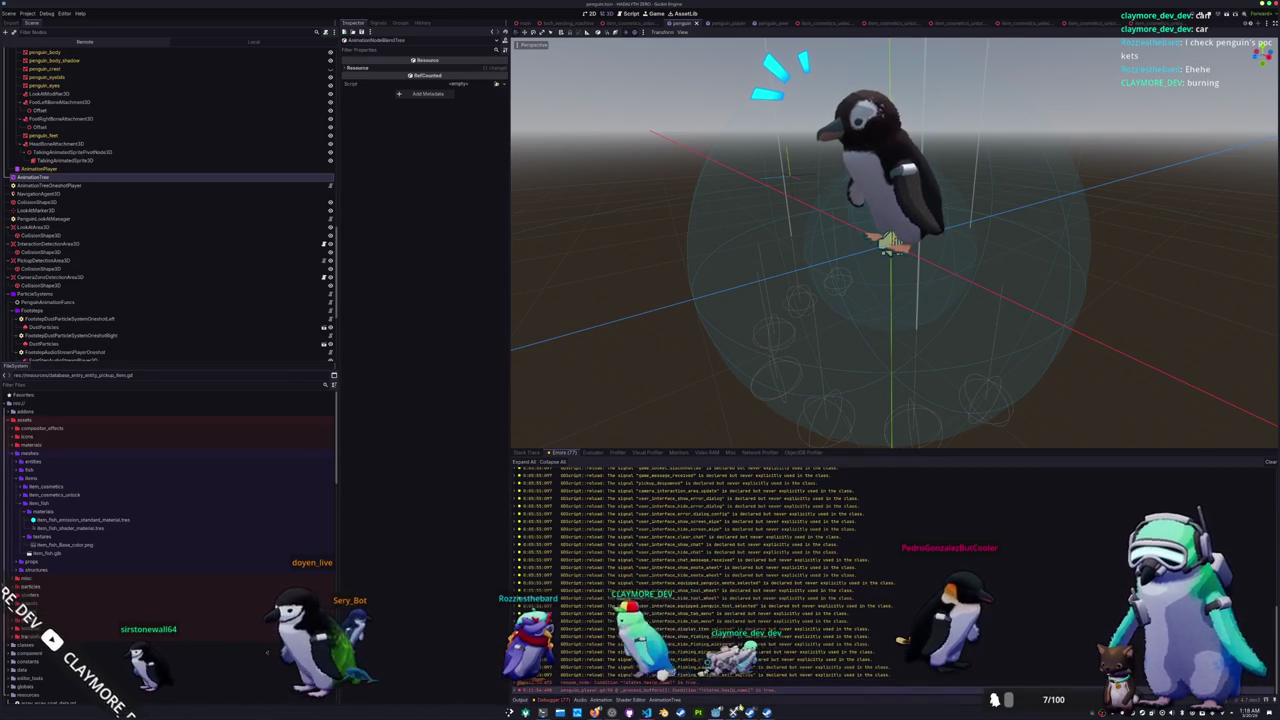
key(w)
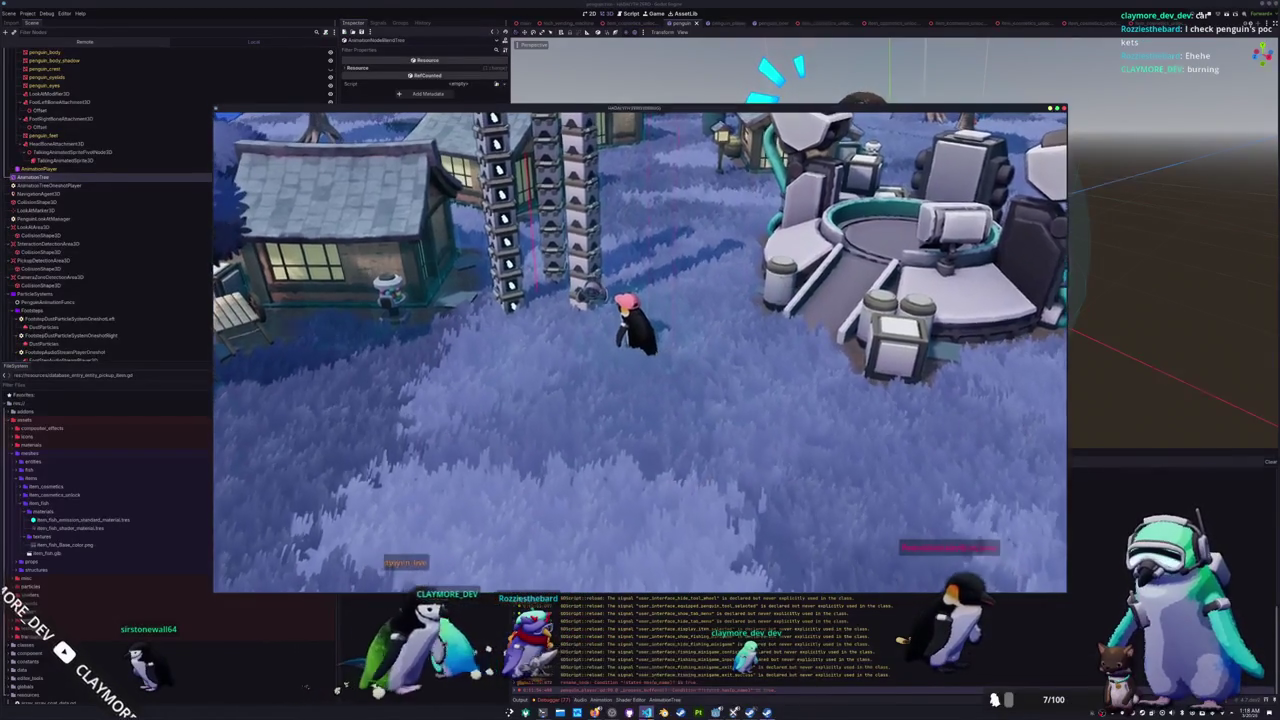
key(alt+Tab)
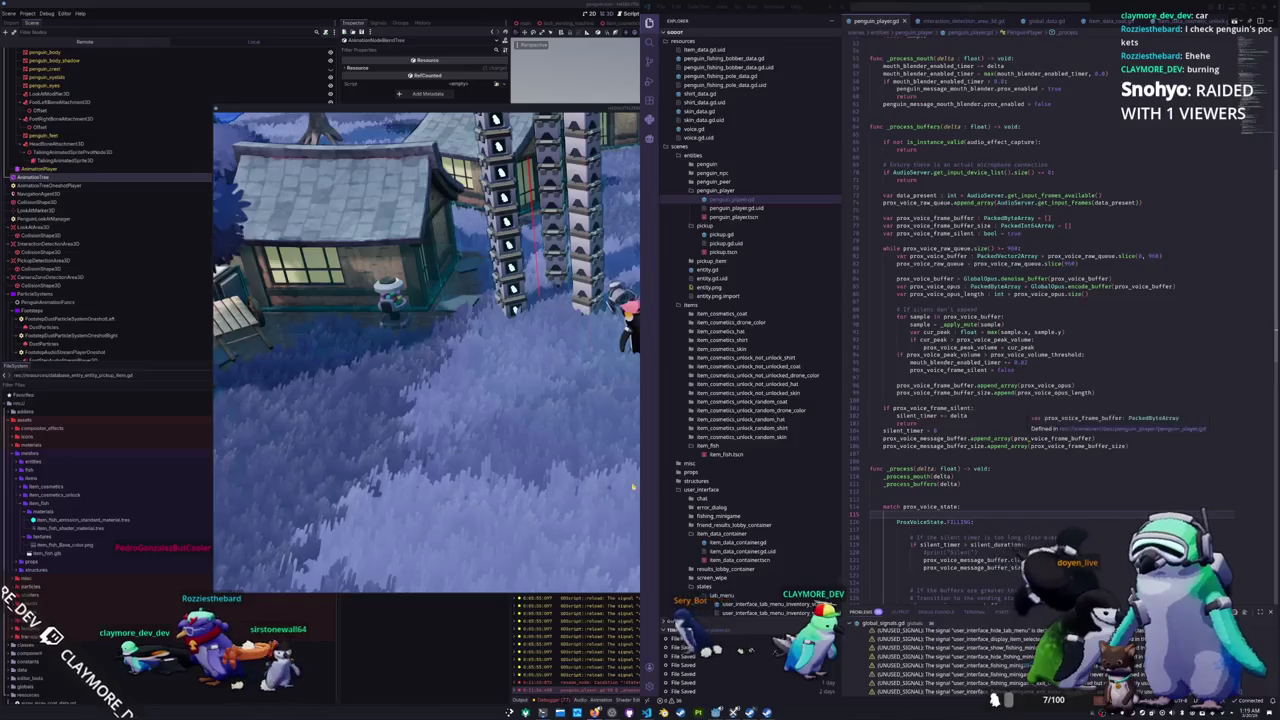
Step: Walk left, toggle the inventory, say 'Hello raiders' in chat, and close the game
key(a)
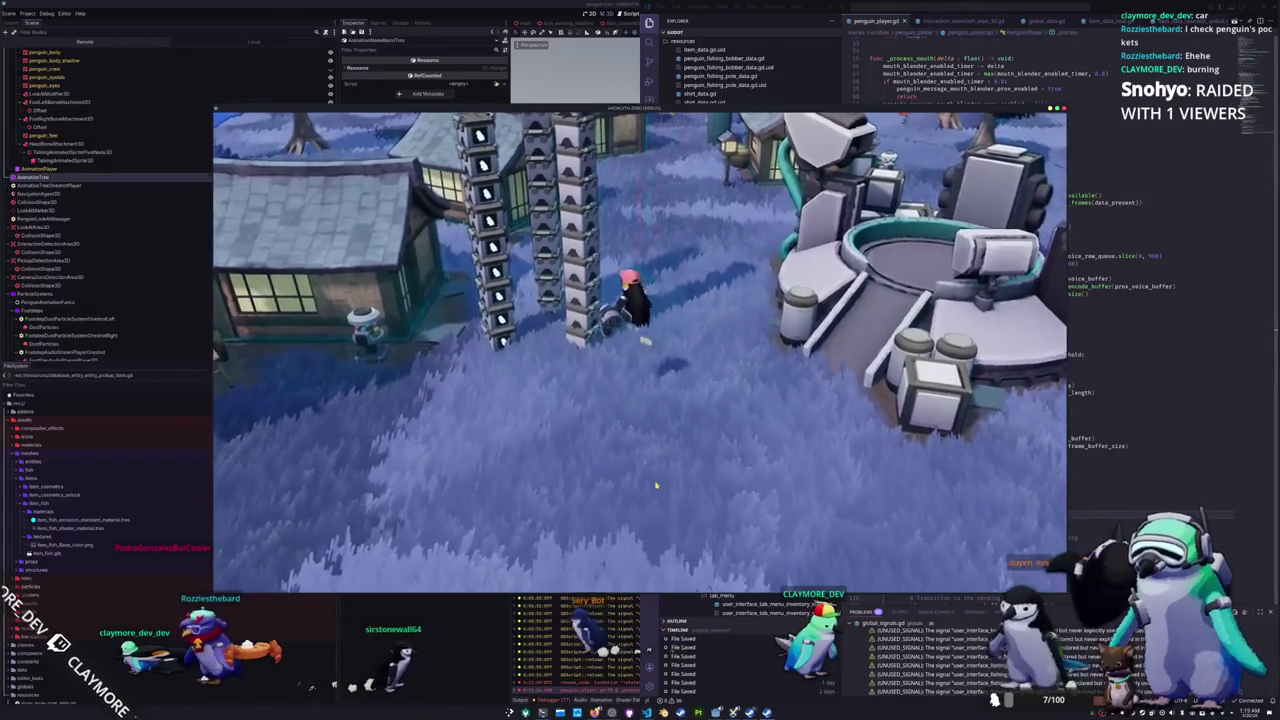
key(Tab)
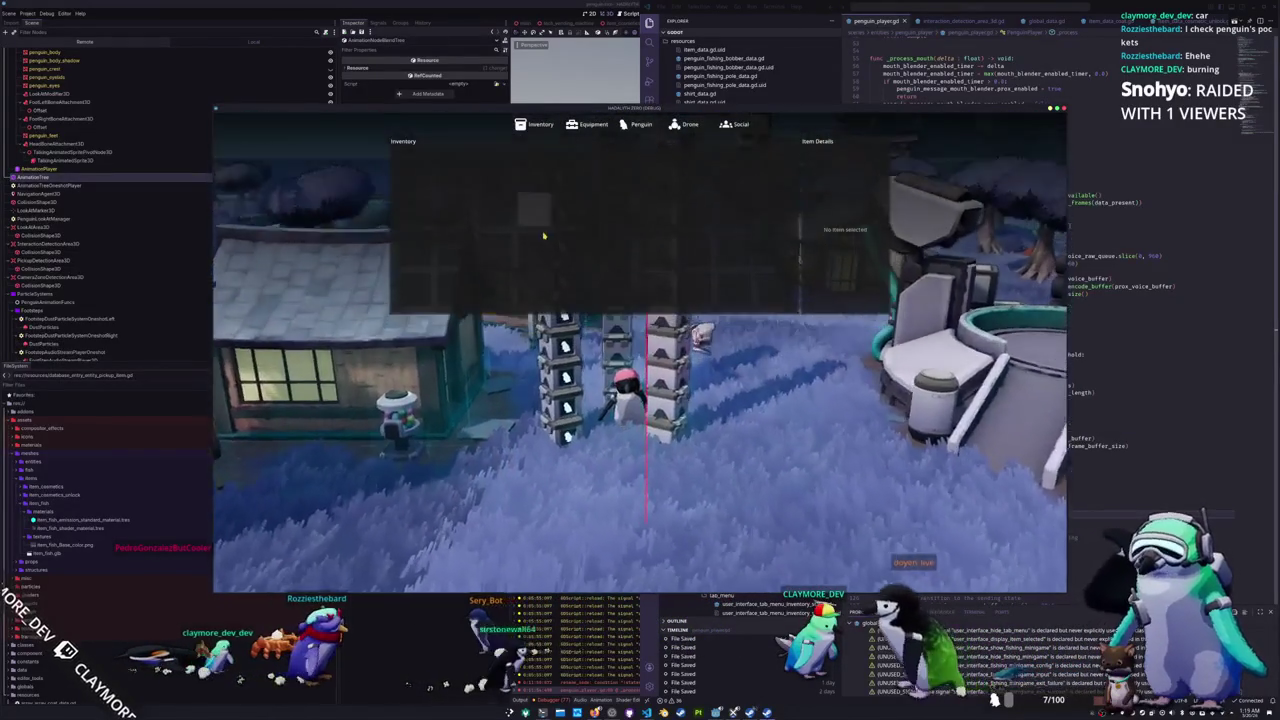
key(Tab)
key(Return)
text(Hello raiders)
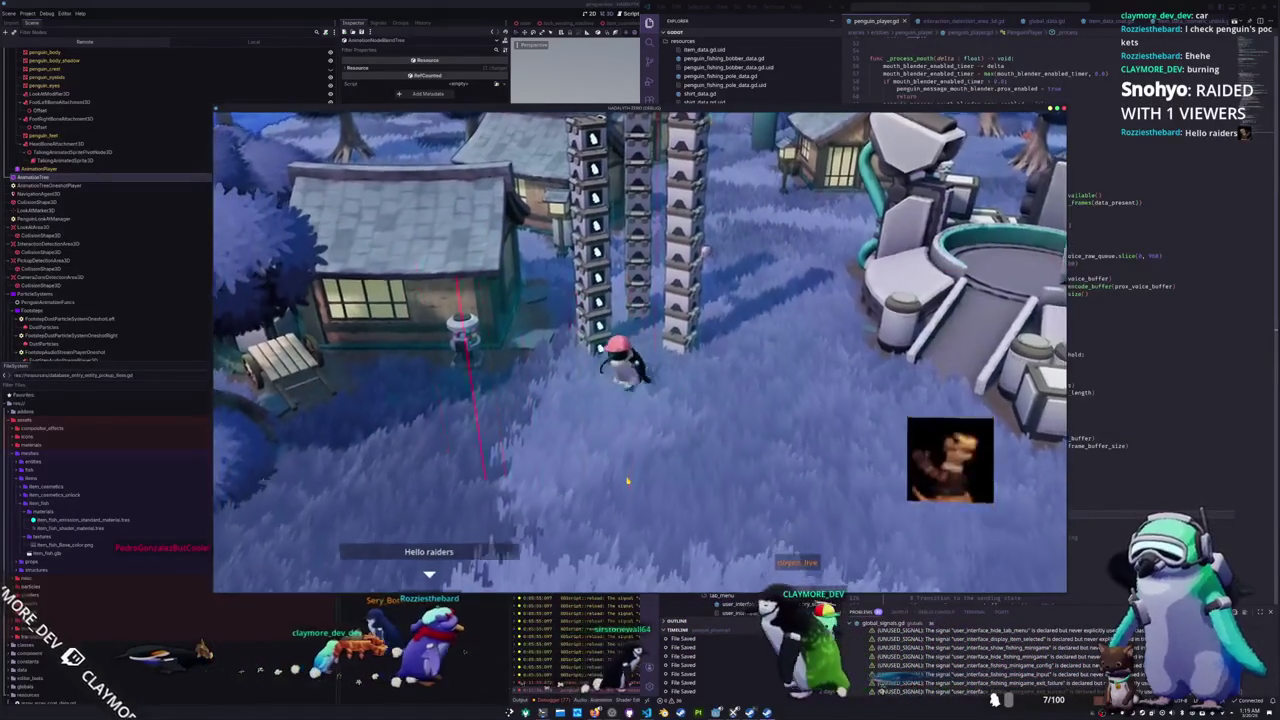
key(F8)
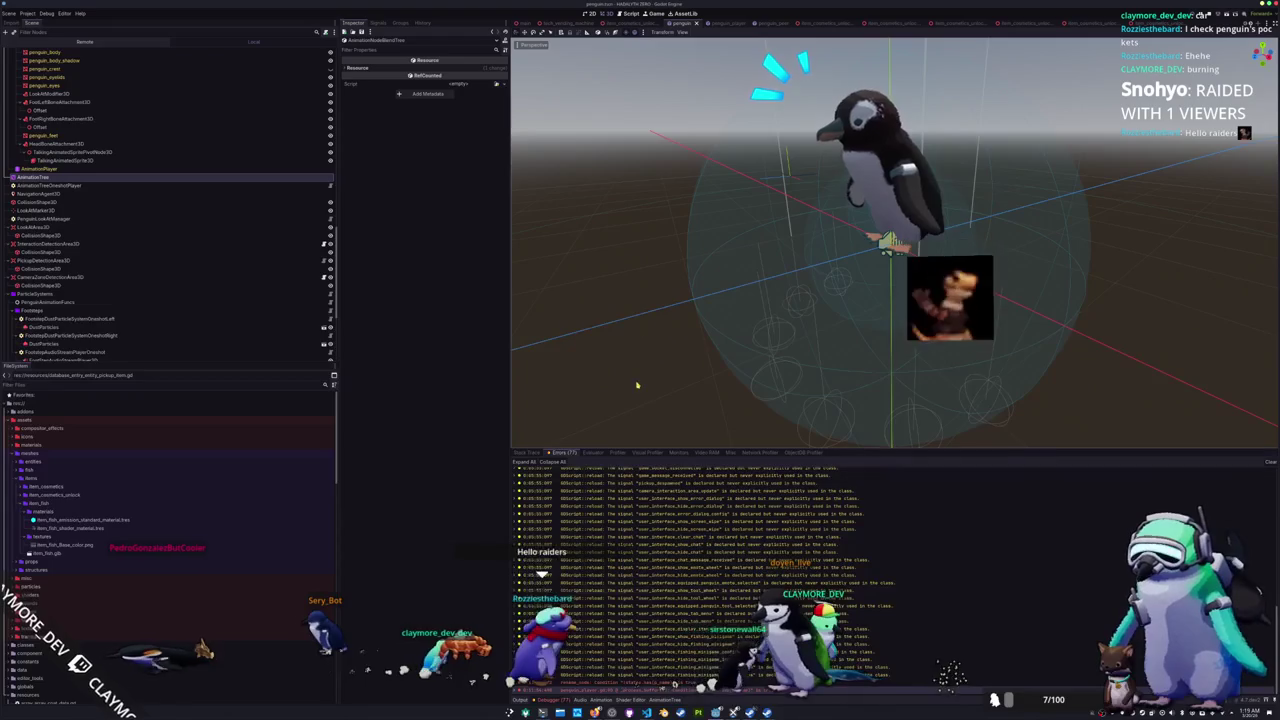
Step: Save the penguin scene and select the first item raycast in top view
key(KP_7)
key(ctrl+s)
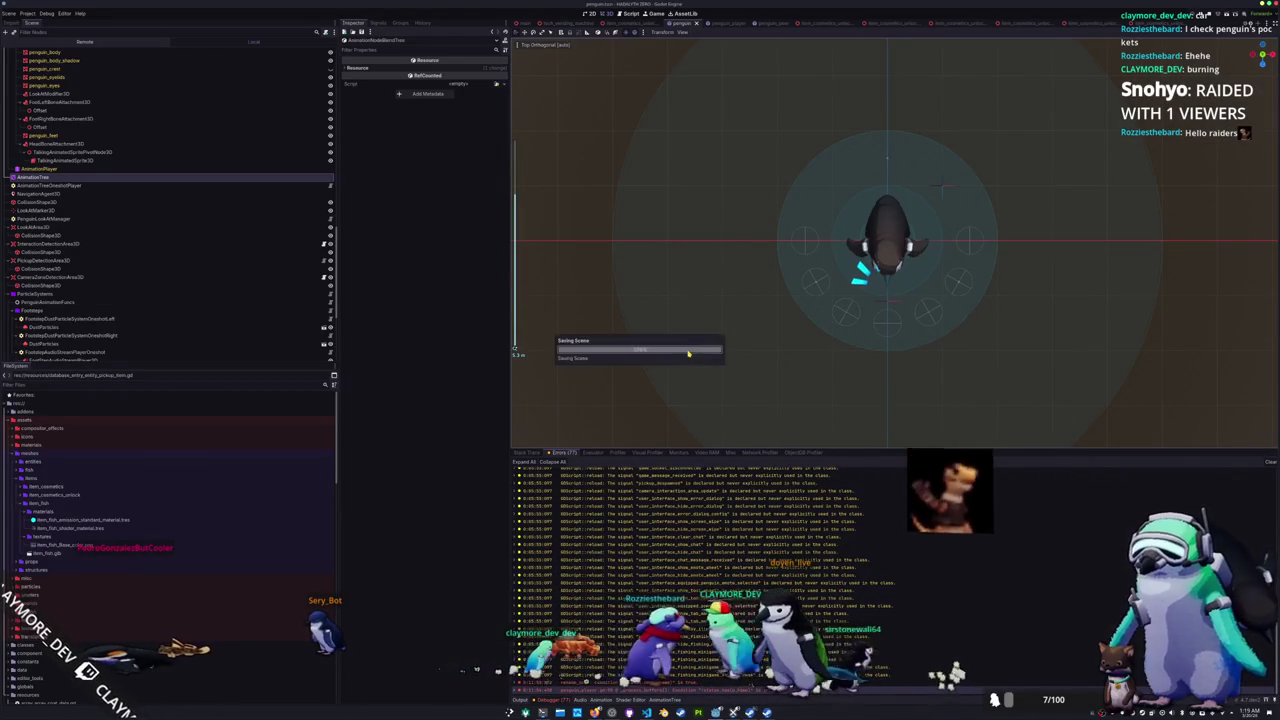
scroll(137, 252, up, 3)
scroll(87, 157, up, 5)
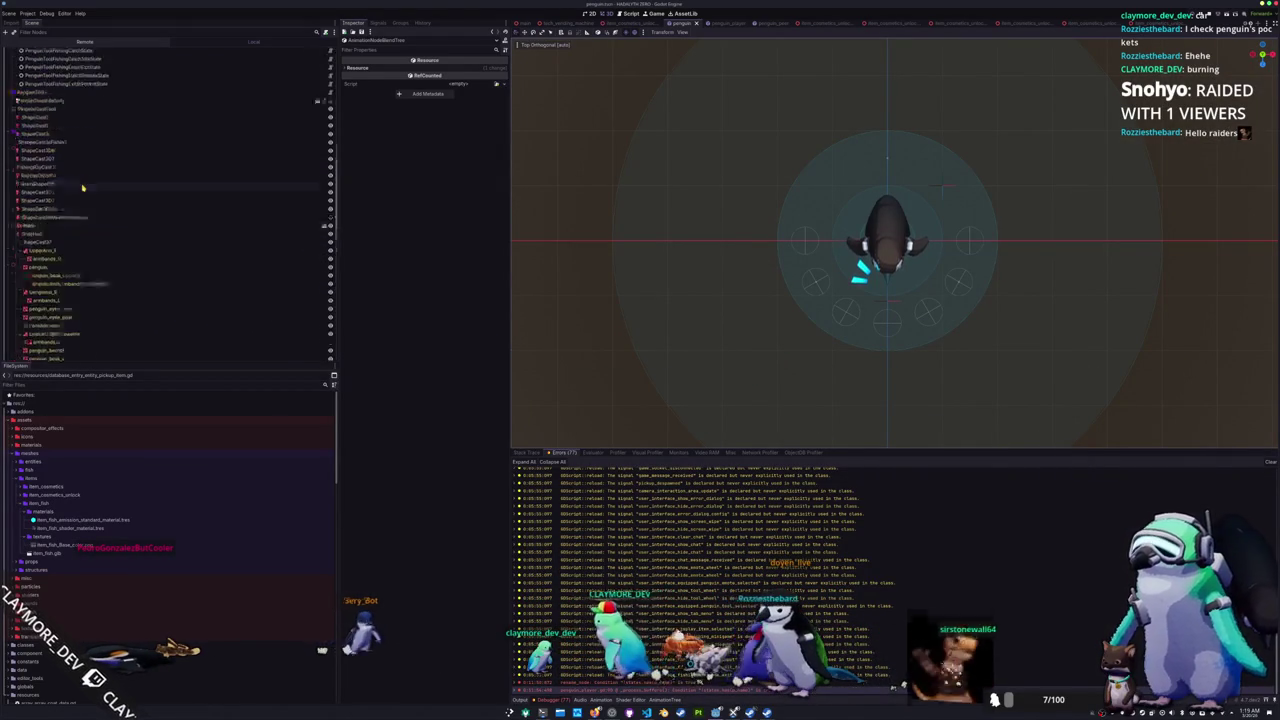
click(50, 118)
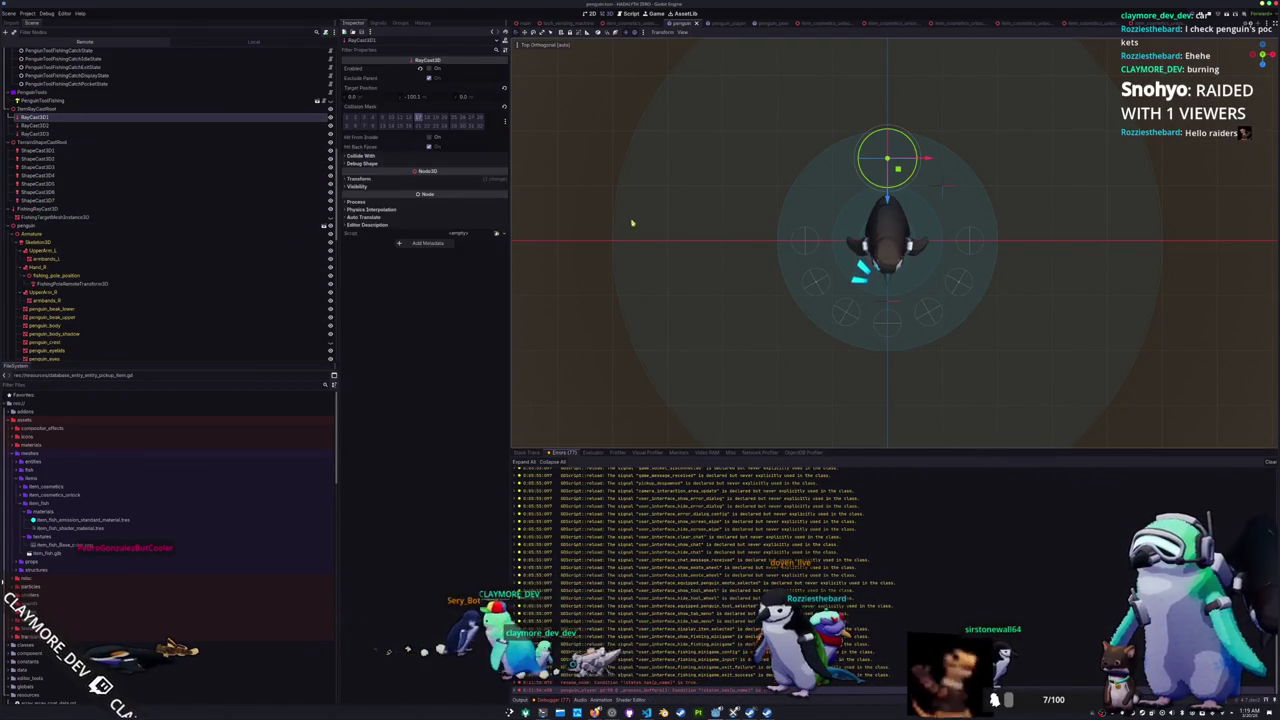
mouse_move(760, 250)
mouse_down()
mouse_move(800, 240)
mouse_move(770, 270)
mouse_move(780, 260)
mouse_up()
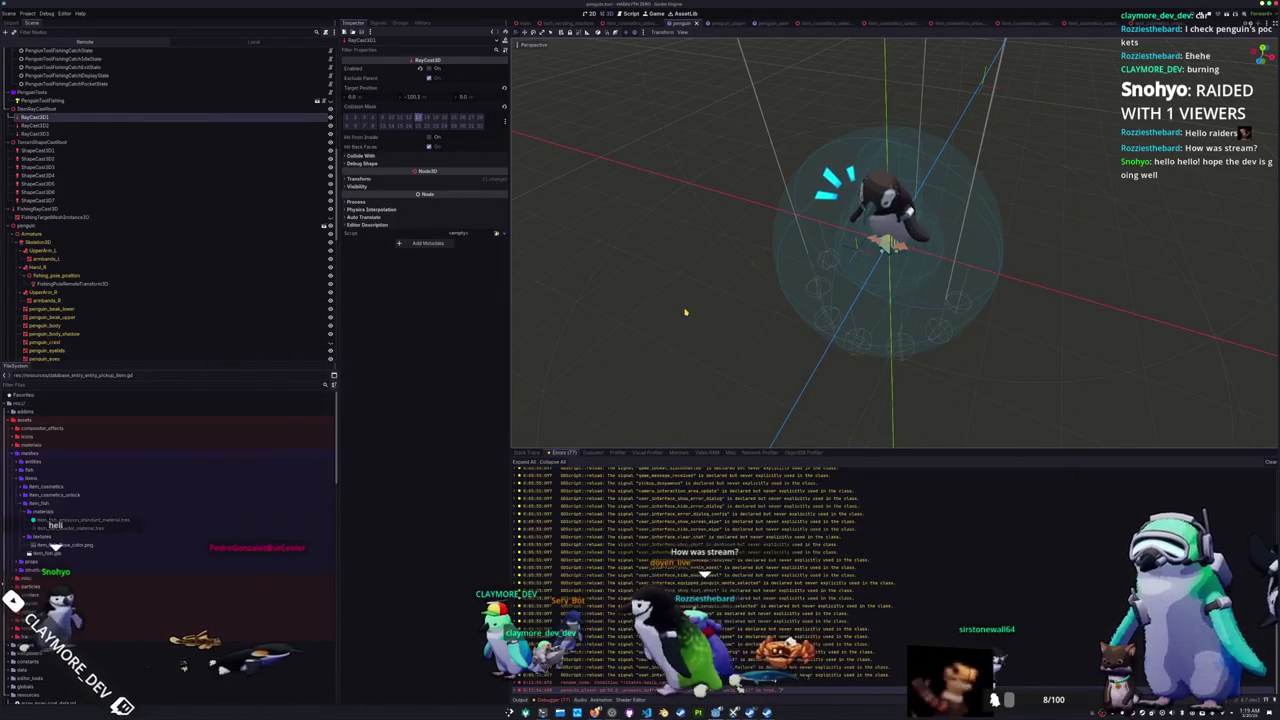
key(KP_7)
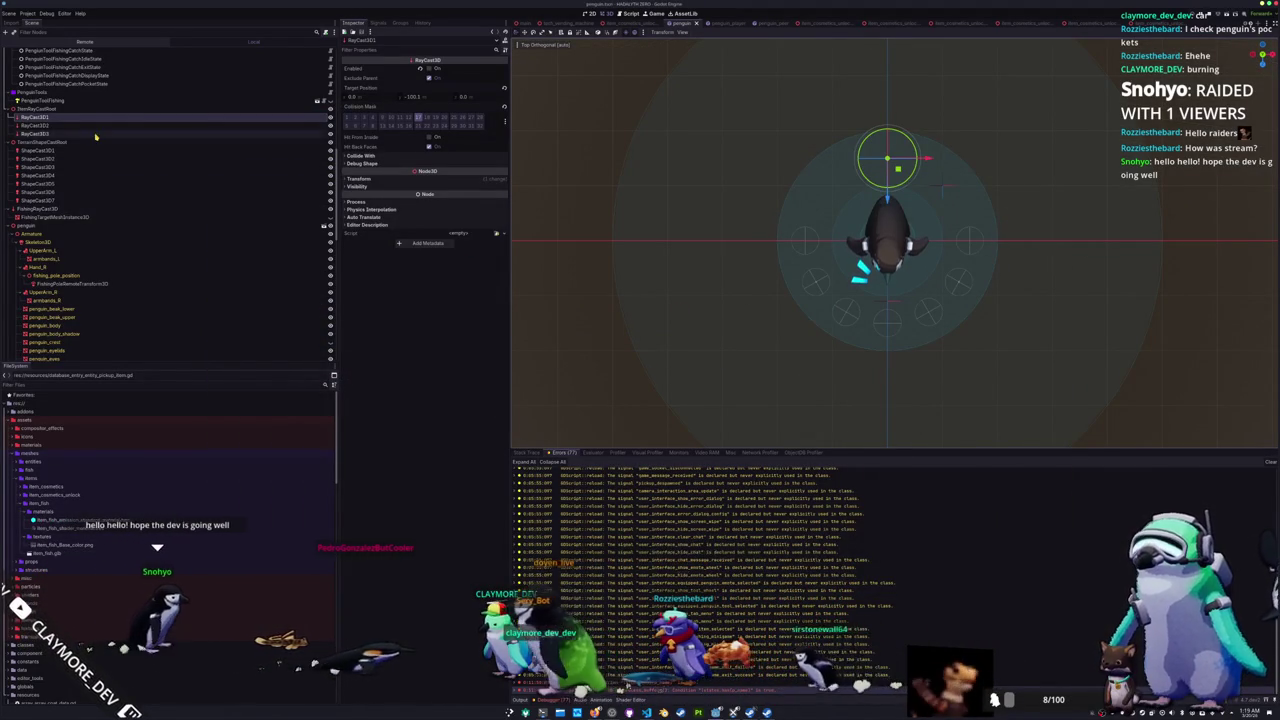
Step: Compare the placement of RayCast3D, RayCast3D2 and RayCast3D3
click(100, 125)
click(99, 133)
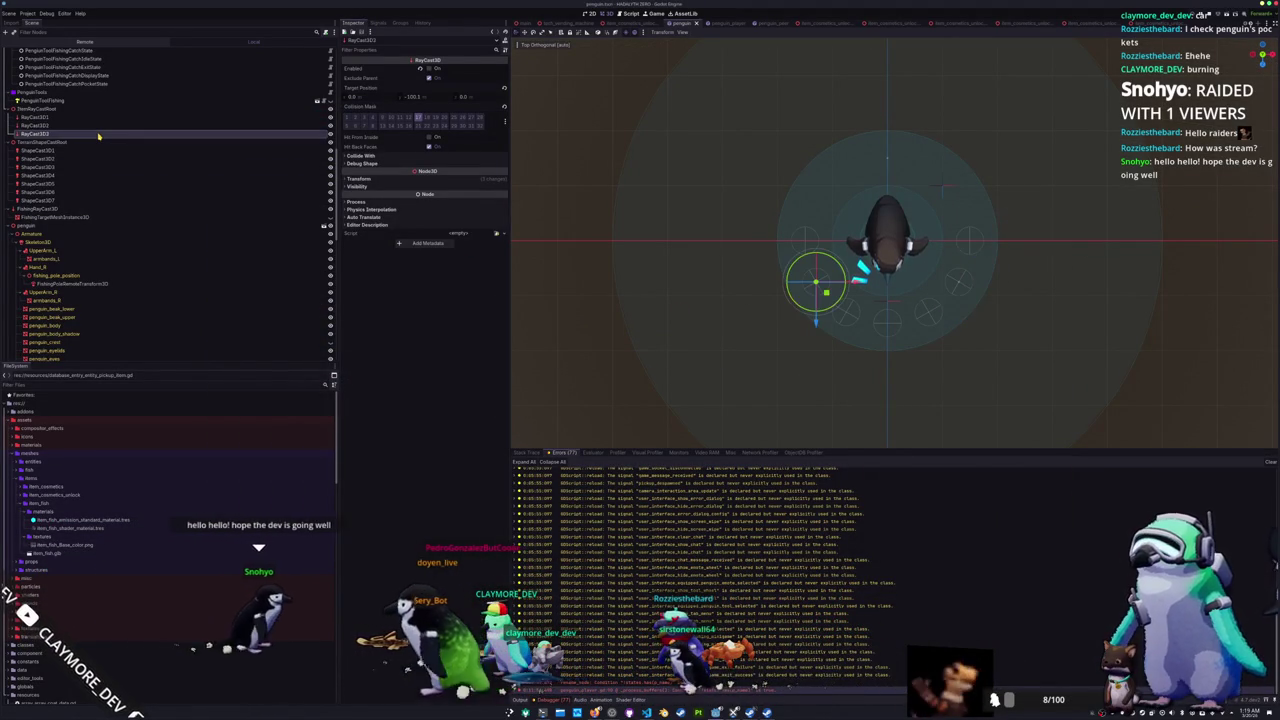
click(105, 124)
click(107, 119)
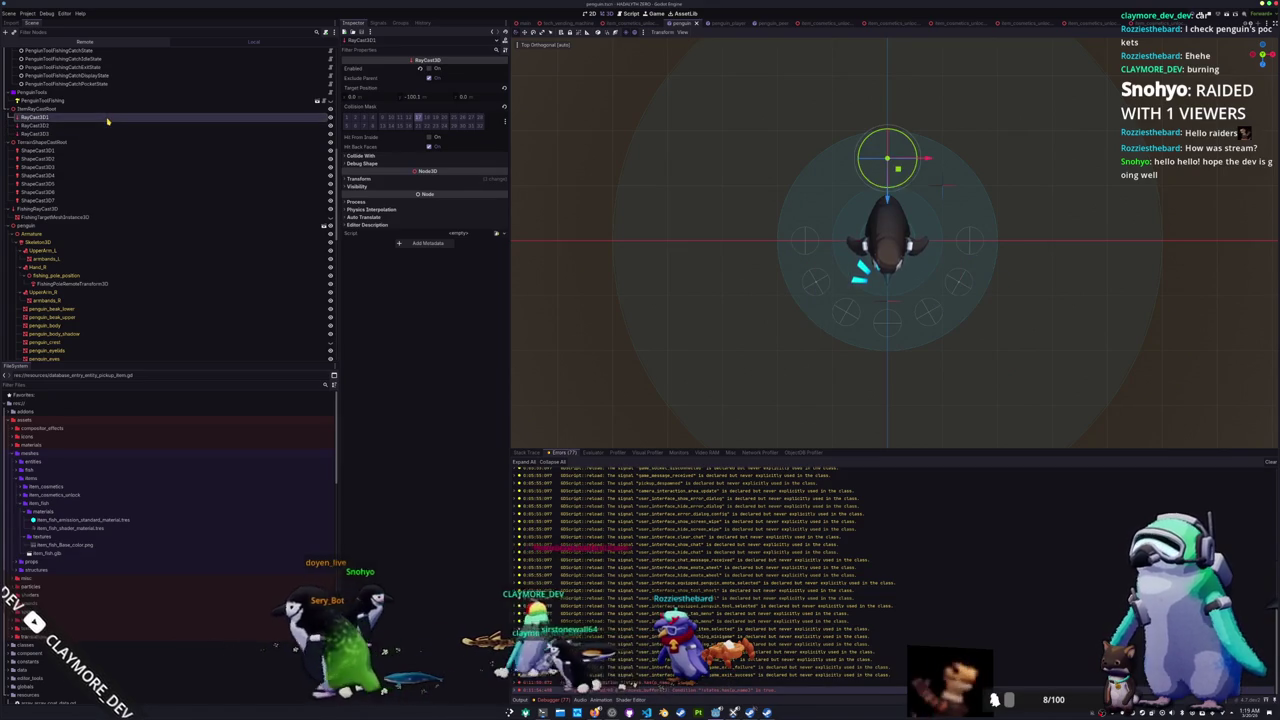
click(107, 126)
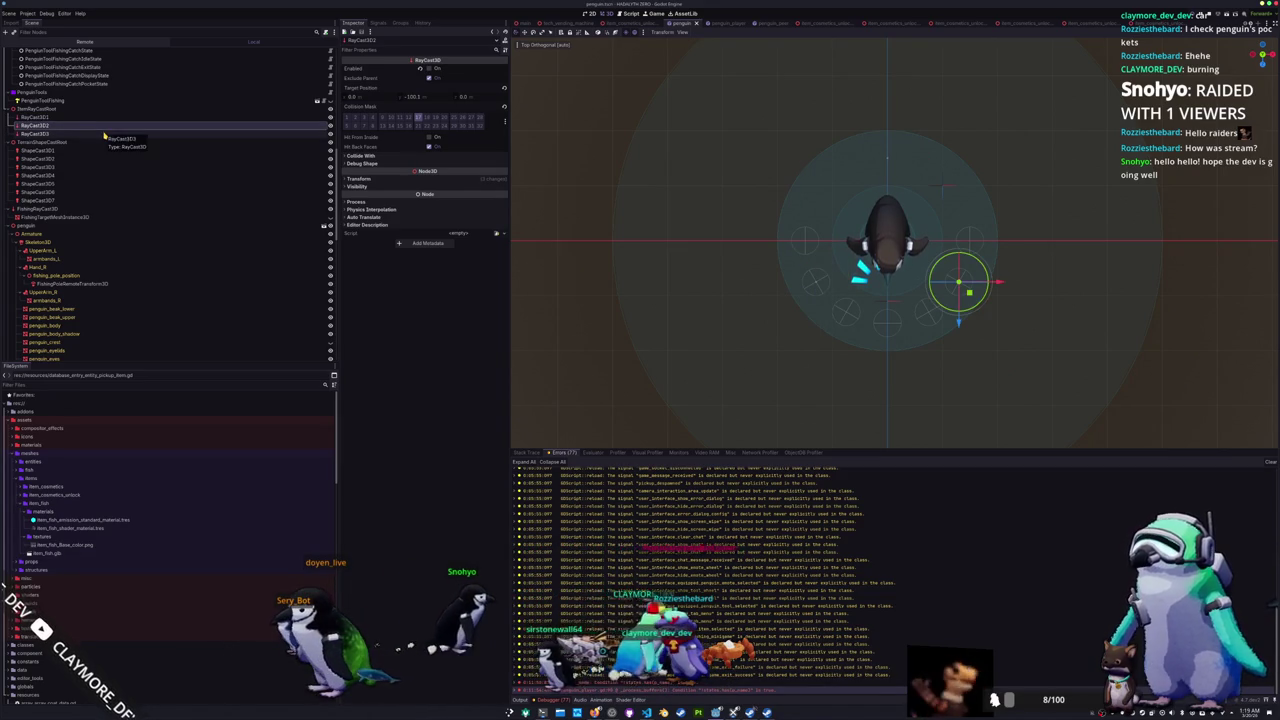
click(104, 134)
click(107, 119)
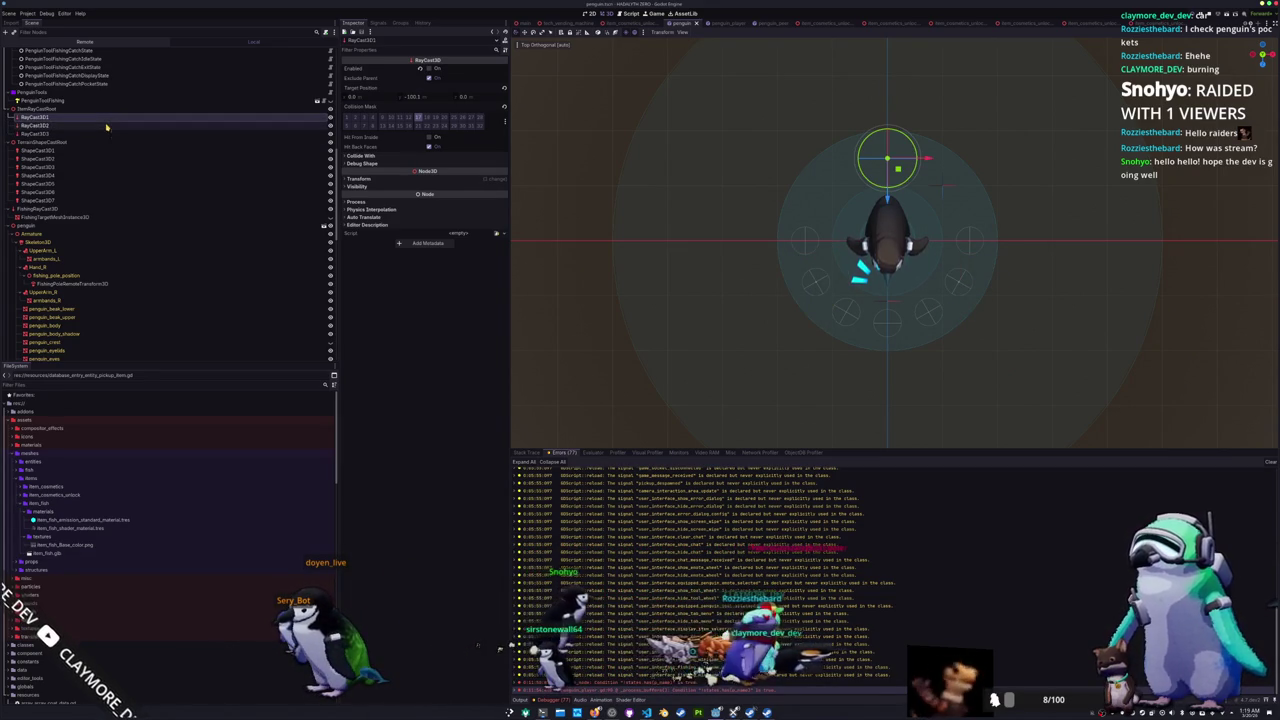
Step: Inspect the raycasts' transforms and reset RayCast3D3's Y rotation to 0
click(360, 178)
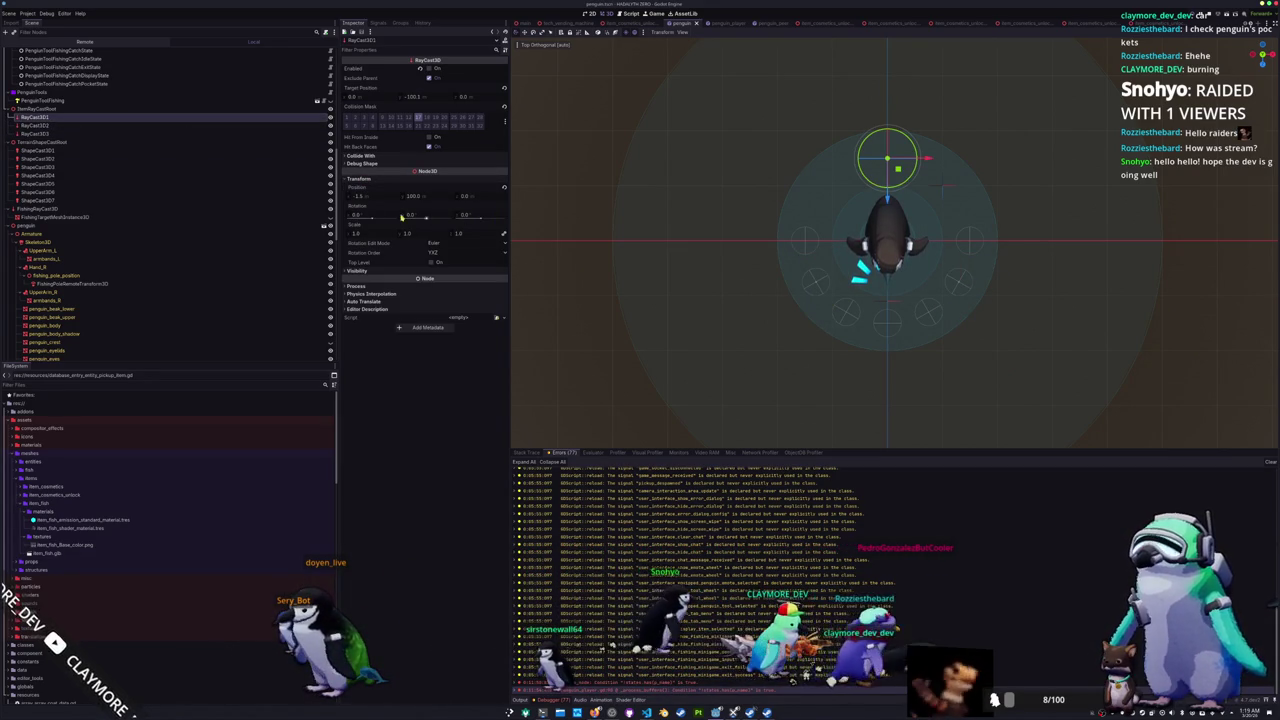
click(106, 125)
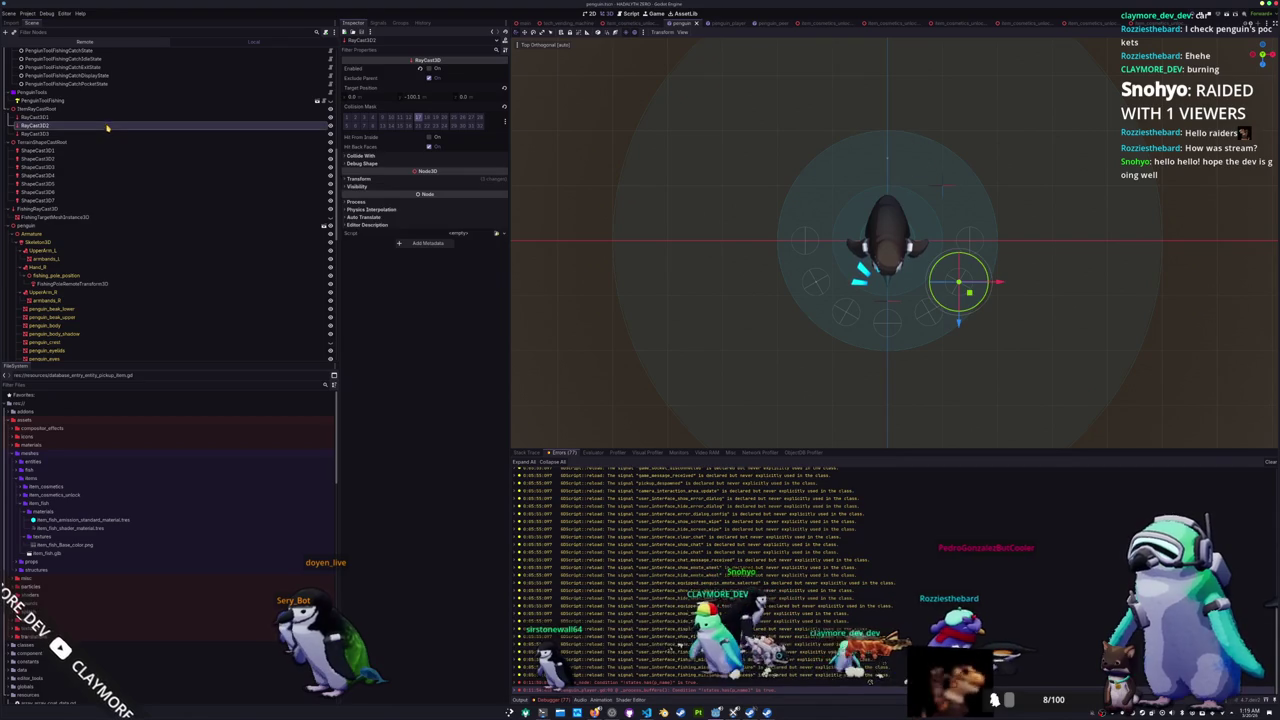
click(397, 181)
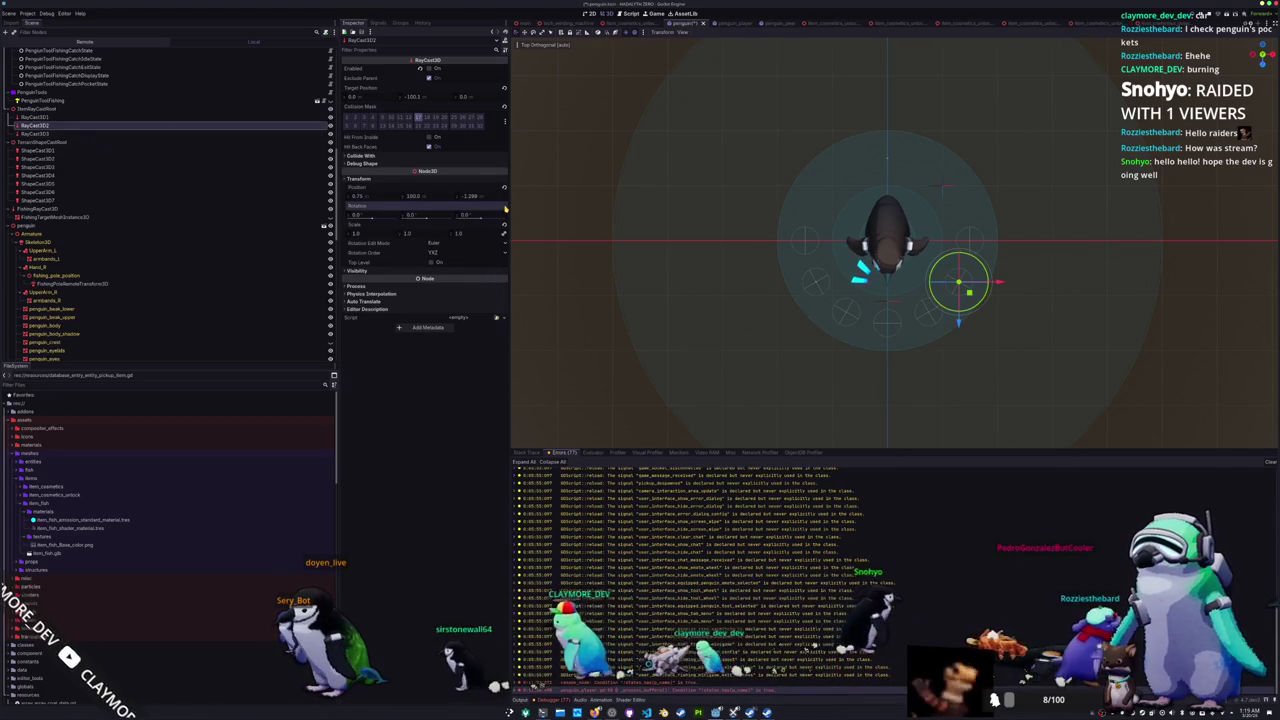
click(150, 133)
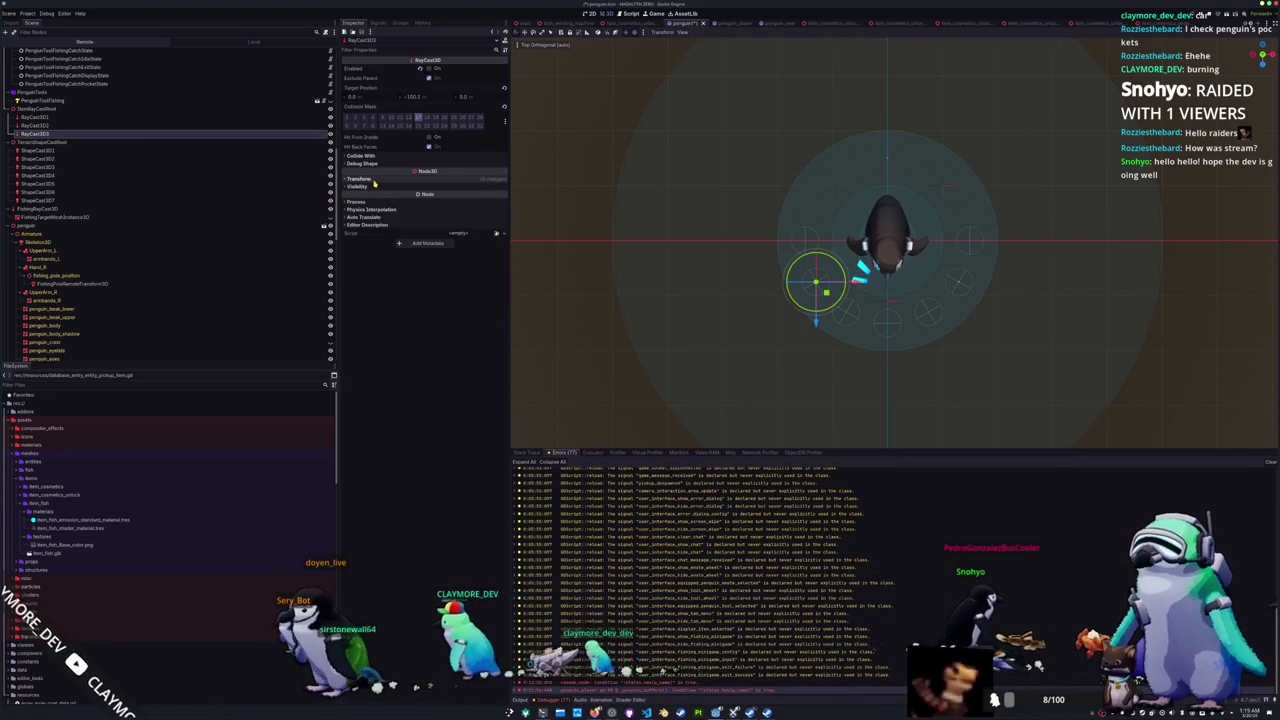
click(504, 209)
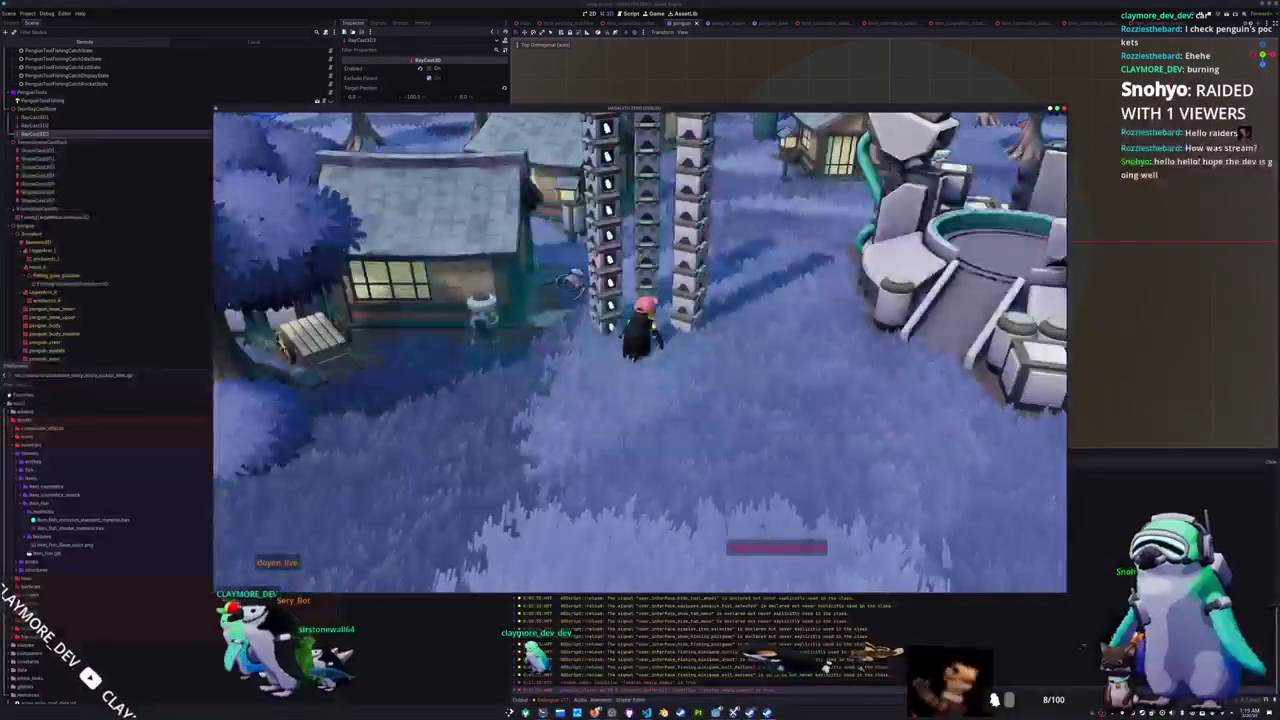
Step: Inspect RayCast3D2 and ItemRayCastRoot in the editor from a zoomed-out top view
key(alt+Tab)
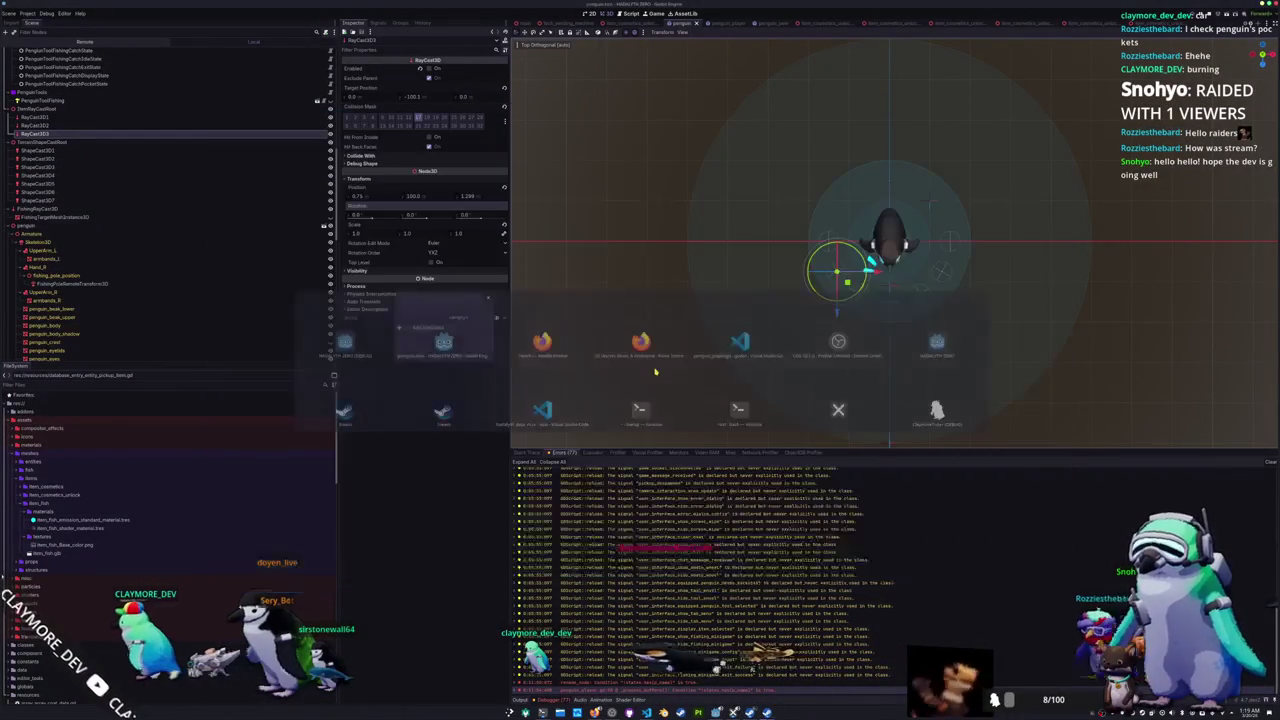
drag(668, 353, 657, 280)
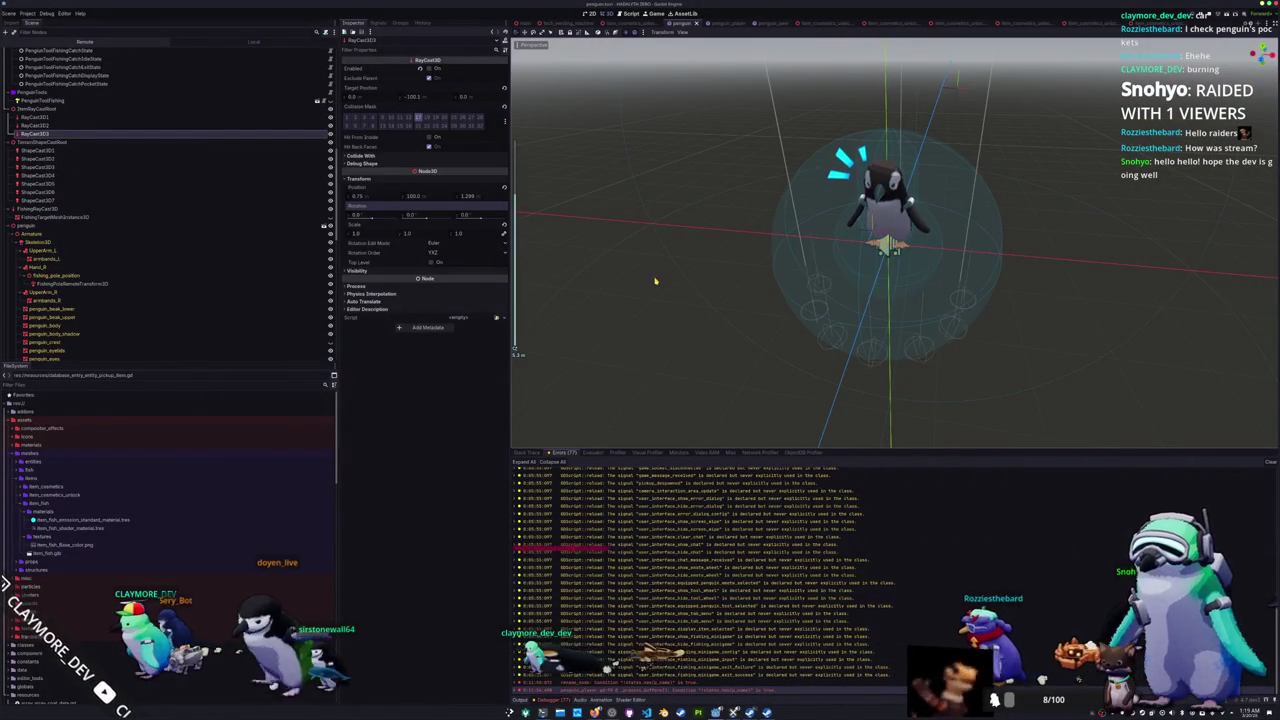
click(98, 125)
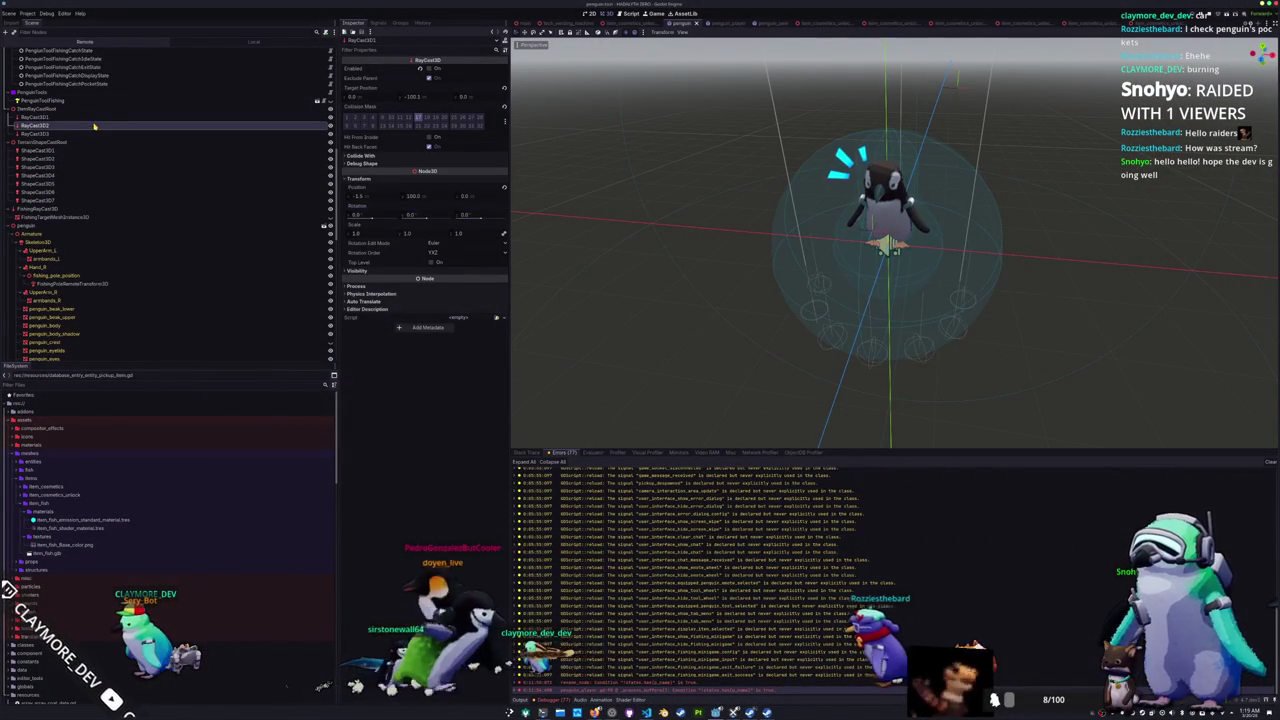
click(90, 108)
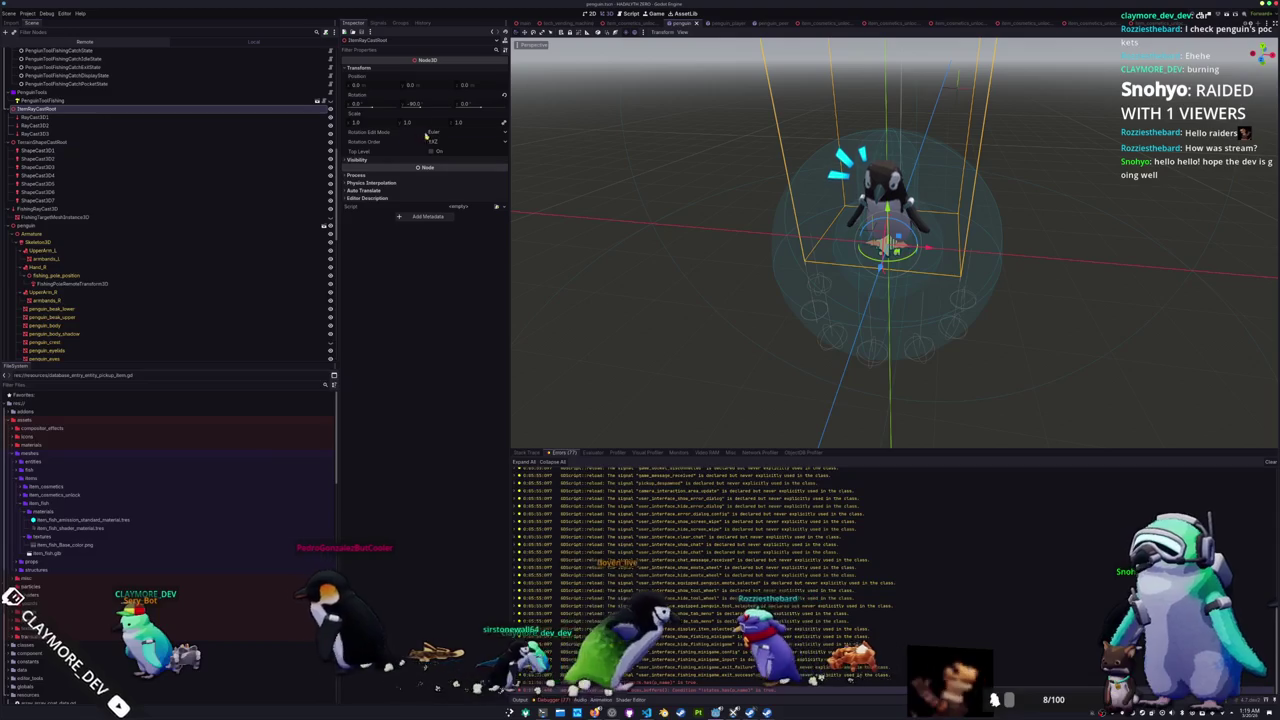
scroll(674, 228, down, 3)
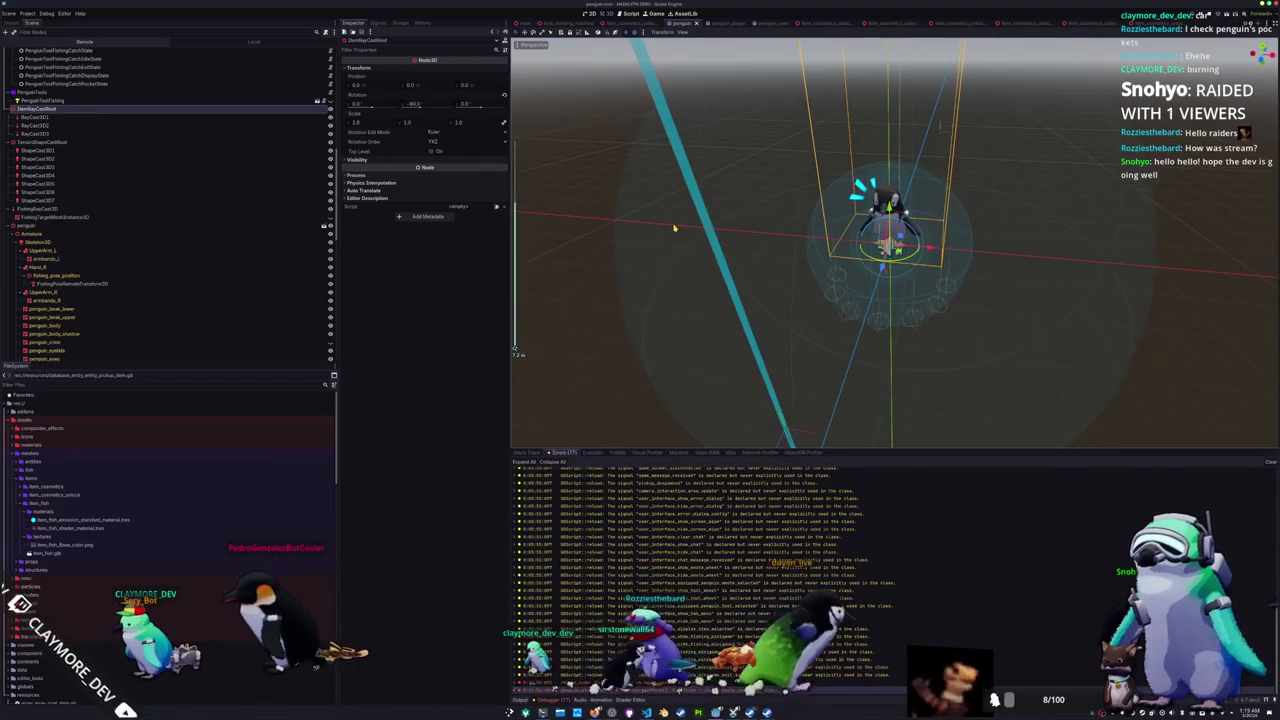
key(KP_7)
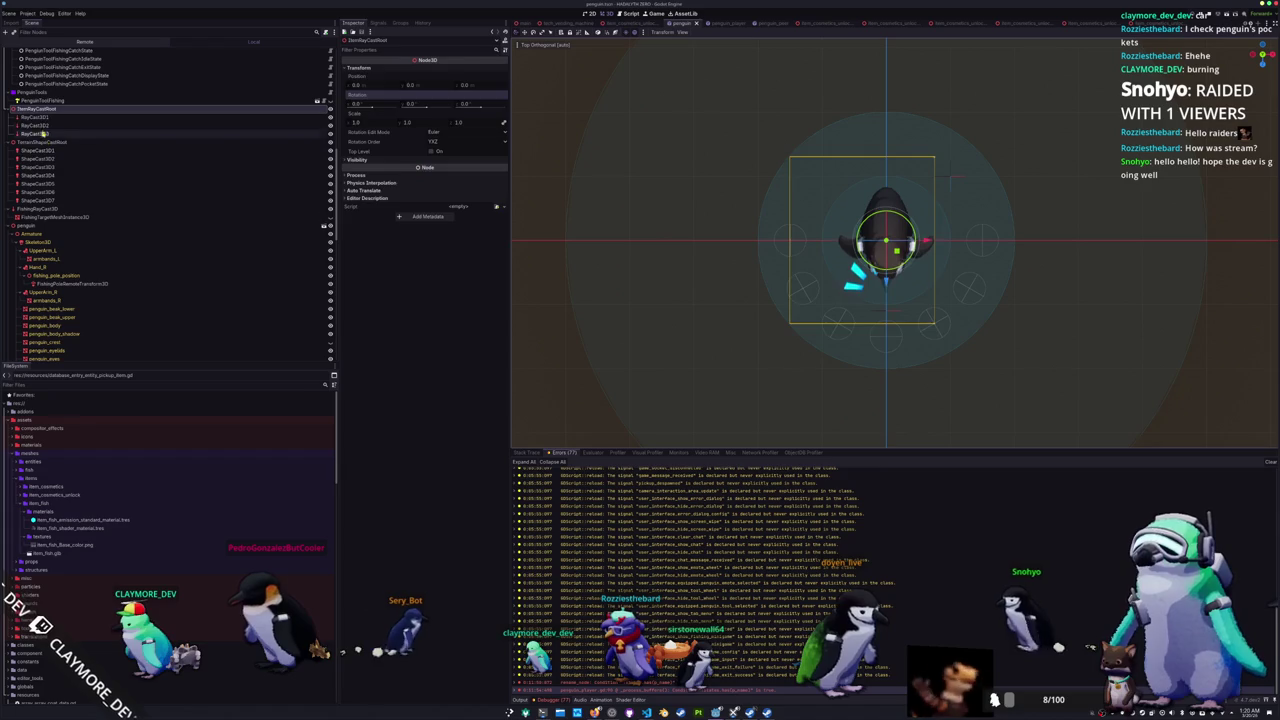
Step: Select the three RayCast3D nodes, then RayCast3D1, and frame the penguin in top view
click(57, 118)
shift+click(40, 133)
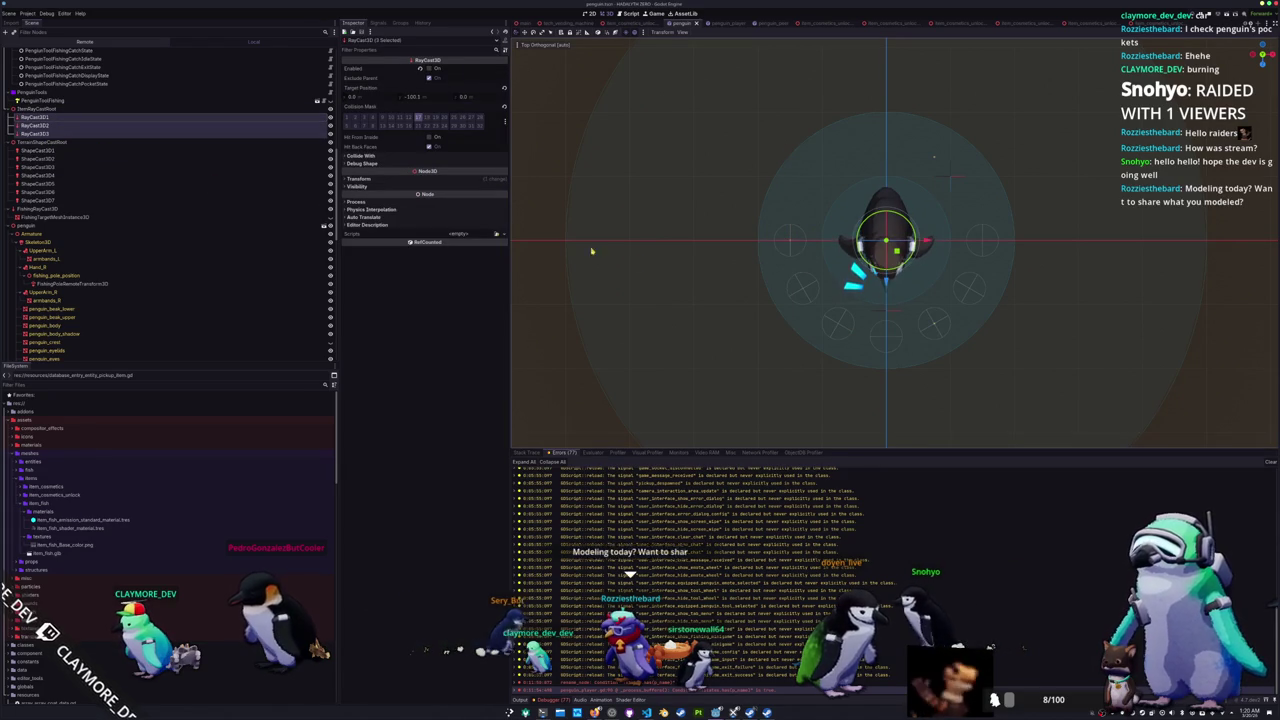
mouse_move(658, 283)
mouse_down()
mouse_move(629, 191)
mouse_move(642, 212)
mouse_move(629, 289)
mouse_move(643, 314)
mouse_up()
scroll(646, 314, down, 4)
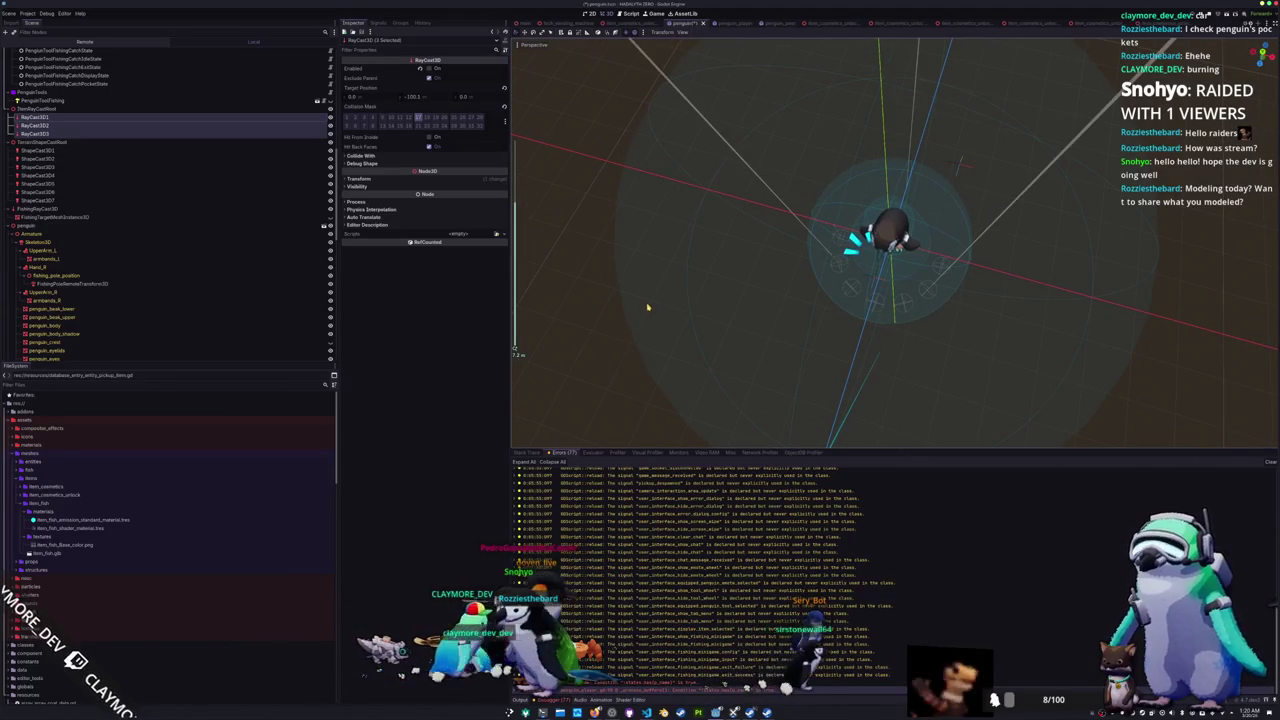
click(87, 118)
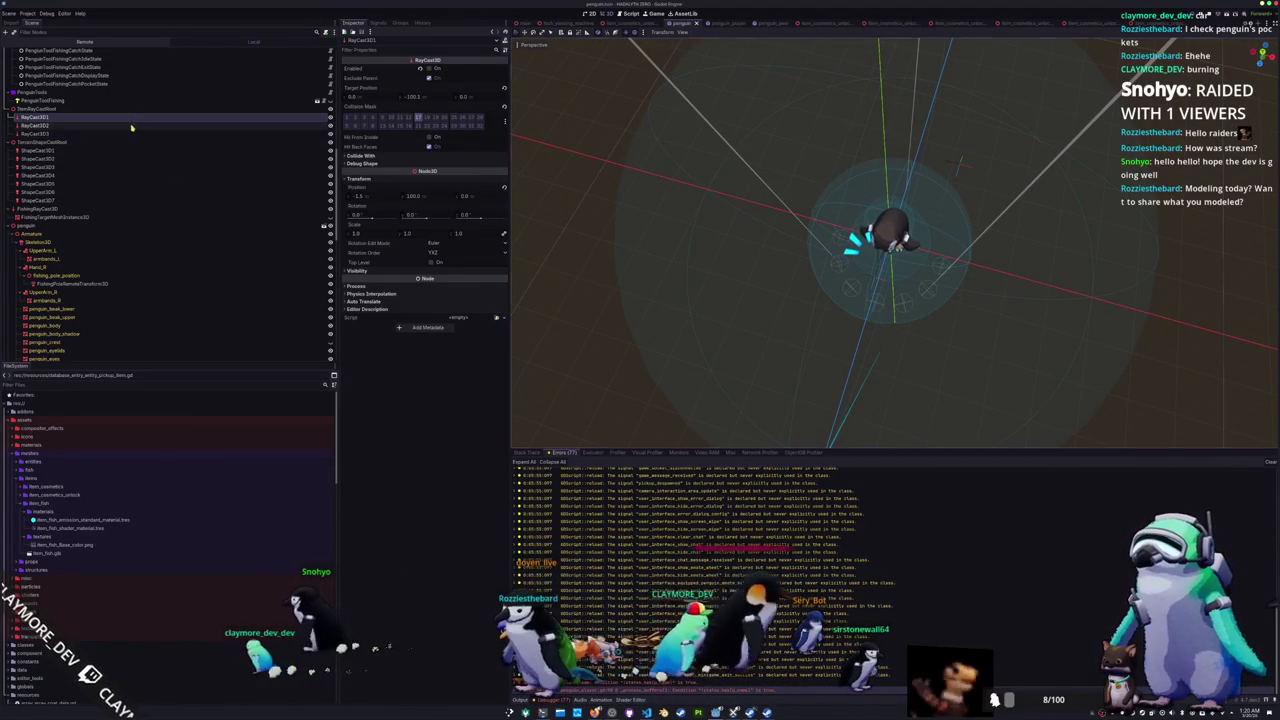
scroll(717, 286, down, 2)
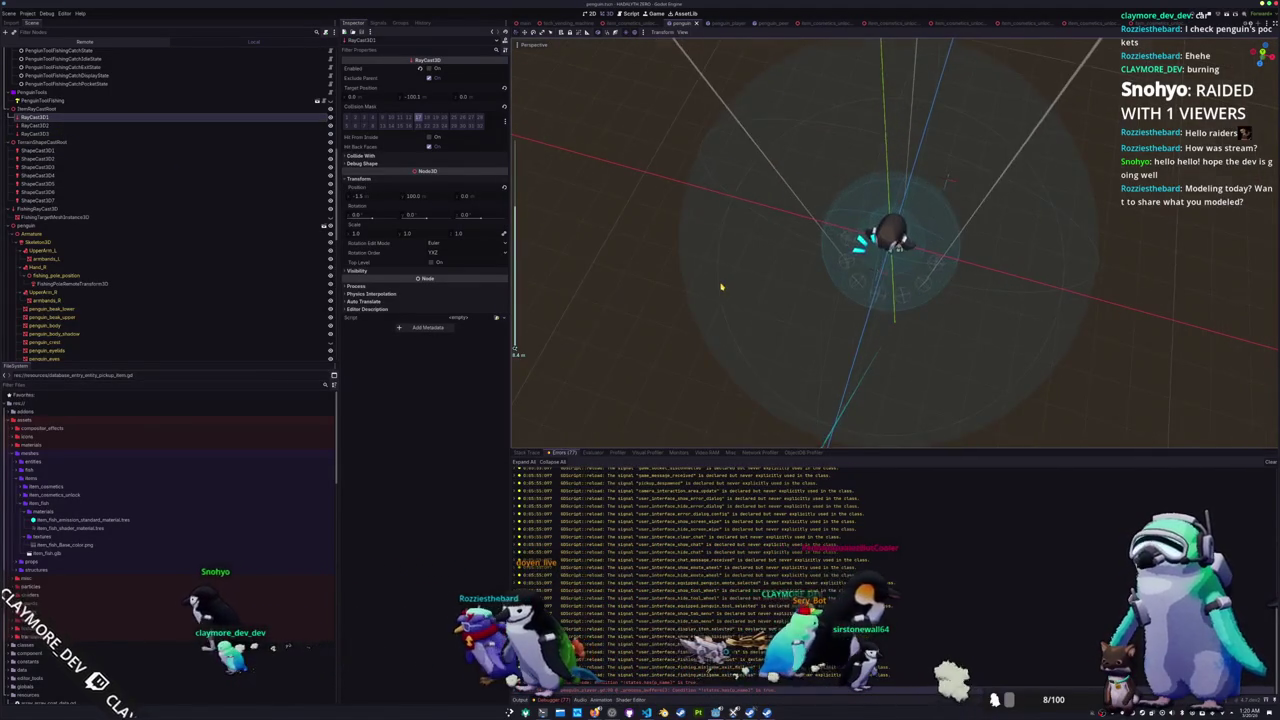
key(KP_7)
scroll(738, 272, up, 2)
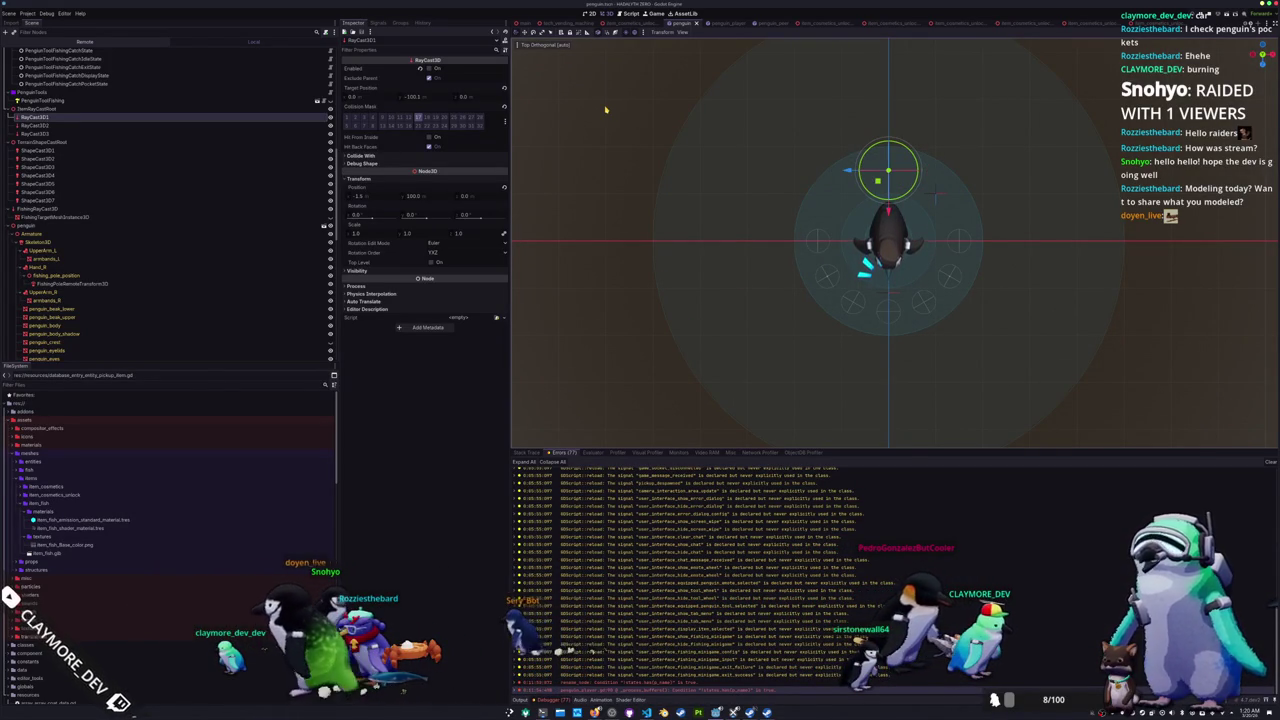
Step: Rotate RayCast3D3 around the penguin, check RayCast3D1's placement, and save the scene
click(70, 125)
click(70, 133)
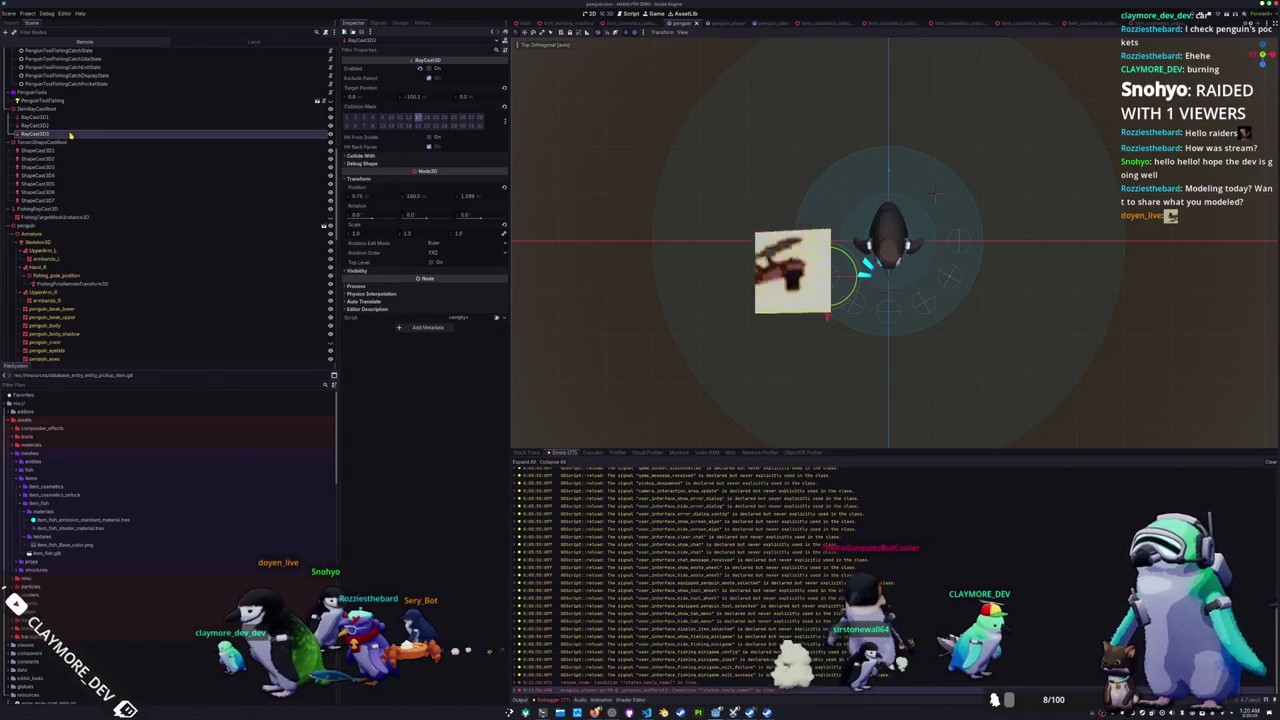
mouse_move(845, 255)
mouse_down()
mouse_move(855, 295)
mouse_move(800, 270)
mouse_move(830, 245)
mouse_move(857, 245)
mouse_up()
click(127, 126)
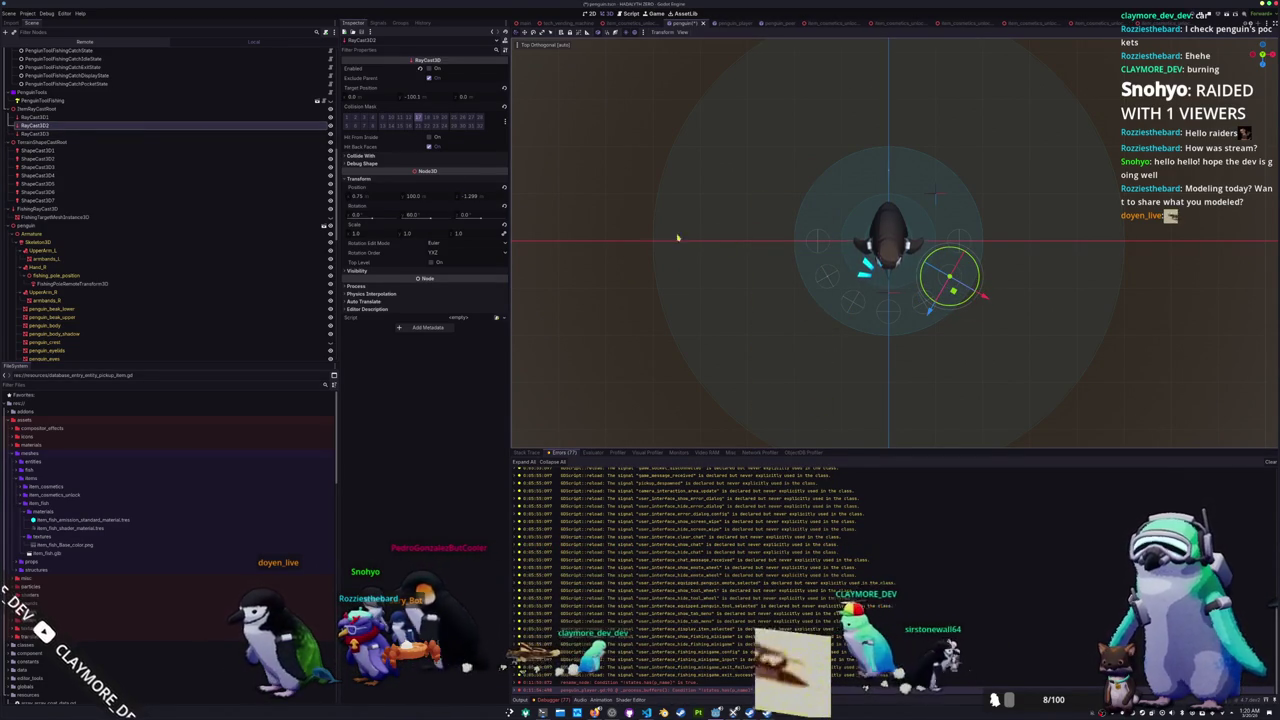
click(86, 133)
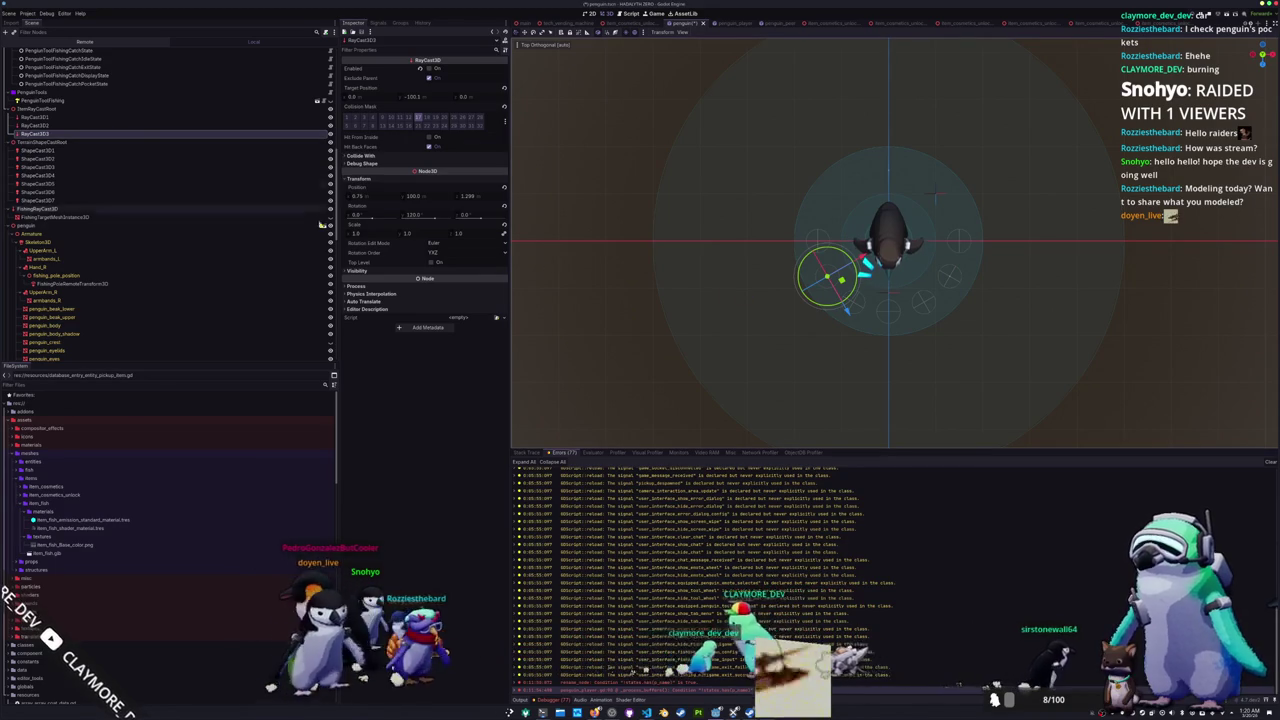
click(115, 118)
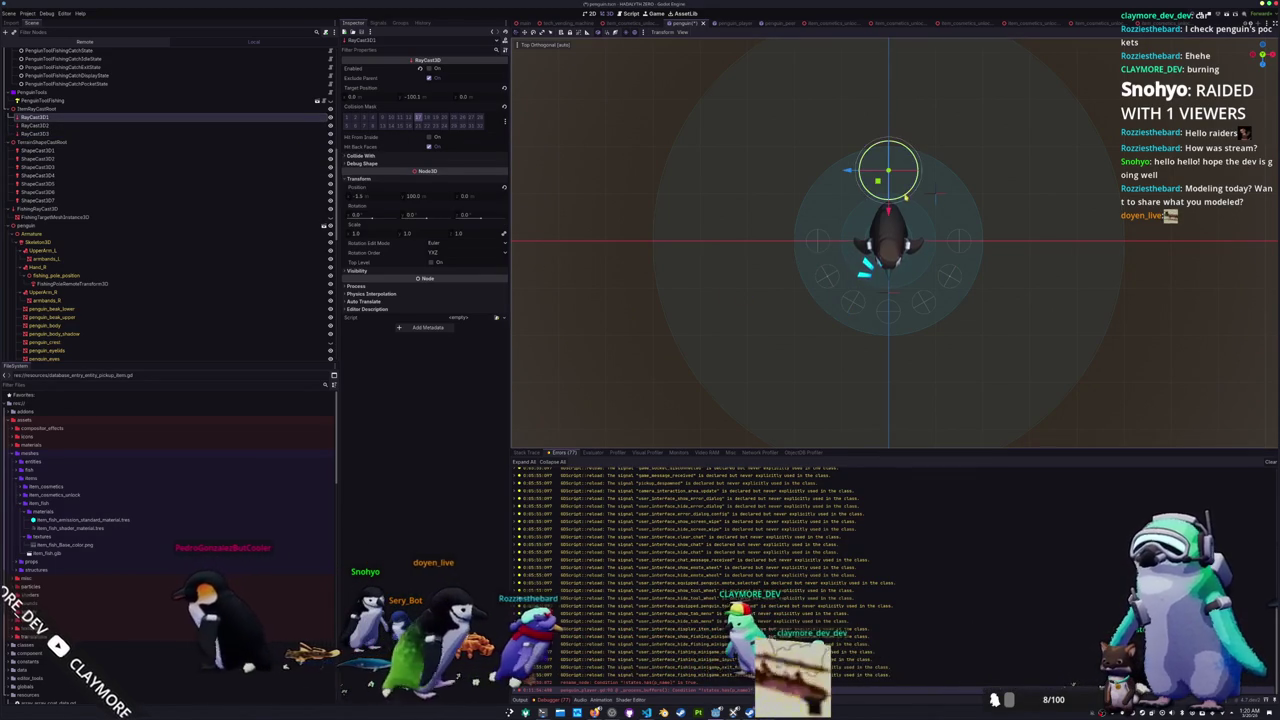
key(ctrl+s)
mouse_move(700, 235)
mouse_down()
mouse_move(674, 263)
mouse_move(625, 273)
mouse_up()
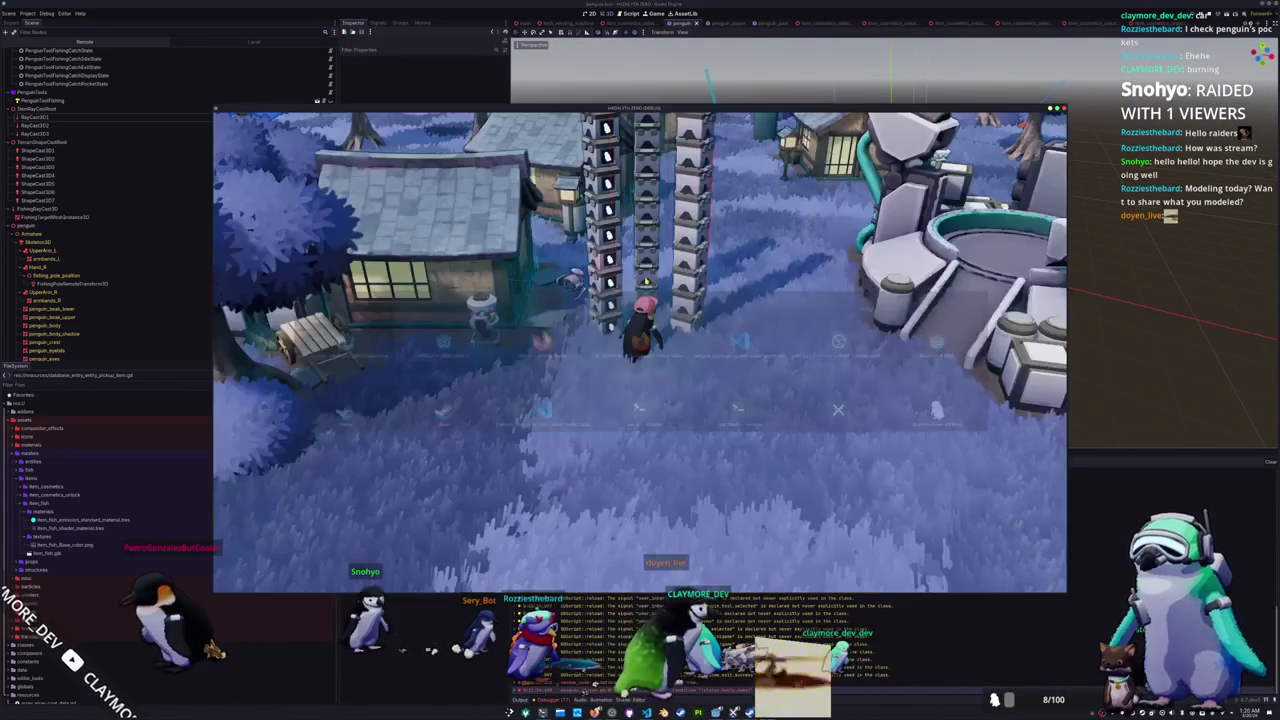
Step: Stop the Steam-launched game and quit the remaining game window to the desktop
key(d)
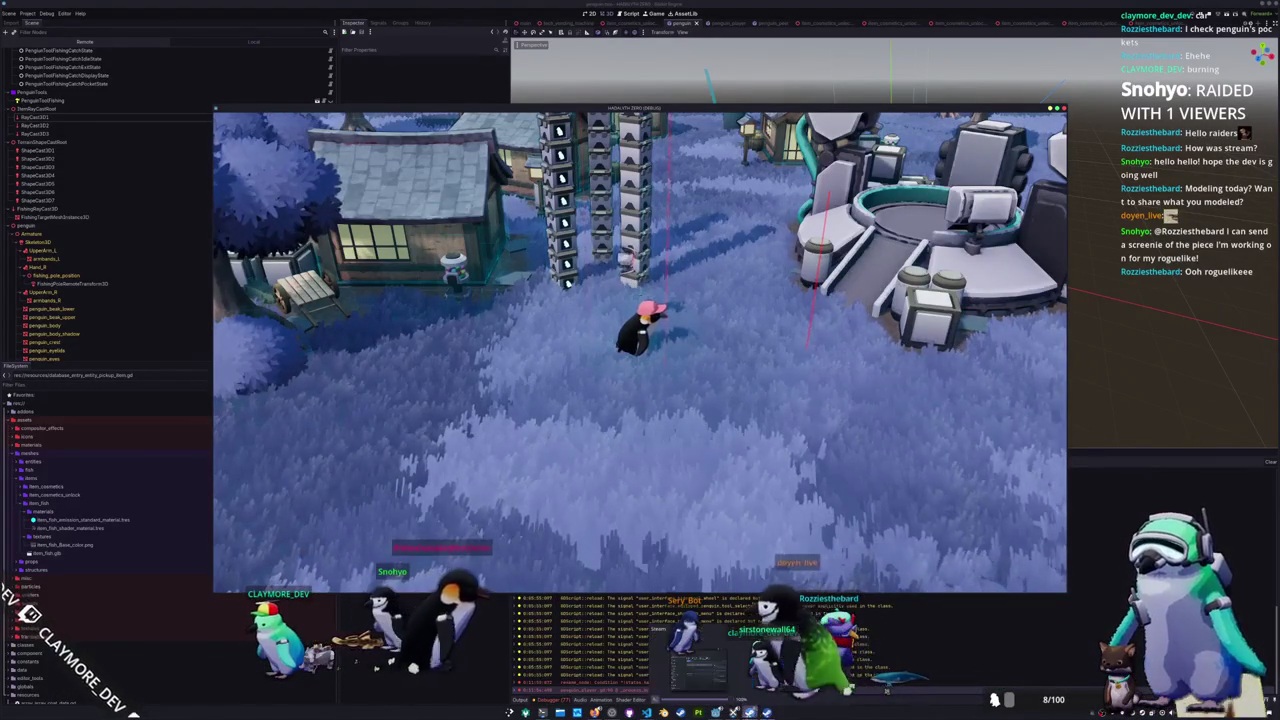
key(alt+Tab)
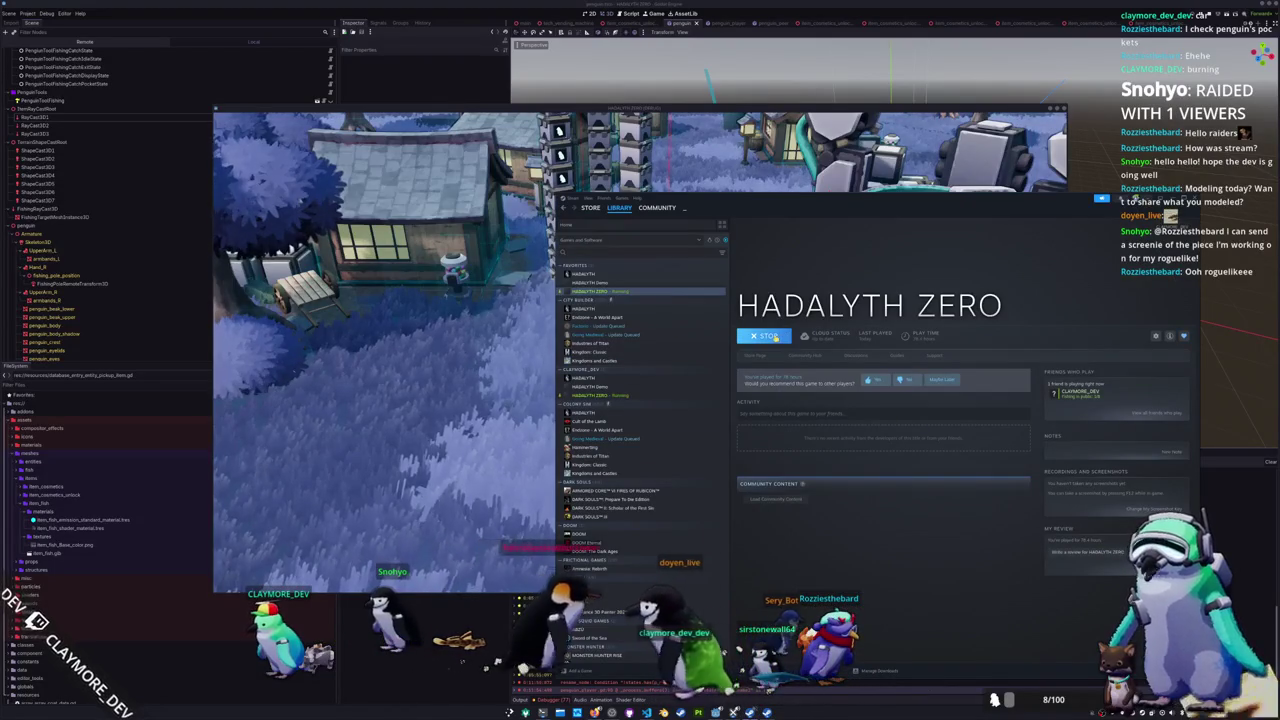
click(776, 338)
click(864, 453)
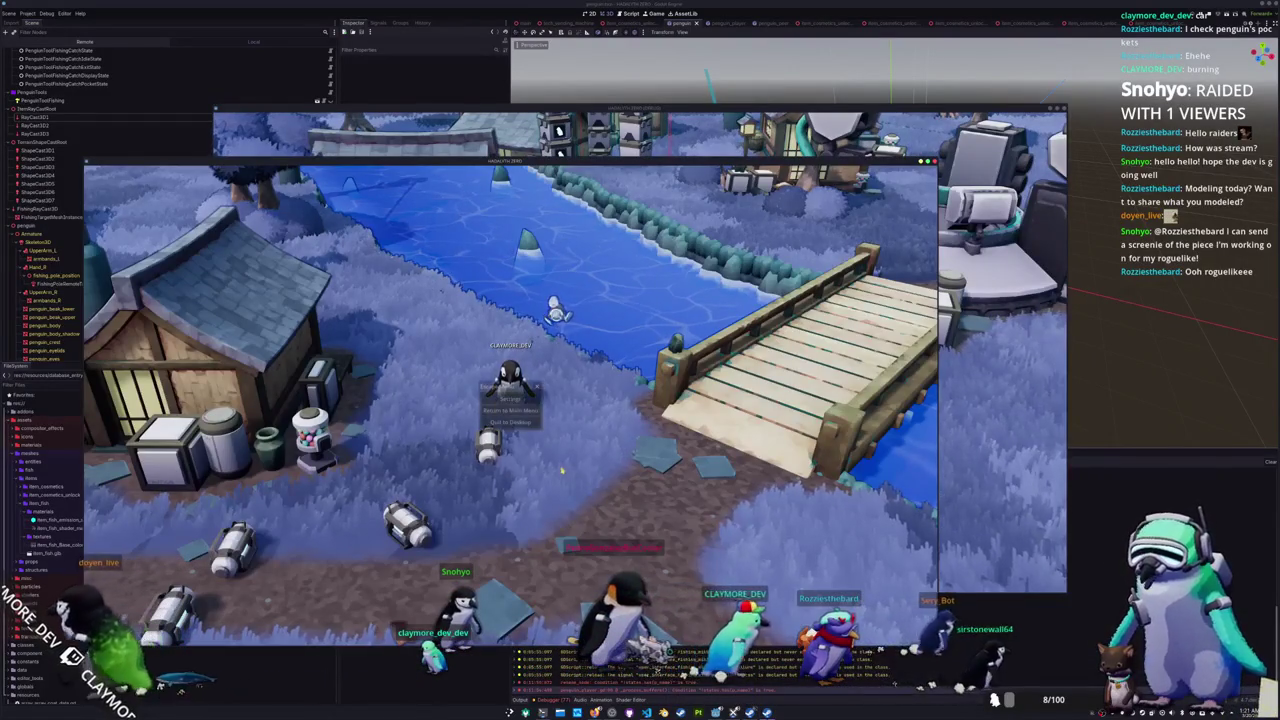
click(506, 423)
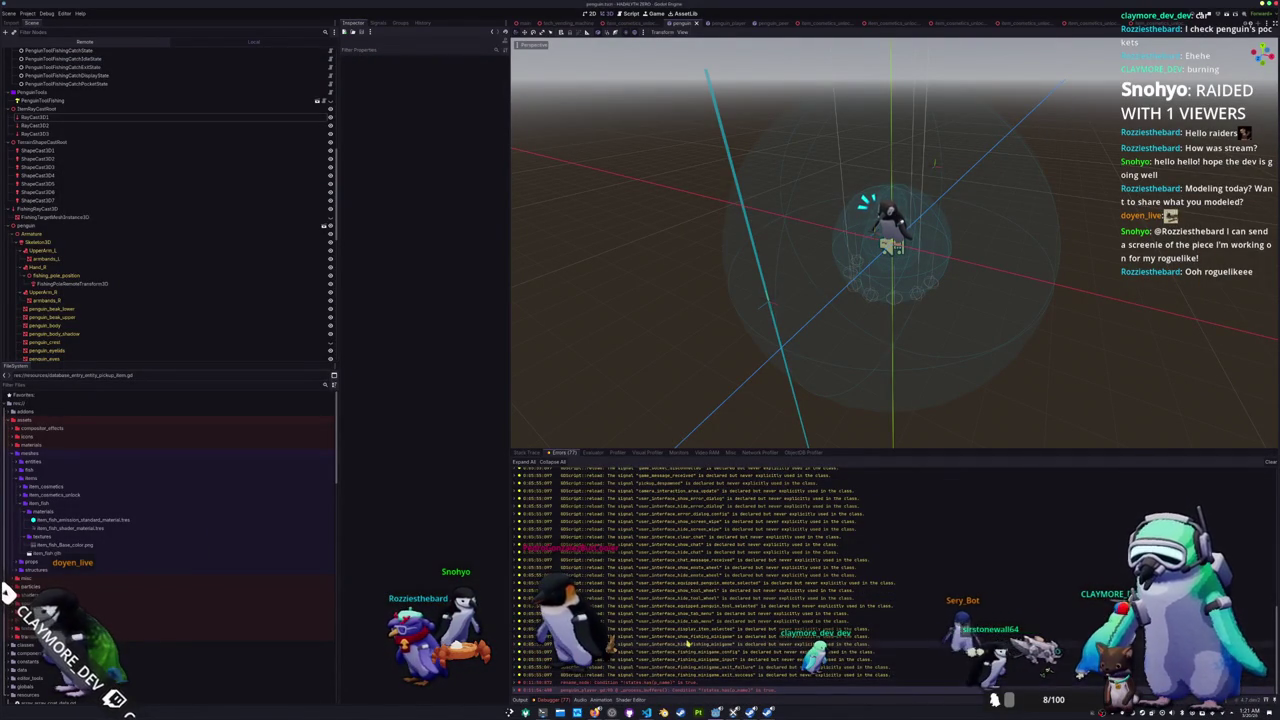
Step: Open penguin_consts.gd from the penguin scripts folder in VS Code
key(alt+Tab)
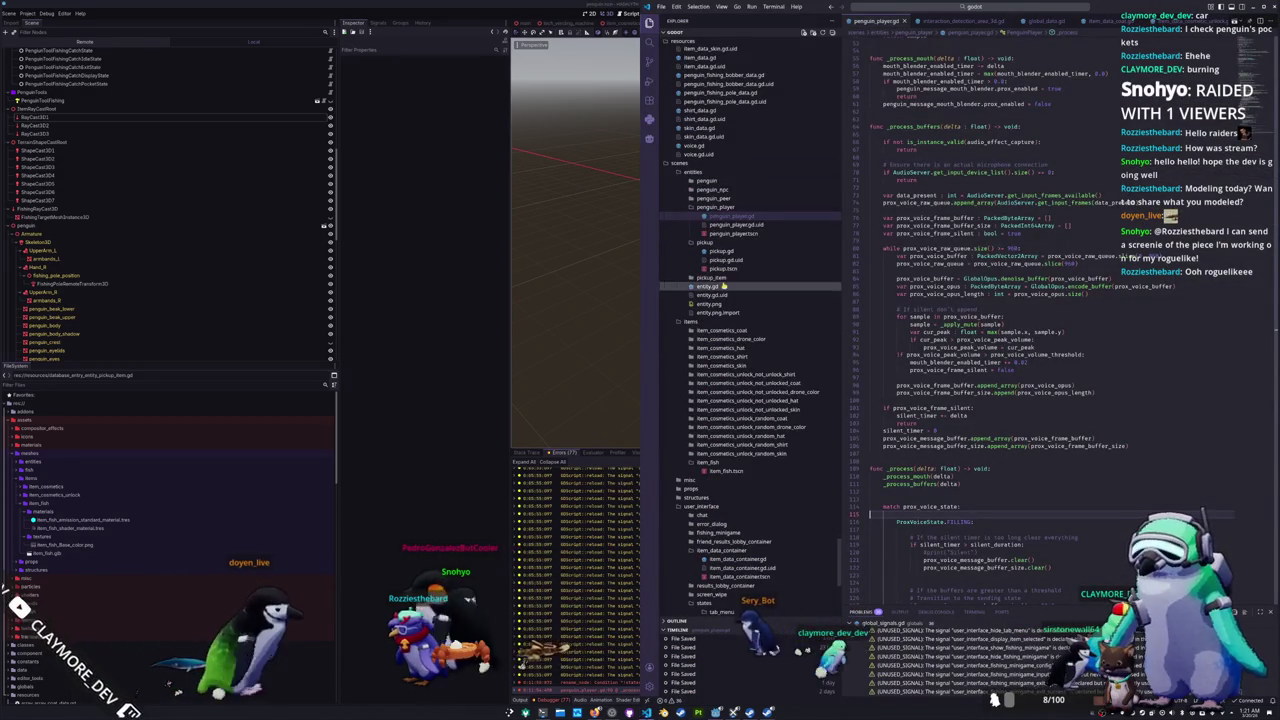
scroll(722, 330, down, 8)
scroll(724, 334, up, 10)
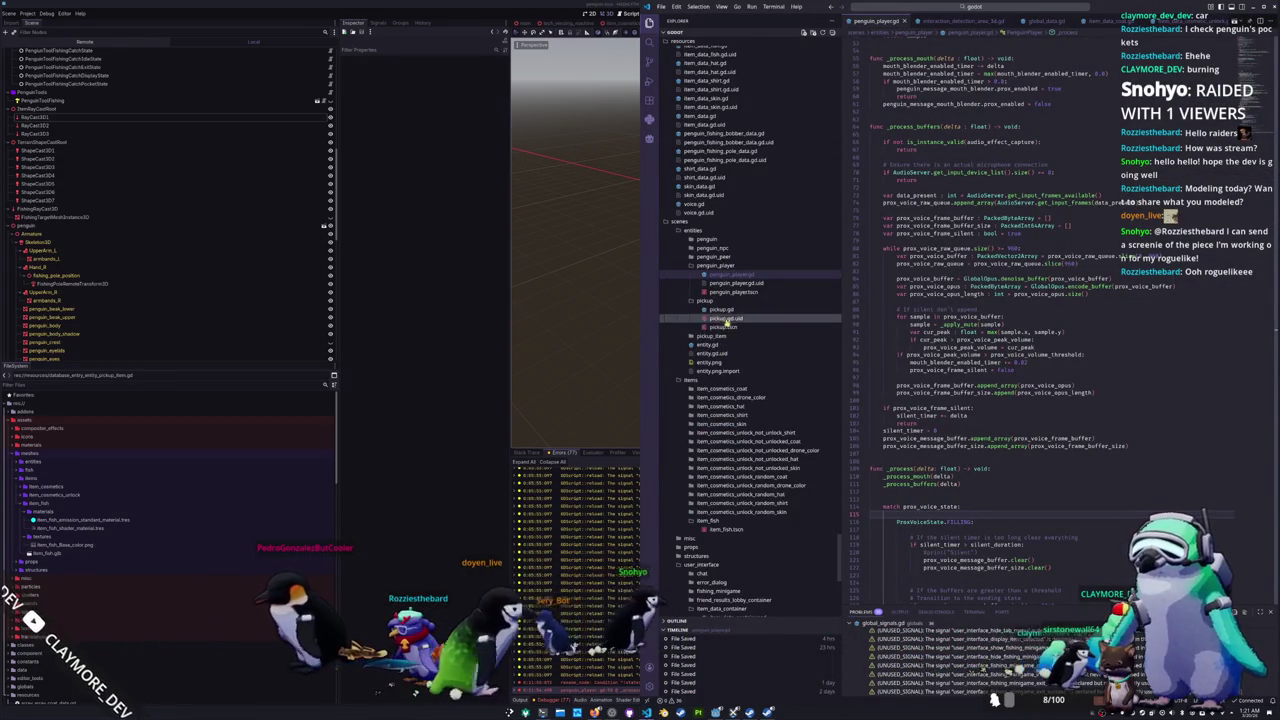
click(722, 243)
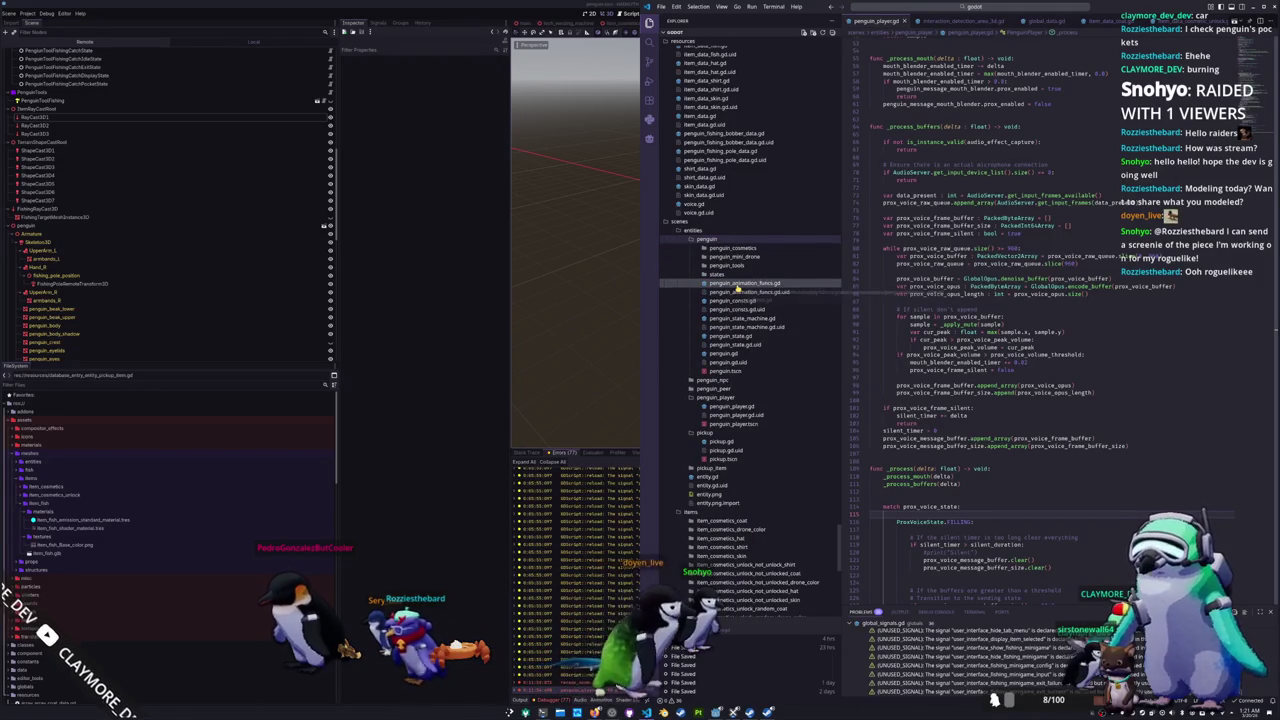
click(737, 285)
click(735, 301)
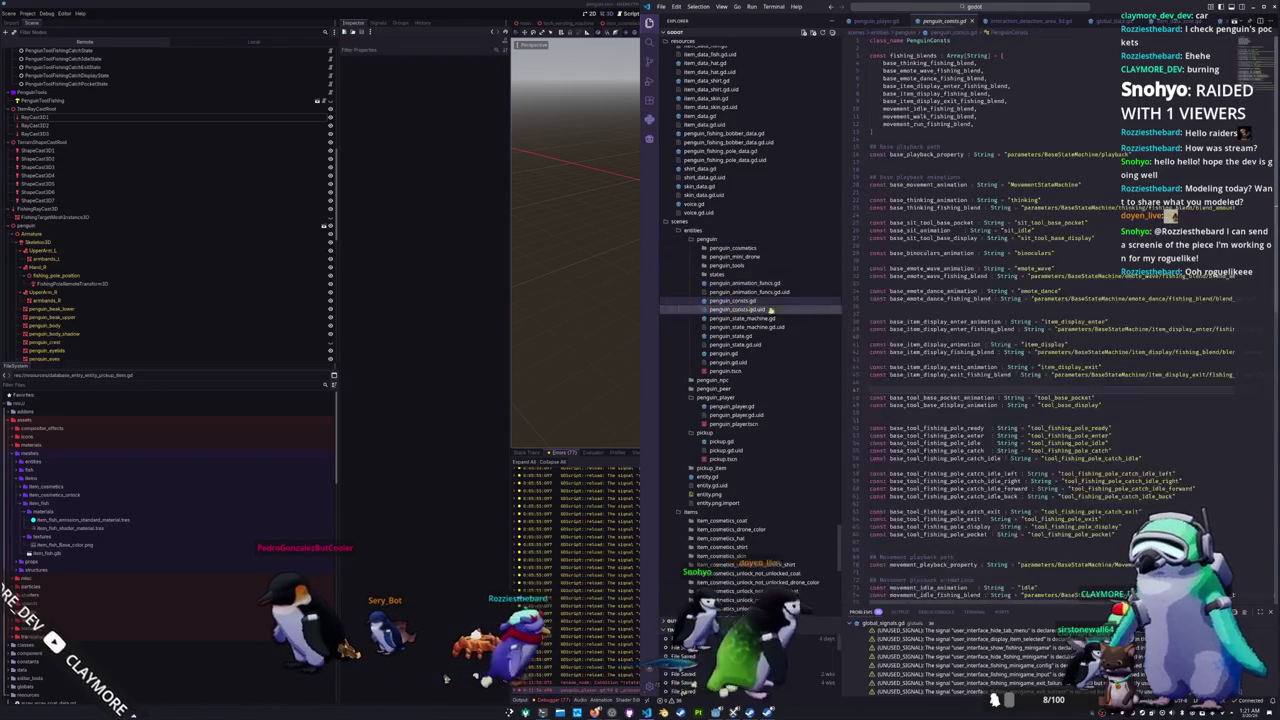
scroll(908, 307, down, 4)
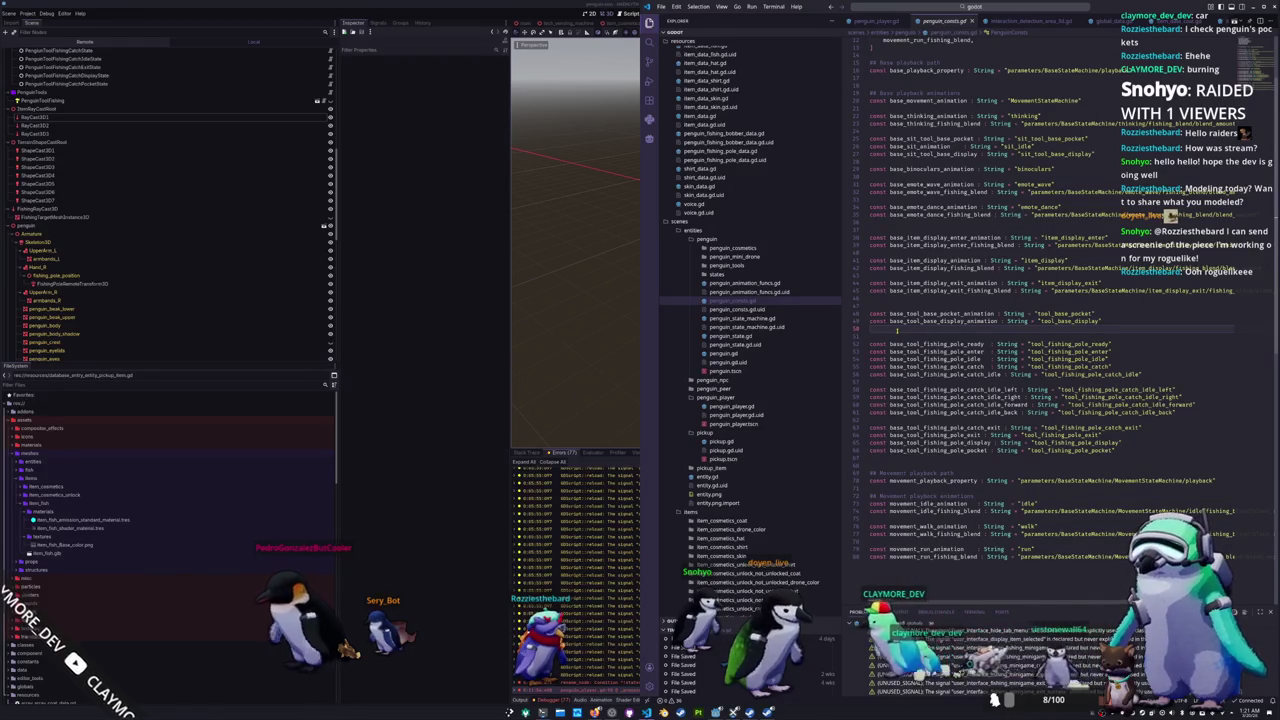
scroll(897, 329, up, 1)
Step: Add const base_item_pocket_animation : String = "item_pocket" after the item display constants
click(891, 315)
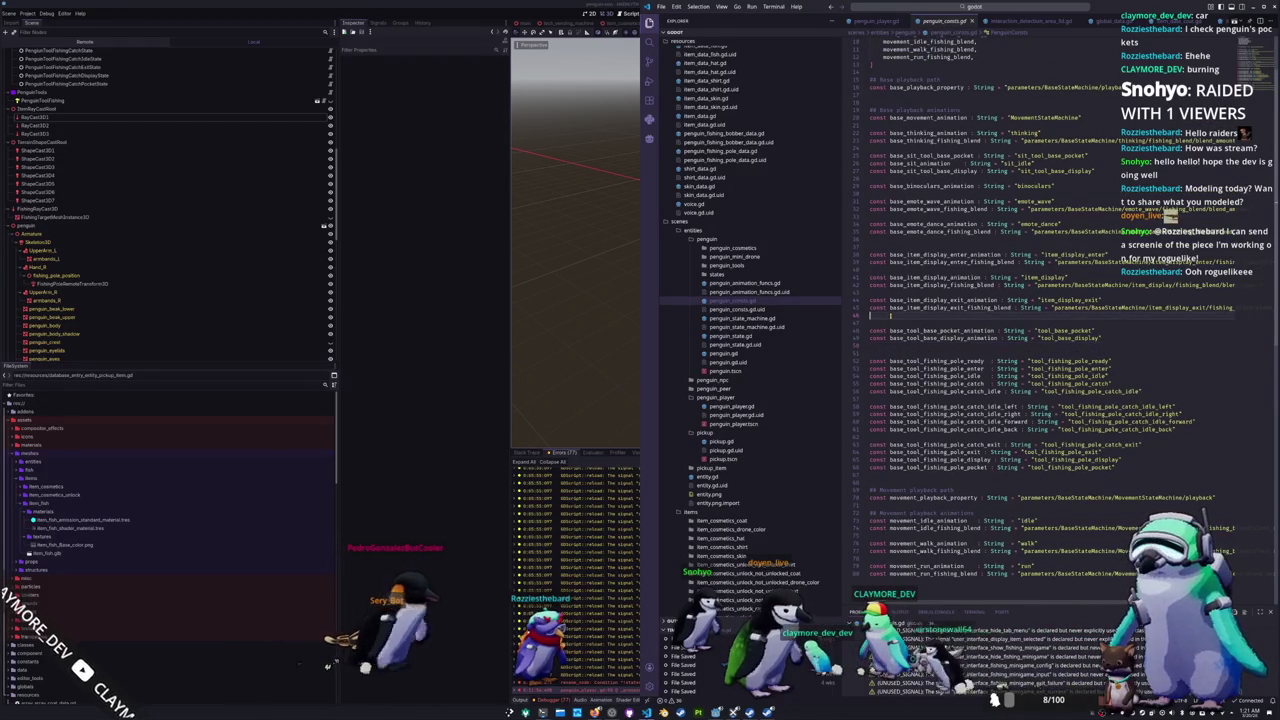
key(Return)
text(const bas)
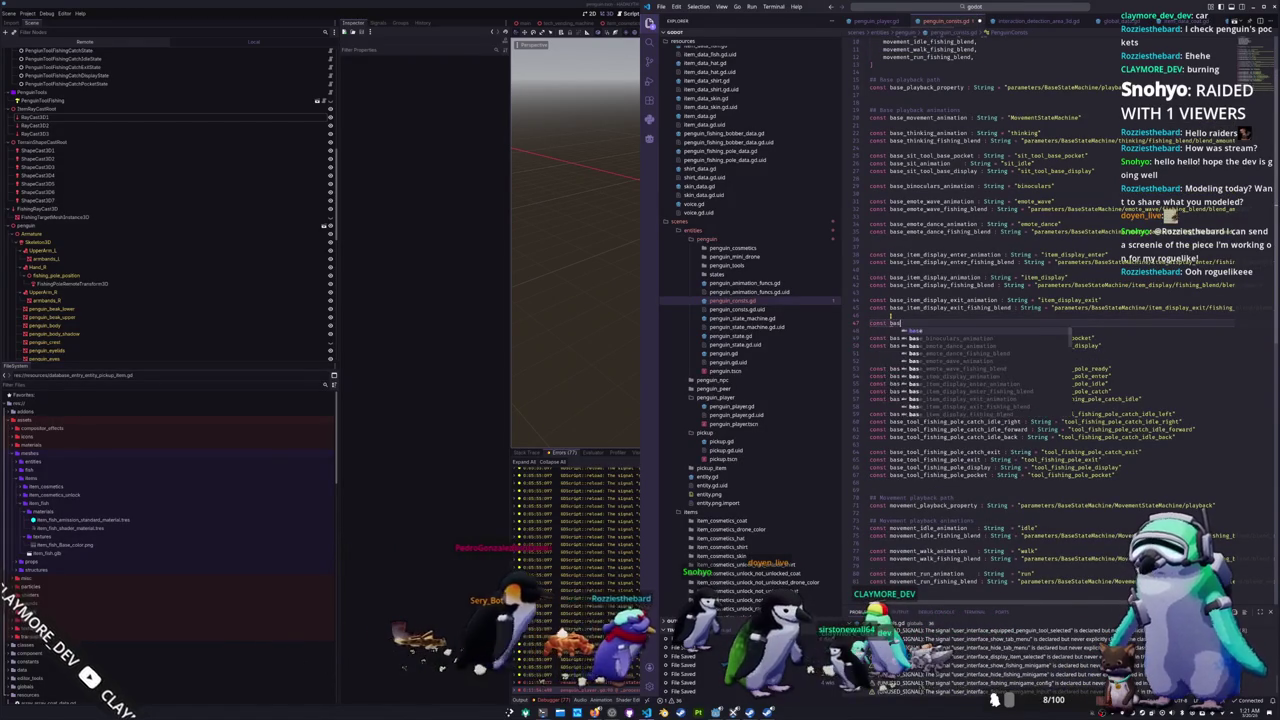
text(e_item_)
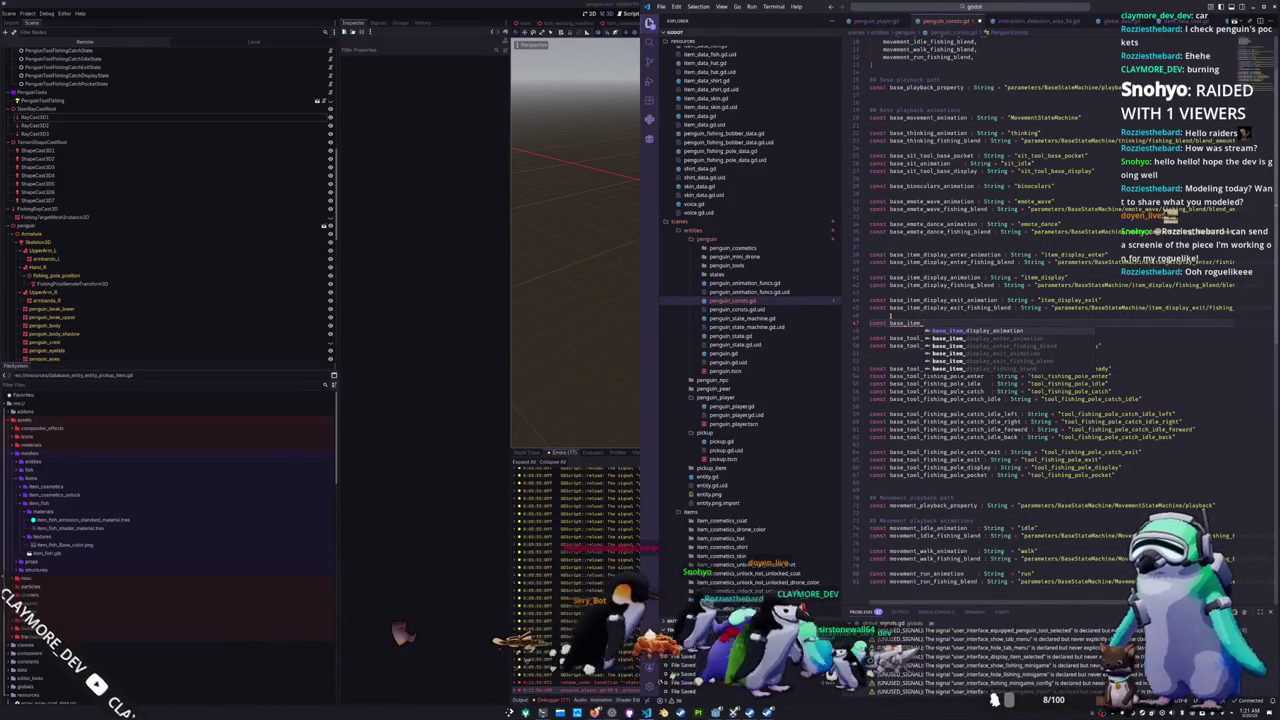
text(pocket)
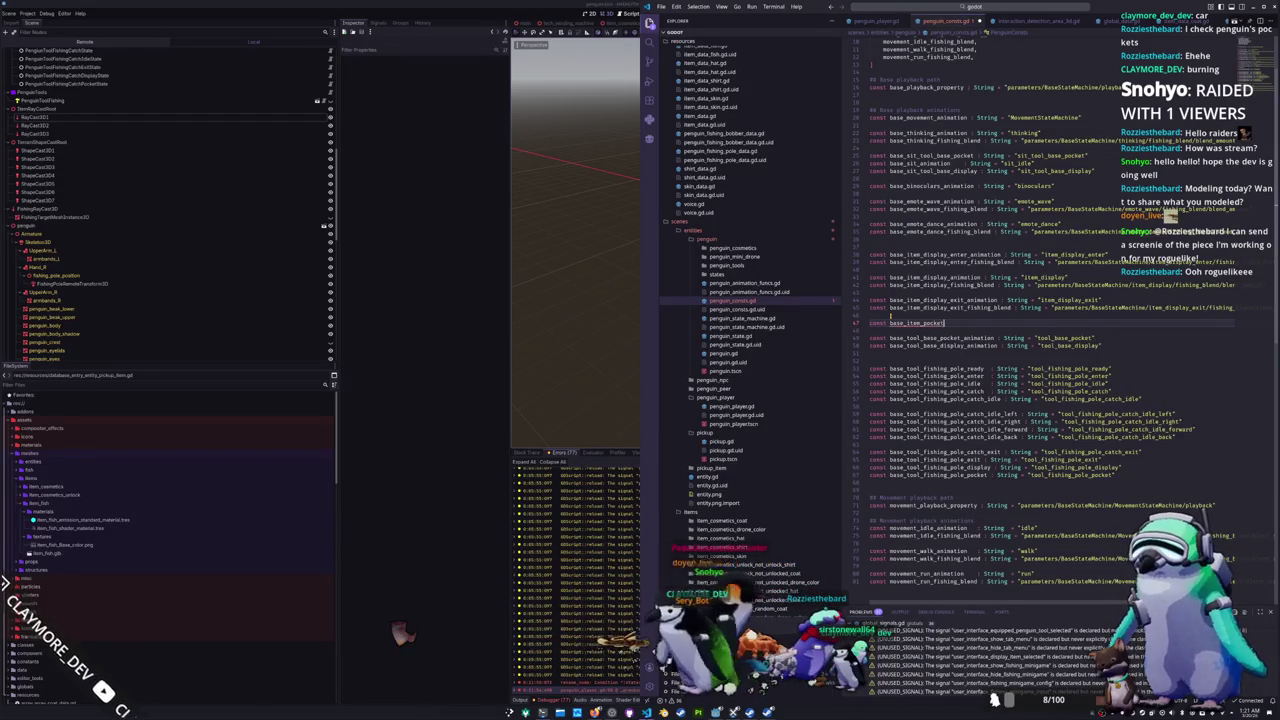
text(_animation : Str)
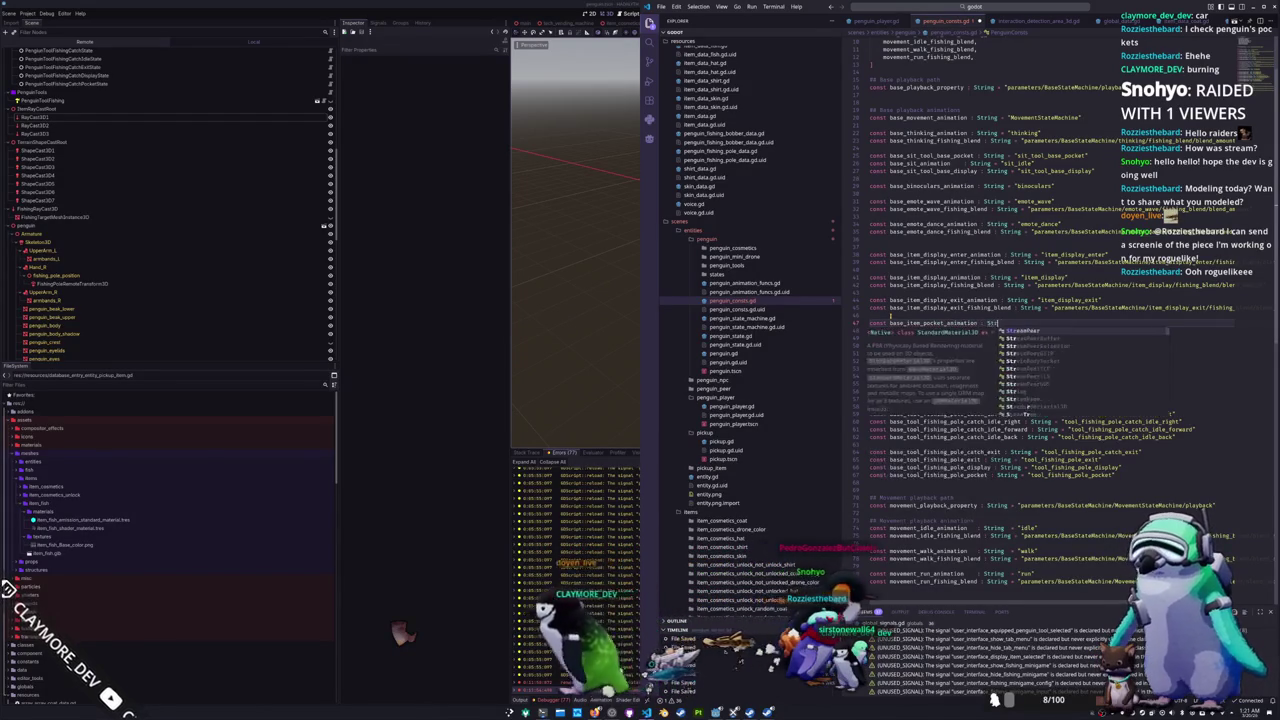
text(ing = "item_pocket)
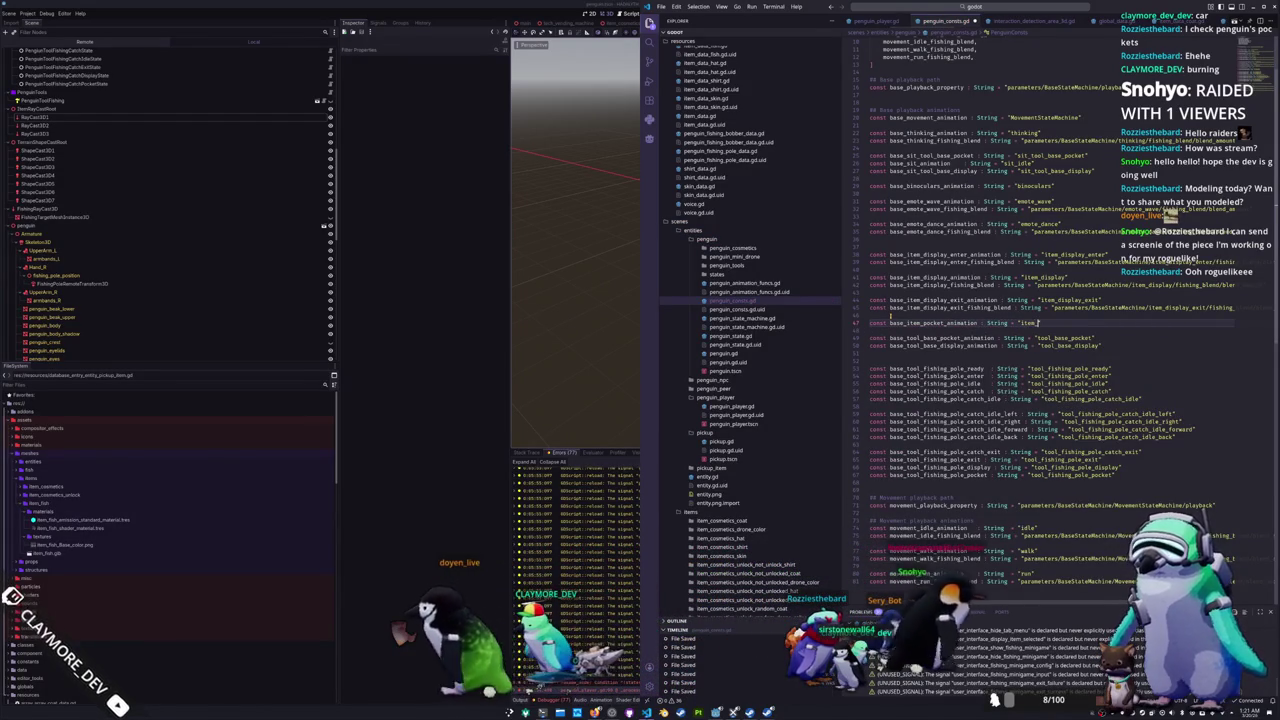
key(Return)
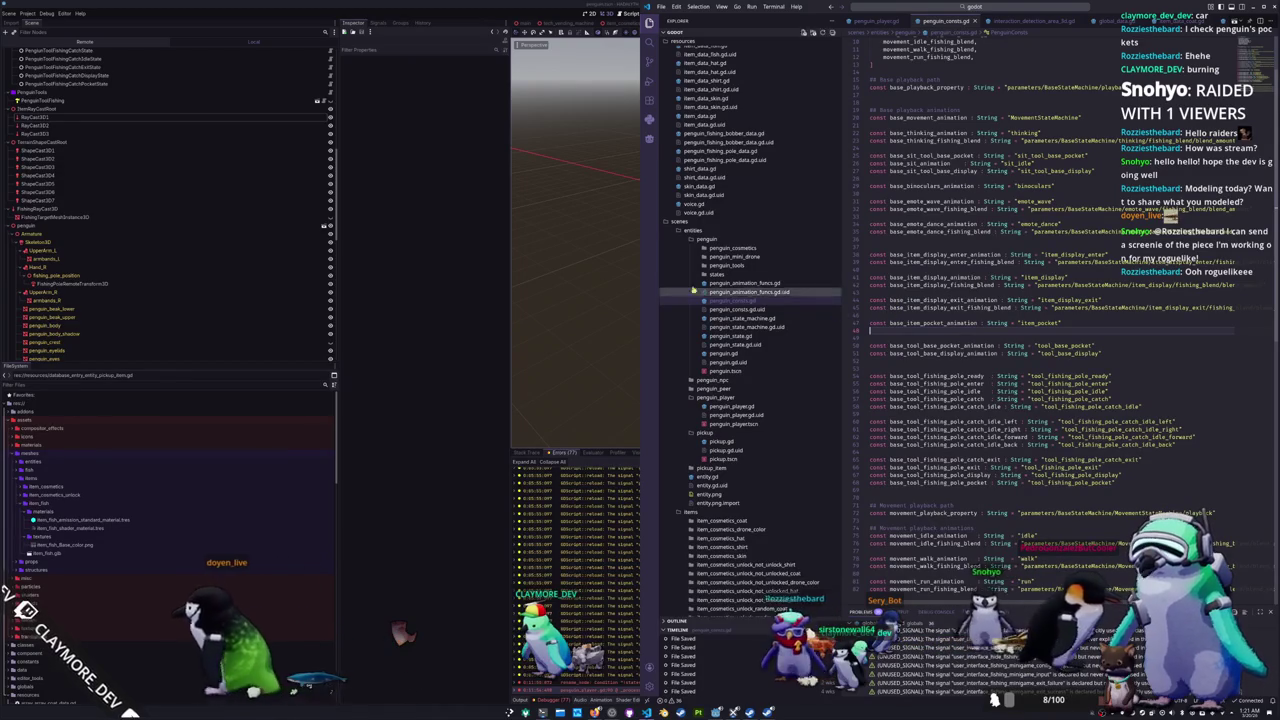
click(614, 288)
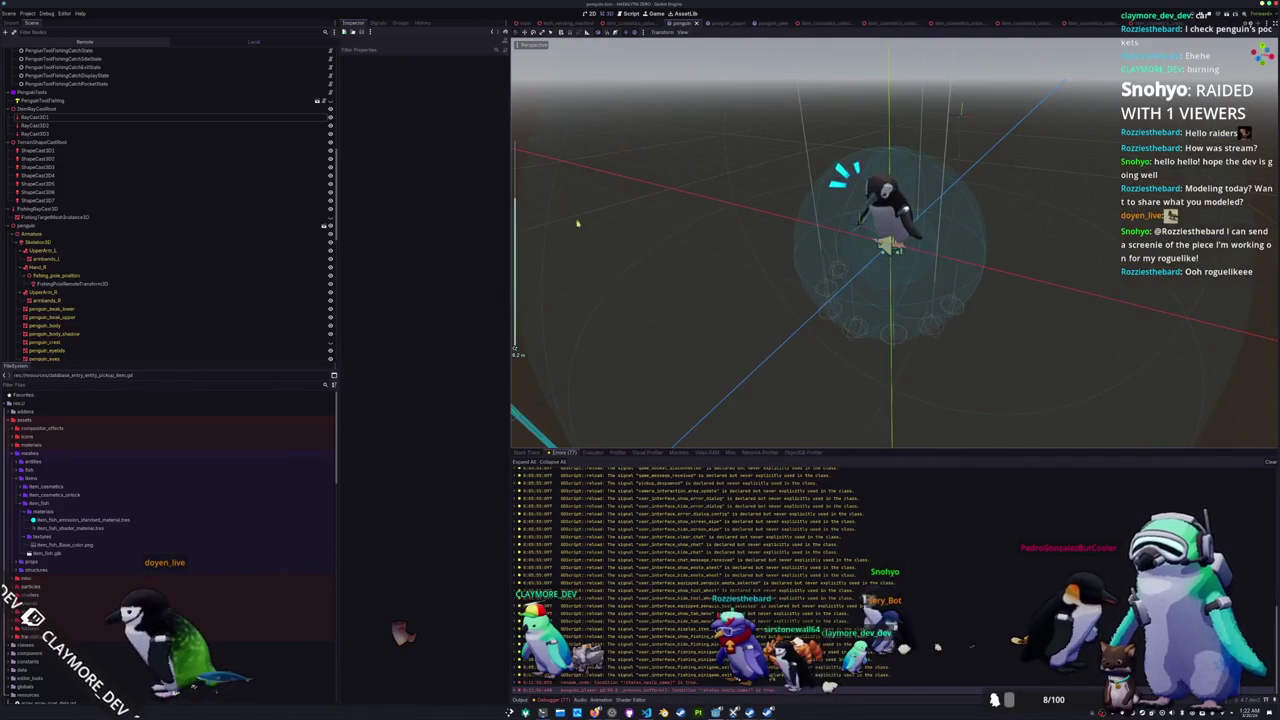
Step: Expand the penguin AnimationTree's Parameters > Base State Machine to show Item Pocket Fishing Blend (0.0)
scroll(110, 134, up, 8)
scroll(110, 134, up, 15)
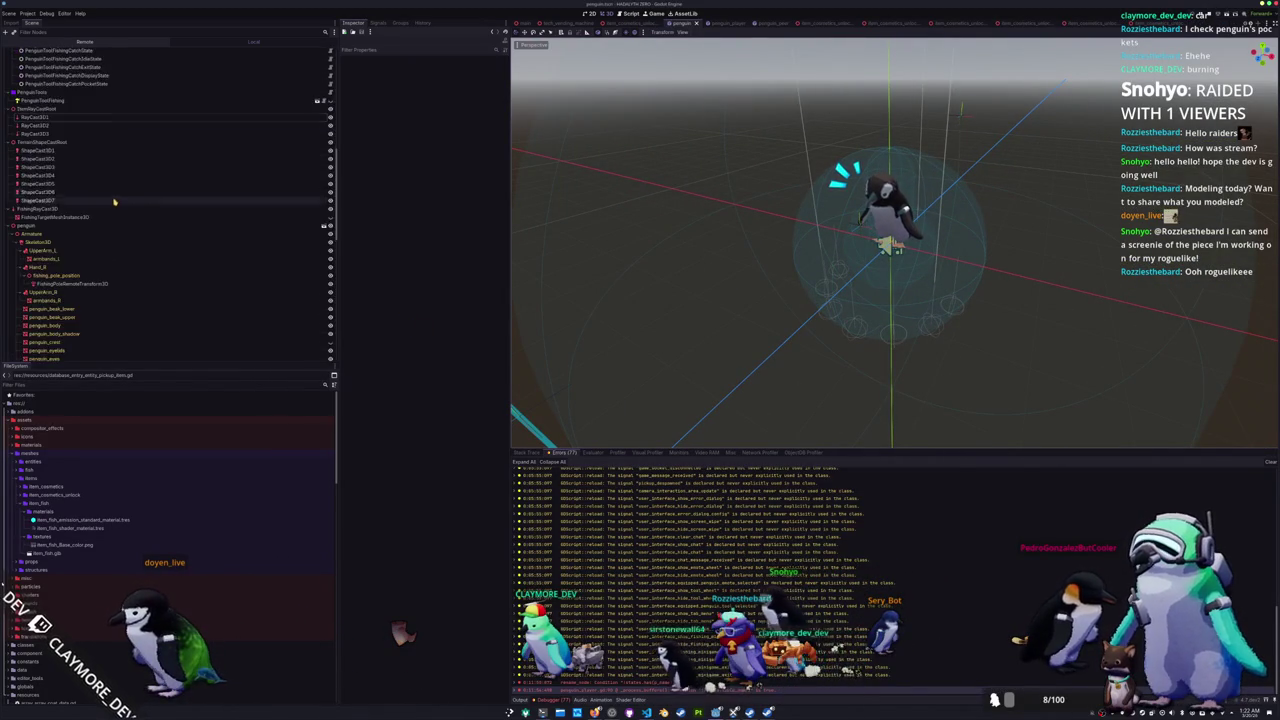
click(82, 256)
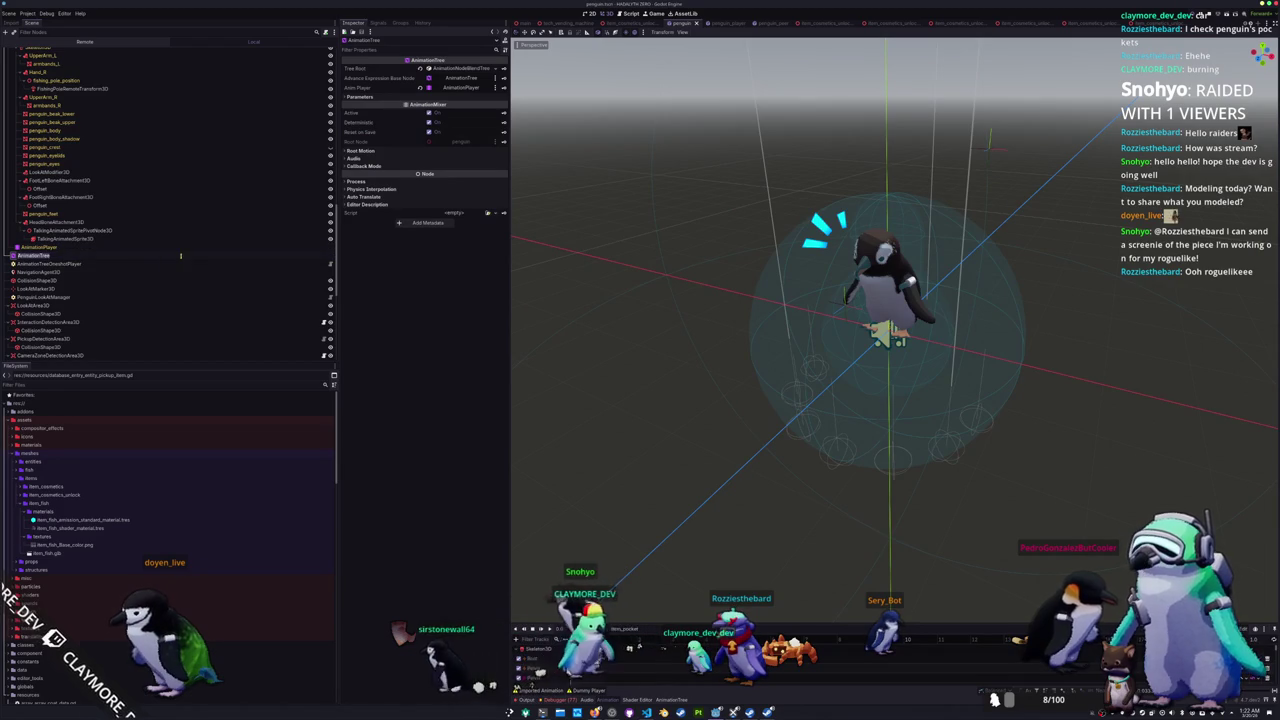
click(359, 96)
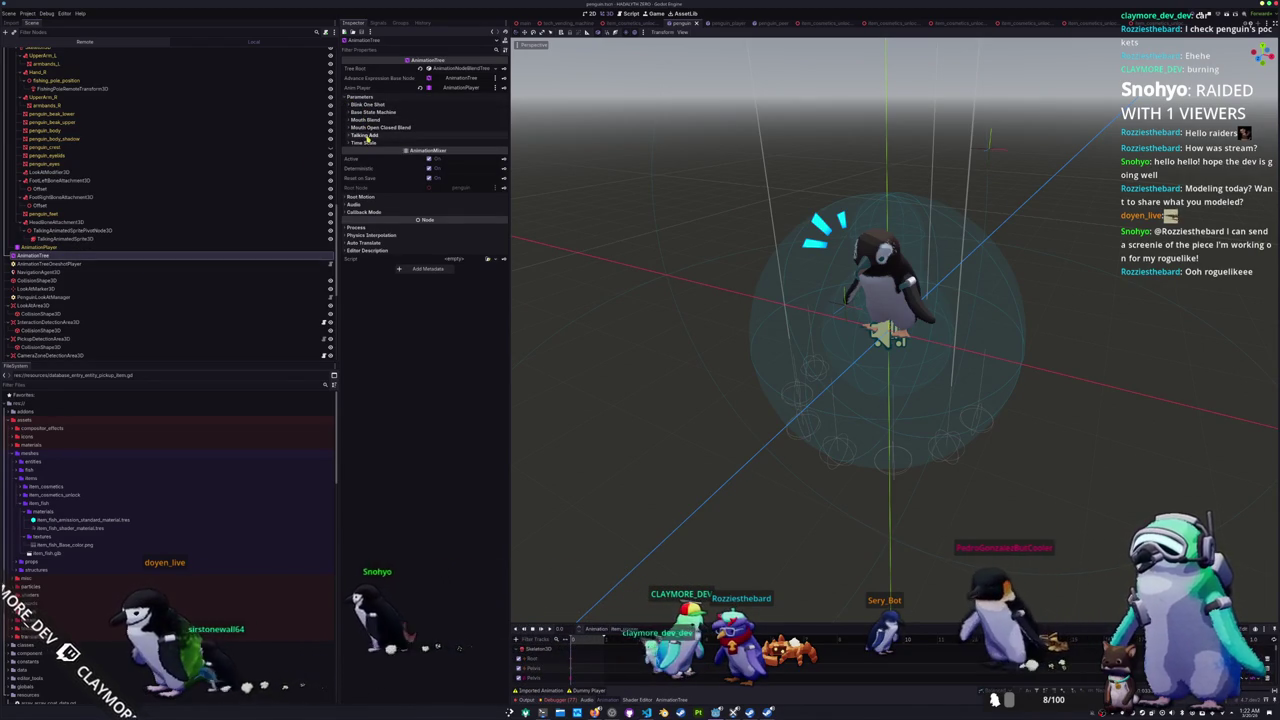
click(365, 112)
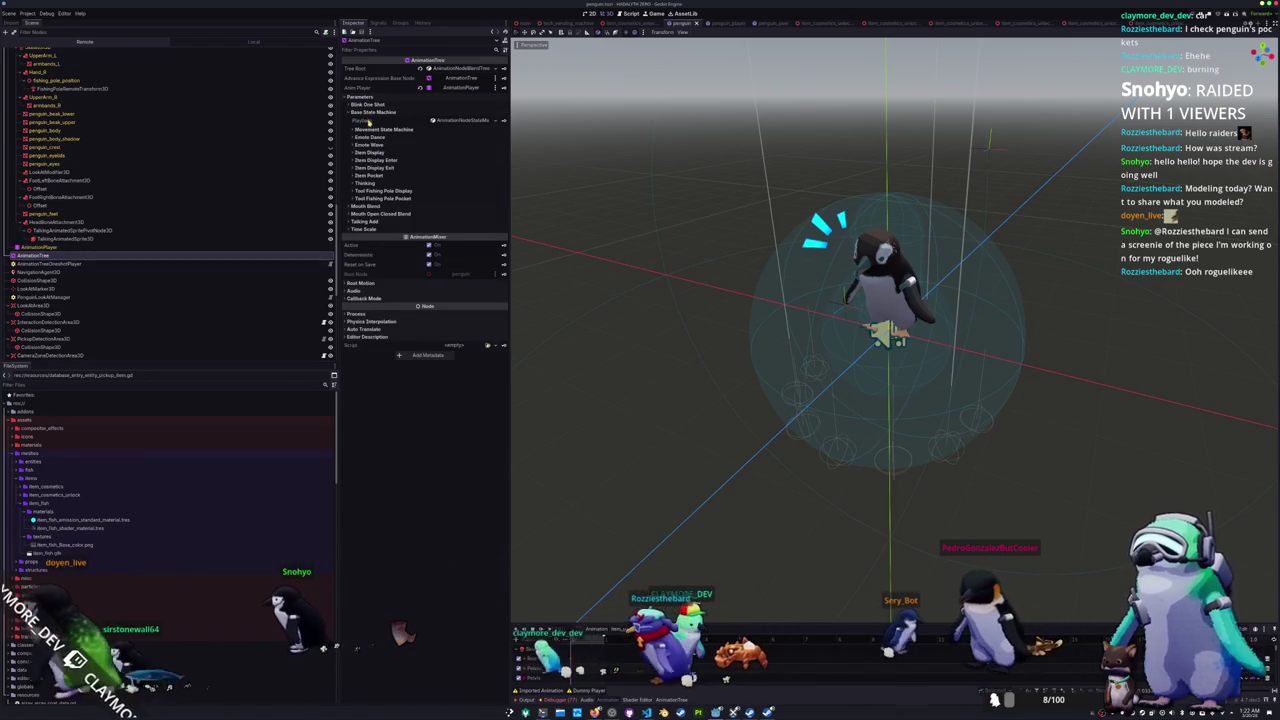
click(374, 183)
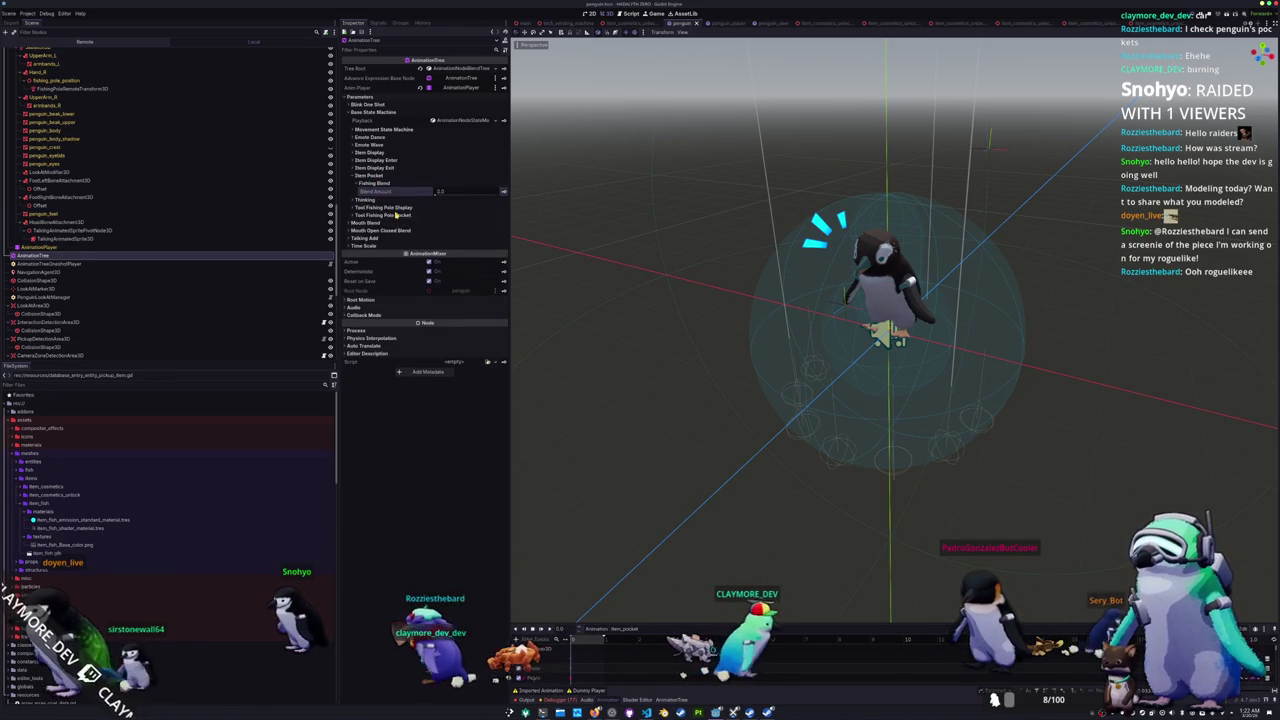
key(alt+Tab)
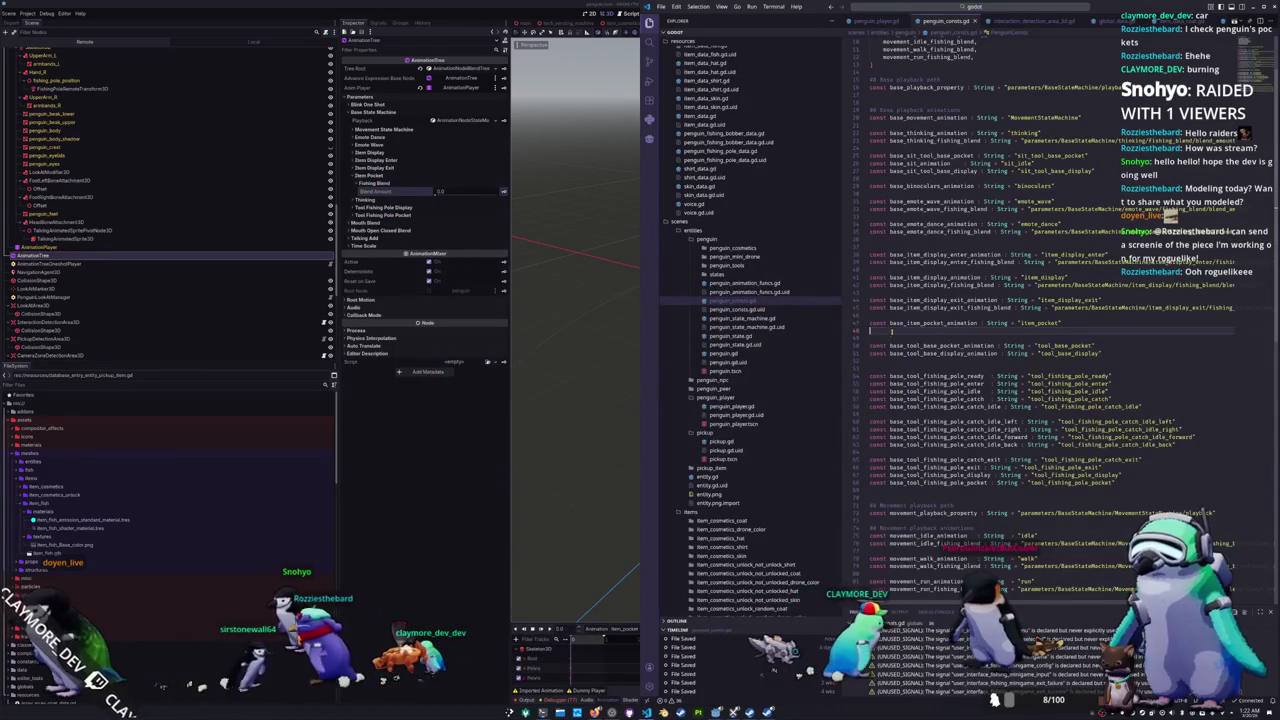
Step: Add const base_item_pocket_fishing_blend with its item_pocket fishing_blend parameter path
text(const base_ite)
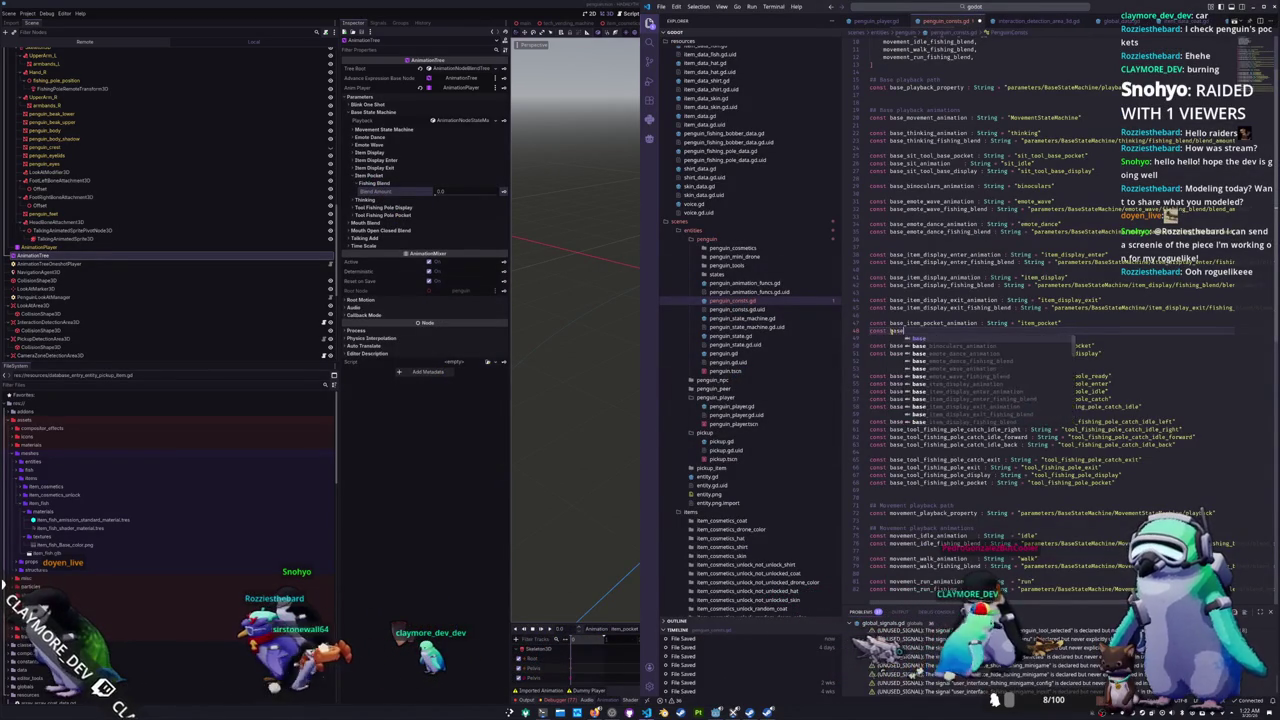
text(m_pocket_fish)
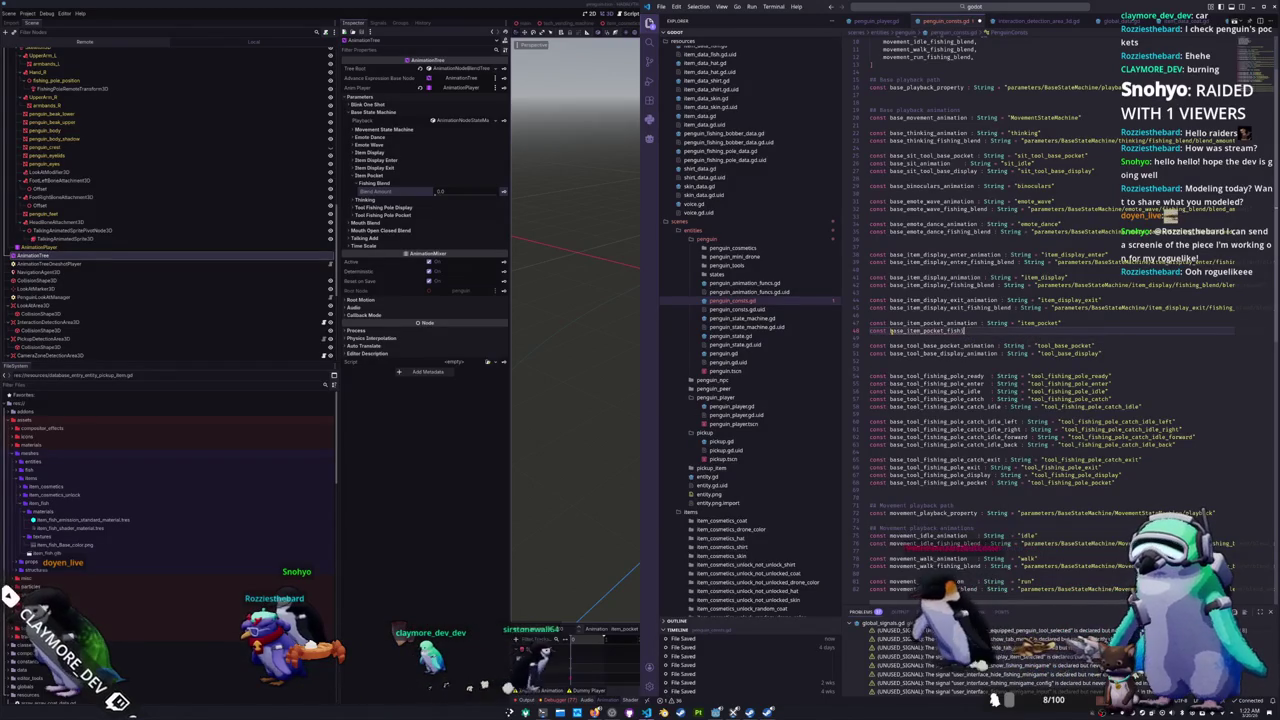
text(in)
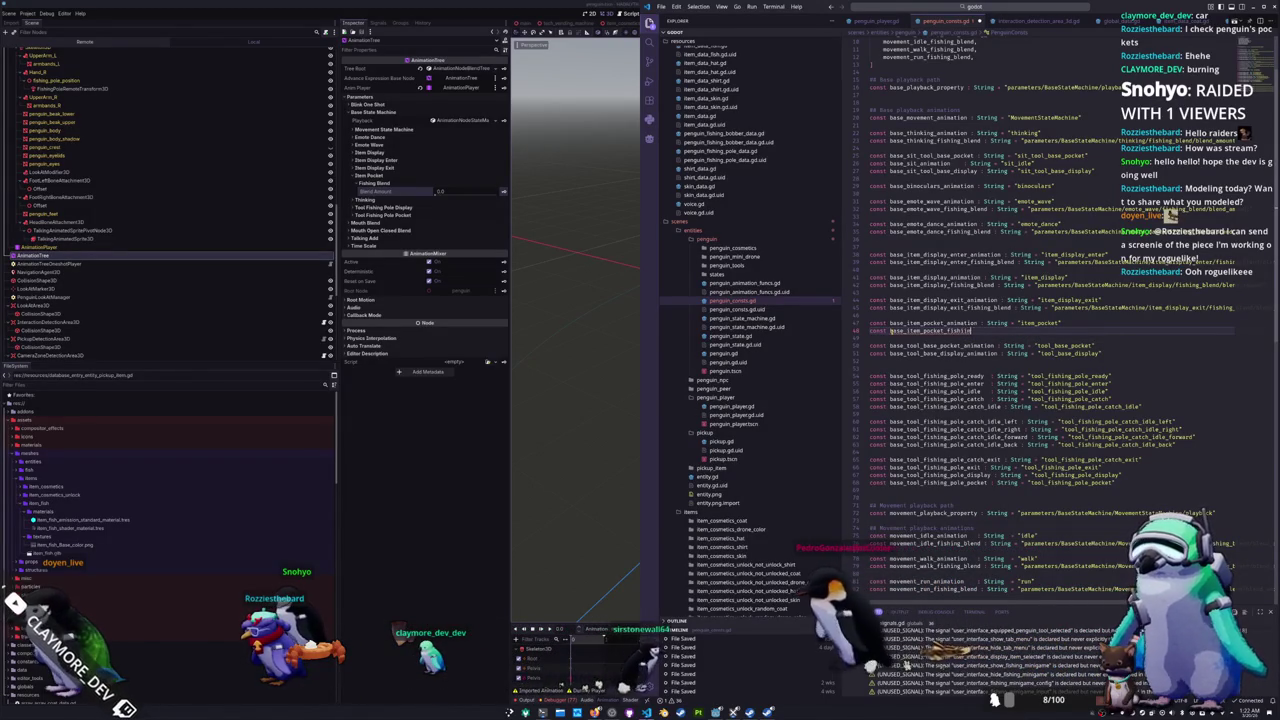
text(g_blend : String)
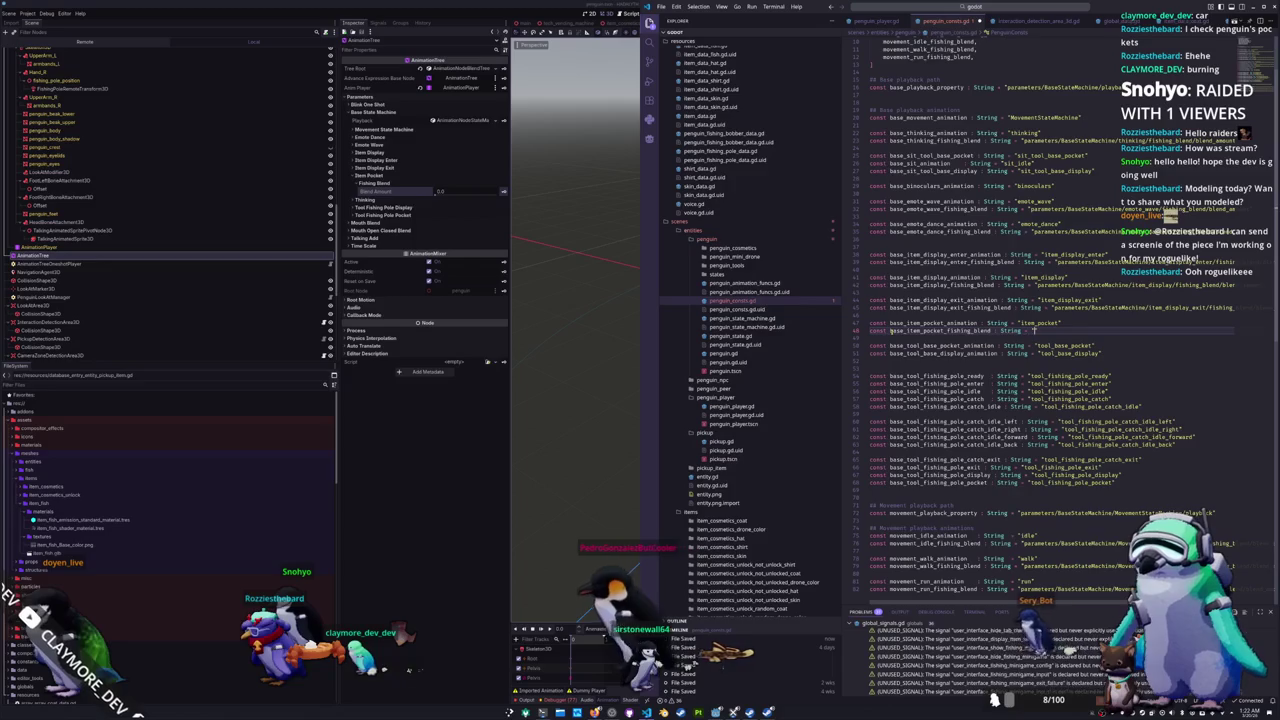
key(Tab)
key(End)
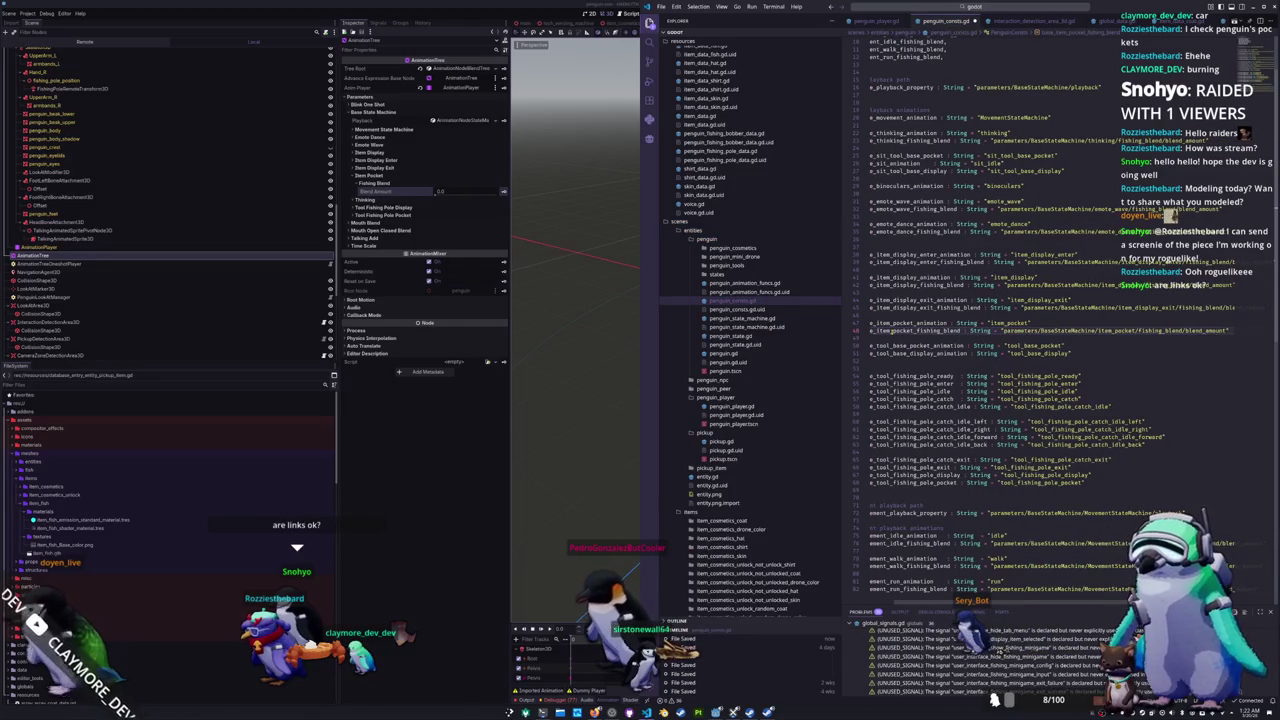
key(Down)
Step: Insert base_item_pocket_fishing_blend into the fishing_blends list and space out the item pocket constants
double_click(889, 330)
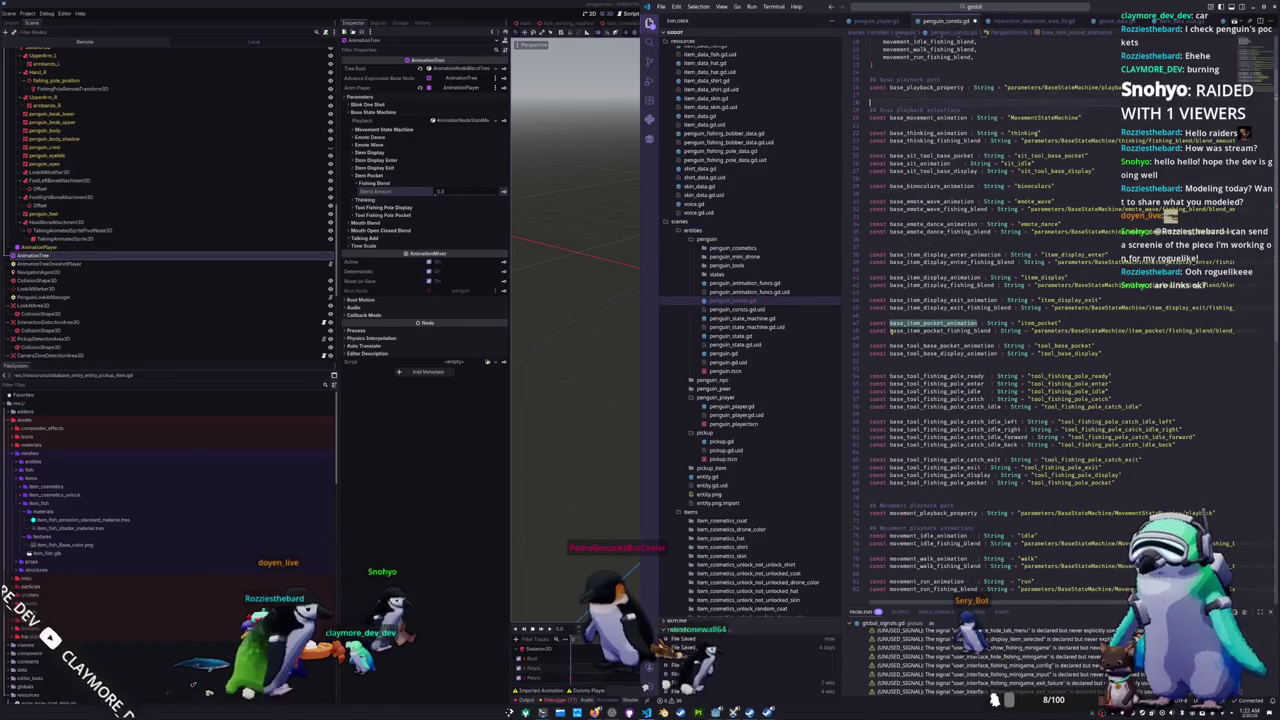
scroll(892, 336, down, 10)
double_click(892, 336)
scroll(892, 336, up, 12)
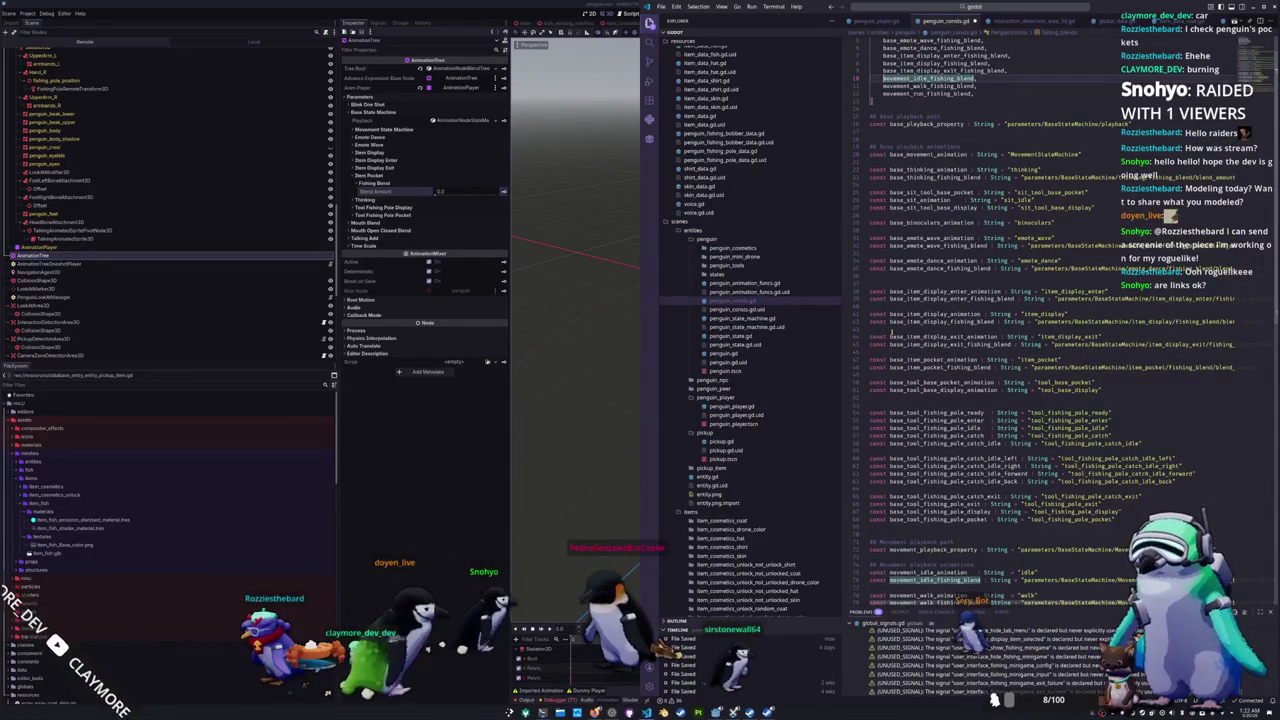
key(Home)
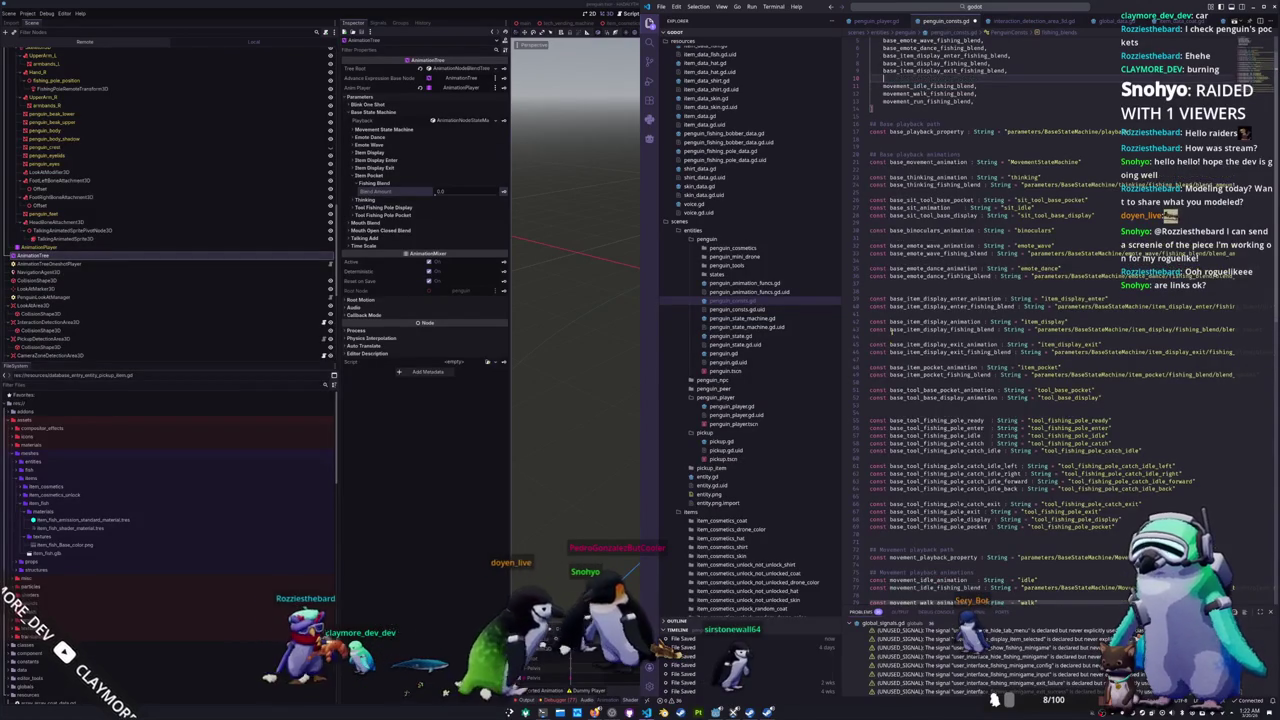
text(base_item_pocket_fishing_blend,)
key(Return)
text(base_emote_wave_fishing_blend, base_emote_dance_fishing_blend,)
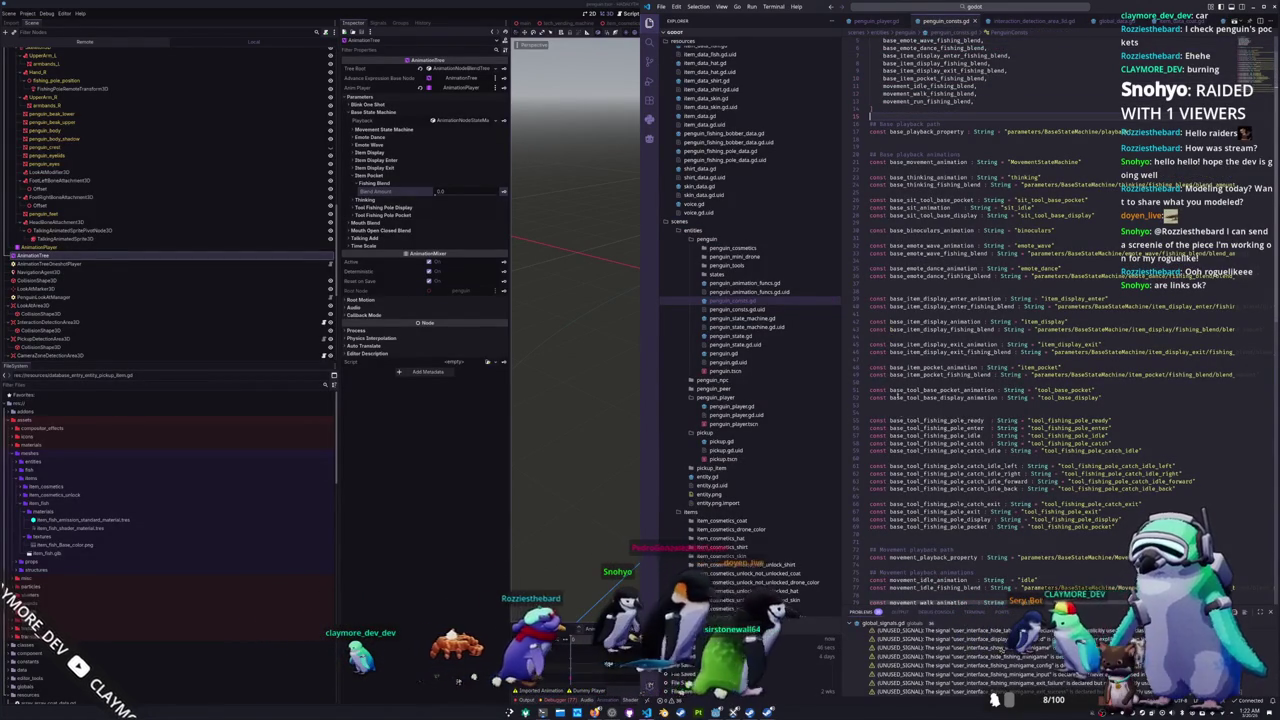
click(905, 410)
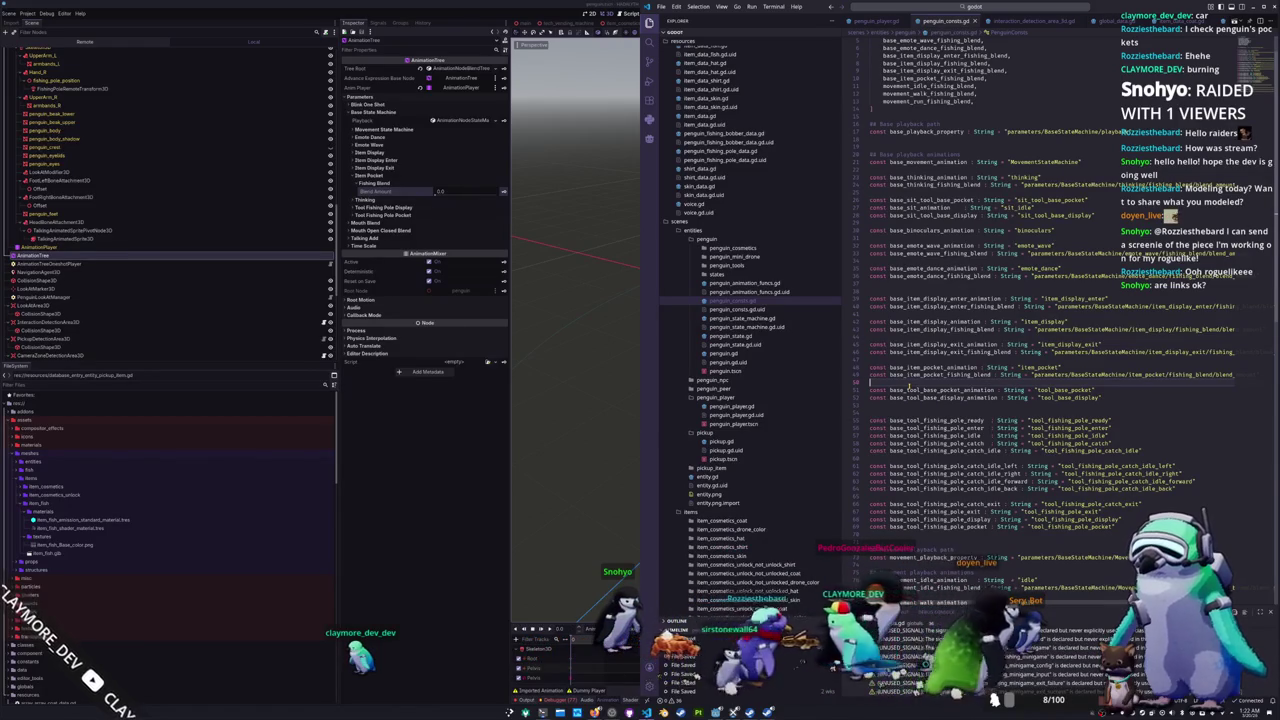
key(Return)
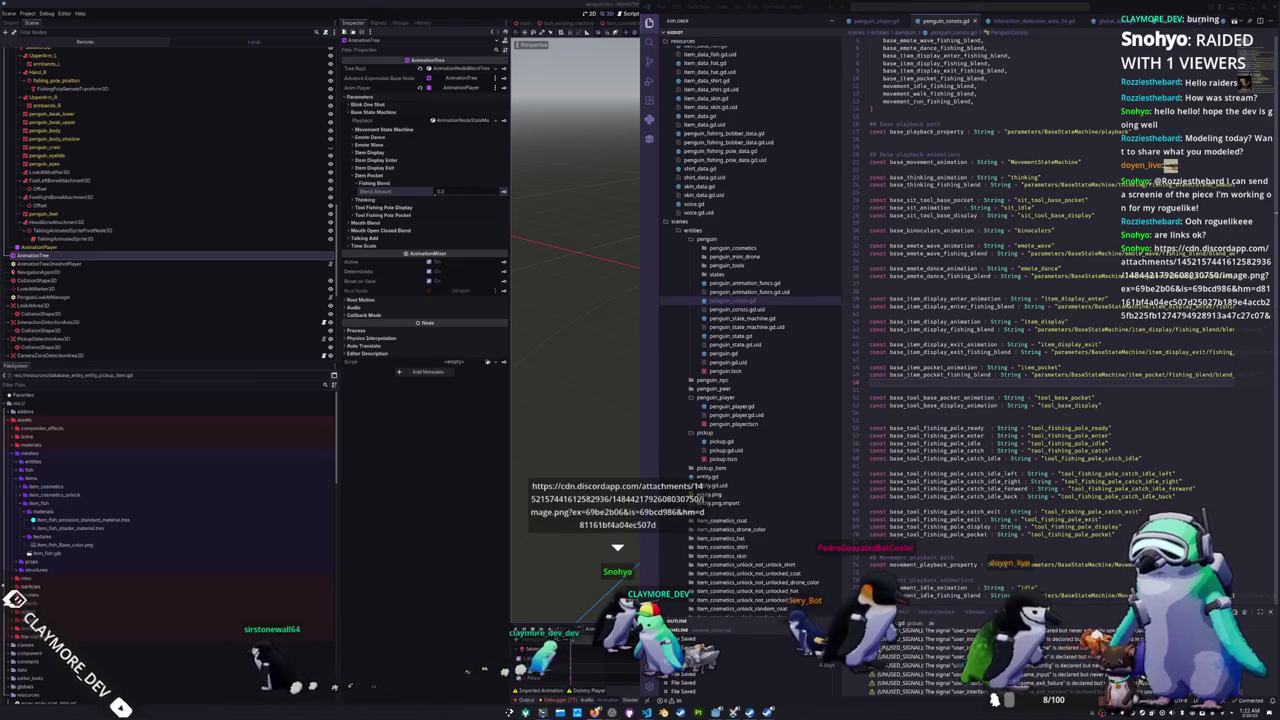
Step: View the shared TILT SODA vending machine image maximised at full size
drag(1279, 185, 777, 185)
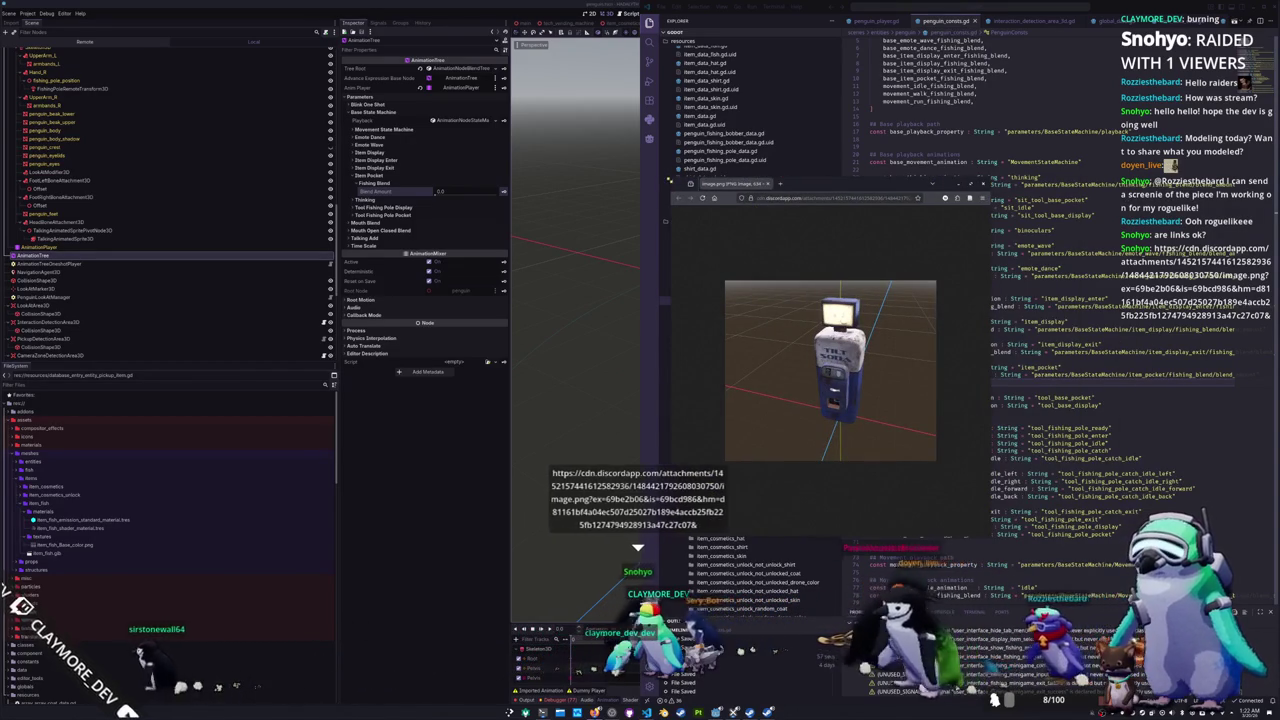
double_click(781, 185)
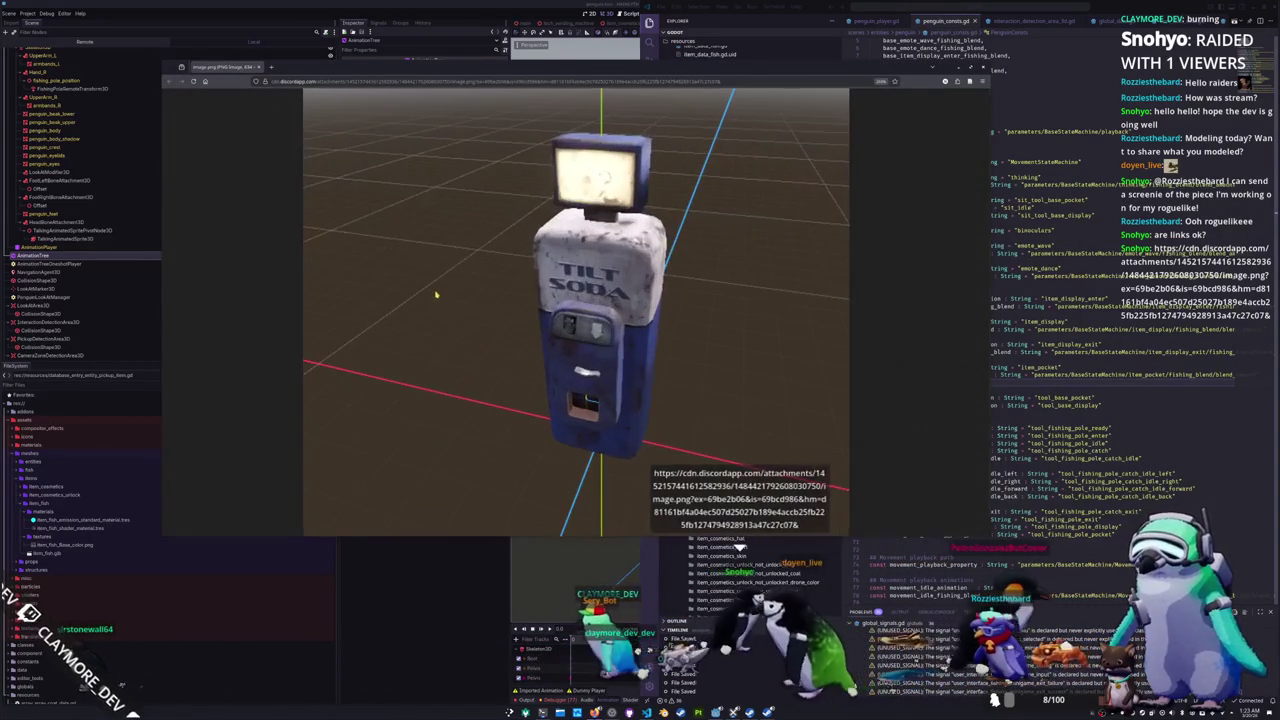
click(440, 300)
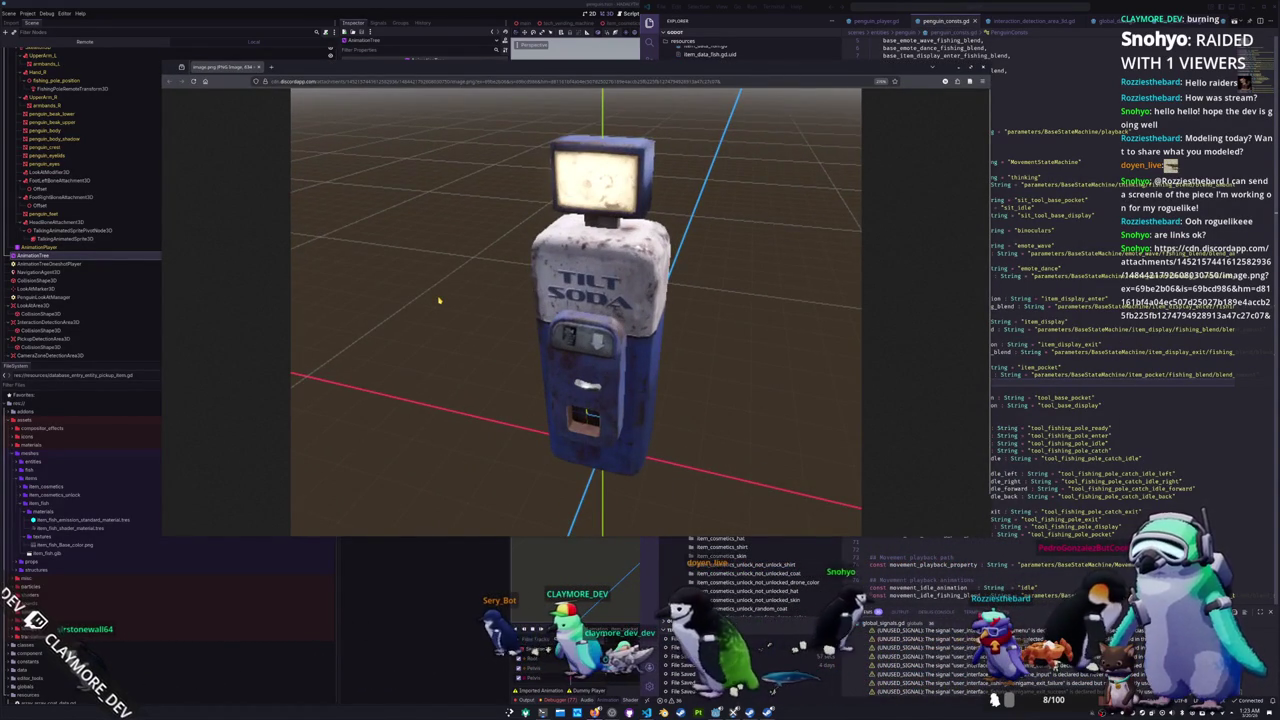
scroll(440, 300, down, 1)
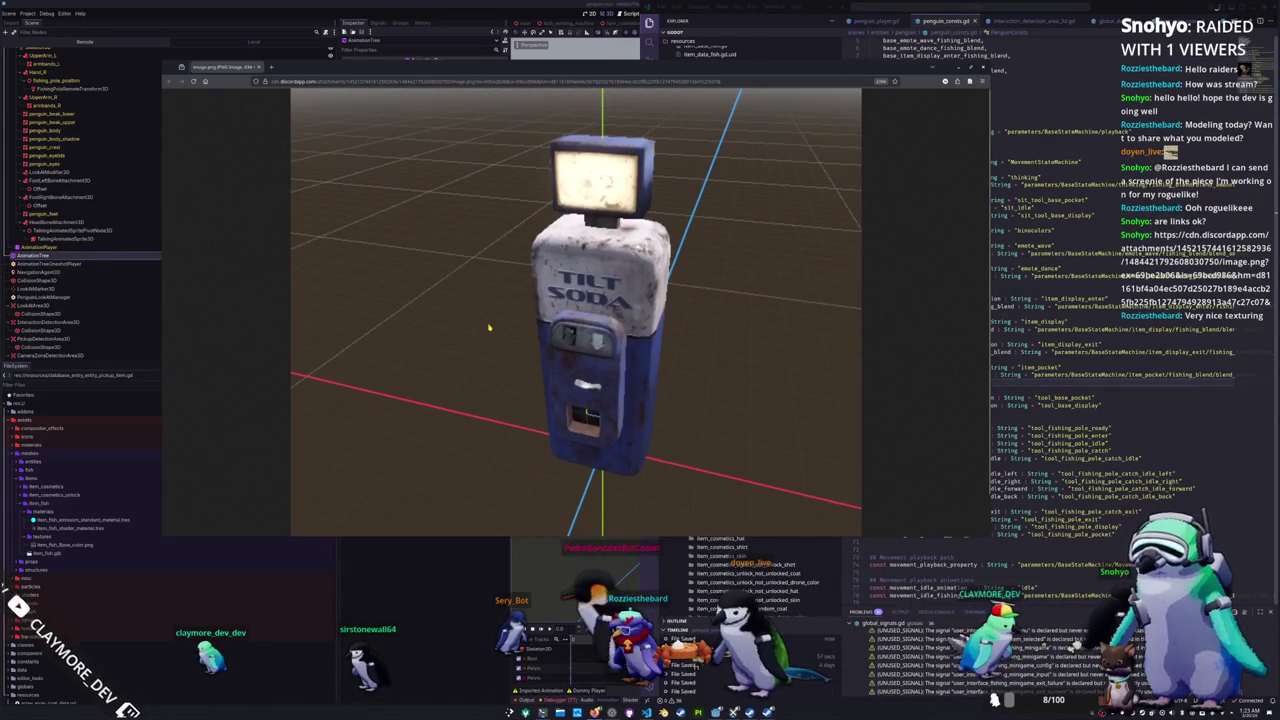
Step: Close the image, save the Godot scene, and return to line 48 of penguin_consts.gd
middle_click(224, 68)
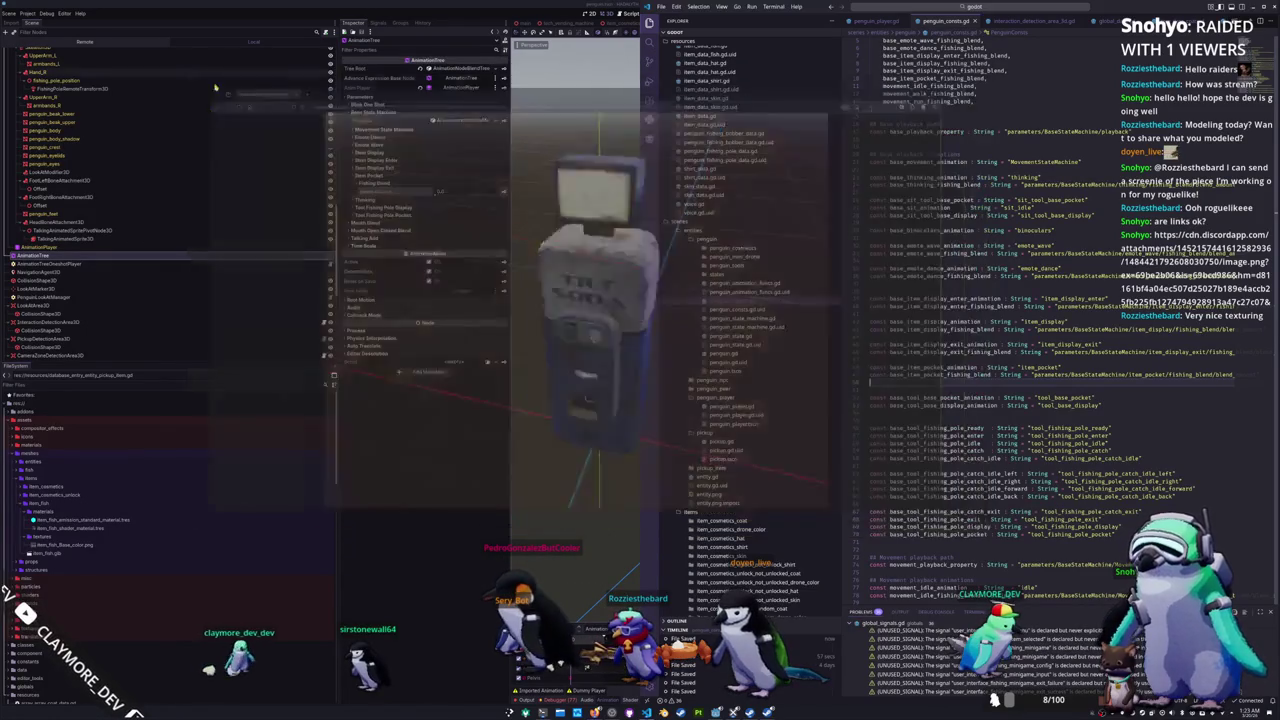
click(575, 441)
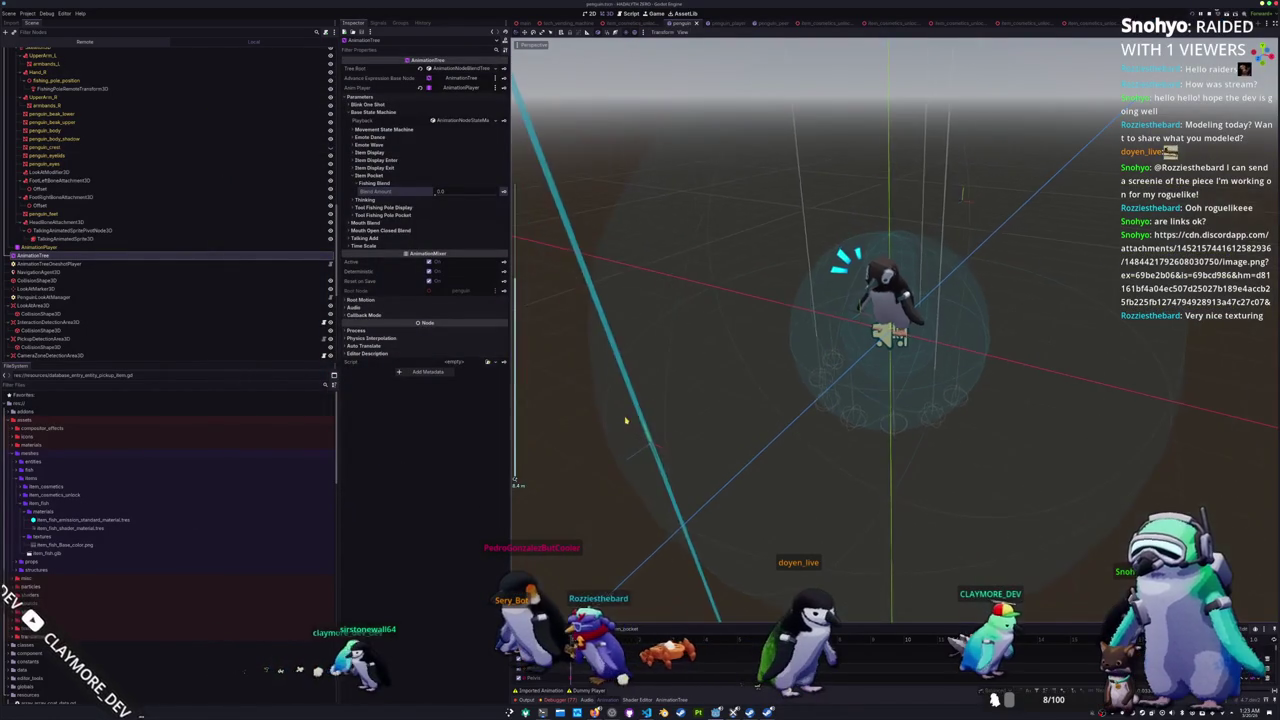
key(ctrl+s)
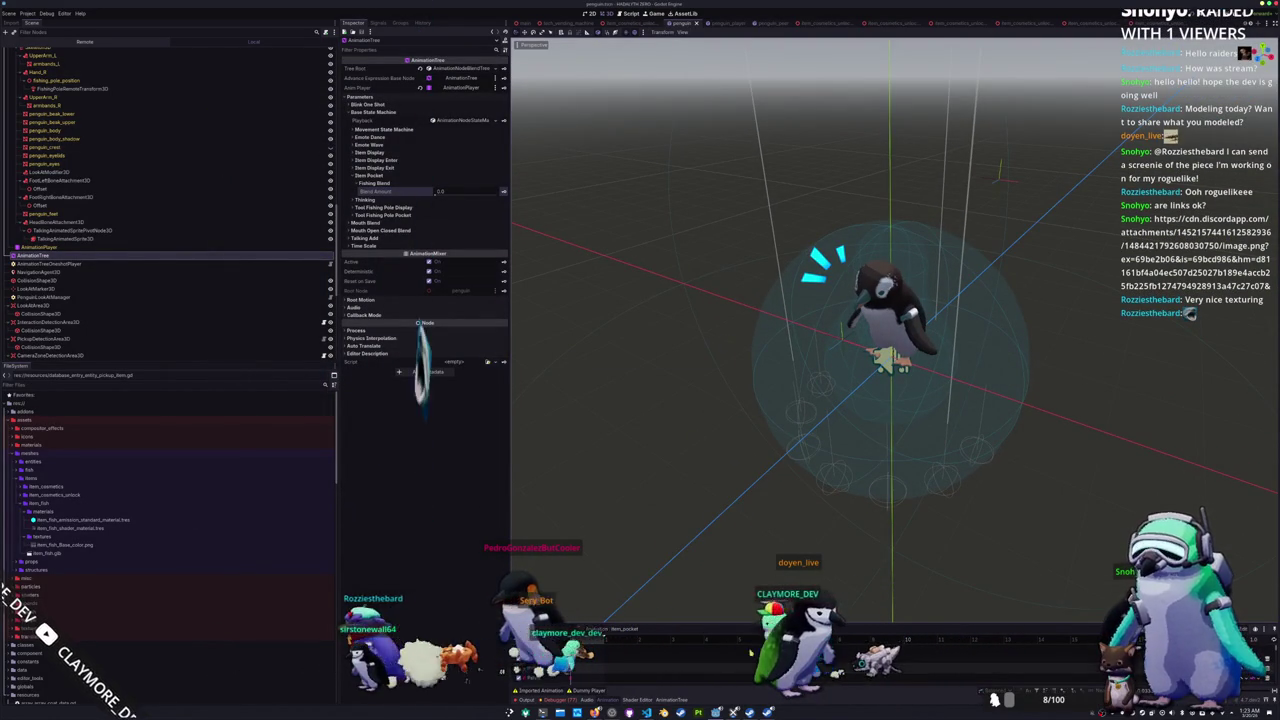
key(alt+Tab)
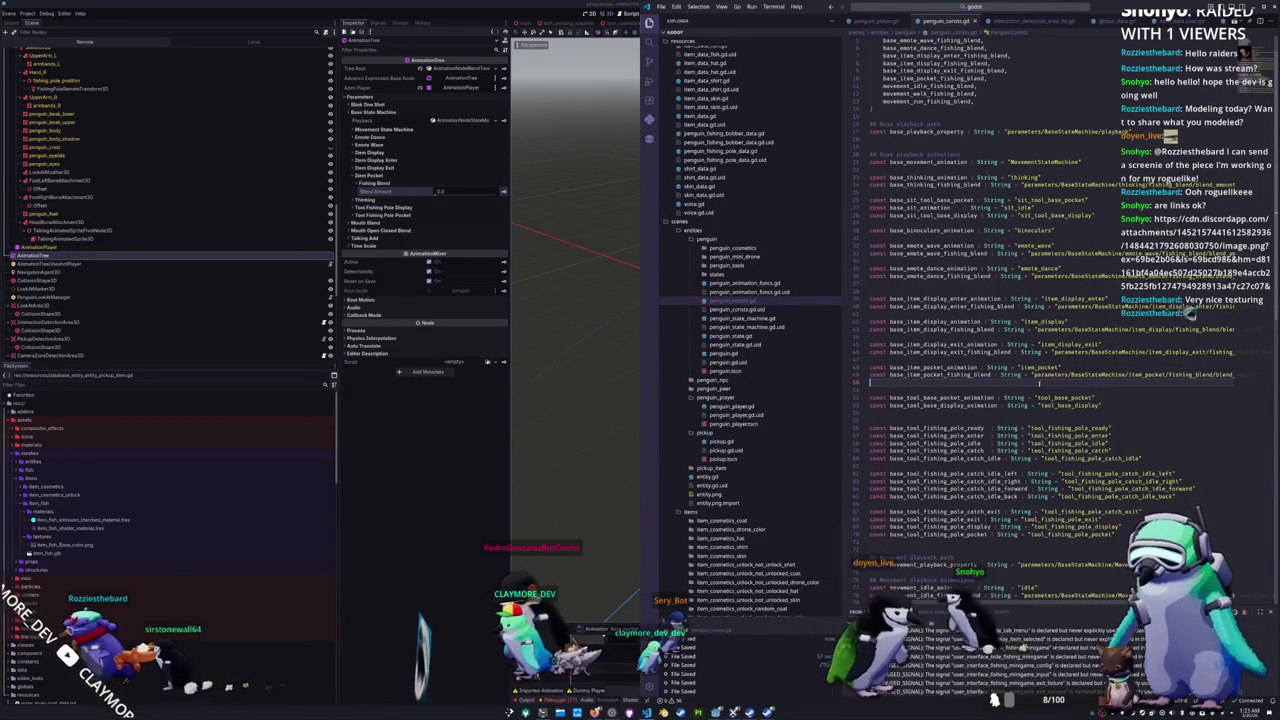
click(1044, 367)
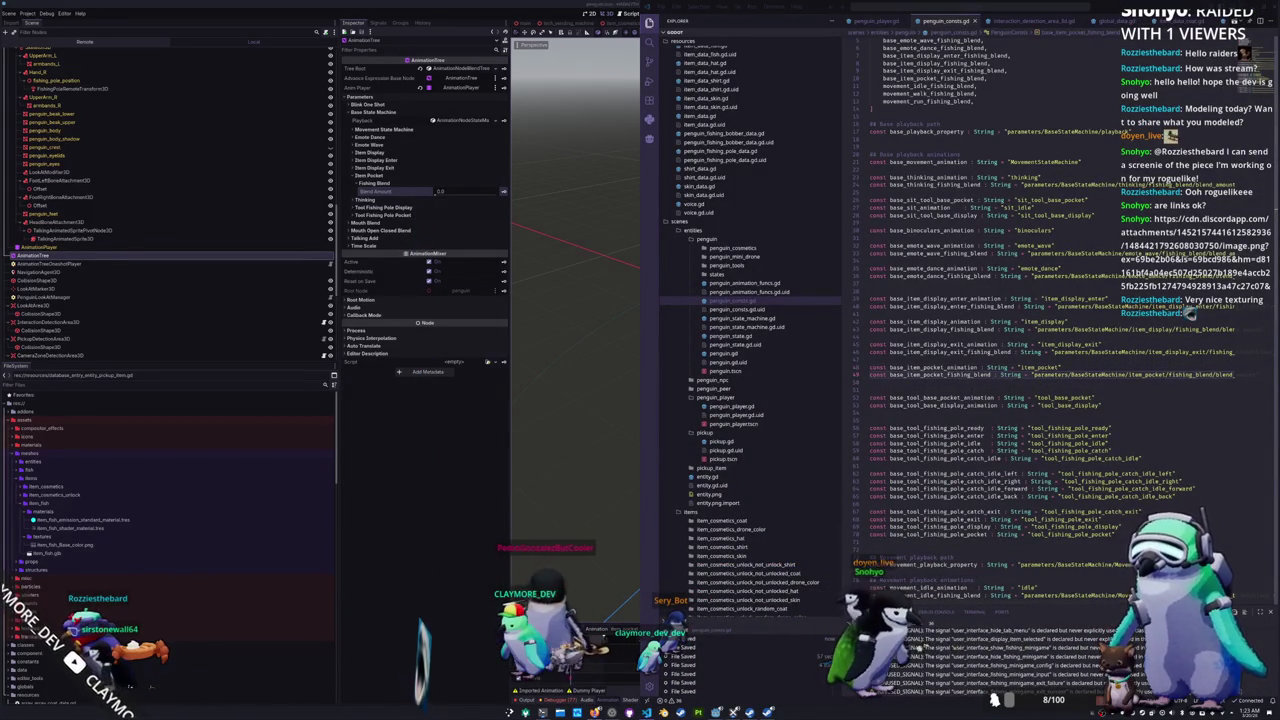
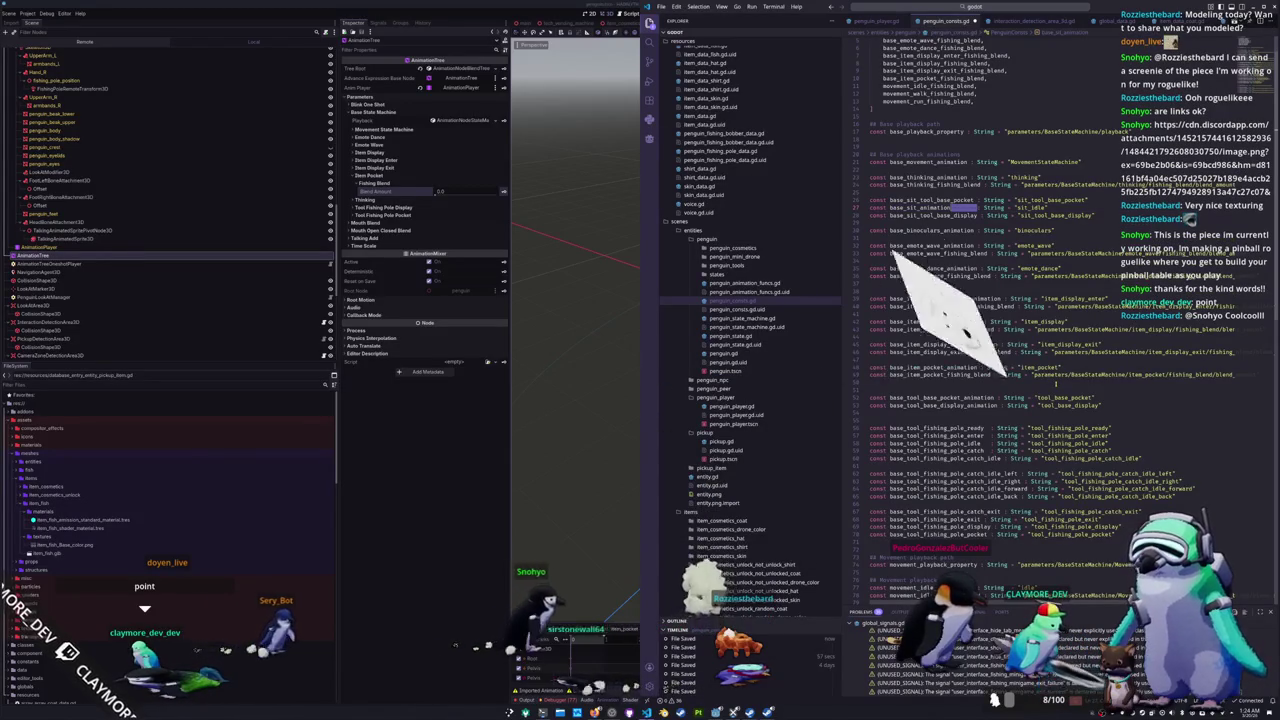
Step: Review the animation constants in penguin_consts.gd, then return to the Godot editor
key(Up)
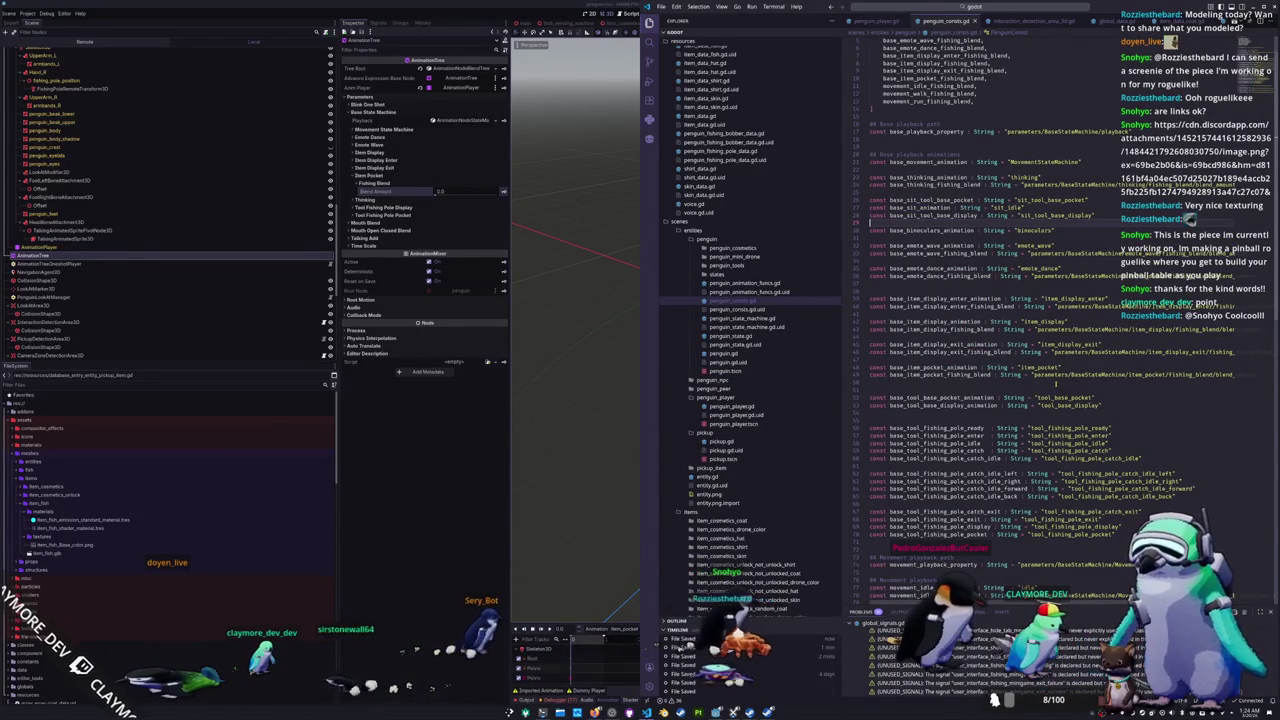
scroll(1055, 383, down, 1)
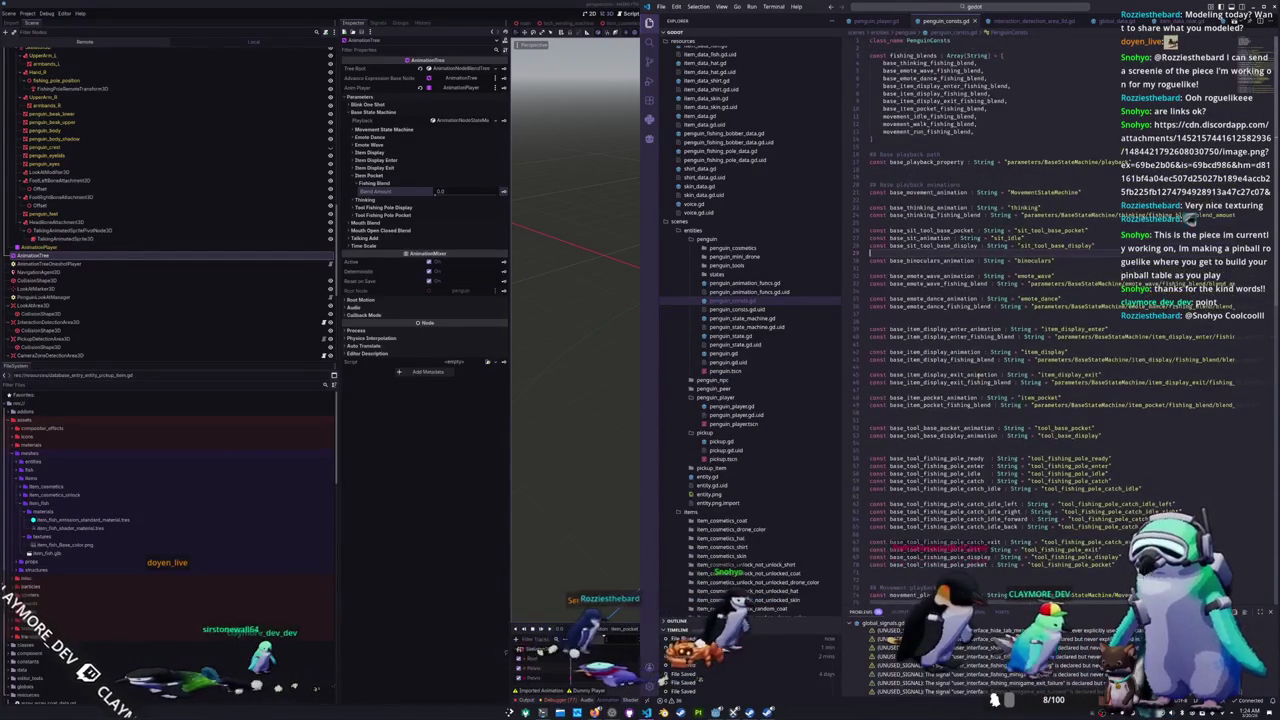
click(393, 493)
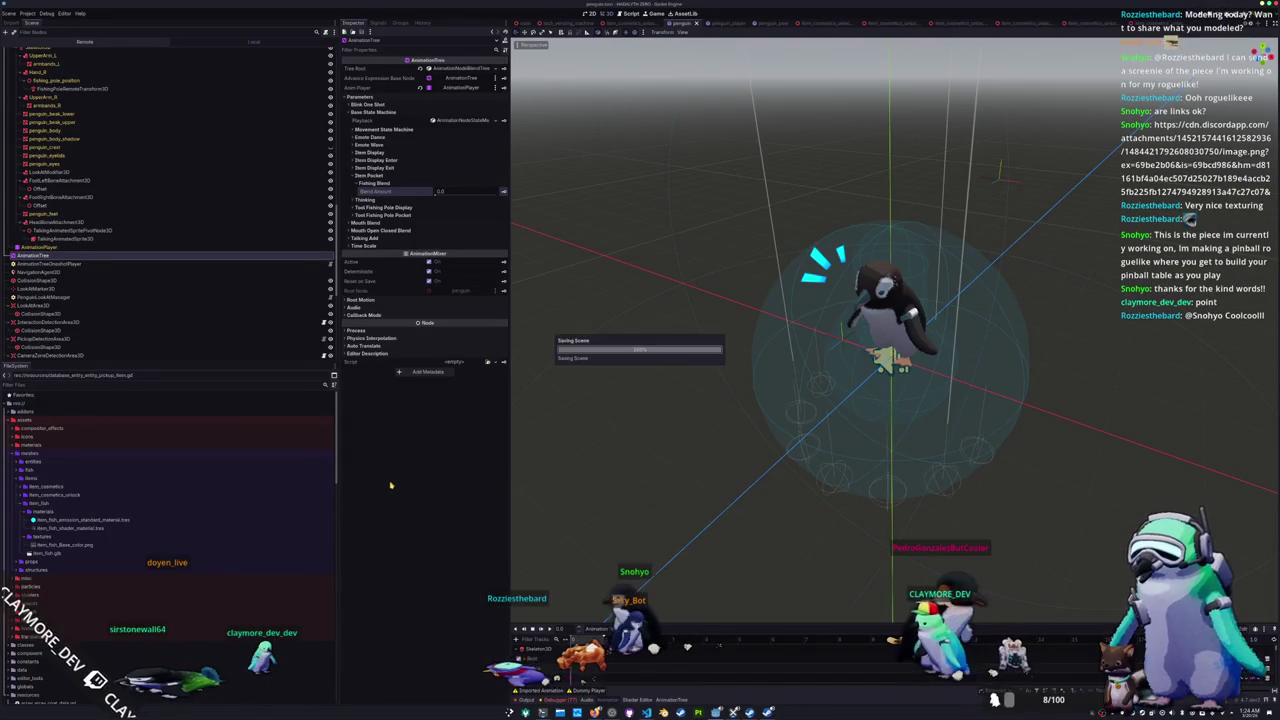
Step: Add a NodeFolder child node to PenguinStateMachine
scroll(266, 277, down, 8)
scroll(80, 319, down, 10)
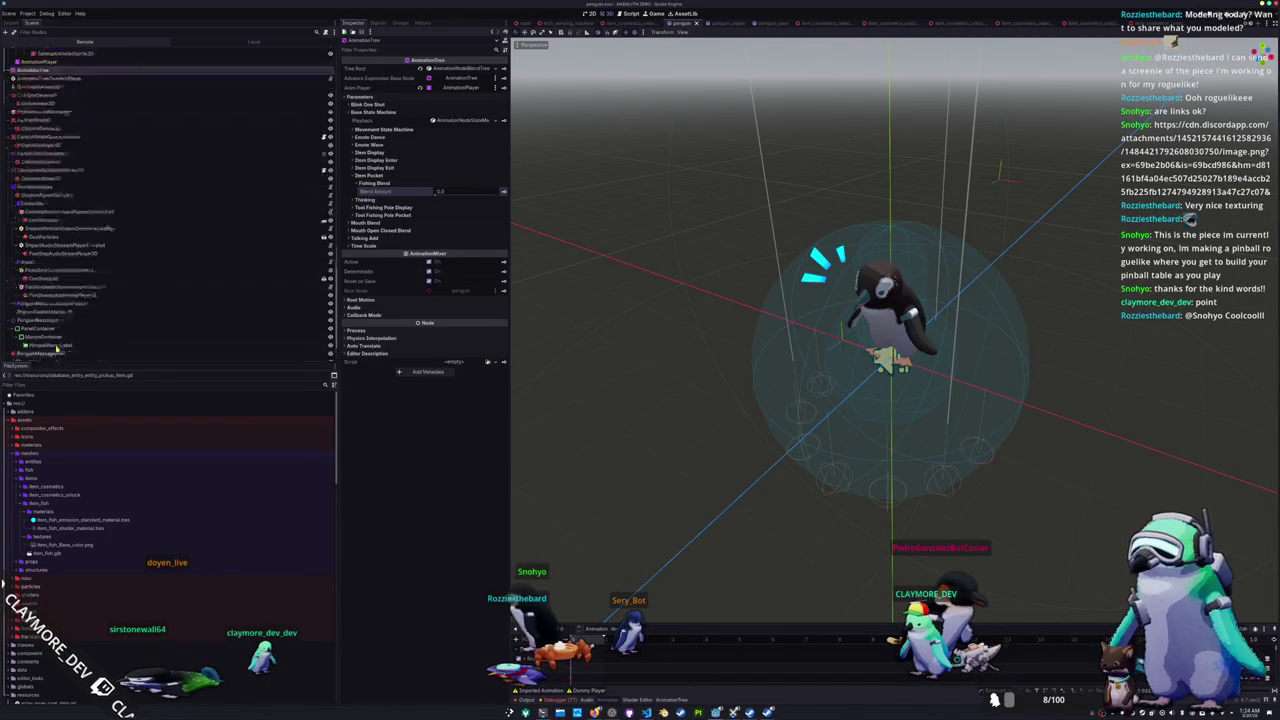
scroll(63, 317, down, 5)
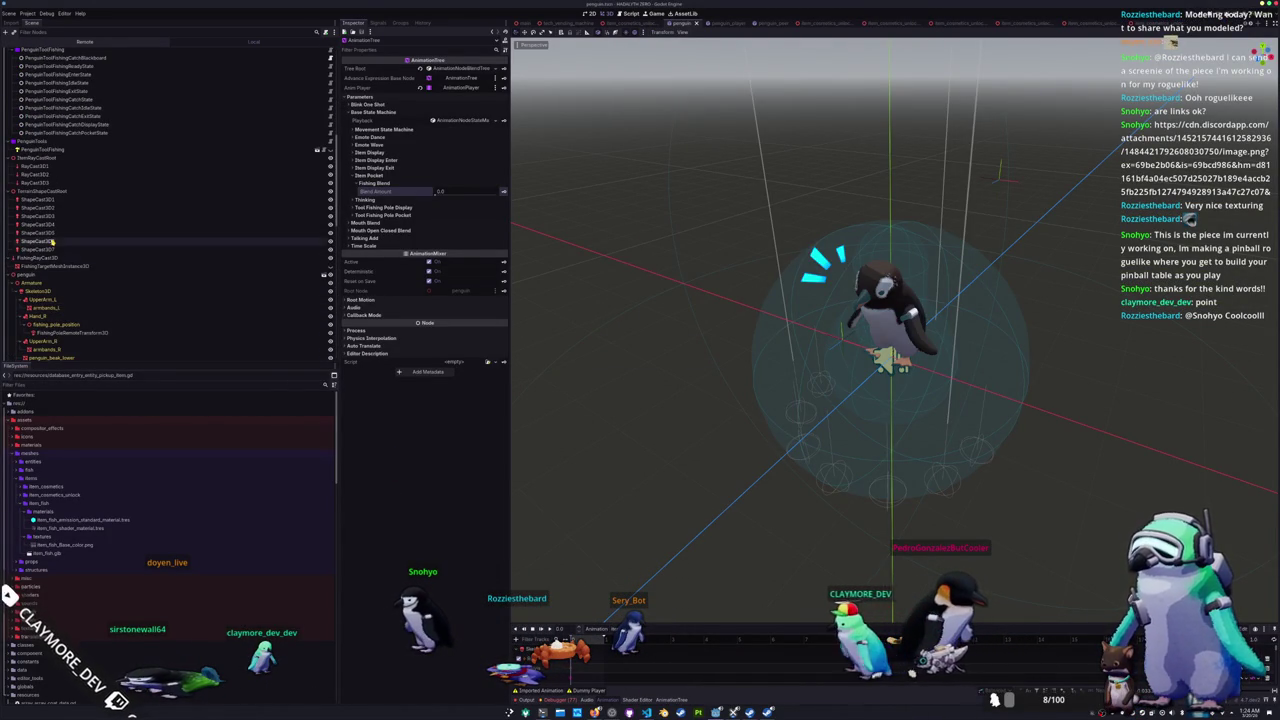
scroll(53, 246, up, 5)
scroll(52, 174, up, 8)
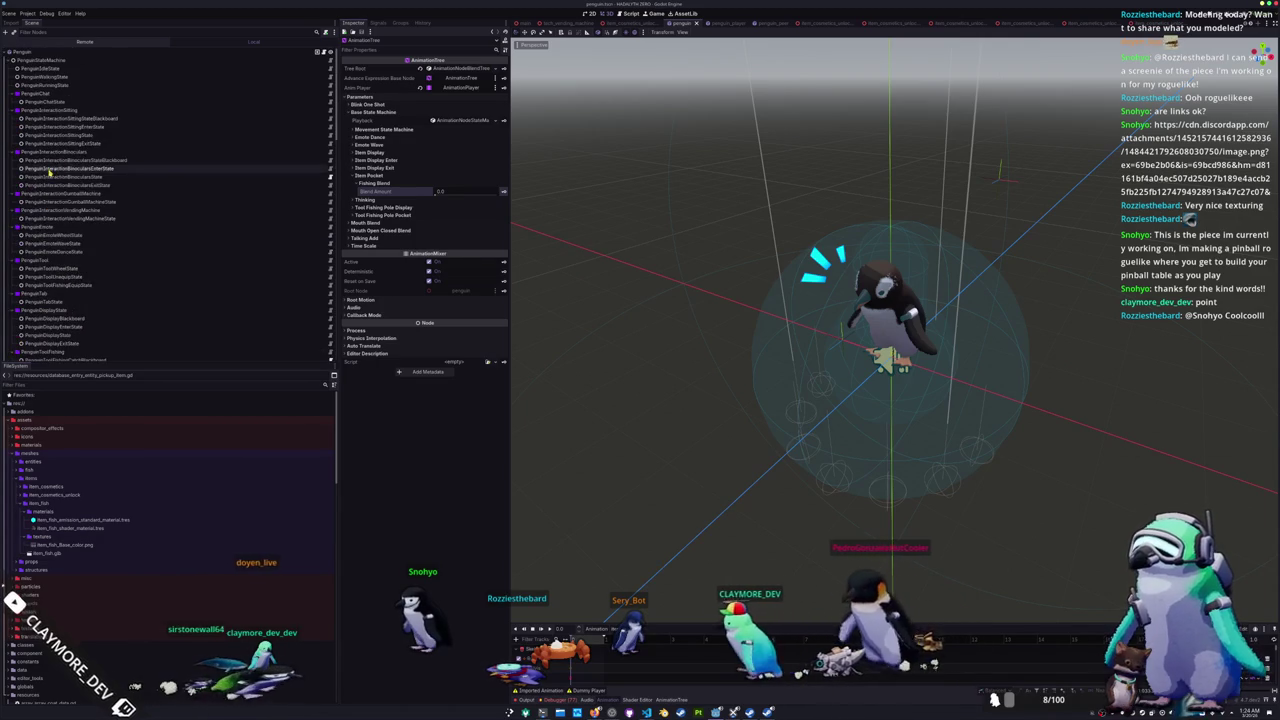
right_click(37, 60)
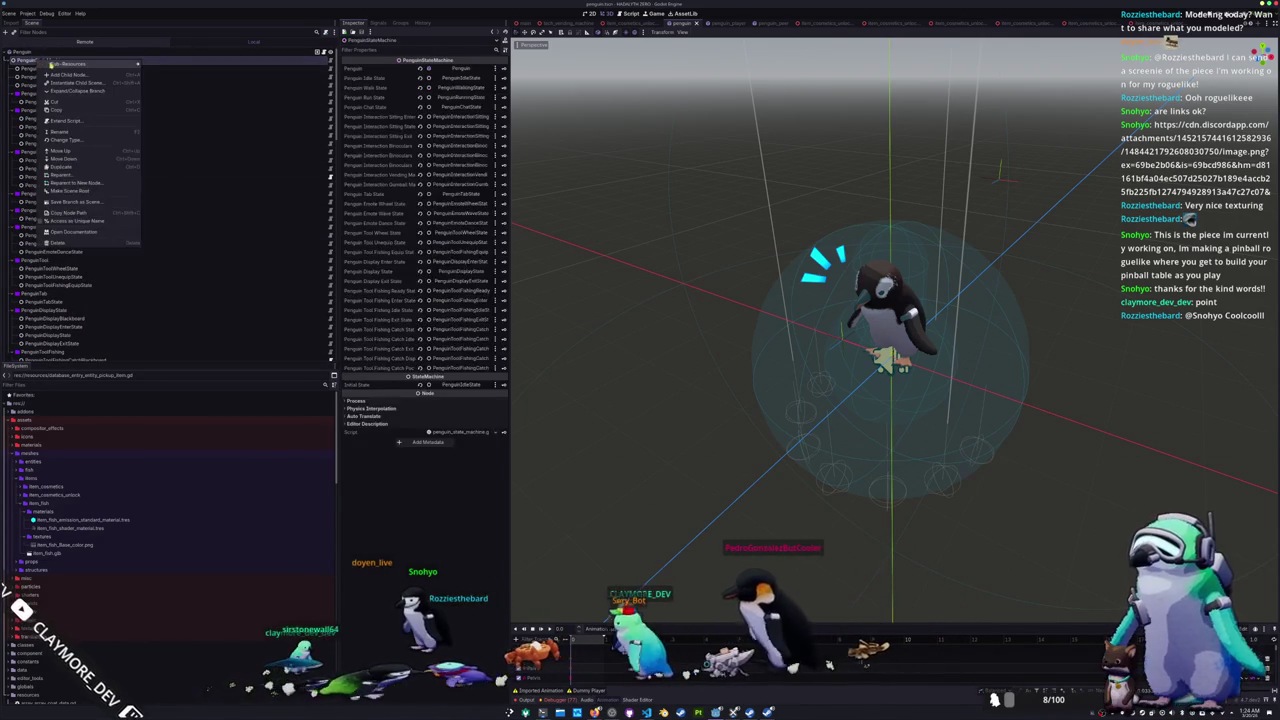
click(70, 77)
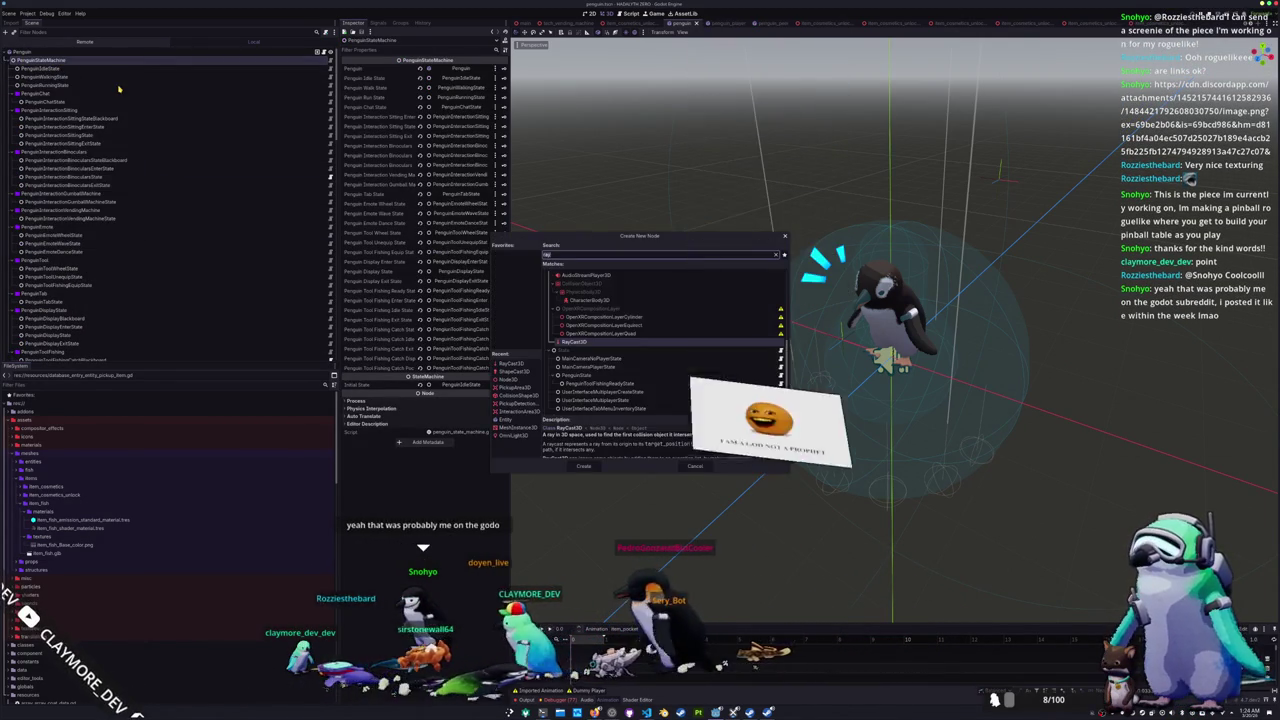
key(Return)
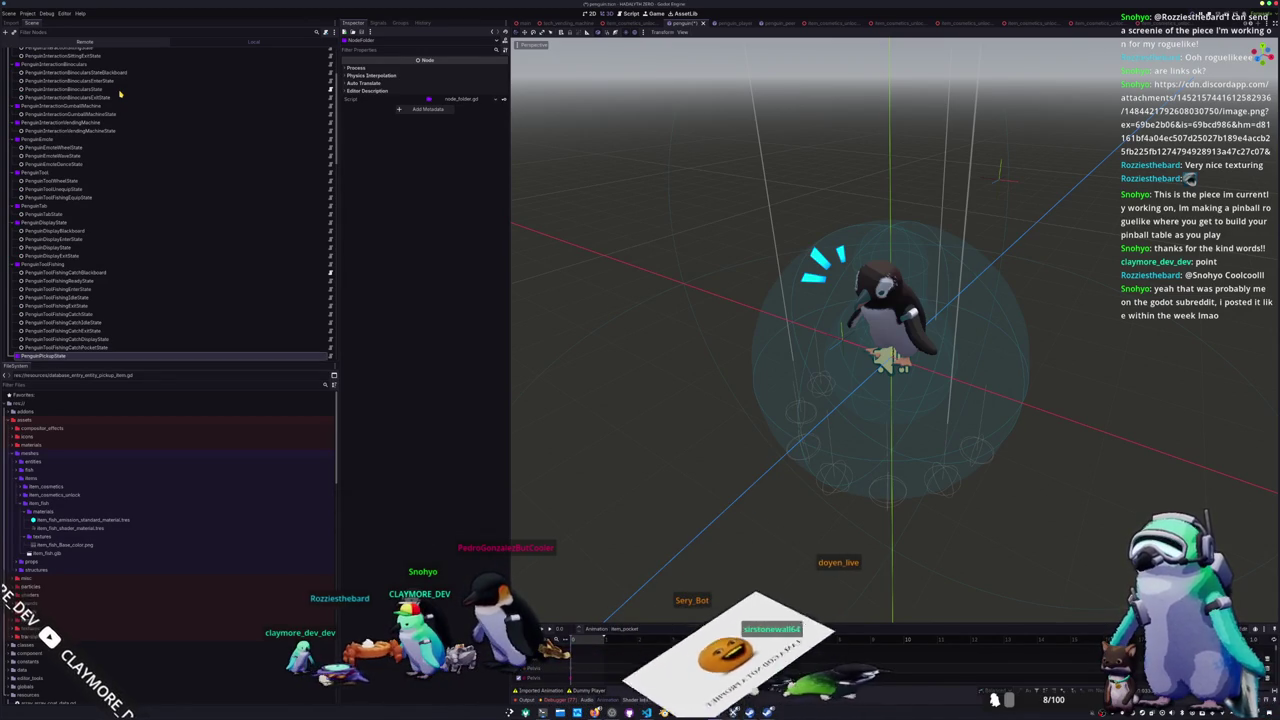
Step: Move PenguinPickupState up so it sits right after PenguinChat
scroll(56, 283, down, 3)
mouse_move(56, 283)
mouse_down()
mouse_move(75, 240)
mouse_move(94, 248)
mouse_move(86, 312)
mouse_move(55, 188)
mouse_up()
scroll(88, 245, up, 2)
scroll(94, 250, up, 1)
scroll(87, 297, up, 1)
scroll(66, 218, up, 1)
scroll(60, 242, up, 1)
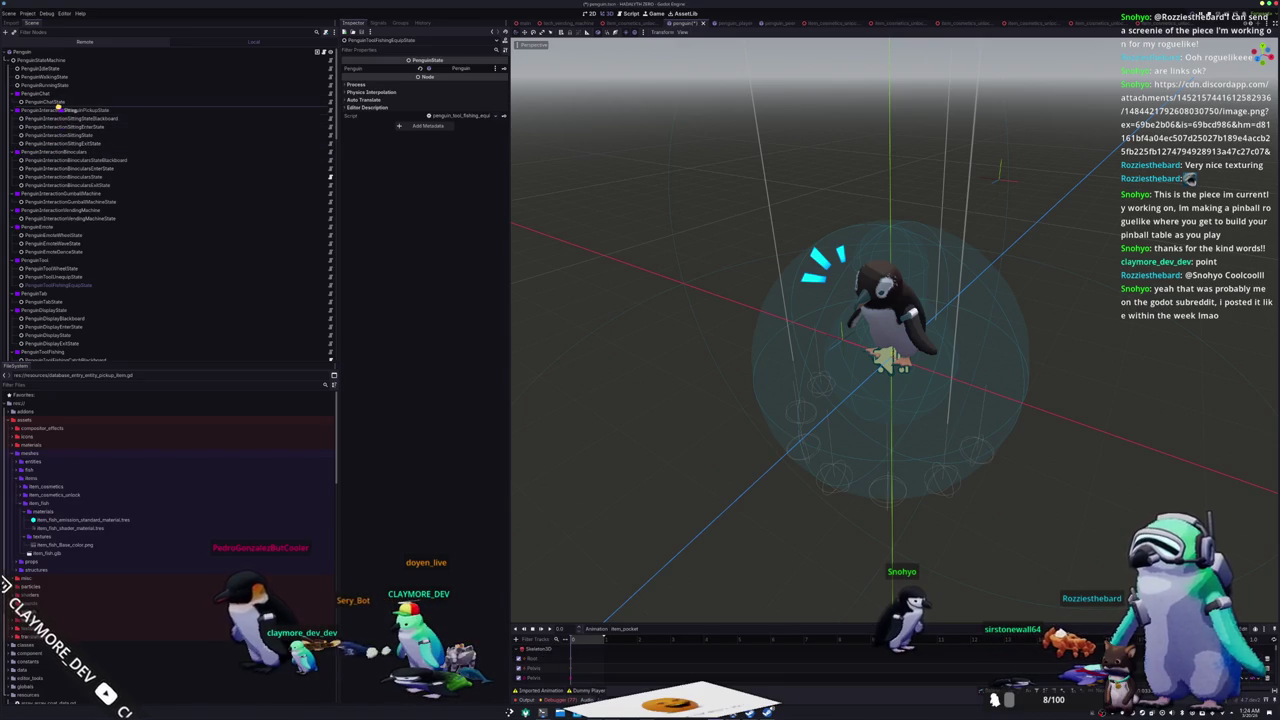
drag(58, 109, 59, 110)
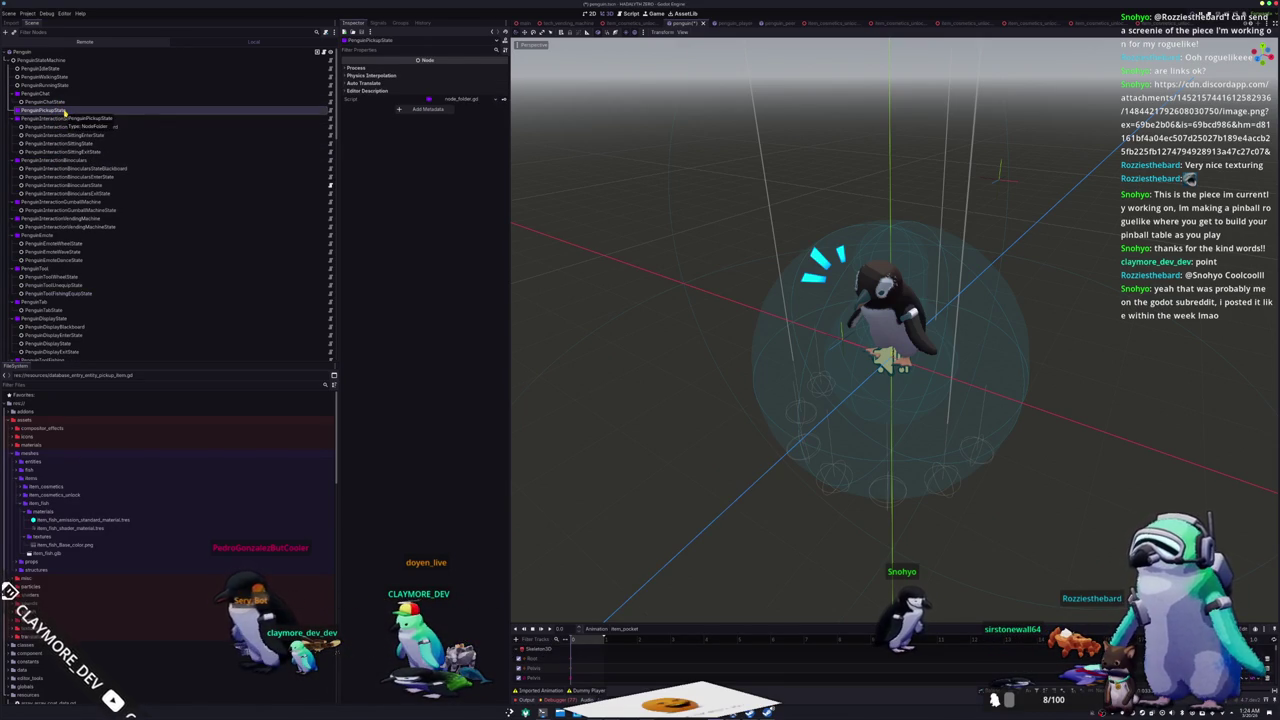
Step: Expand the scenes and entities folders in the FileSystem dock
right_click(64, 113)
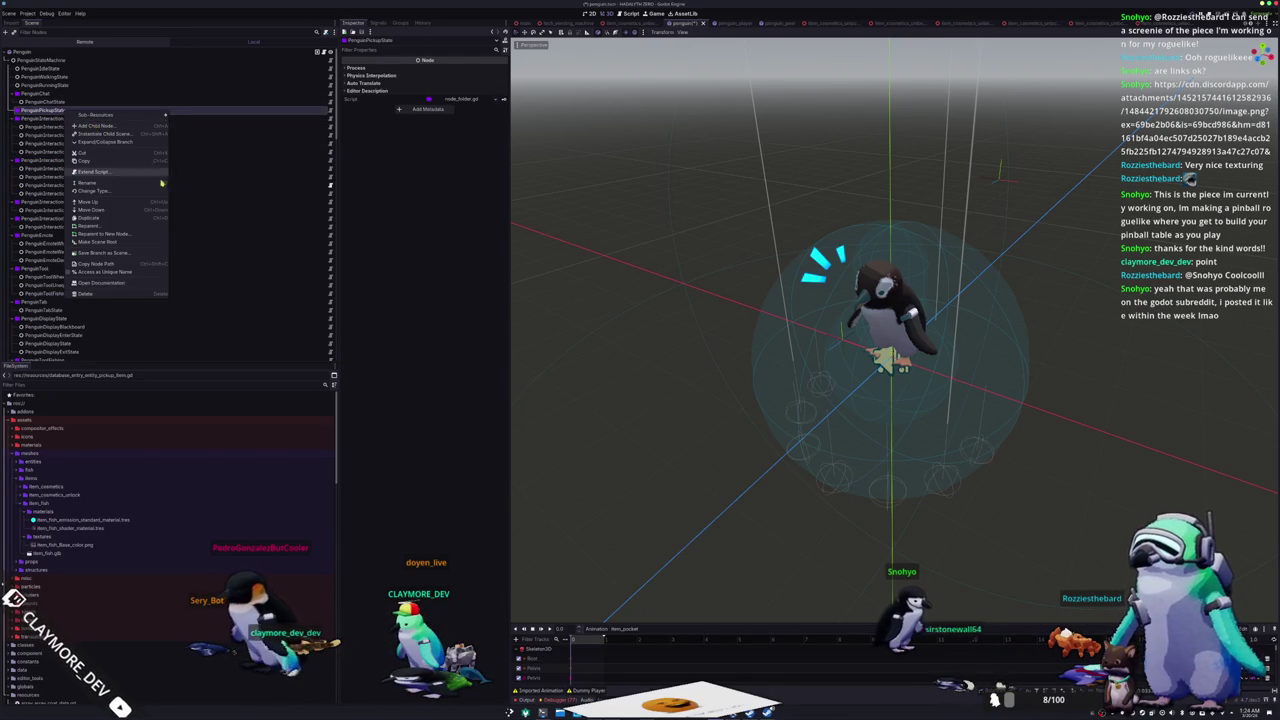
key(Escape)
scroll(51, 444, down, 10)
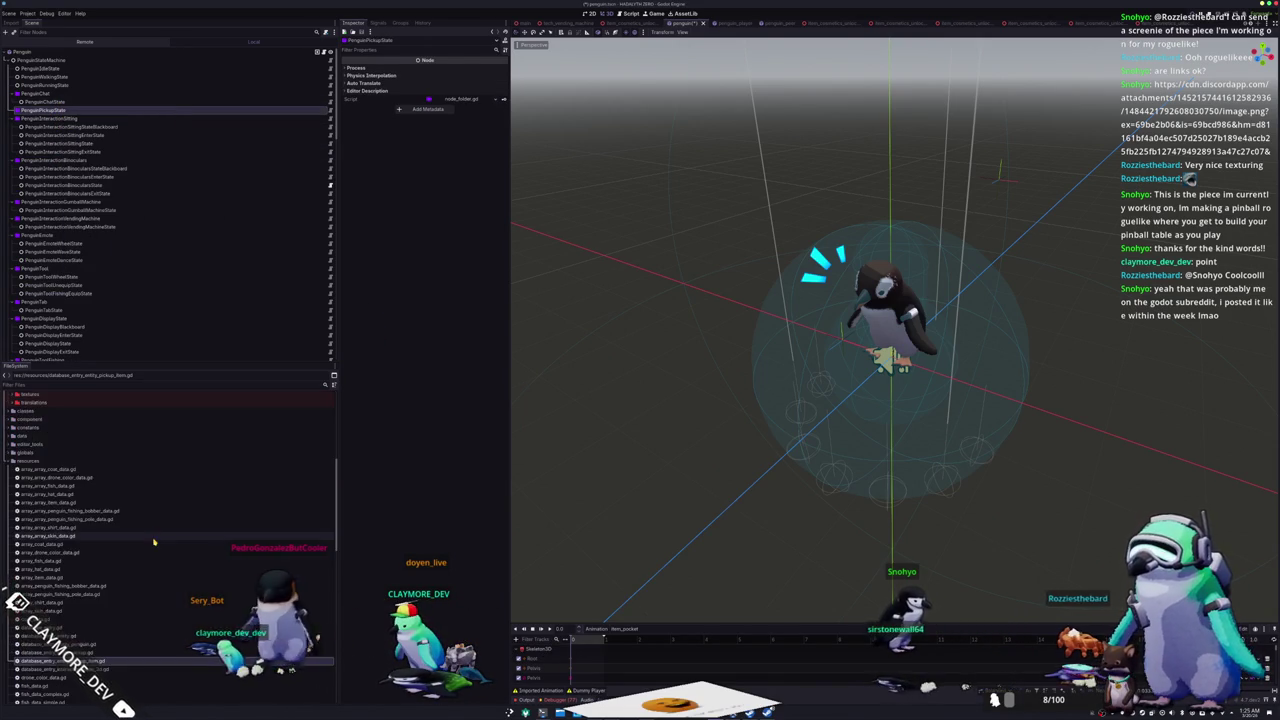
click(51, 460)
click(52, 468)
scroll(52, 466, down, 1)
click(53, 464)
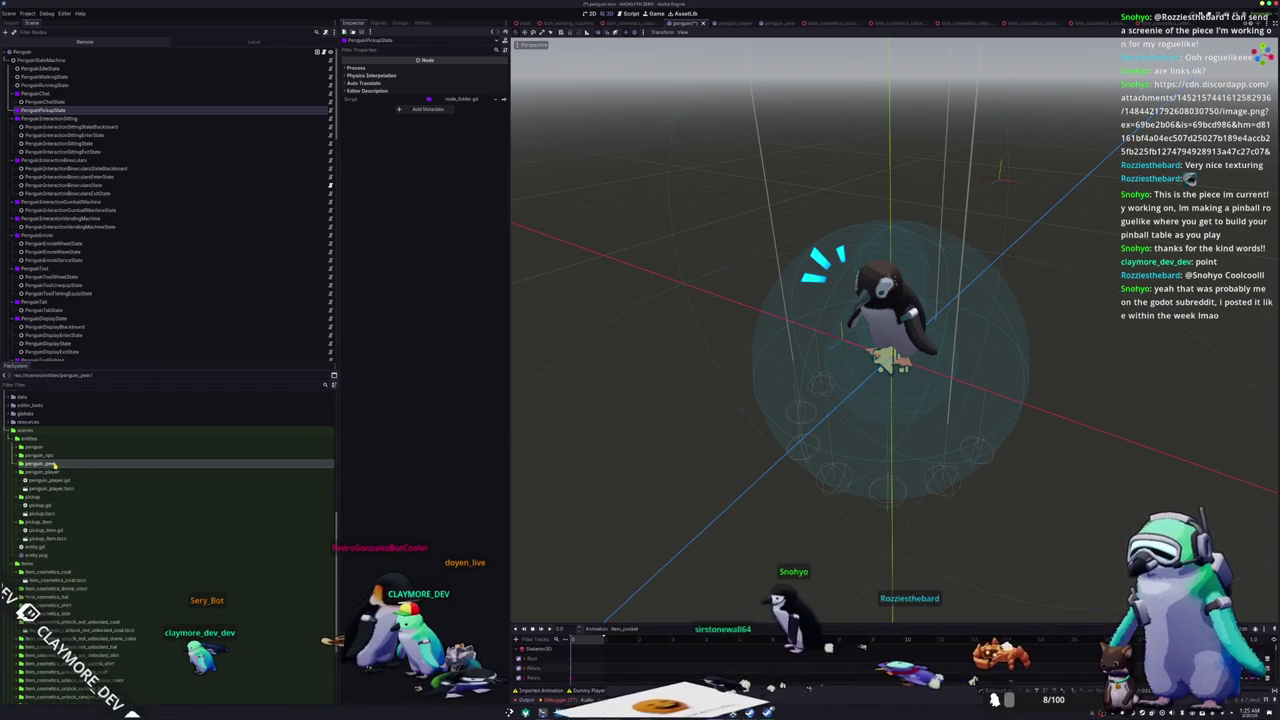
Step: Collapse the unrelated pickup and cosmetics folders, then expand penguin/states
double_click(52, 472)
double_click(53, 480)
double_click(54, 488)
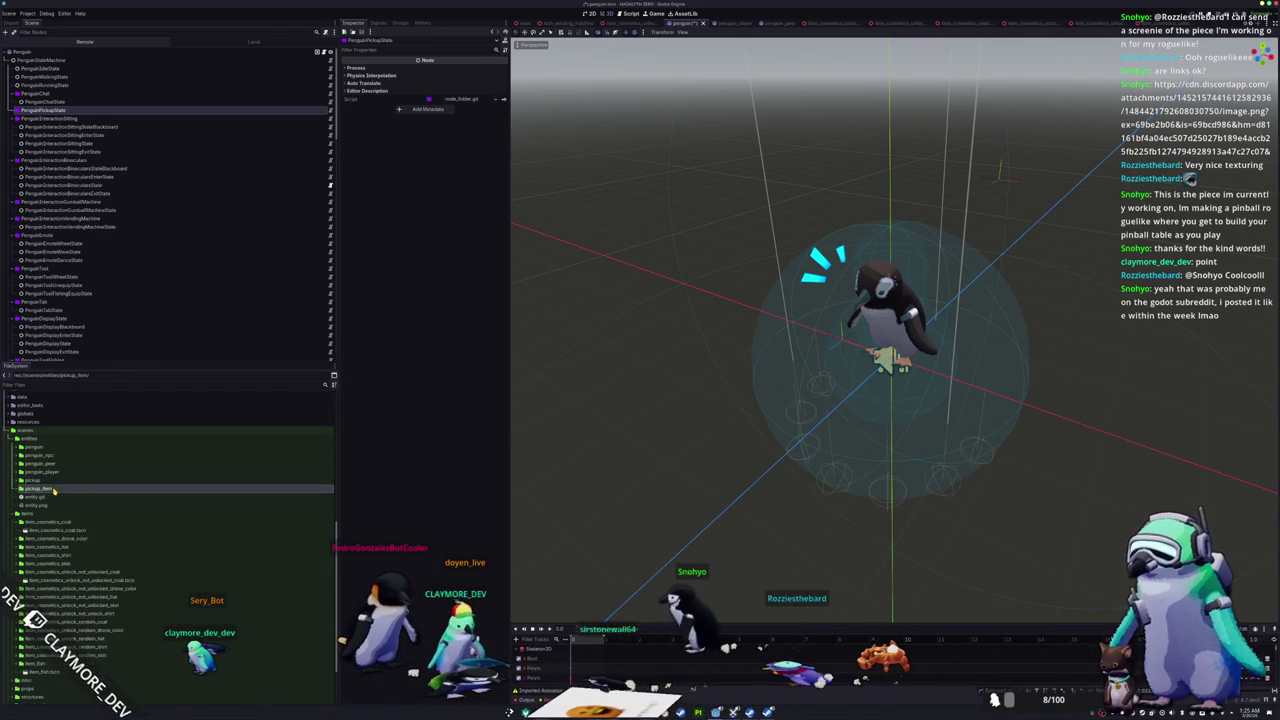
double_click(45, 521)
click(47, 564)
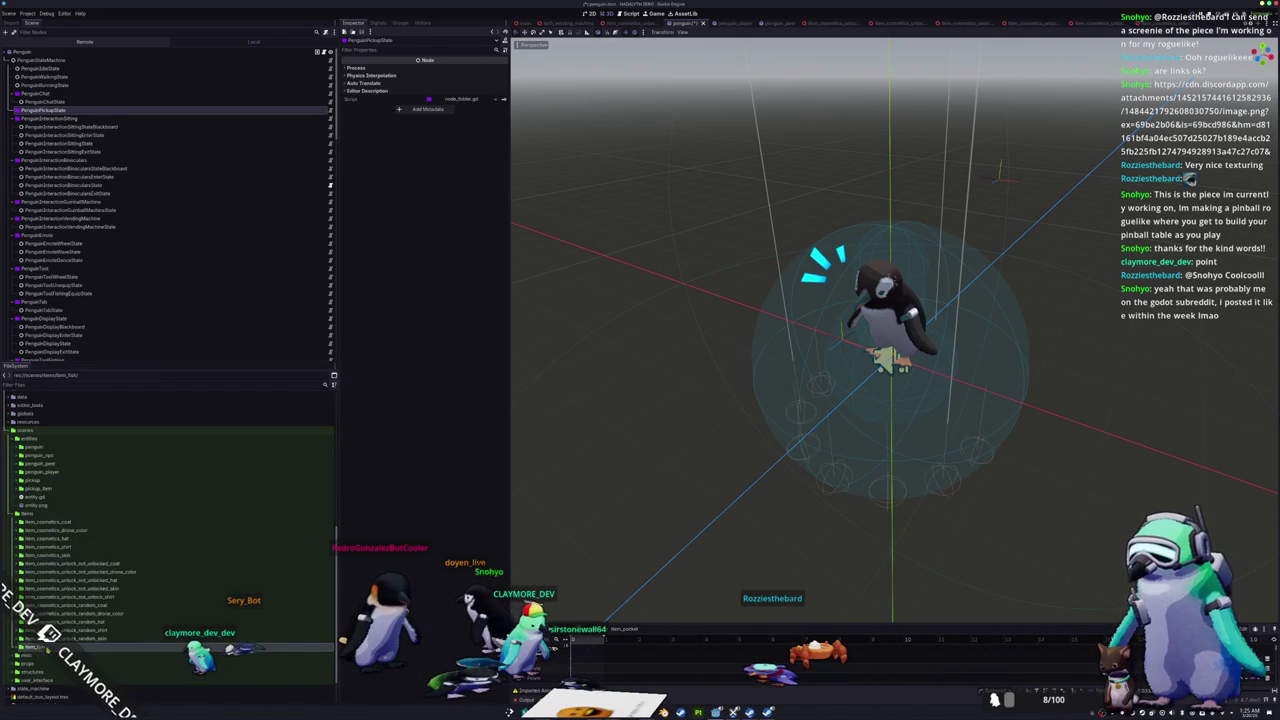
double_click(44, 447)
double_click(38, 480)
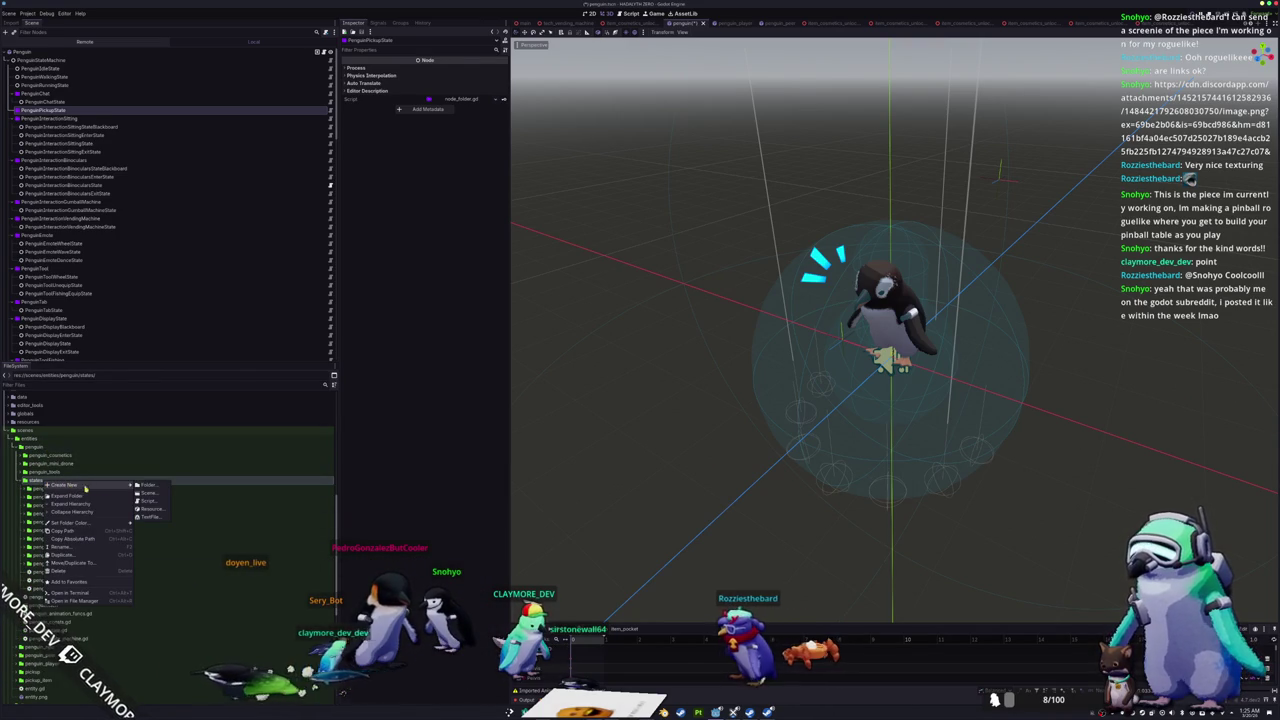
Step: Create a penguin_pickup folder with penguin_pickup_state.gd extending PenguinState, and open it
click(150, 486)
text(penguin_pickup)
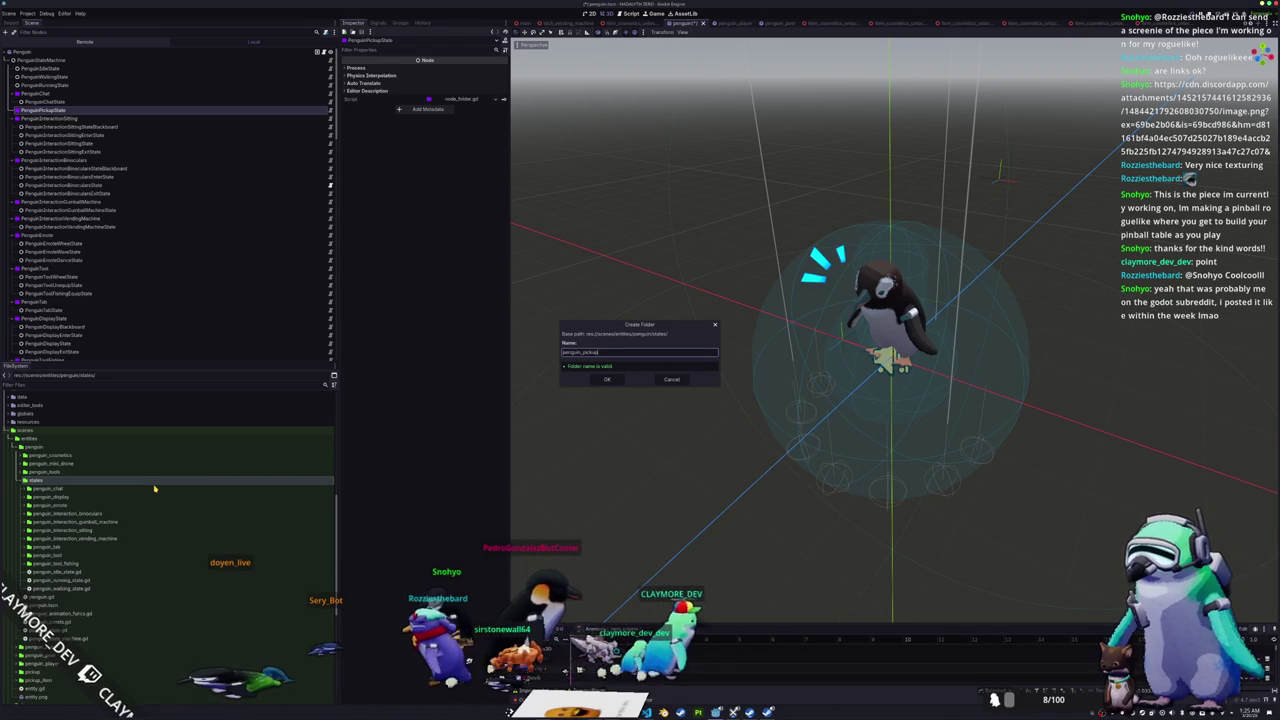
key(Return)
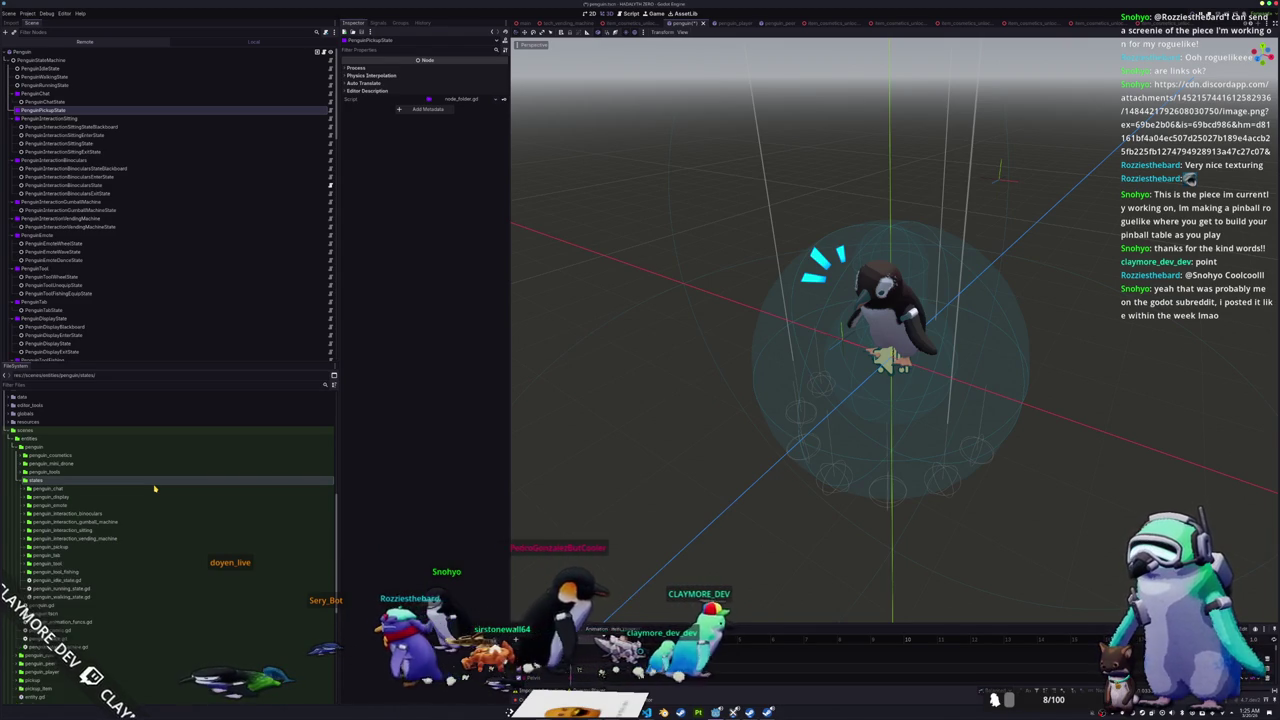
right_click(65, 548)
mouse_move(88, 549)
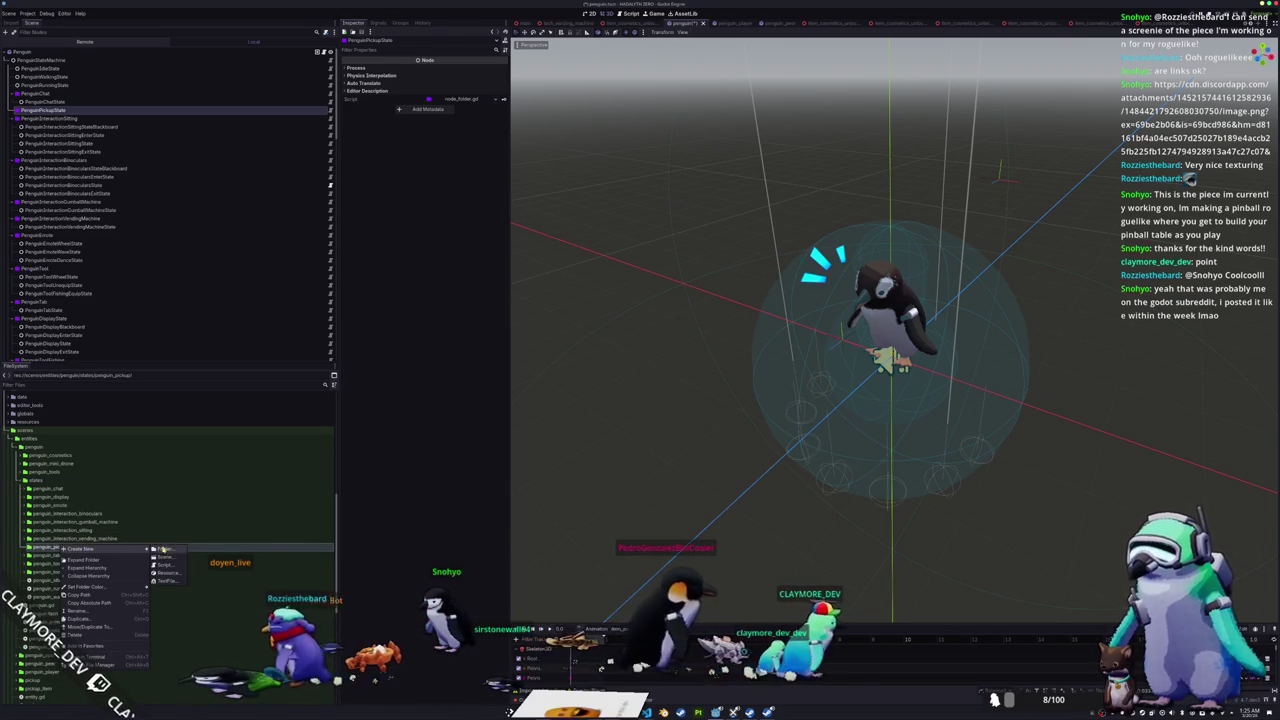
click(175, 567)
text(penguin)
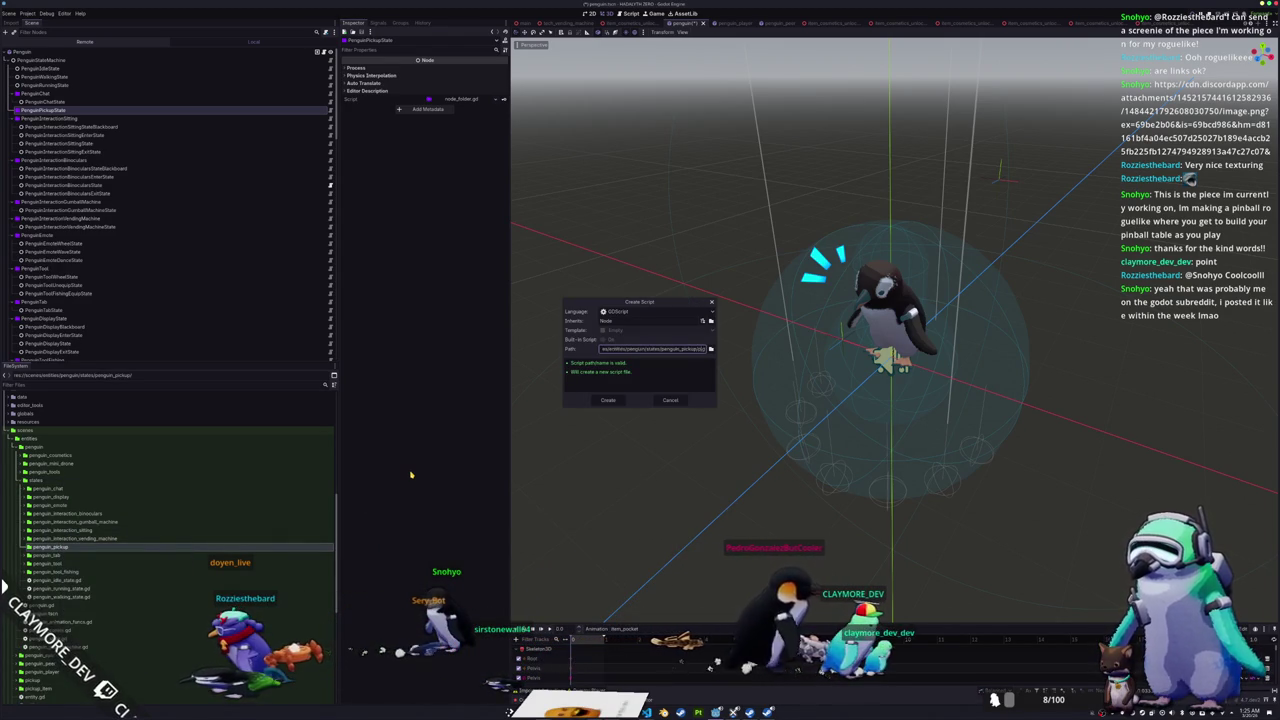
text(_pickup_state)
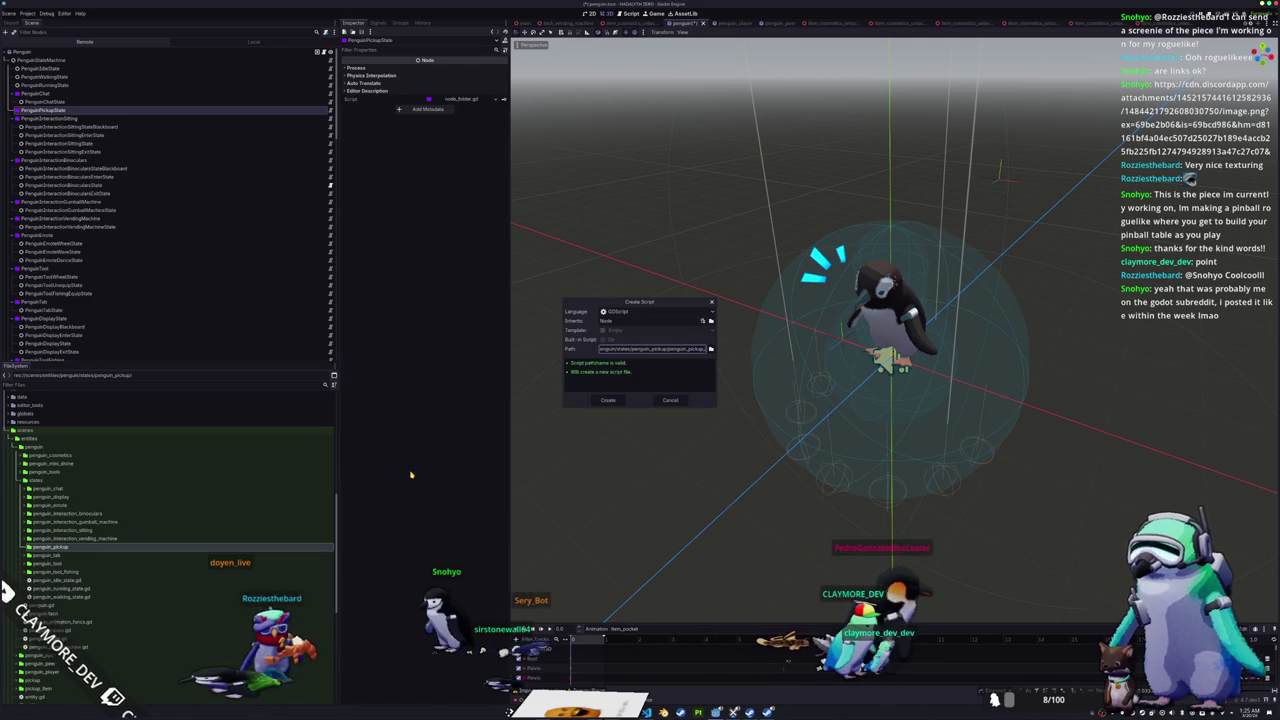
double_click(623, 322)
text(PenguinState)
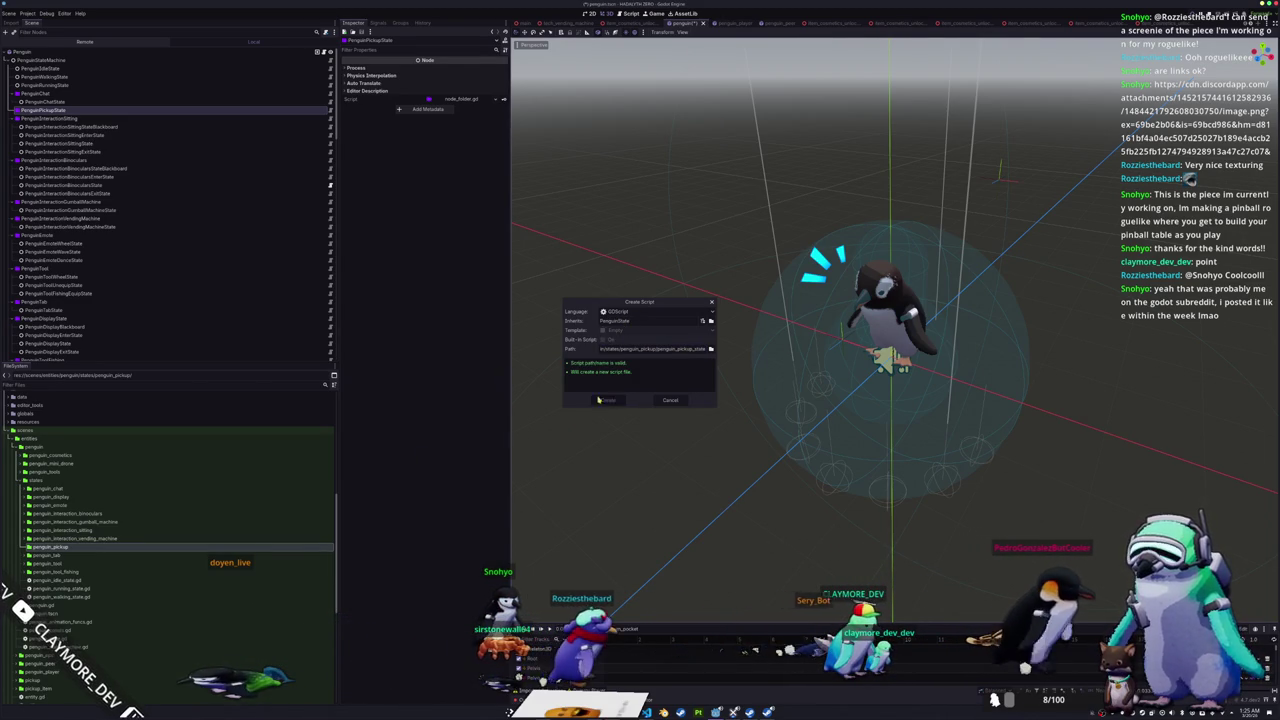
click(598, 399)
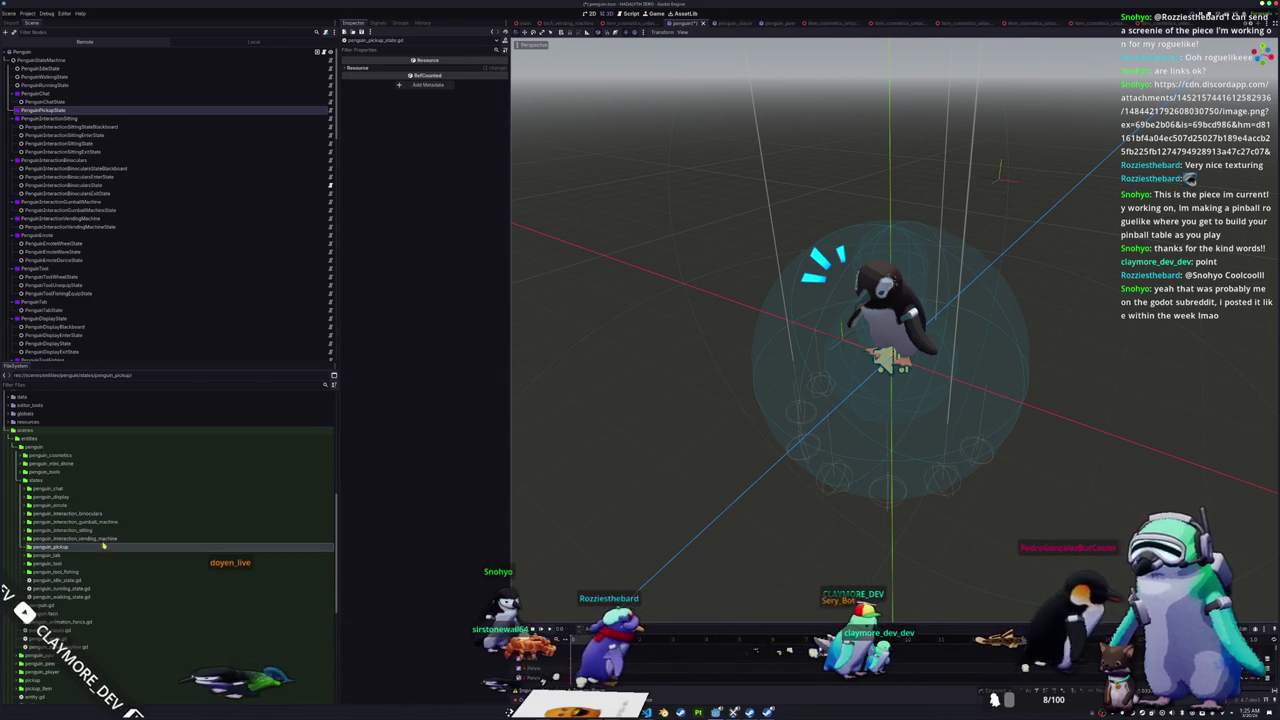
click(119, 555)
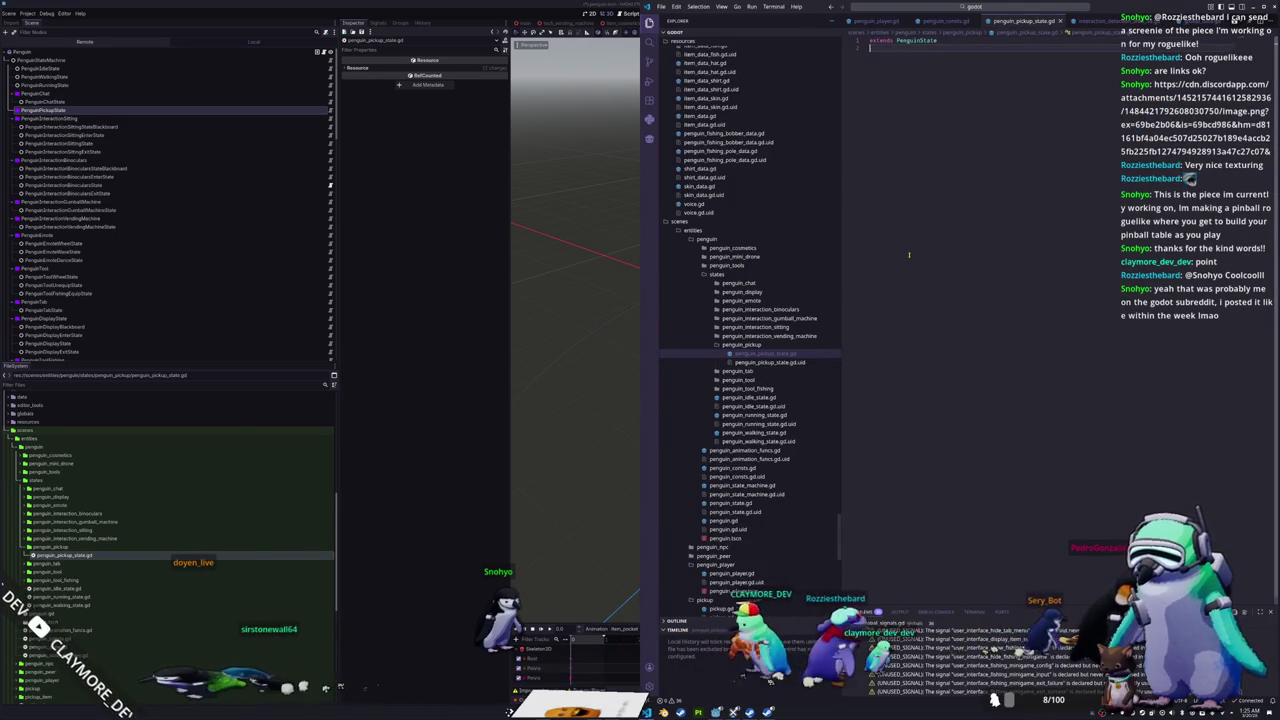
Step: Declare class_name PenguinPickupState below the extends line and save the script
click(909, 255)
text(class_name )
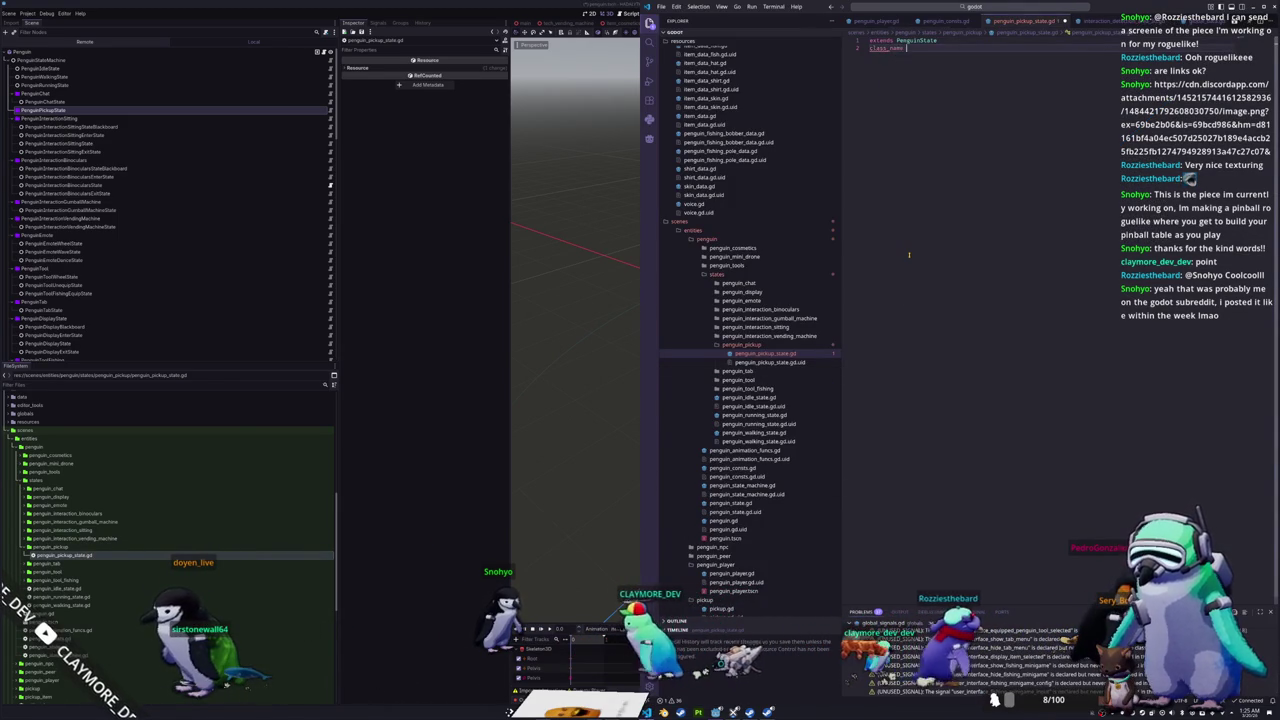
text(PenguinPickupState)
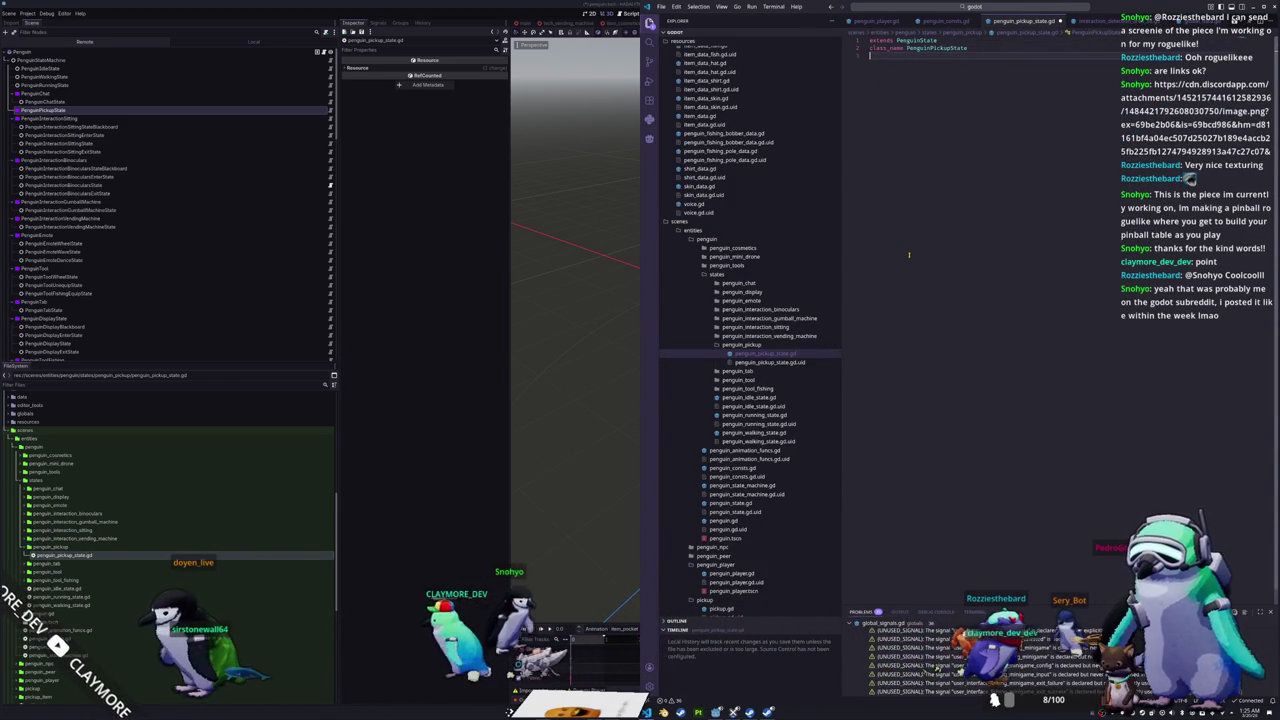
key(Return)
key(ctrl+s)
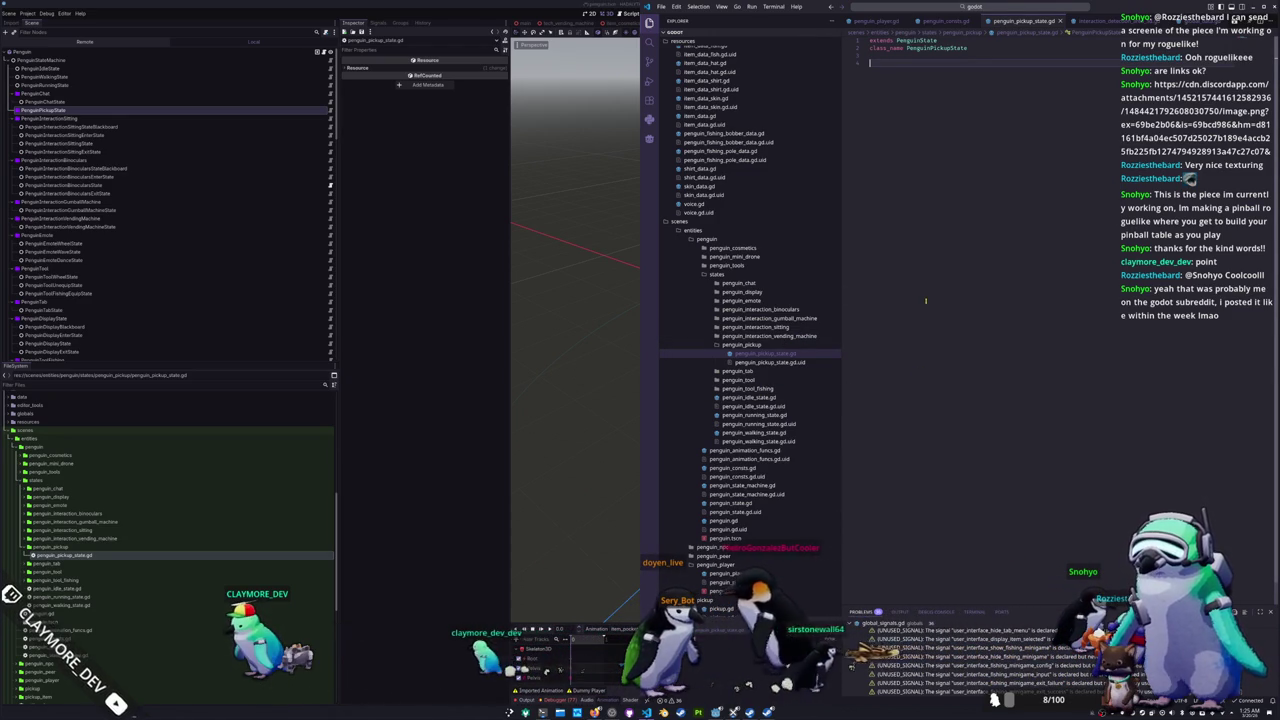
click(742, 300)
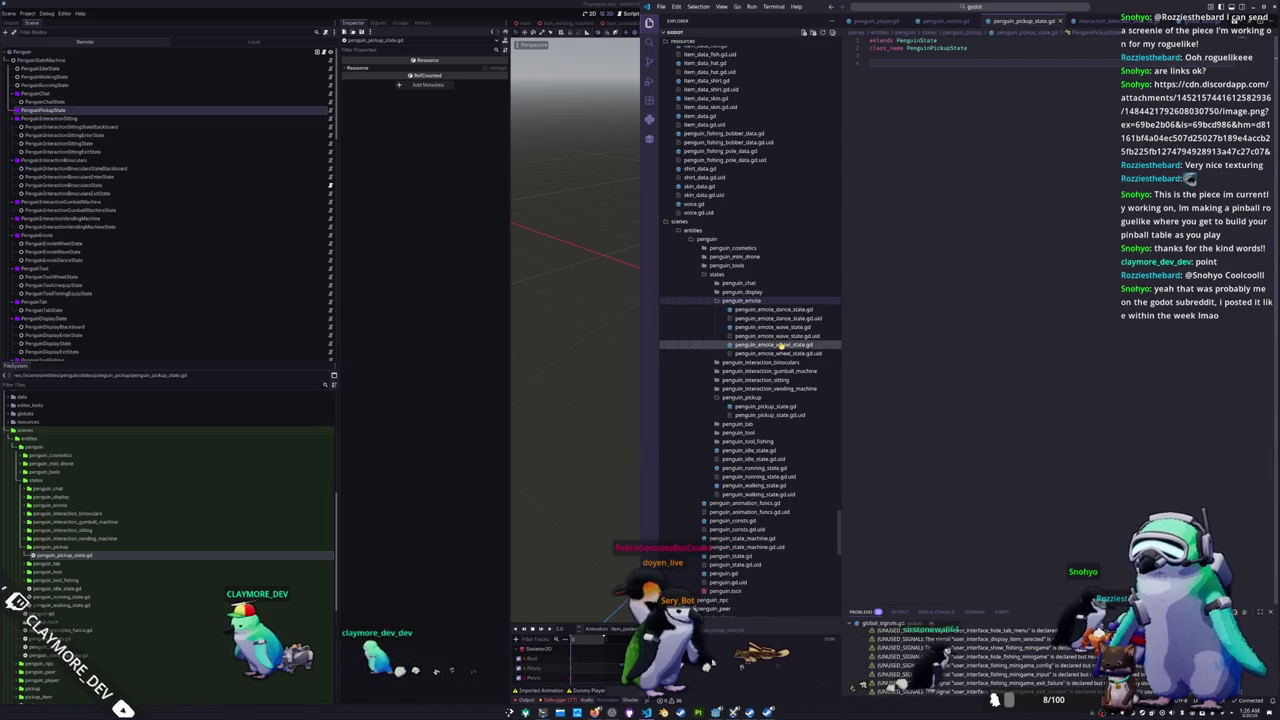
Step: Copy the wave emote state code into the pickup script and rename its Wave identifier
click(773, 327)
key(ctrl+a)
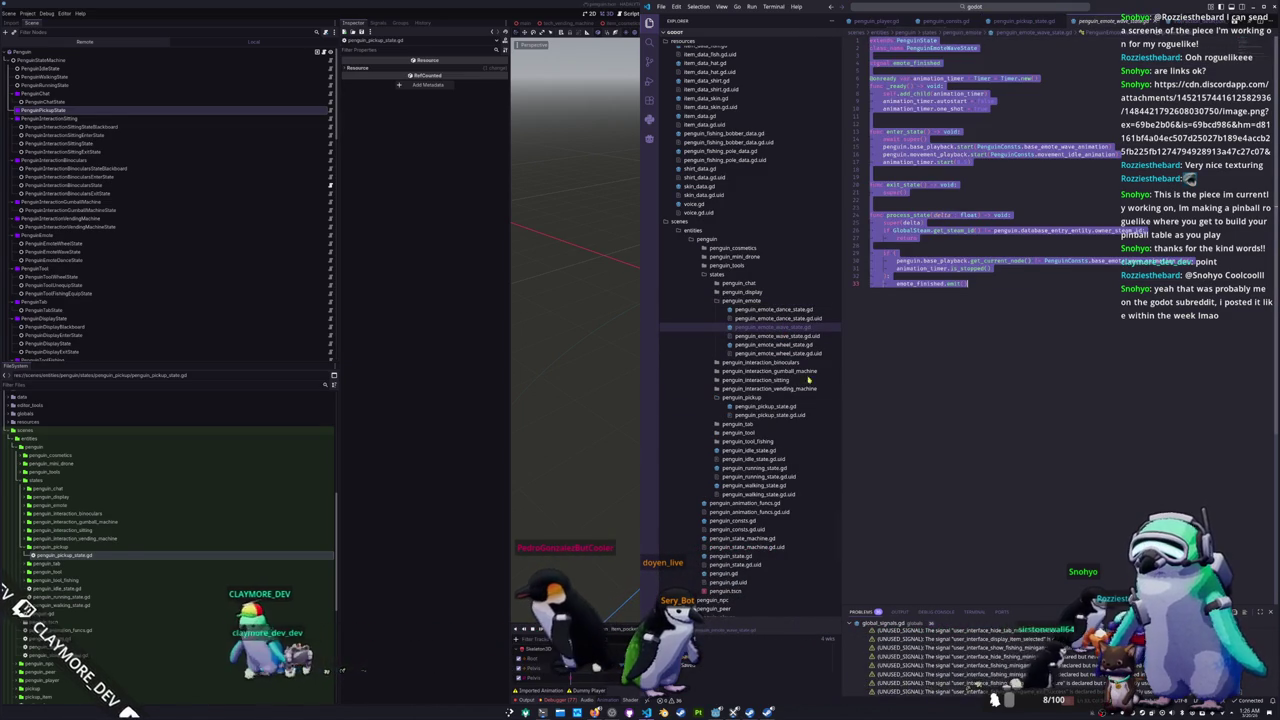
click(765, 406)
key(ctrl+v)
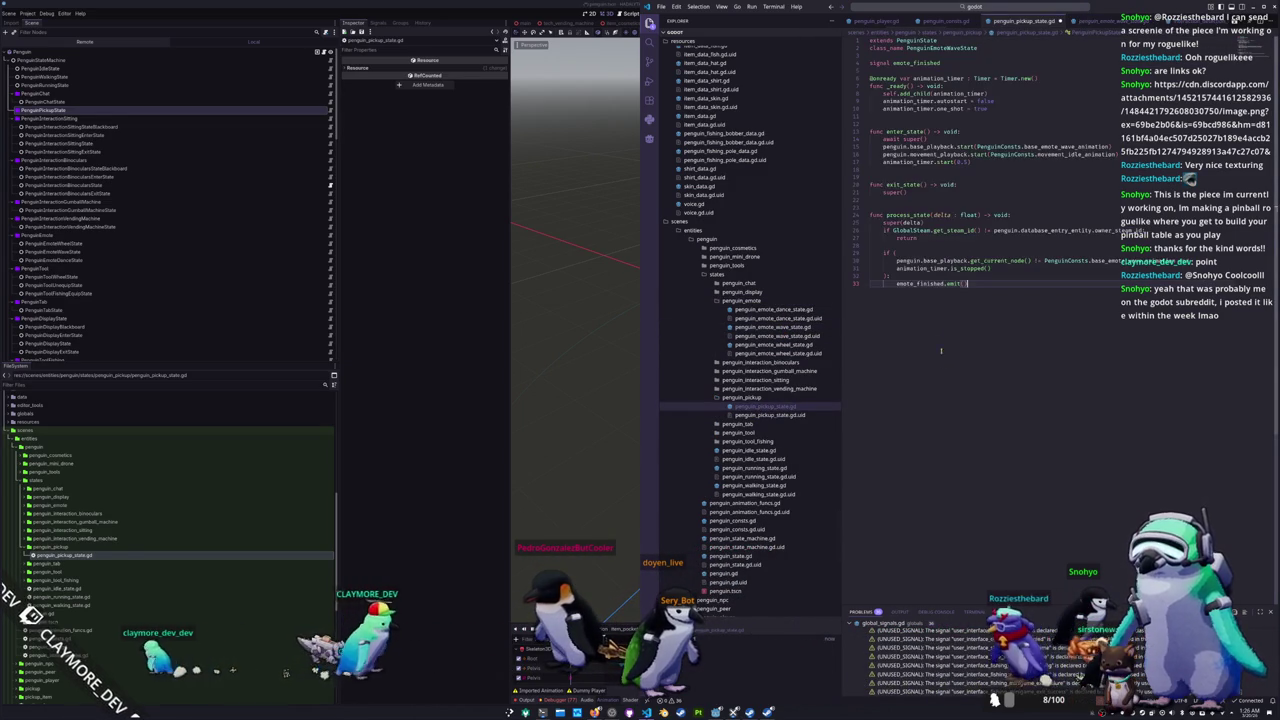
drag(953, 48, 972, 48)
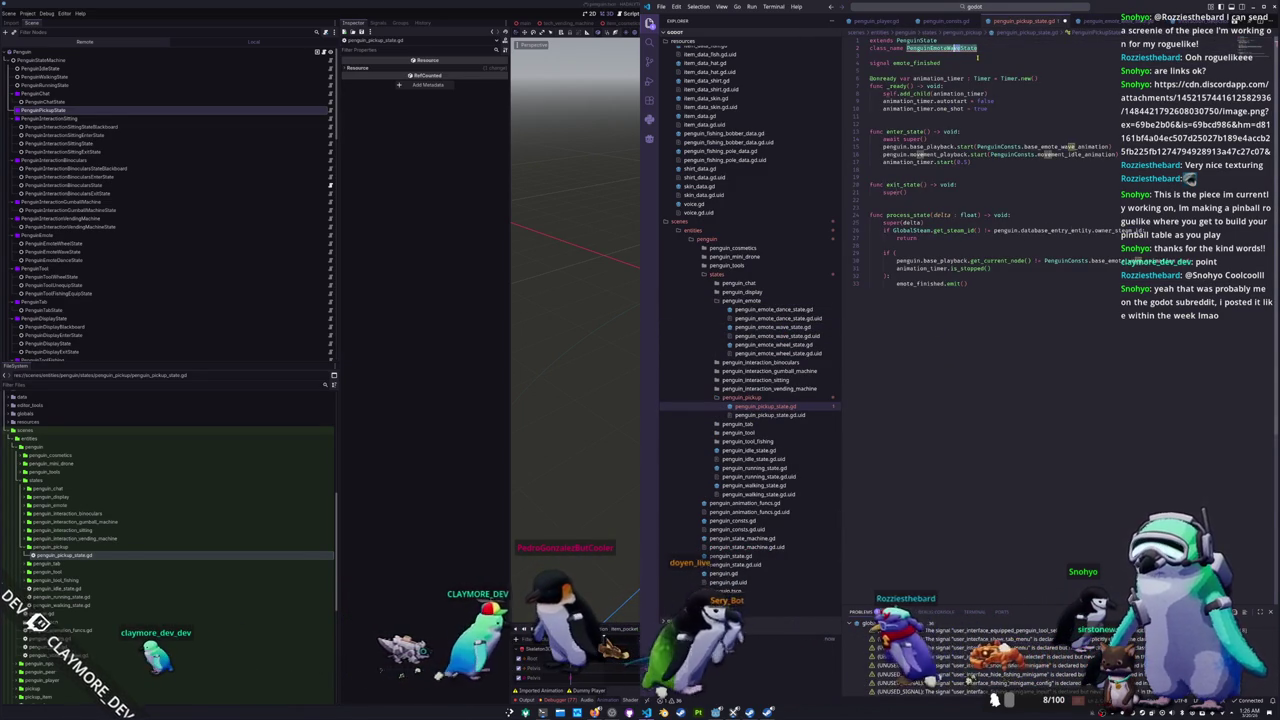
key(shift+Left)
key(shift+Left)
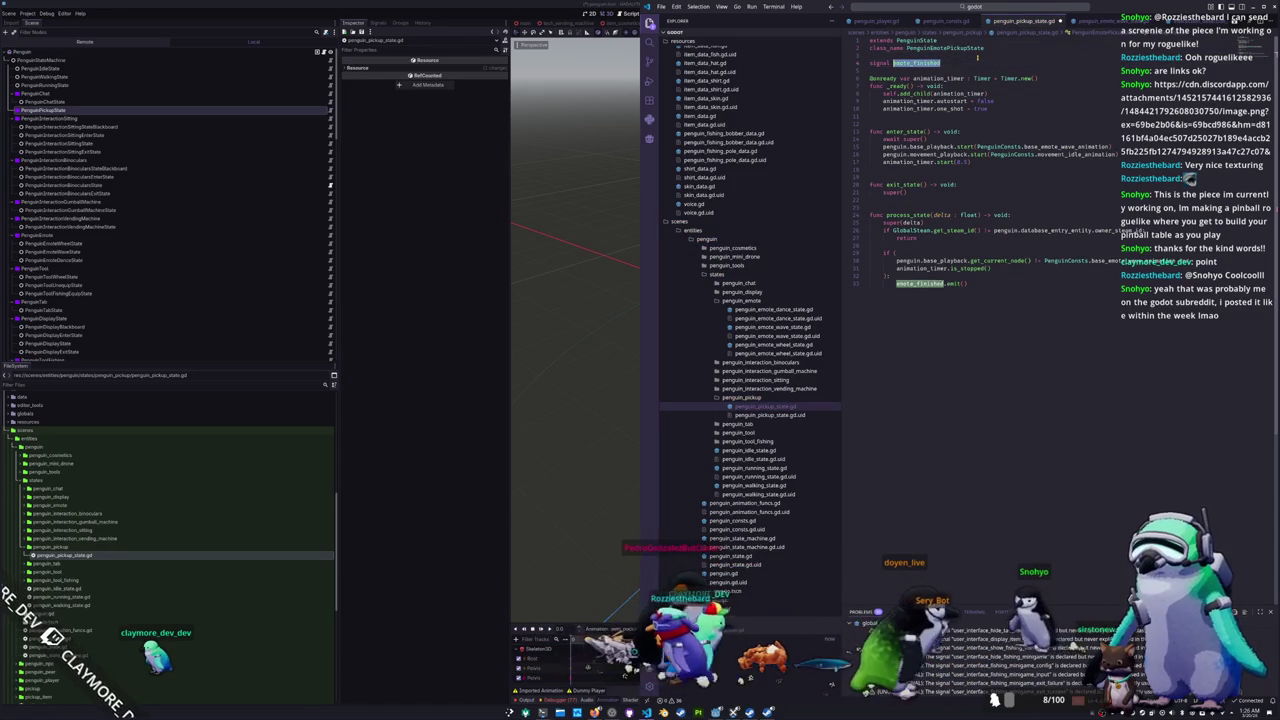
text(pickup_u)
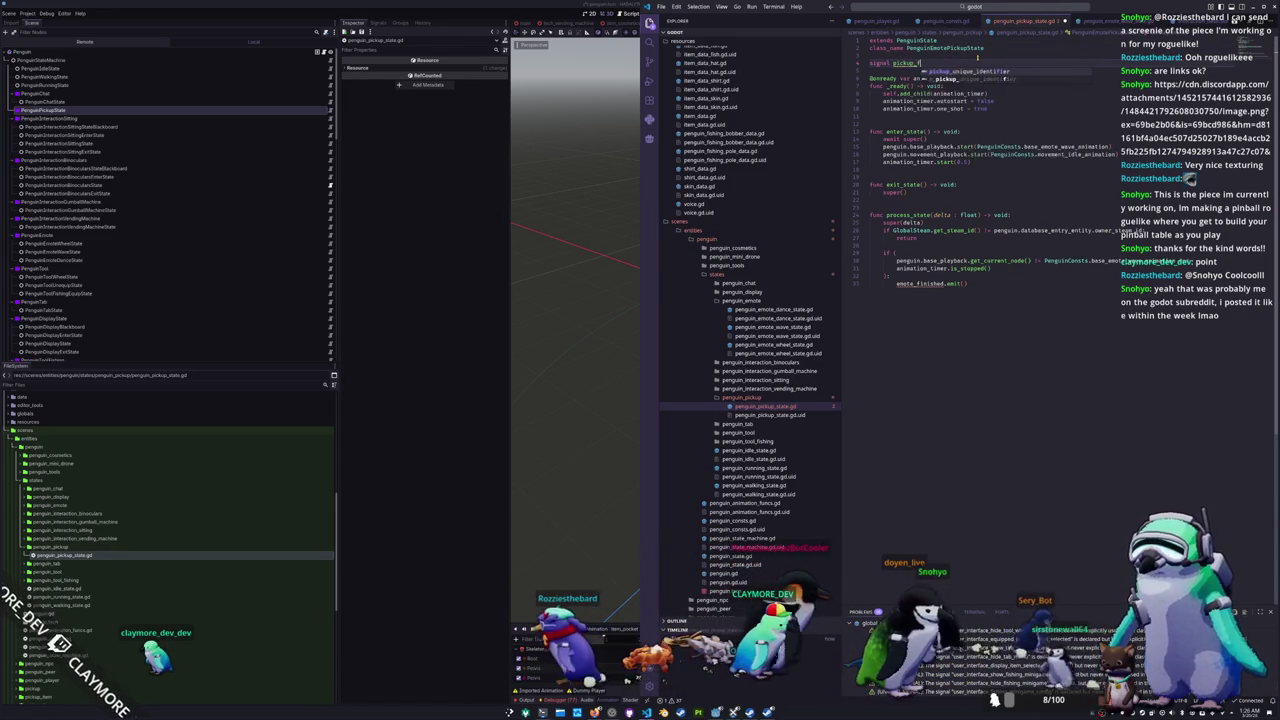
Step: Use base_item_pocket_animation and rename the emote_finished signal to pickup_finished
key(Down)
key(Down)
key(Down)
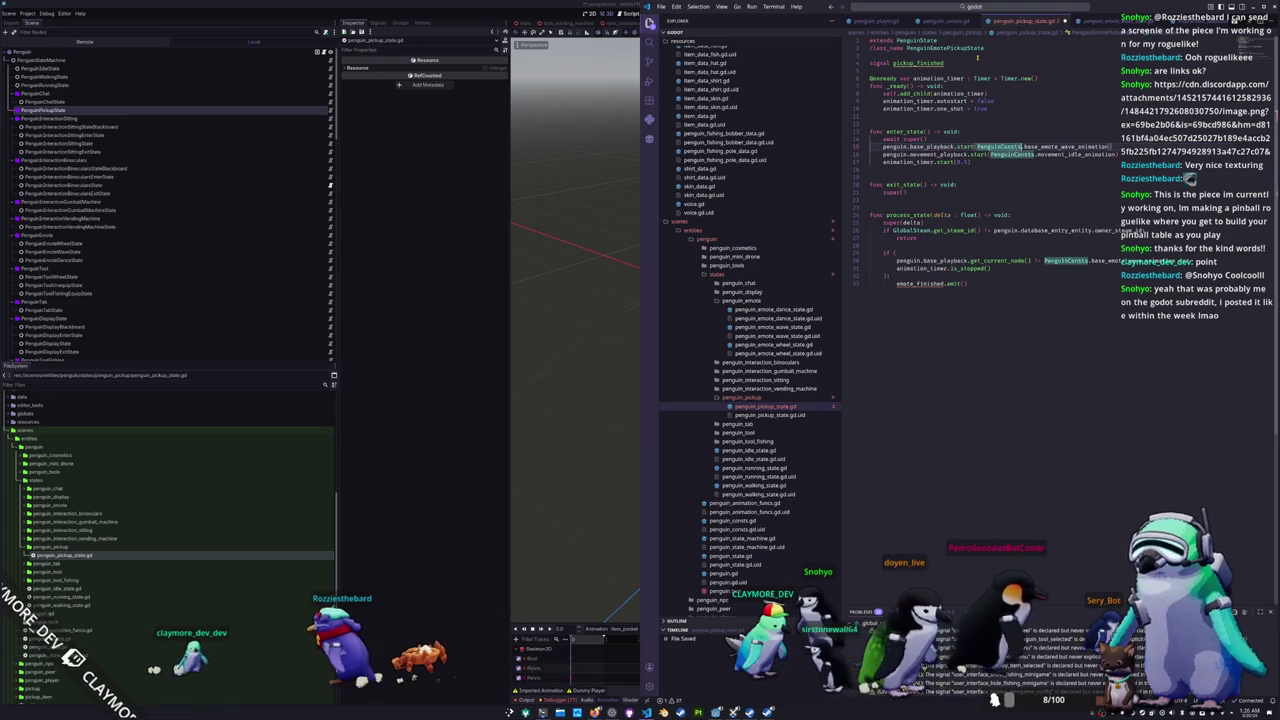
key(ctrl+d)
text(base_pocke)
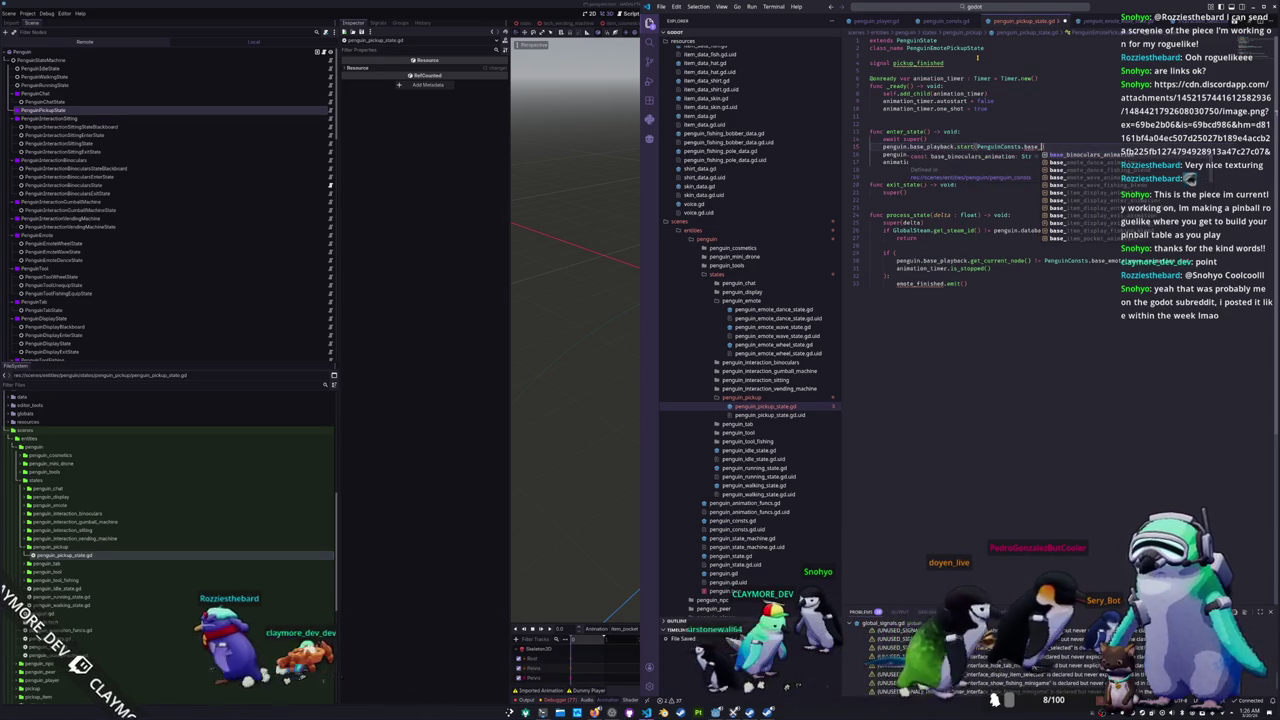
key(Return)
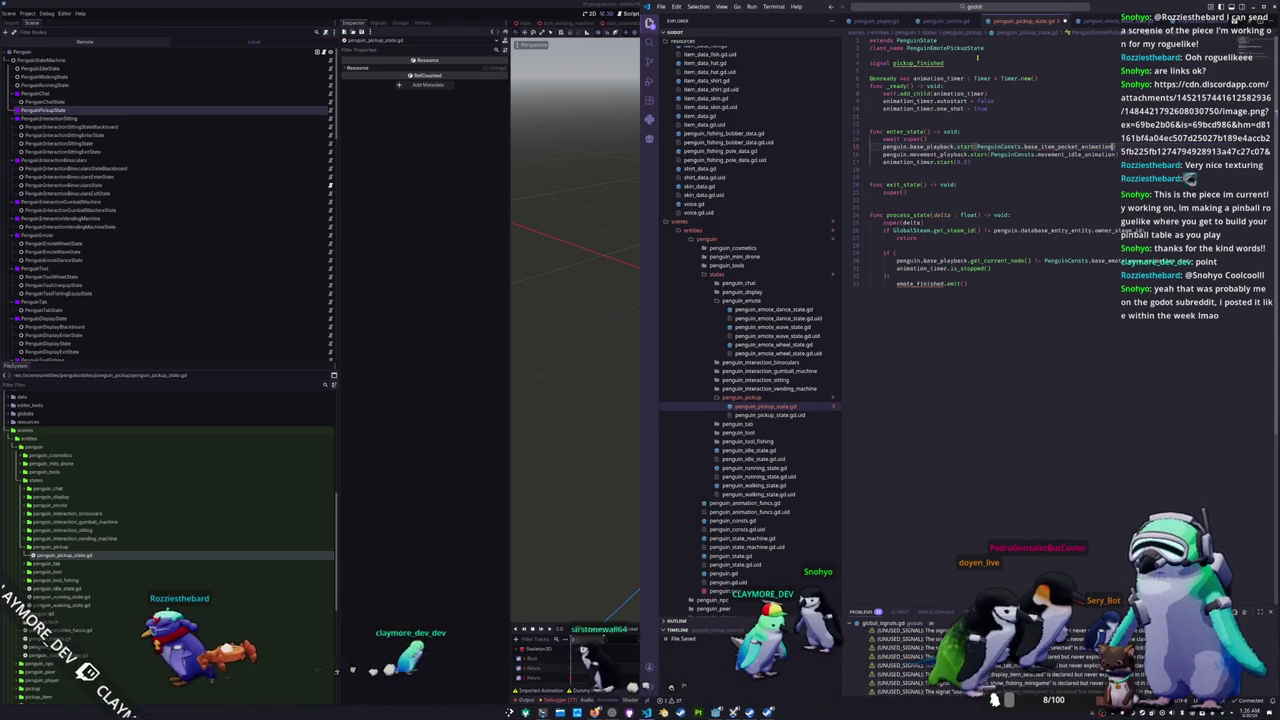
key(Down)
key(ctrl+d)
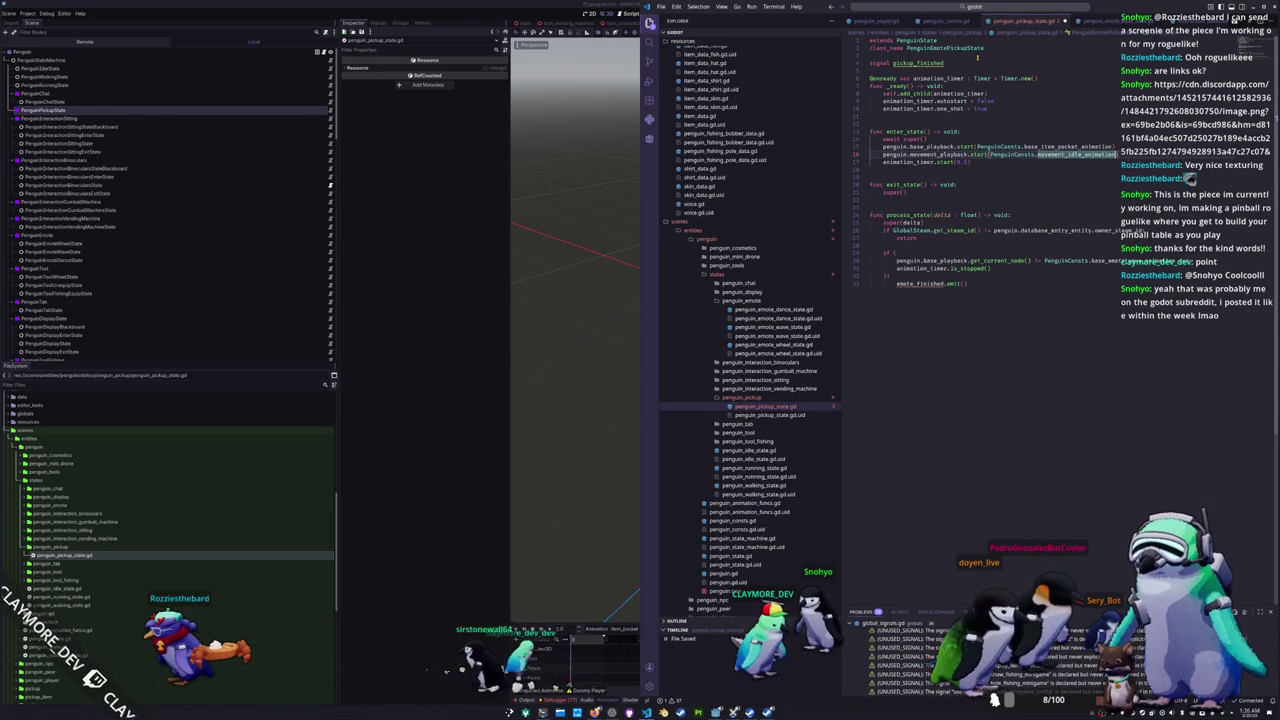
key(Down)
key(Down)
key(Down)
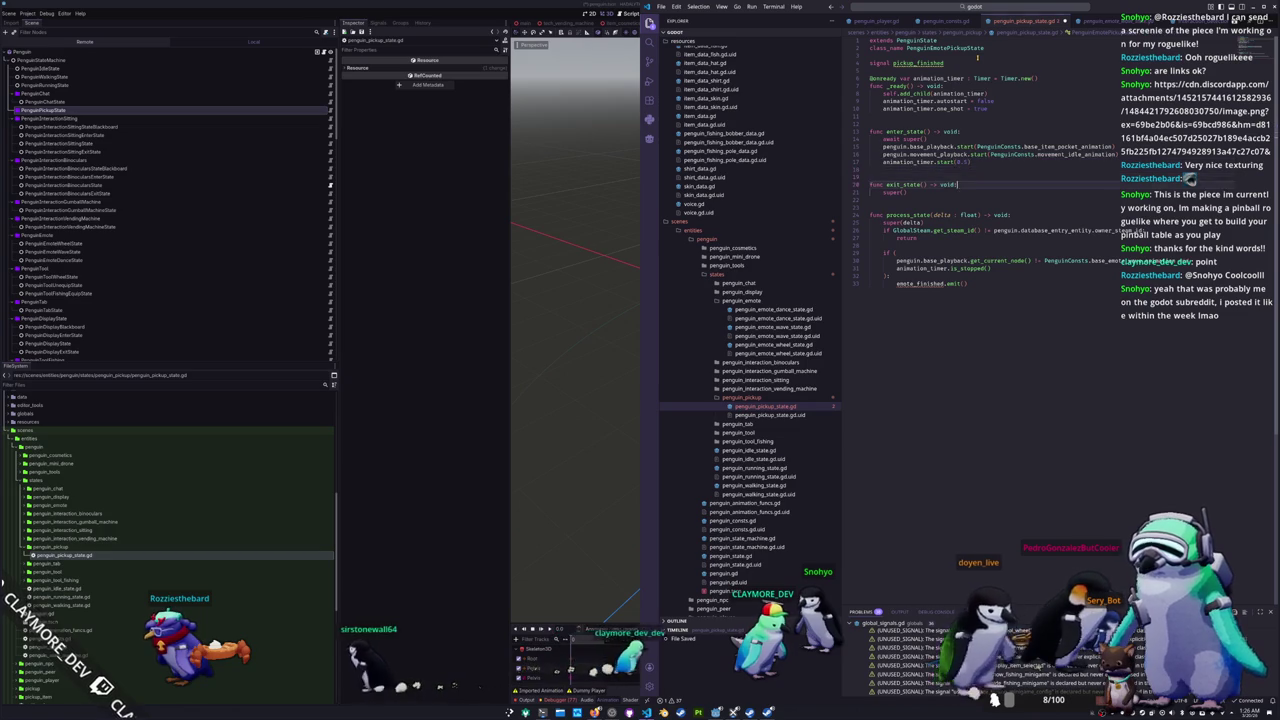
key(Down)
key(Down)
key(Down)
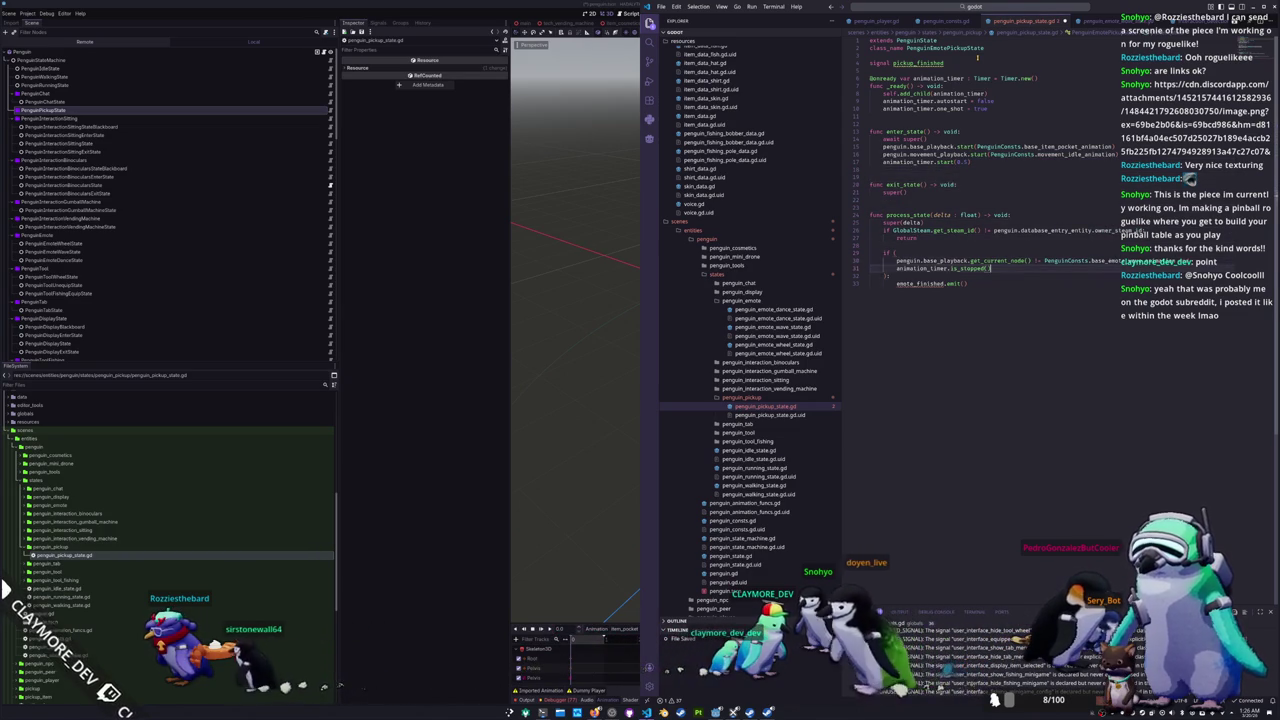
key(Down)
key(Down)
key(ctrl+shift+Left)
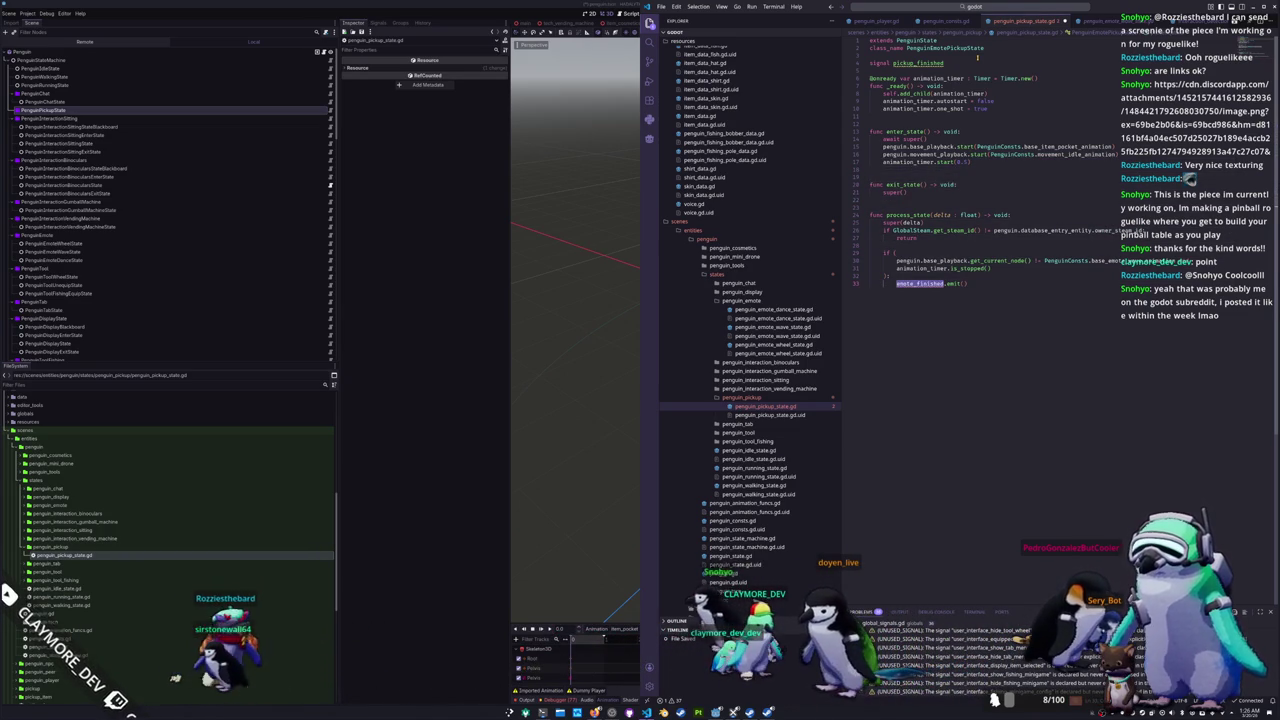
text(pickup_finished)
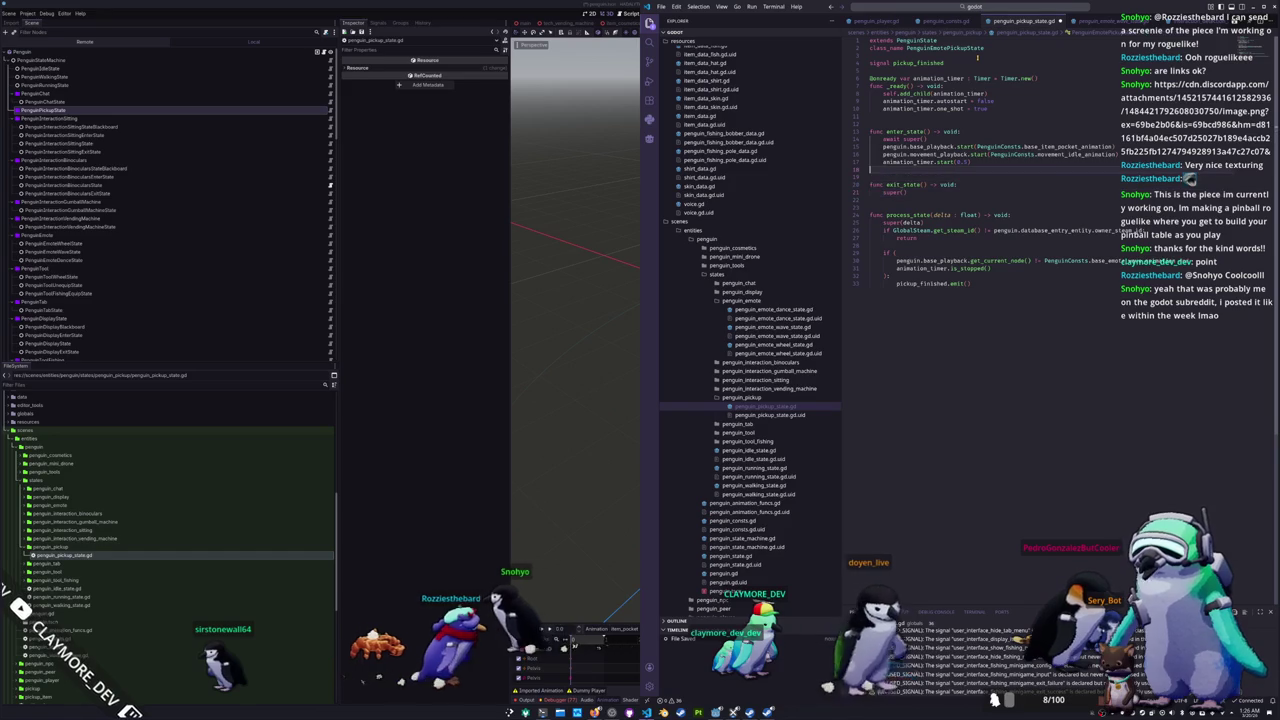
Step: Return early when GlobalSteam.get_steam_id() differs from the penguin's database_entry_entity.owner_steam_id
key(Up)
key(Up)
key(Up)
key(End)
key(Return)
key(Return)
text(if s)
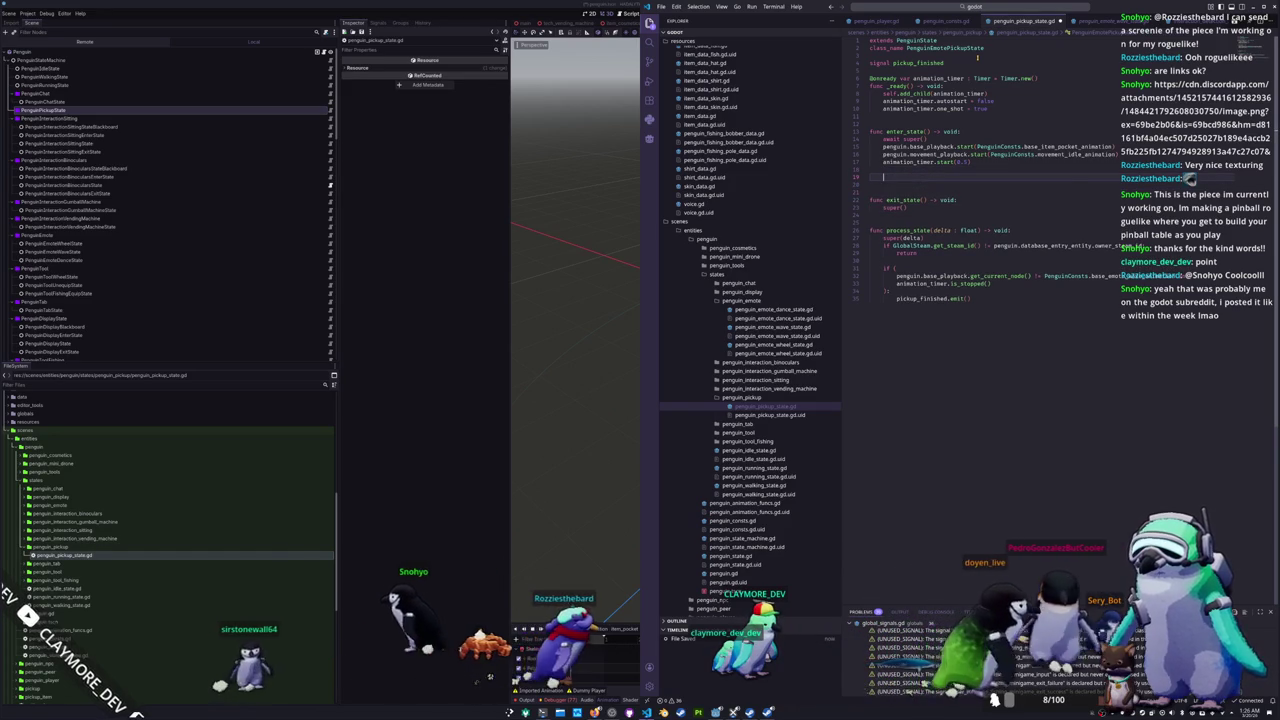
text(elf)
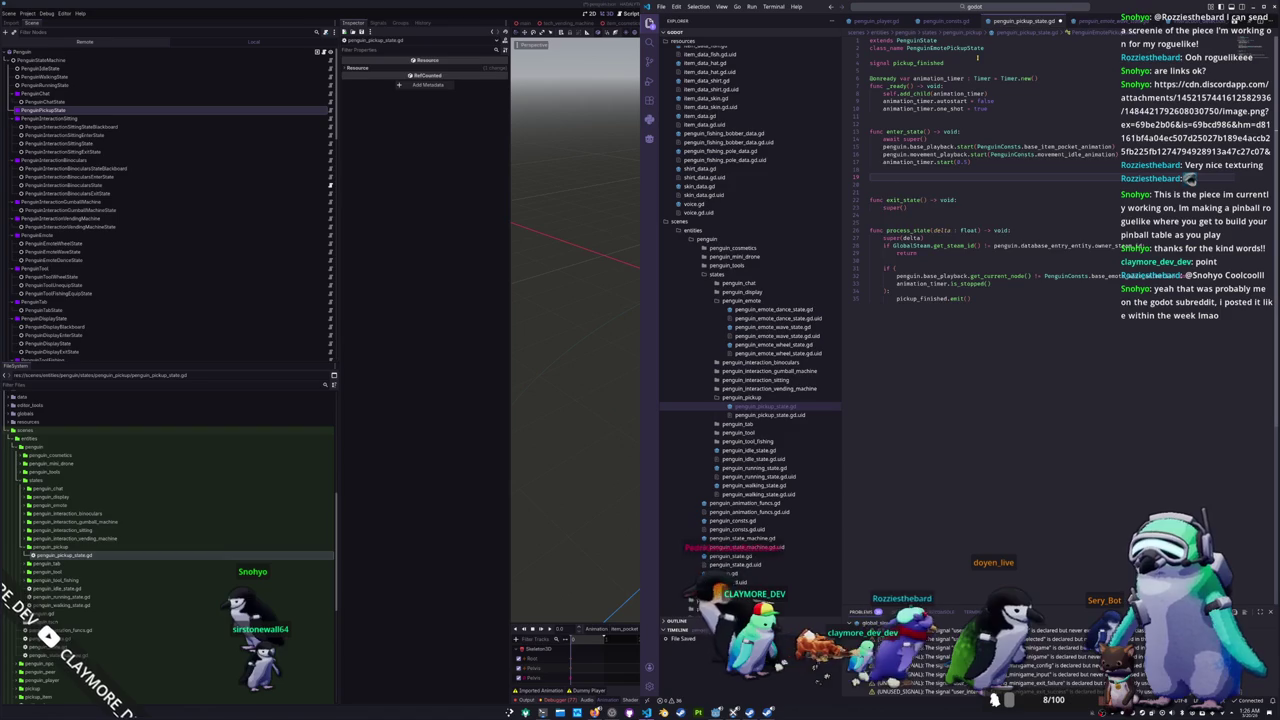
text(GlobalSteam)
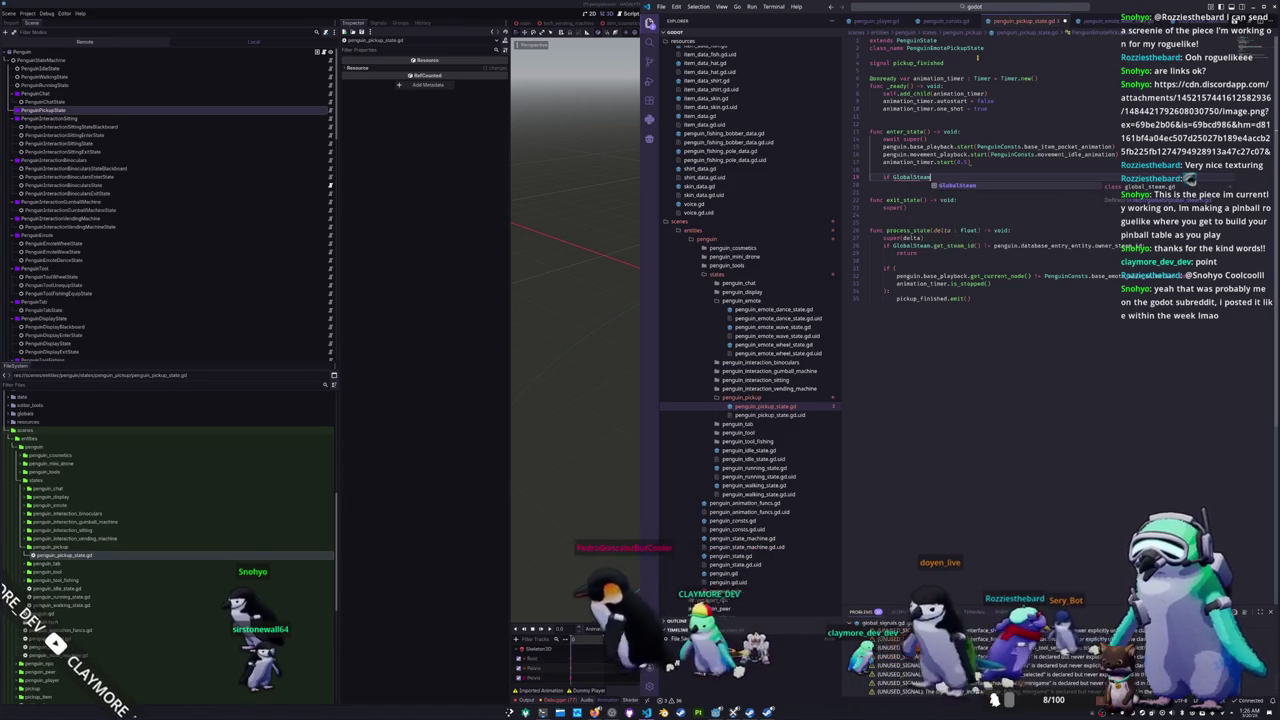
text(.get_steam_id)
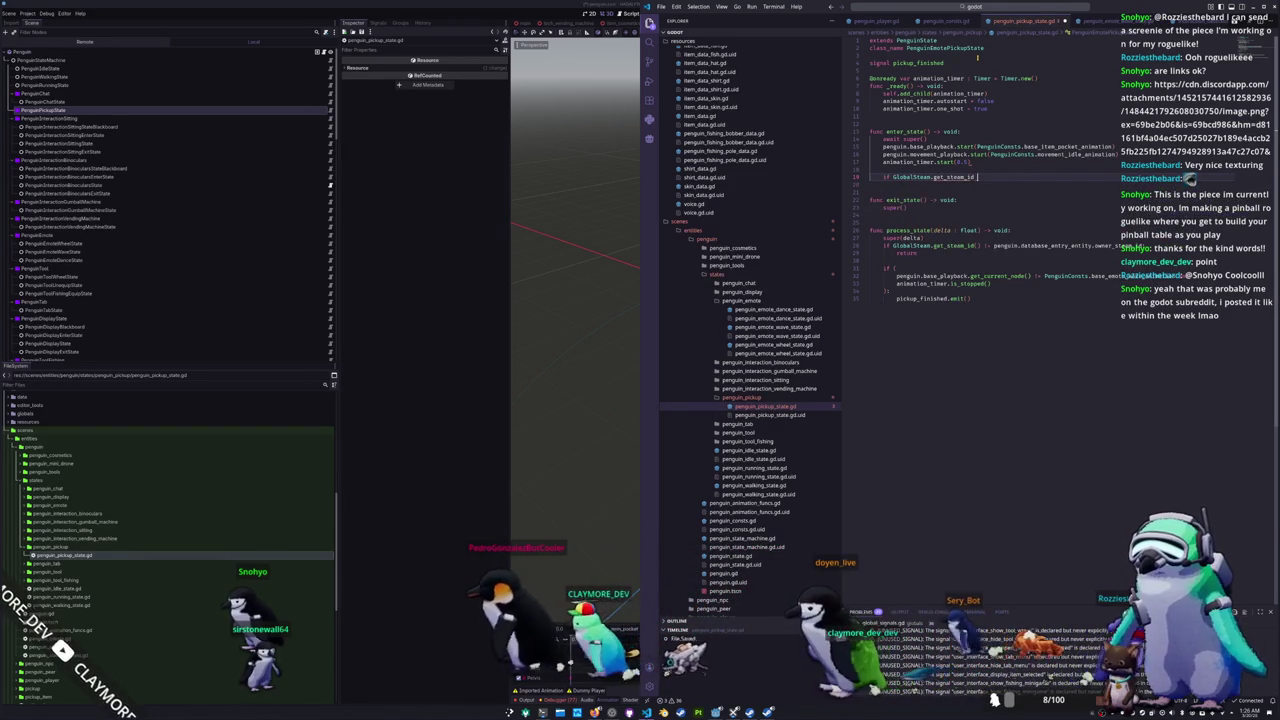
key(BackSpace)
key(BackSpace)
text(() != )
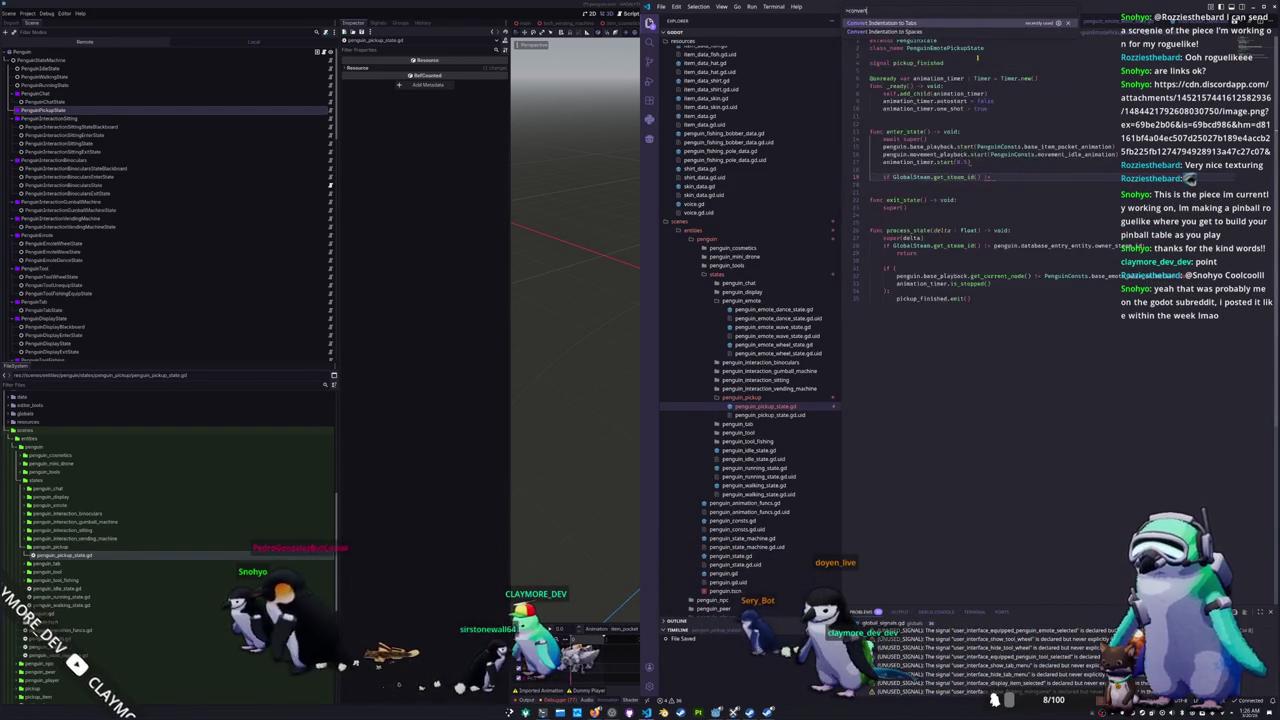
text(penguin.database)
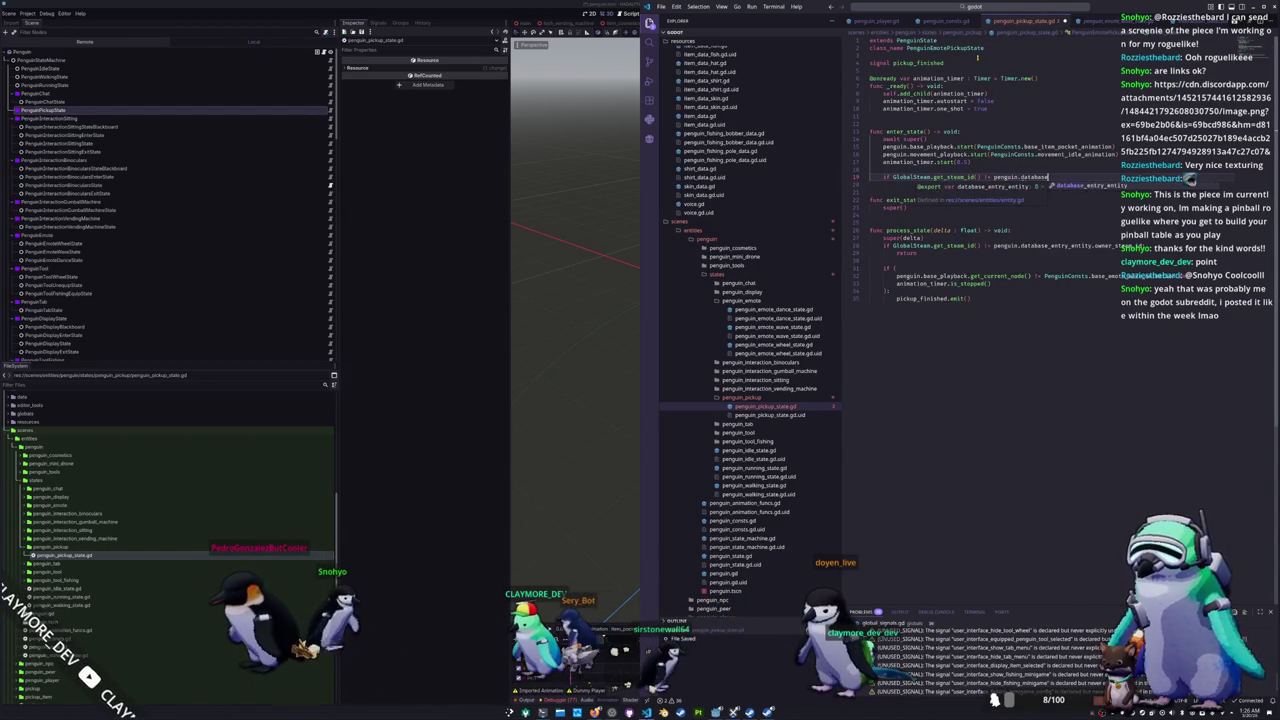
key(Return)
text(.database_entry_entity.)
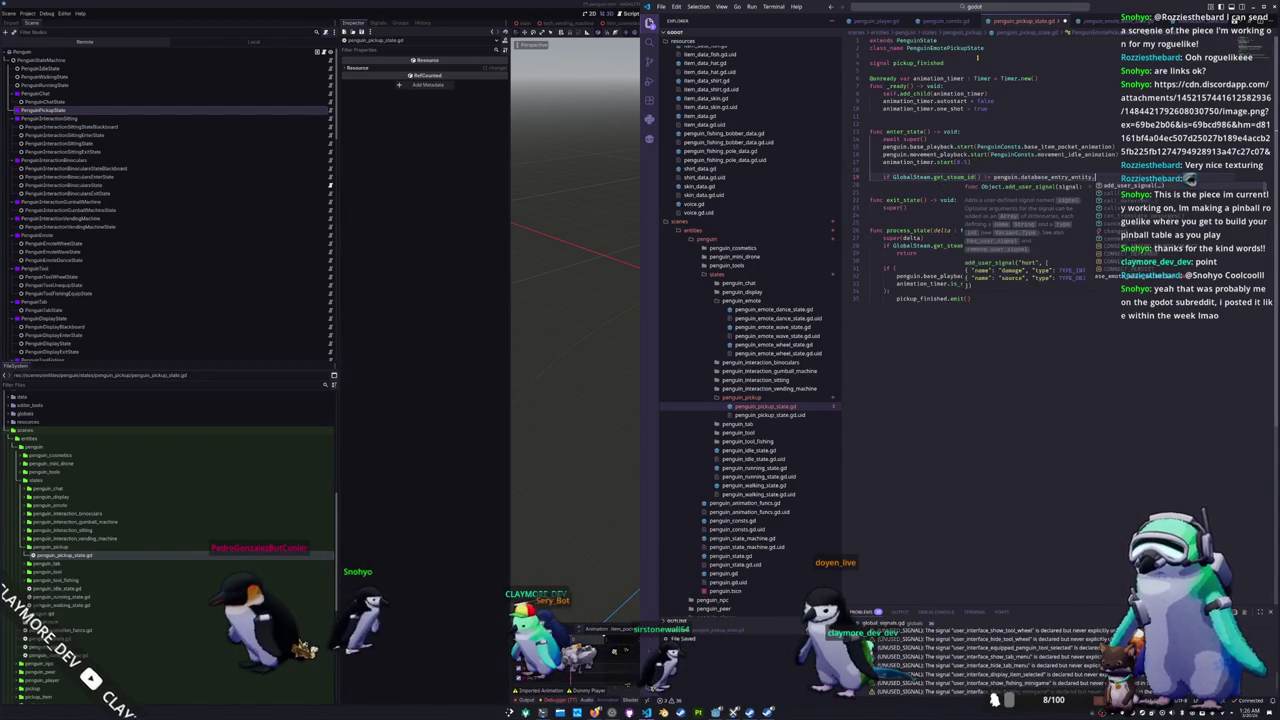
text(owner_st)
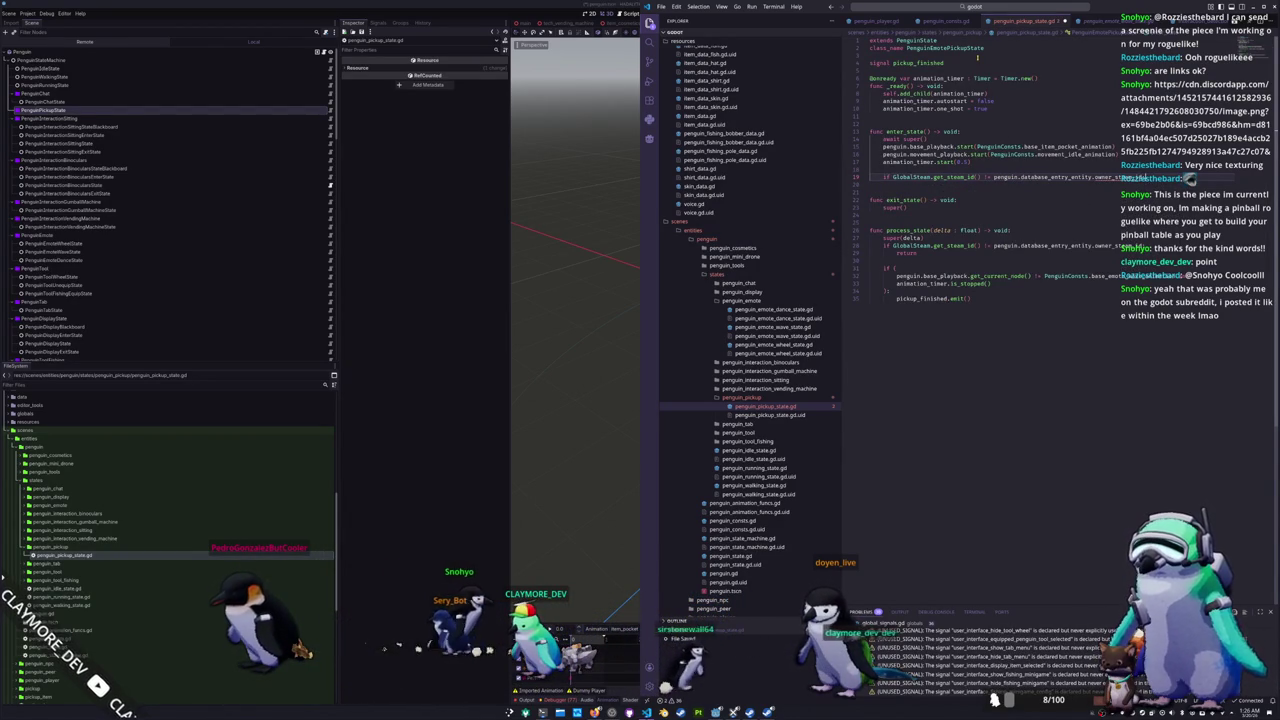
key(Return)
text(:)
key(Return)
text(return)
key(Return)
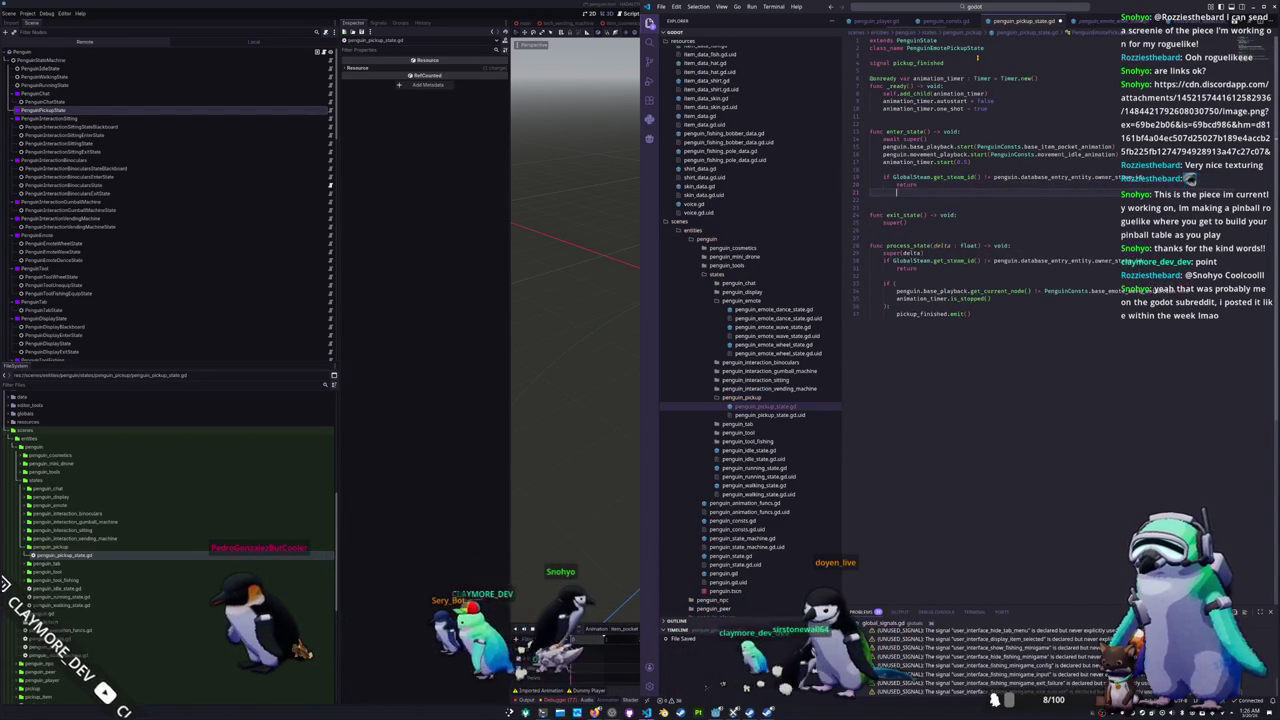
key(Return)
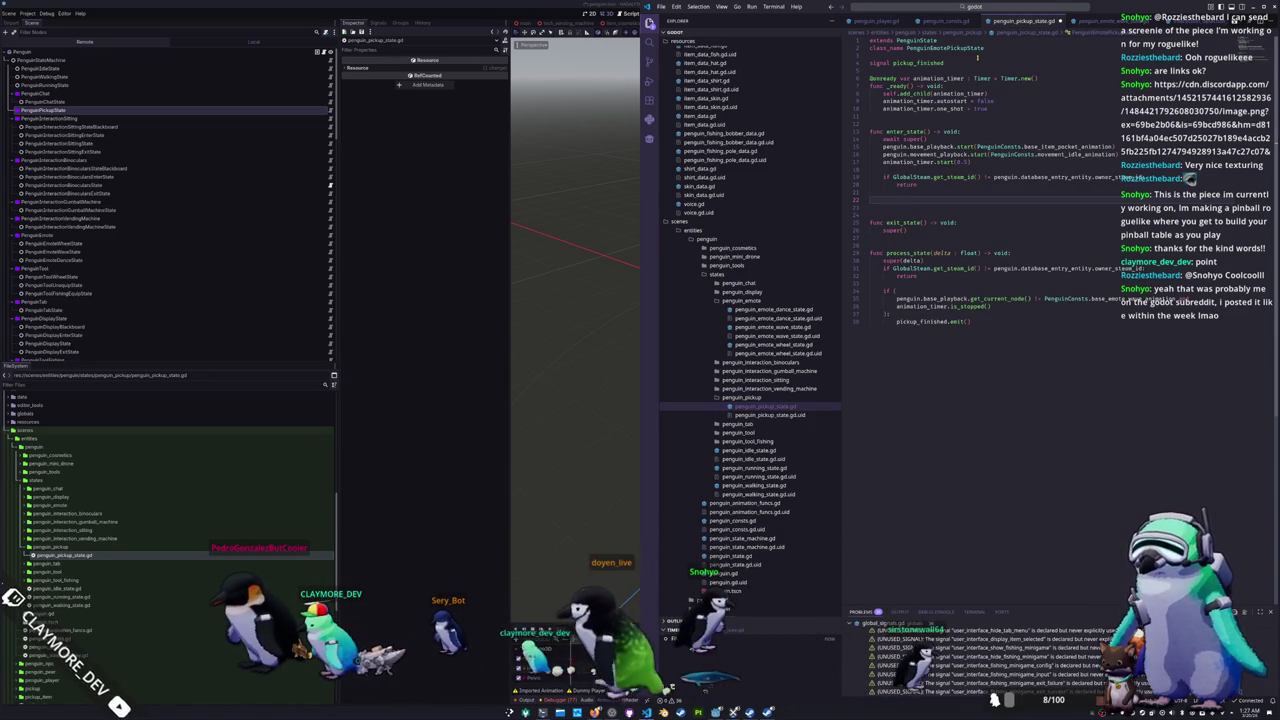
Step: Write a penguin.cached_pickup line beneath the early return
text(penguin)
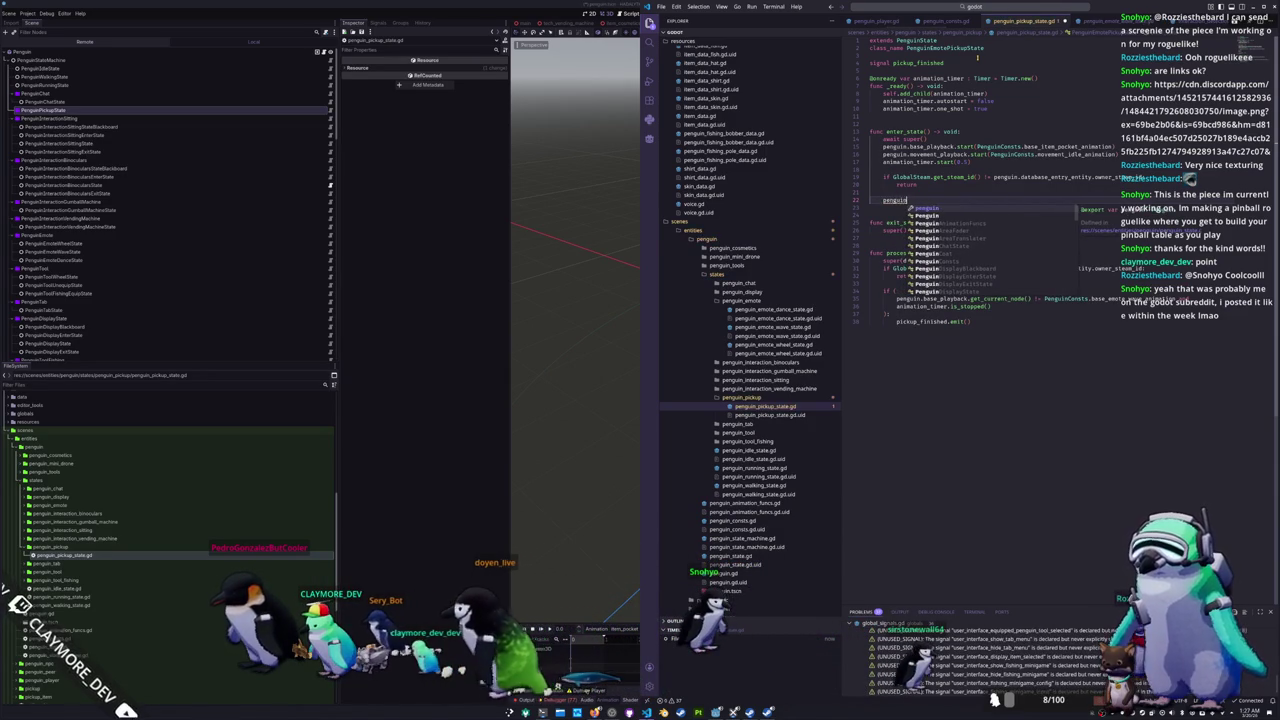
text(.item_)
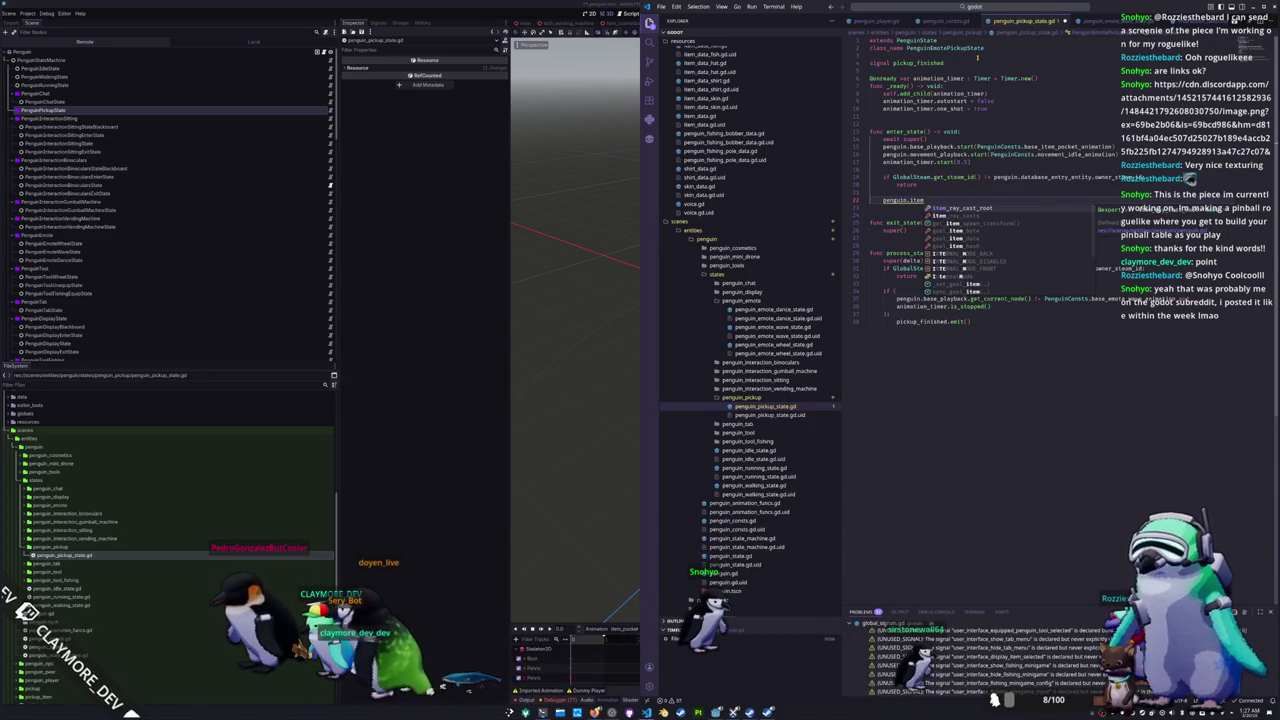
text(pickup)
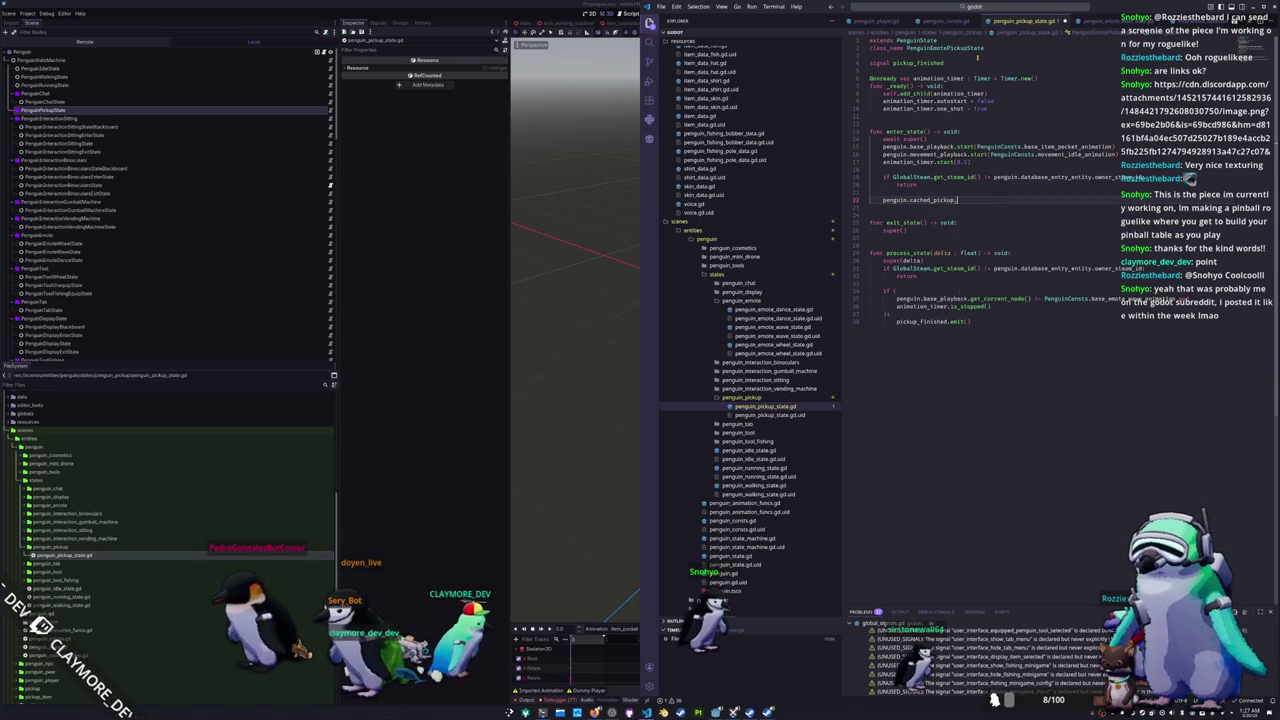
text(.)
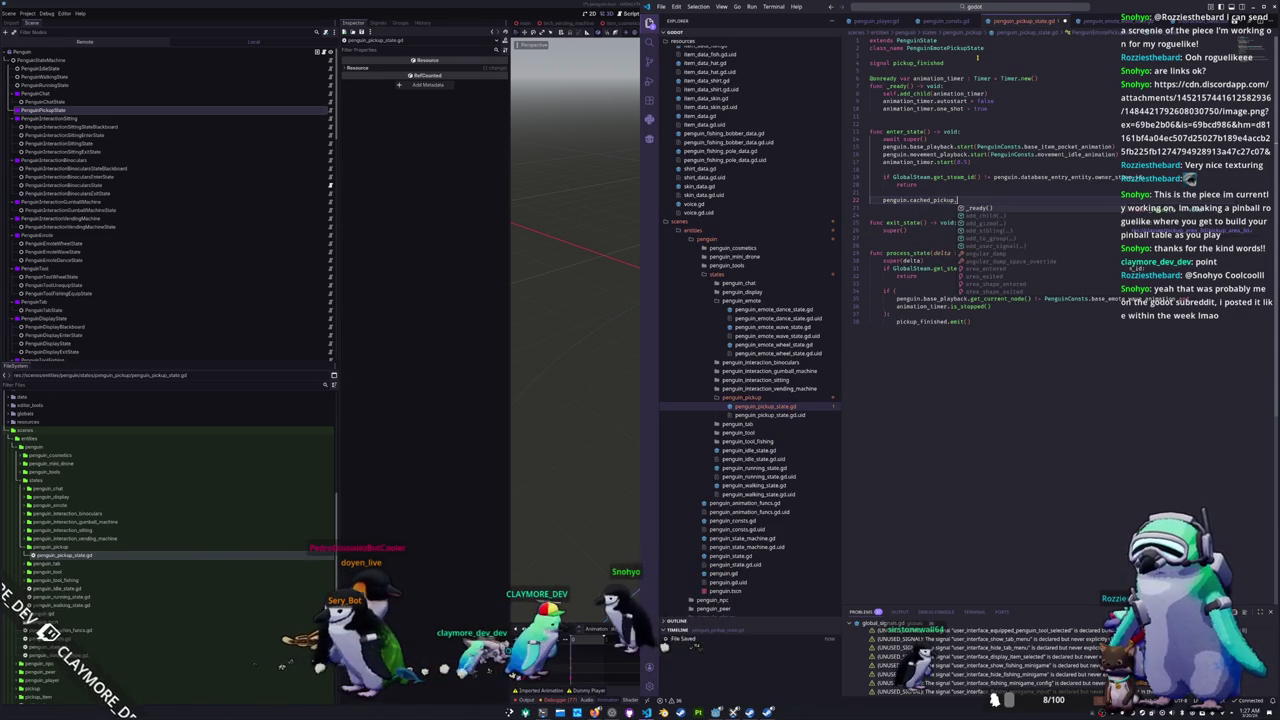
text(de)
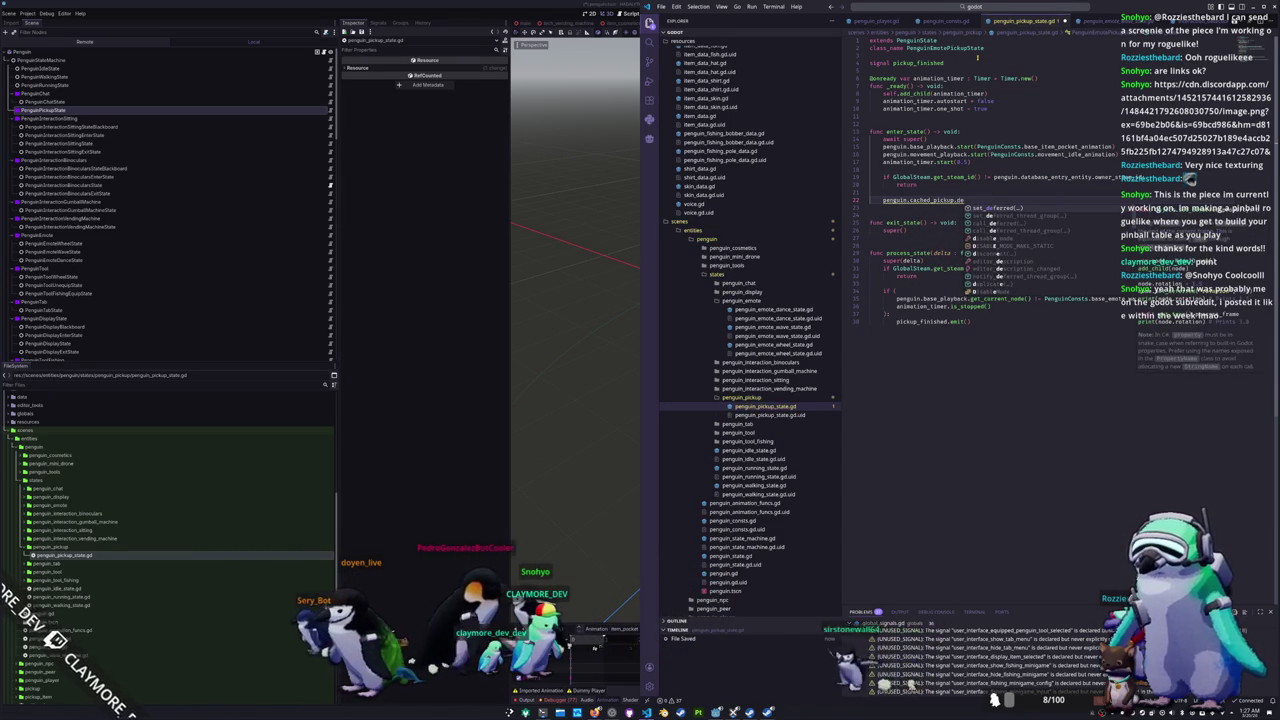
key(BackSpace)
key(BackSpace)
key(BackSpace)
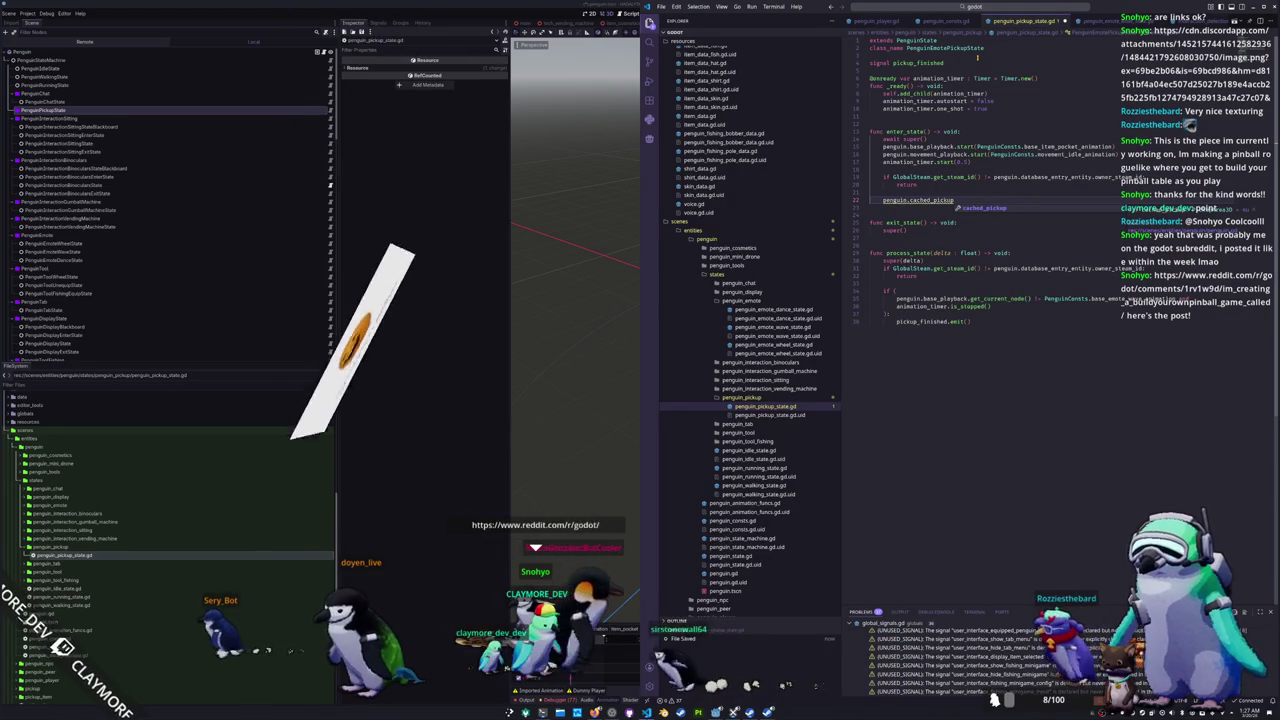
key(Home)
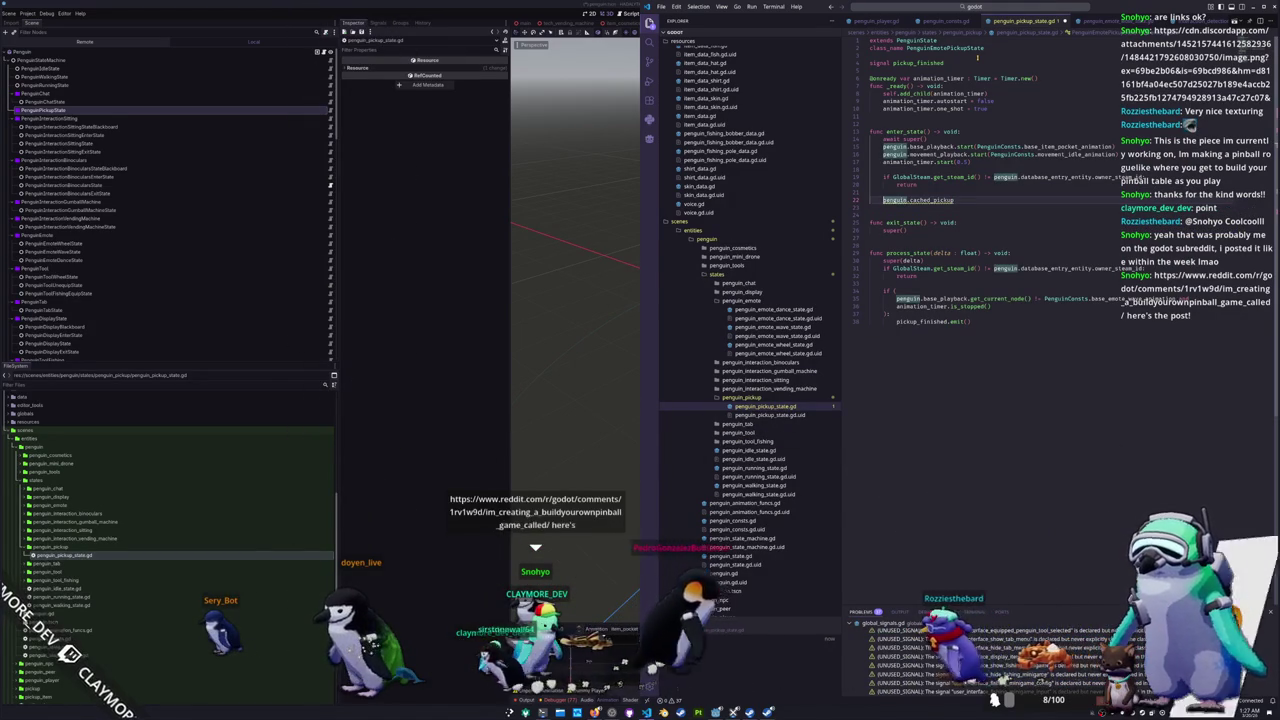
Step: Turn line 22 into 'if penguin.cached_pickup is PickupItem:'
text(if)
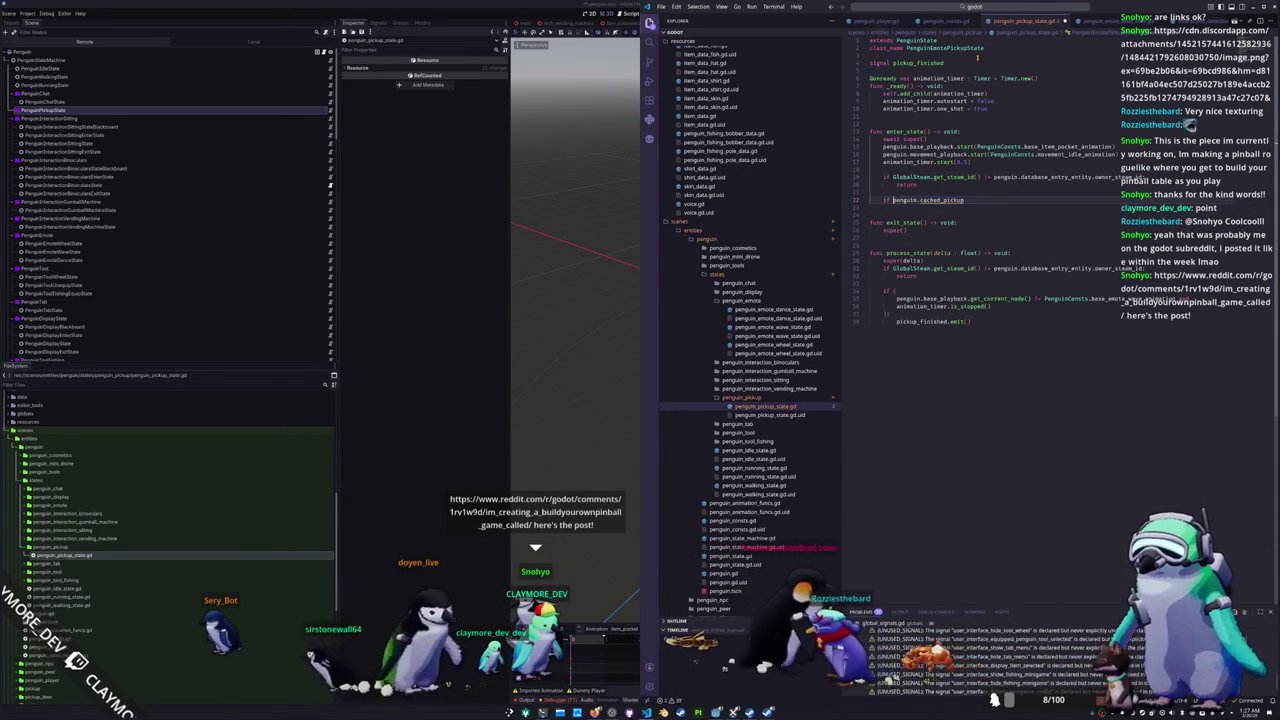
key(End)
text(is )
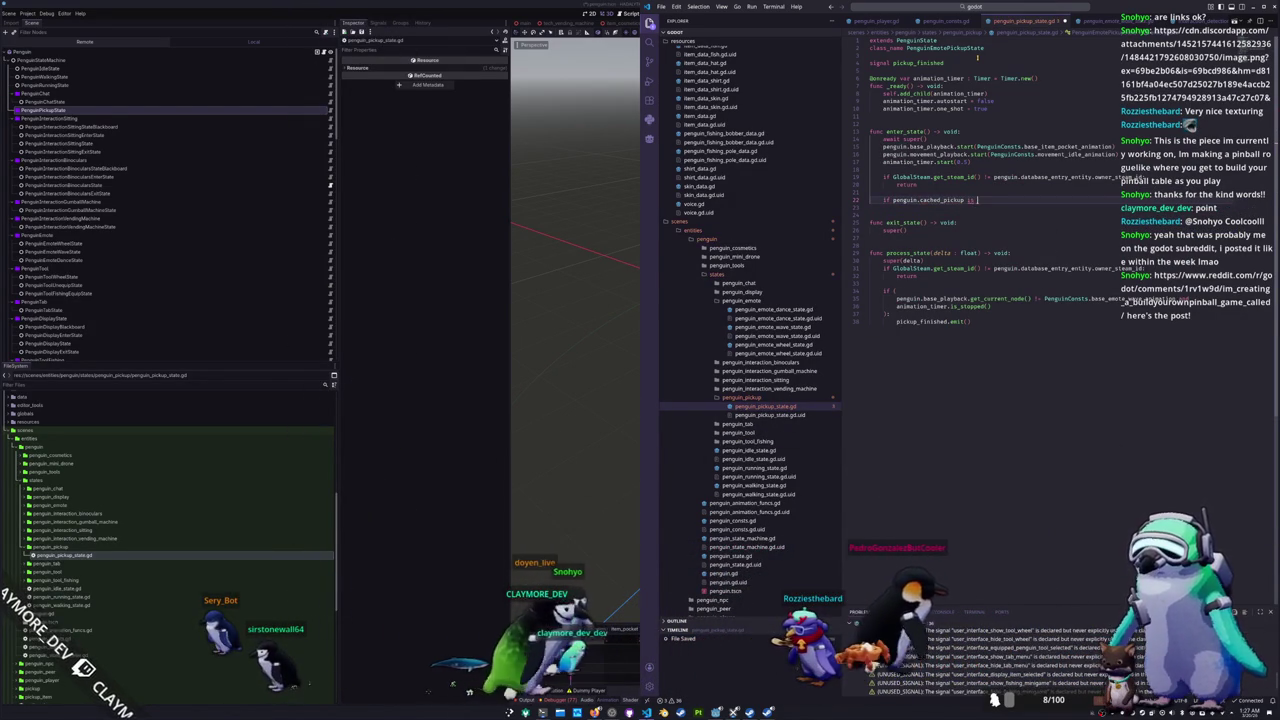
text(Pickup)
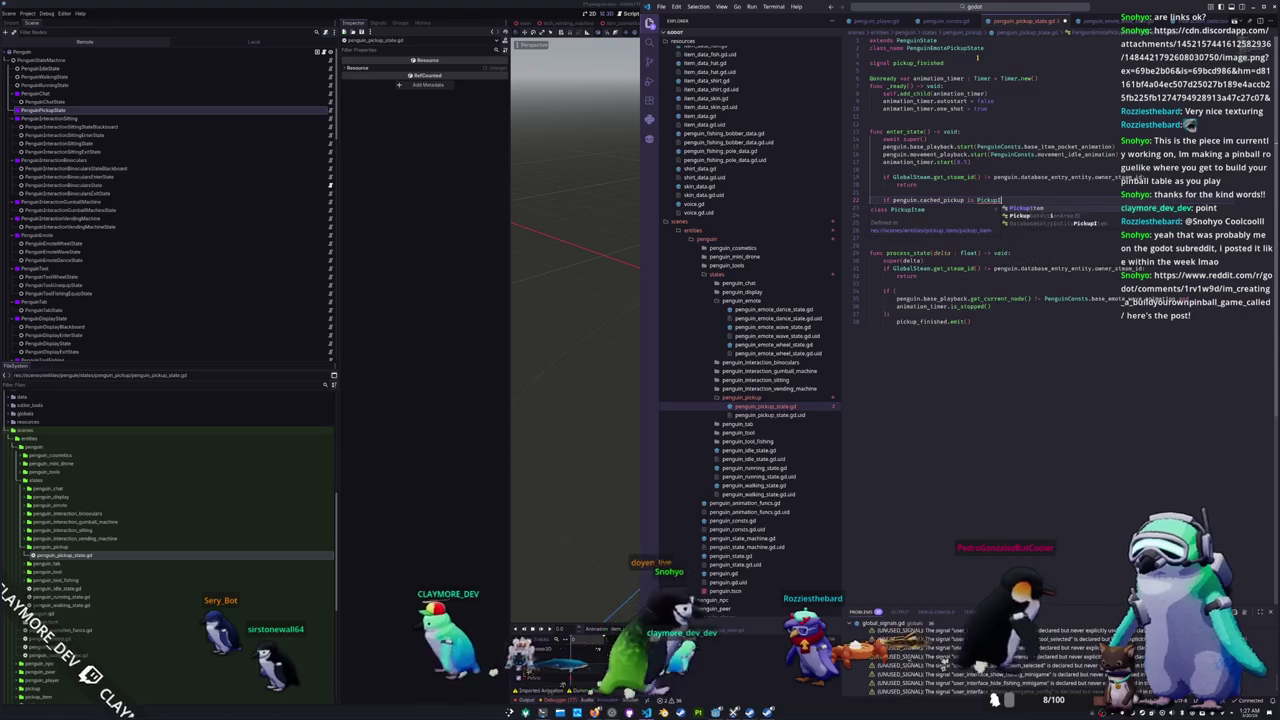
key(Return)
text(:)
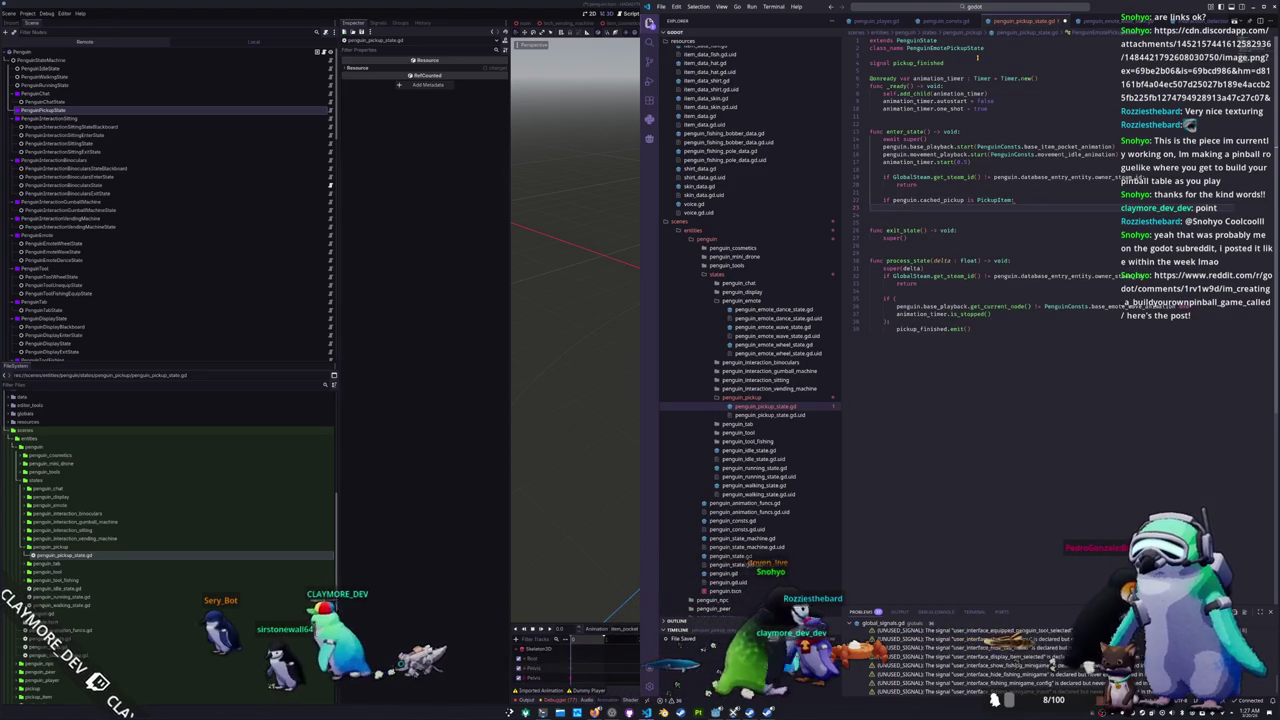
key(Return)
Step: Call GlobalResources.set_first_available_inventory_item_slot inside the check
text(Global)
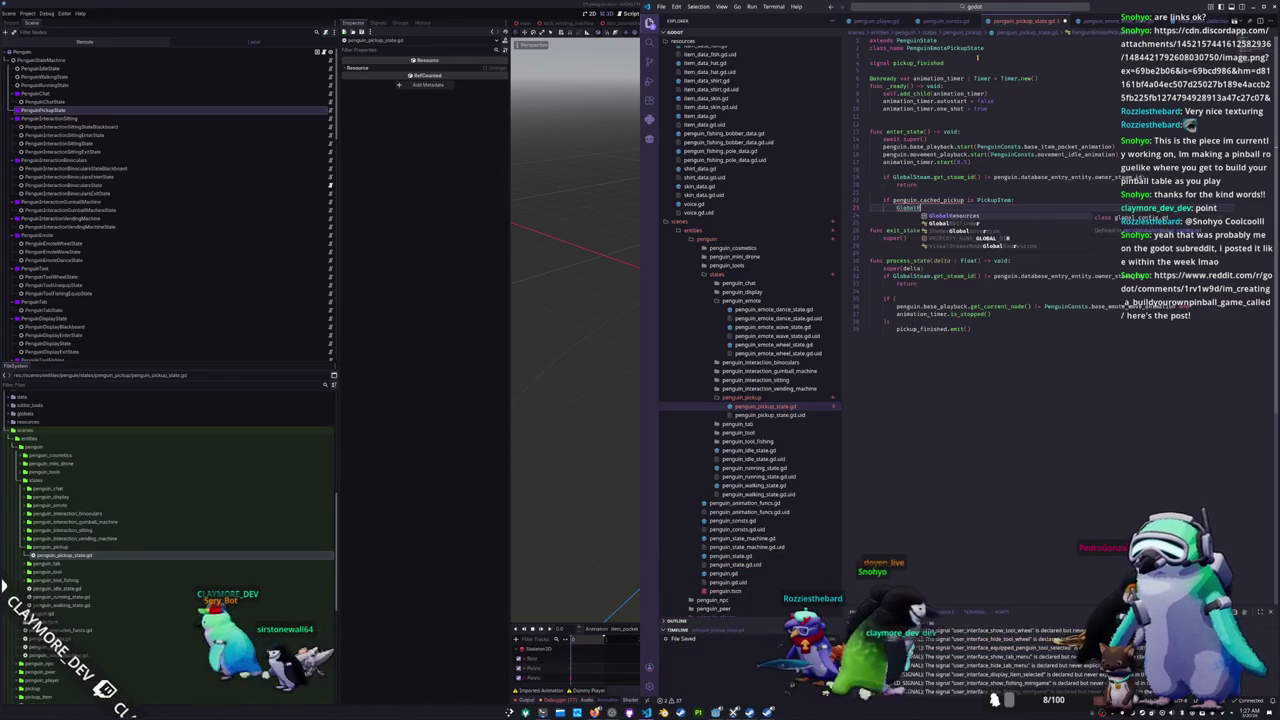
key(Return)
text(.add_)
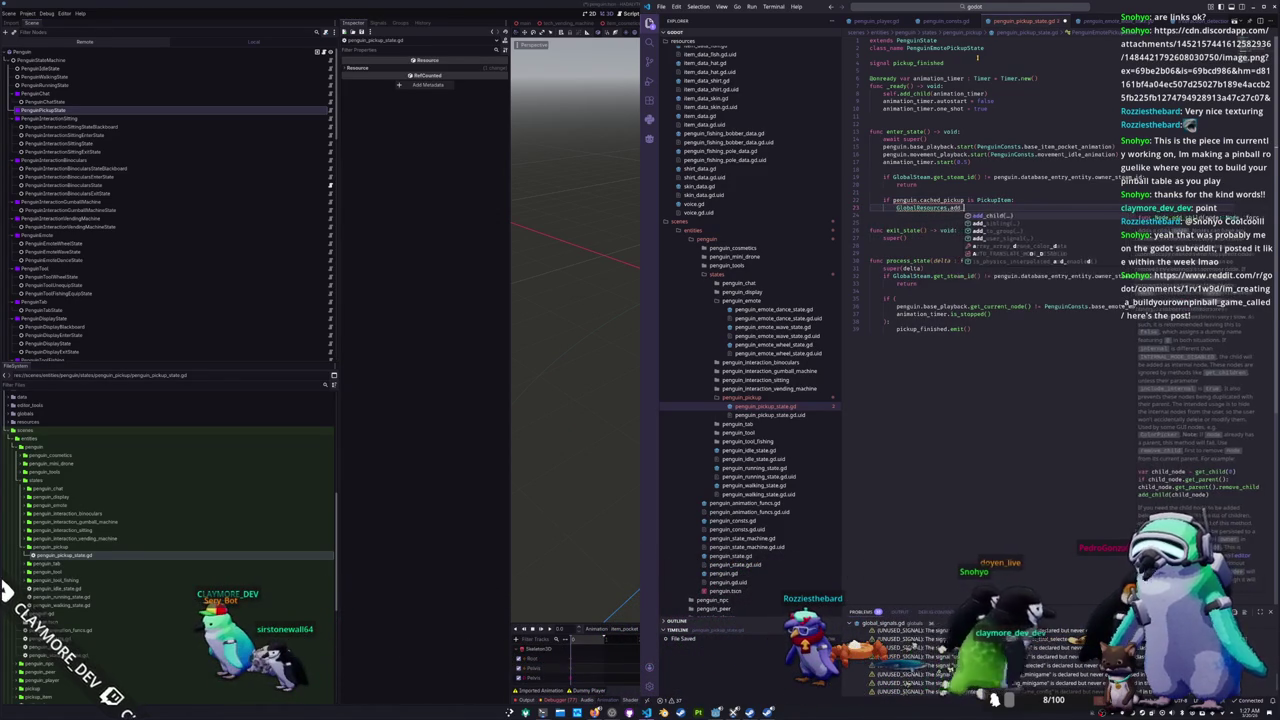
text(item)
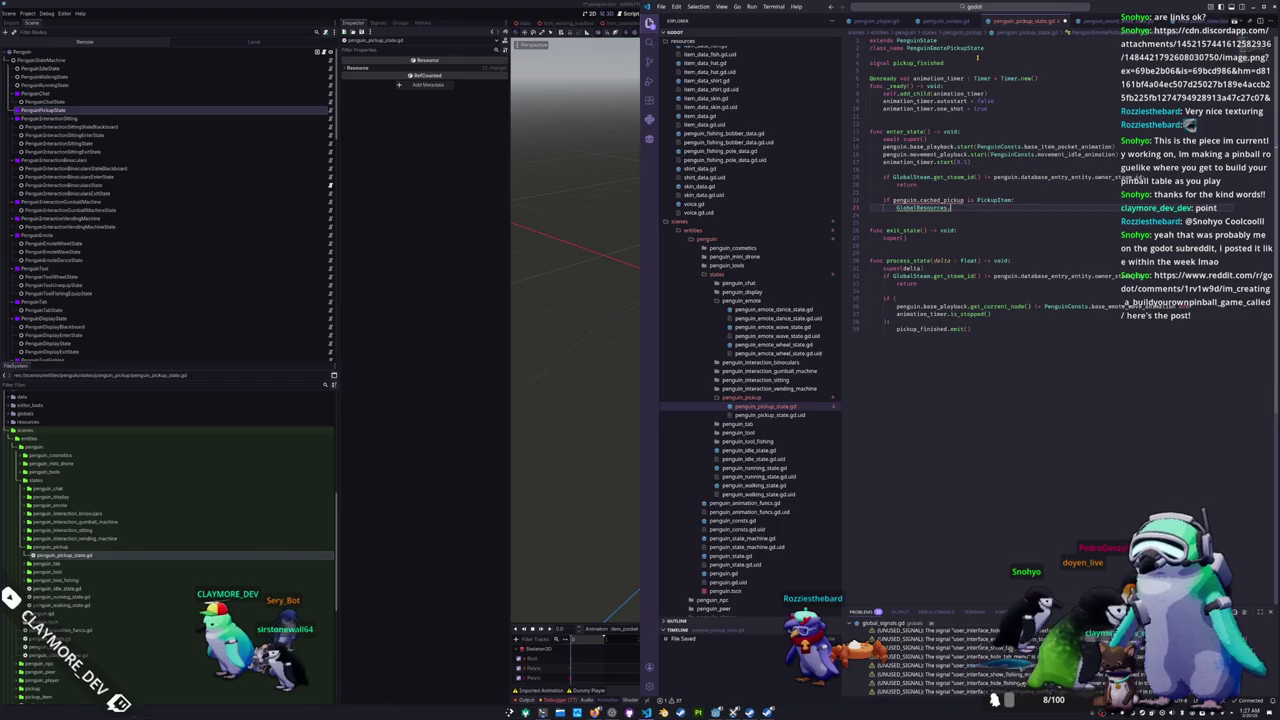
text(inventory_)
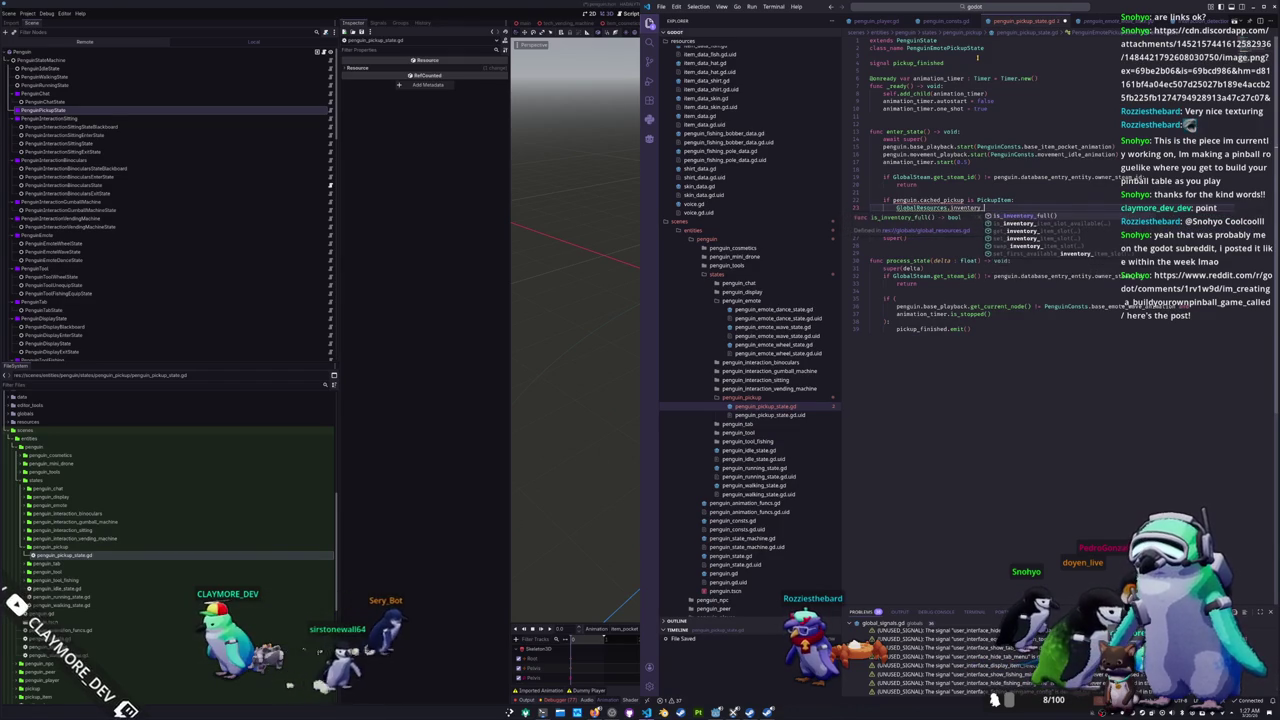
key(Down)
key(Down)
key(Down)
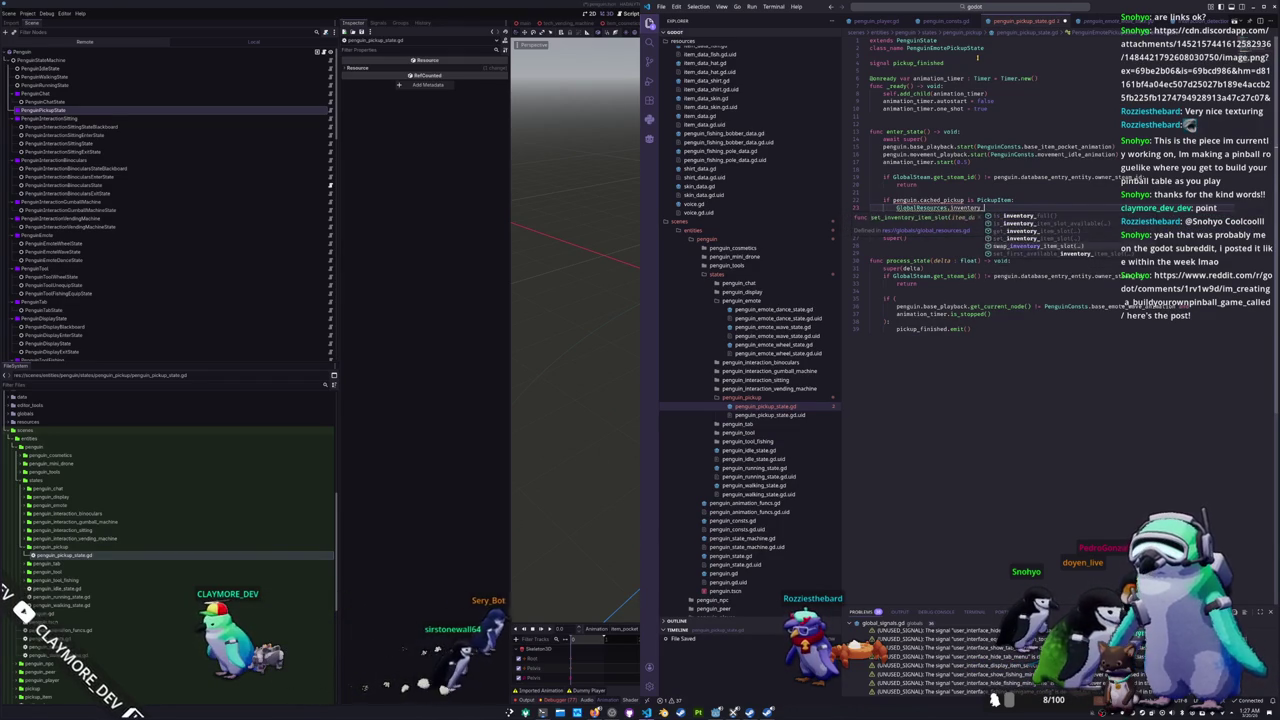
key(Return)
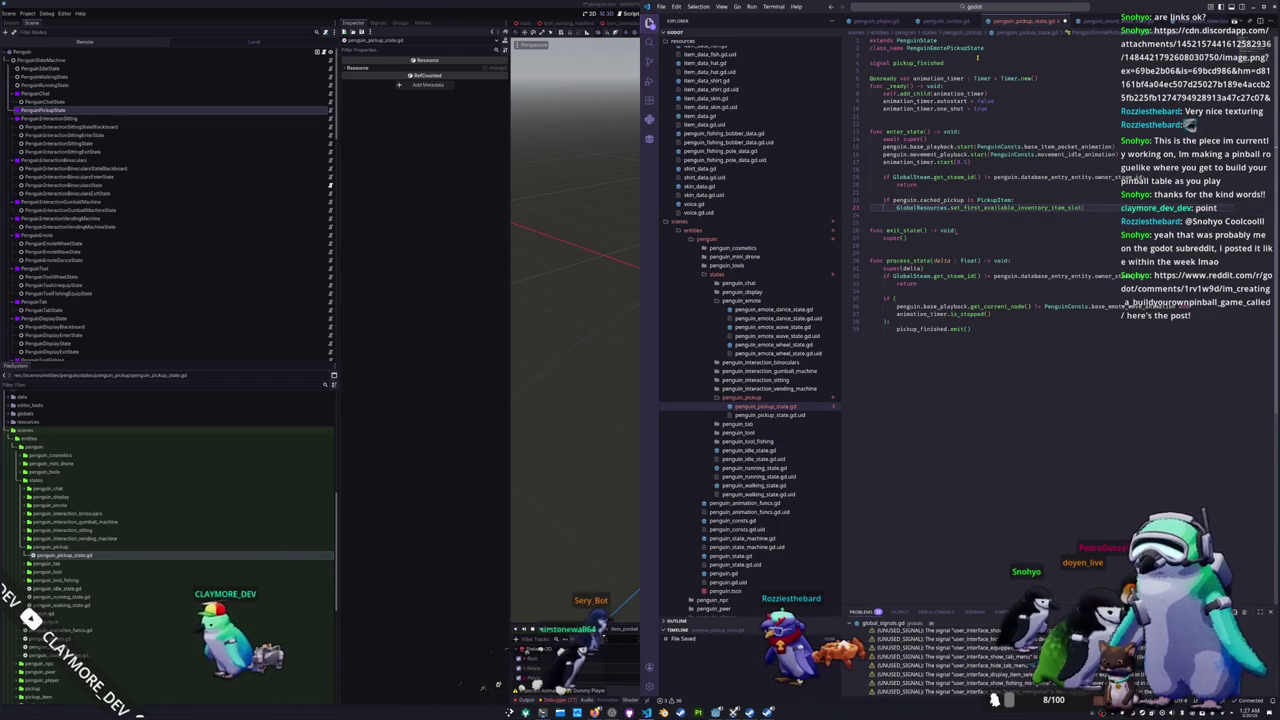
text(penguin.ca)
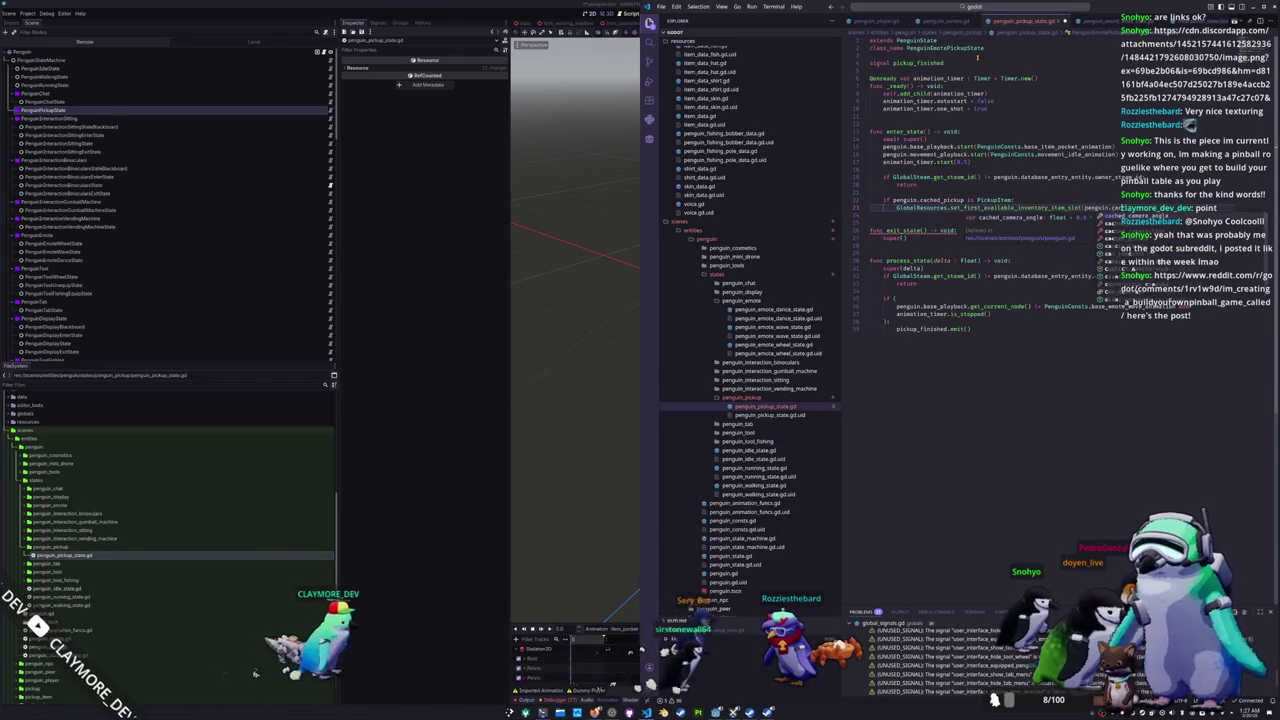
text(ched_pickup.)
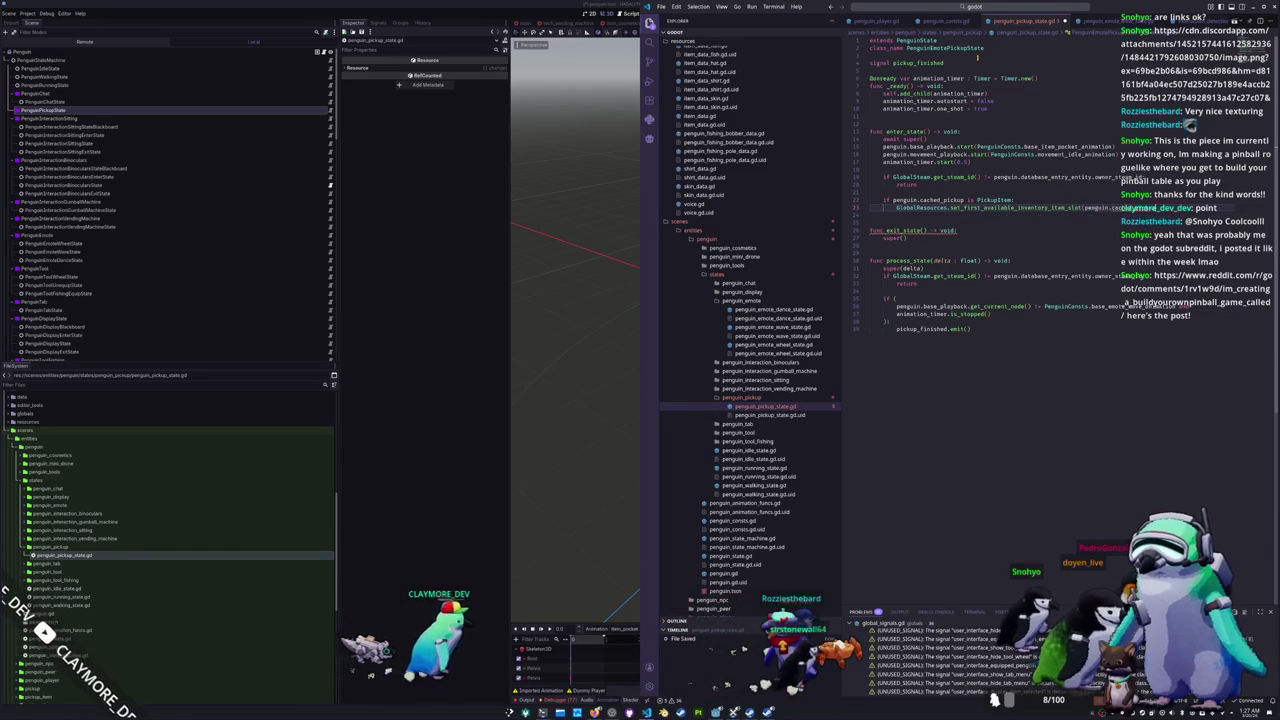
text(p)
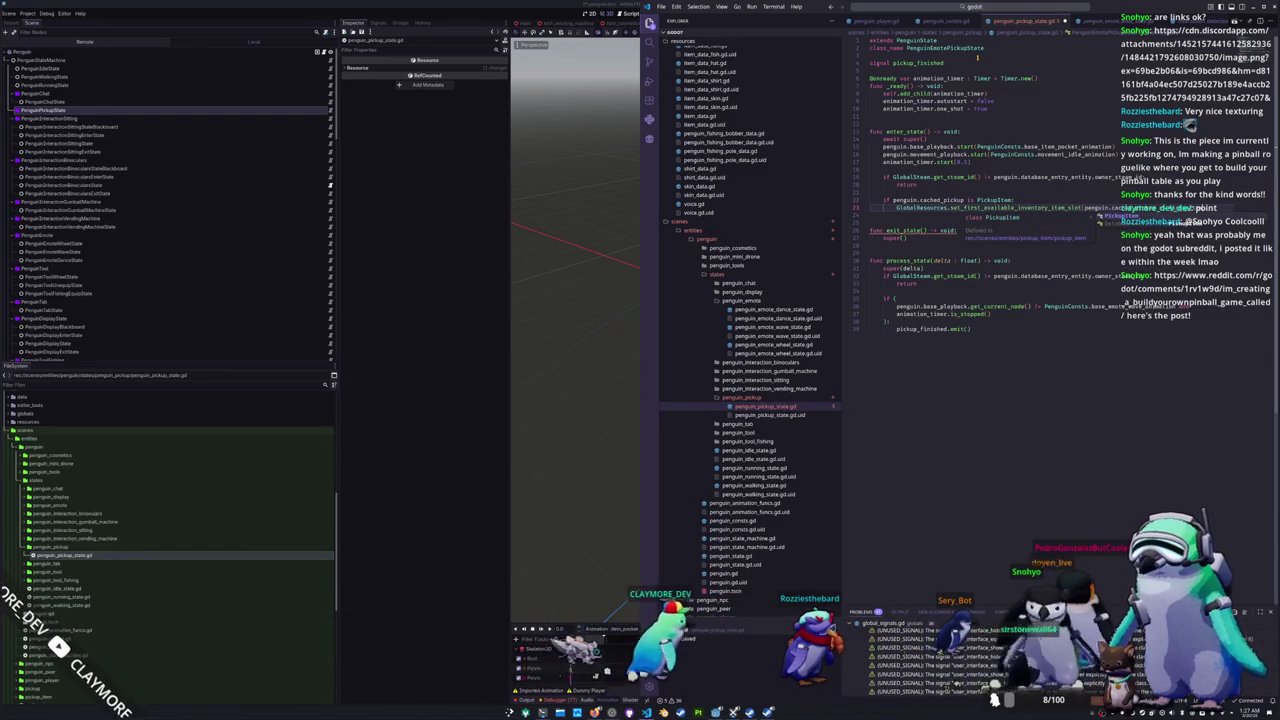
key(Return)
Step: Pass (penguin.cached_pickup as PickupItem).item_data as the call's argument, split across lines
key(ctrl+shift+Left)
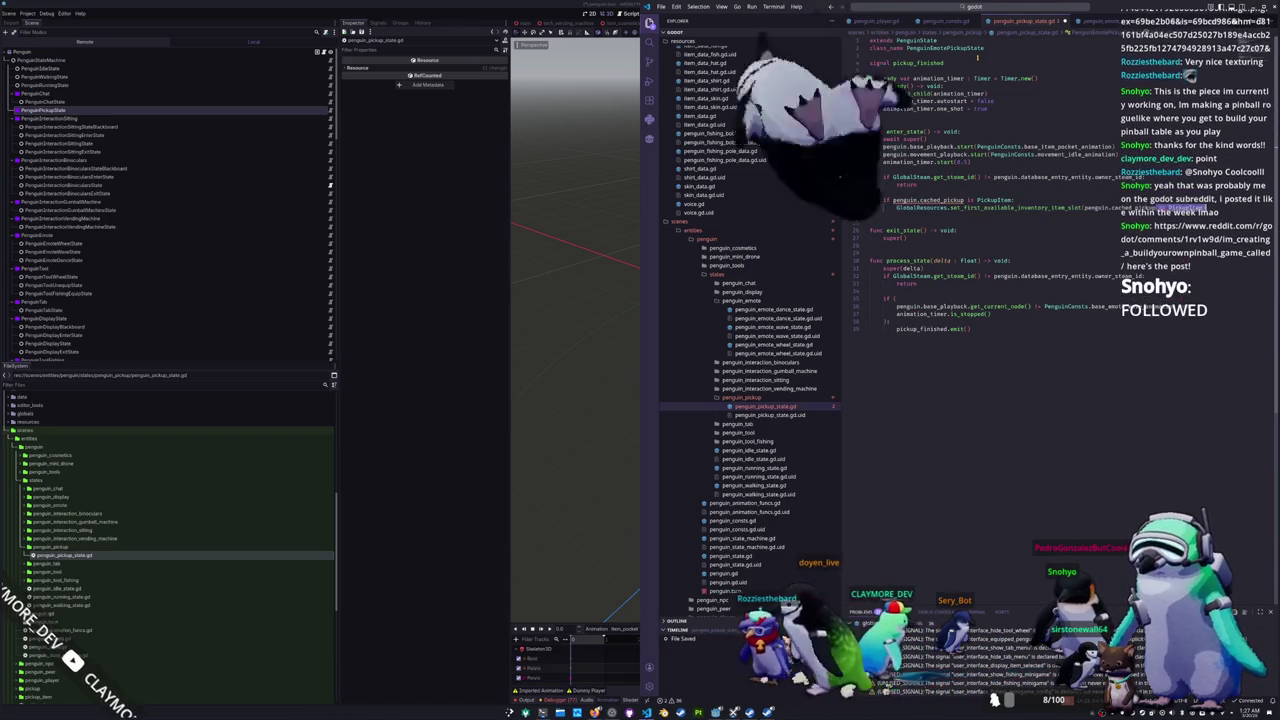
key(ctrl+space)
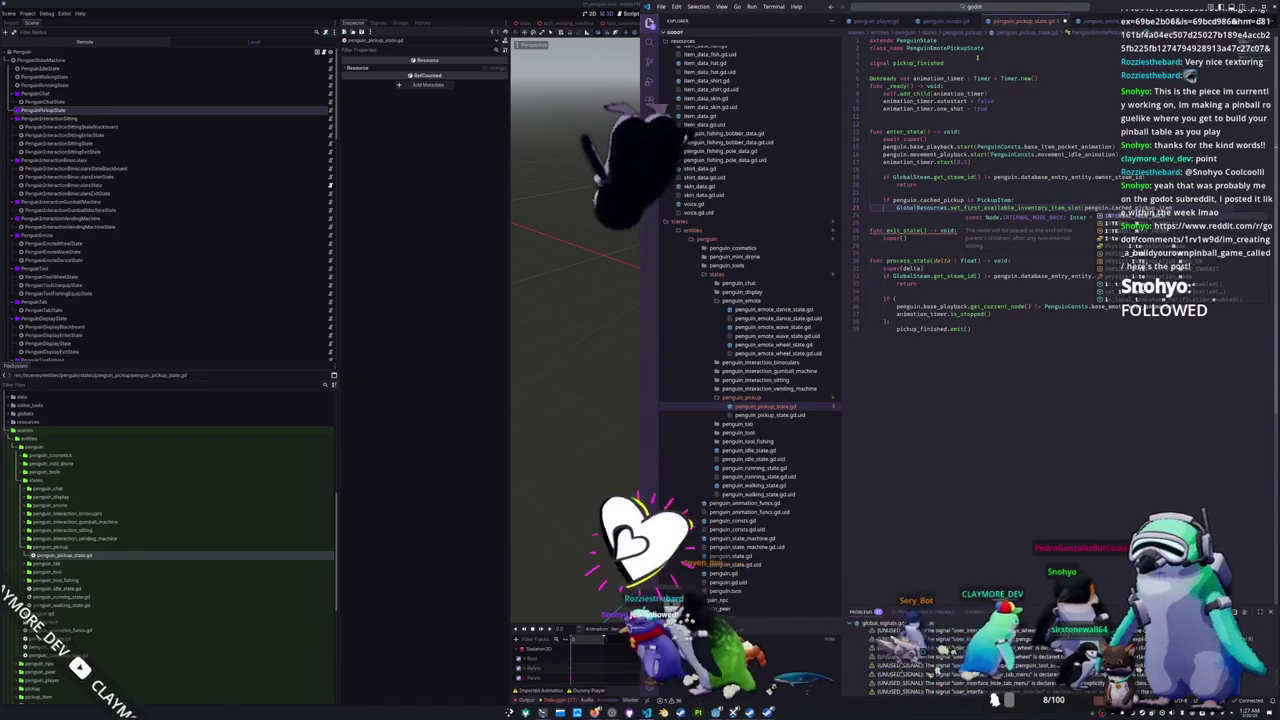
text(cached_pickup)
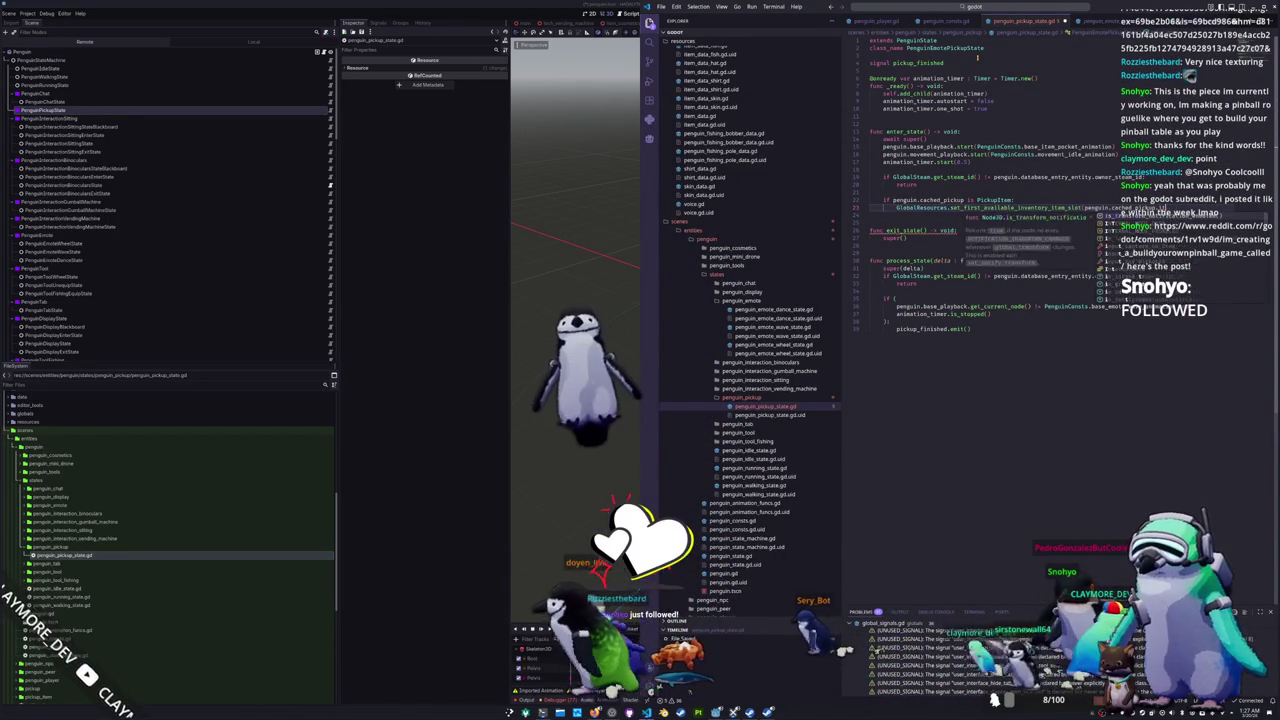
text( as PickupItem)
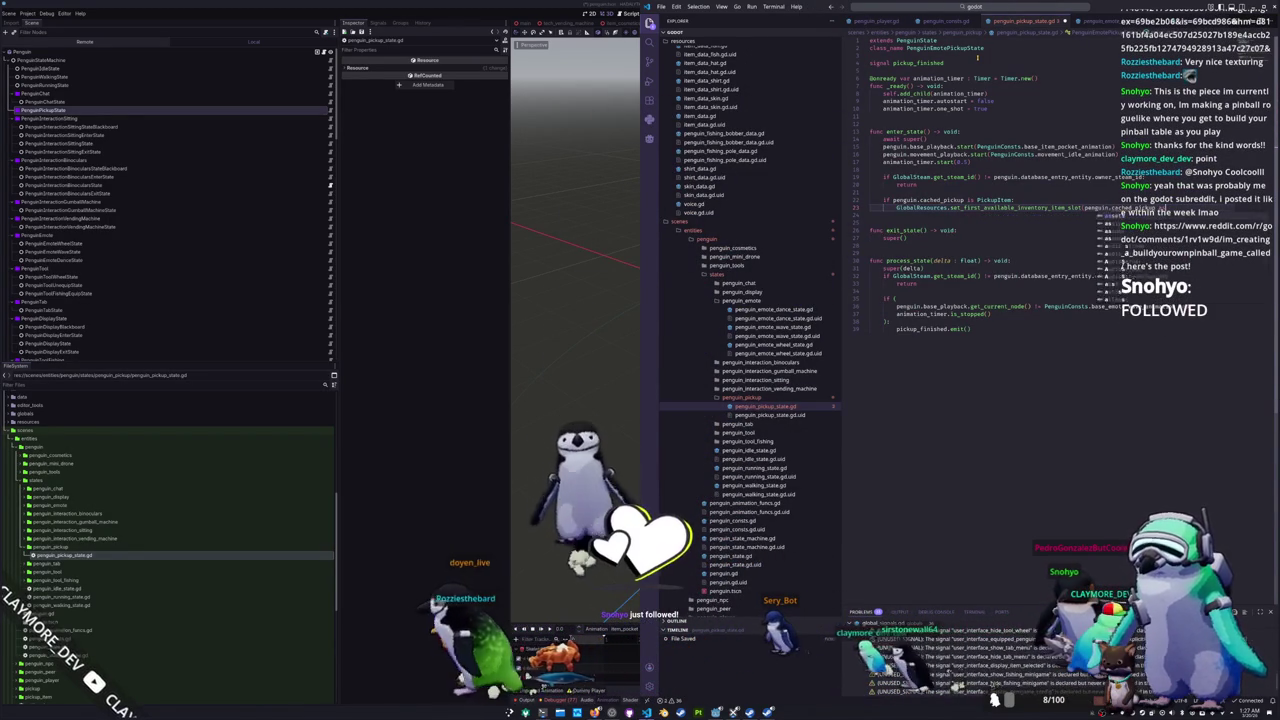
key(Escape)
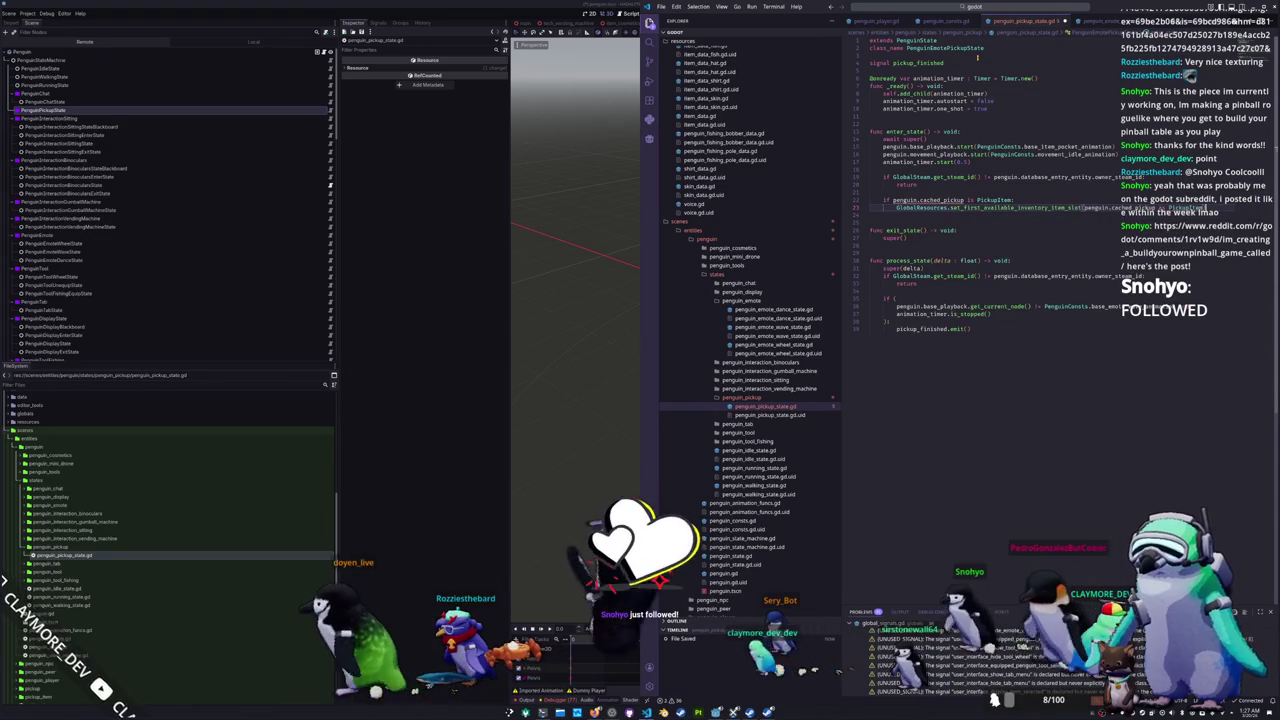
key(ctrl+Left)
key(ctrl+Left)
key(ctrl+Left)
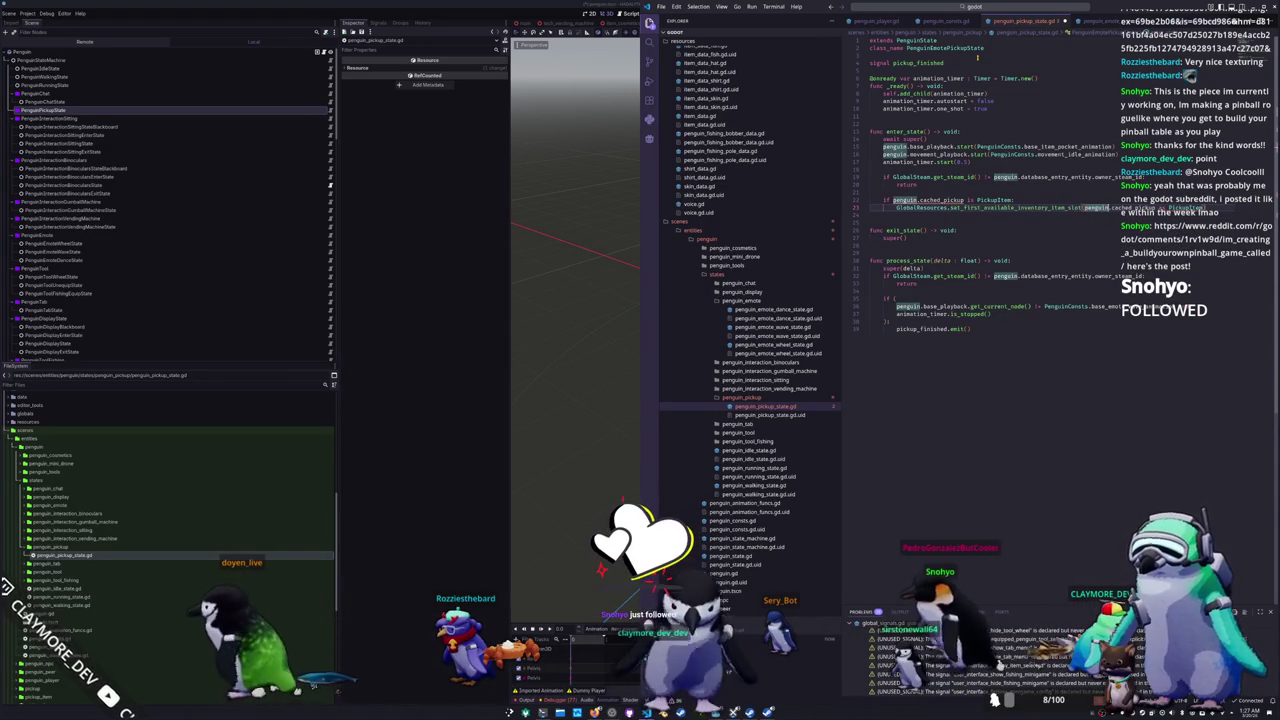
key(Return)
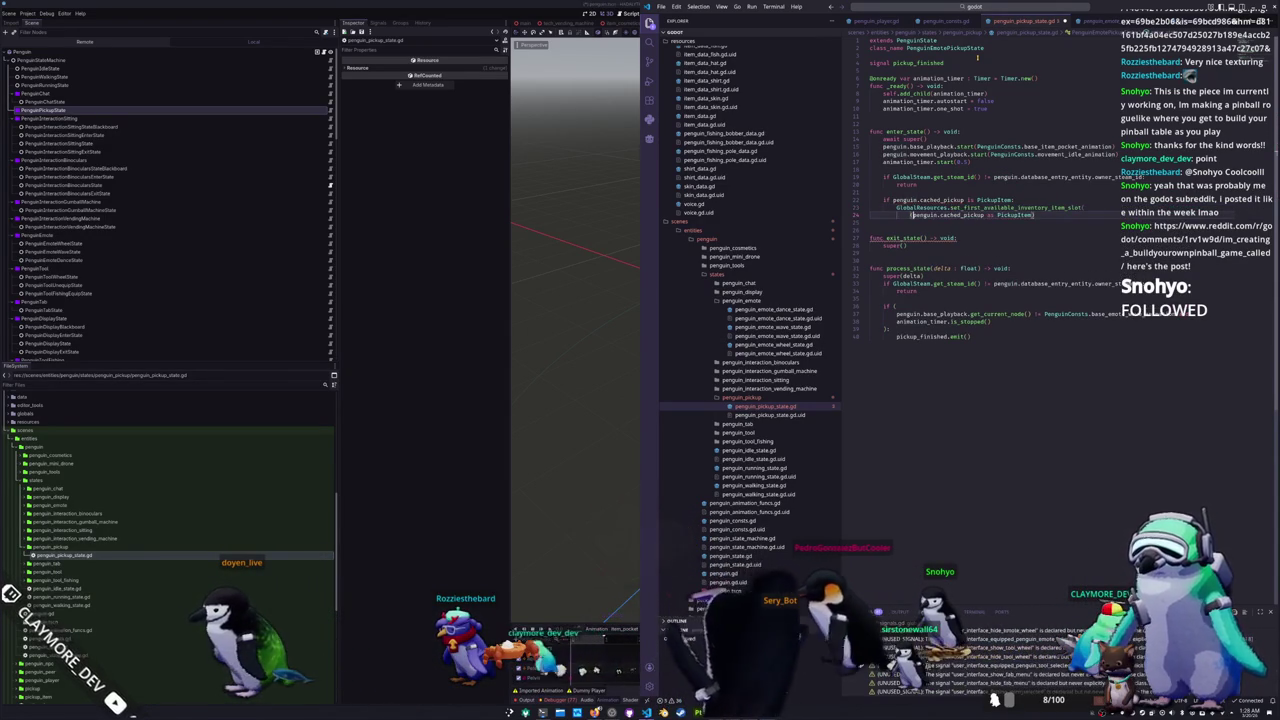
key(Return)
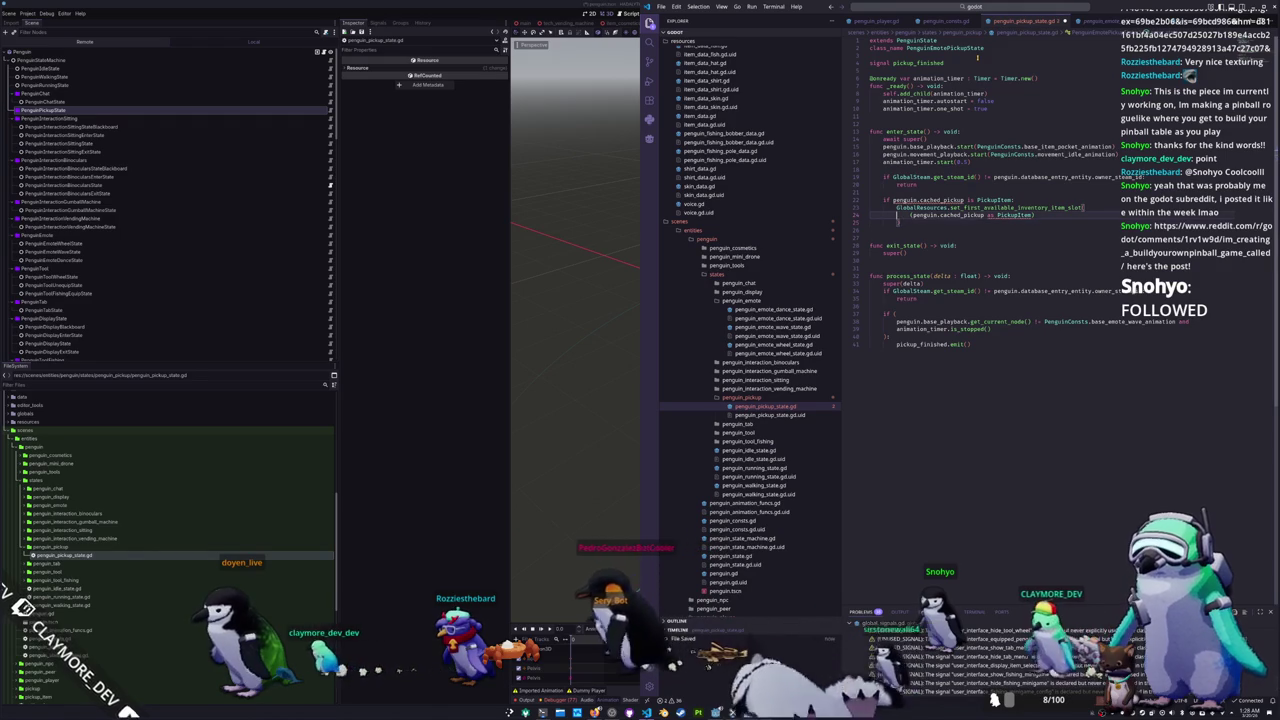
key(Up)
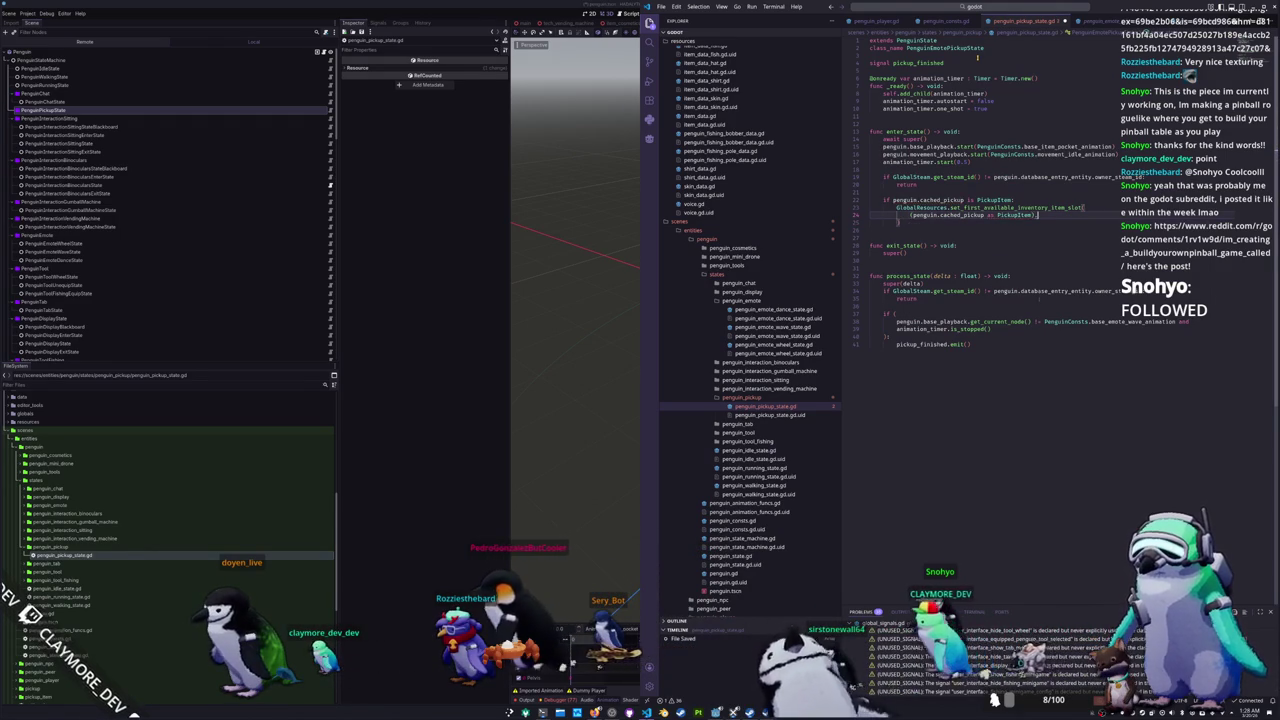
text(.item_data)
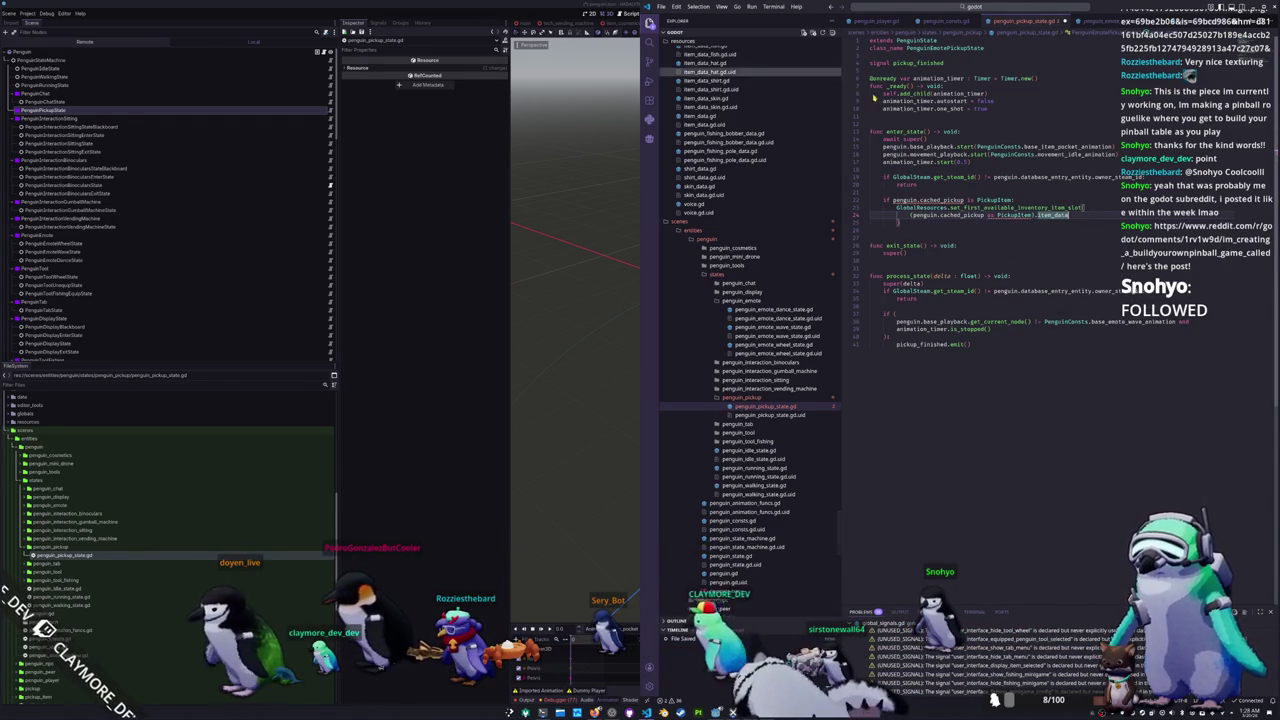
Step: Point the check at cached_pickup.entity, close the inventory call, and start a penguin.cached_pickup.entity line
mouse_move(925, 201)
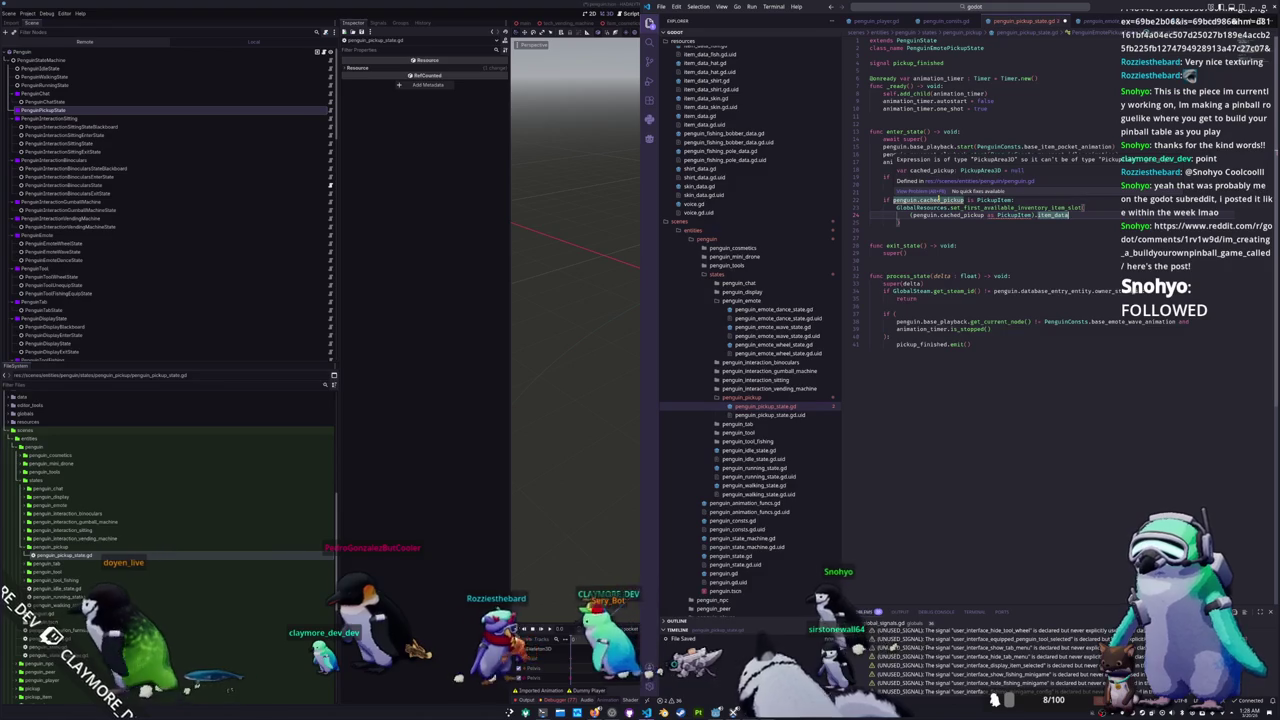
click(940, 200)
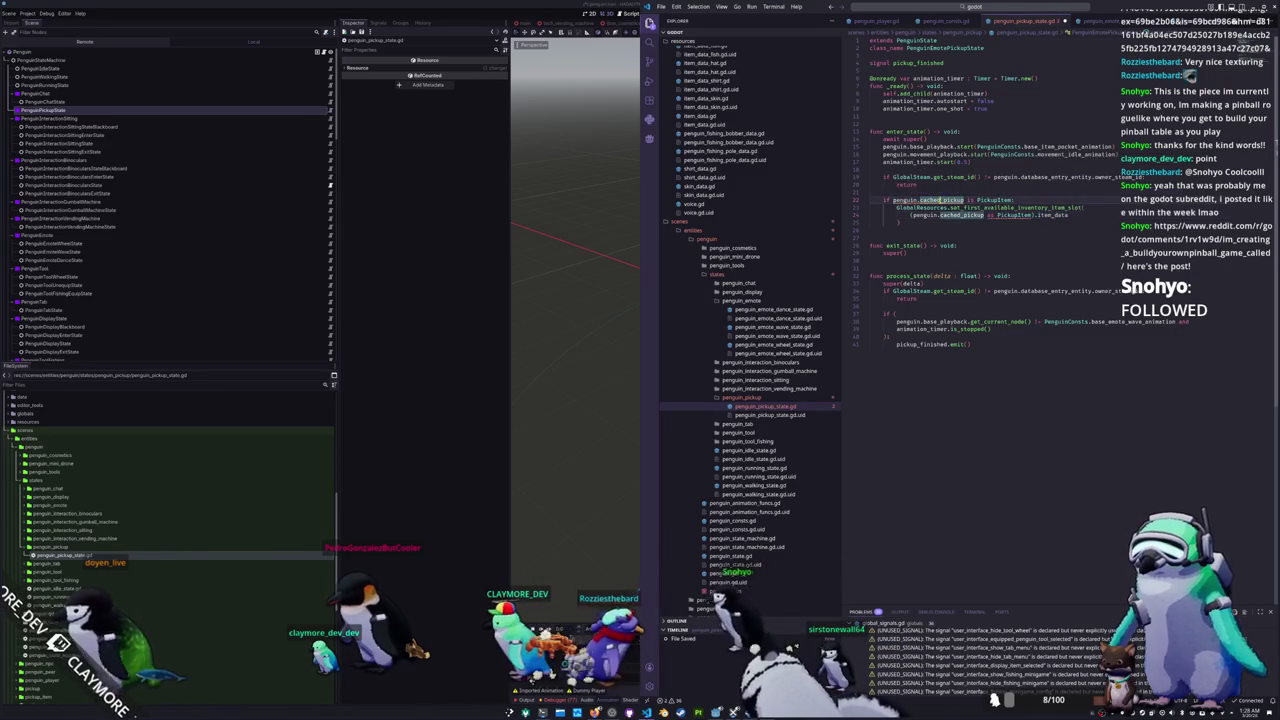
double_click(940, 200)
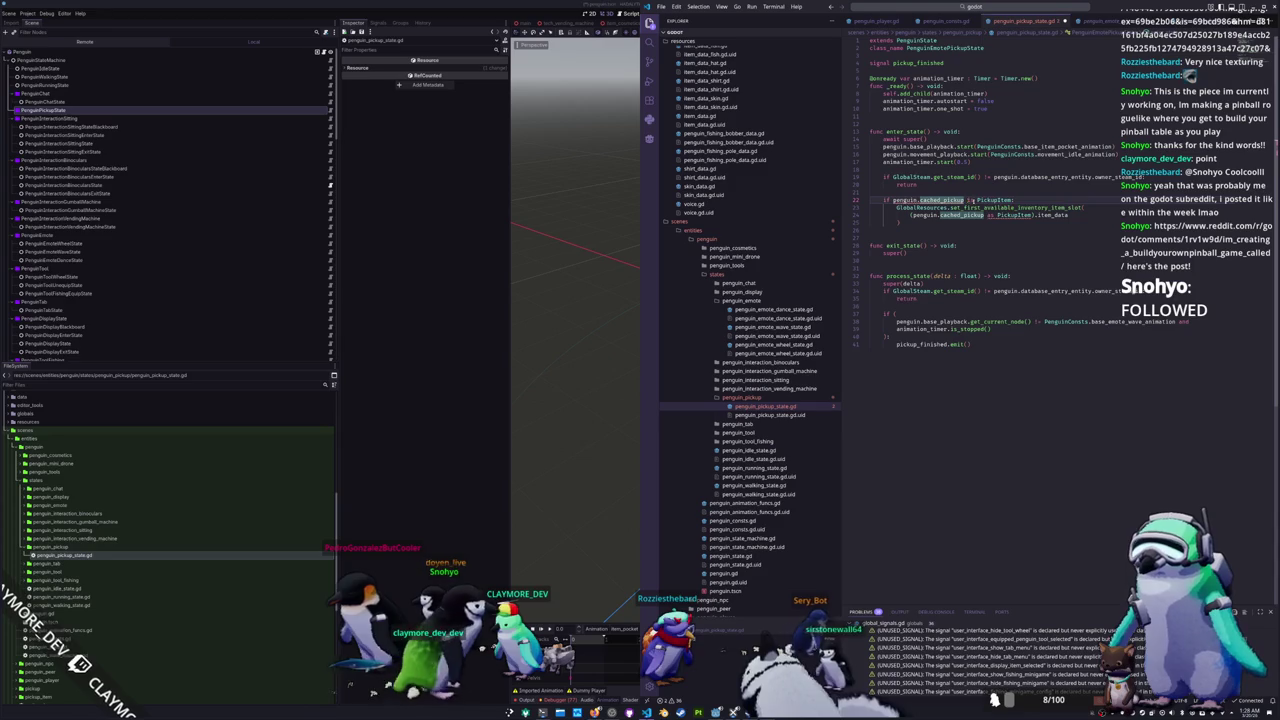
text(.p)
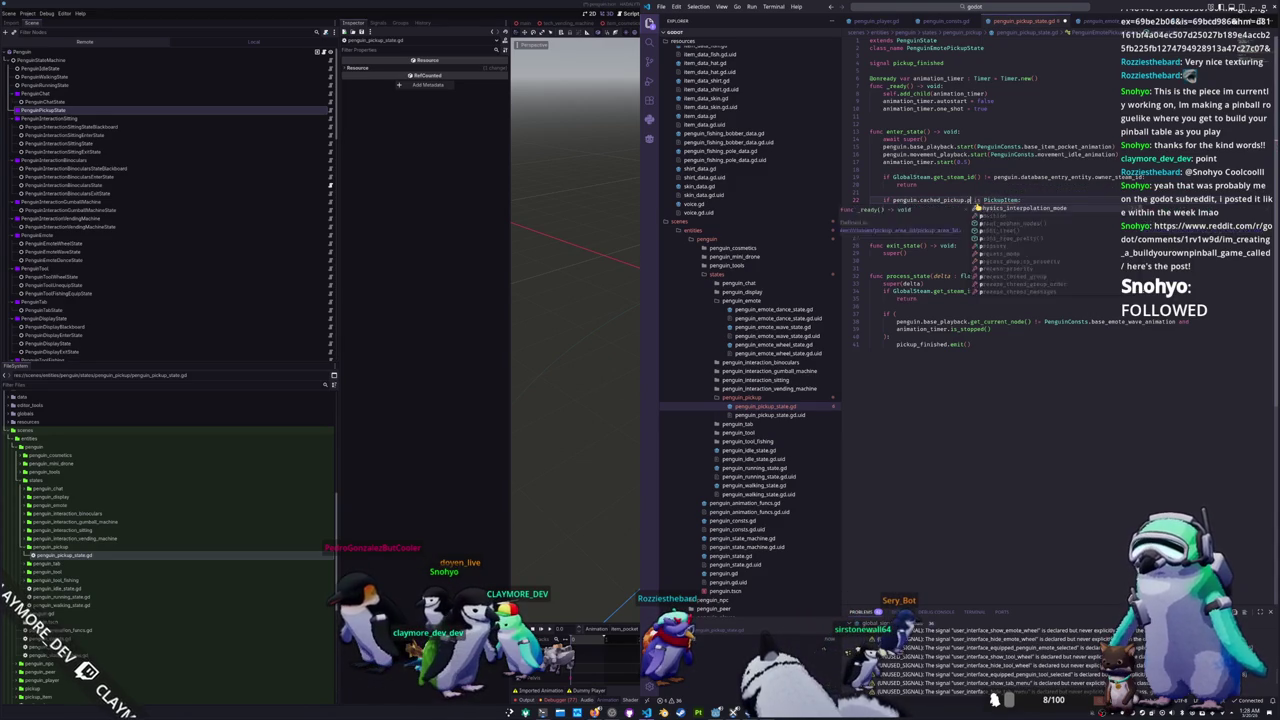
key(BackSpace)
text(entity)
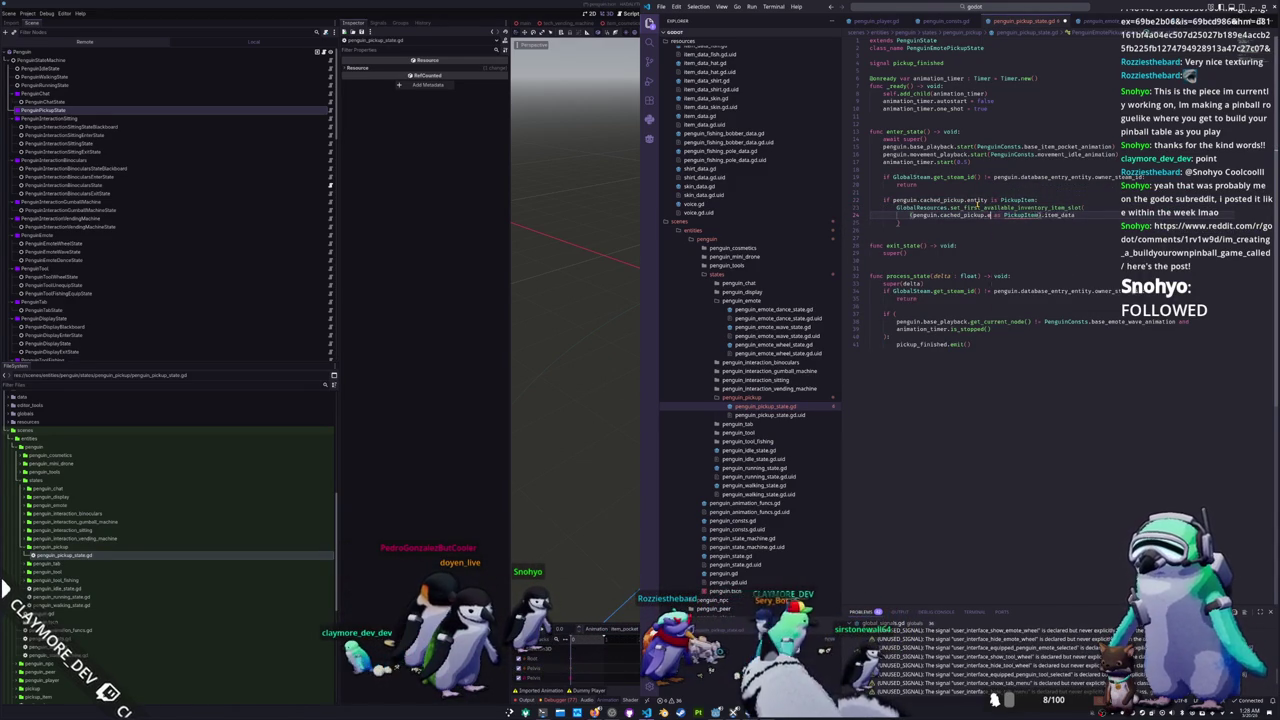
text(ntity)
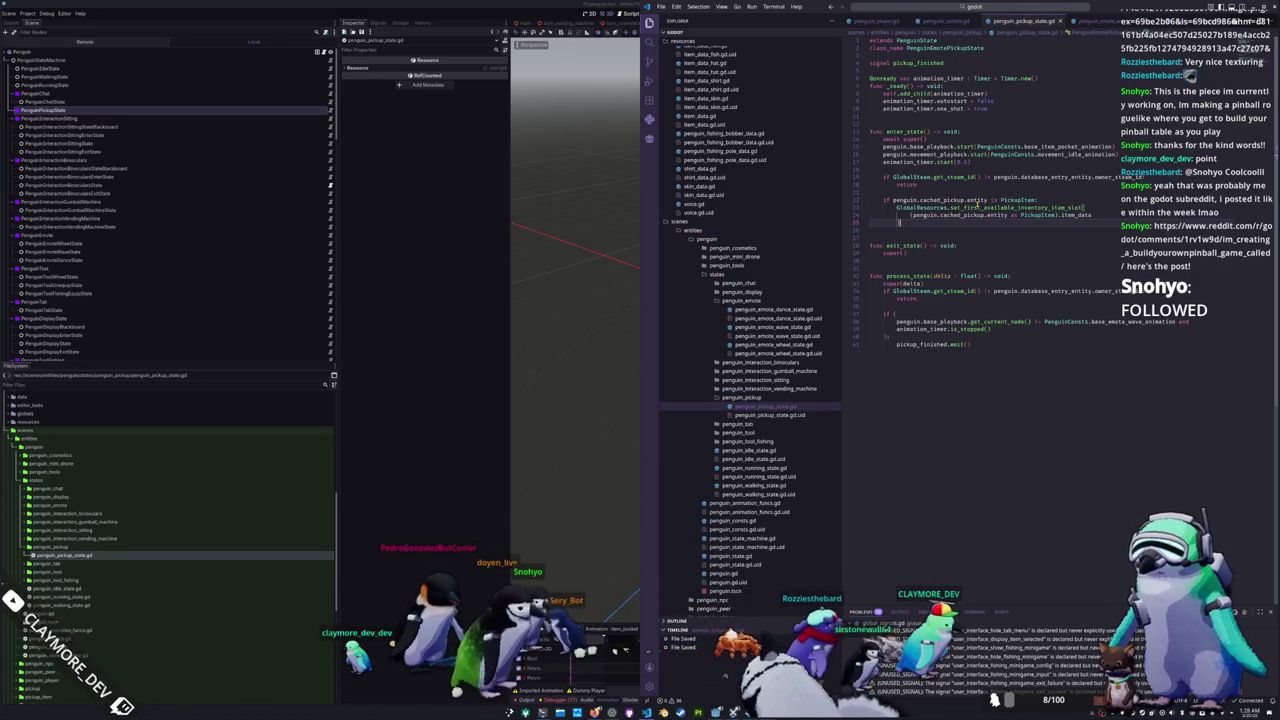
text())
key(Return)
key(Return)
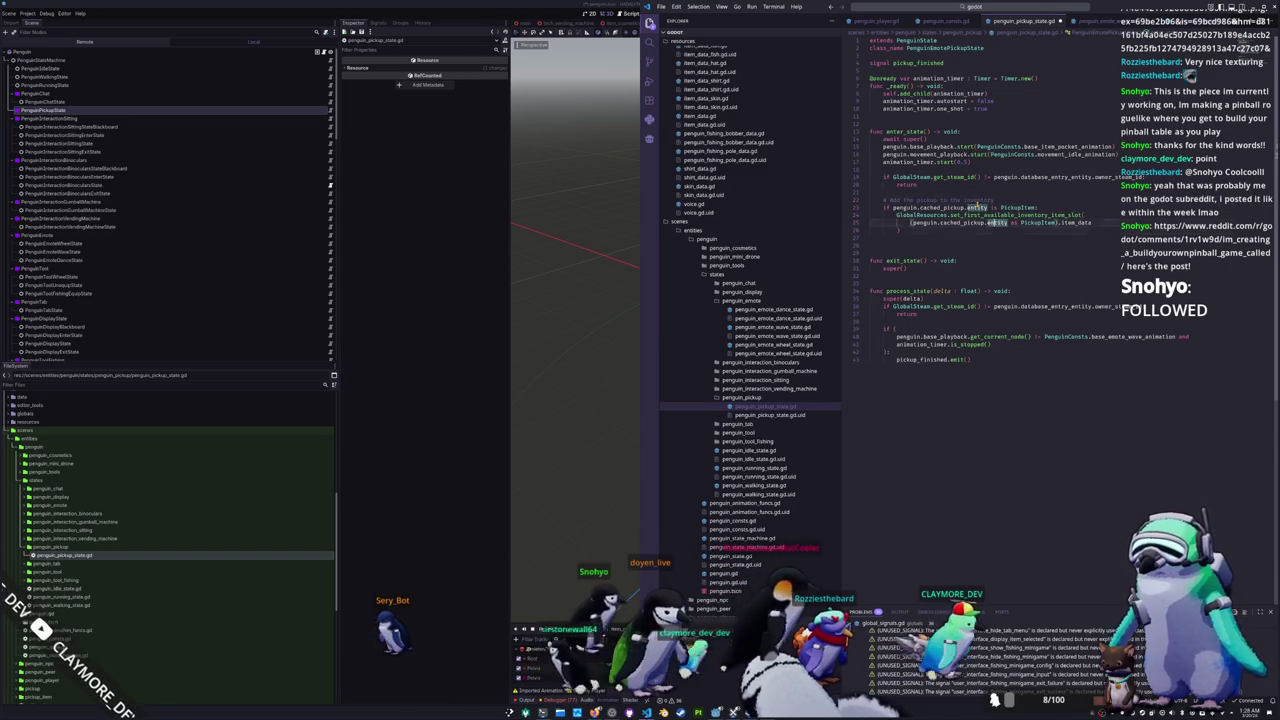
key(Return)
key(Return)
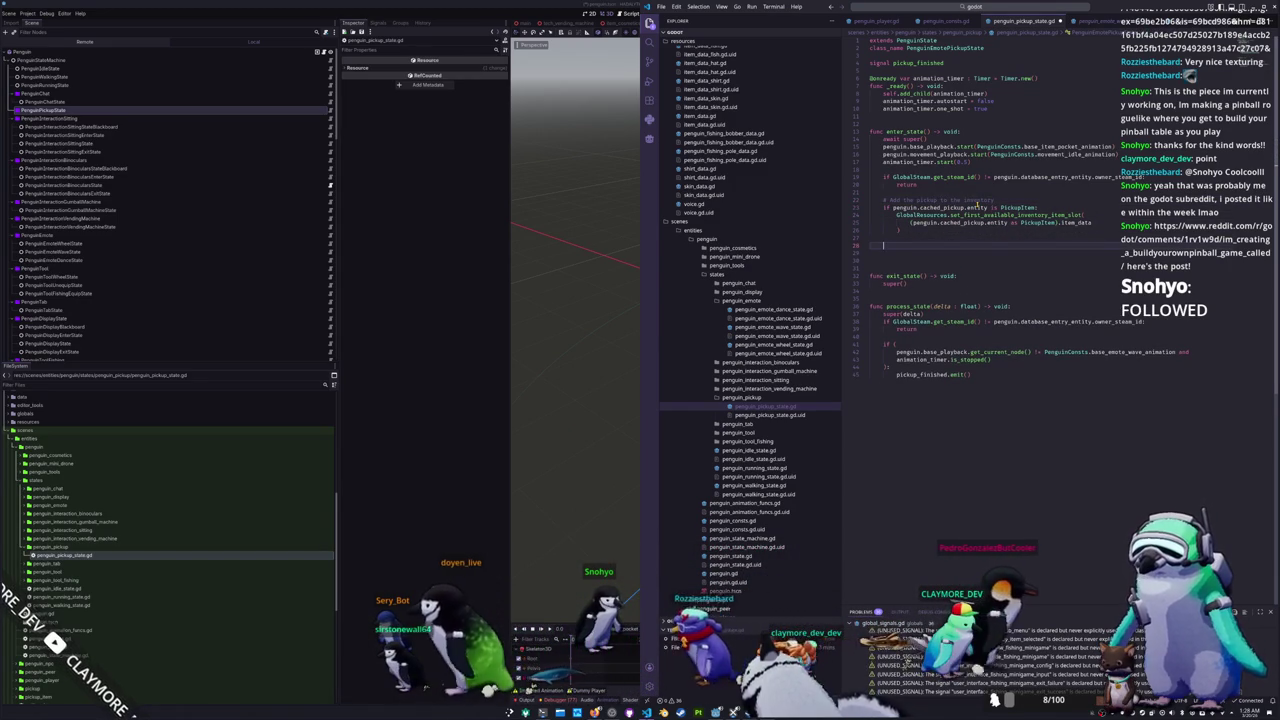
text(penguin.cached_pickup.)
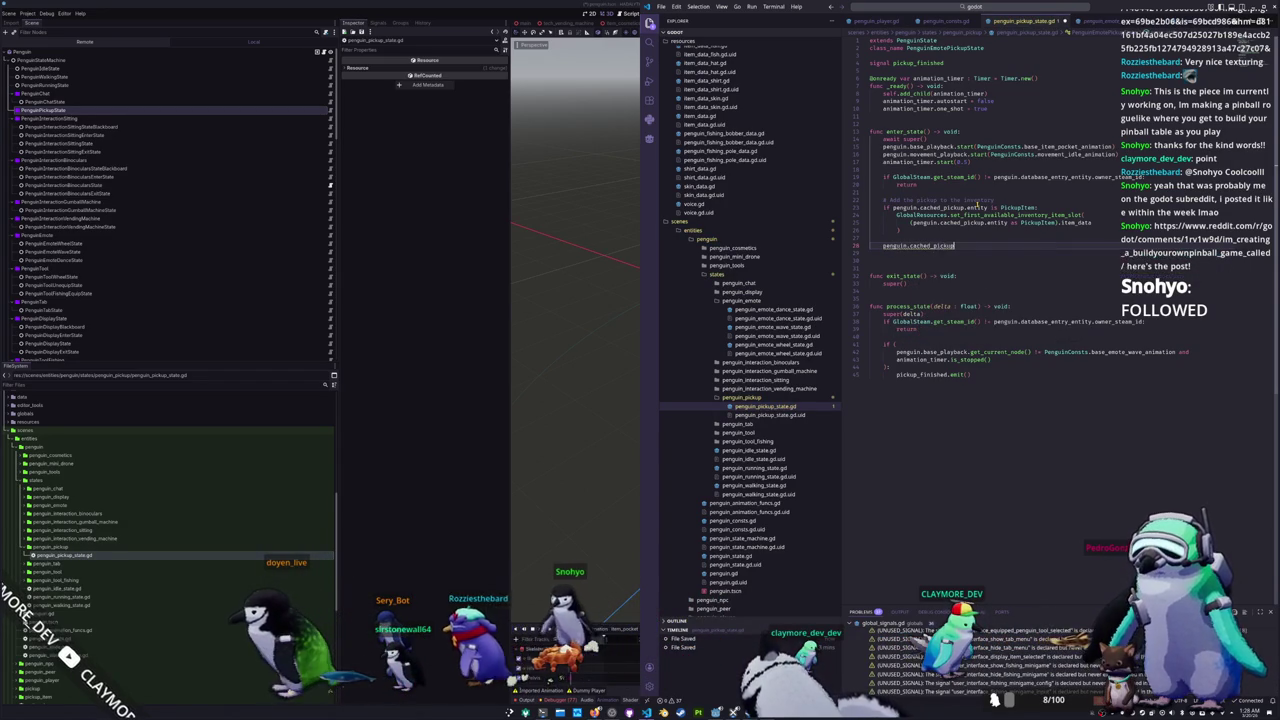
text(entity)
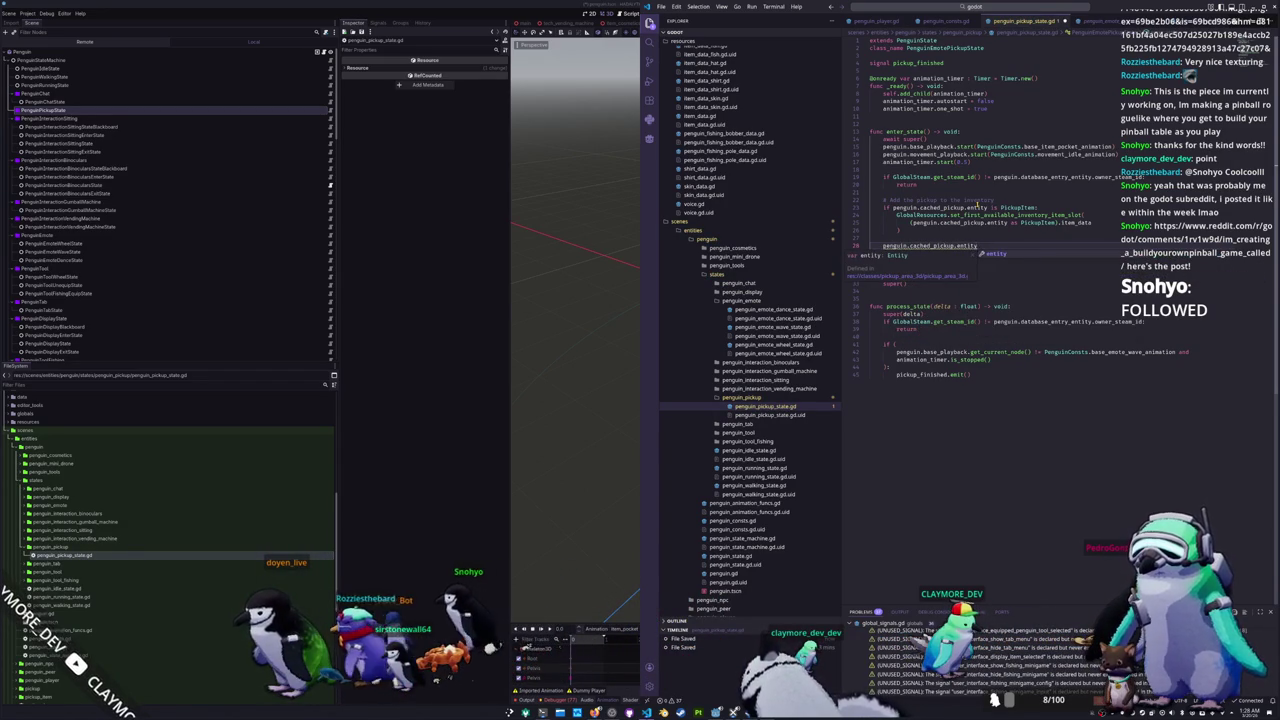
text(.)
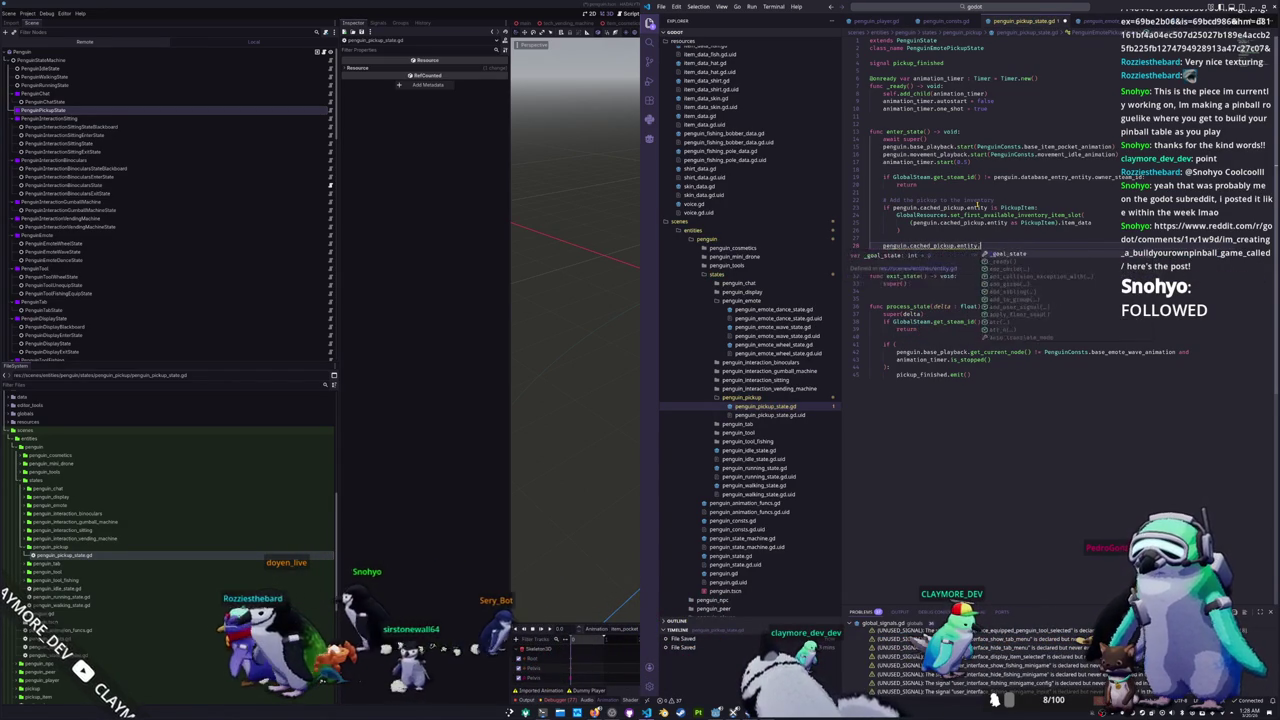
text(da)
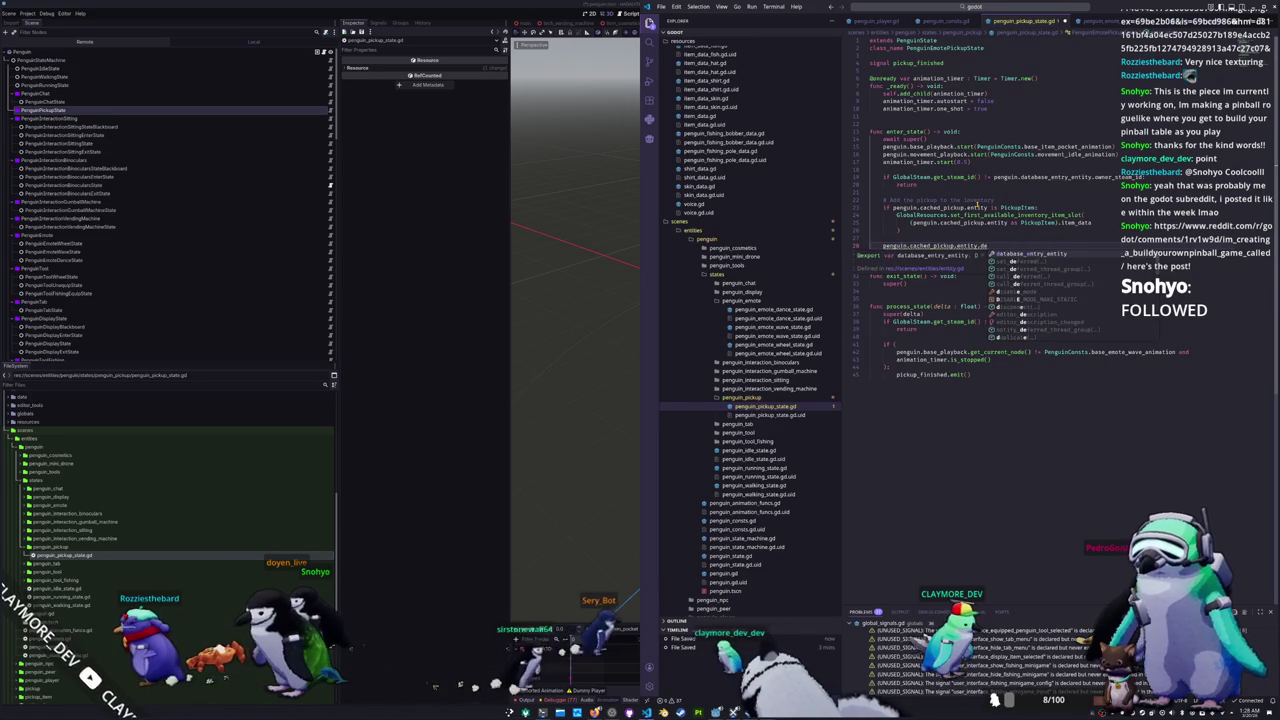
Step: Write (penguin.cached_pickup.entity as Pickup).despawn() and delete the extra blank line
key(BackSpace)
key(BackSpace)
key(BackSpace)
text(as P)
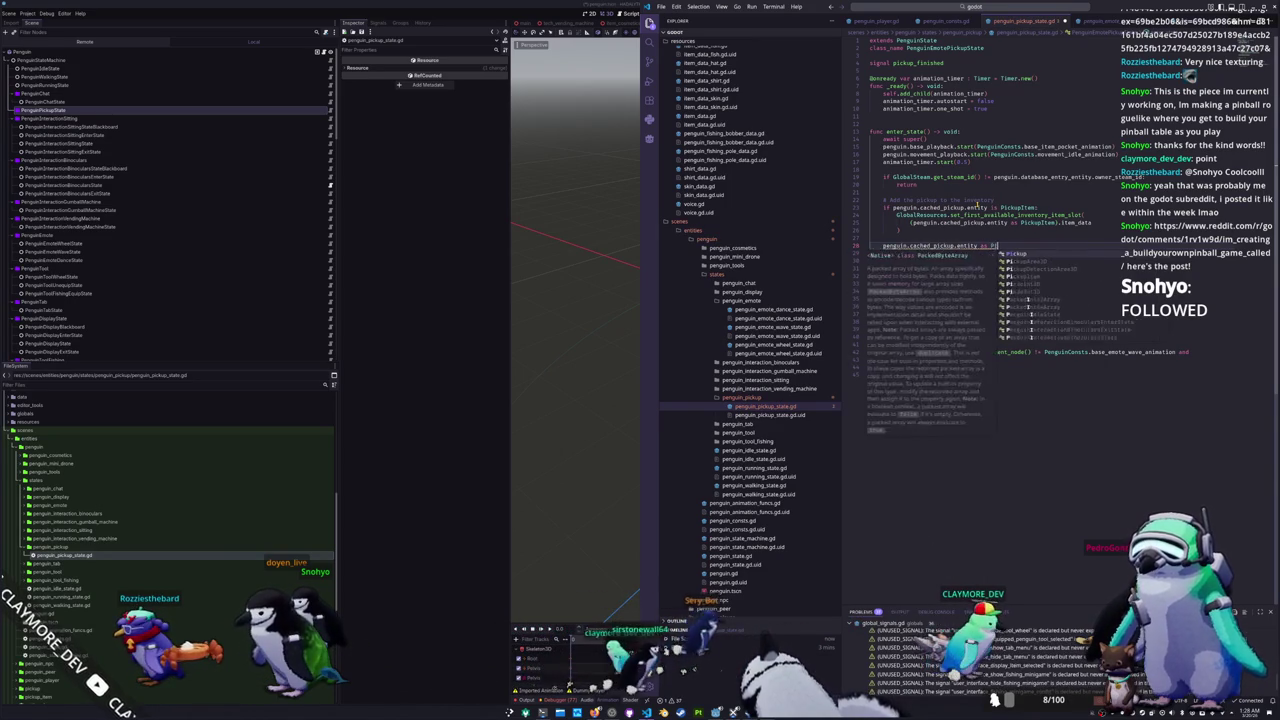
text(ickup)
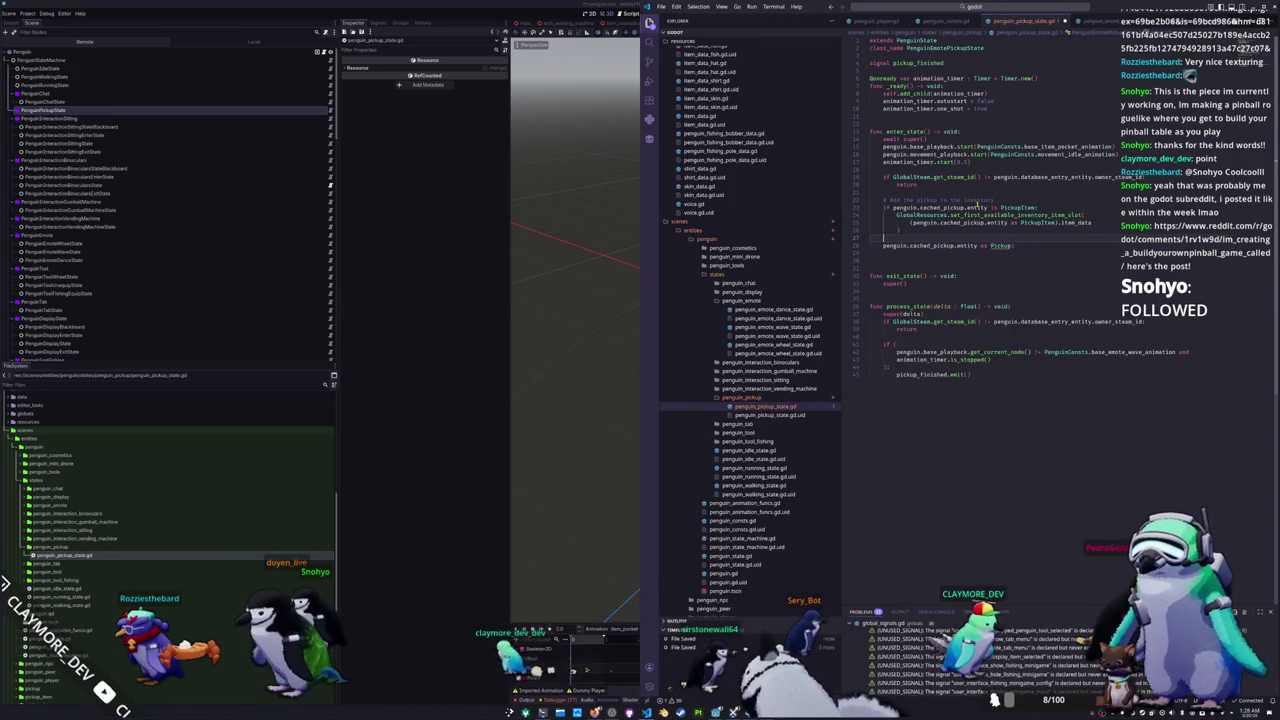
key(shift+Home)
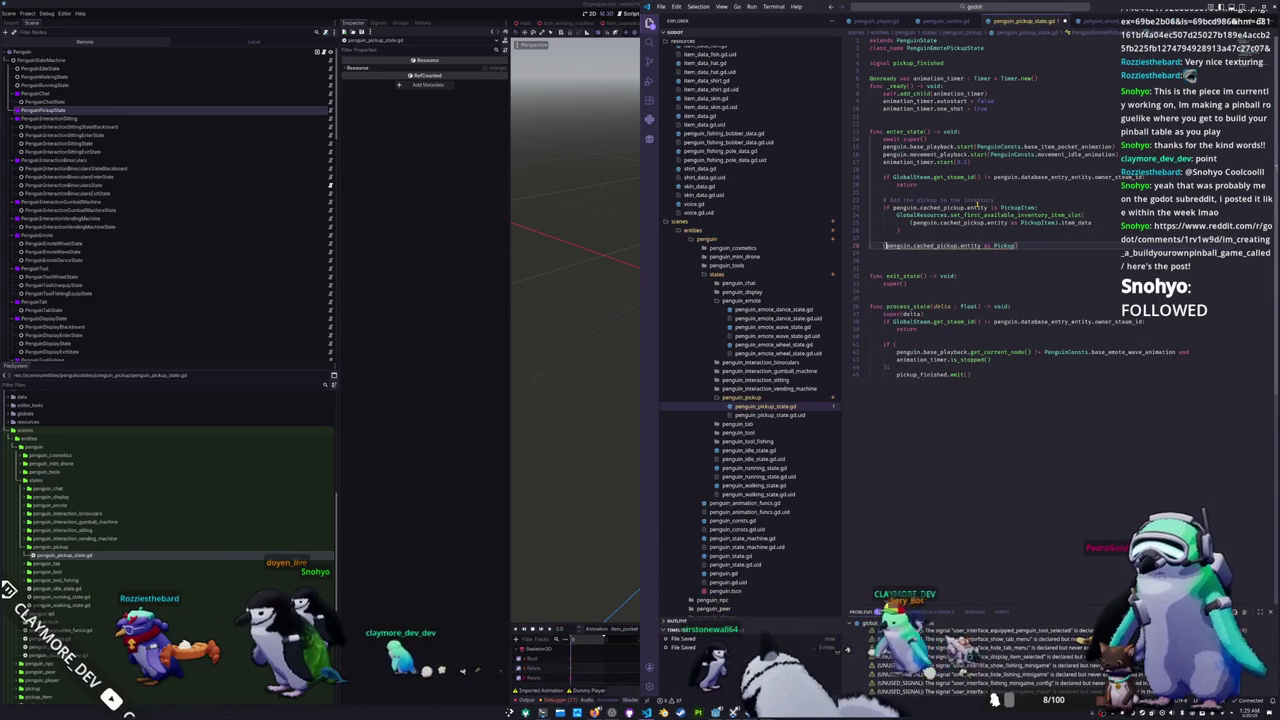
text(.despawn()
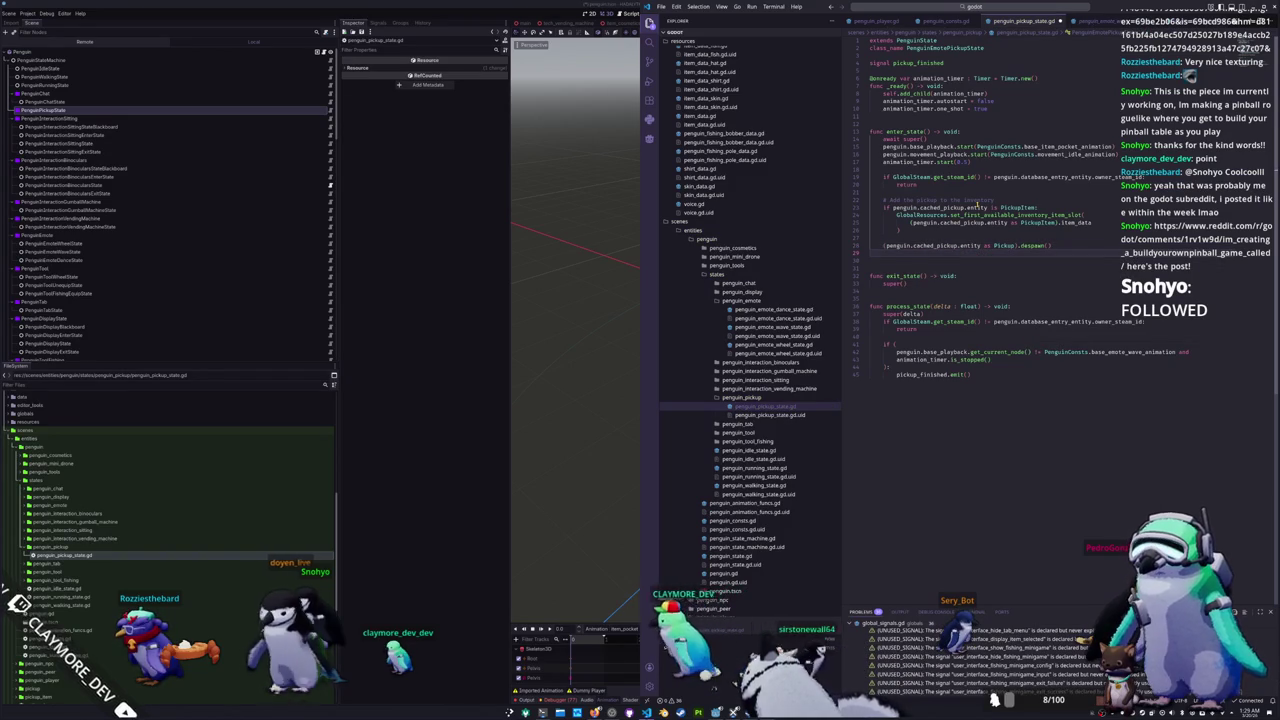
click(884, 237)
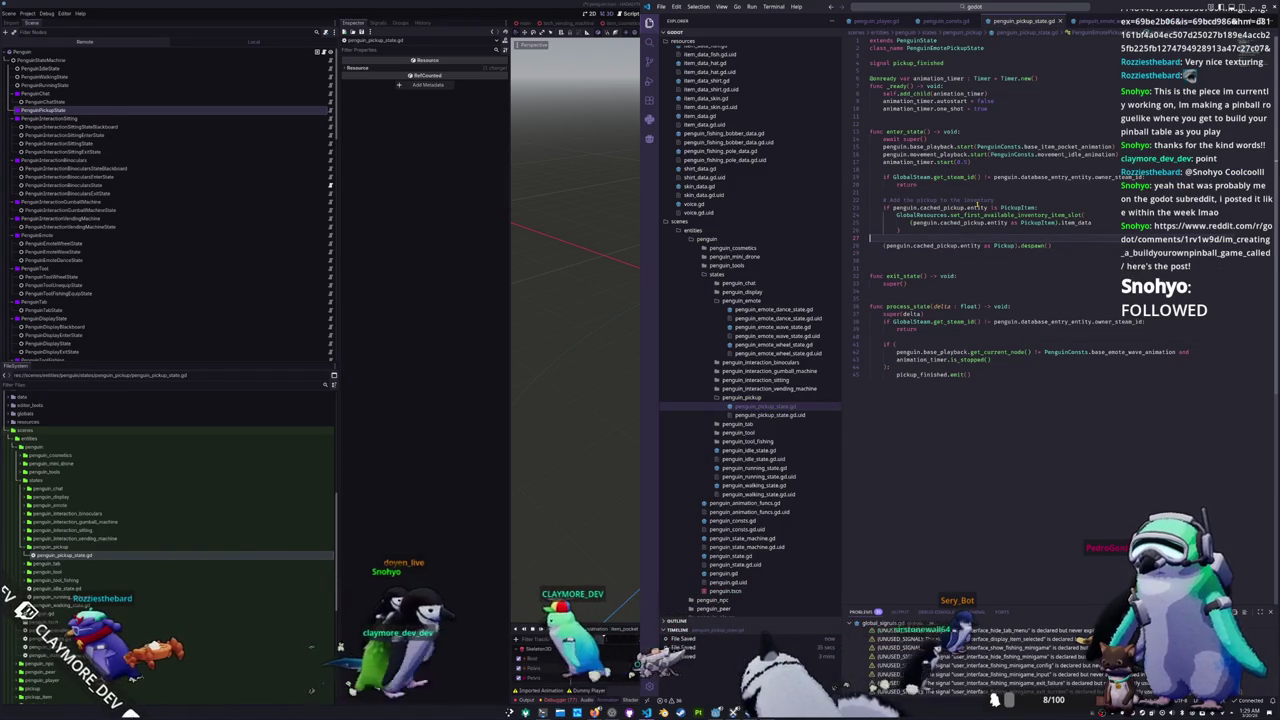
key(Delete)
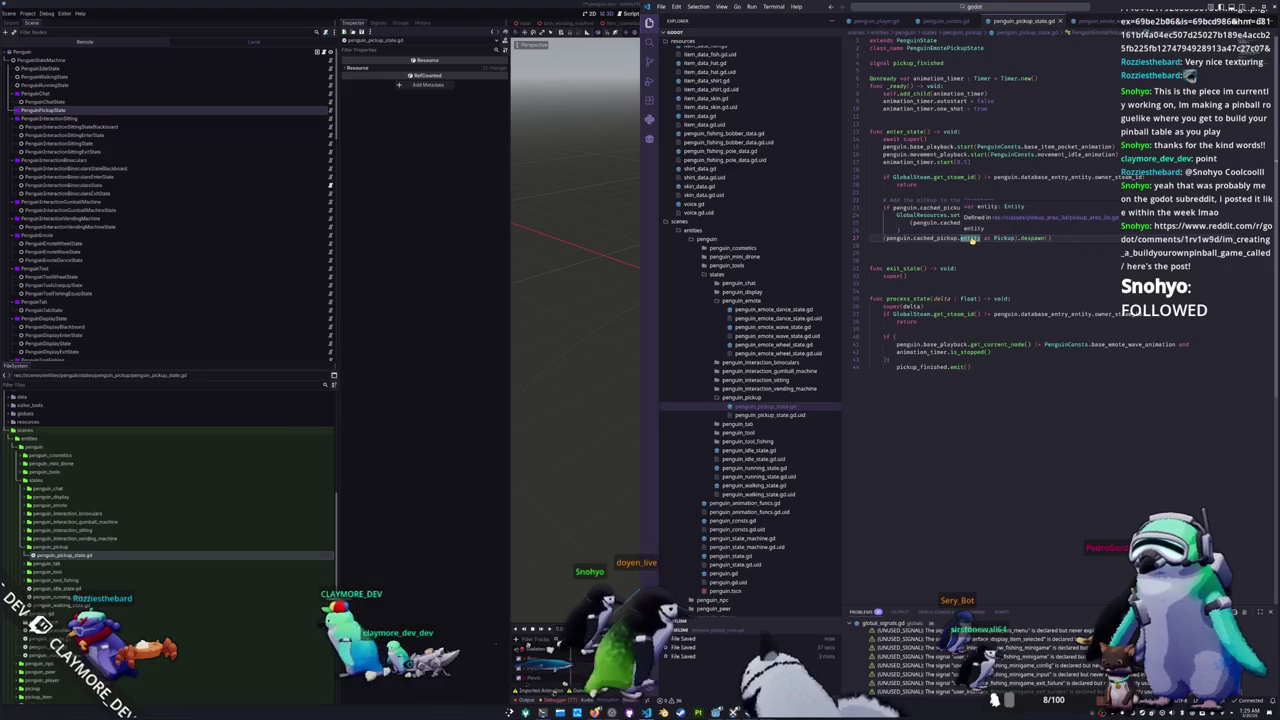
click(968, 238)
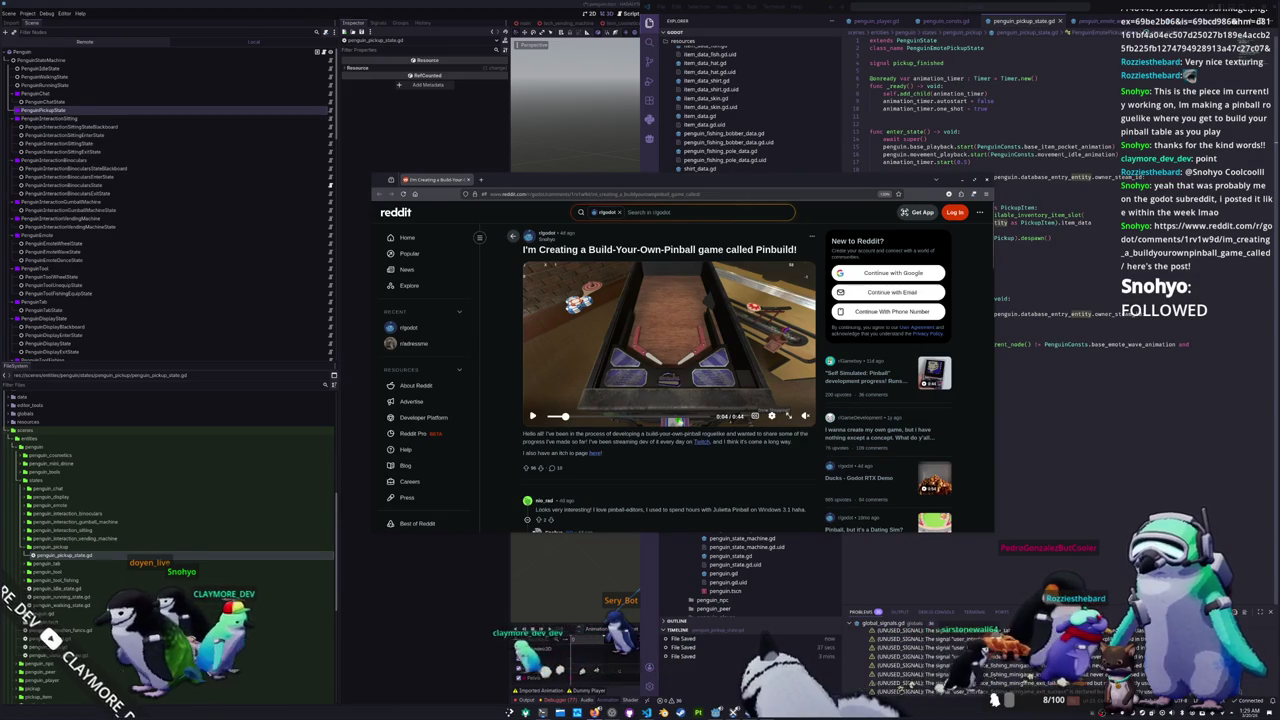
key(space)
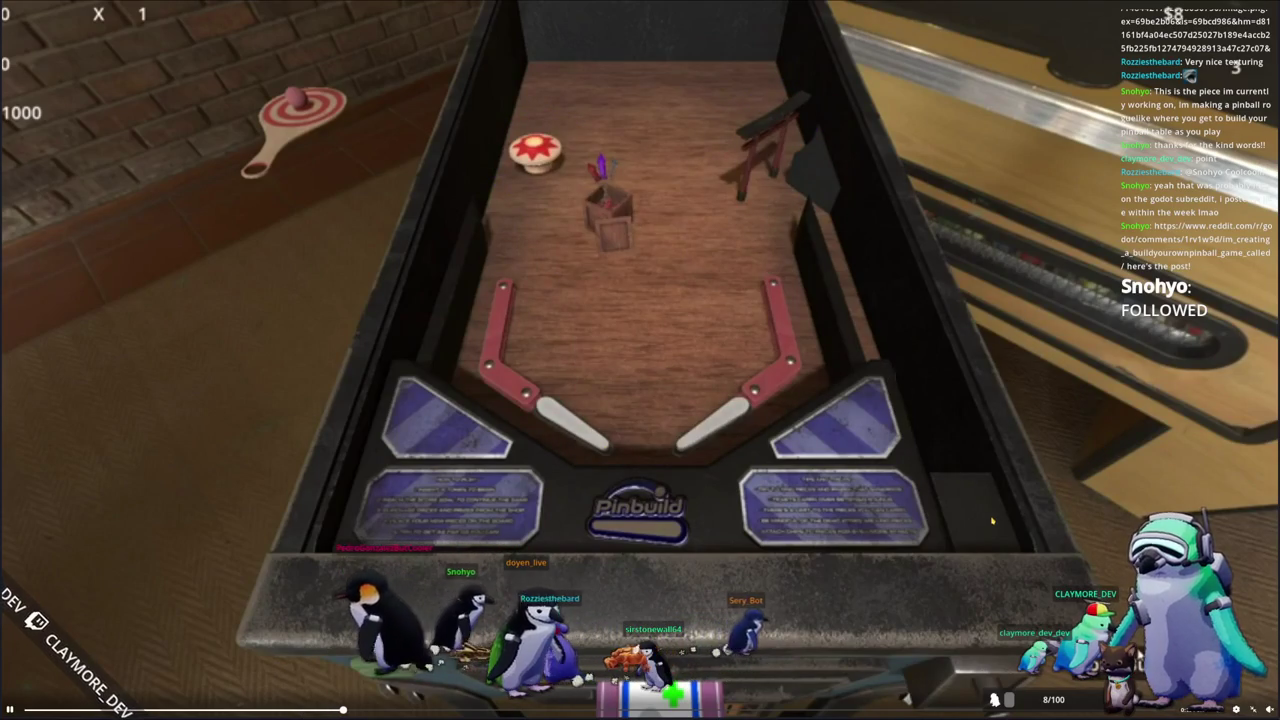
key(Escape)
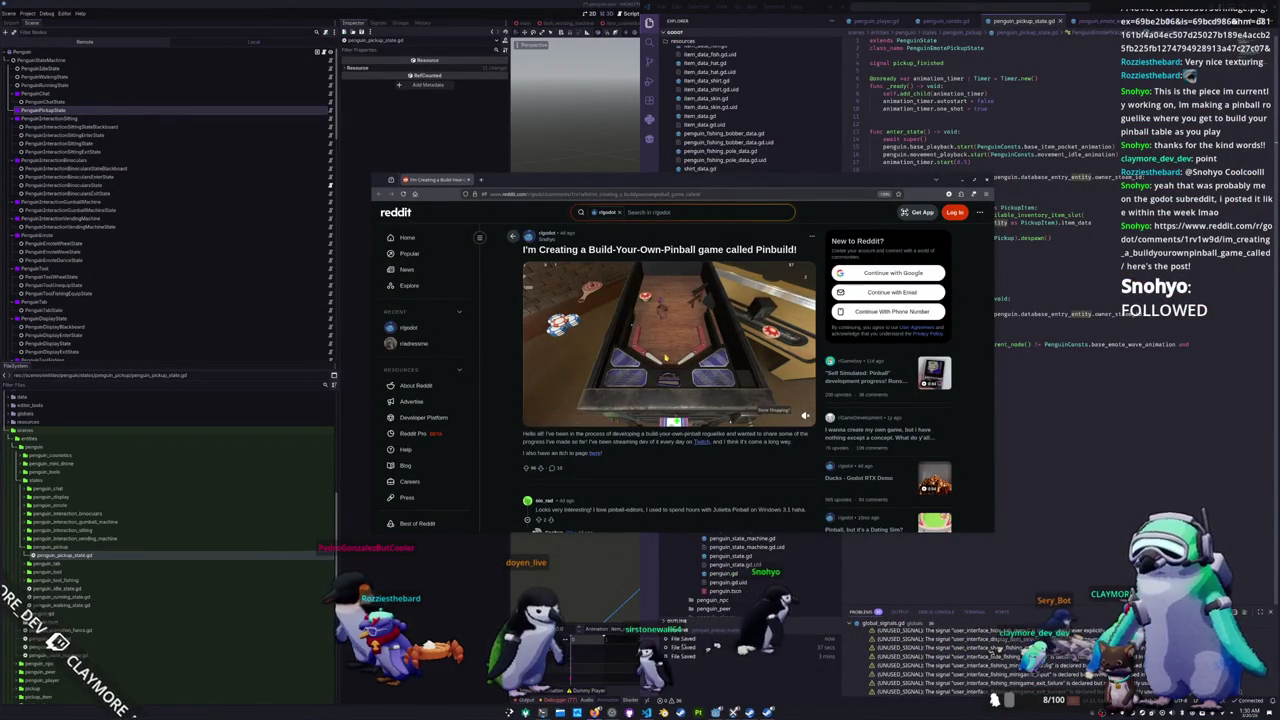
mouse_move(597, 357)
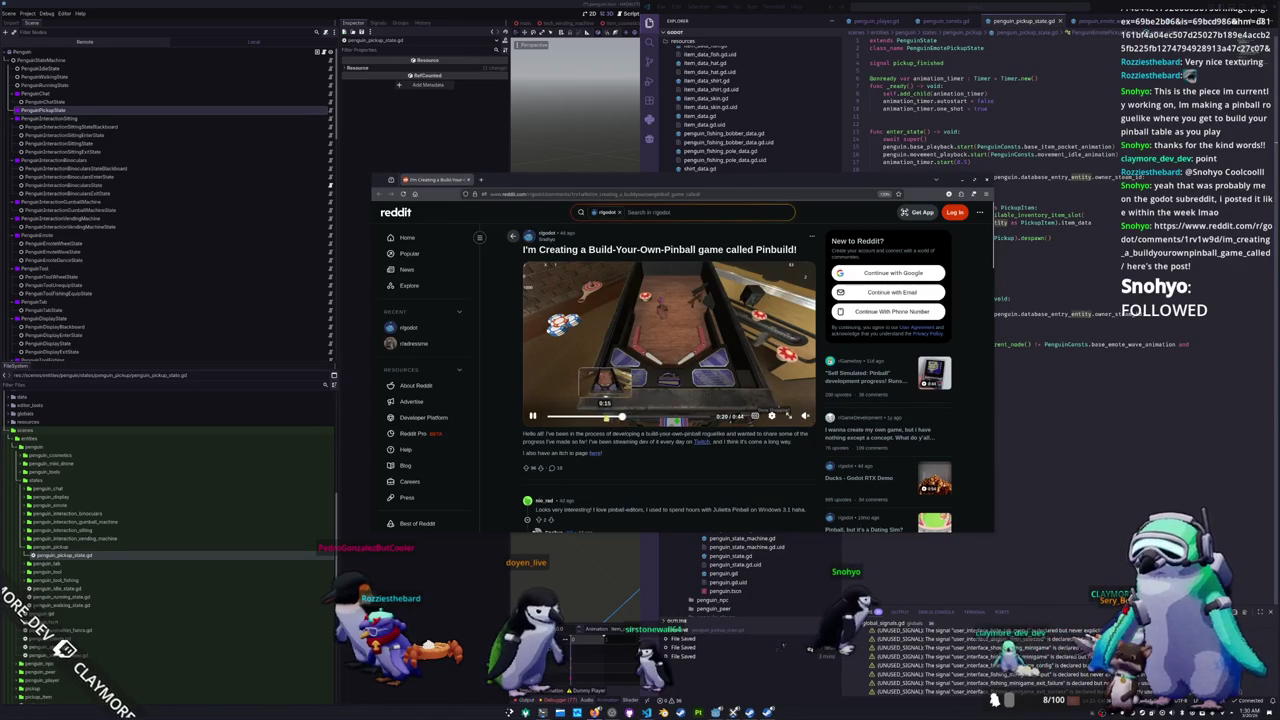
click(605, 415)
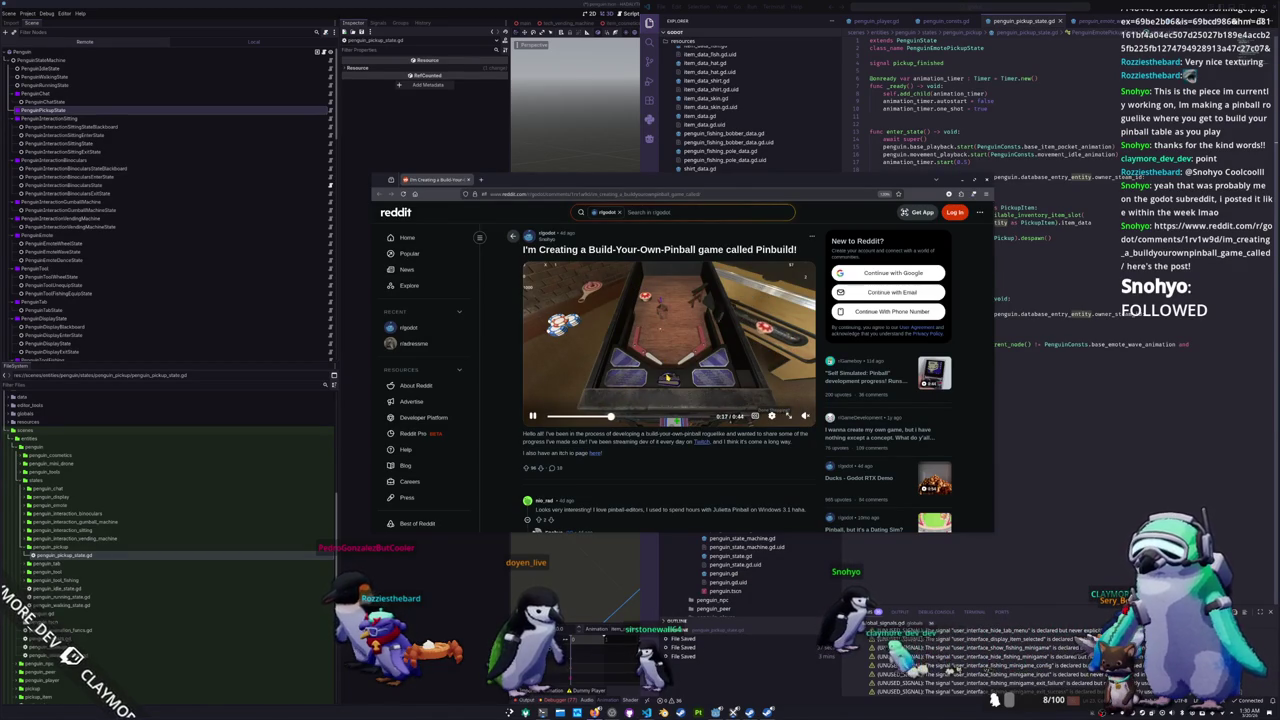
click(588, 416)
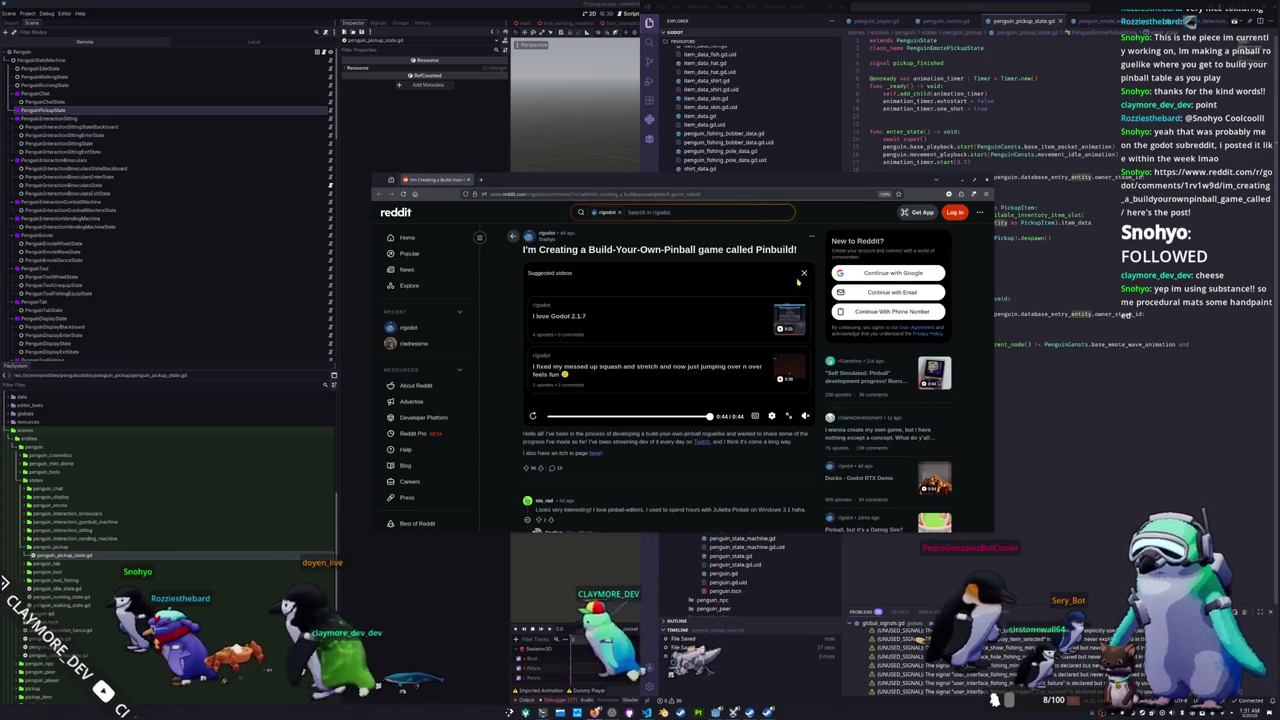
scroll(791, 278, down, 3)
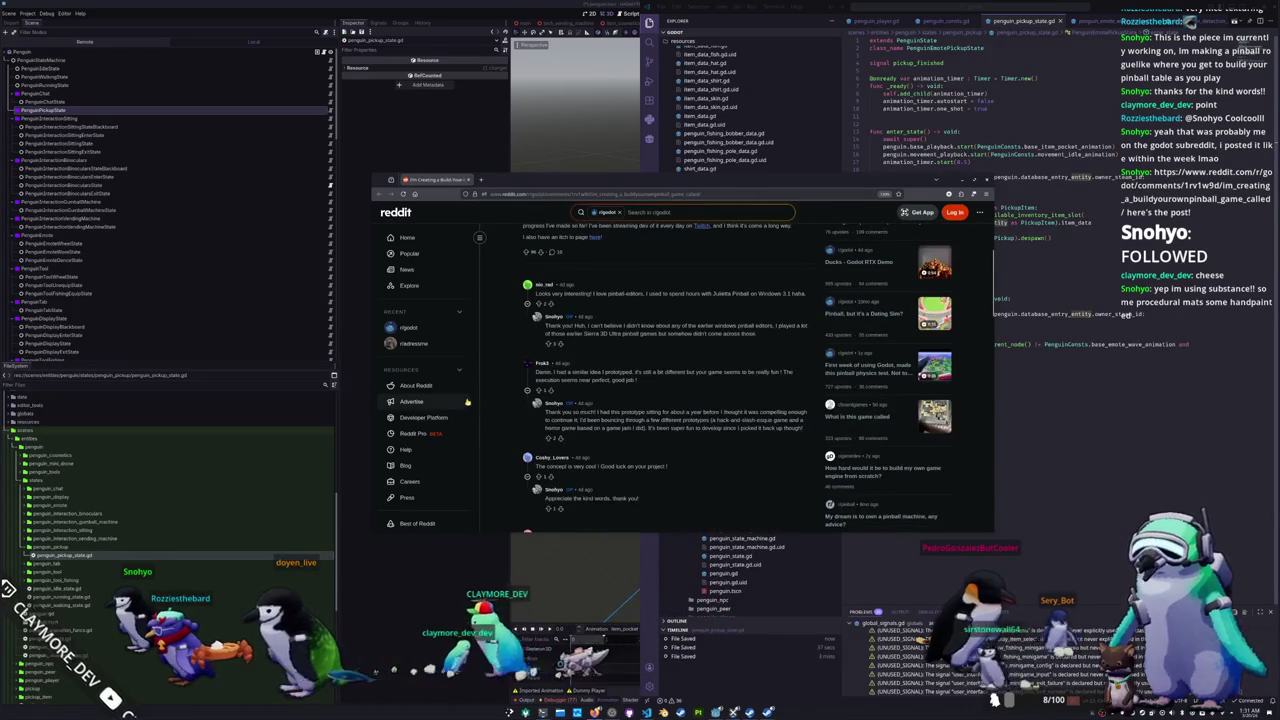
scroll(502, 397, down, 5)
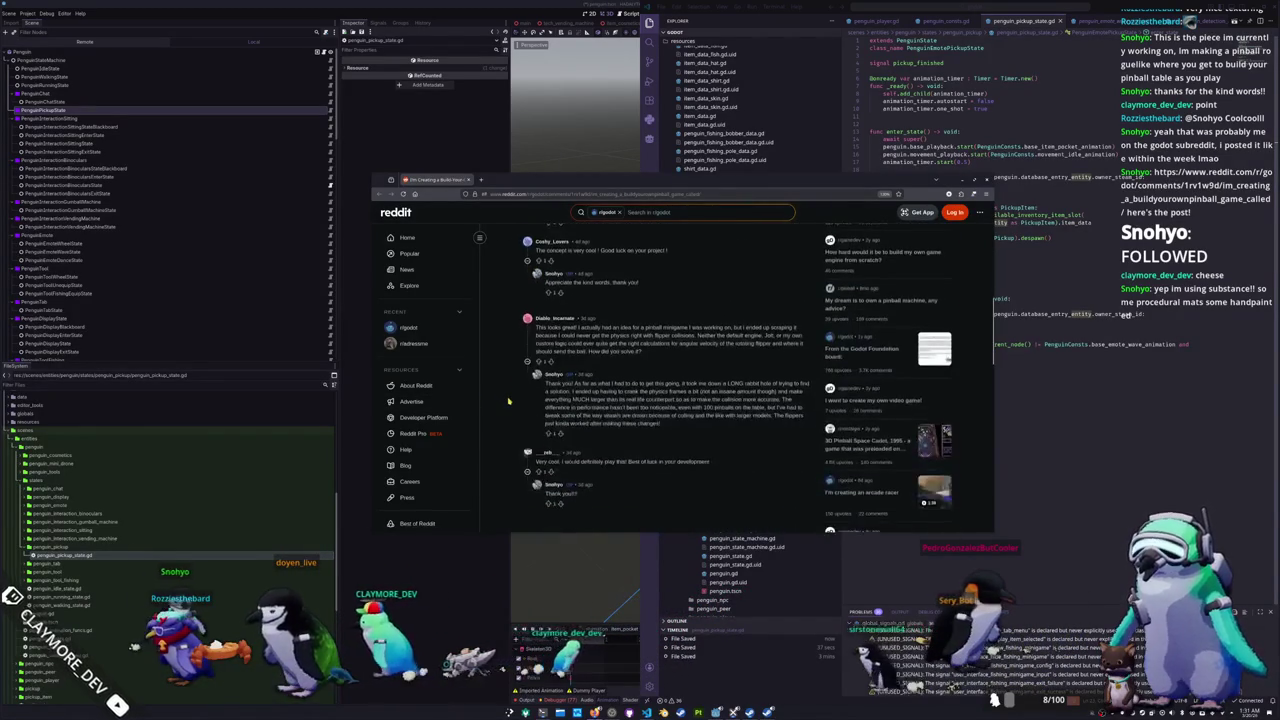
scroll(510, 403, up, 5)
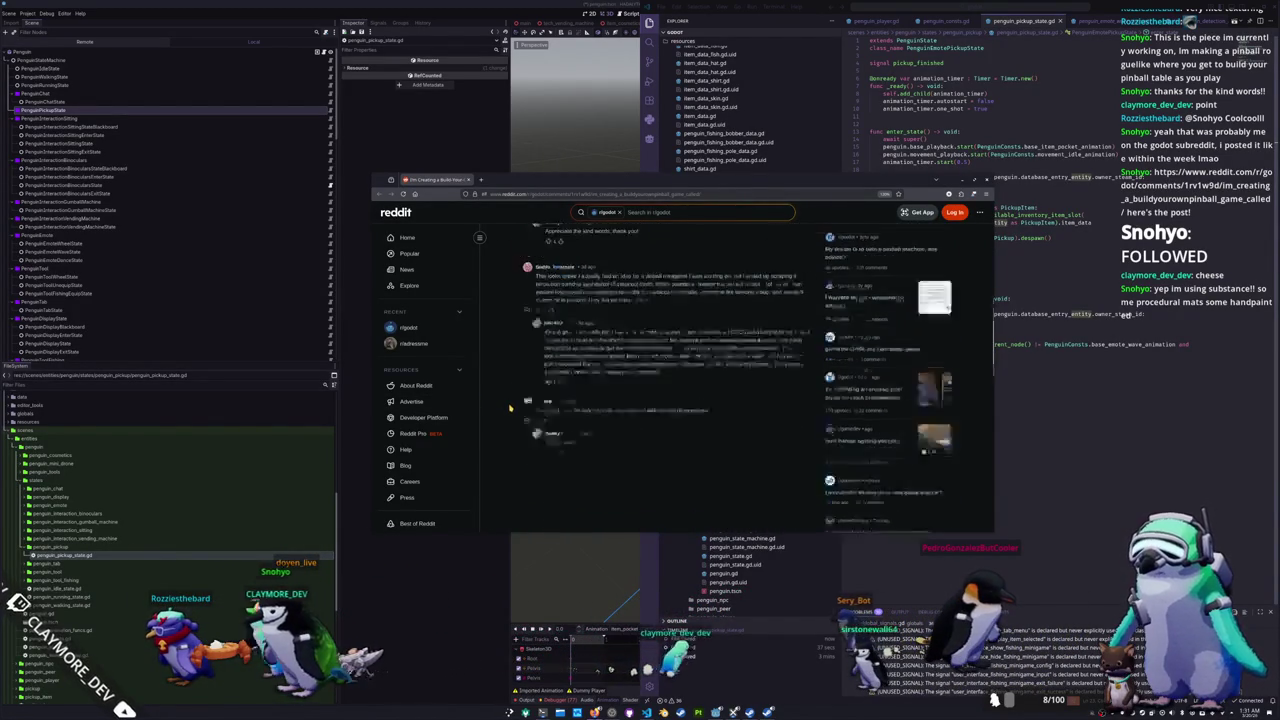
scroll(511, 410, up, 2)
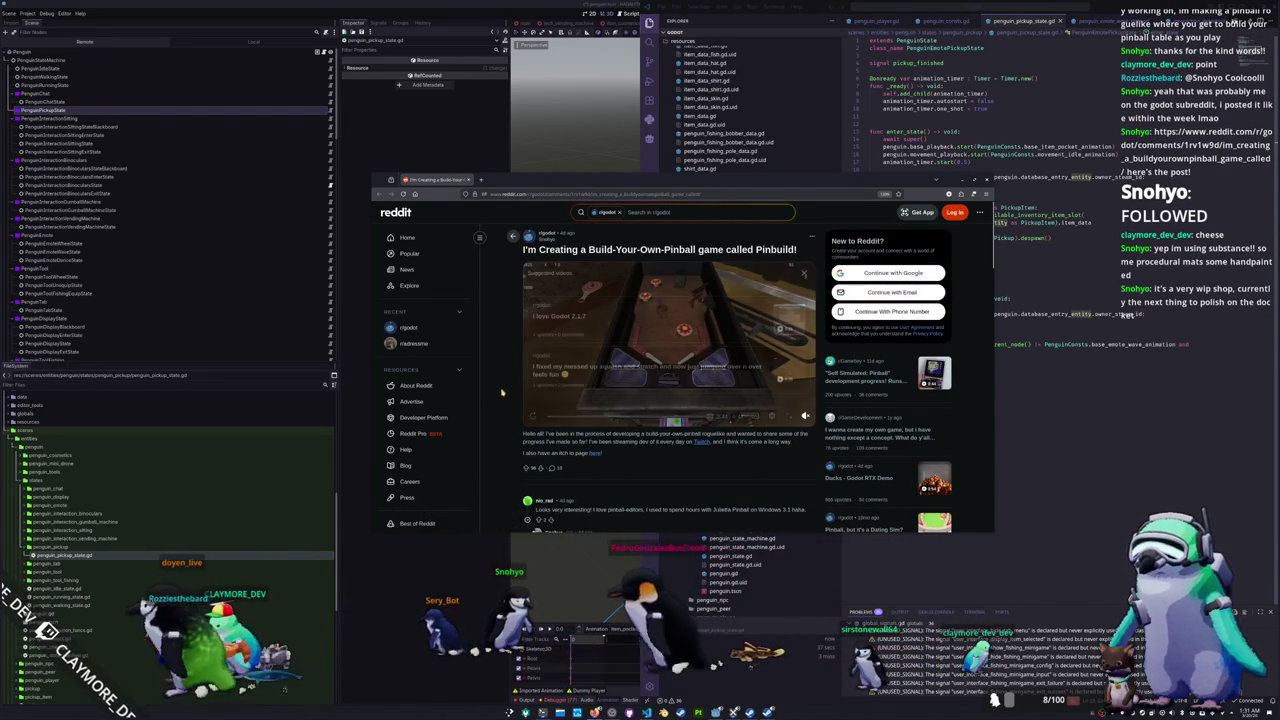
Step: Close the browser and inspect the Pickup and Entity class definitions
click(467, 179)
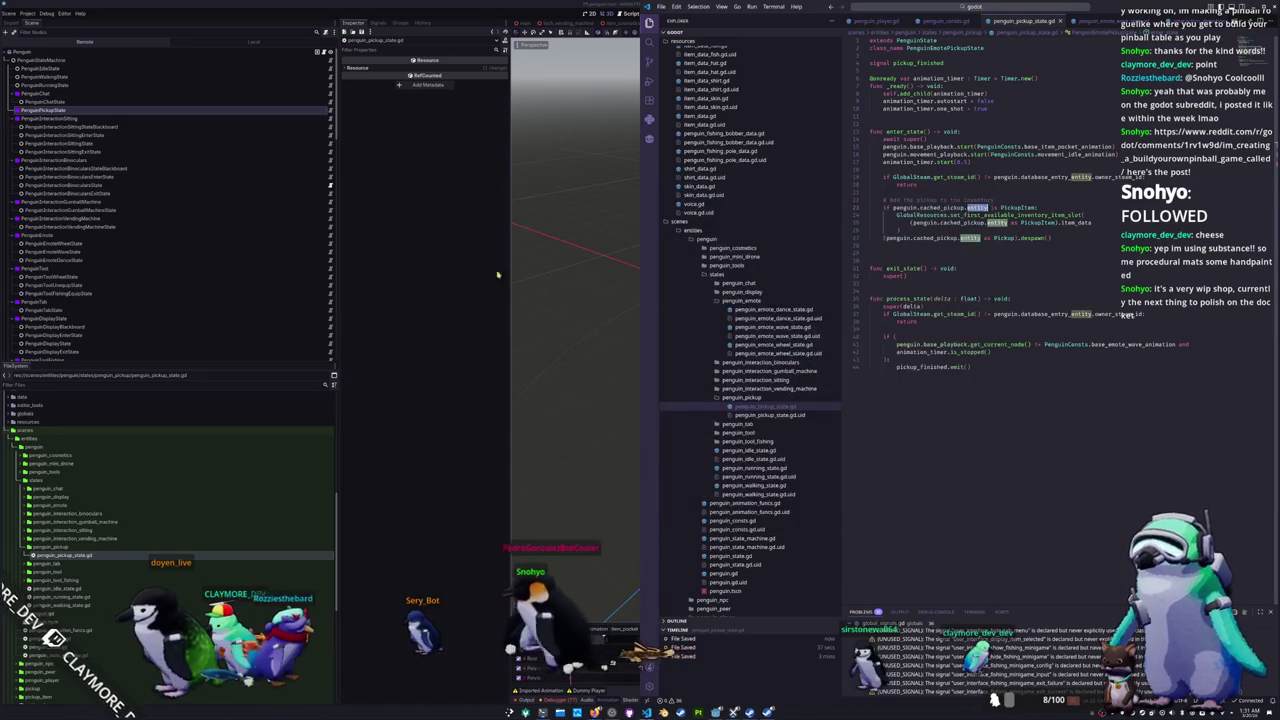
click(937, 247)
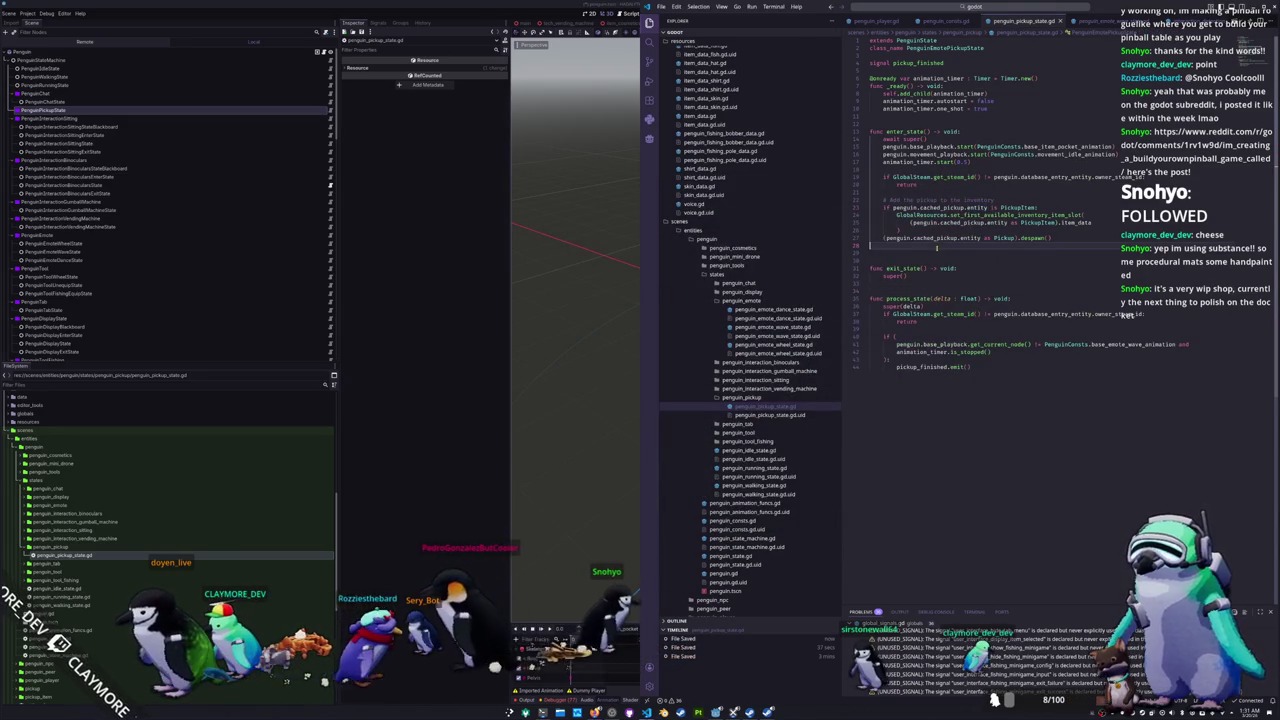
ctrl+click(1004, 240)
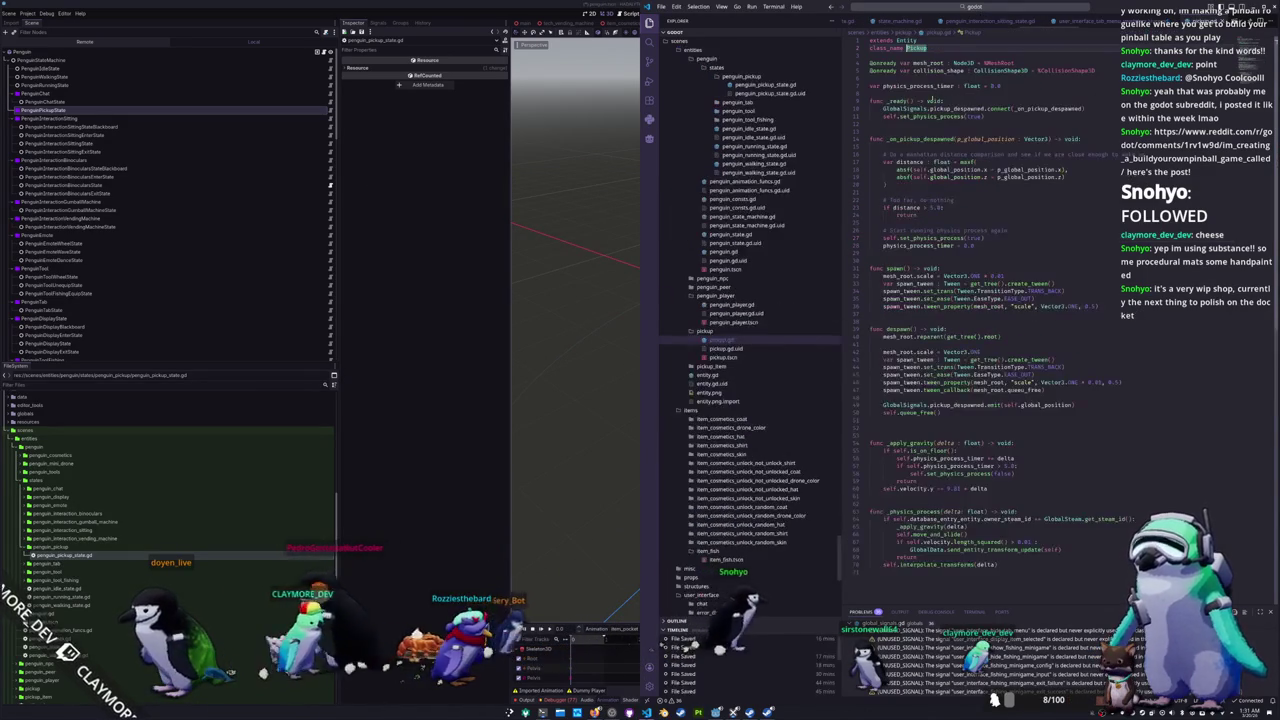
ctrl+click(905, 42)
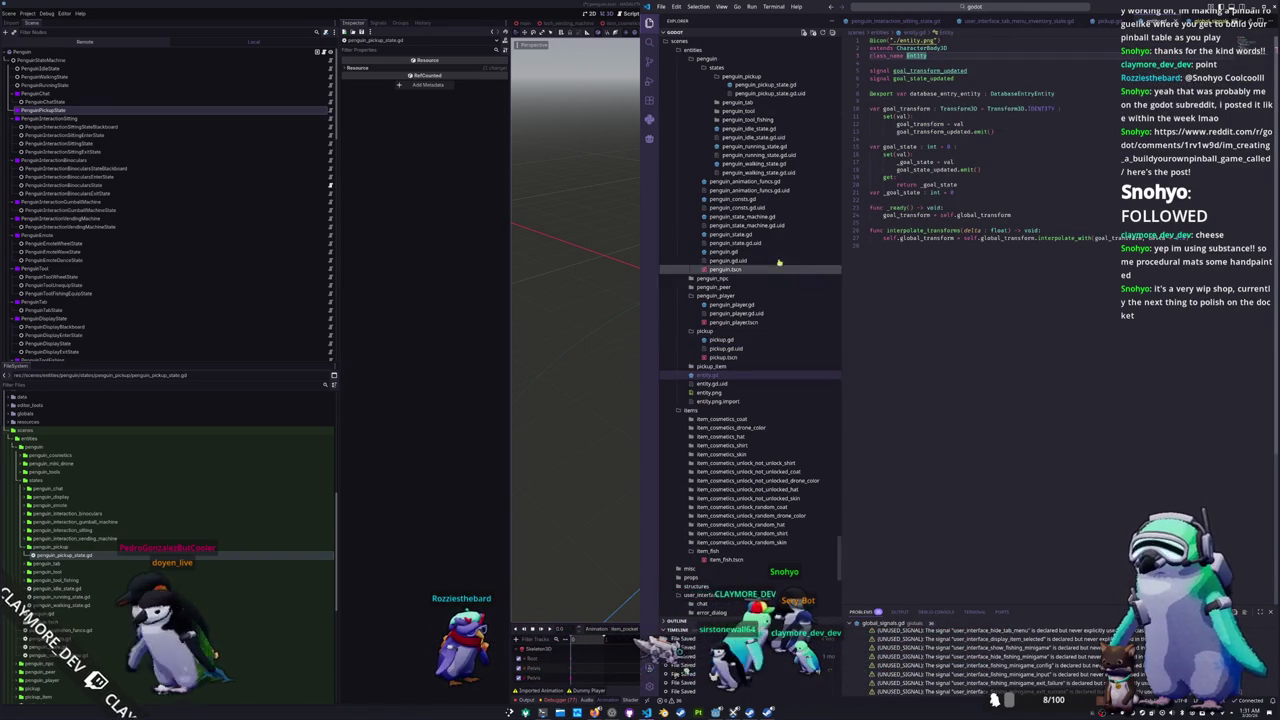
Step: Open pickup_area_3d.gd via quick file search for 'pickup_area'
click(1011, 8)
text(pickup)
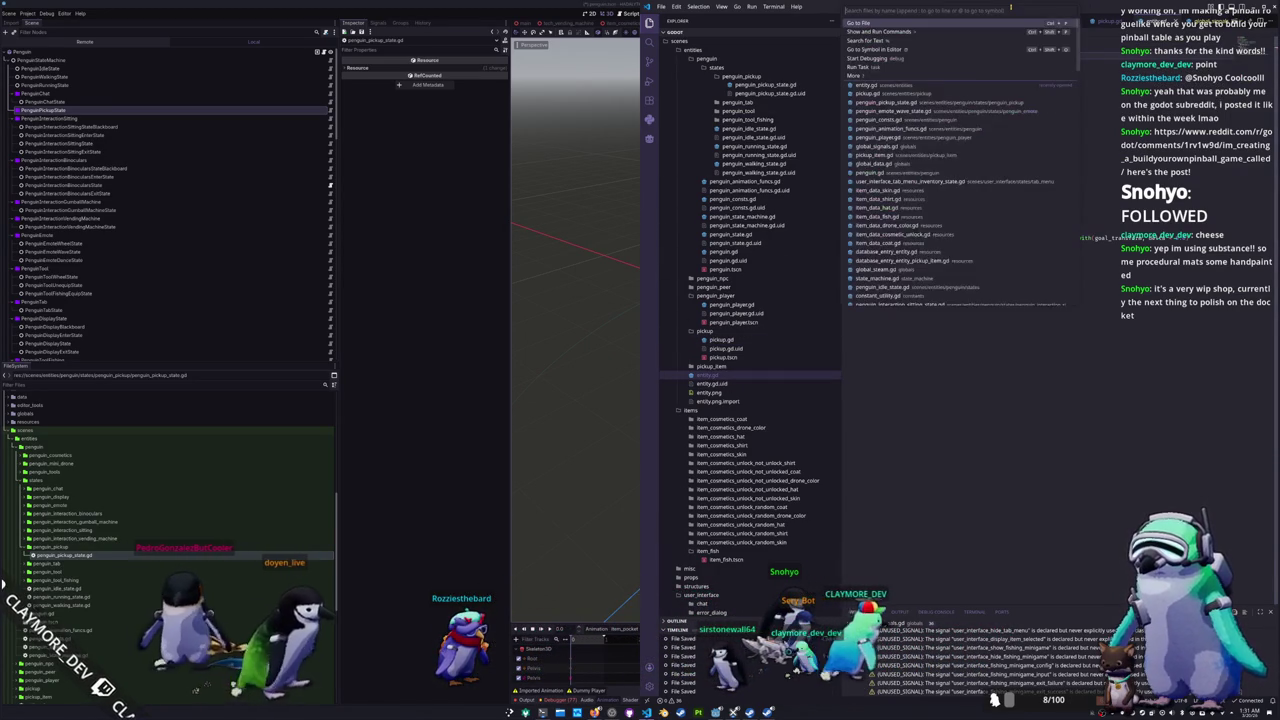
text(_area)
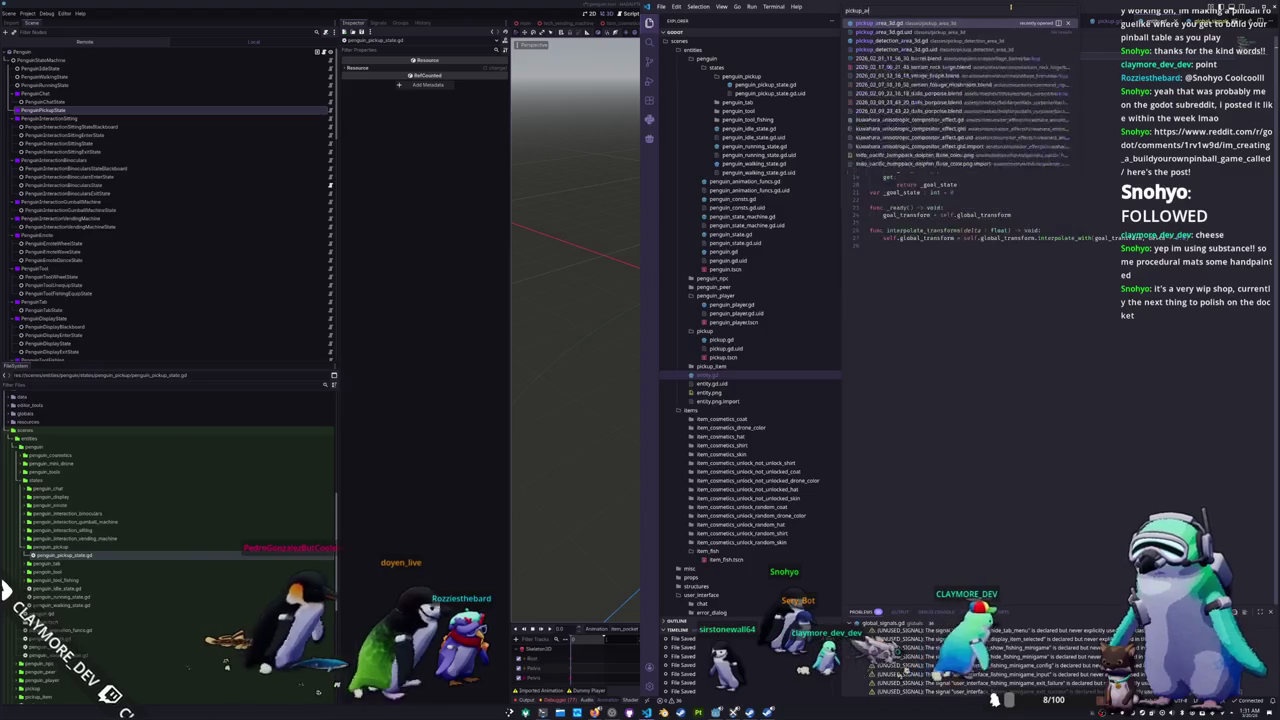
key(Return)
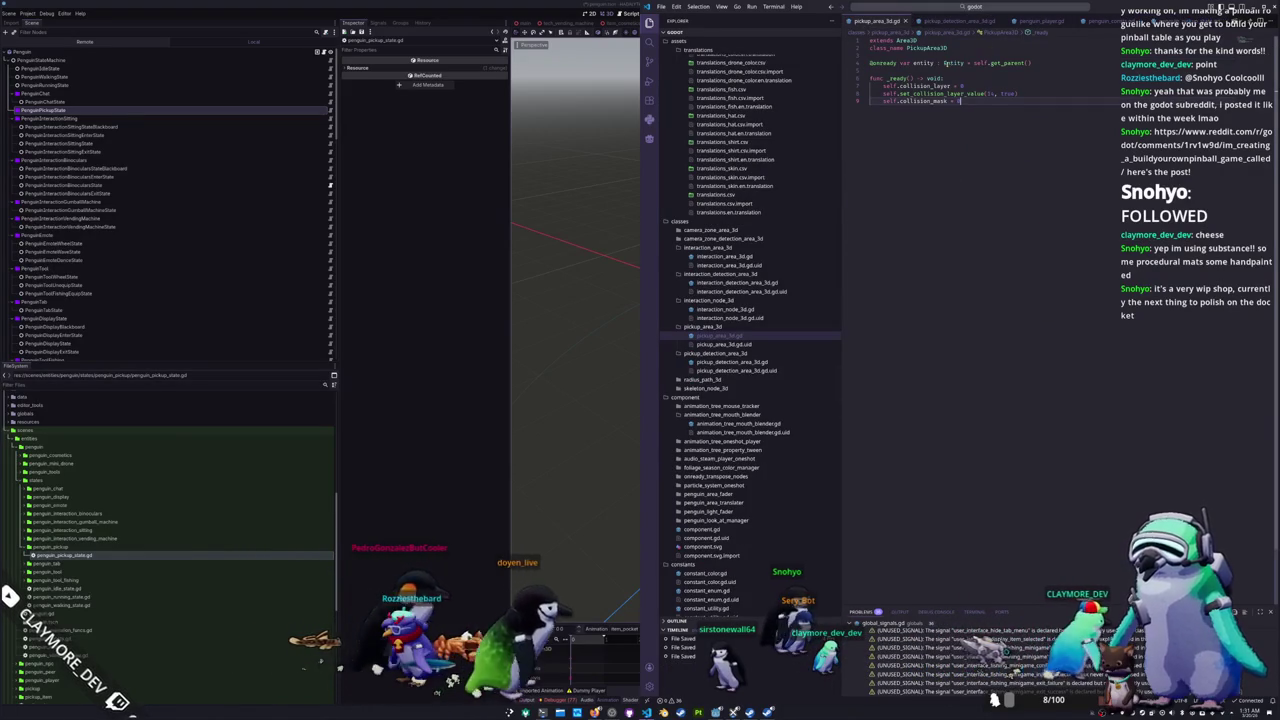
Step: Change the line 4 declaration 'entity : Entity' to 'pickup : Pickup' using autocomplete
click(922, 63)
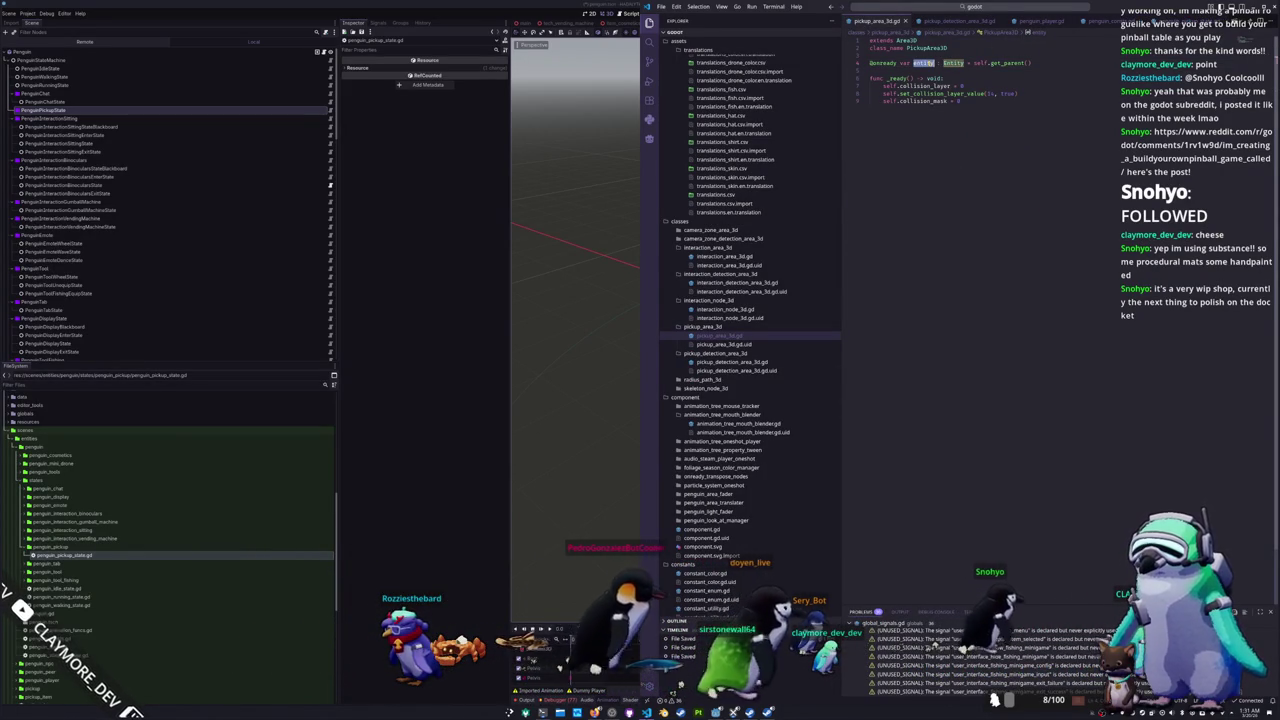
text(pickup : )
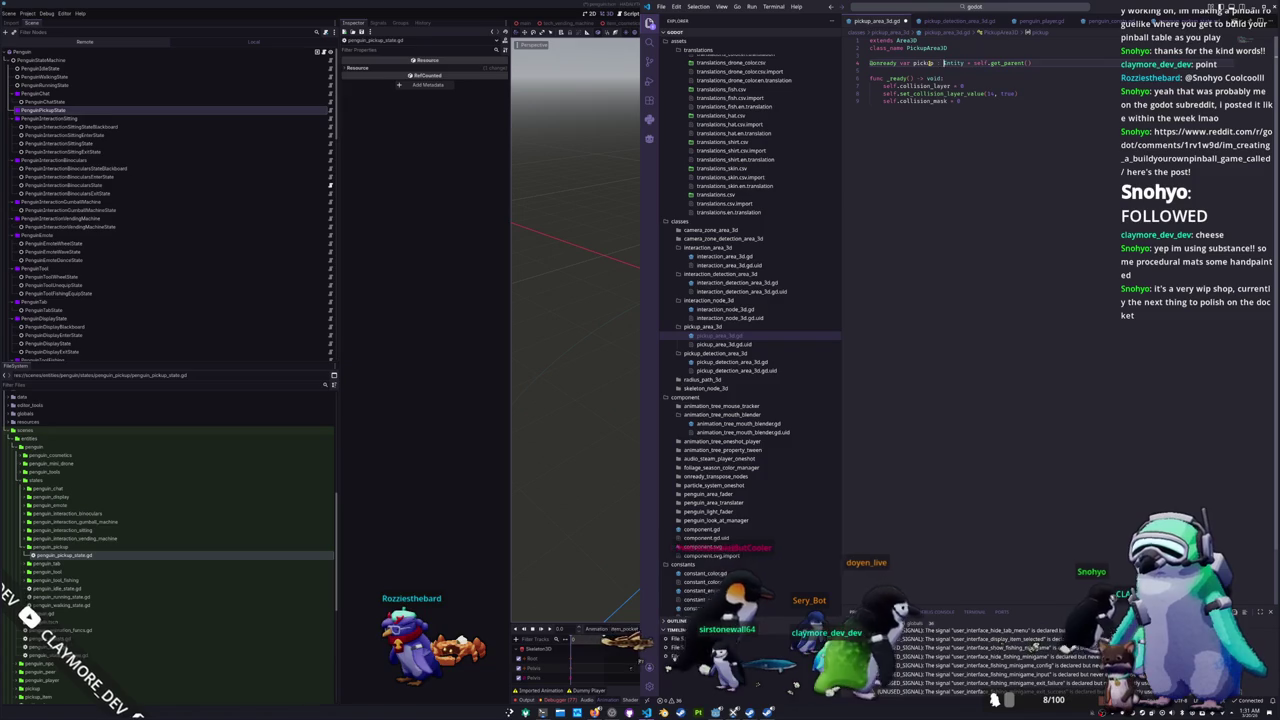
text(Picku)
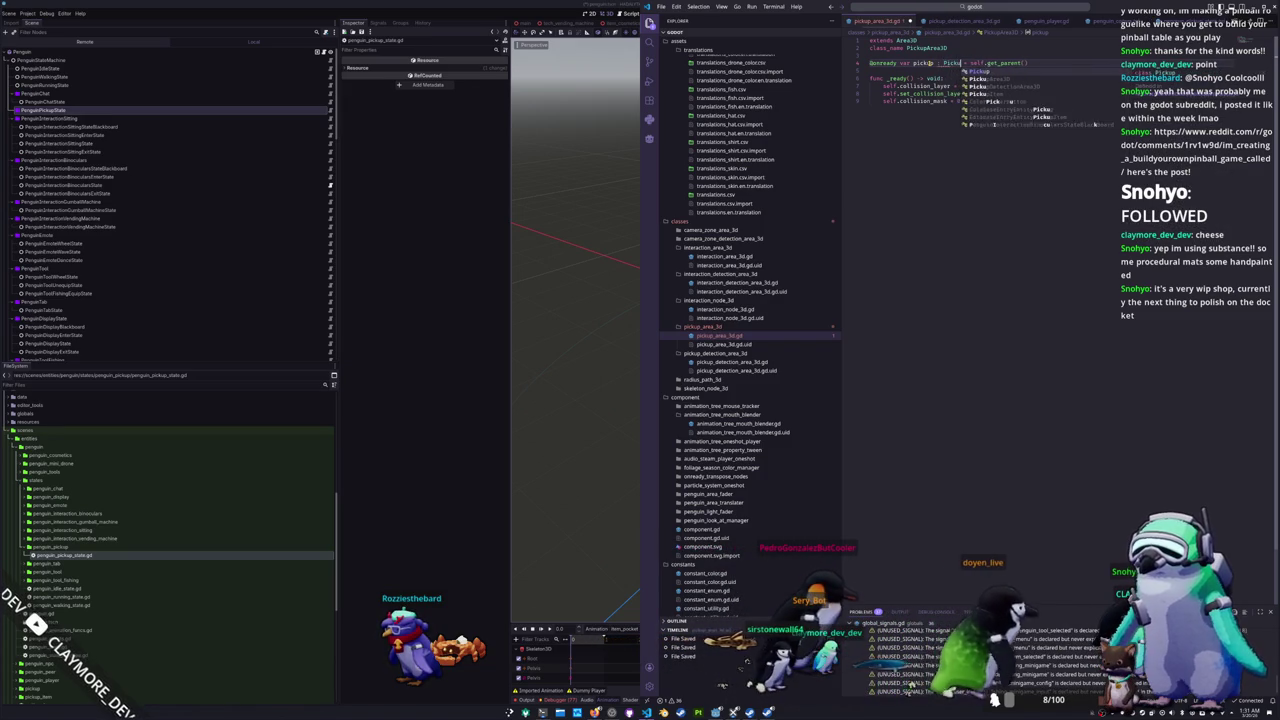
key(Tab)
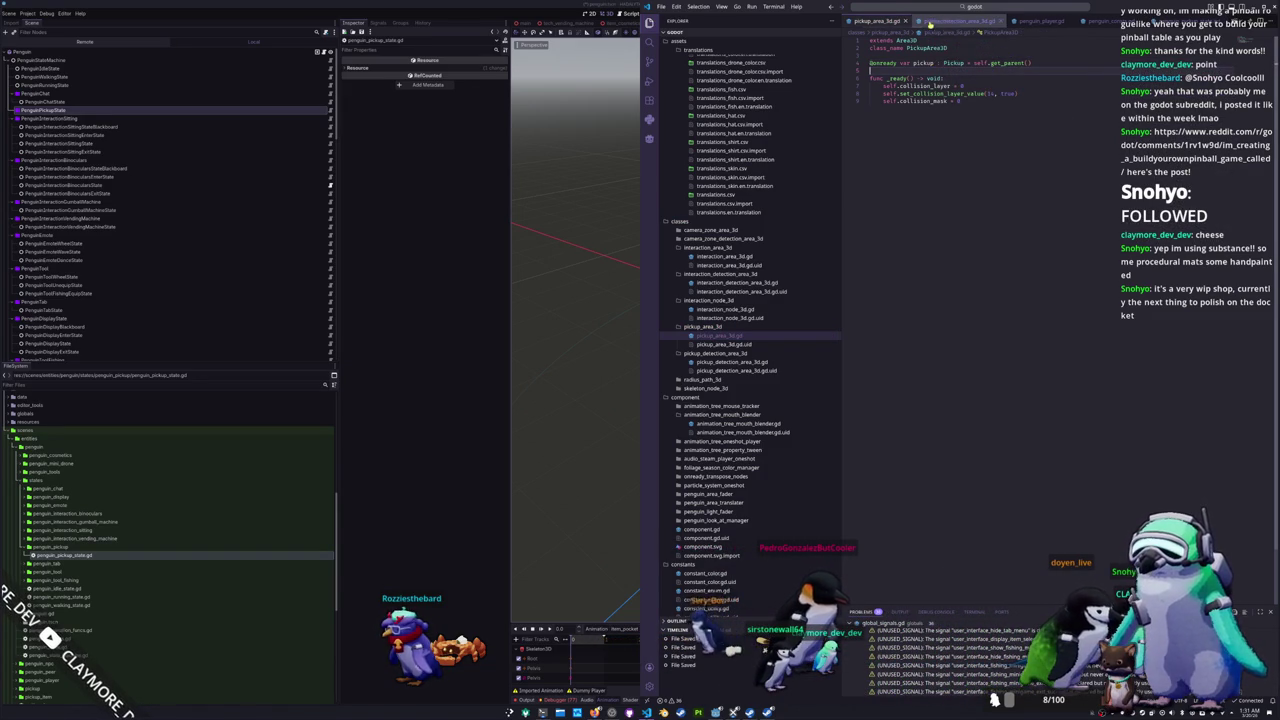
Step: Check the pickup_detection_area_3d.gd and penguin_consts.gd scripts, then save and run the game
click(957, 22)
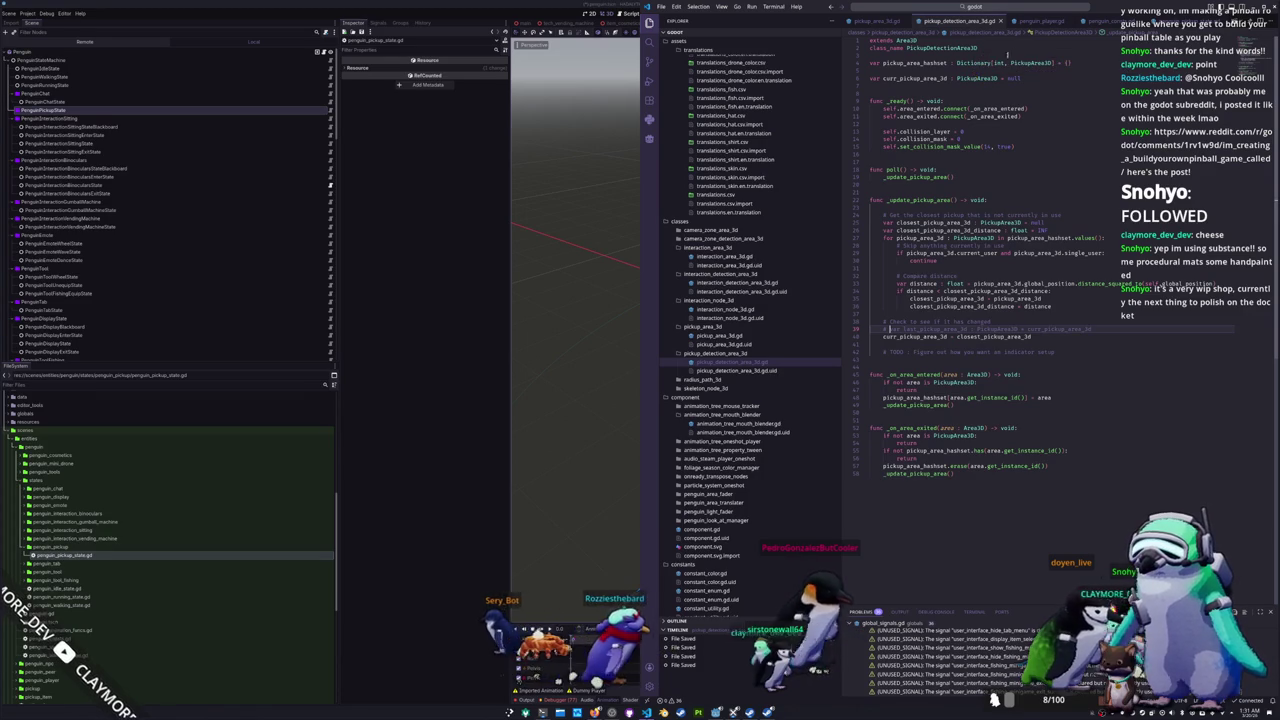
click(1105, 21)
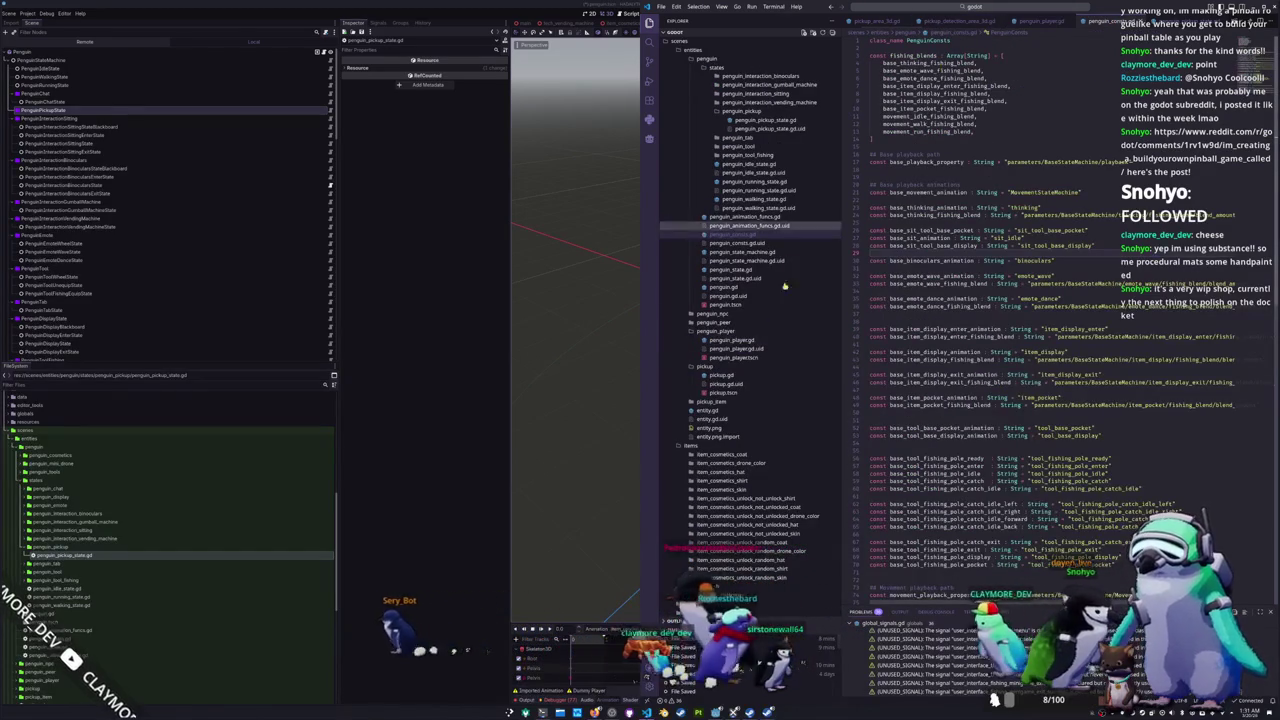
key(alt+Tab)
key(ctrl+s)
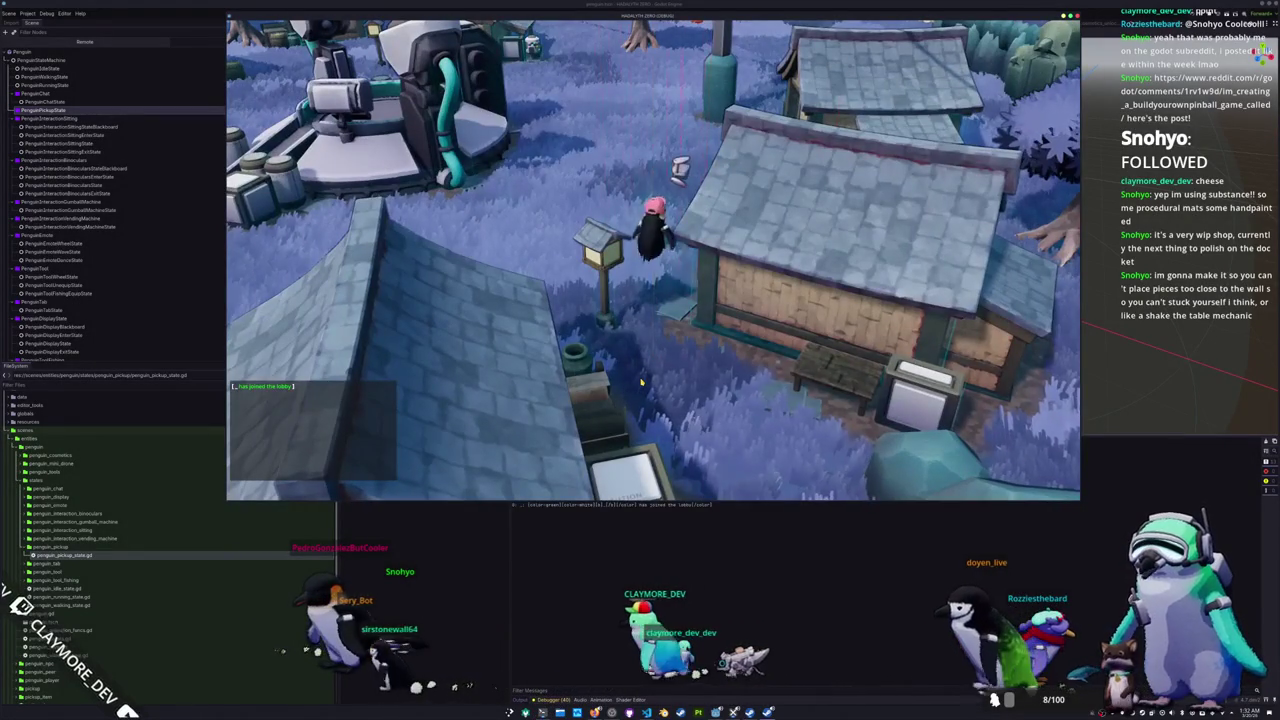
Step: Drop the Random Skin item from the penguin's inventory, walk away, and return to VS Code
key(Tab)
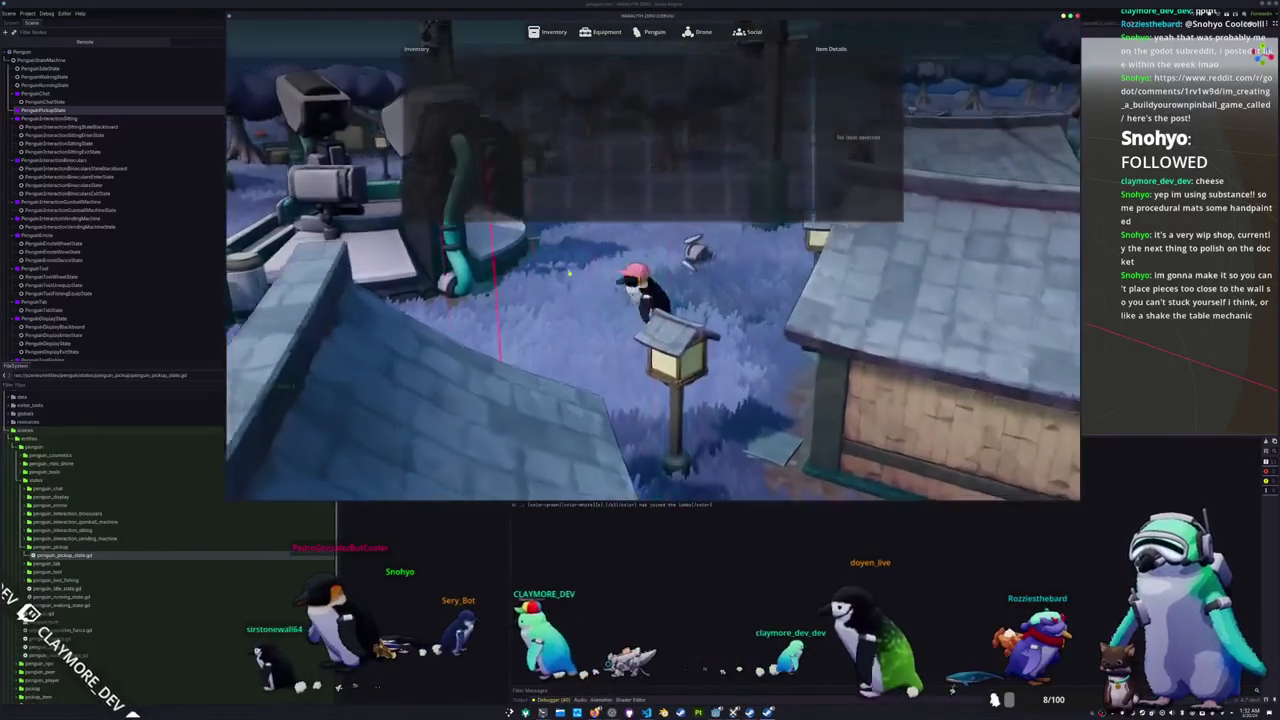
key(Tab)
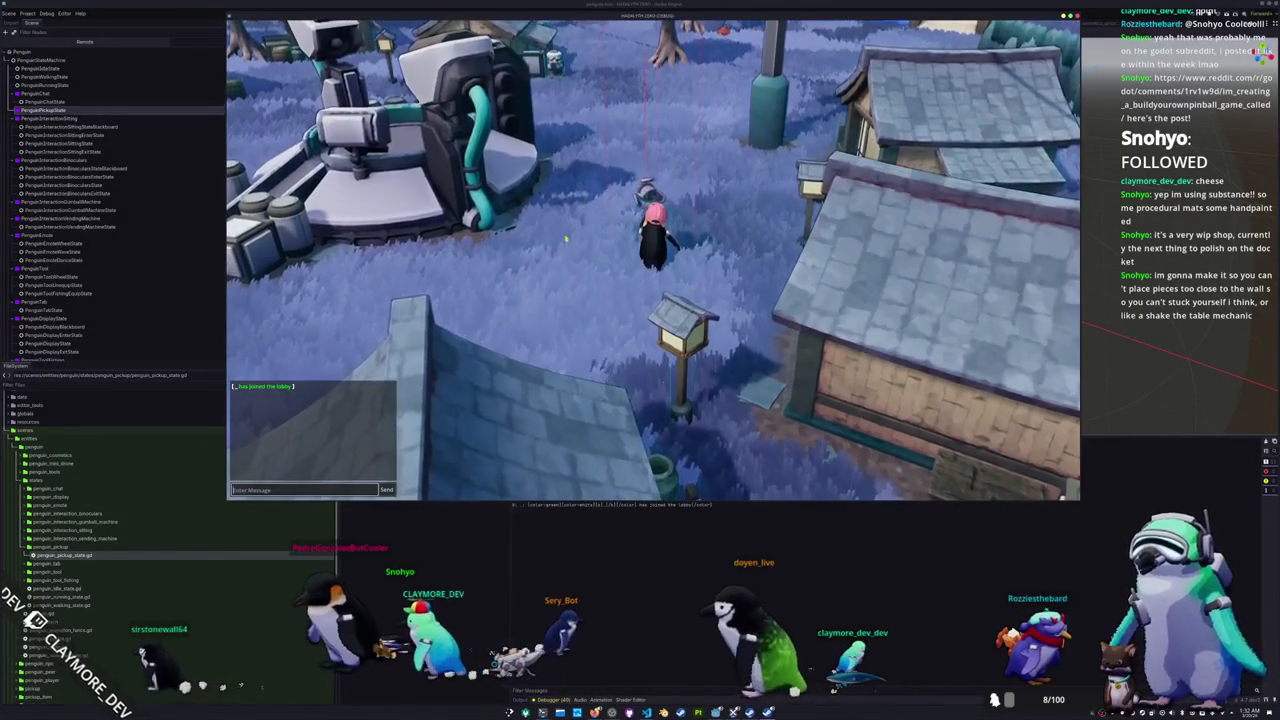
key(Tab)
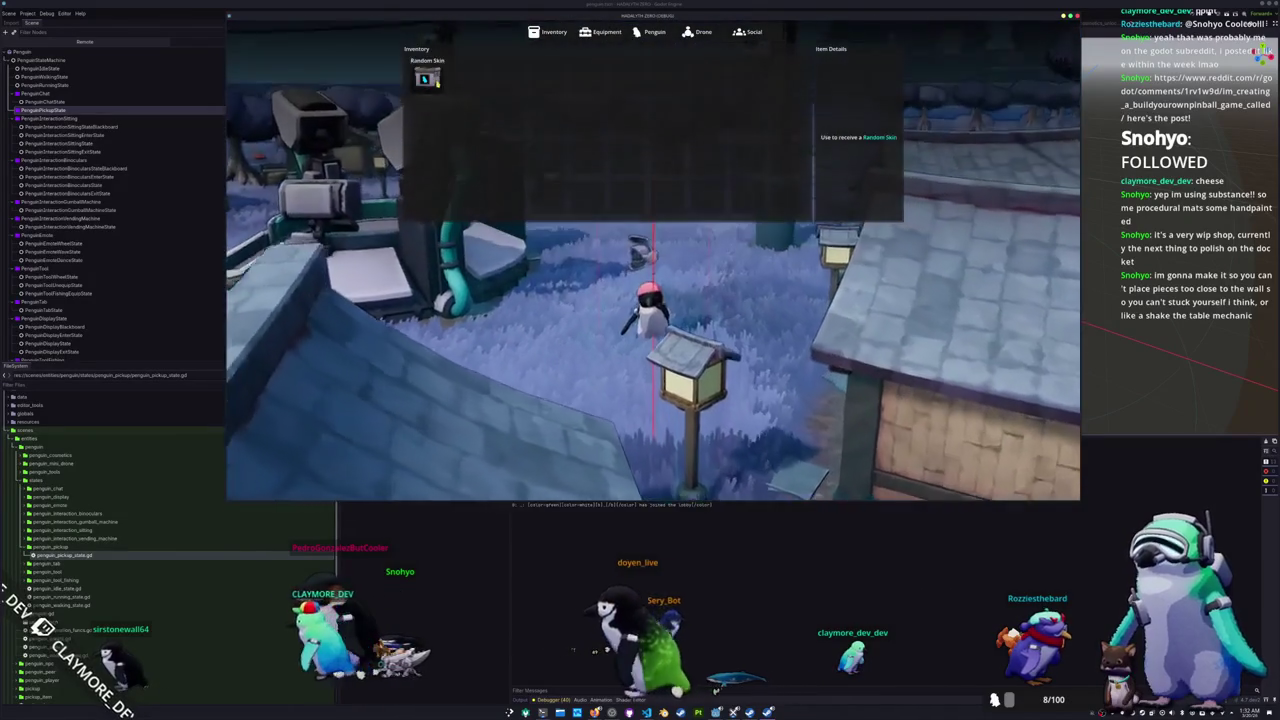
click(424, 78)
click(445, 116)
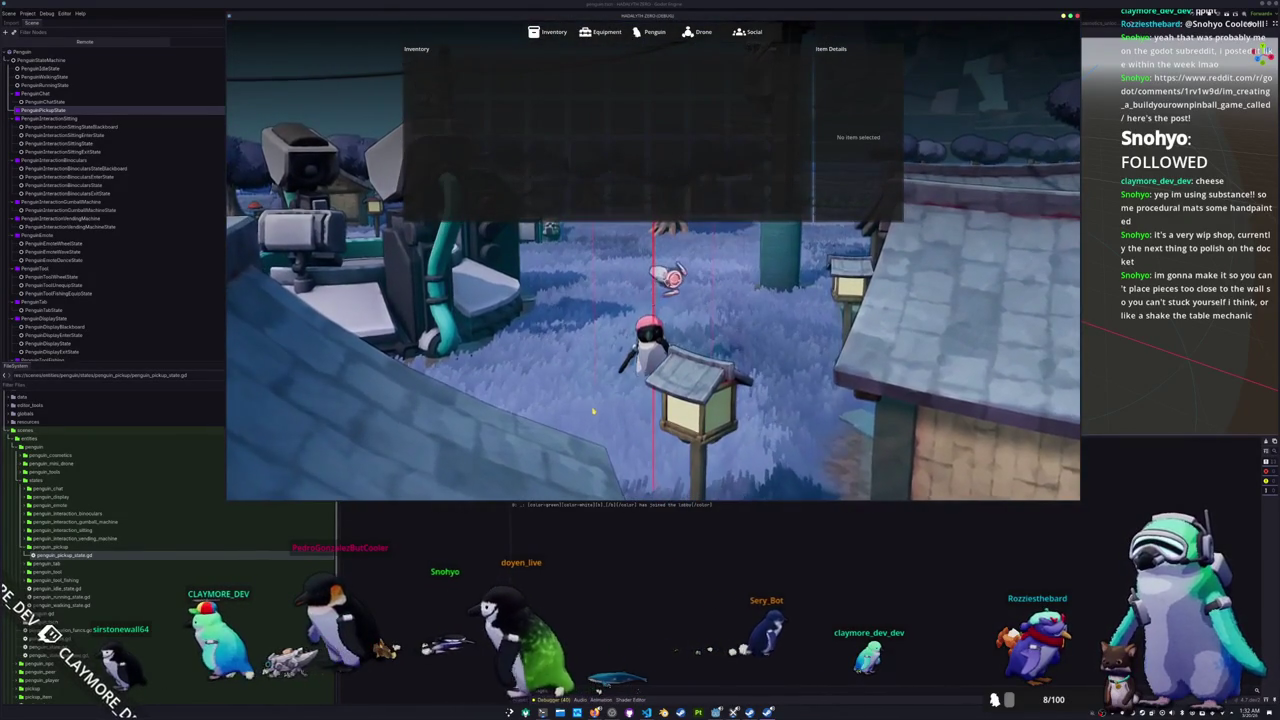
key(Tab)
key(w)
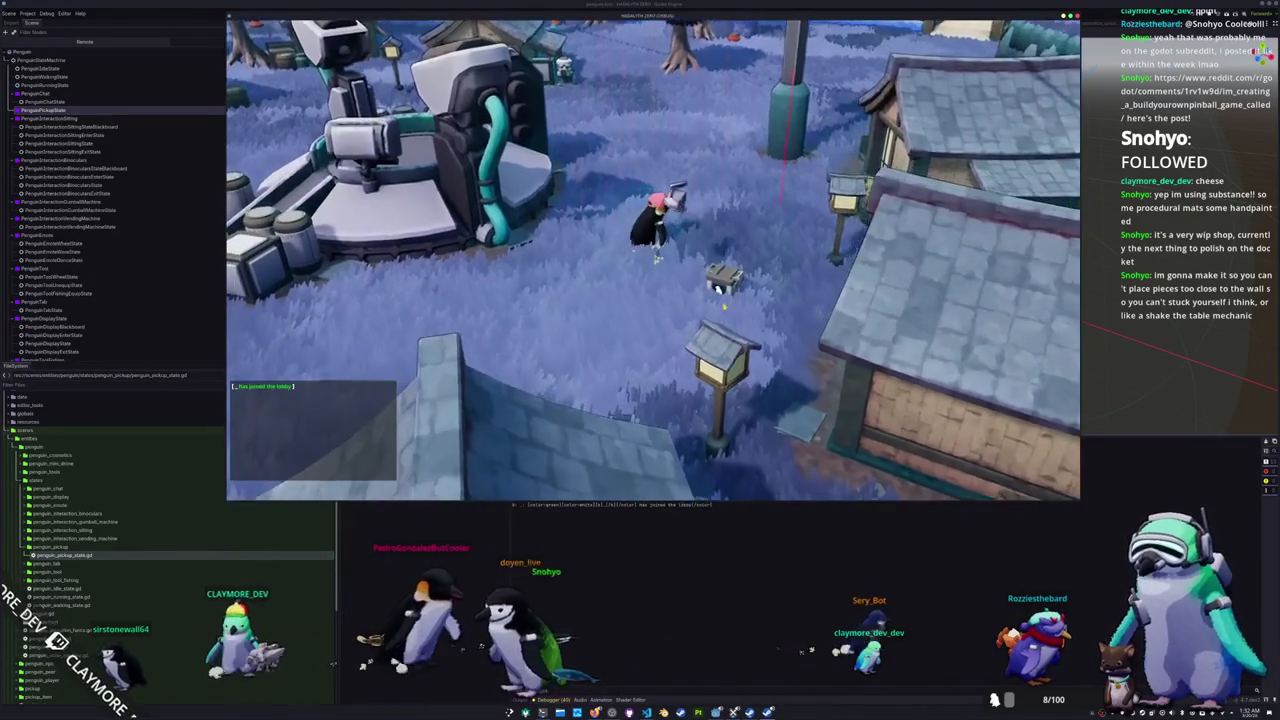
key(alt+Tab)
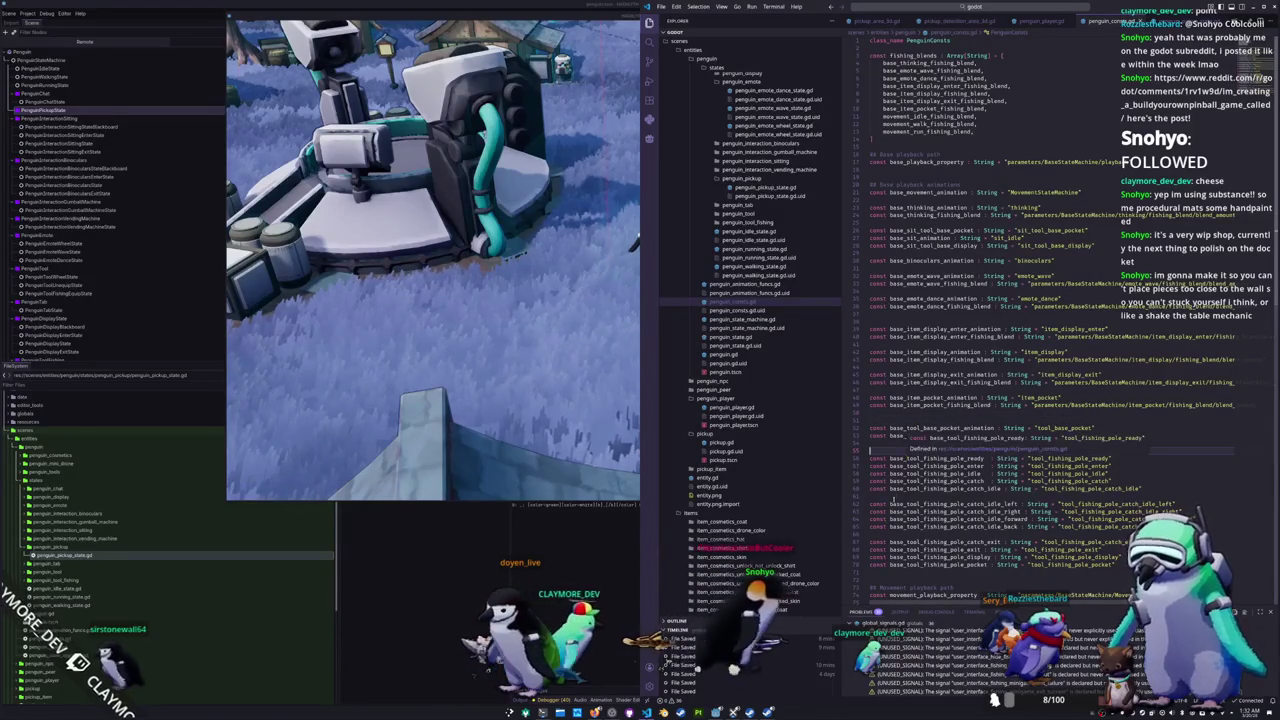
Step: In pickup_state.gd, change the cached_pickup.entity reference to cached_pickup.pickup
scroll(895, 500, down, 2)
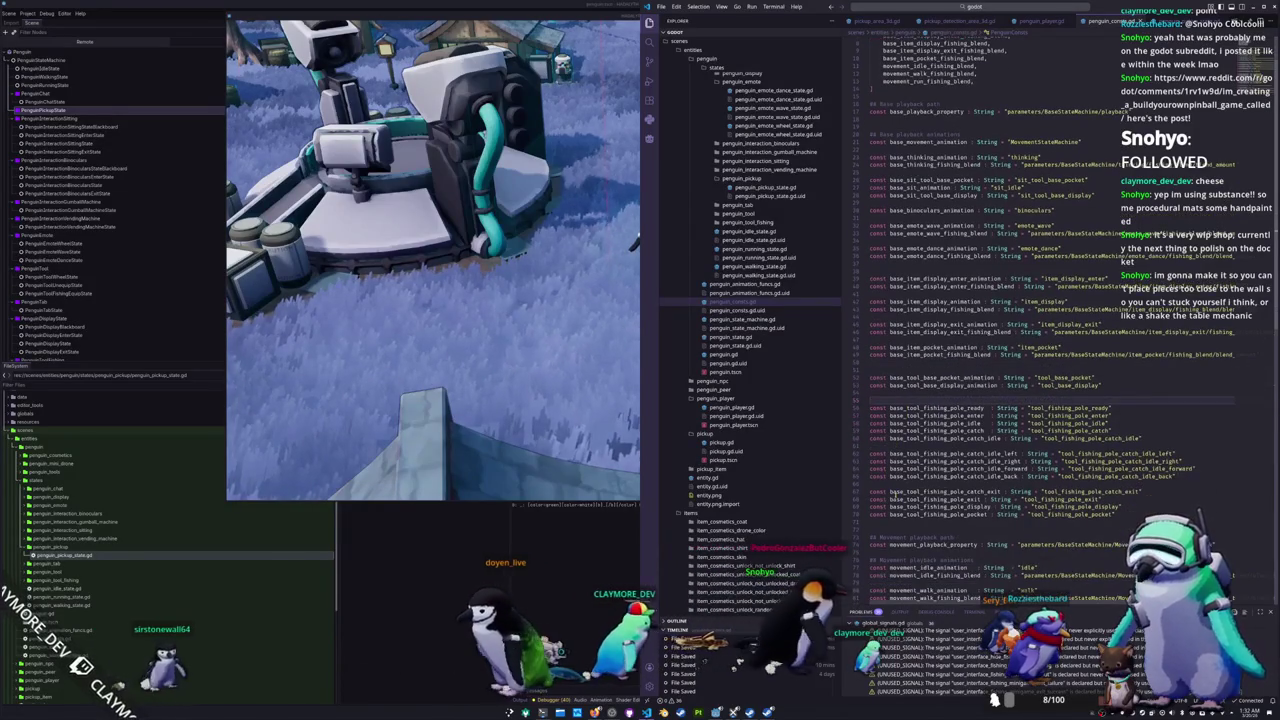
click(893, 522)
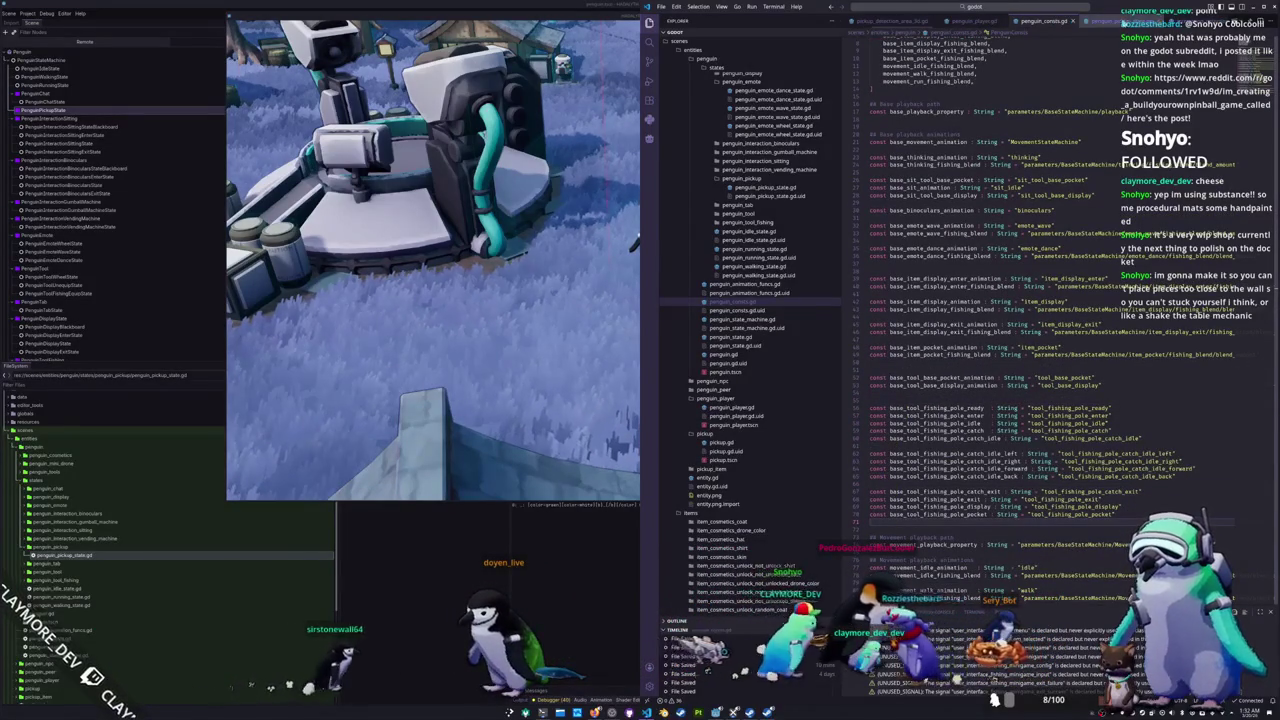
click(1110, 21)
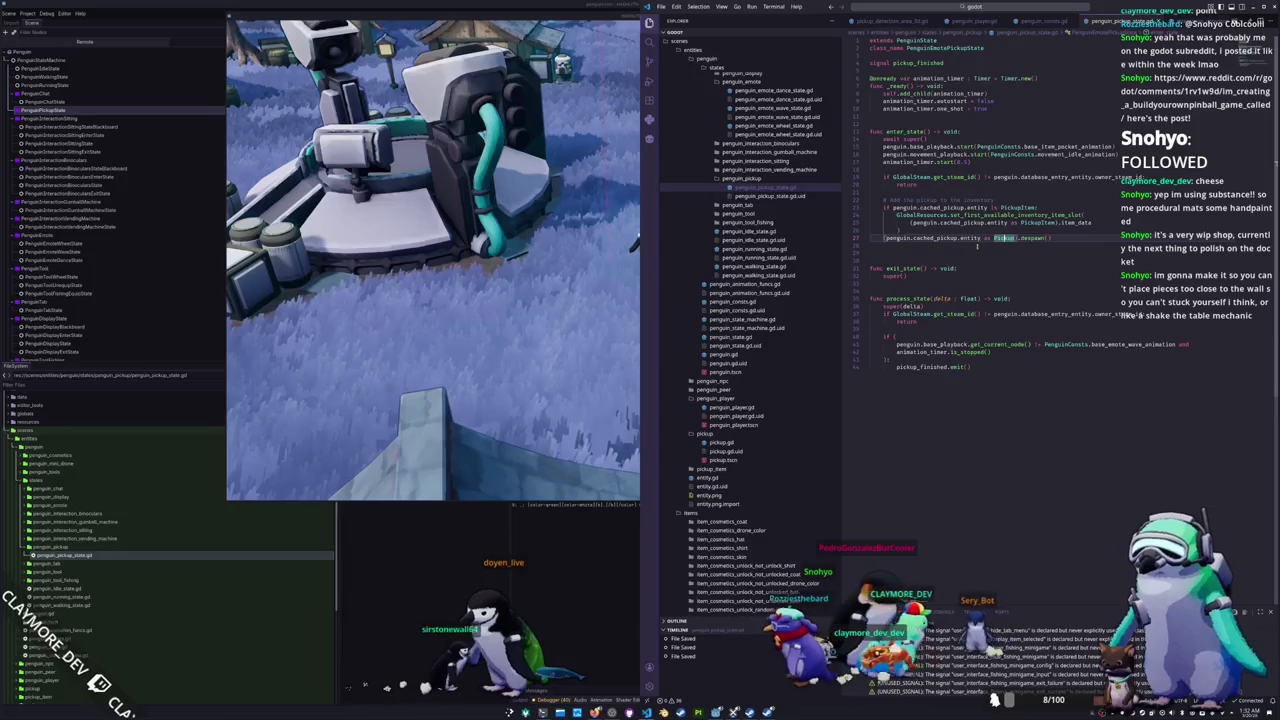
click(976, 207)
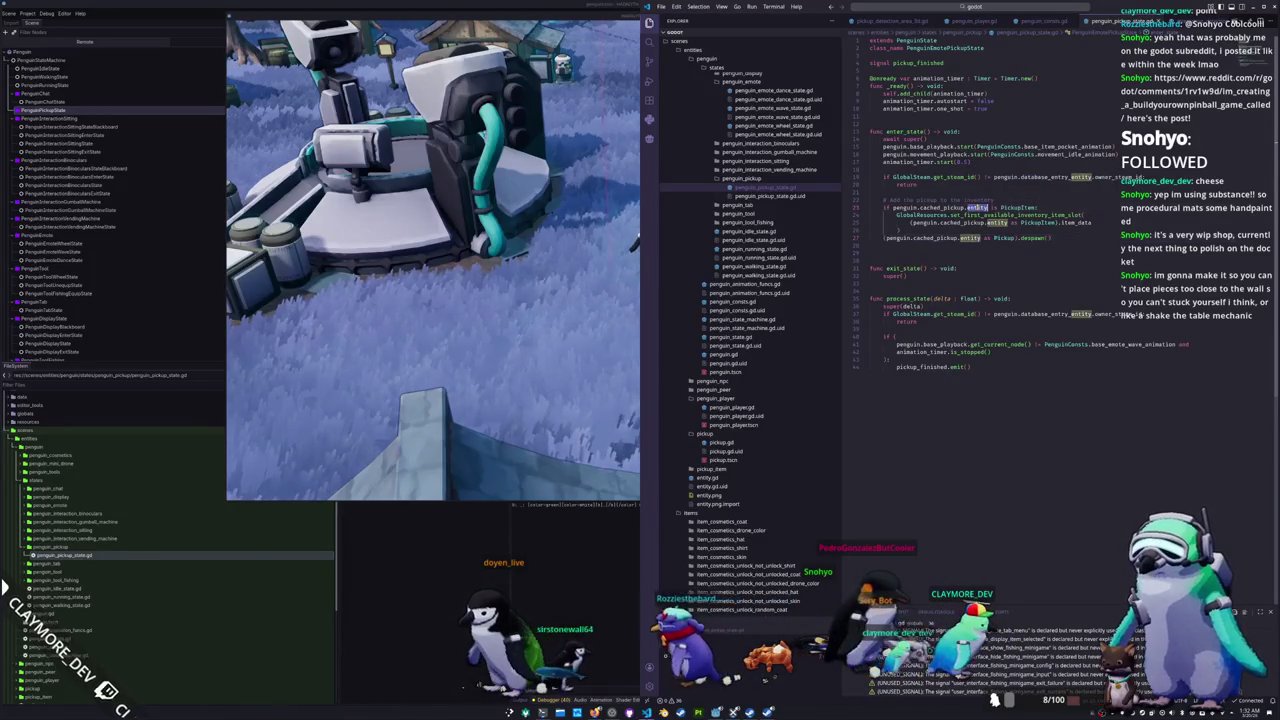
text(pickup)
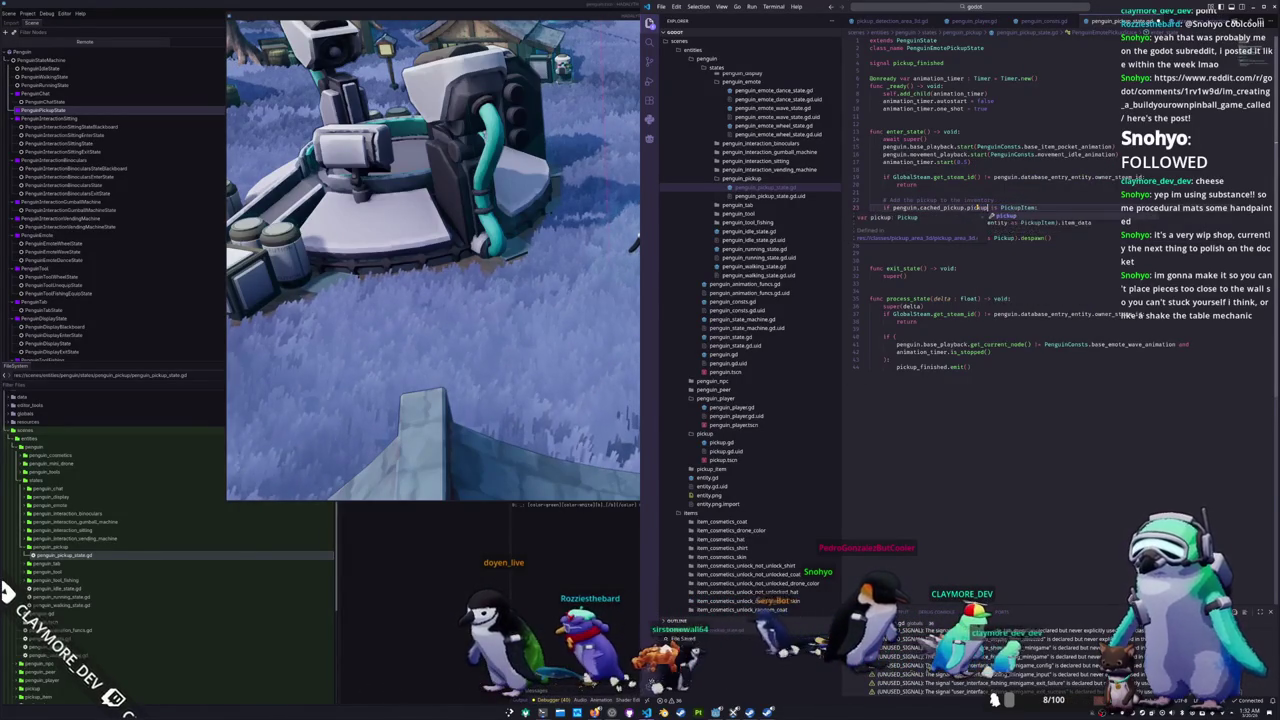
key(Escape)
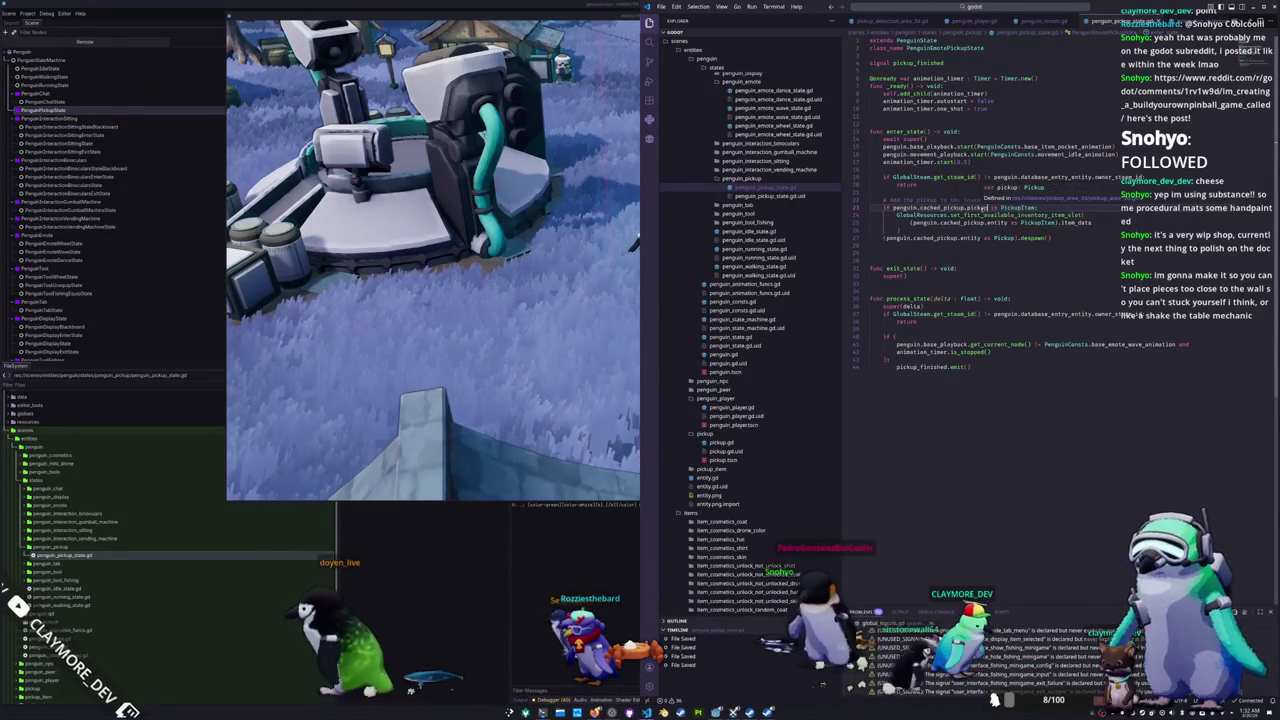
Step: Review every pickup use around the despawn() line, then bring the running game forward
mouse_move(998, 222)
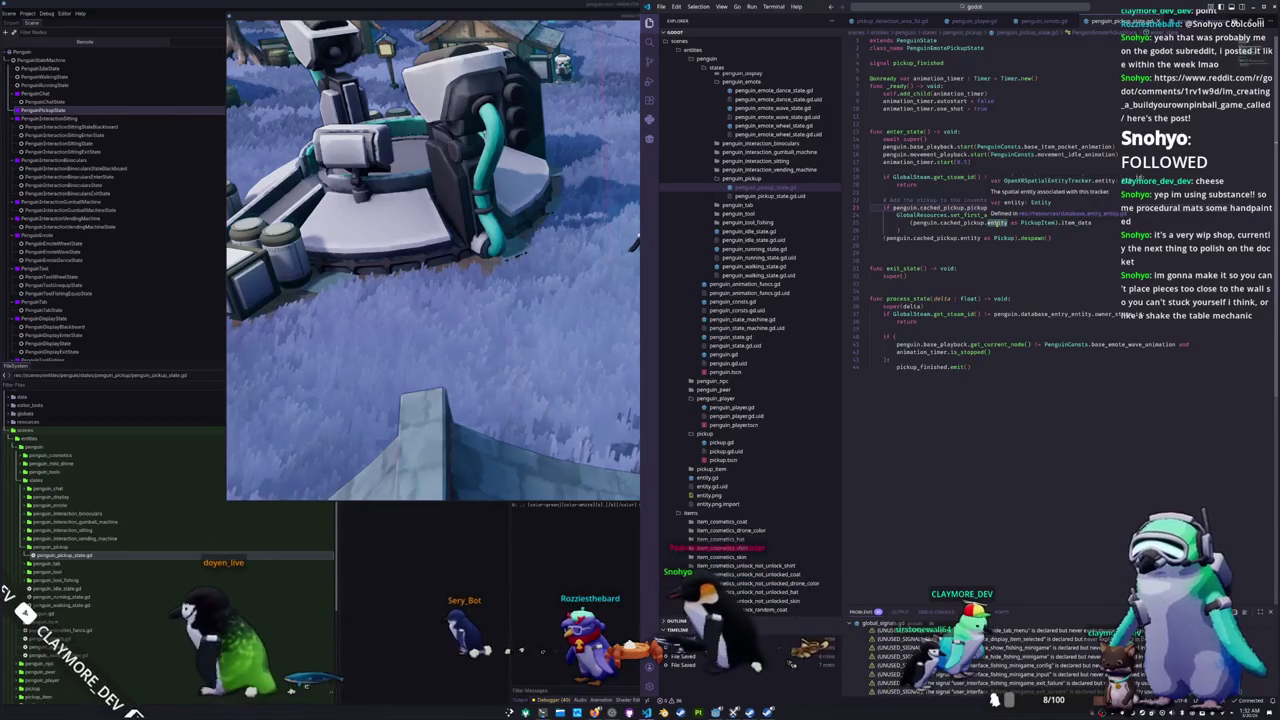
double_click(976, 207)
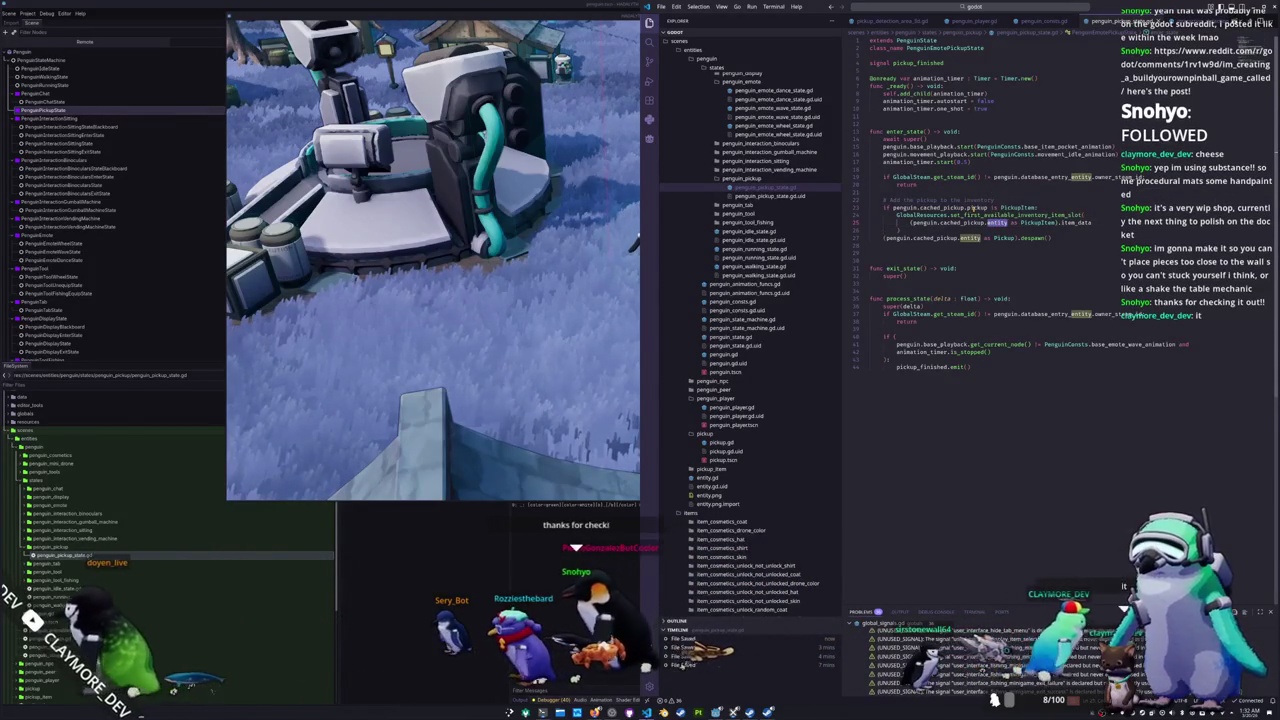
click(966, 238)
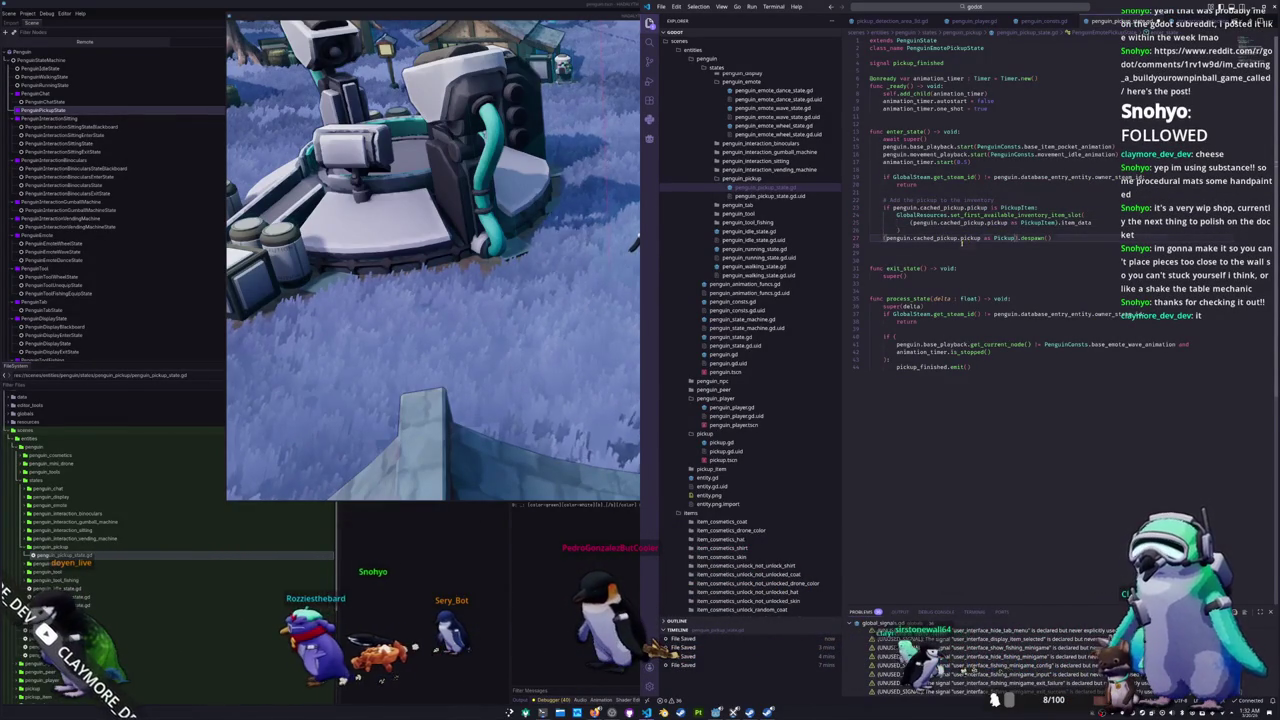
click(962, 245)
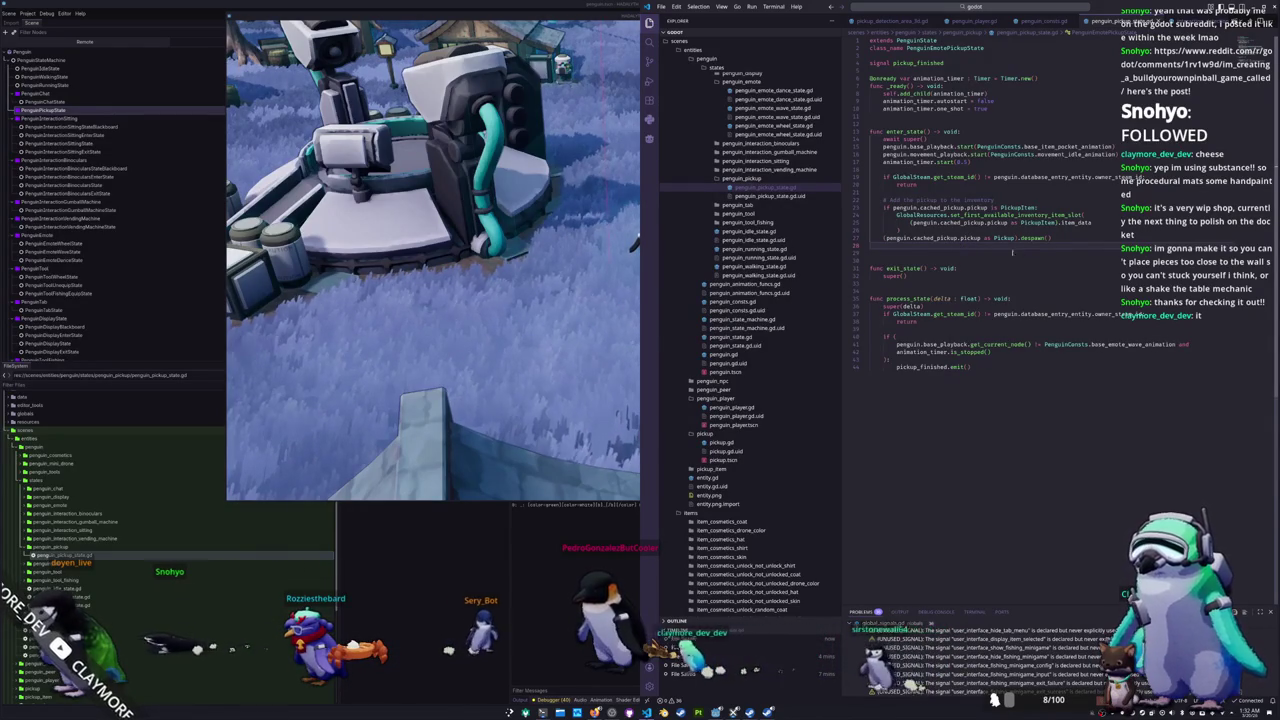
click(1056, 238)
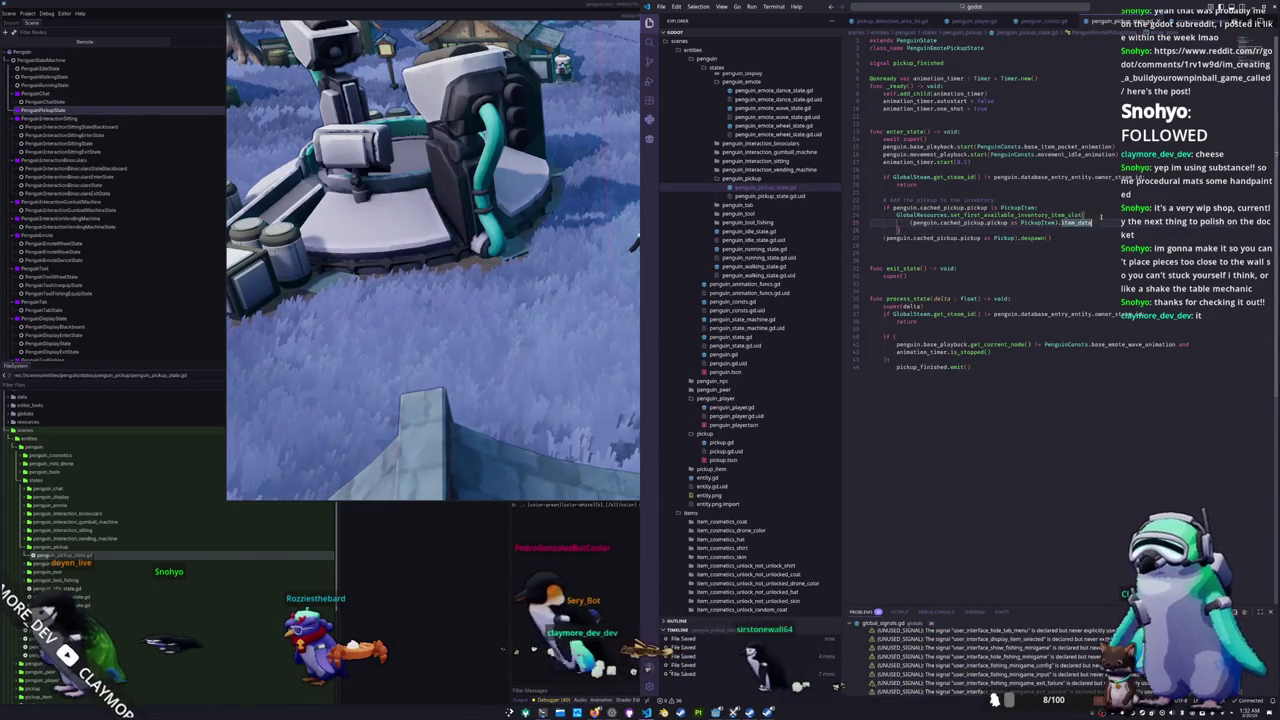
click(1085, 238)
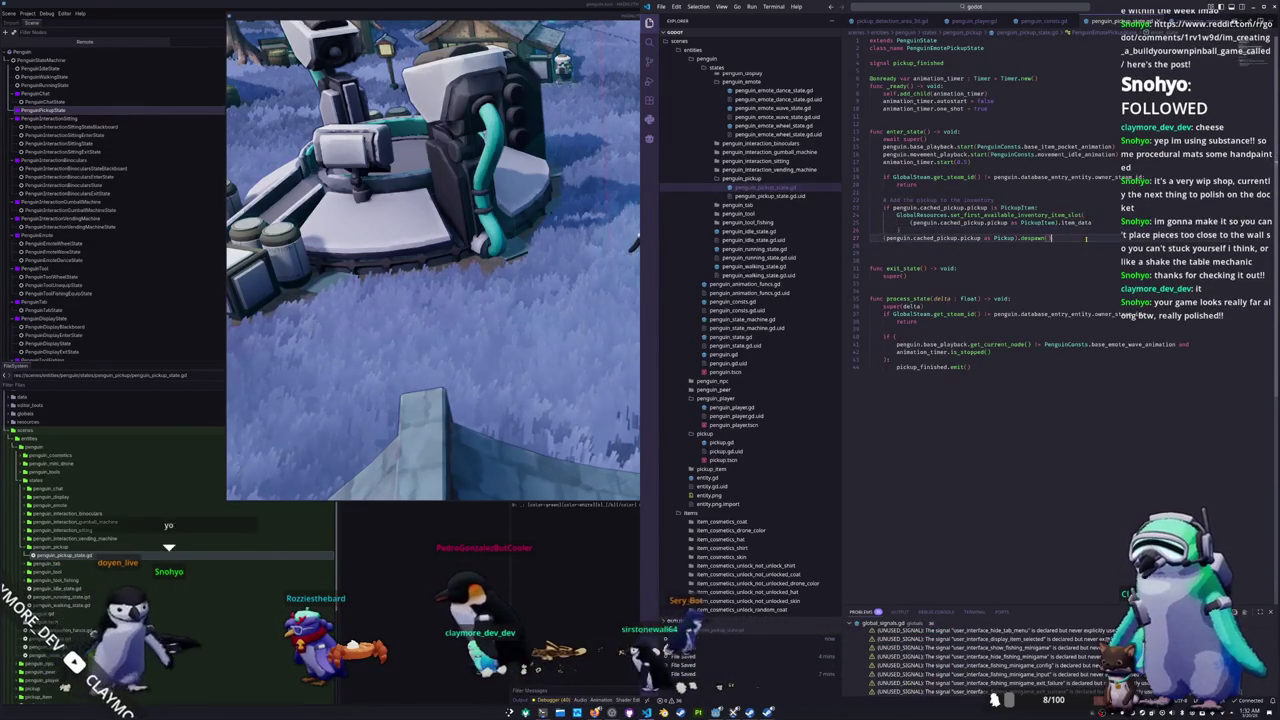
click(1079, 230)
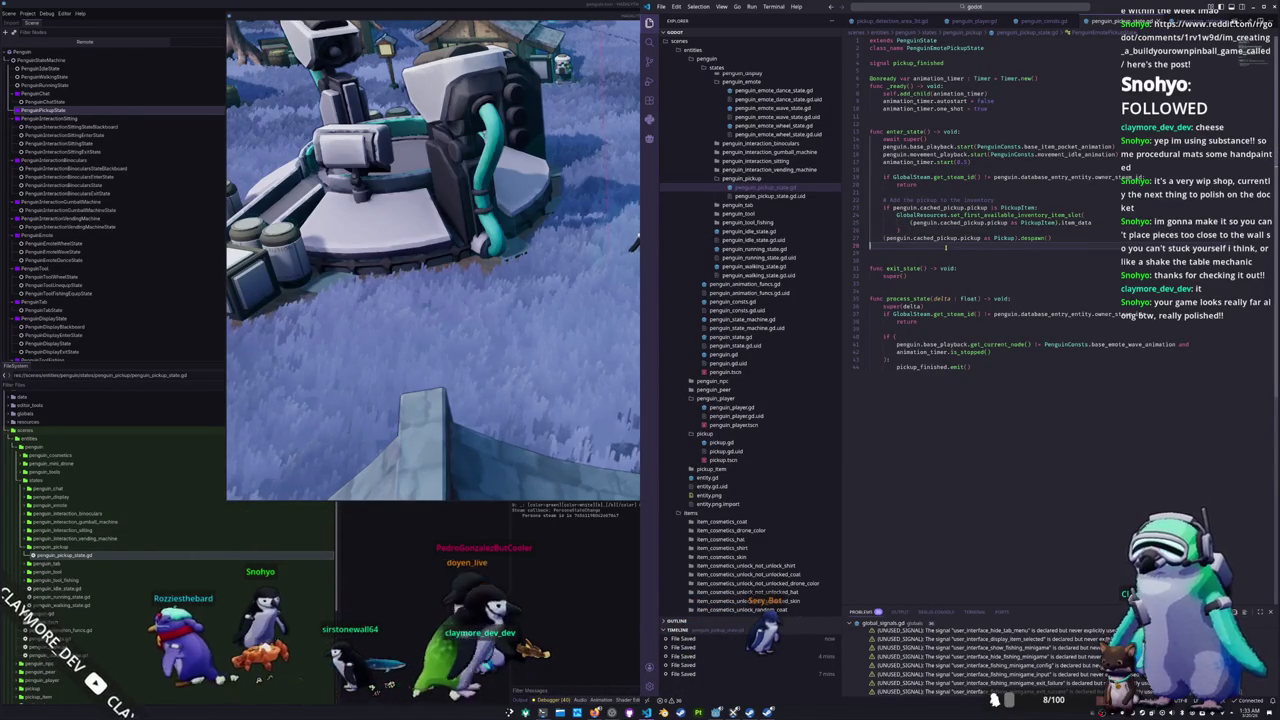
click(636, 240)
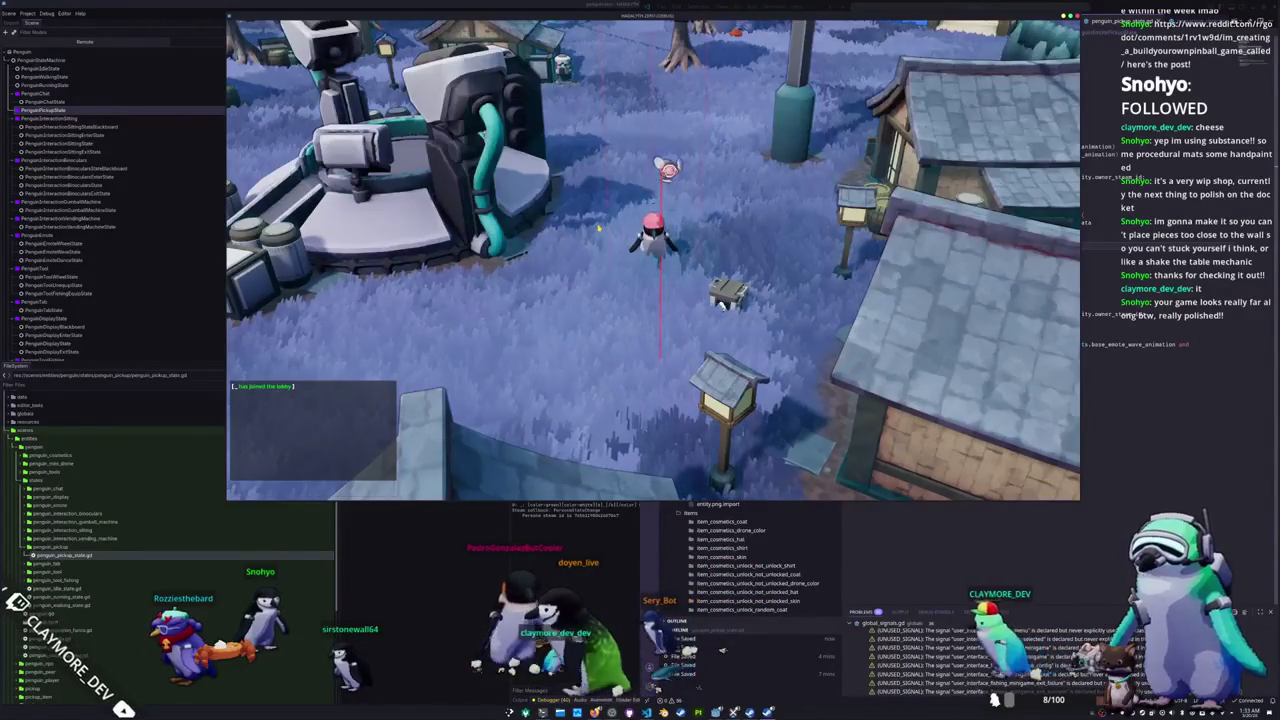
Step: Drop each Random Skin from the inventory as crates, then switch back to the Godot editor
key(i)
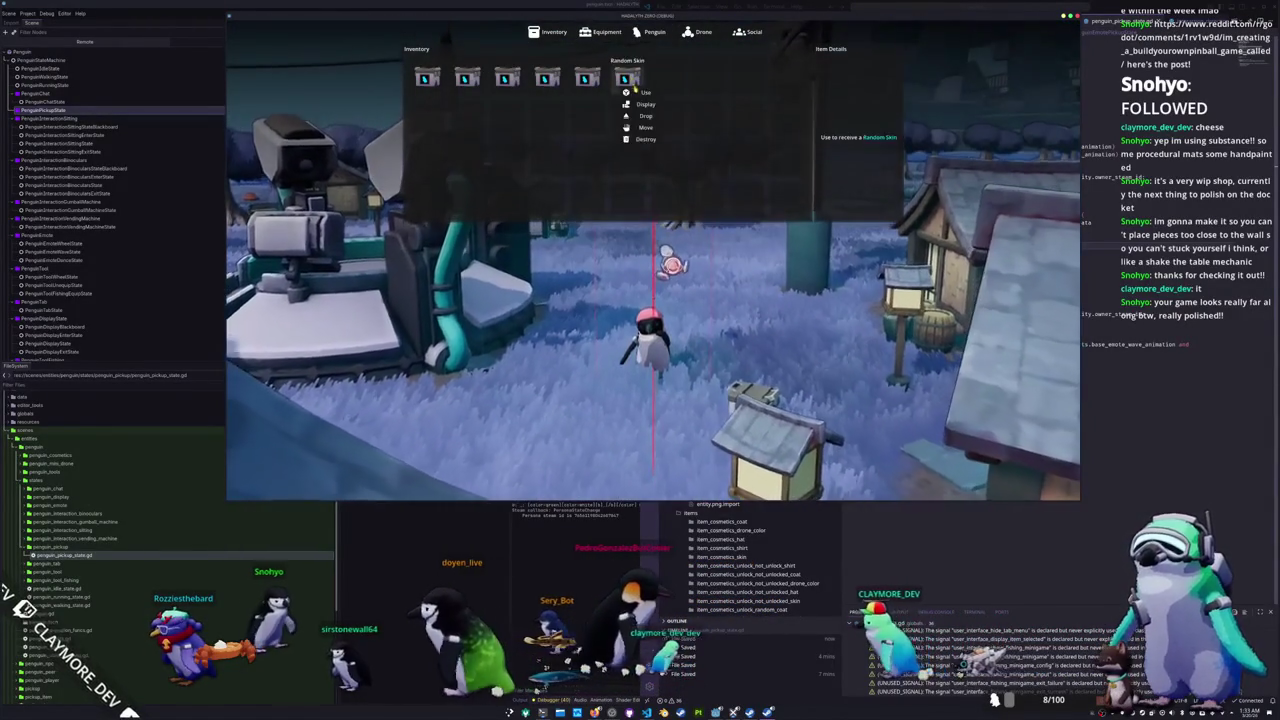
click(626, 78)
click(645, 117)
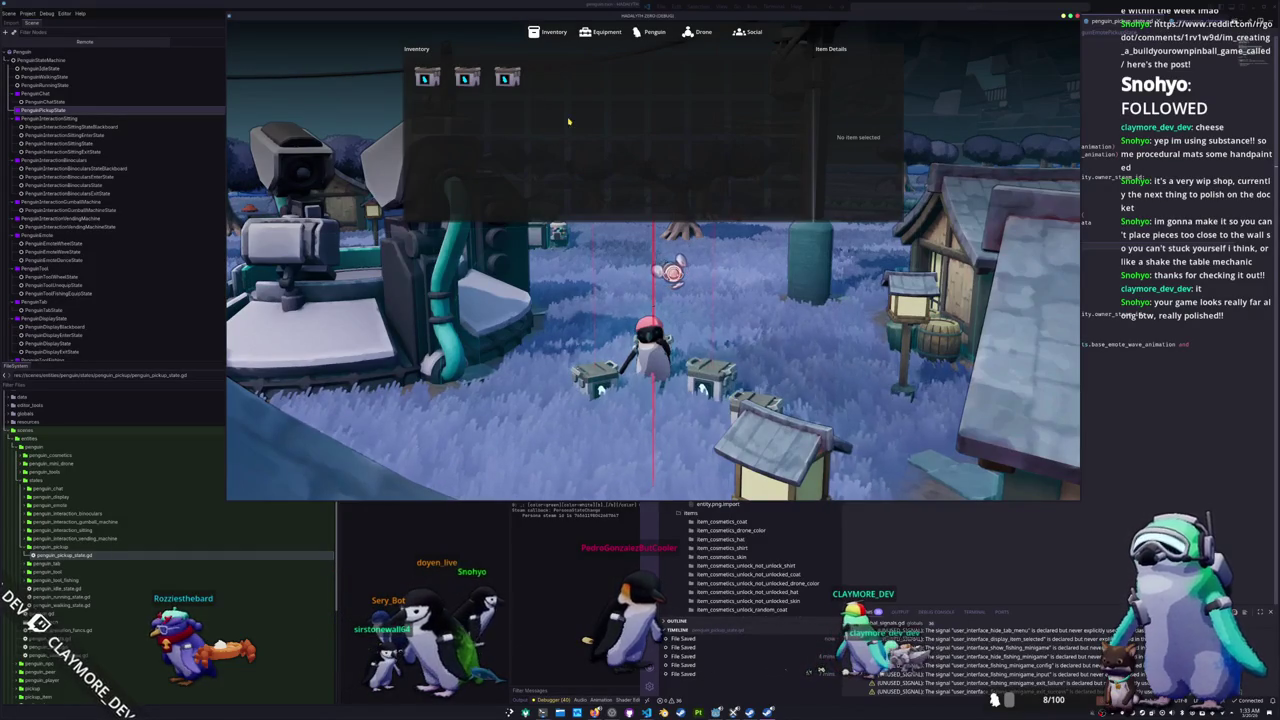
click(526, 117)
click(427, 78)
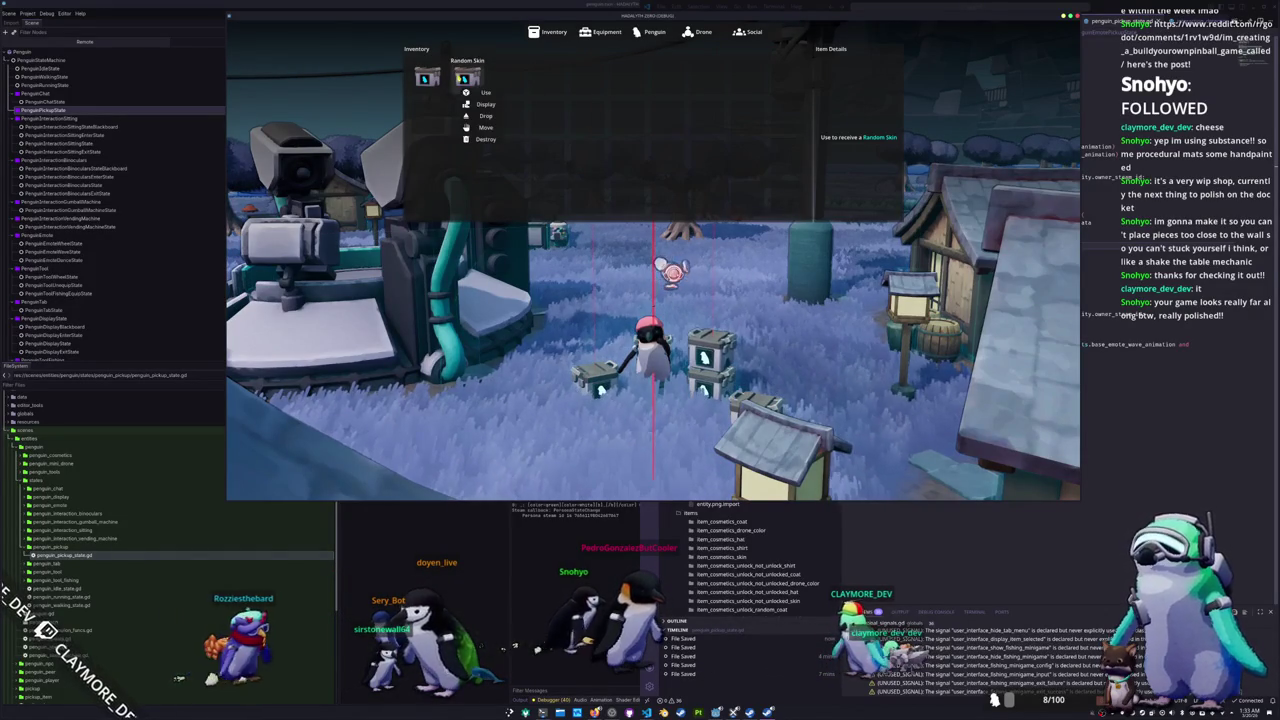
click(445, 117)
click(427, 78)
click(445, 117)
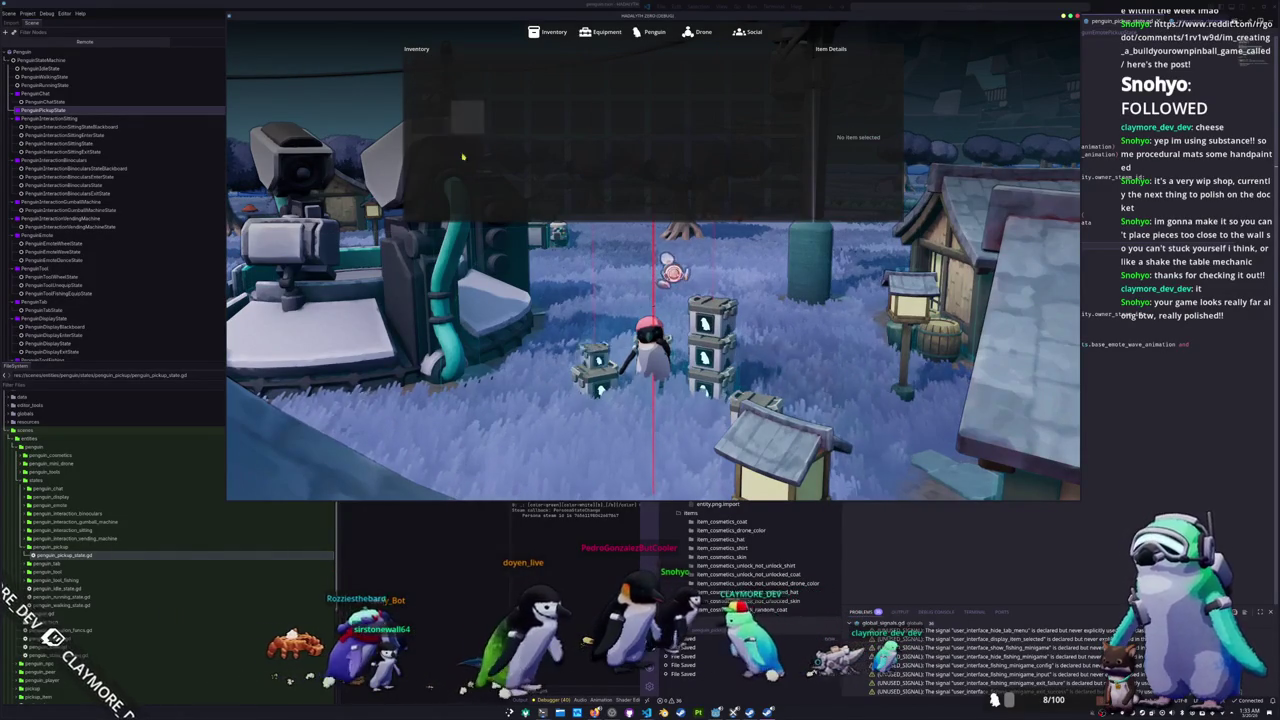
key(i)
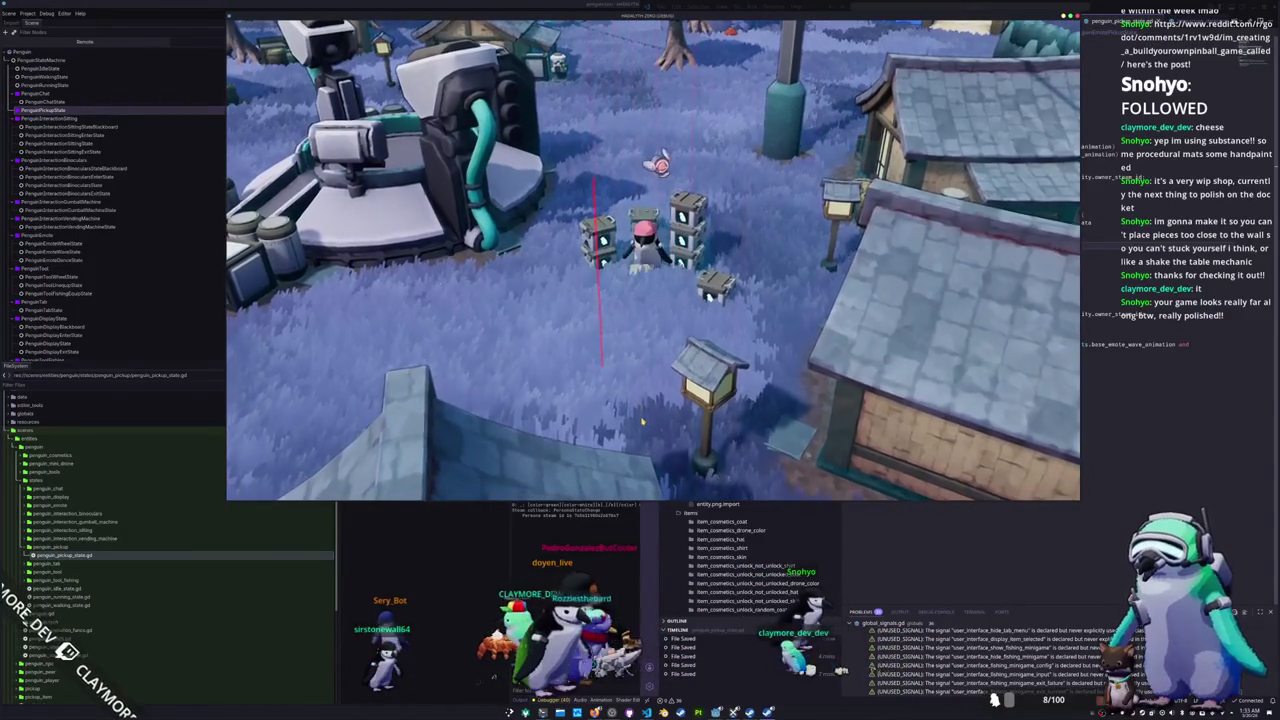
key(alt+Tab)
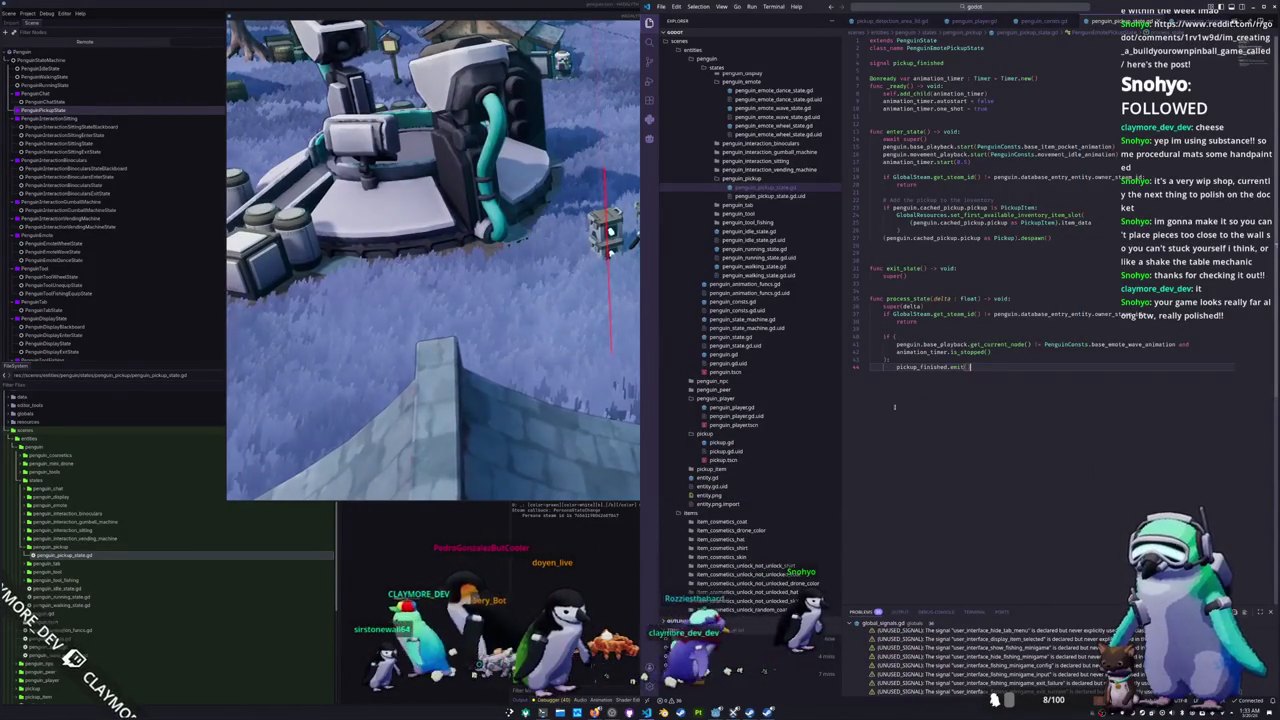
key(alt+Tab)
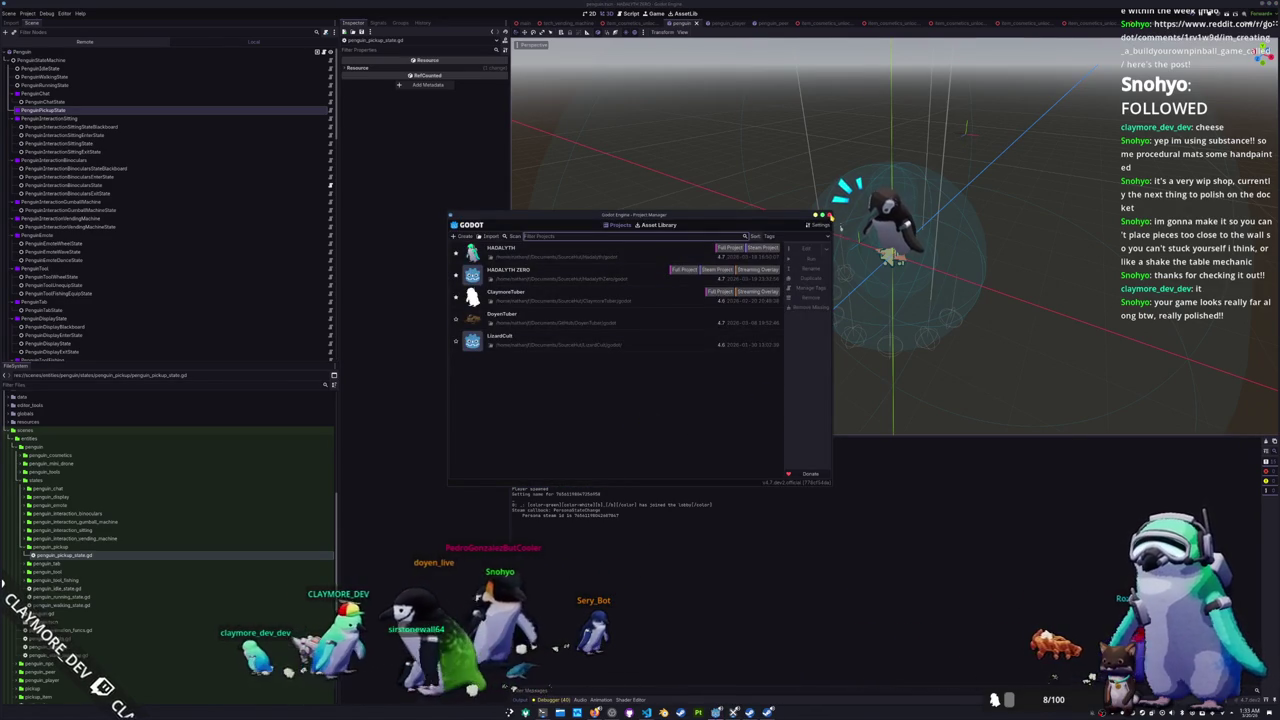
Step: Close the Project Manager, launch a Godot build from Documents/Programs, and run HADALYTH
click(830, 216)
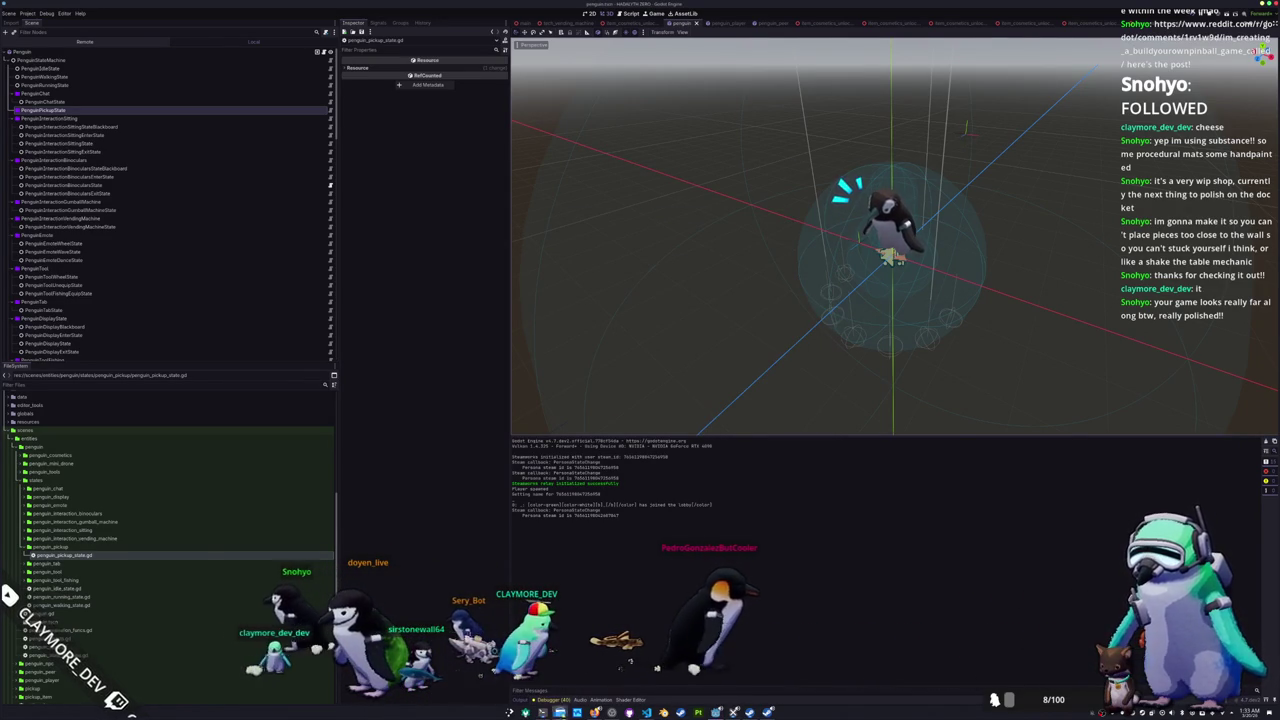
click(543, 712)
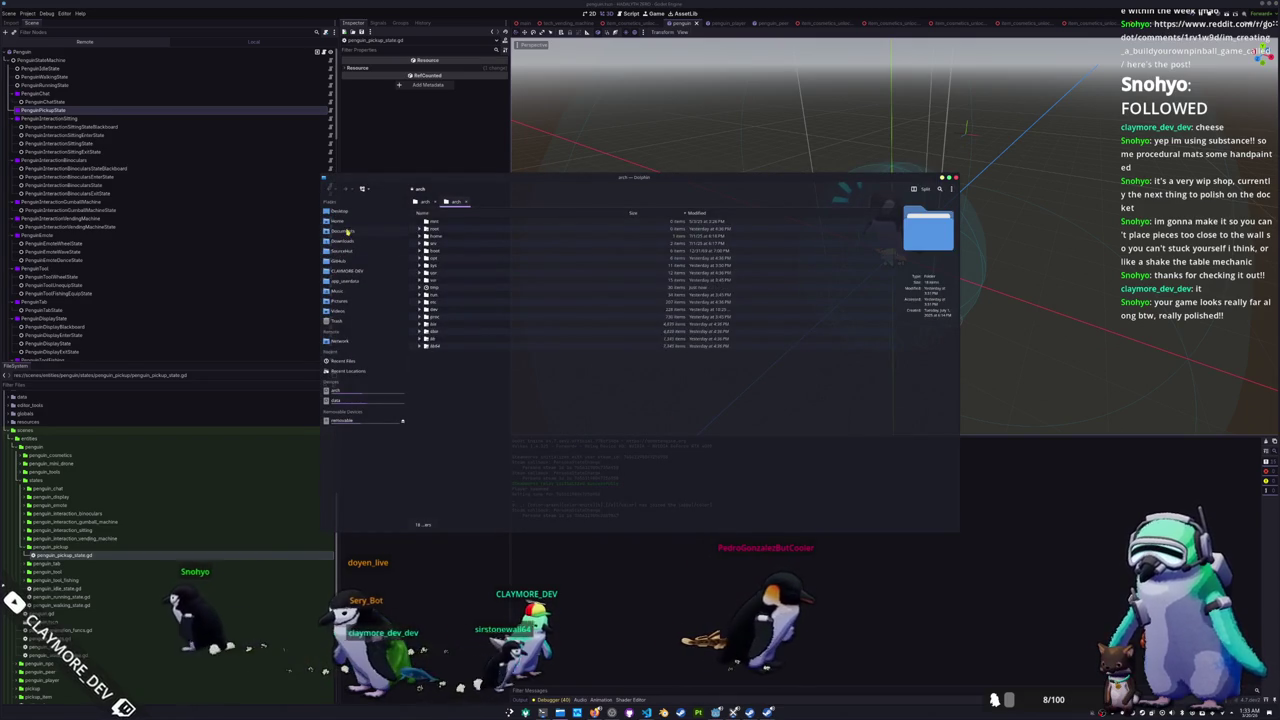
click(348, 231)
double_click(441, 266)
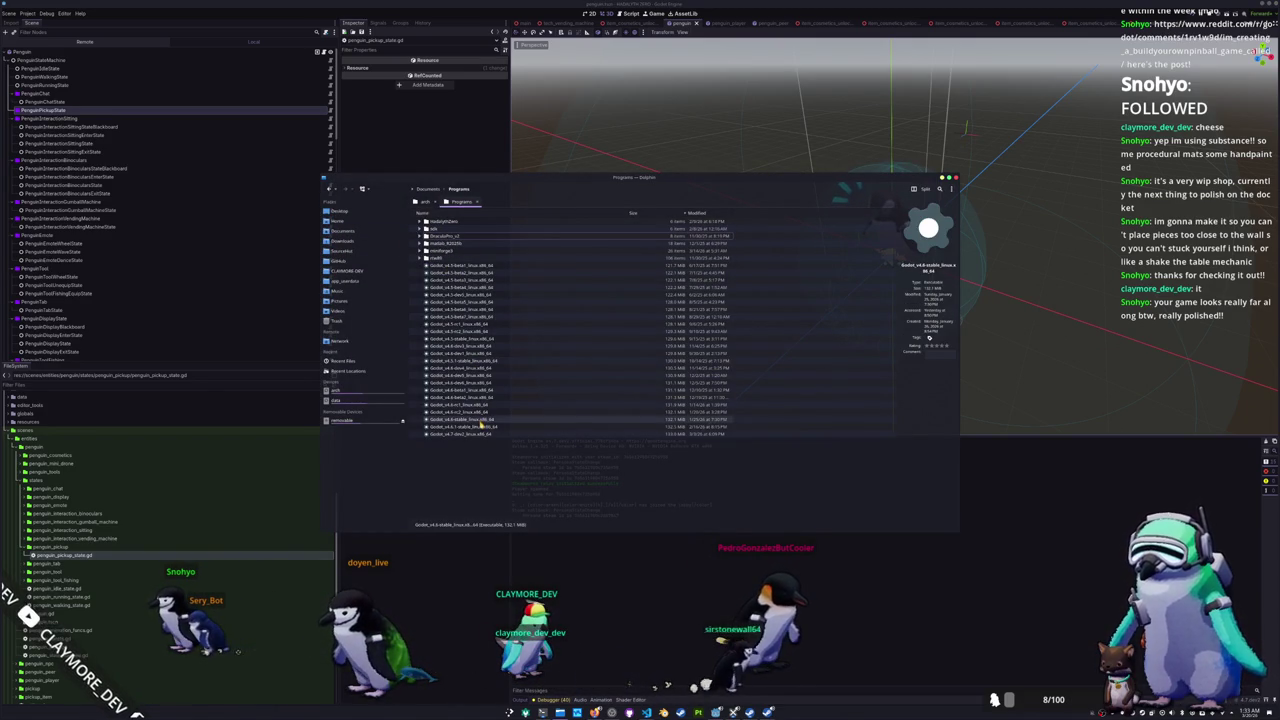
double_click(547, 377)
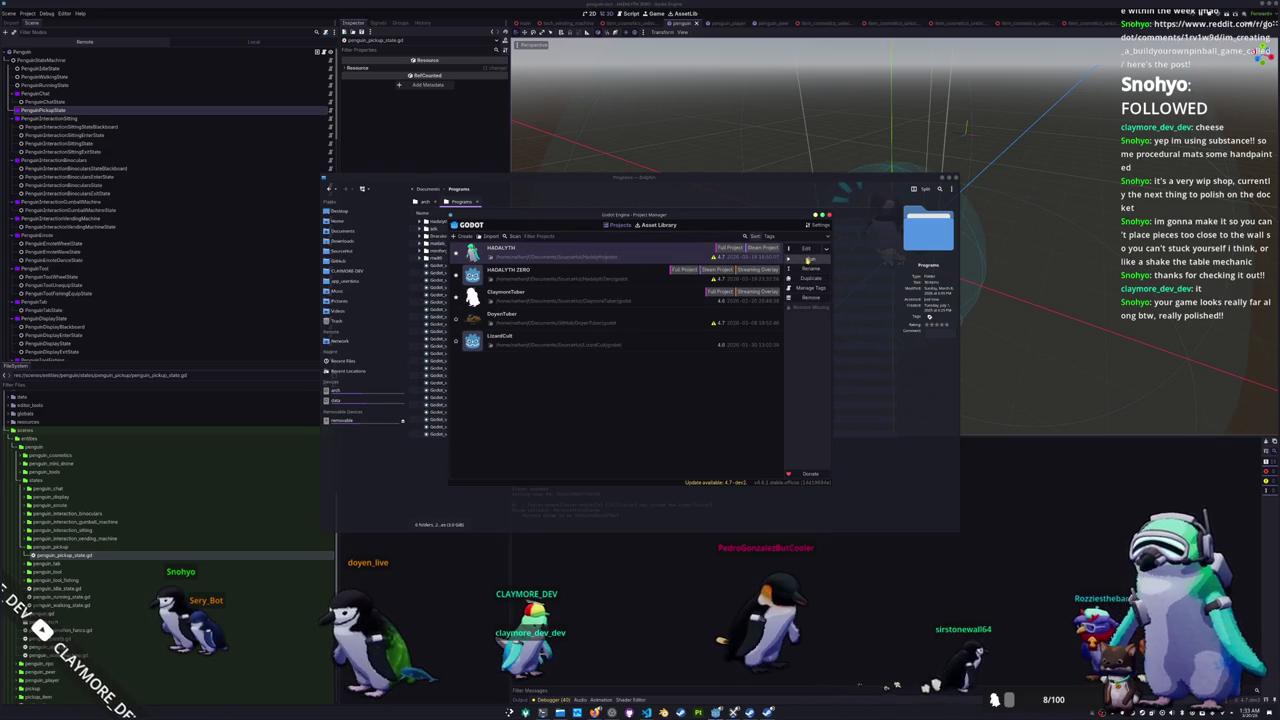
click(808, 260)
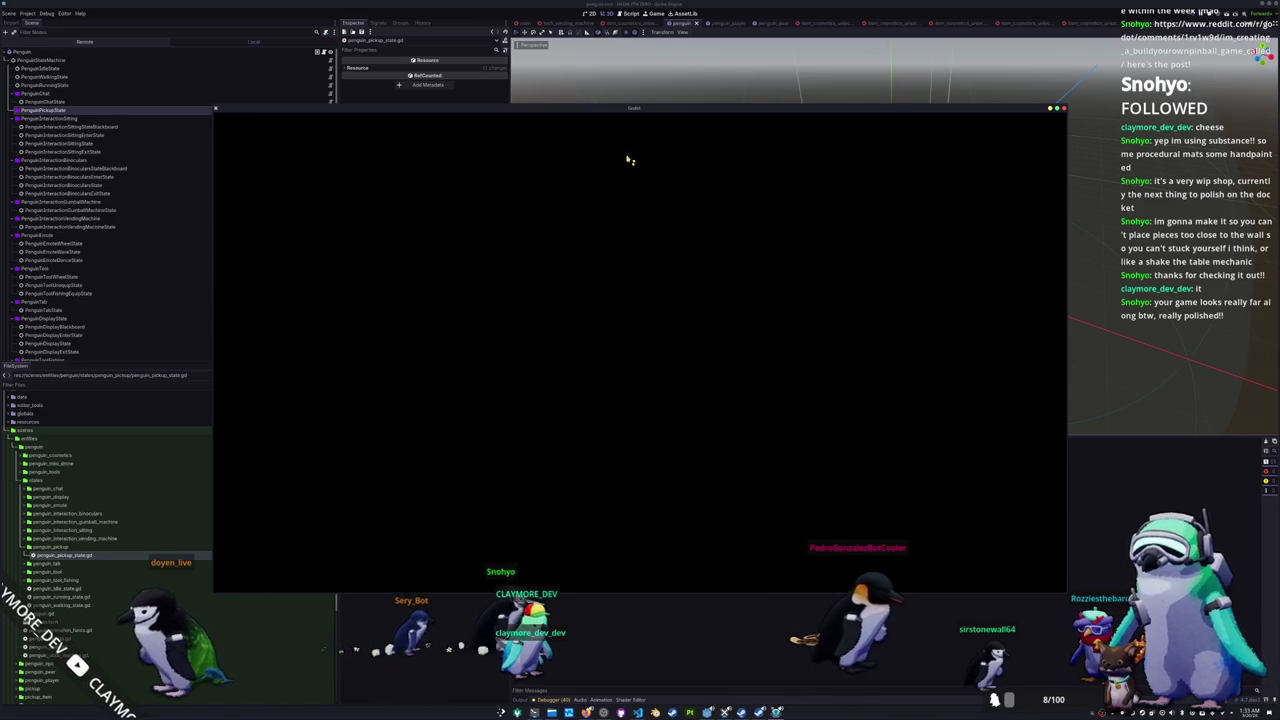
mouse_move(642, 111)
mouse_down()
mouse_move(819, 146)
mouse_move(832, 55)
mouse_move(828, 67)
mouse_up()
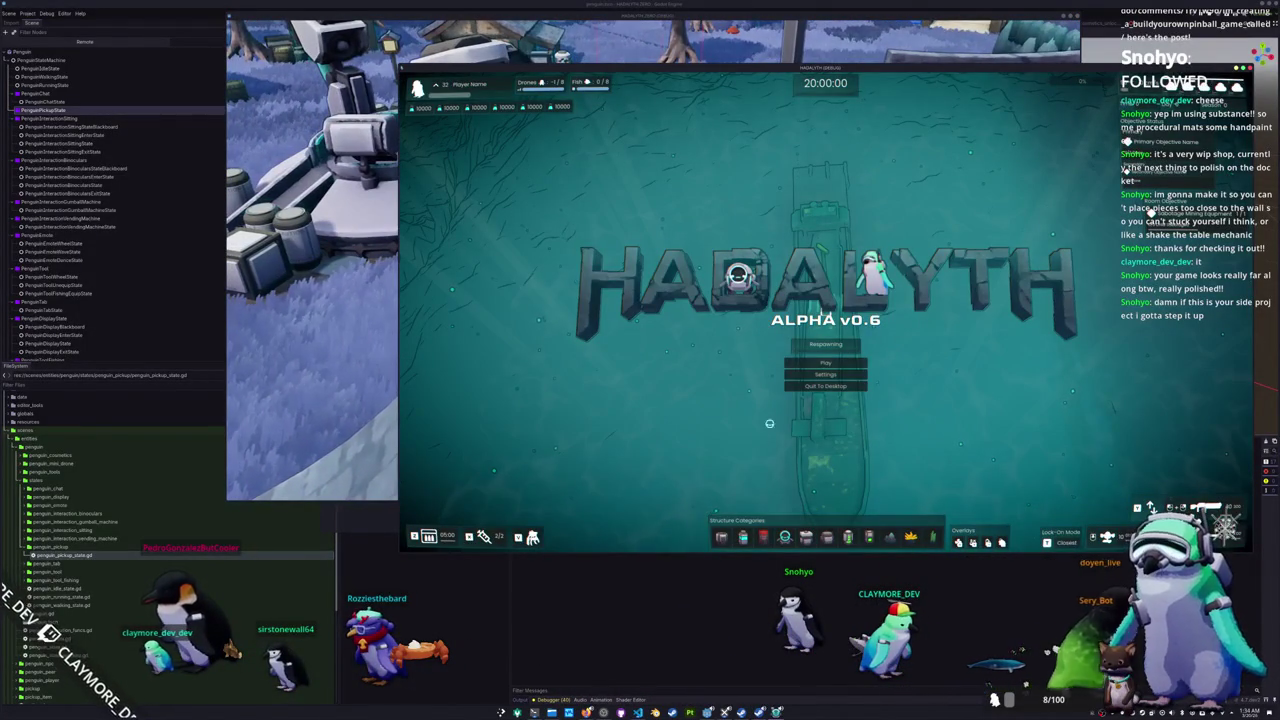
Step: Close the running HADALYTH game windows
key(F8)
click(776, 712)
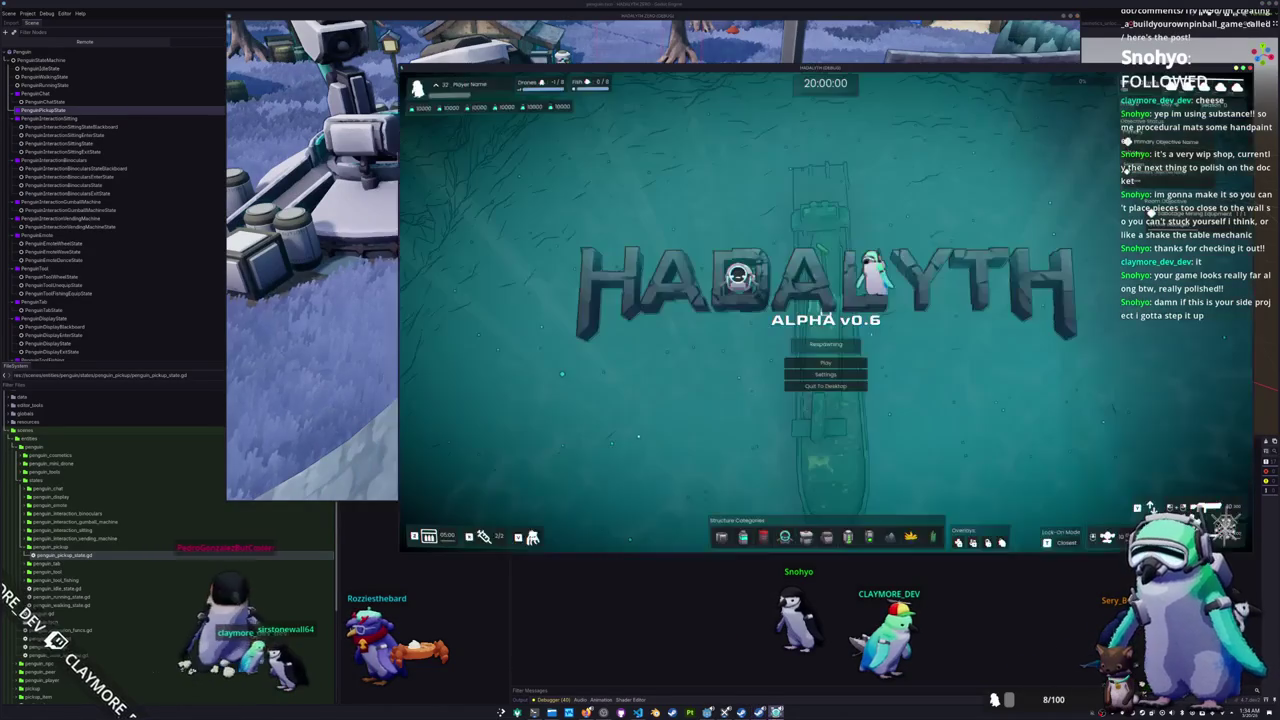
right_click(776, 712)
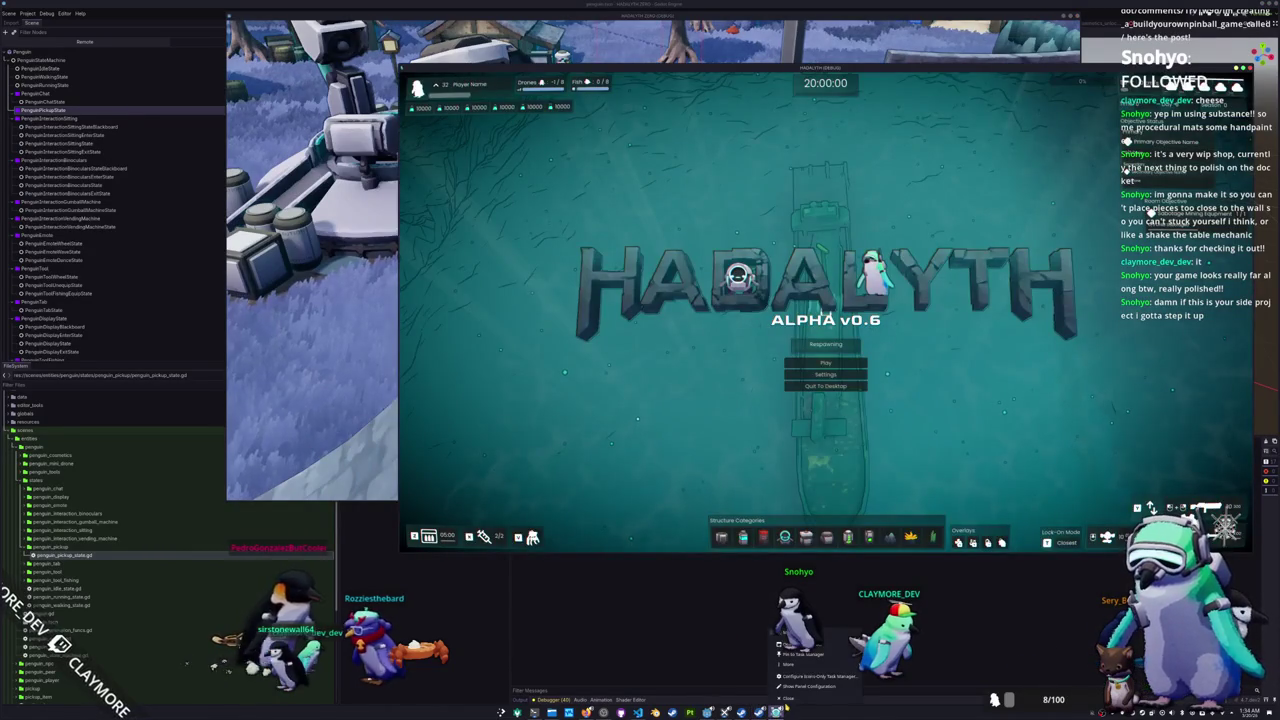
click(740, 712)
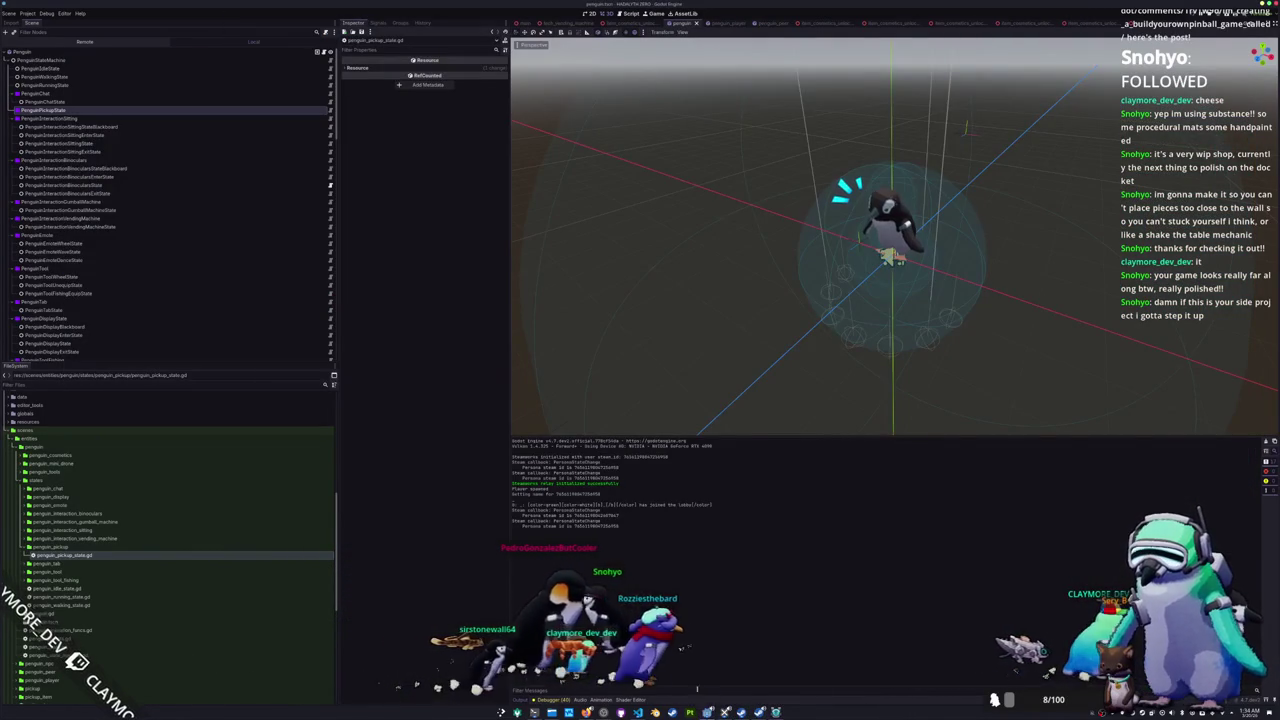
key(super+e)
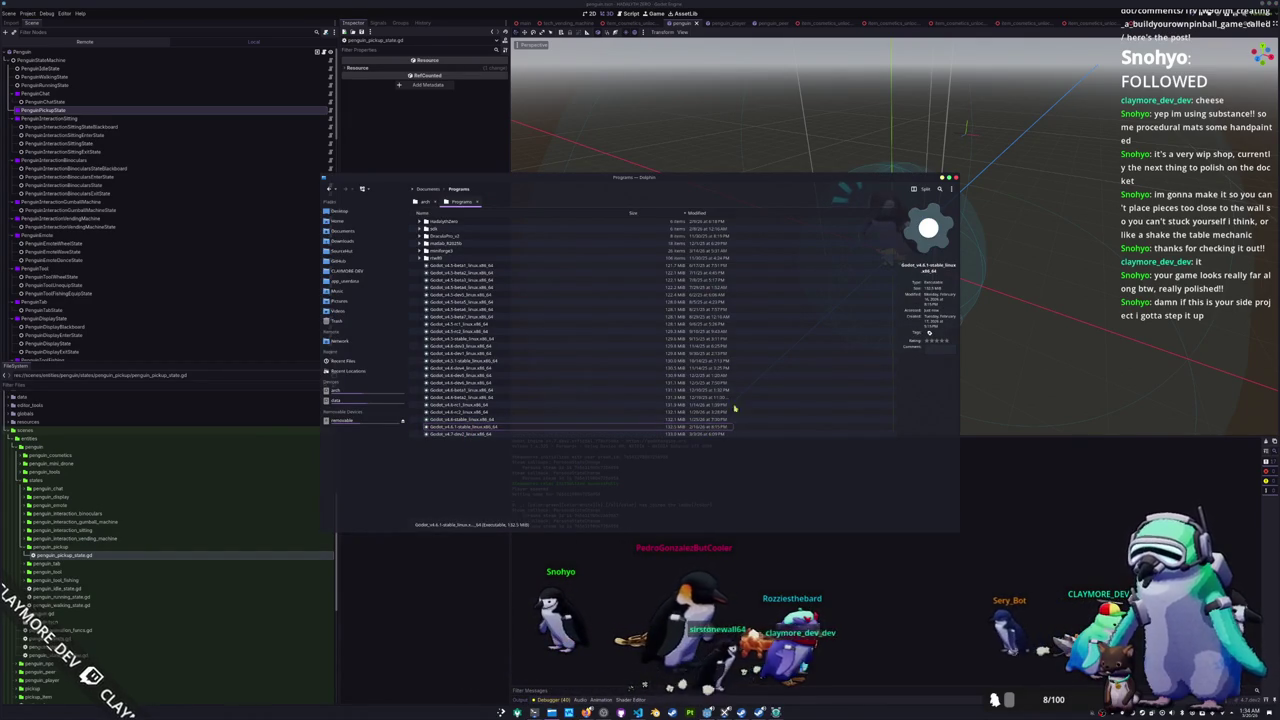
Step: Launch Godot 4.6.1, edit the HADALYTH project, and confirm the upgrade warning
key(Return)
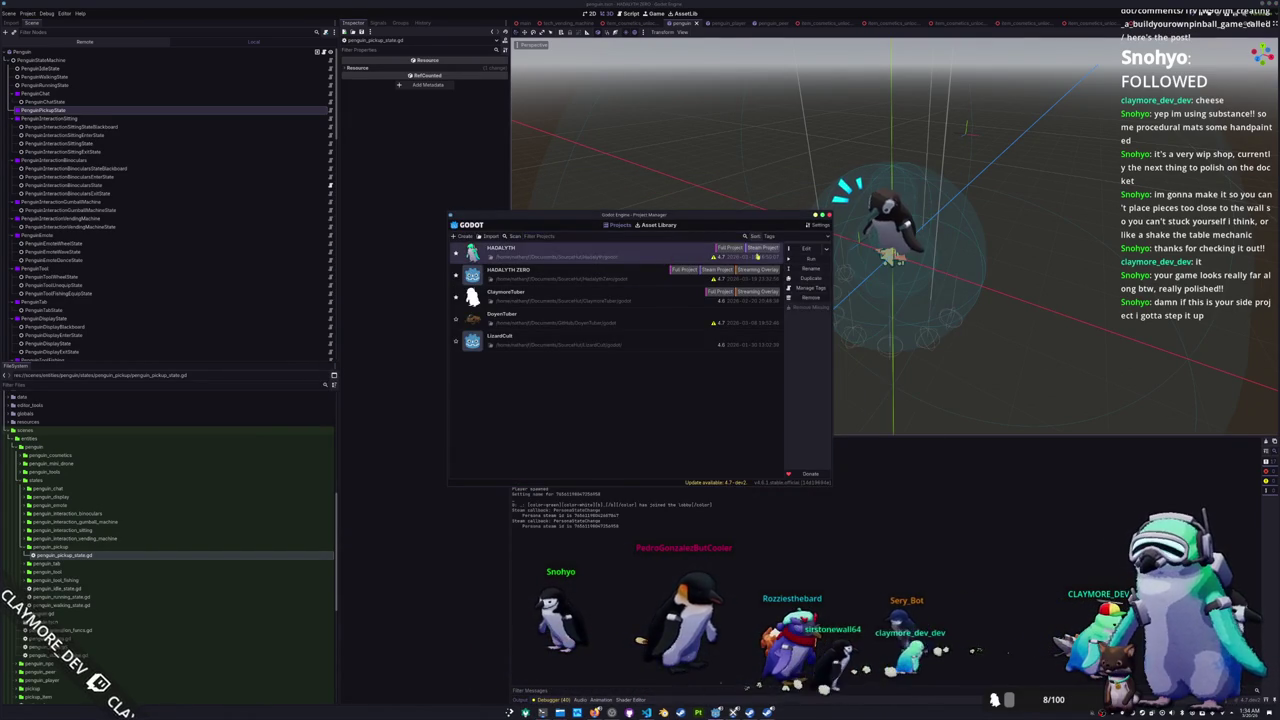
click(807, 250)
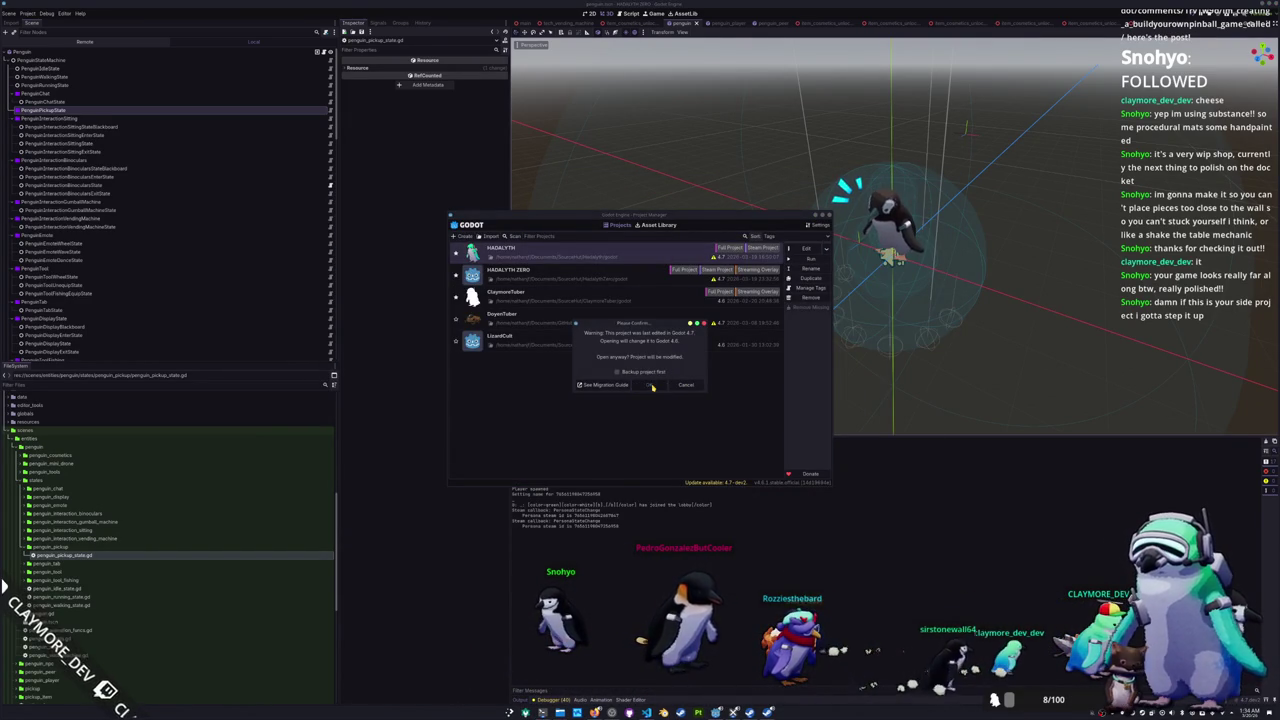
click(651, 385)
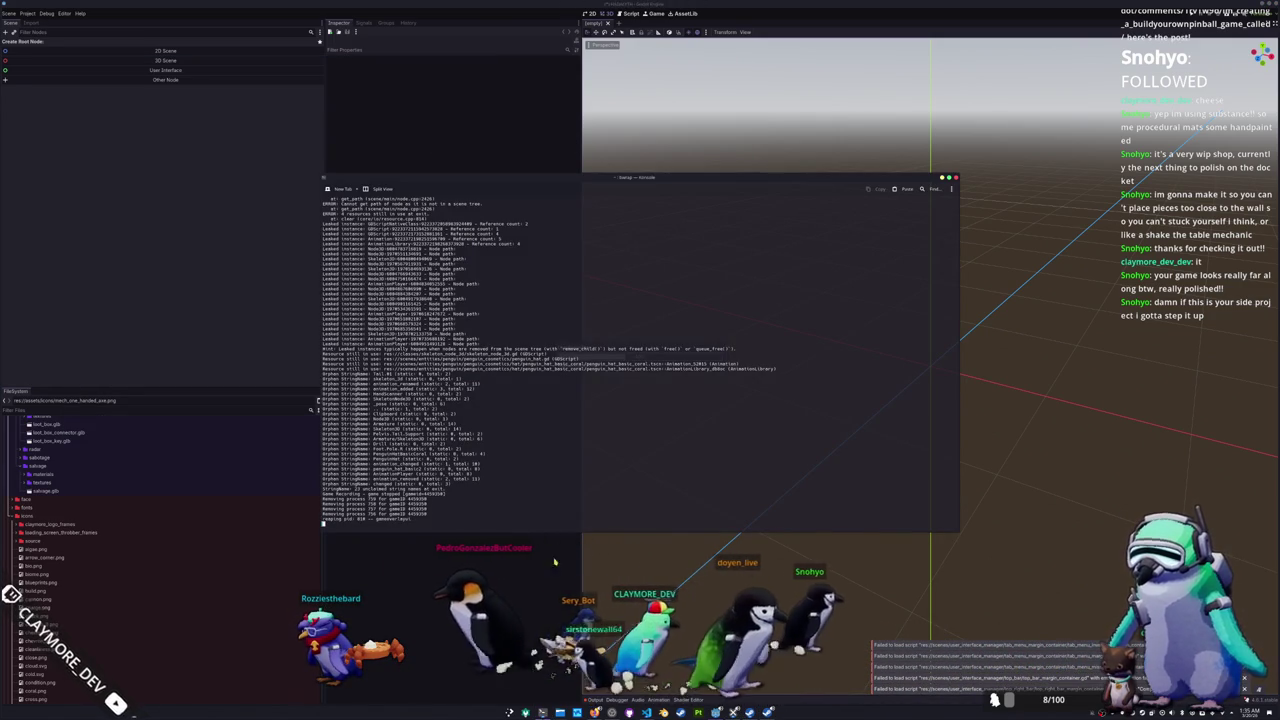
Step: Open the batch_tasks scene despite its missing dependencies and save it
scroll(571, 445, up, 5)
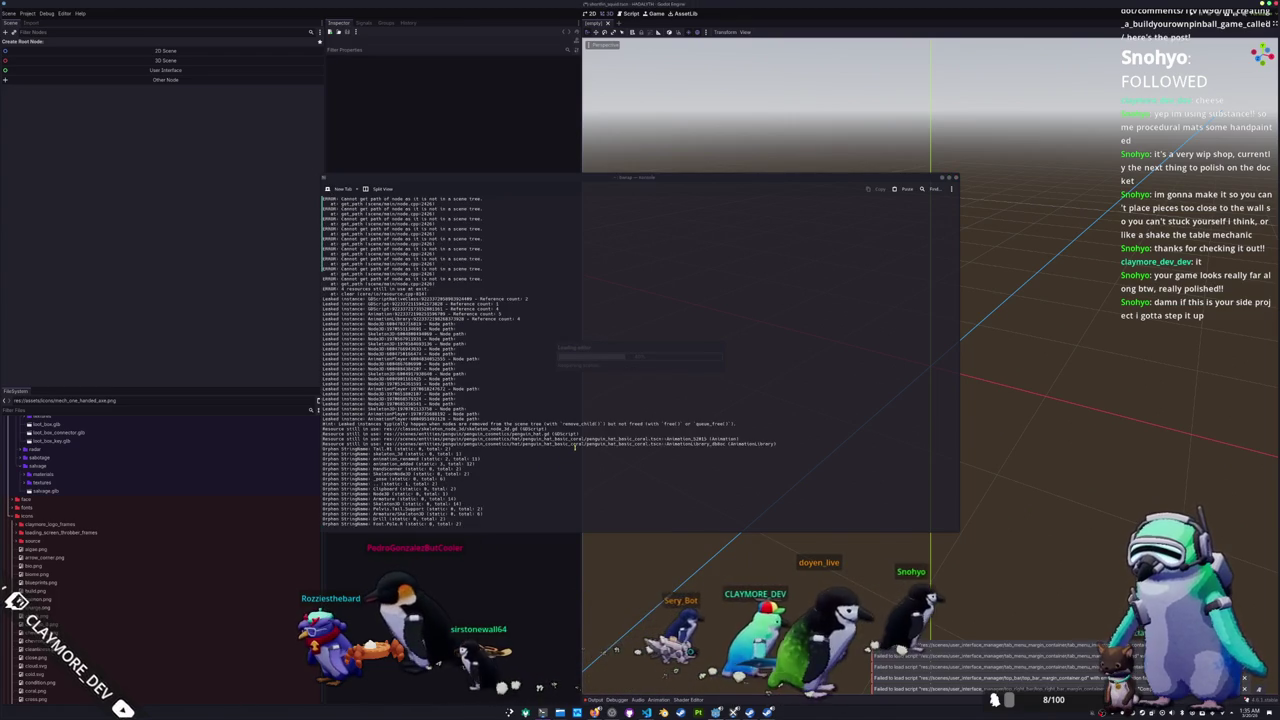
scroll(575, 447, up, 3)
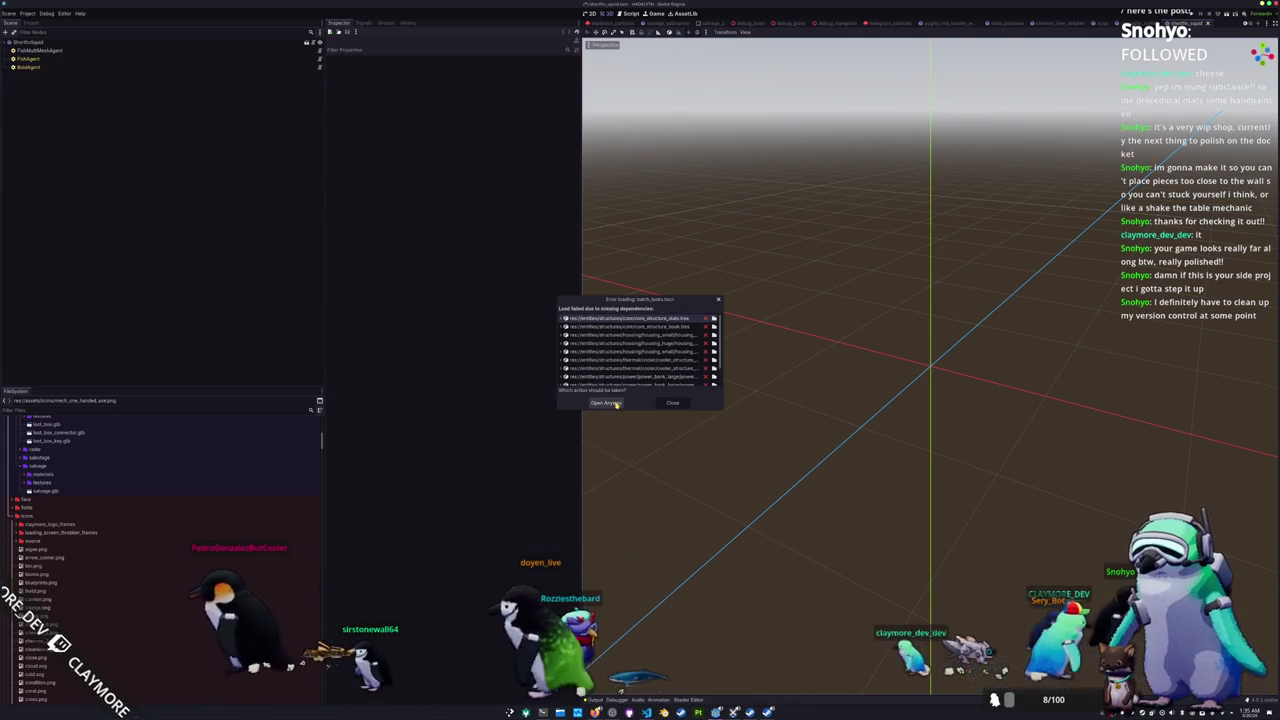
click(616, 404)
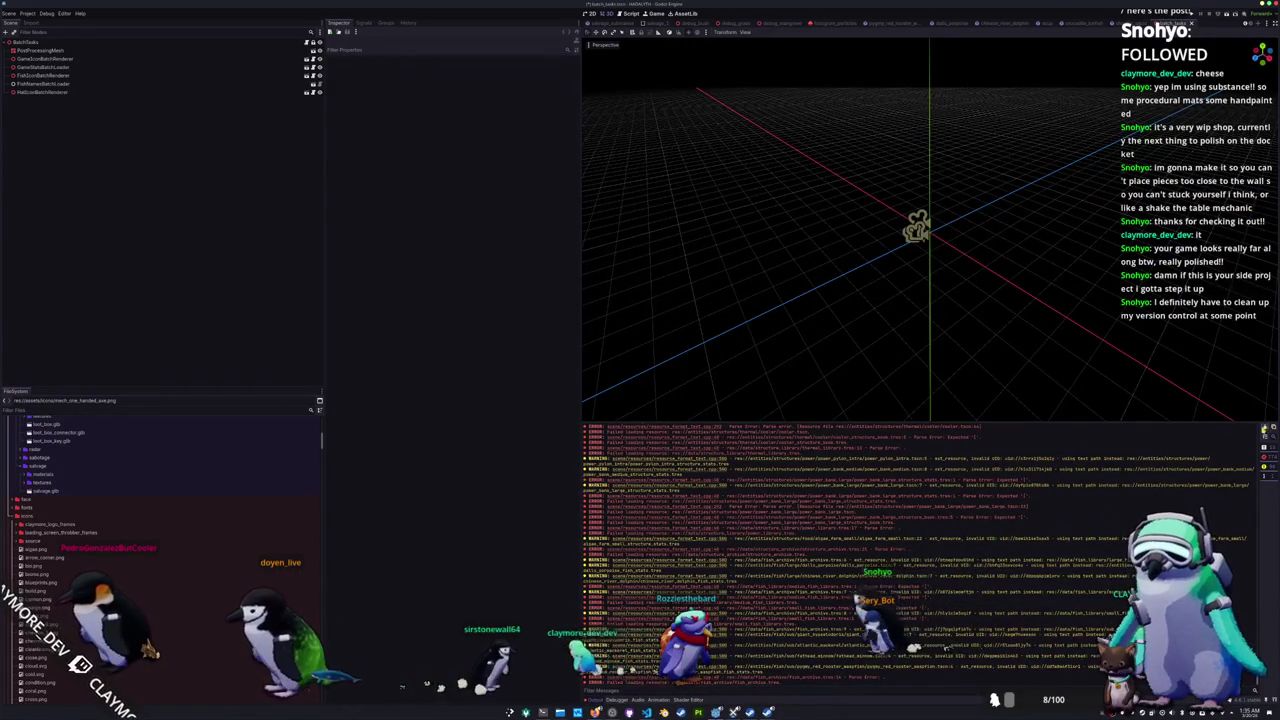
key(ctrl+s)
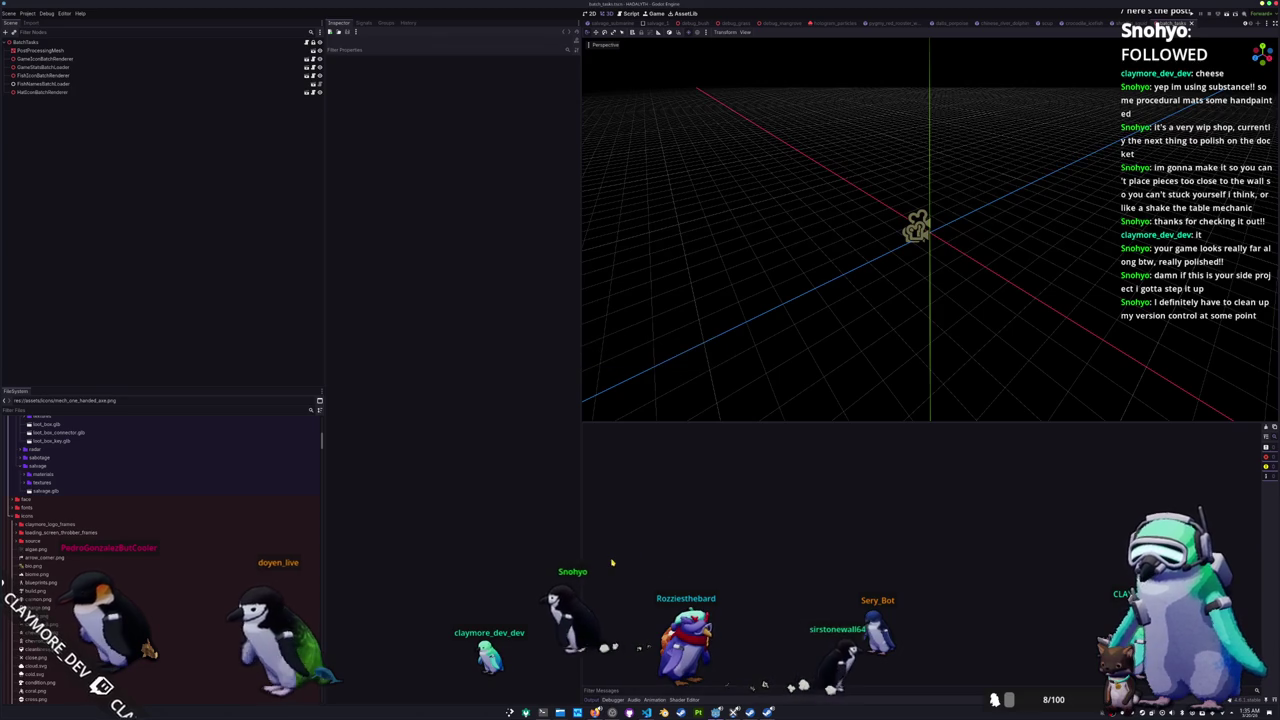
Step: Reload the current project, then switch over to the build terminal
click(28, 13)
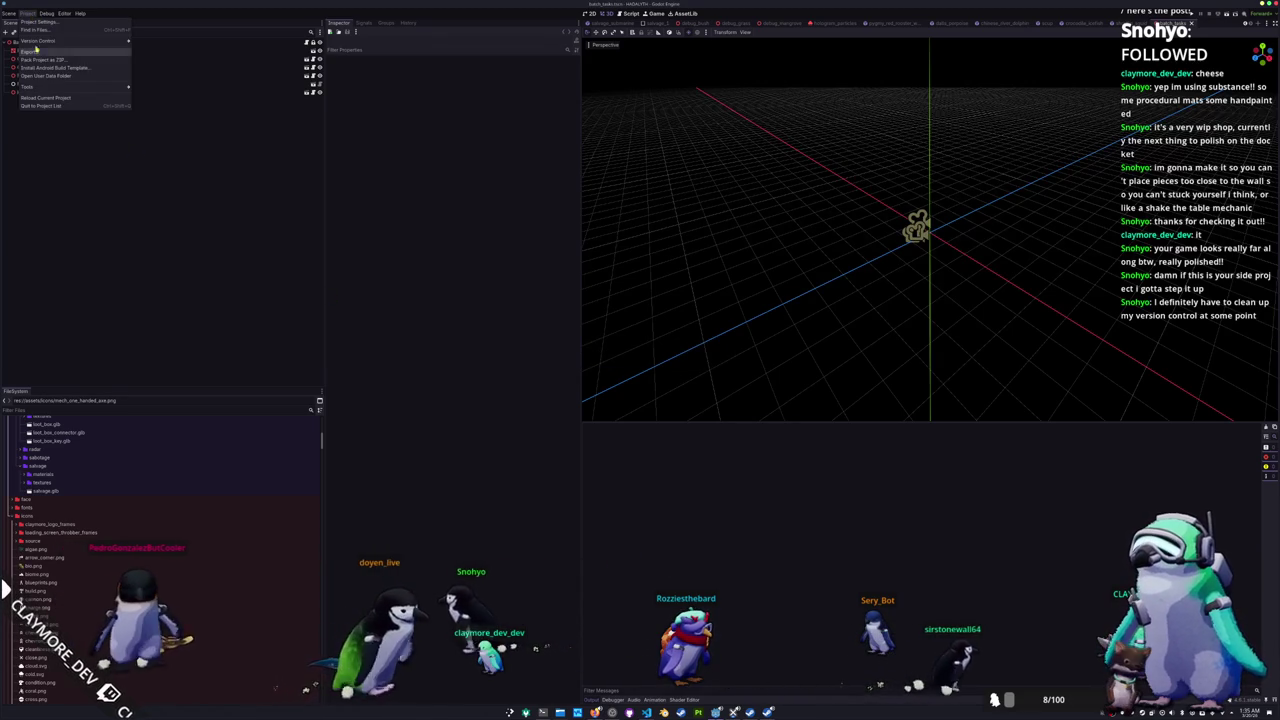
click(45, 97)
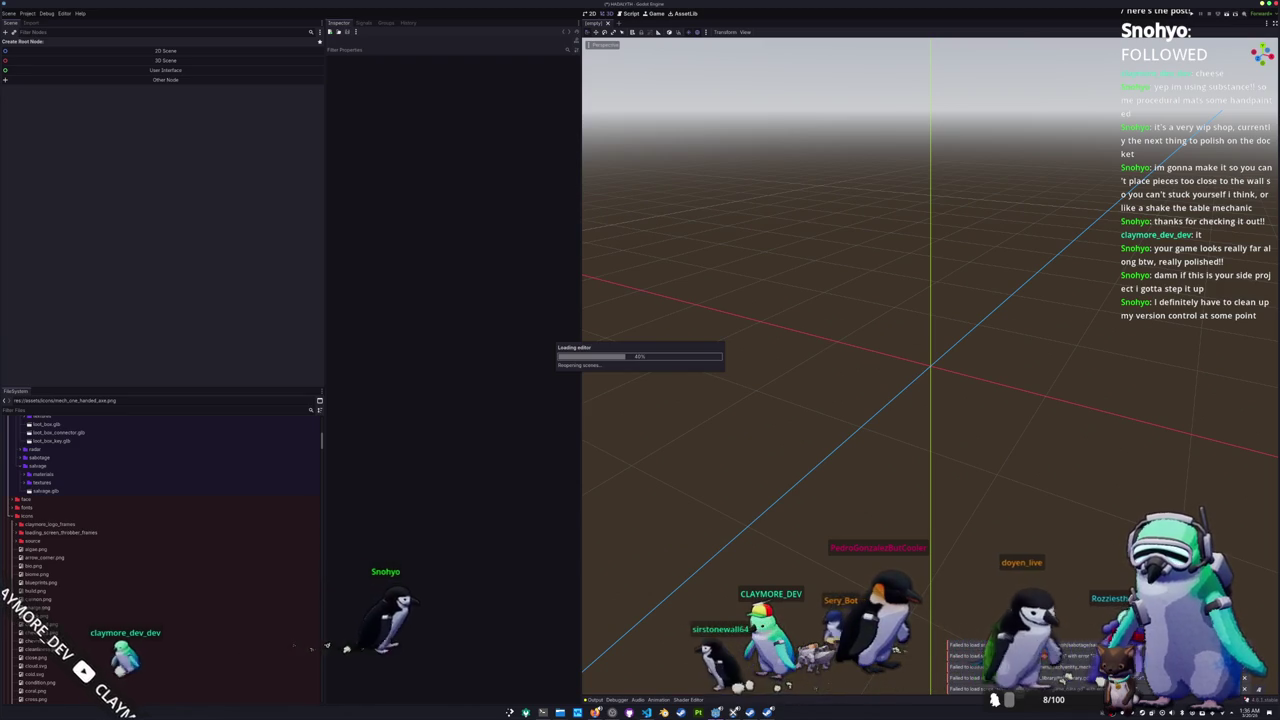
key(alt+Tab)
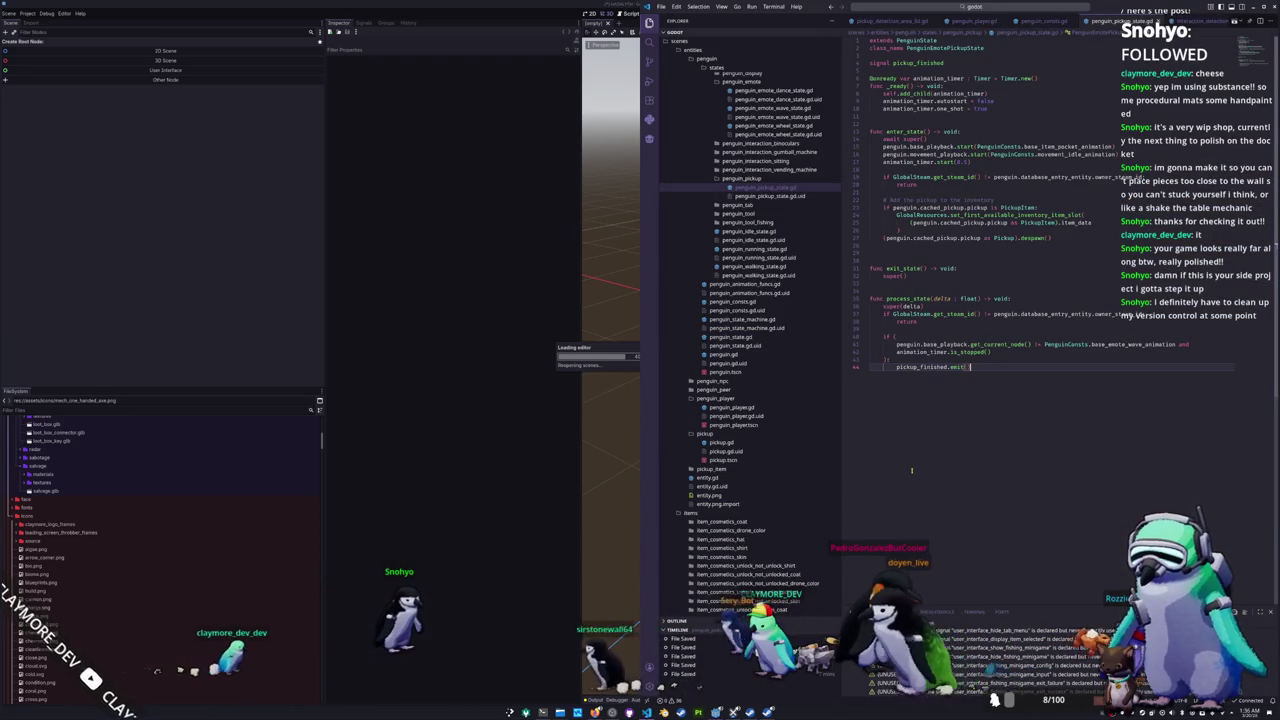
click(534, 572)
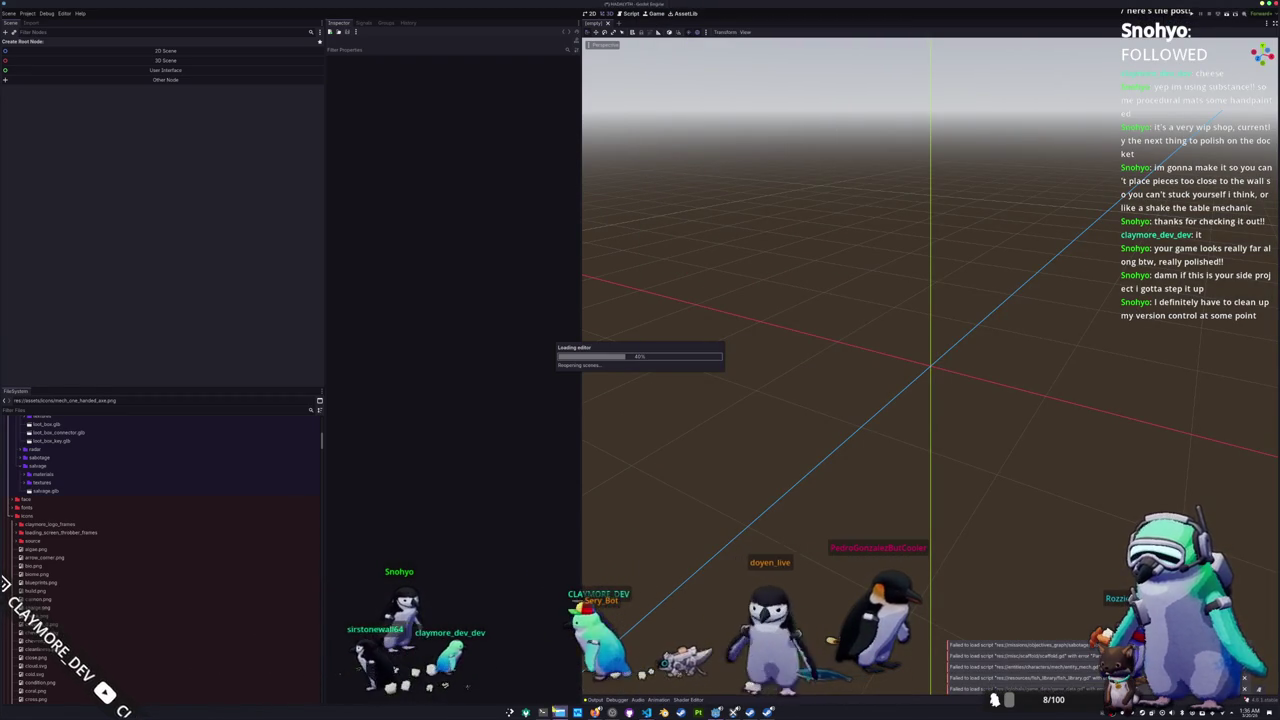
key(alt+Tab)
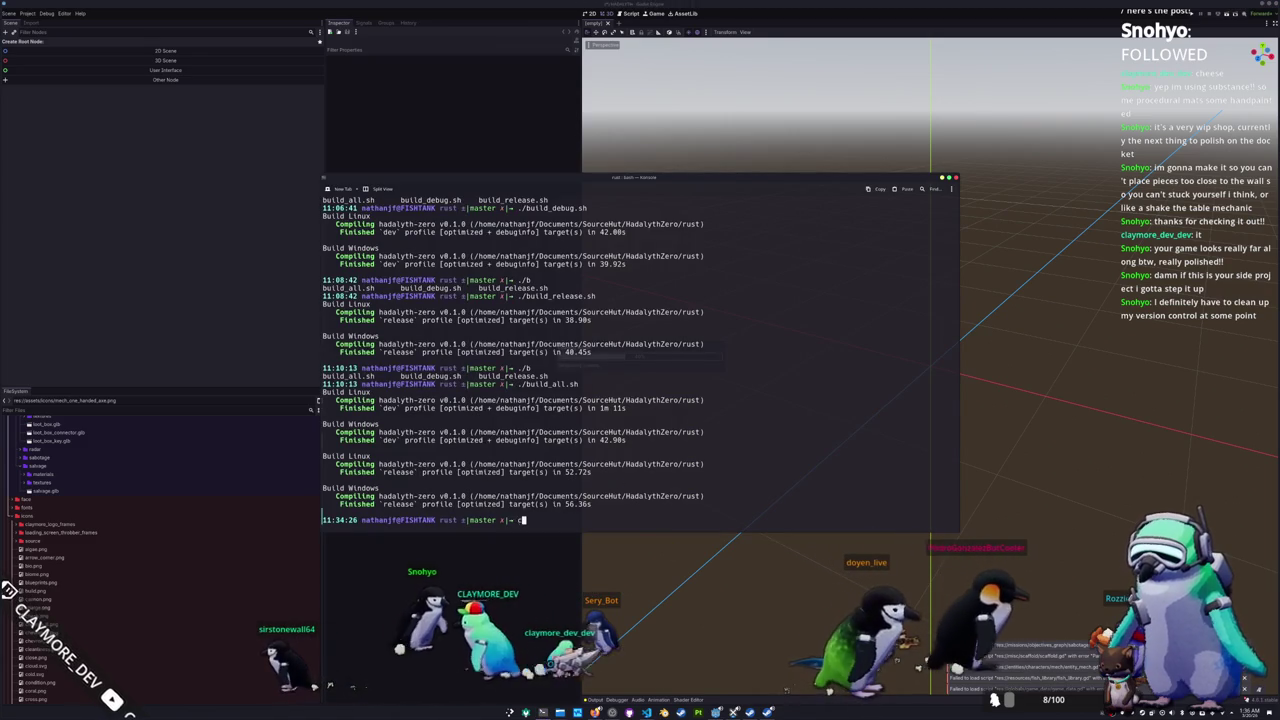
Step: Move up to the SourceHut folder and cd into the Hadalyth repository
click(633, 510)
text(..)
key(Return)
text(cd ..)
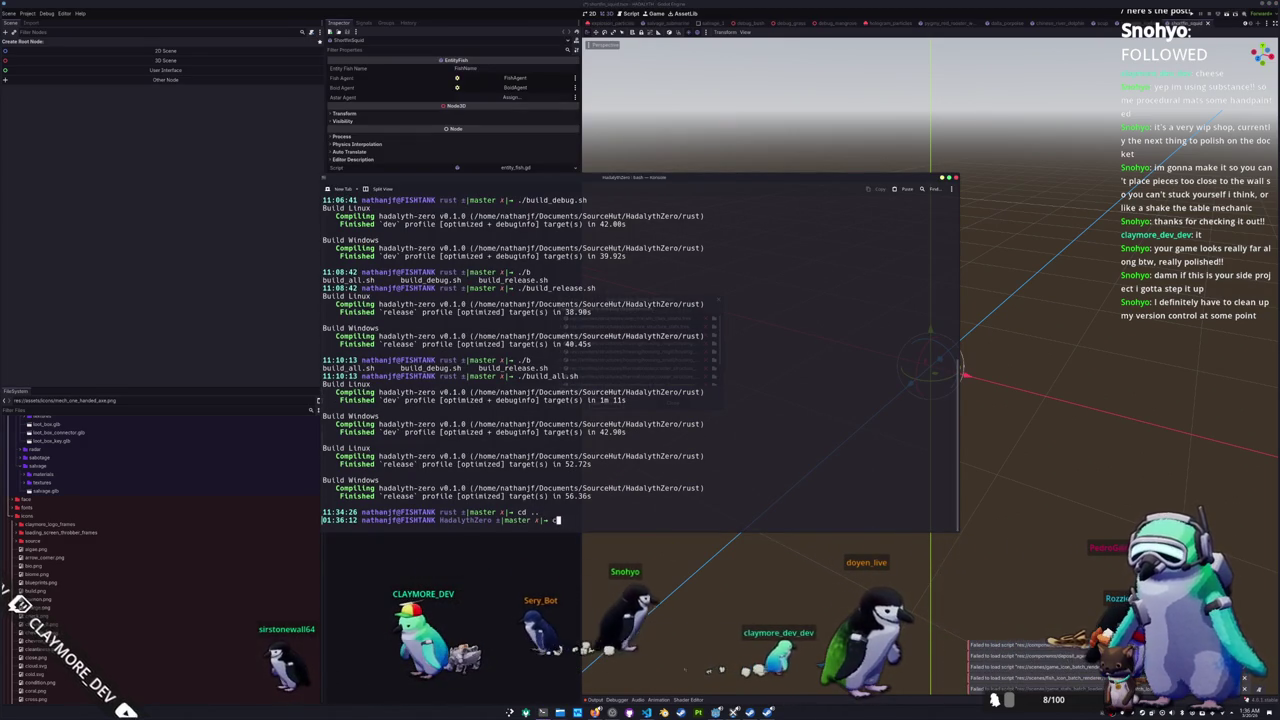
key(Return)
text(cd Had)
key(Tab)
key(Tab)
text(alyth)
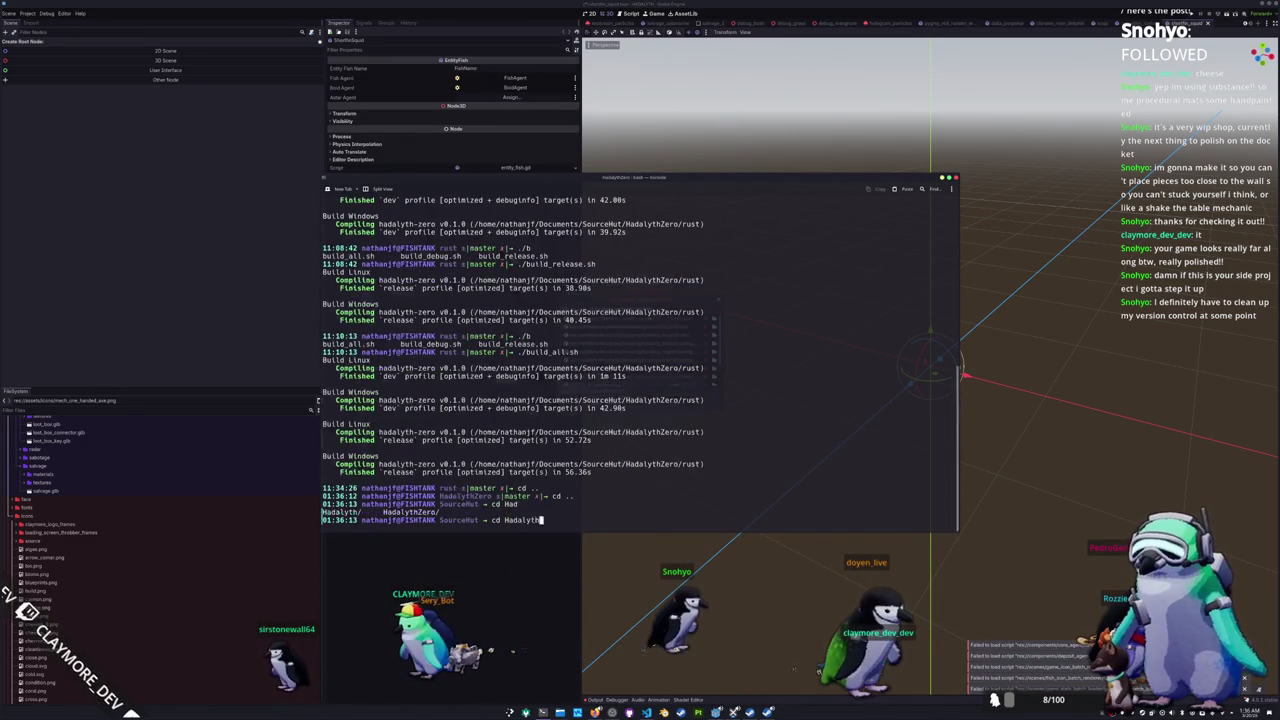
key(Return)
text(gi)
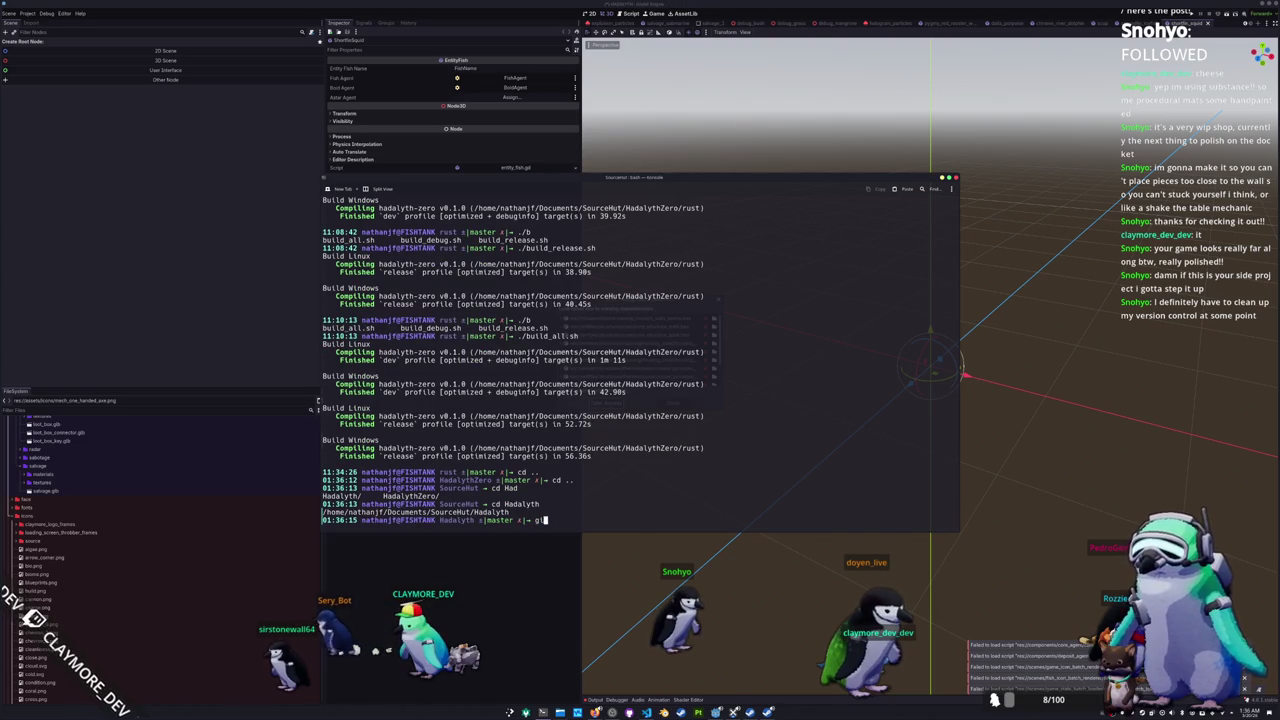
Step: Run git status and git show to review the latest merge commit's diff
text(t status)
key(Return)
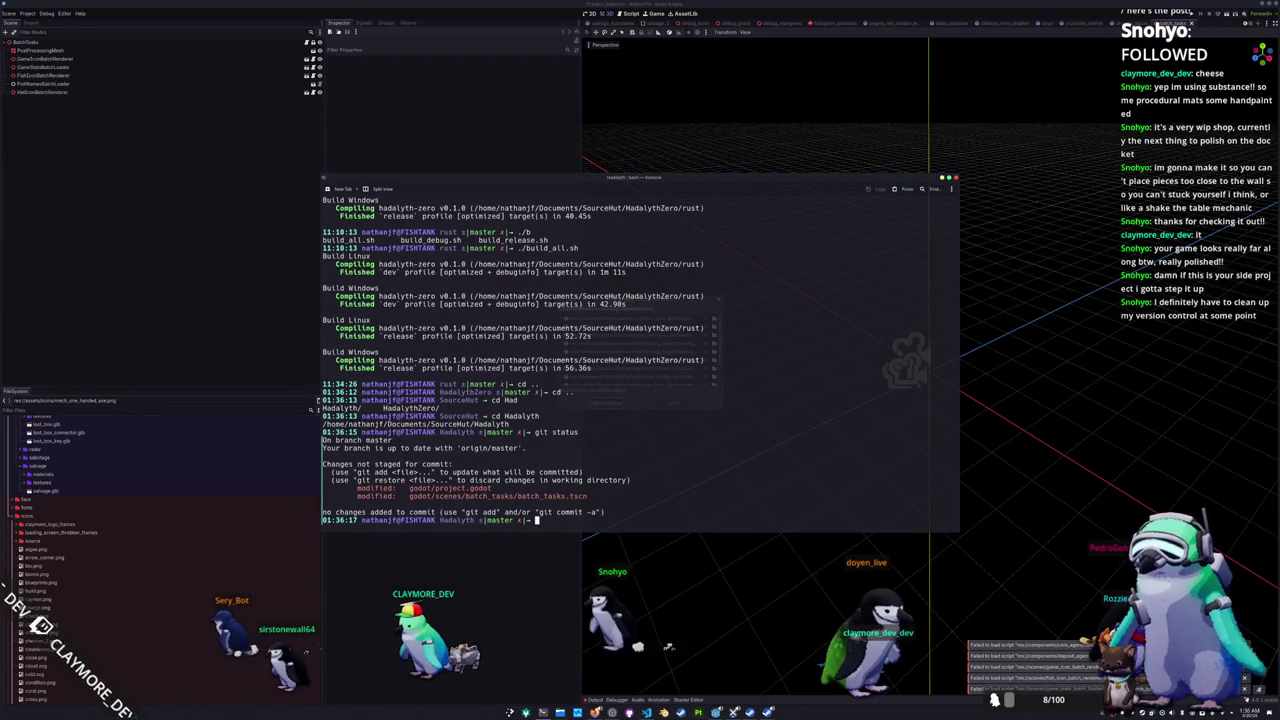
text(git stat)
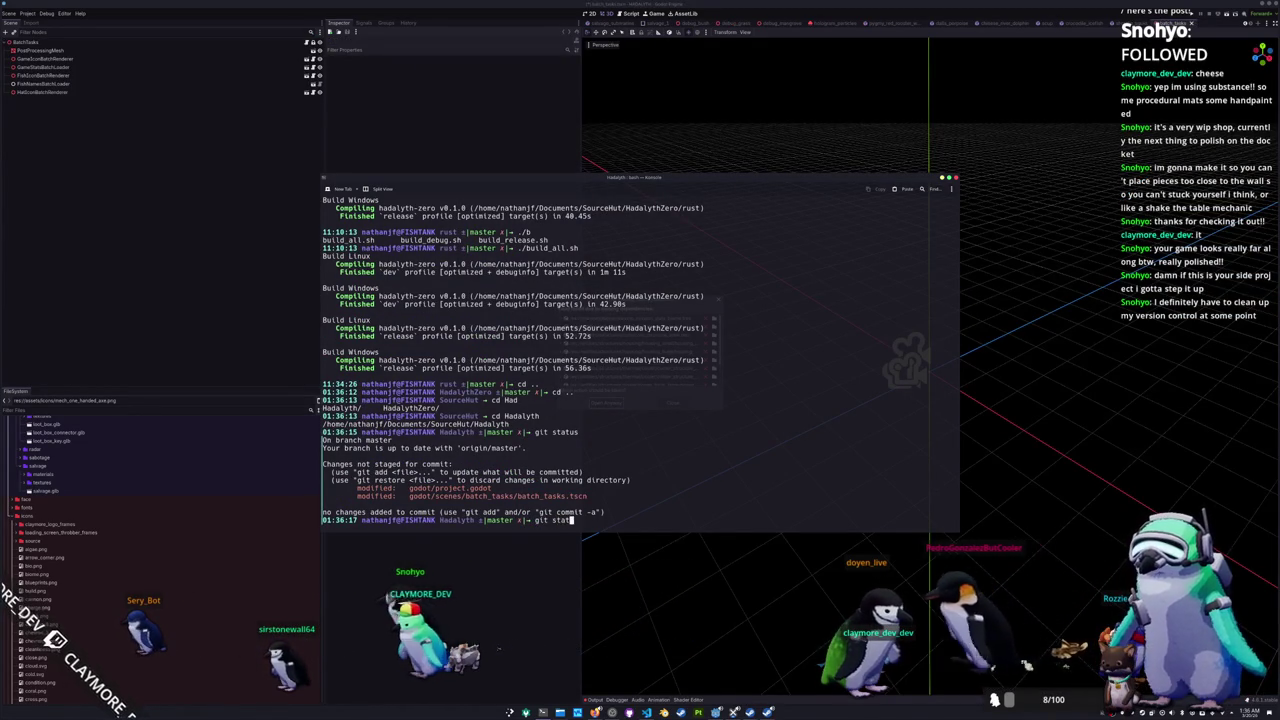
text(us)
key(Return)
text(git show)
key(Return)
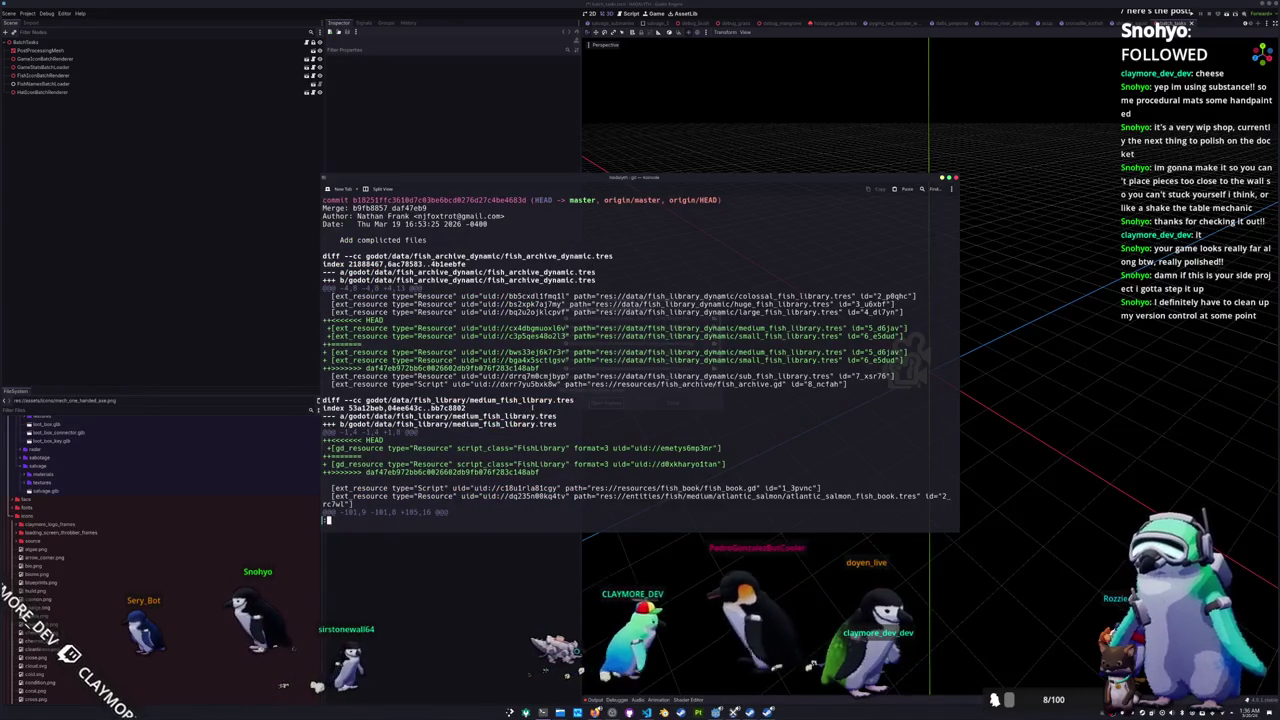
scroll(533, 407, down, 2)
scroll(536, 414, down, 1)
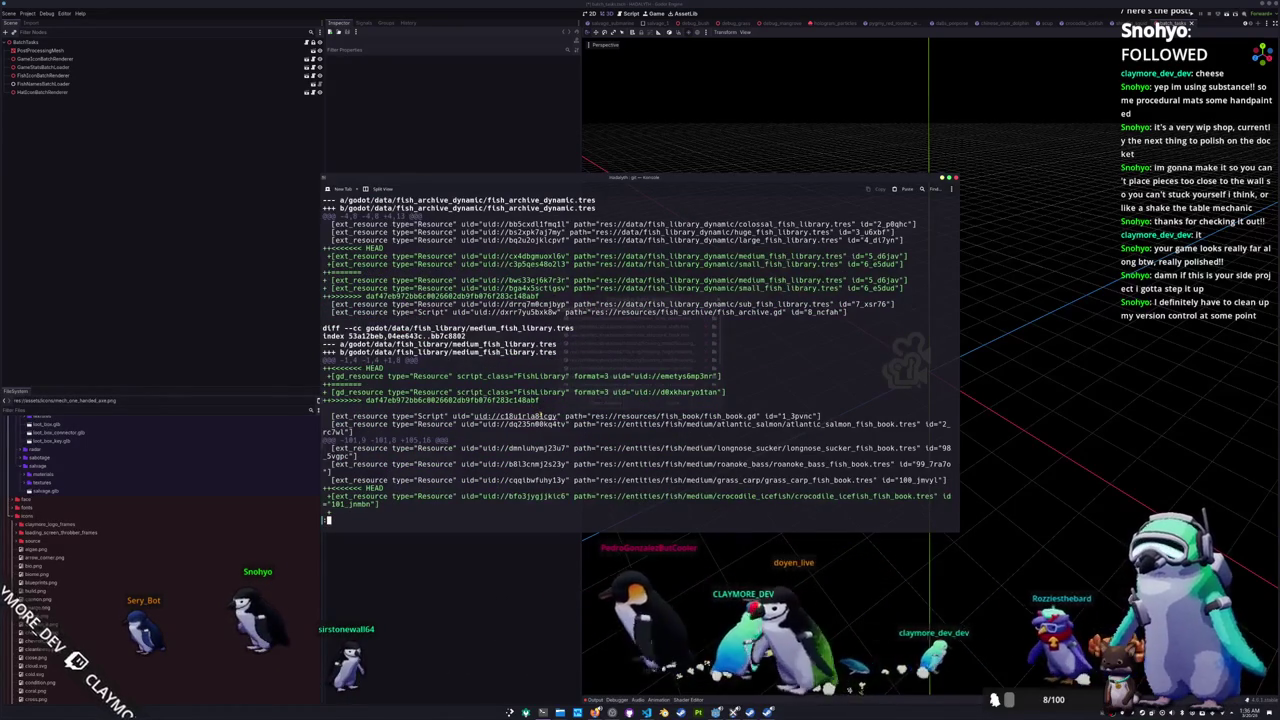
scroll(546, 422, down, 1)
scroll(546, 422, down, 2)
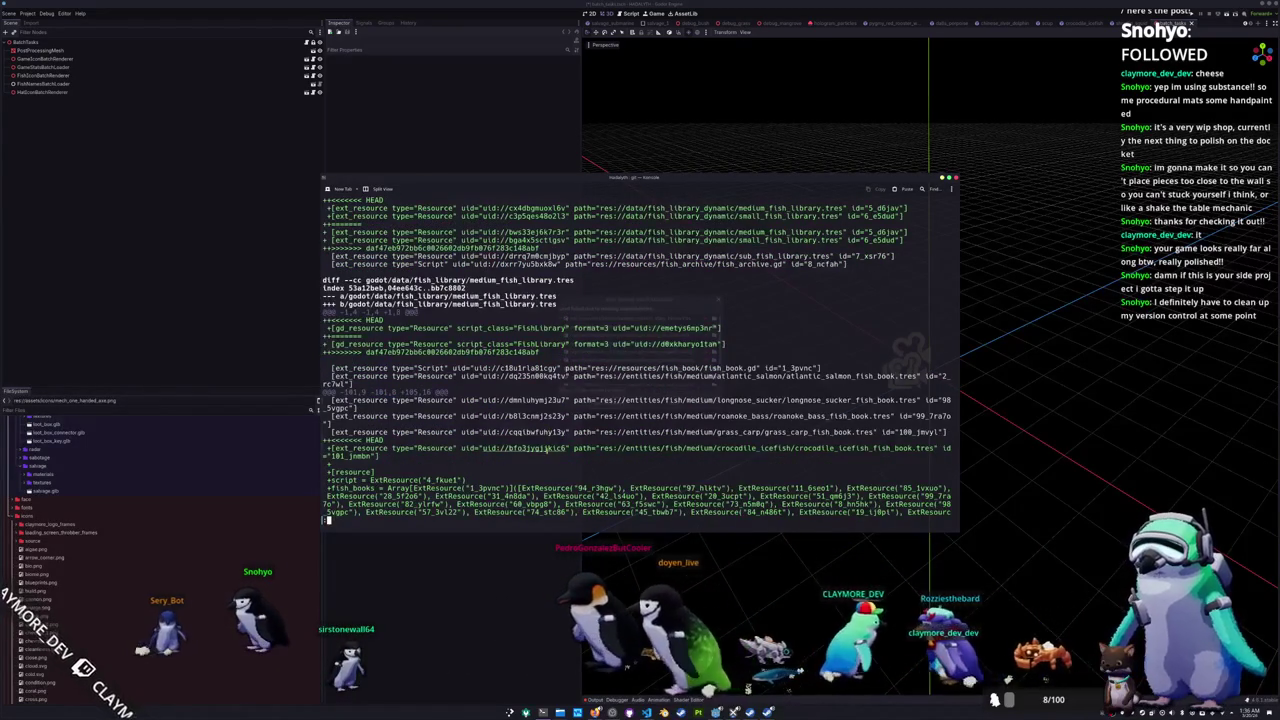
scroll(546, 422, down, 2)
scroll(546, 422, down, 9)
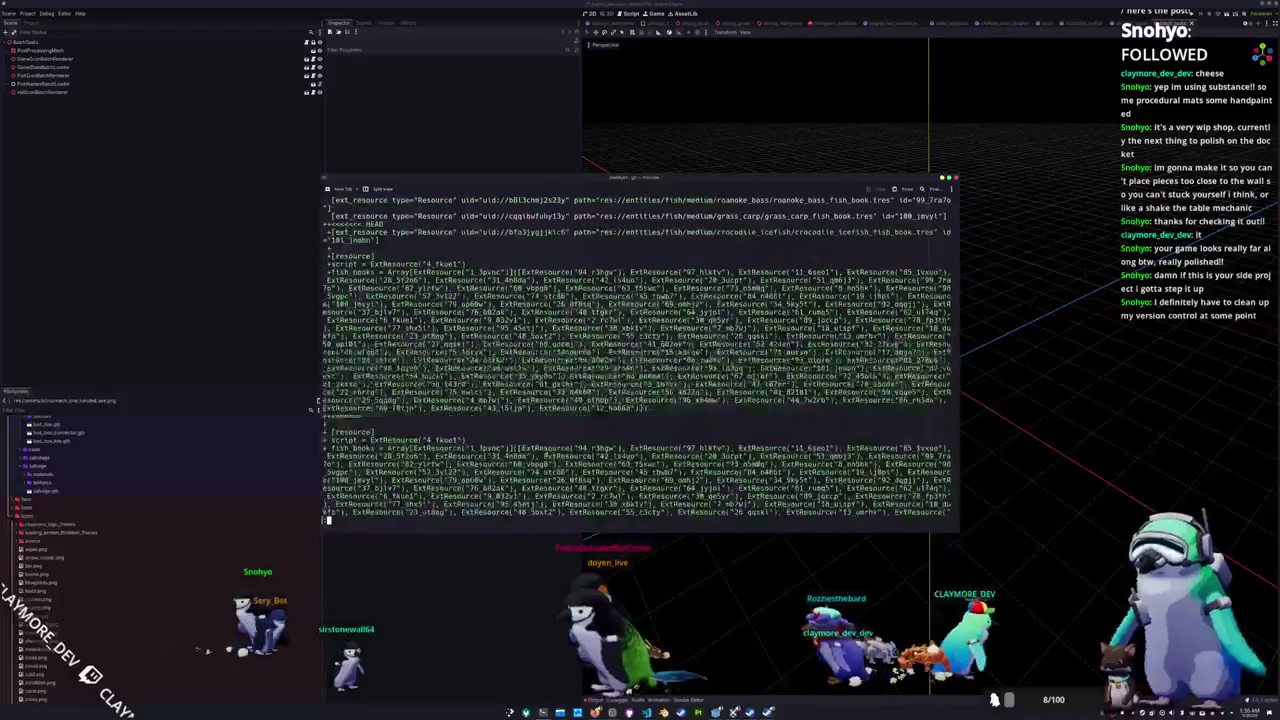
scroll(549, 455, down, 3)
key(q)
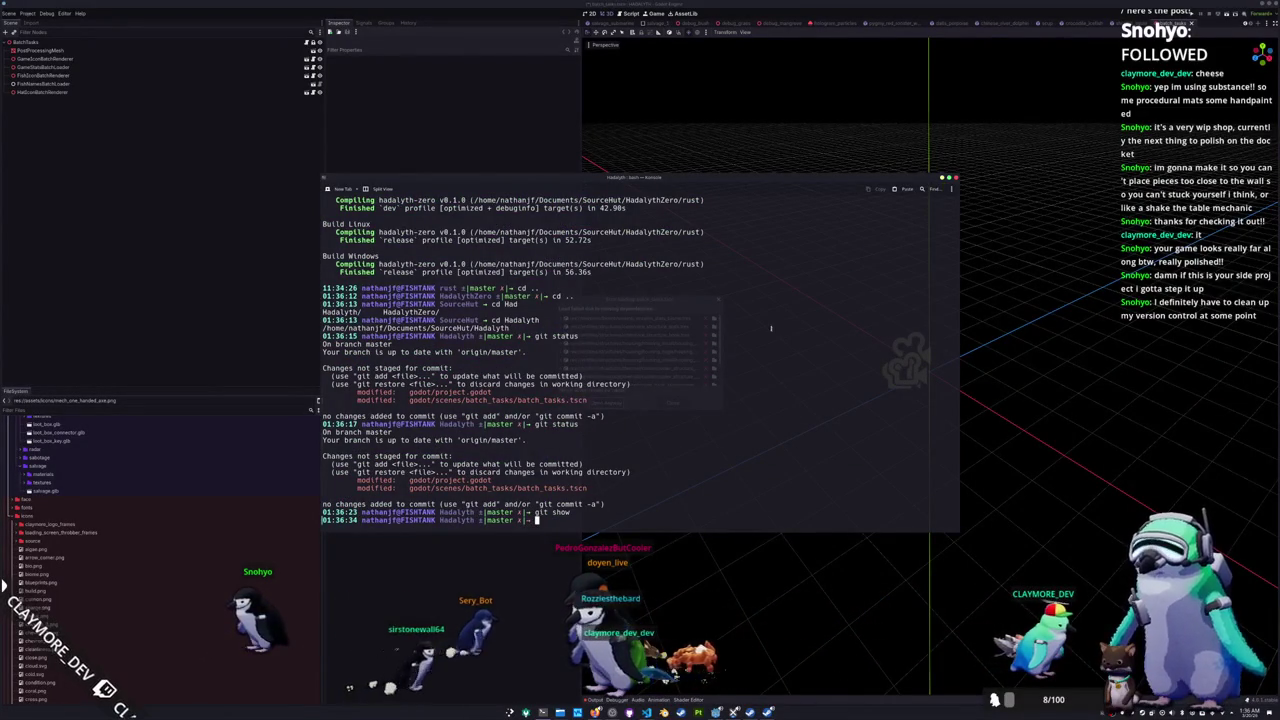
Step: Change into the HadalythZero folder, clear the terminal, and minimize Konsole
text(cd ..)
key(Return)
text(c)
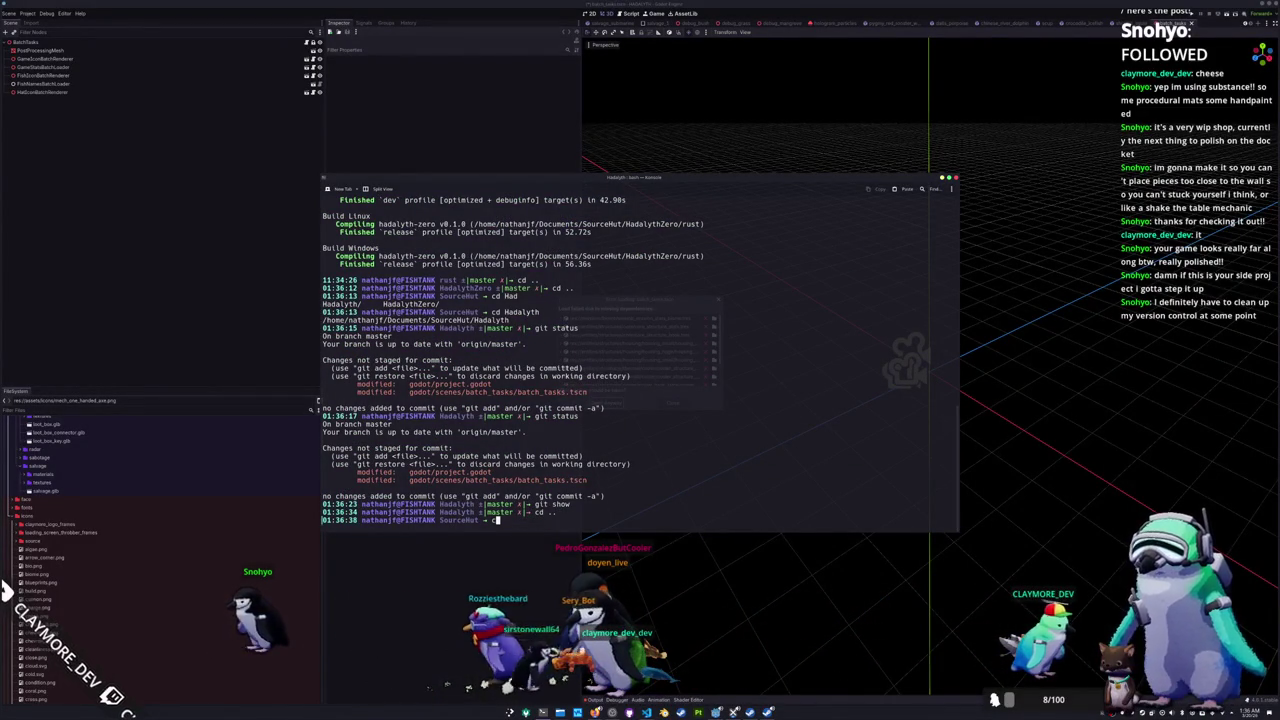
text(d)
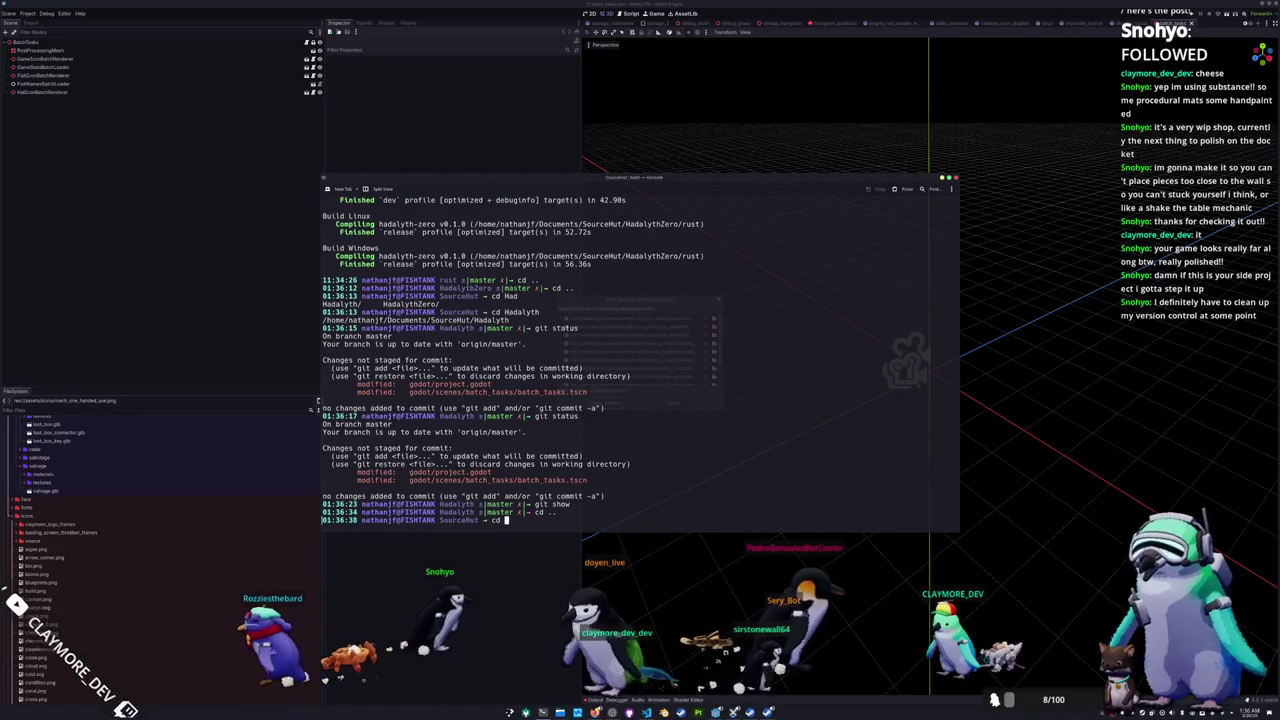
key(BackSpace)
key(BackSpace)
key(BackSpace)
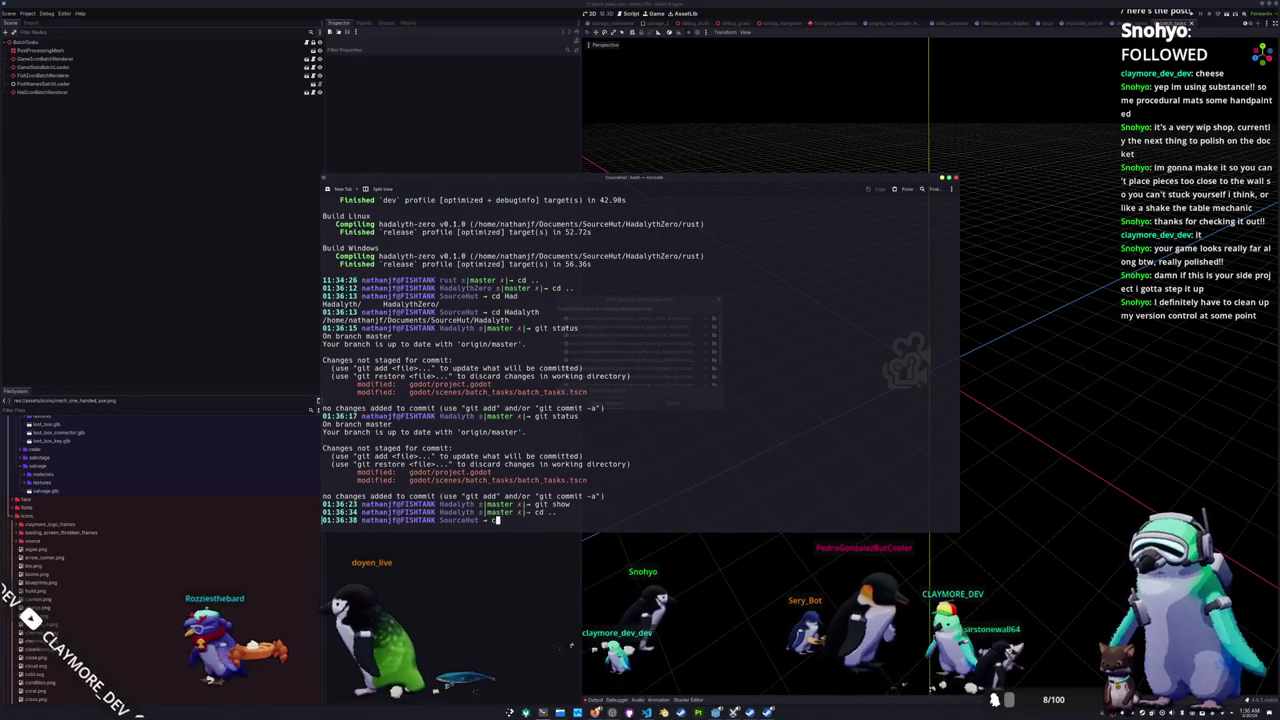
text(d Had)
key(Tab)
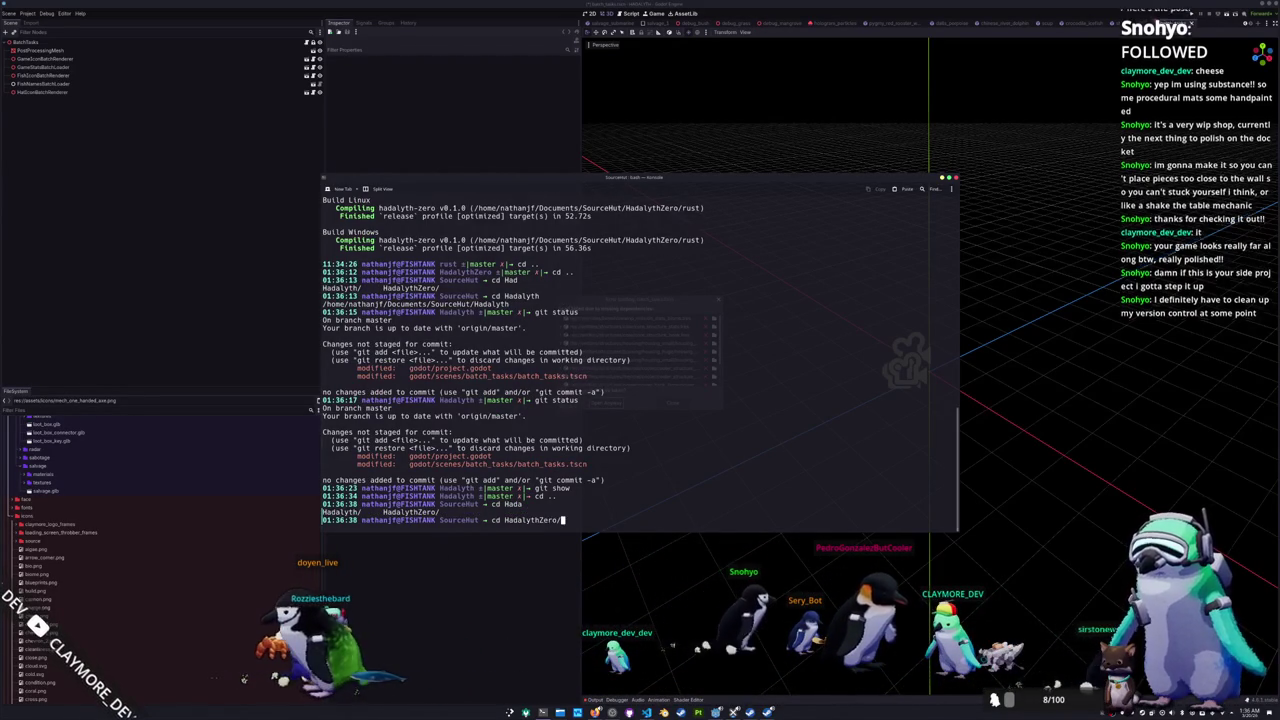
text(Z)
key(Tab)
key(Return)
key(ctrl+l)
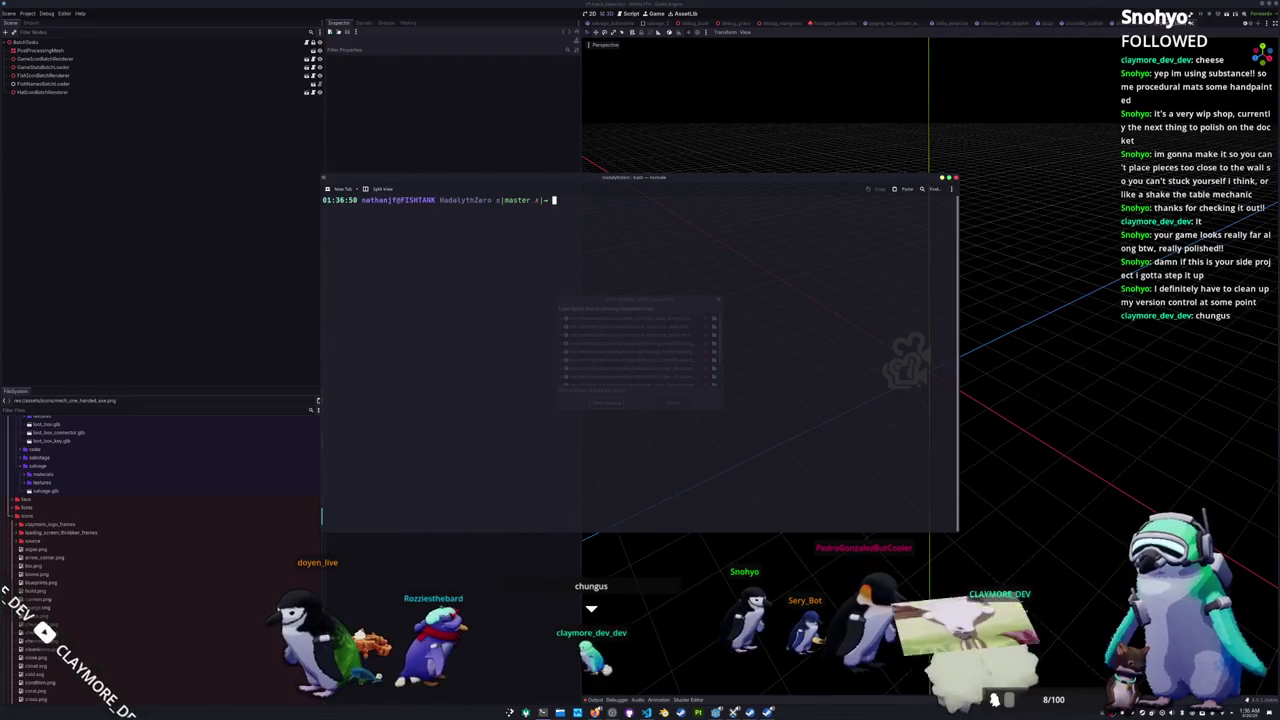
click(776, 343)
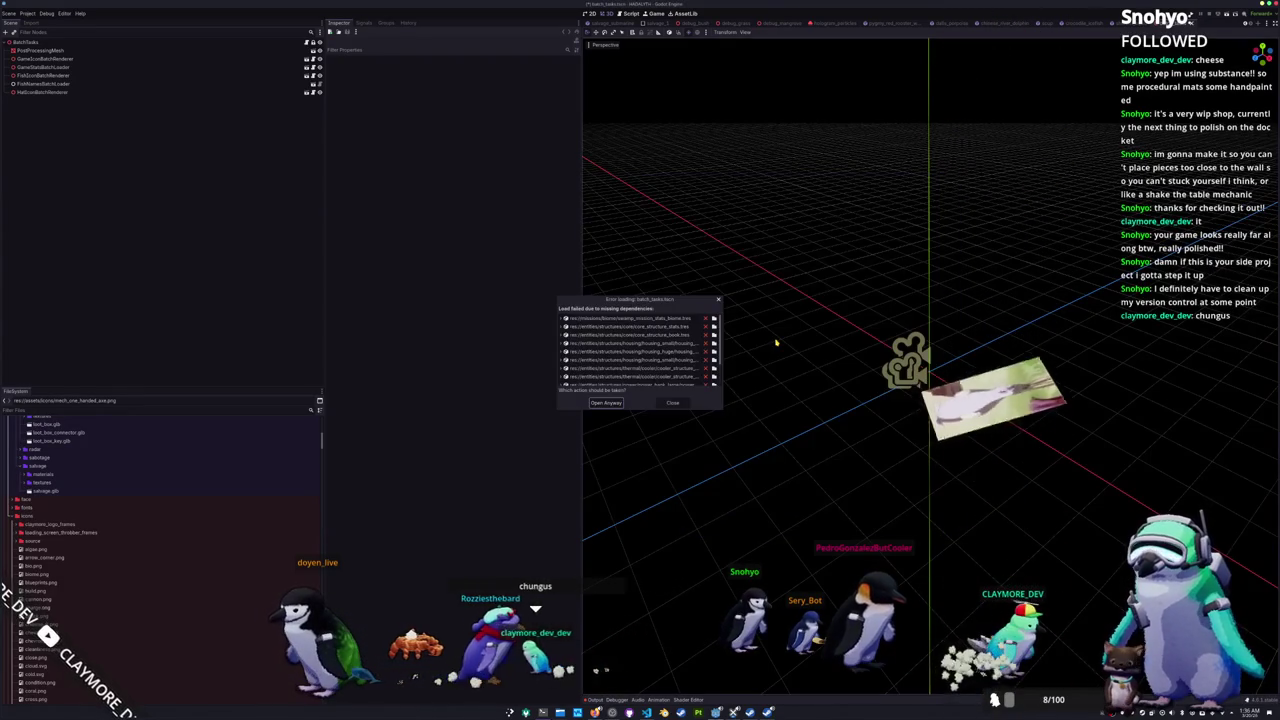
Step: Close the batch_tasks.tscn missing-dependencies error, save the scene, and show the Output panel
click(674, 403)
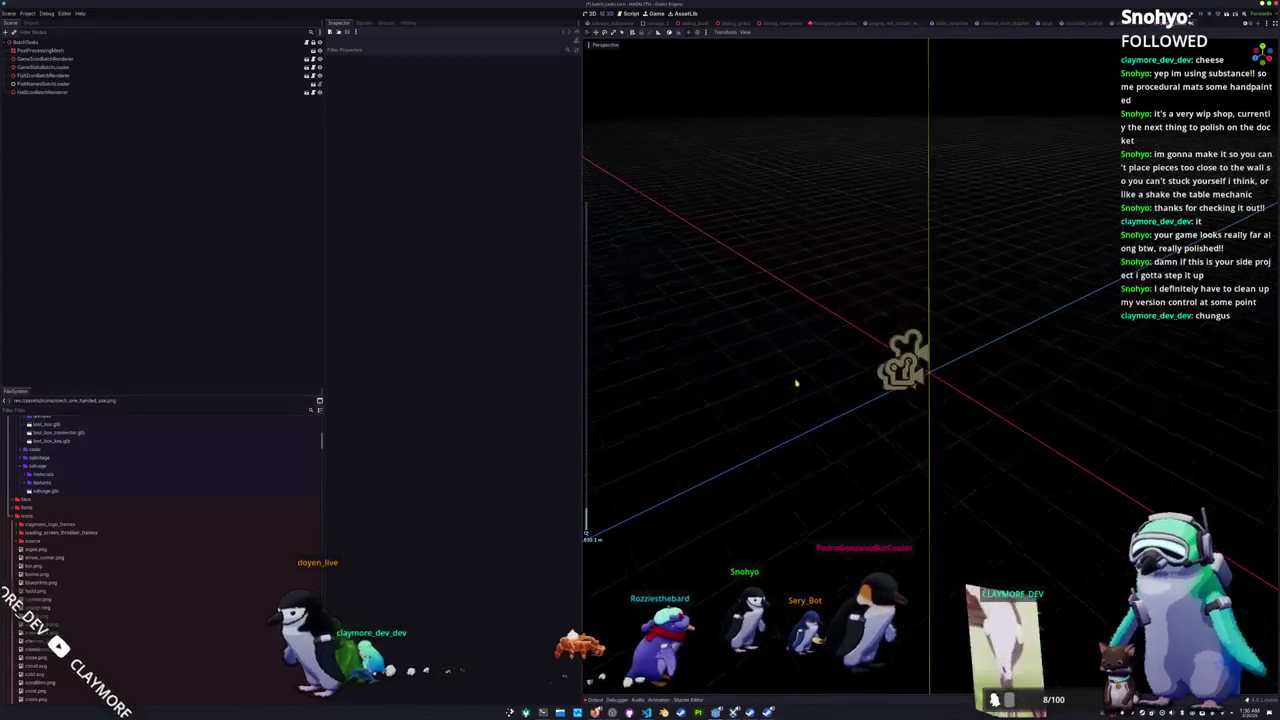
key(ctrl+s)
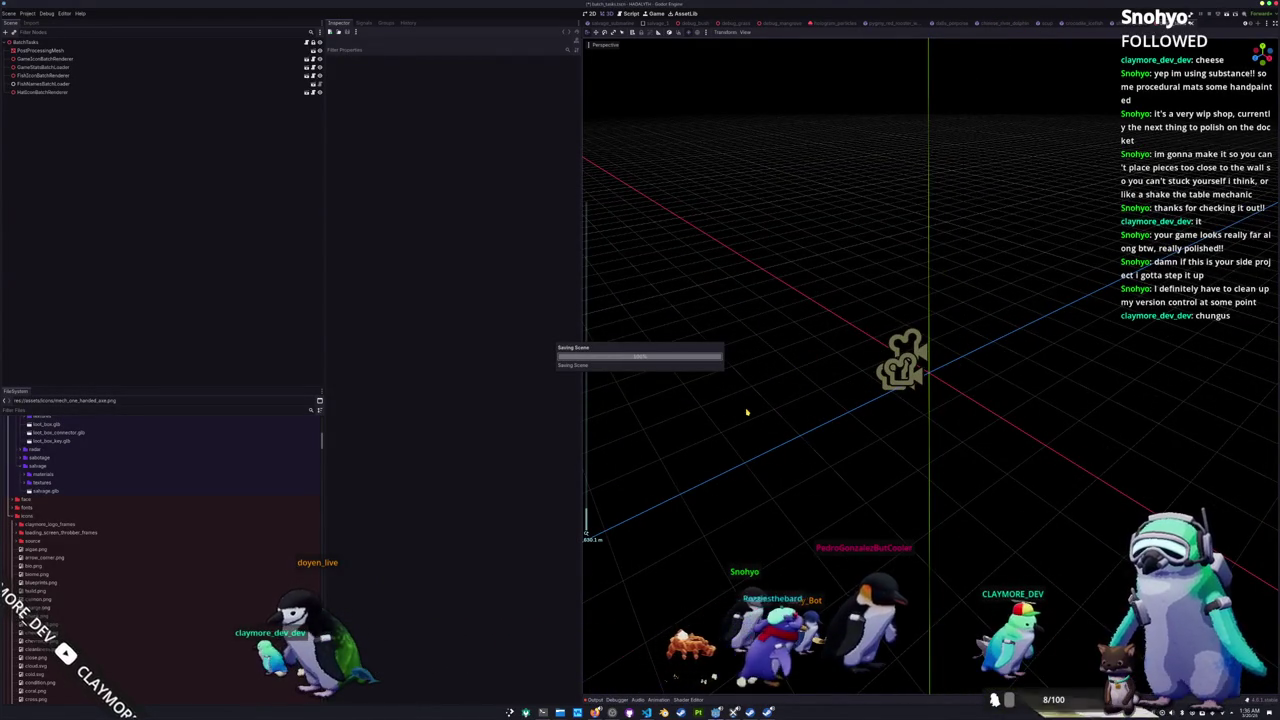
click(594, 700)
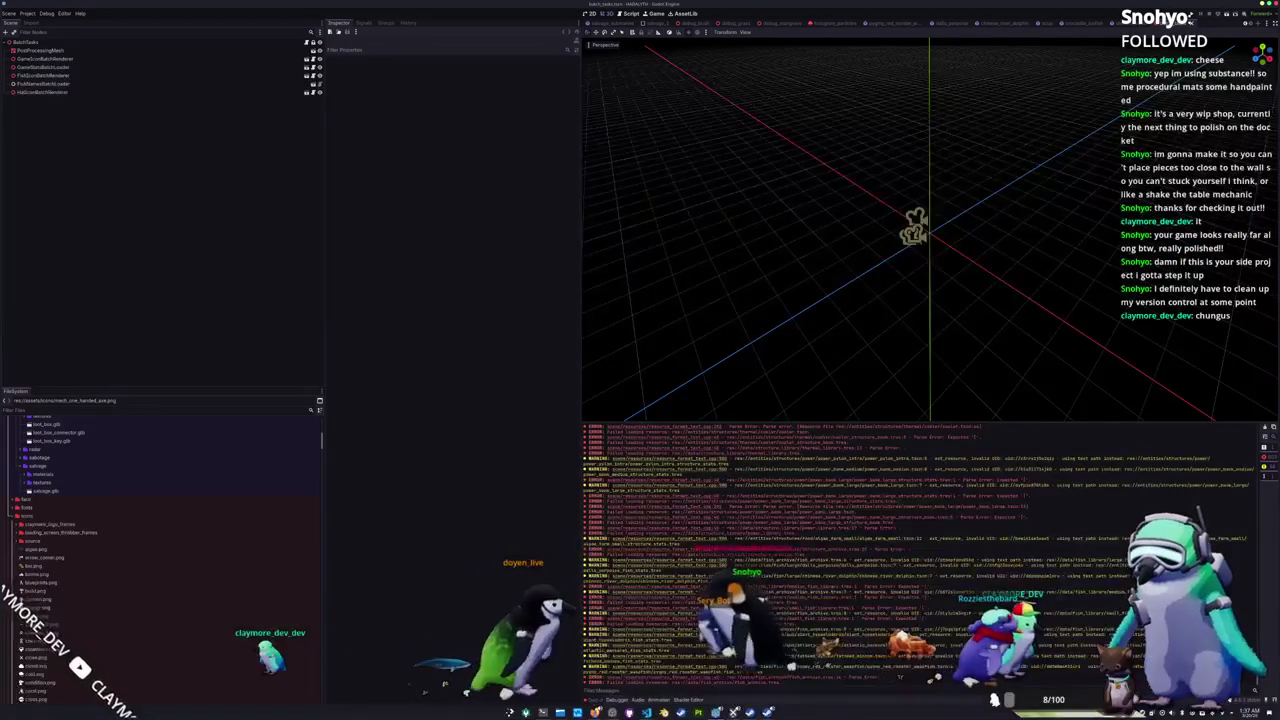
Step: Glance at the code editor, then clear Godot's error-filled output log
key(alt+Tab)
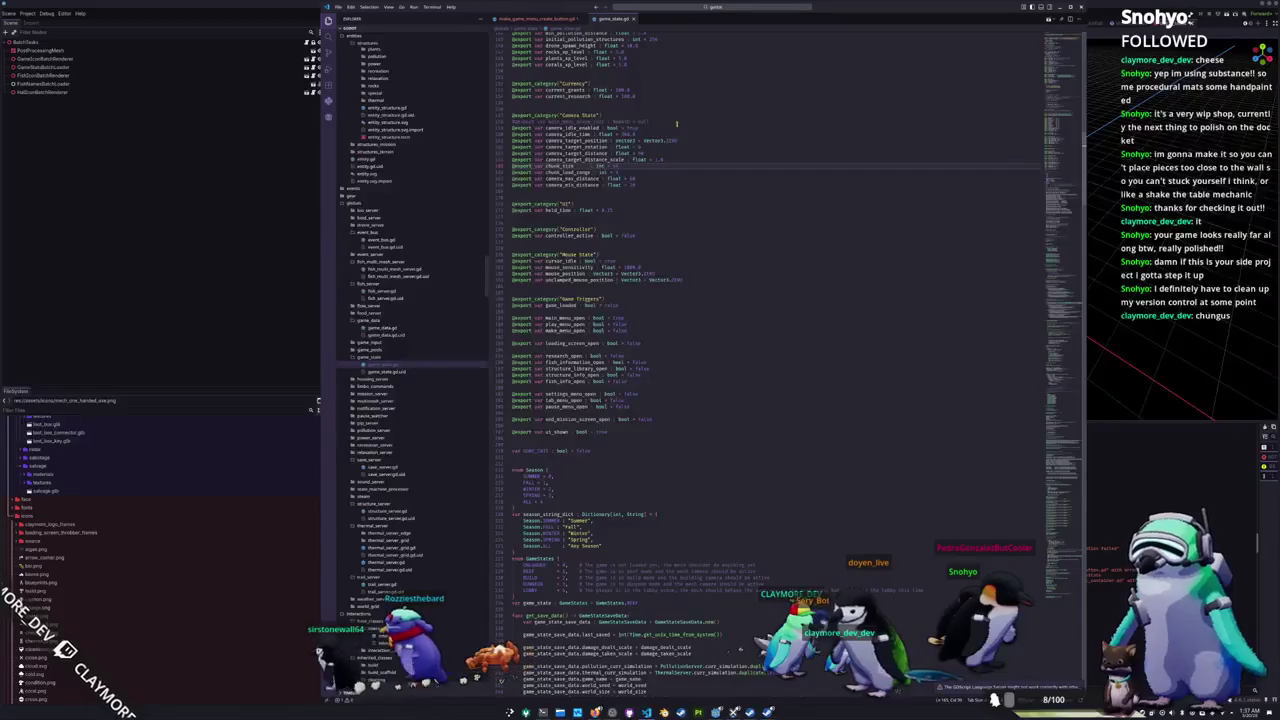
scroll(1063, 53, up, 15)
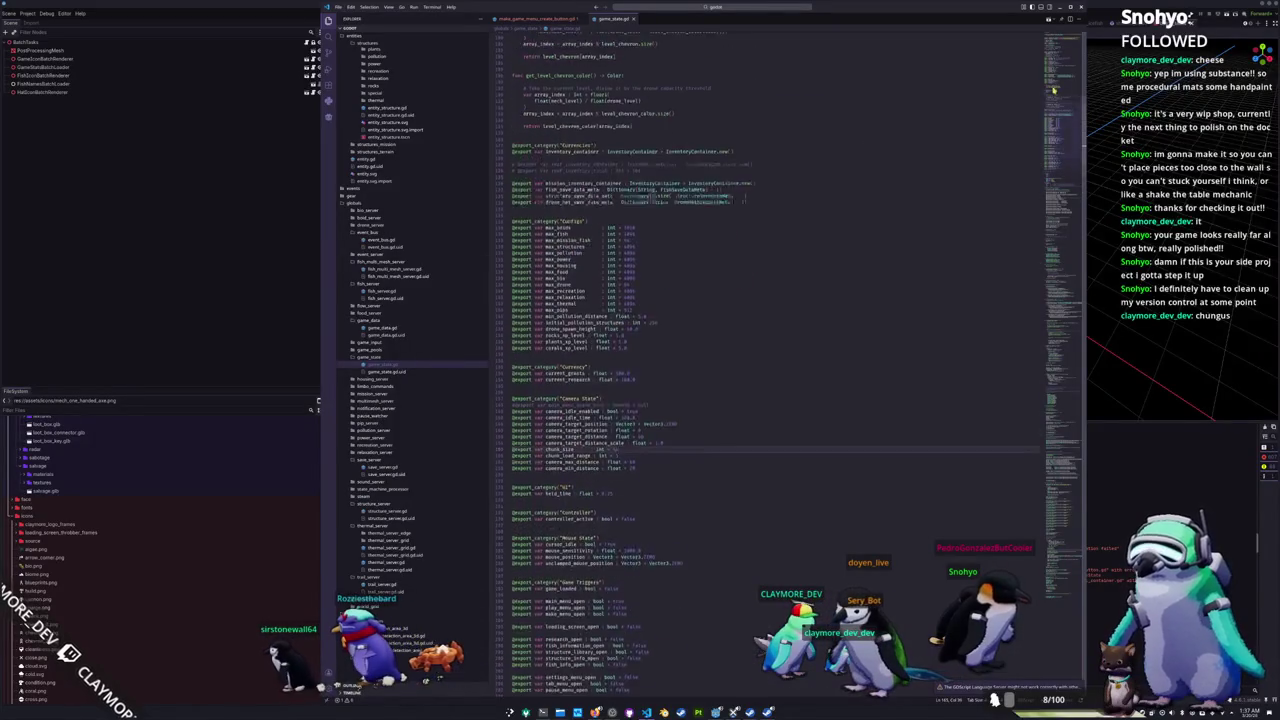
mouse_move(1072, 38)
mouse_down()
mouse_move(1057, 380)
mouse_move(1077, 408)
mouse_up()
click(1081, 7)
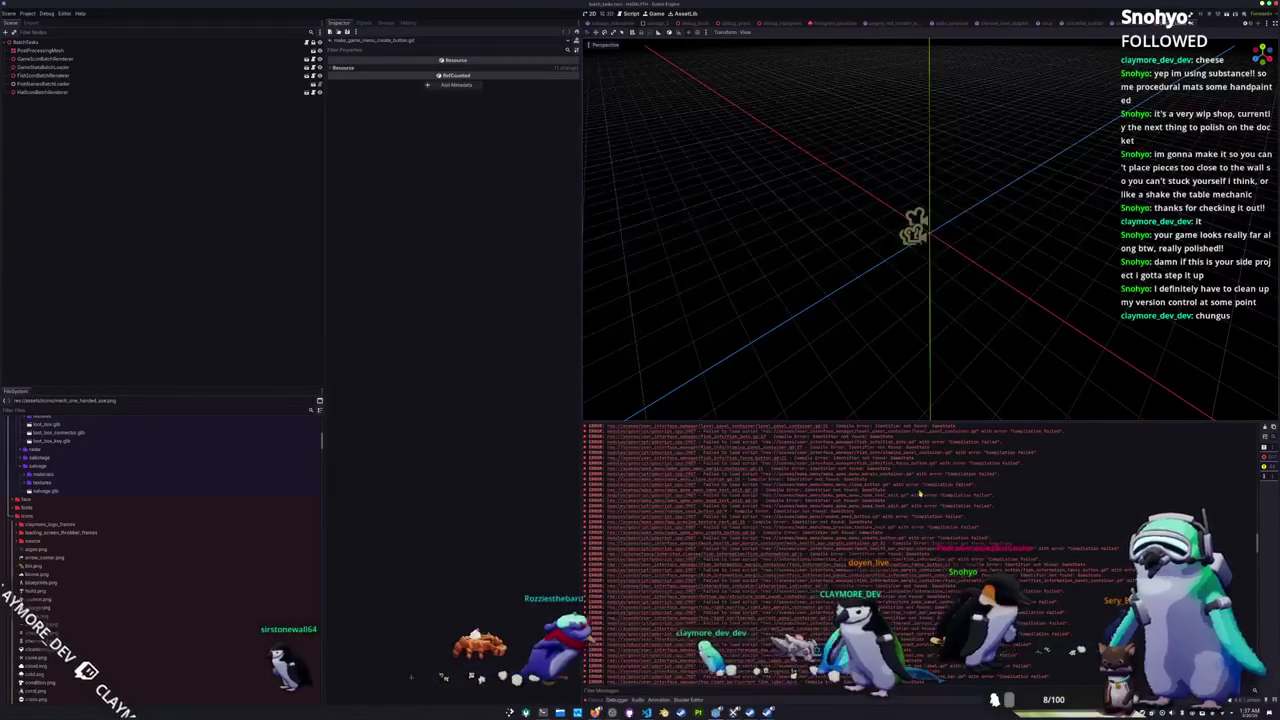
click(1265, 428)
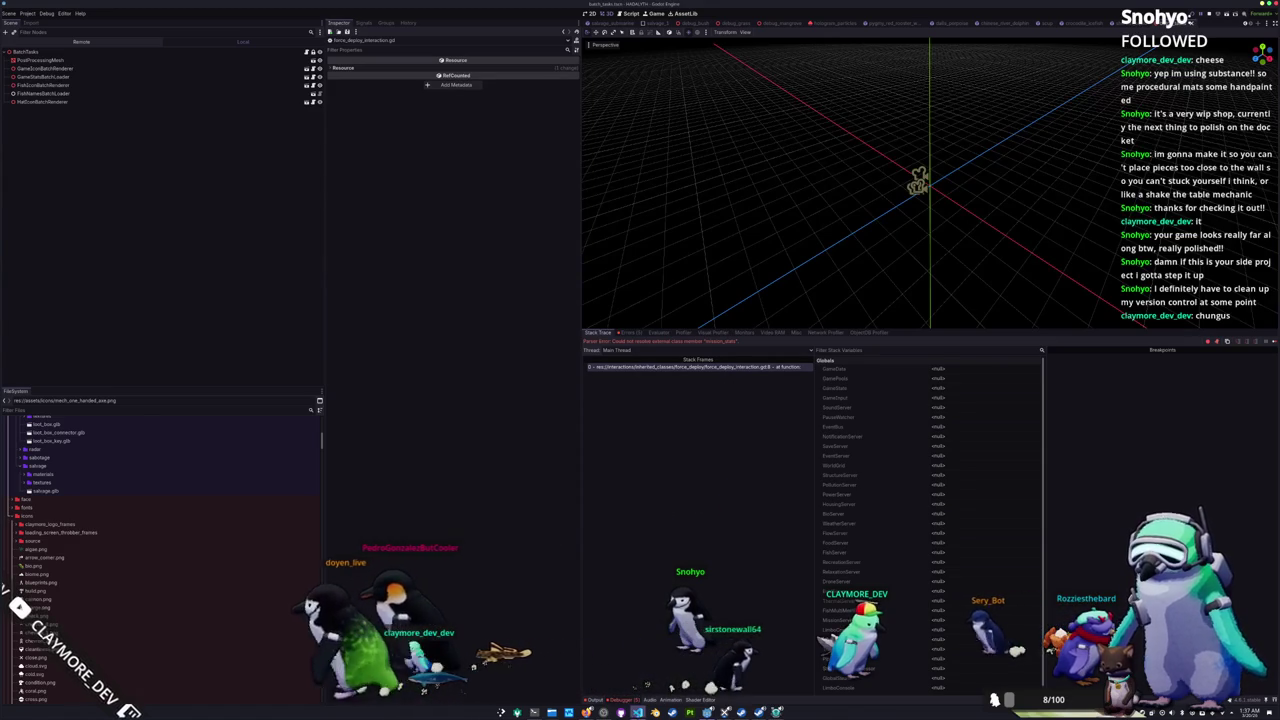
Step: Check penguin_pickup_state.gd in the code editor, then switch back to the batch_tasks Godot editor
key(alt+Tab)
scroll(750, 440, down, 2)
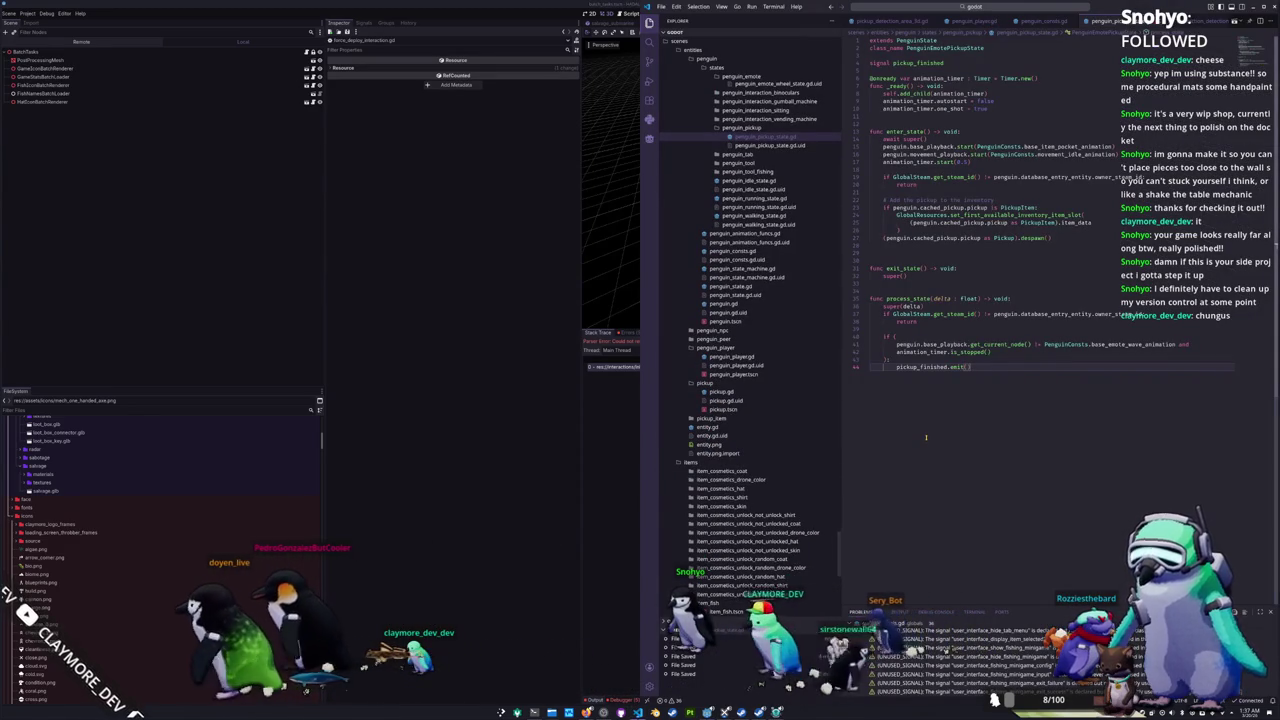
key(alt+Tab)
key(alt+Tab)
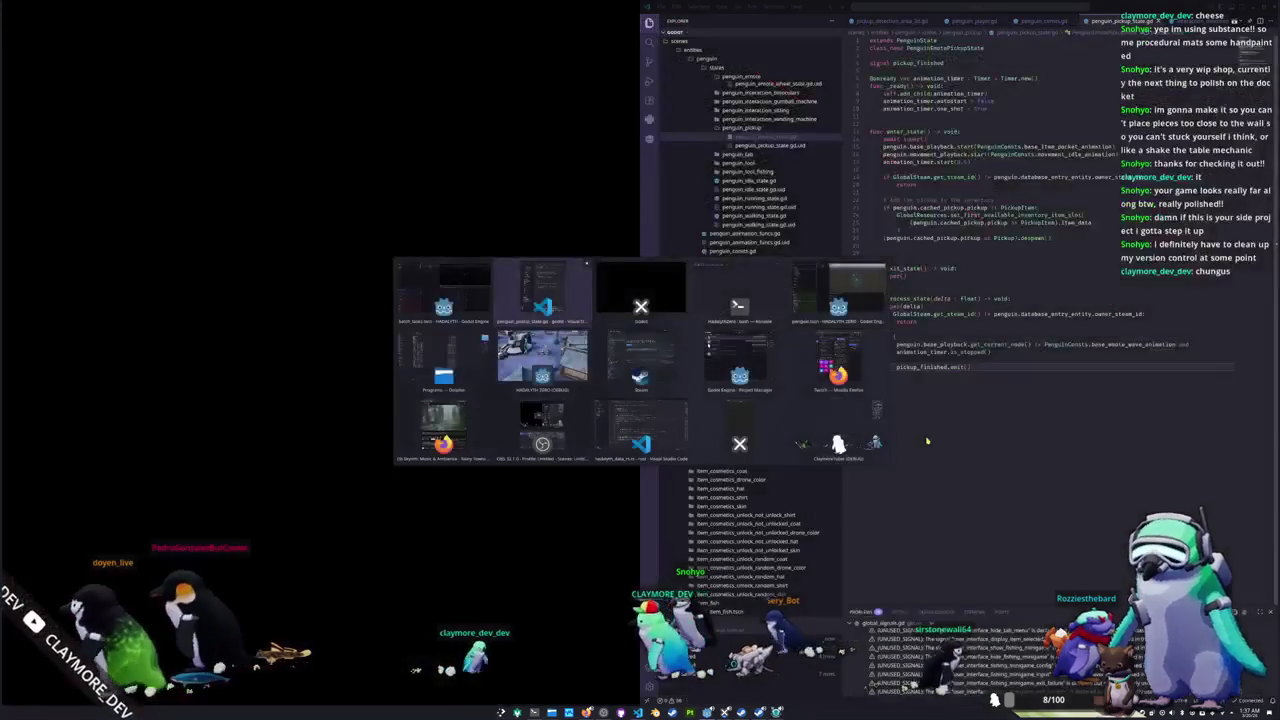
key(alt+shift+Tab)
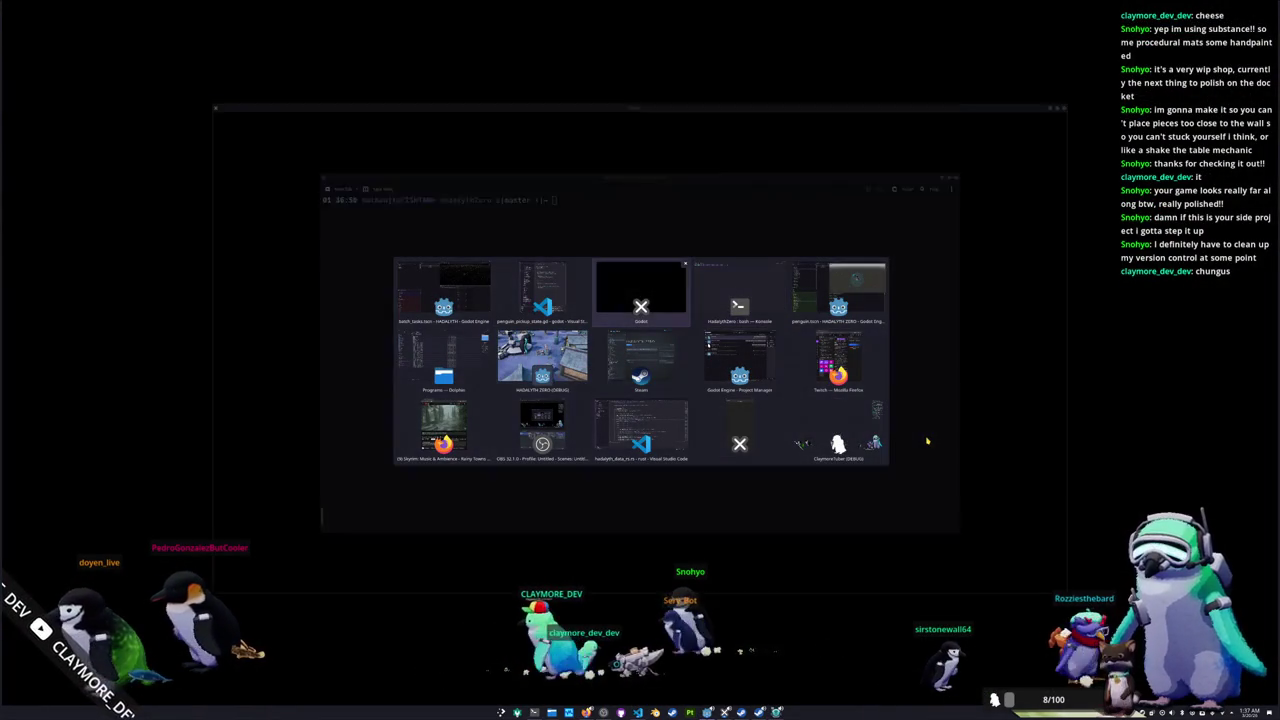
key(alt+shift+Tab)
key(alt+shift+Tab)
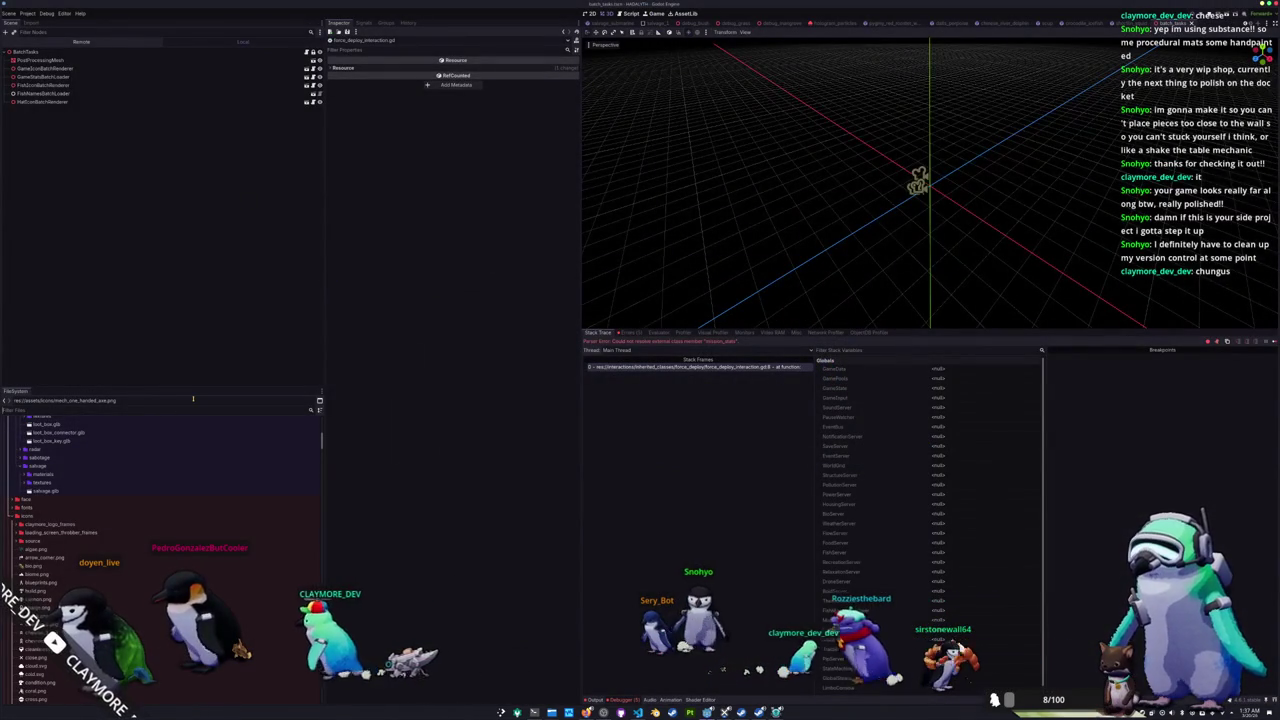
Step: Search for and select mission_stats.gd, then close the VS Code window
text(mission_stats)
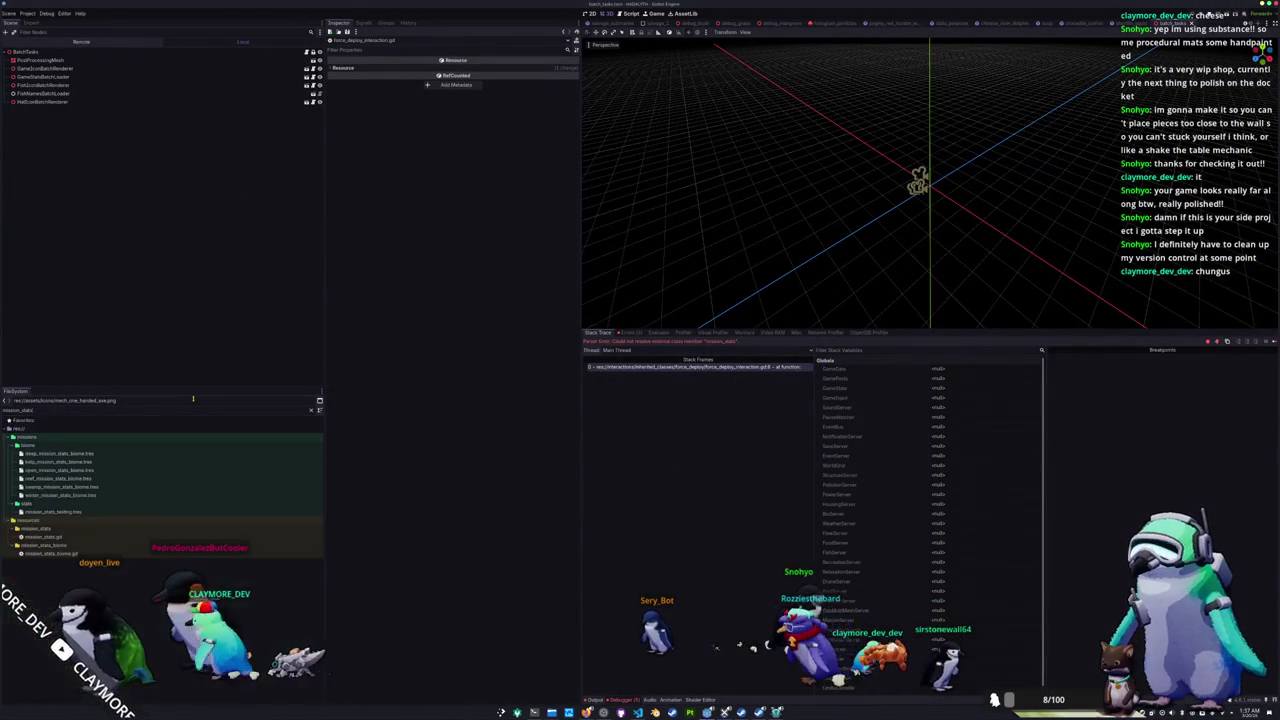
click(69, 538)
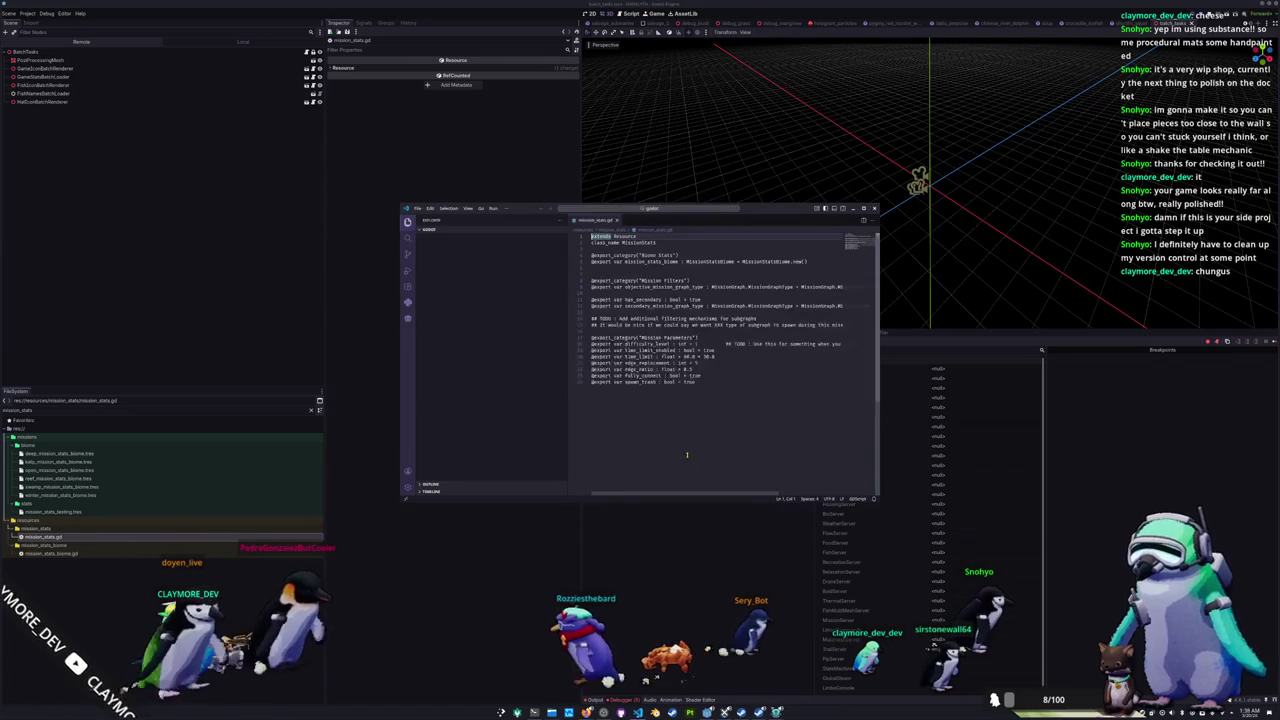
mouse_move(763, 211)
mouse_down()
mouse_move(411, 265)
mouse_move(404, 253)
mouse_up()
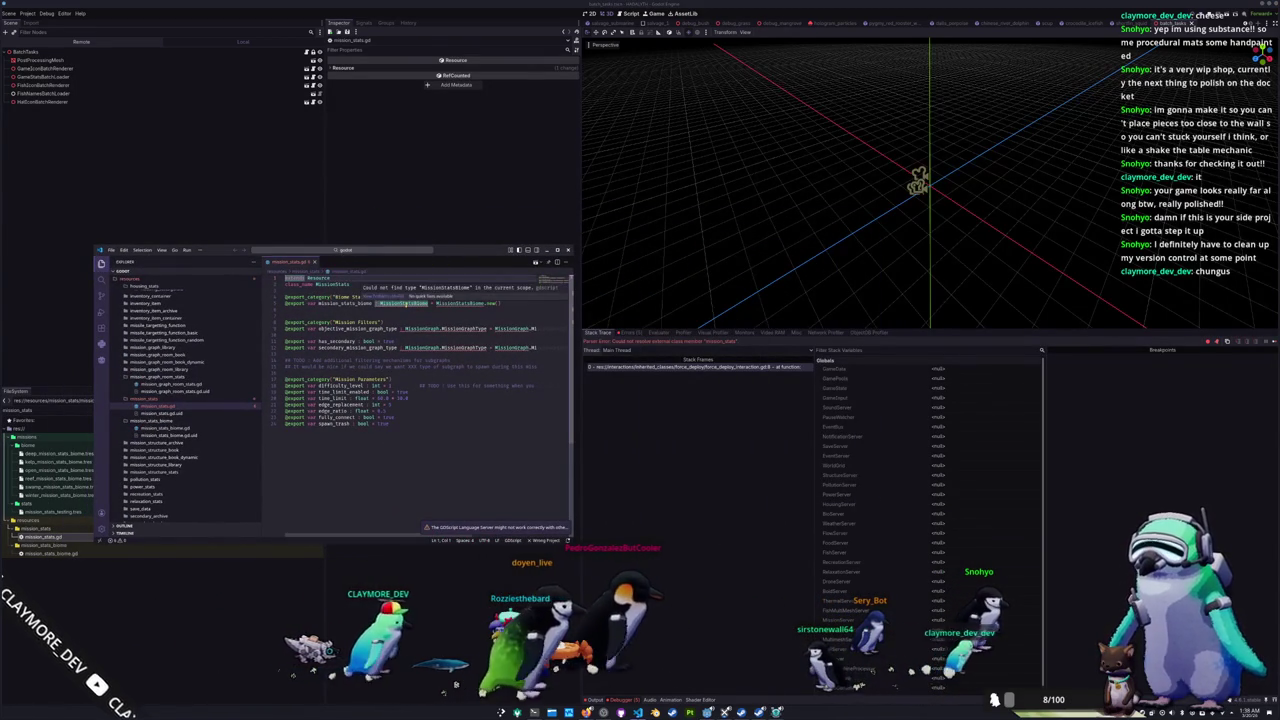
click(405, 302)
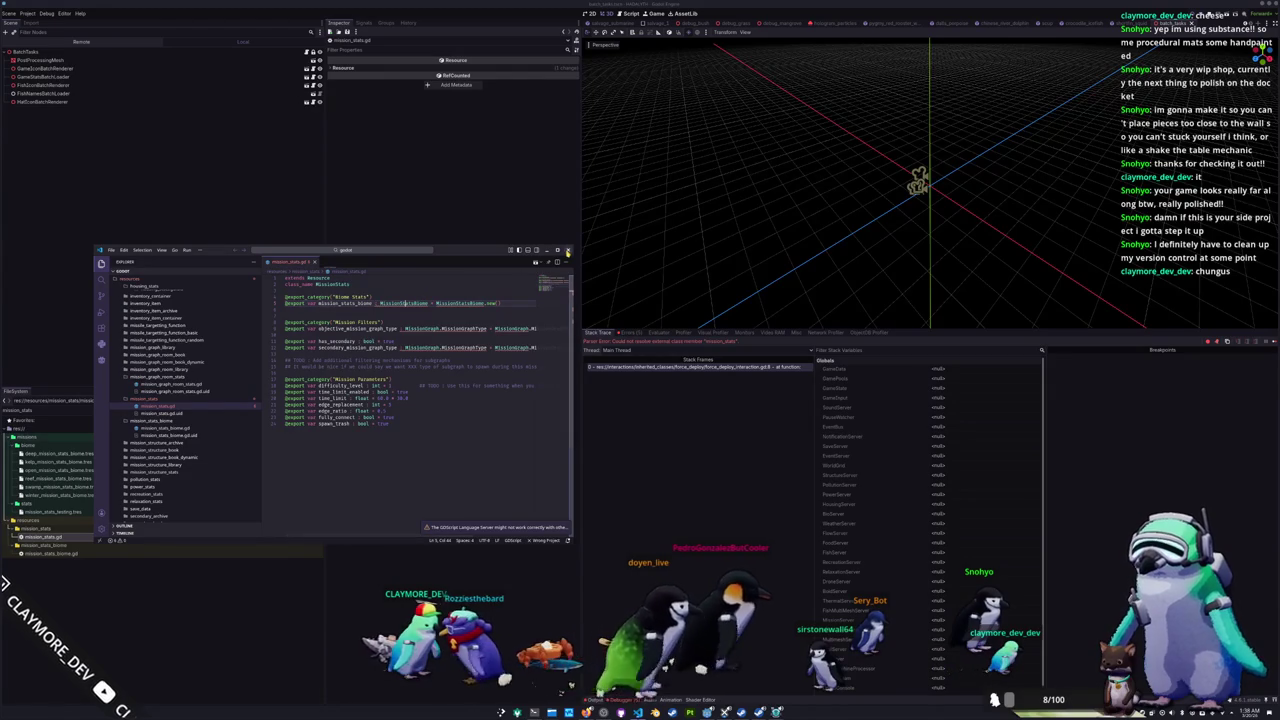
click(568, 252)
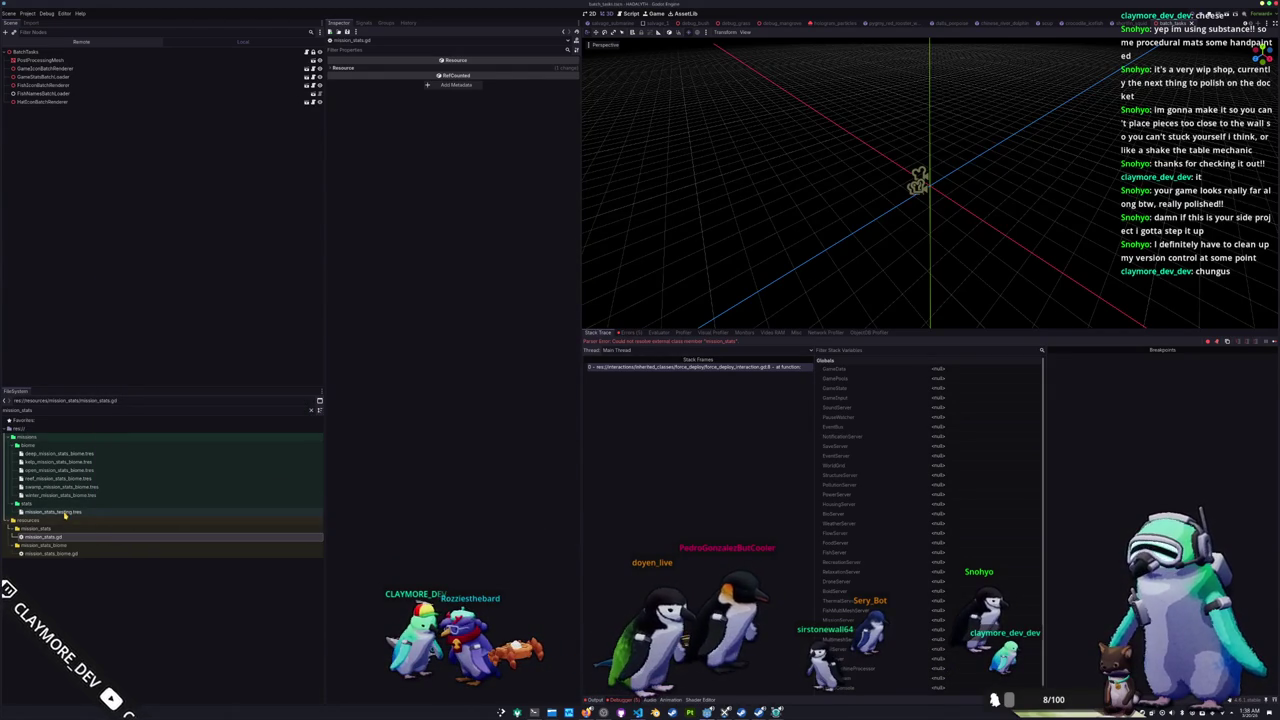
Step: Step up through the biome resource files to select deep_mission_stats_biome.tres
click(52, 555)
click(53, 537)
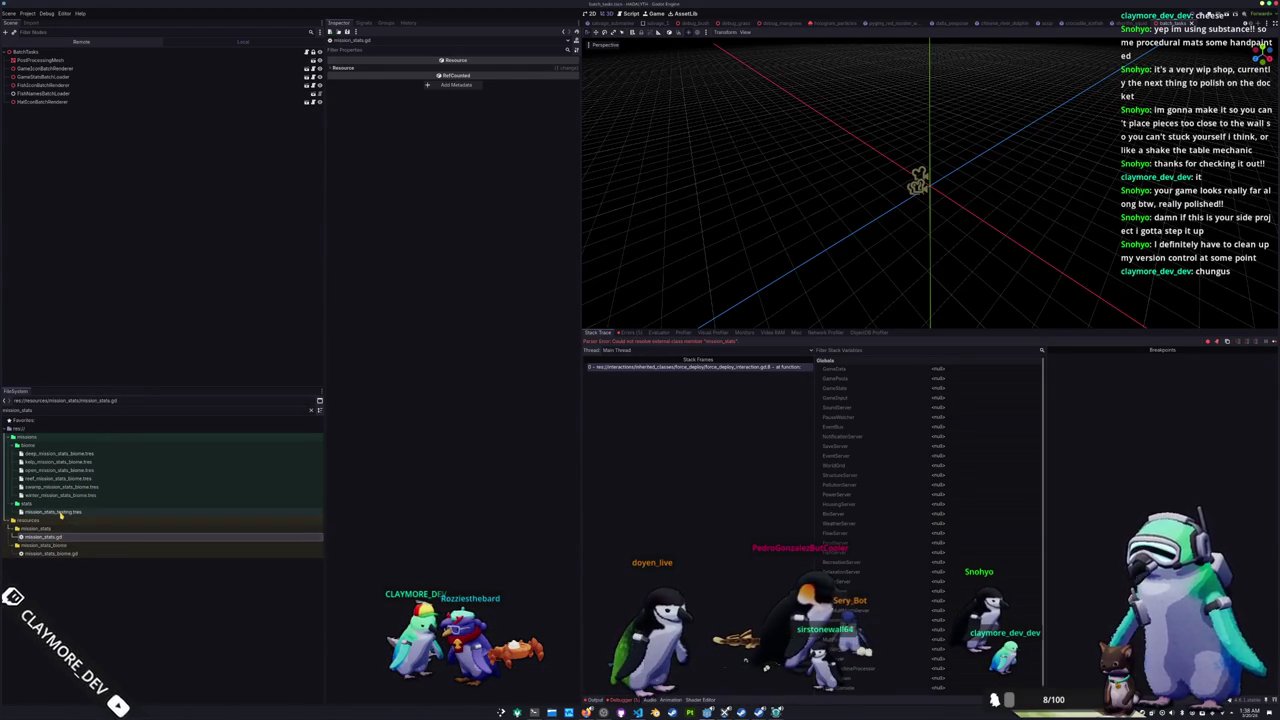
click(60, 511)
click(68, 495)
click(74, 478)
click(81, 455)
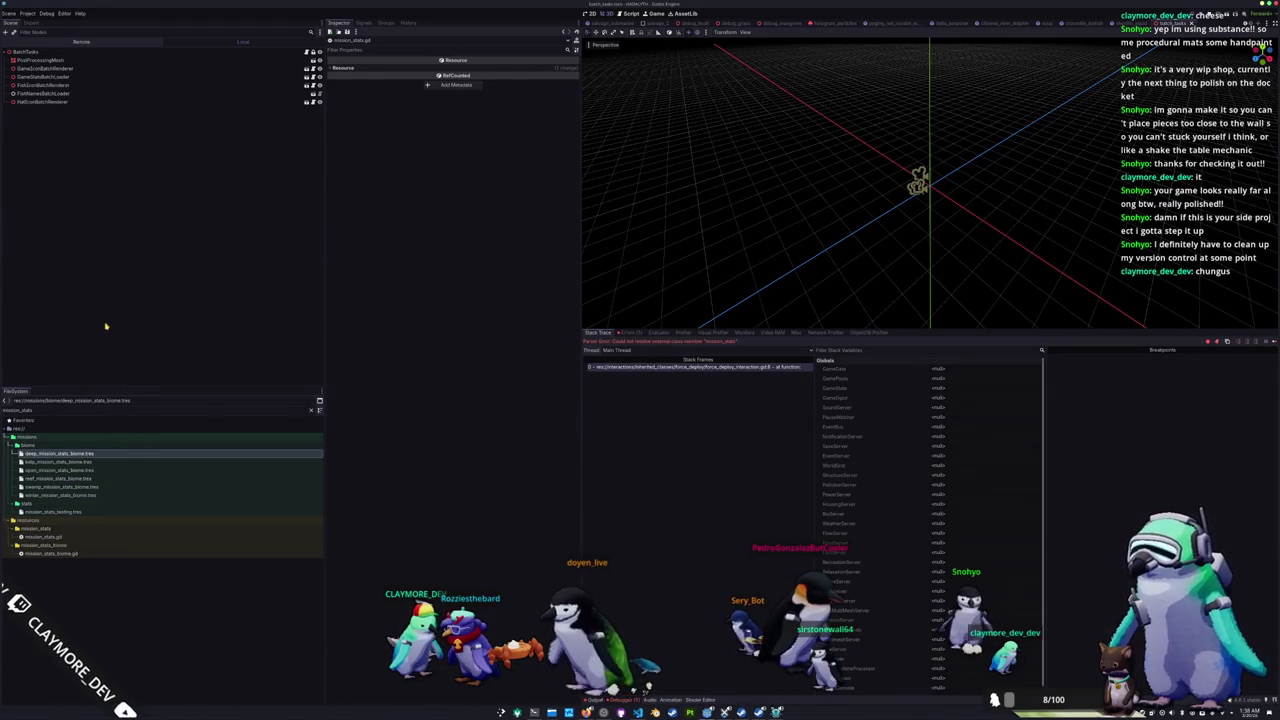
Step: Close all open scenes, quit the editor, and bring the Konsole terminal to the front
click(28, 13)
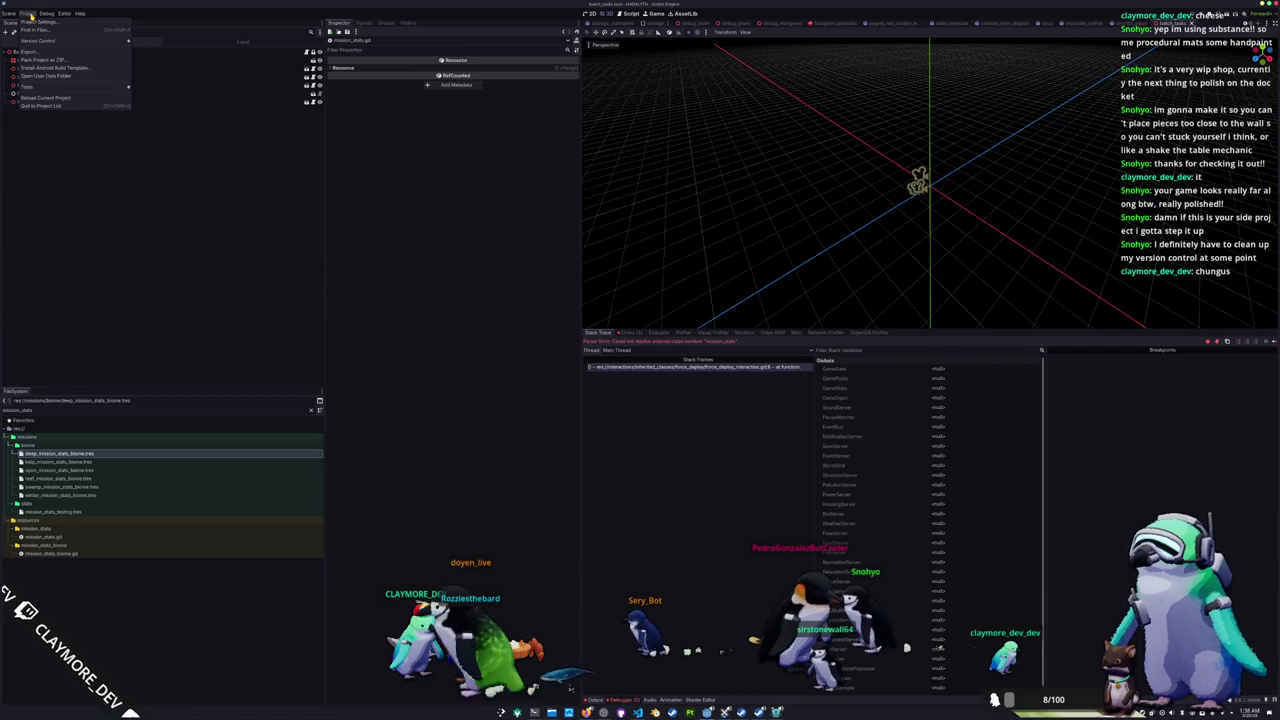
mouse_move(13, 17)
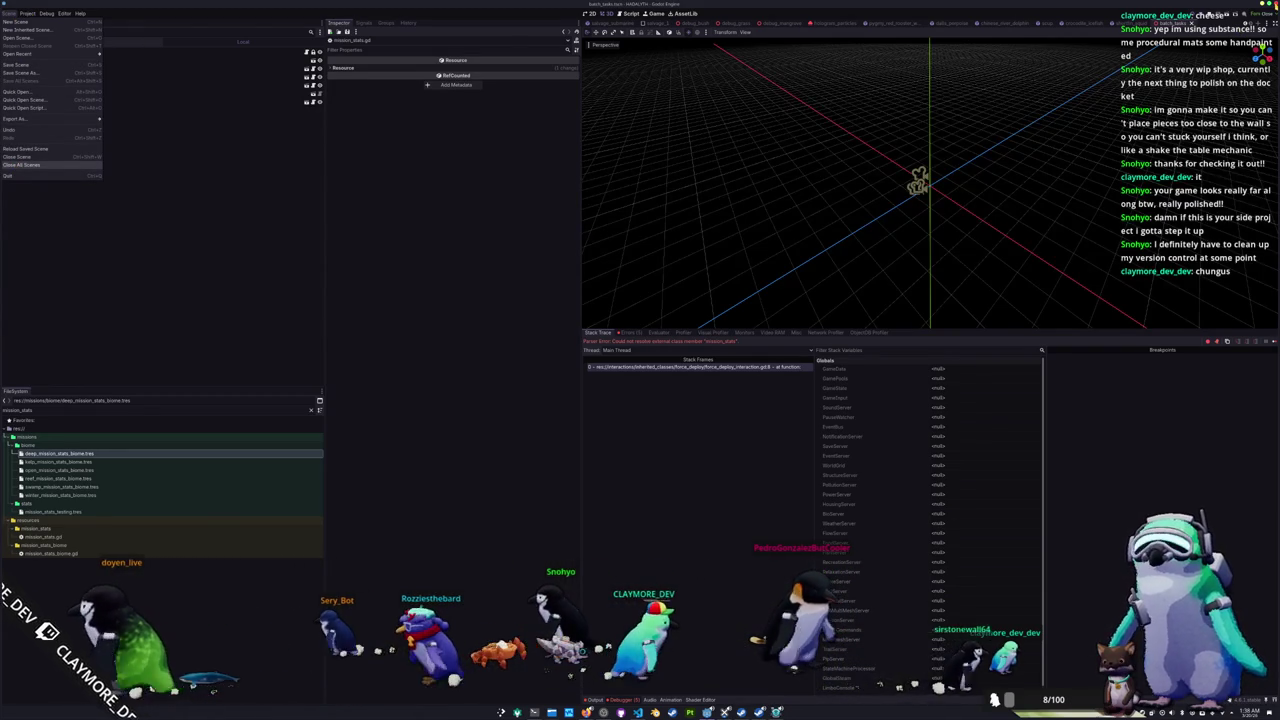
click(25, 164)
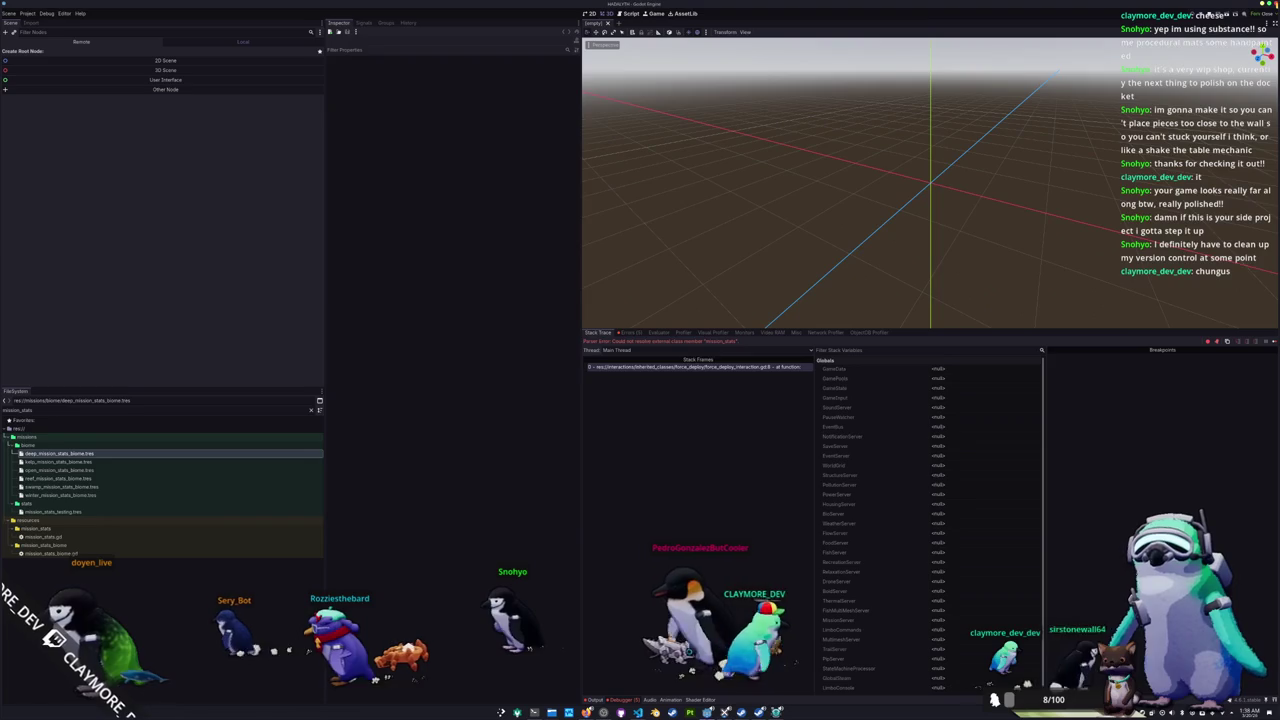
click(607, 364)
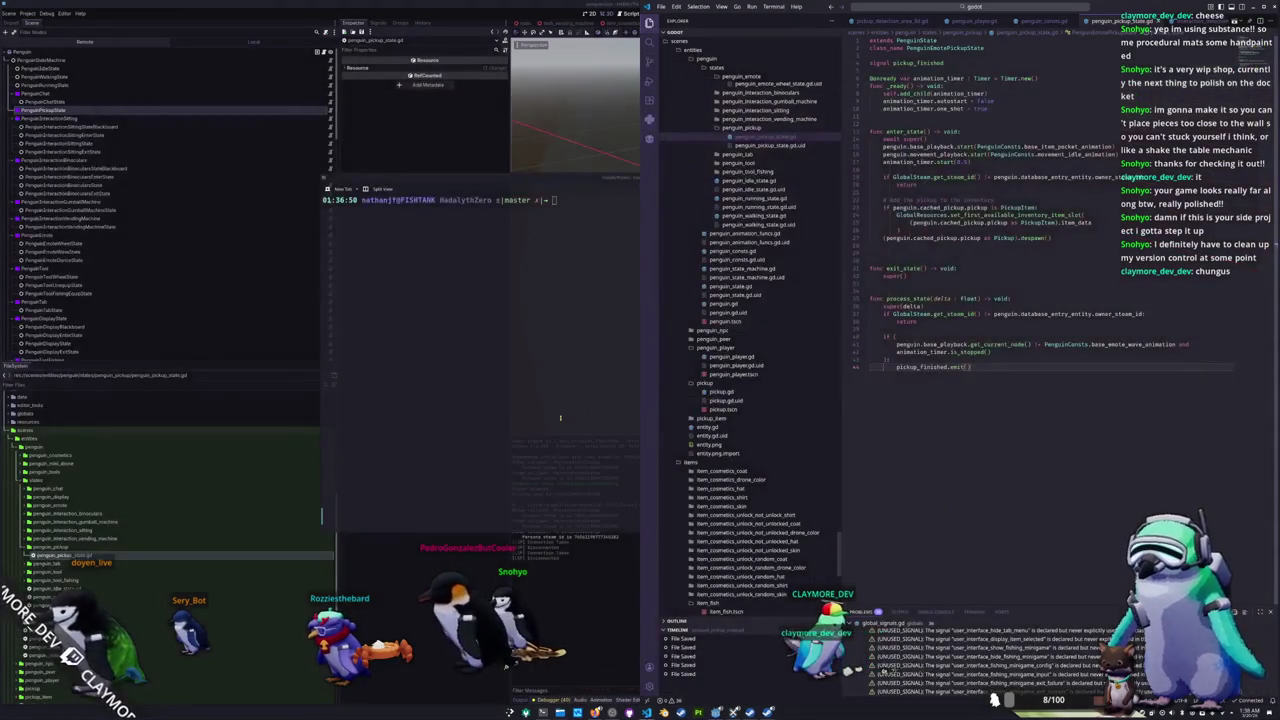
click(560, 418)
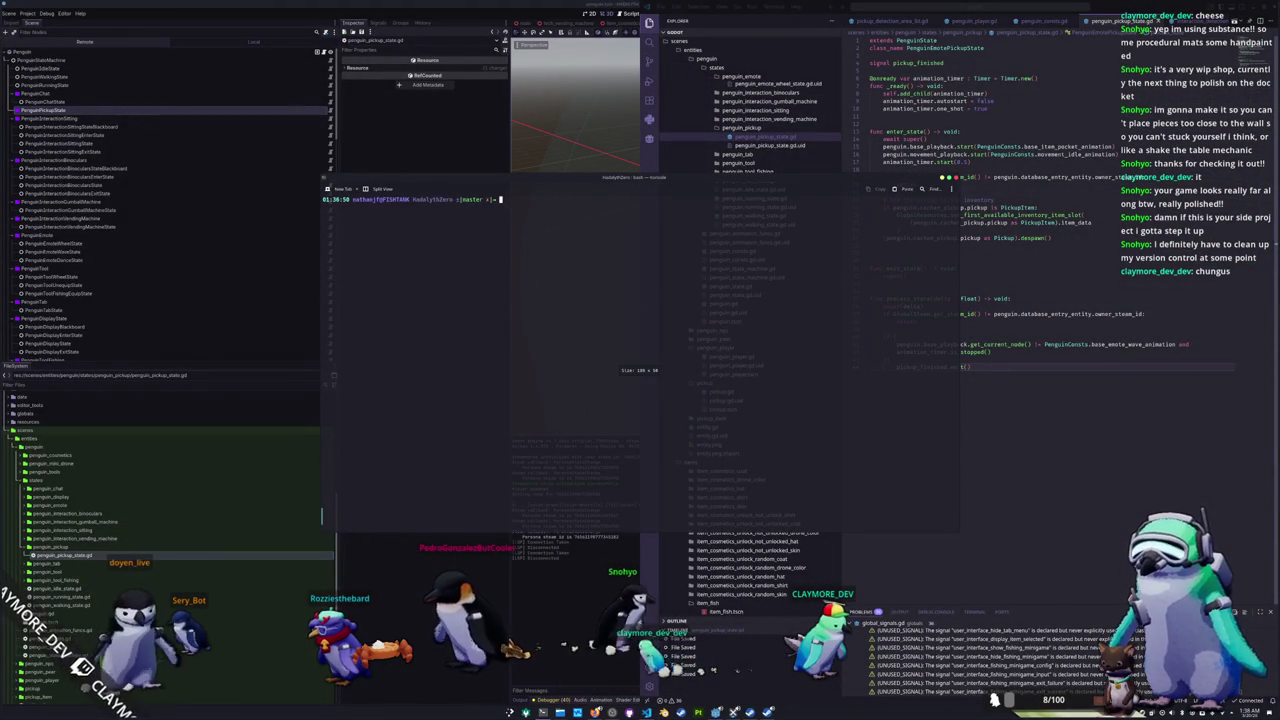
Step: List the project folder with ls and ls -l, and check git status for uncommitted changes
text(cd ..ls)
key(Return)
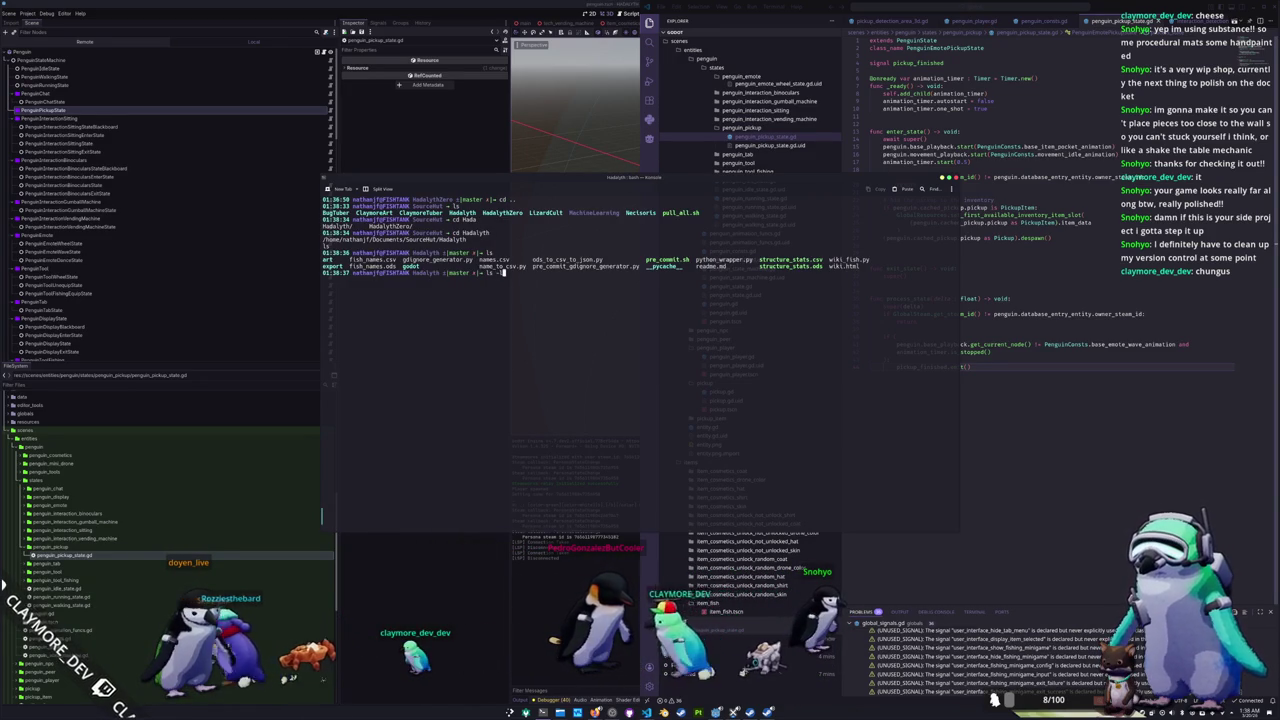
key(Return)
text(git status)
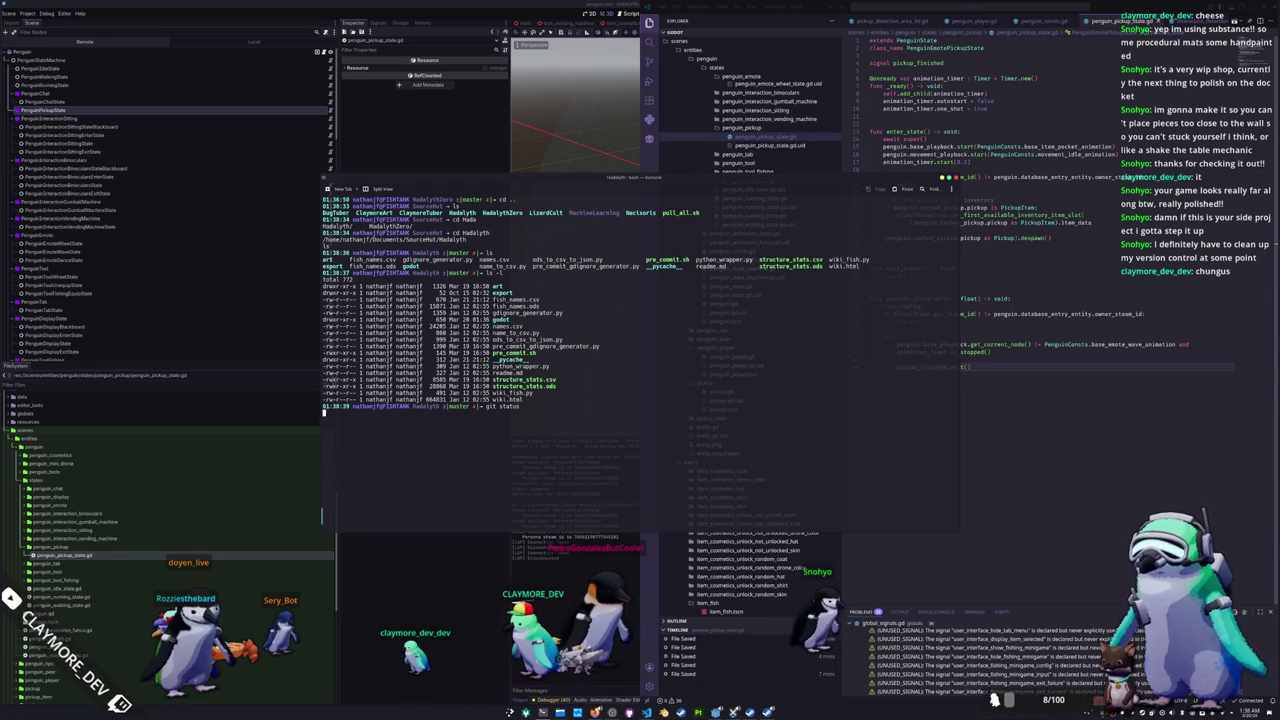
key(Return)
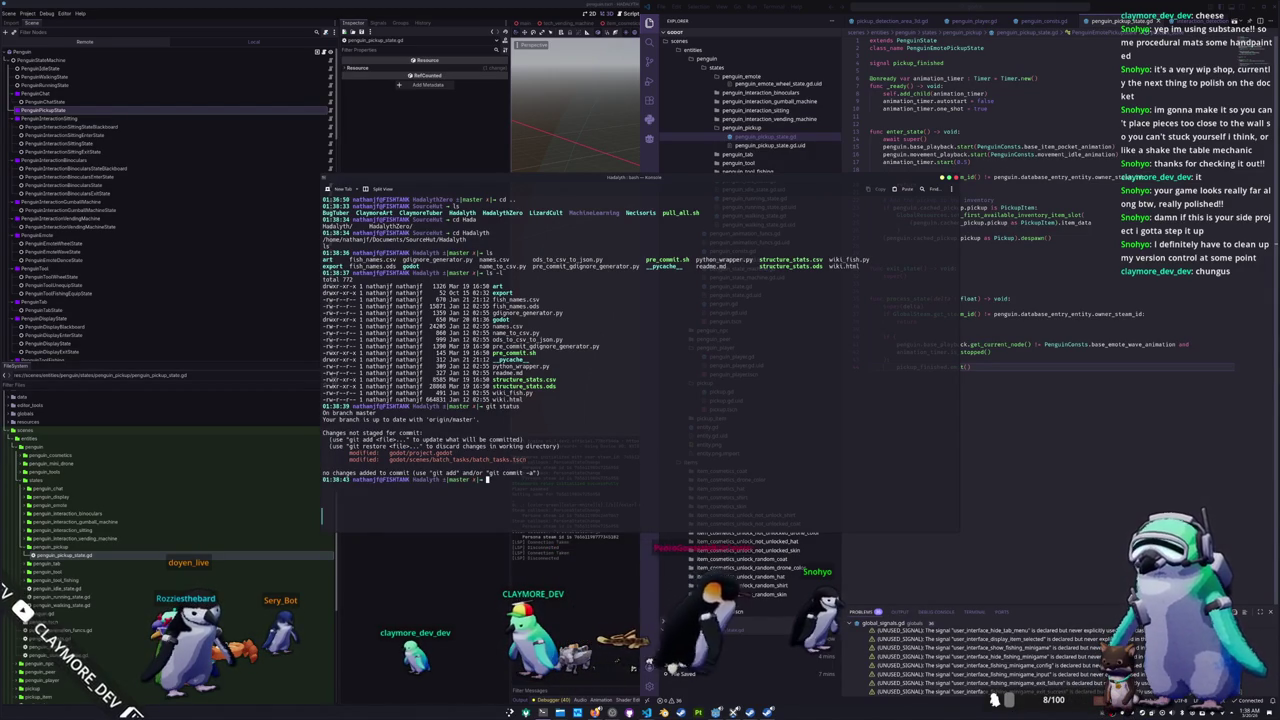
Step: Delete the godot/.godot/ cache folder with rm -r and bring up the Programs folder's Godot builds
text(rm)
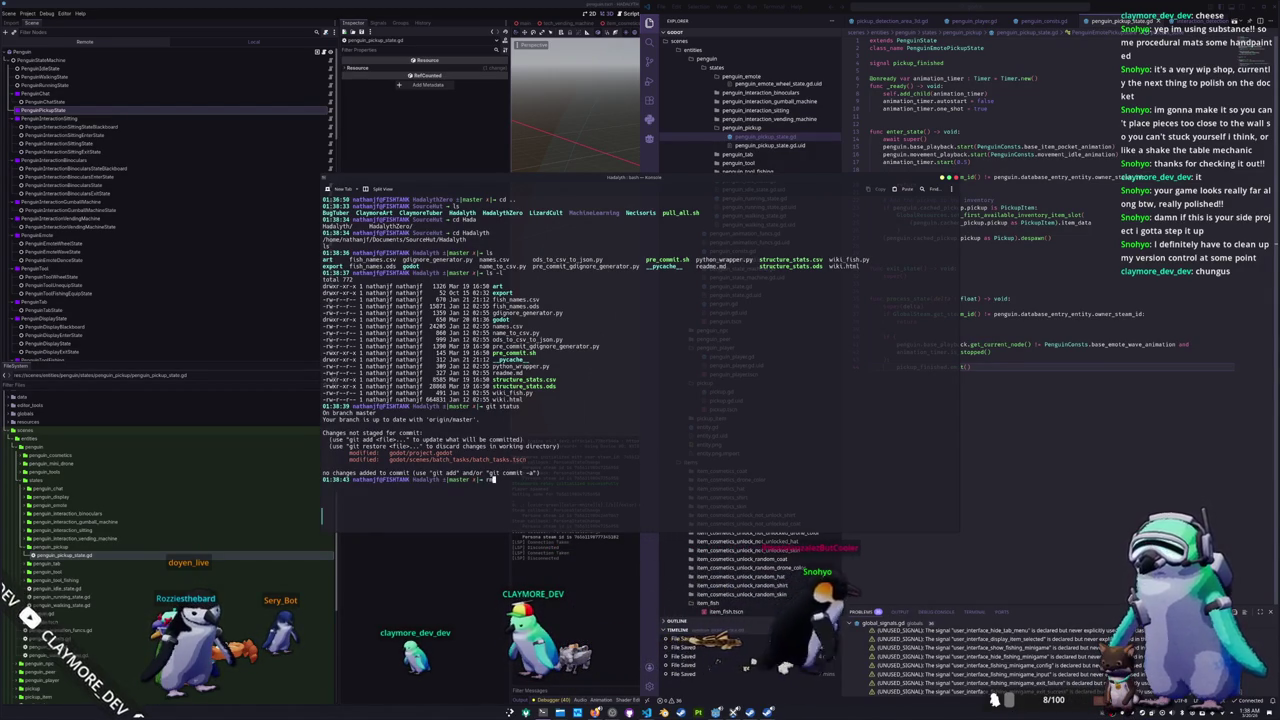
text( -r godot/.godot/)
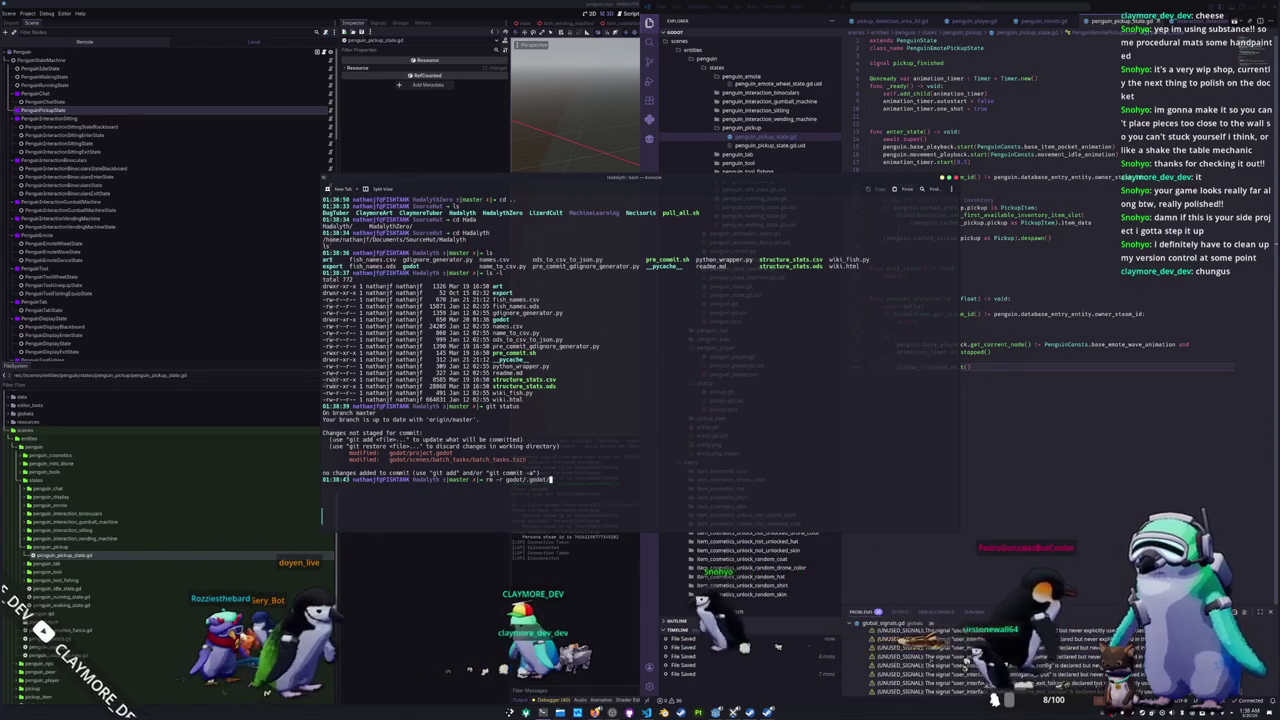
key(BackSpace)
key(BackSpace)
key(BackSpace)
text(dot/)
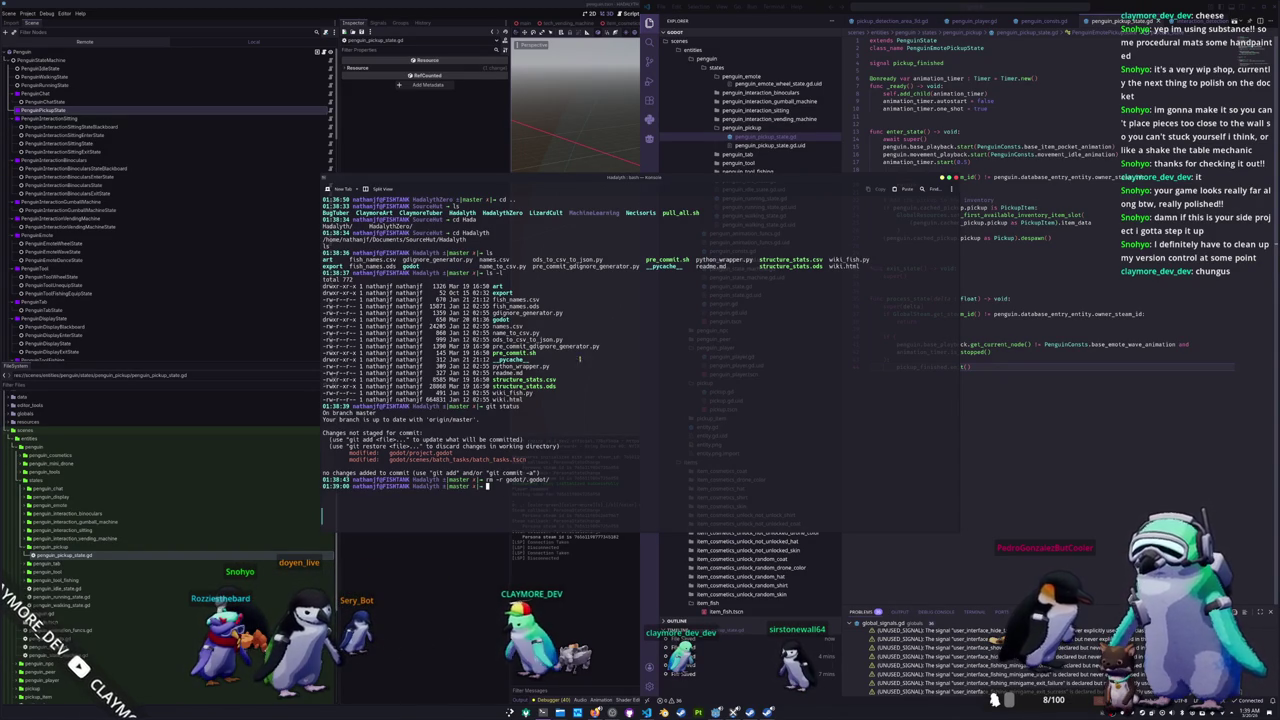
key(alt+Tab)
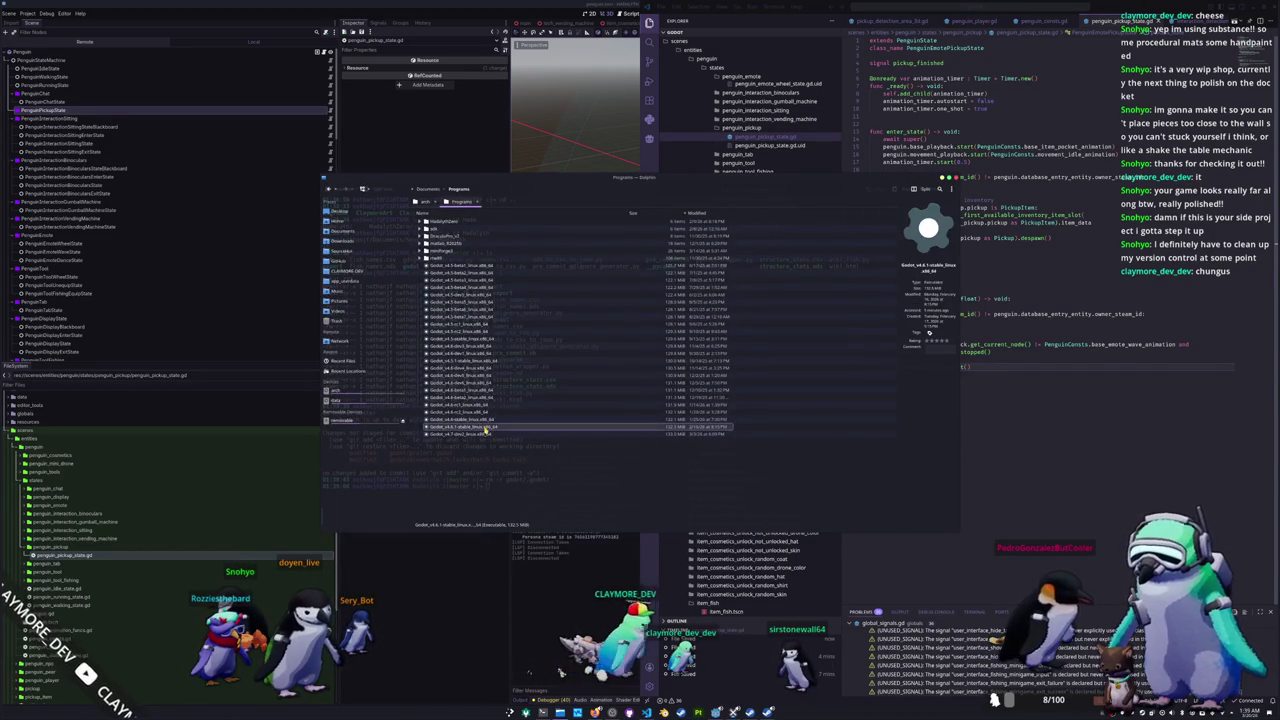
Step: Launch the Godot 4.6.1 build and open the HADALYTH project for editing
double_click(487, 428)
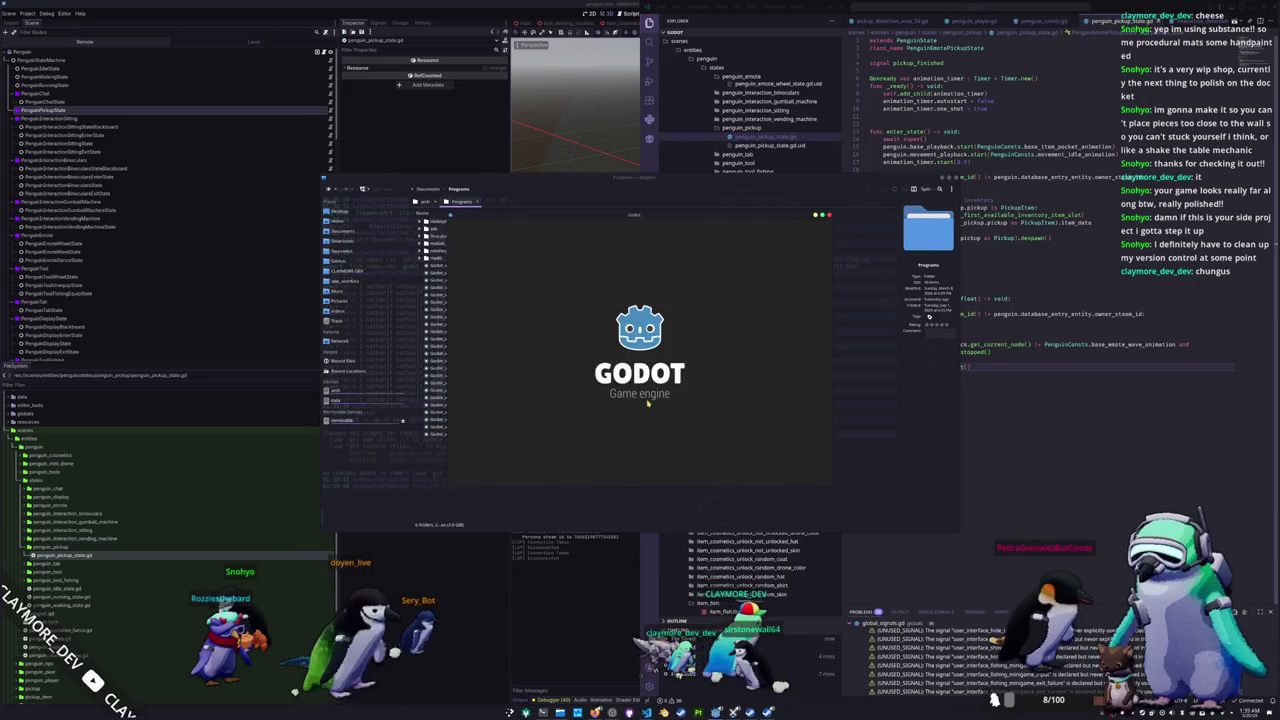
click(660, 250)
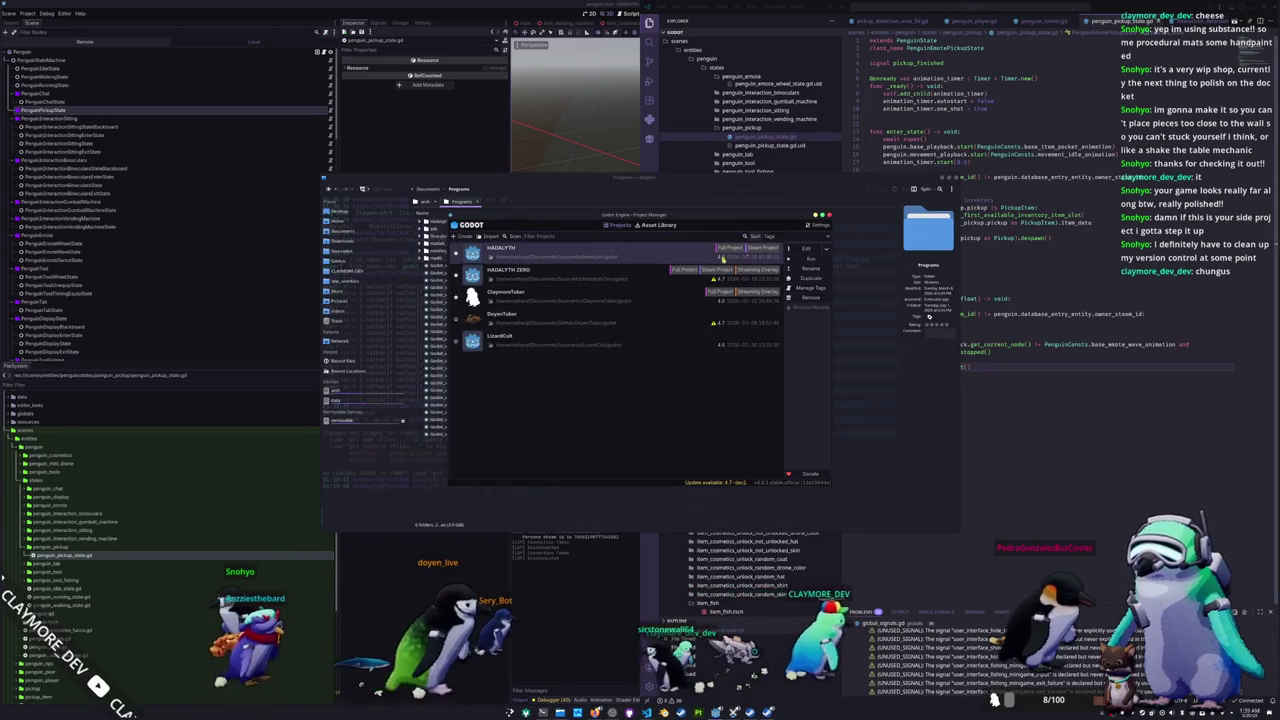
click(805, 249)
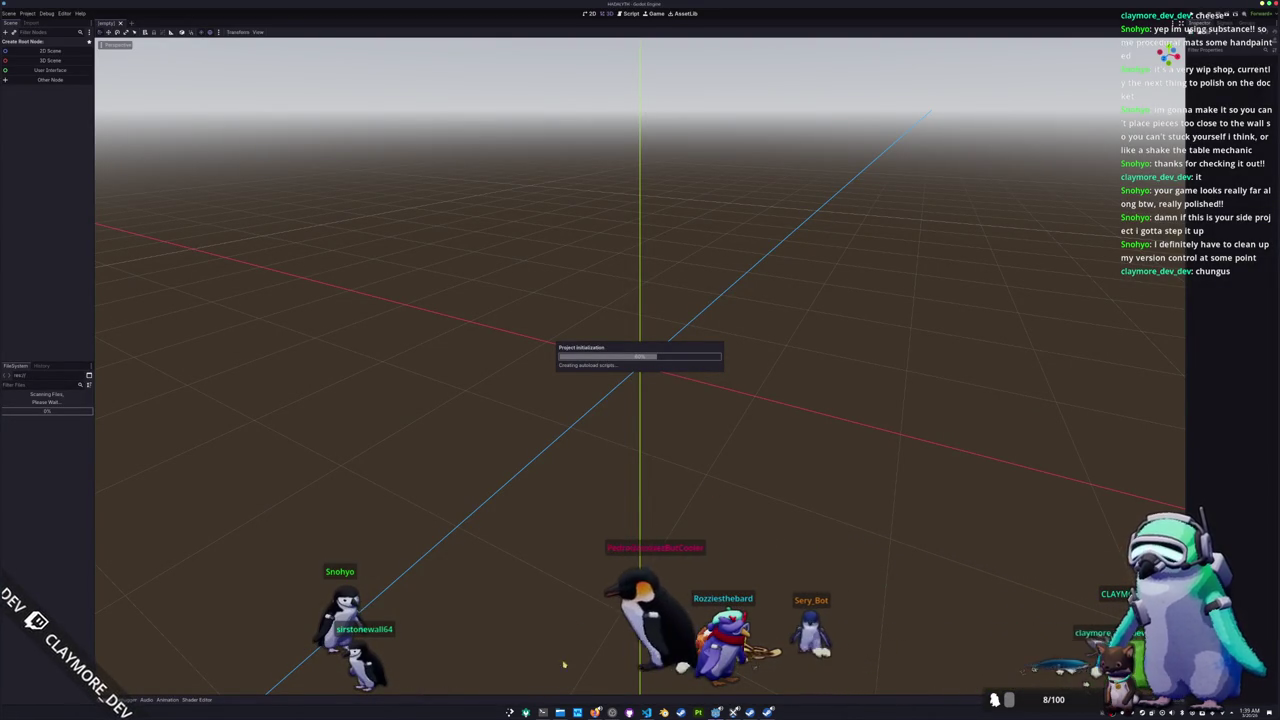
Step: Glance at Dolphin's SourceHut folder, then walk the running penguin left across the grass toward the machine
key(alt+Tab)
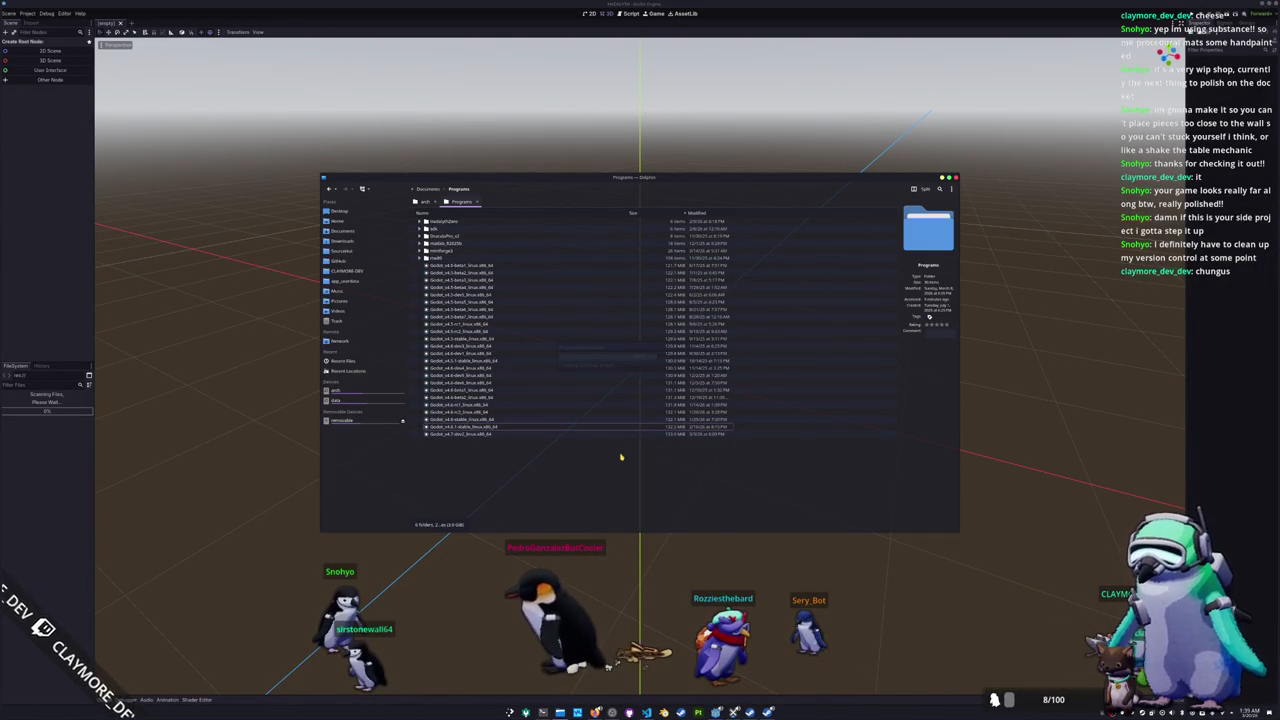
click(342, 252)
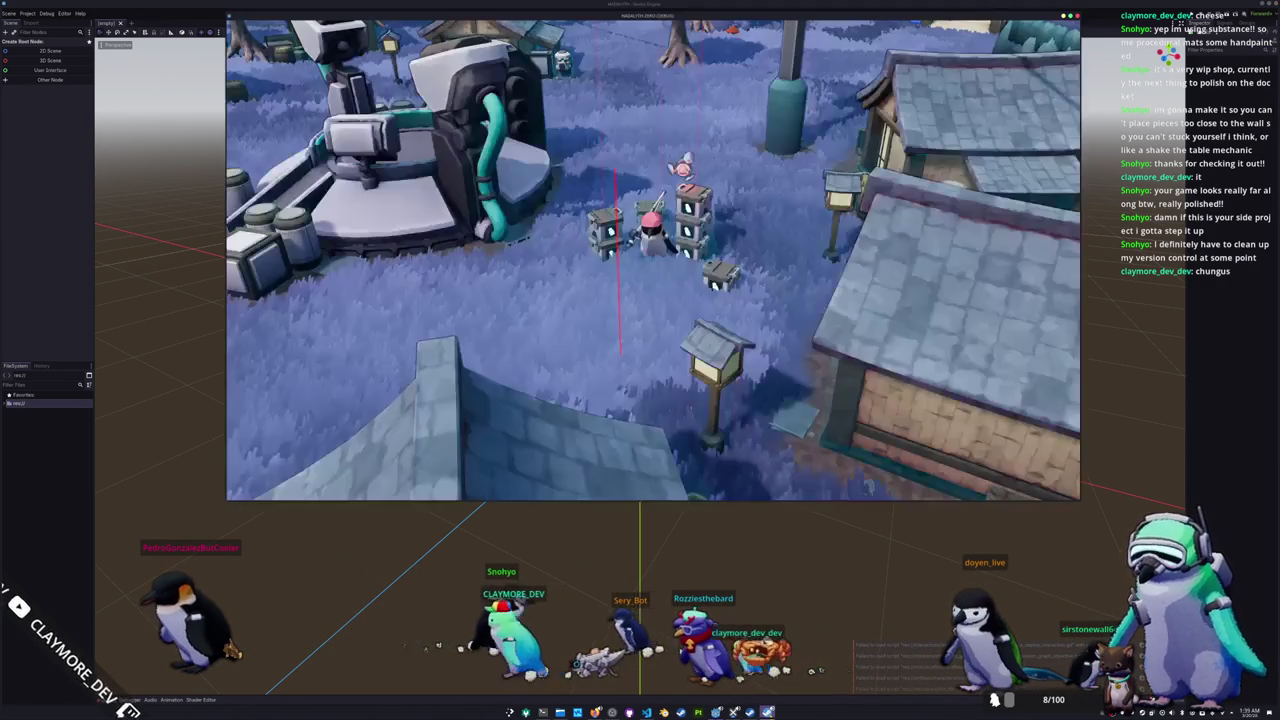
key(a)
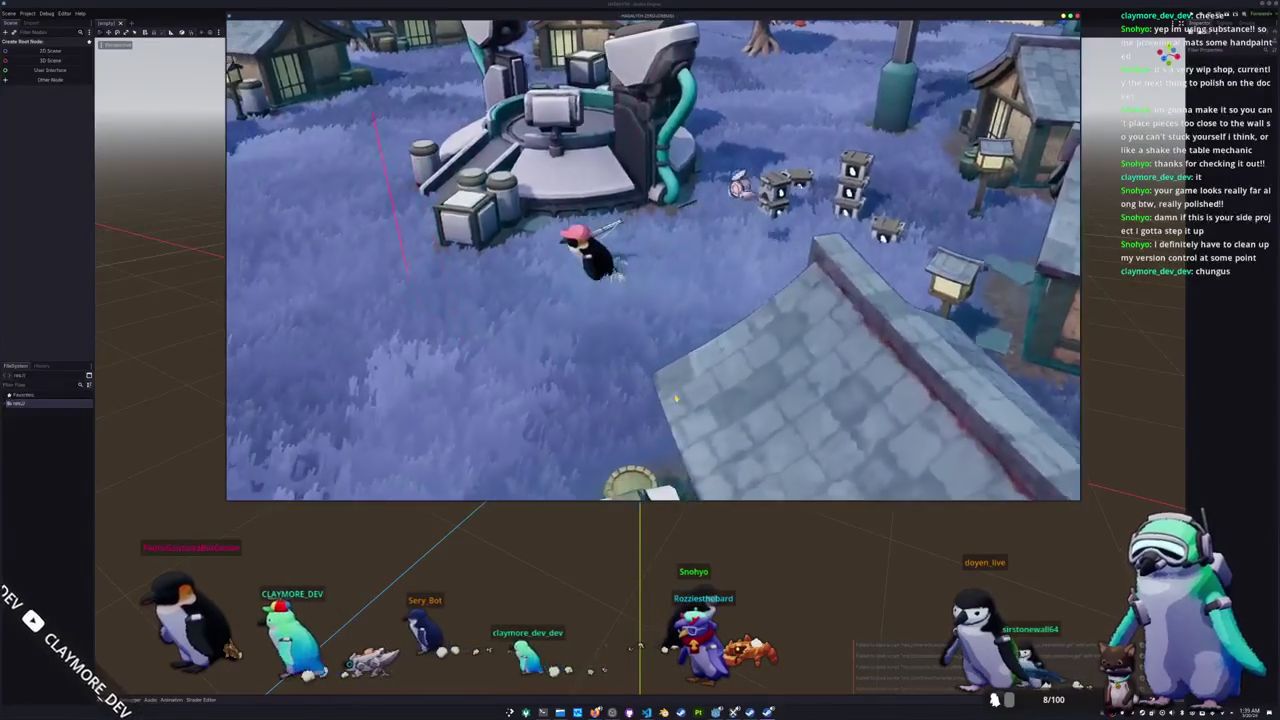
key(a)
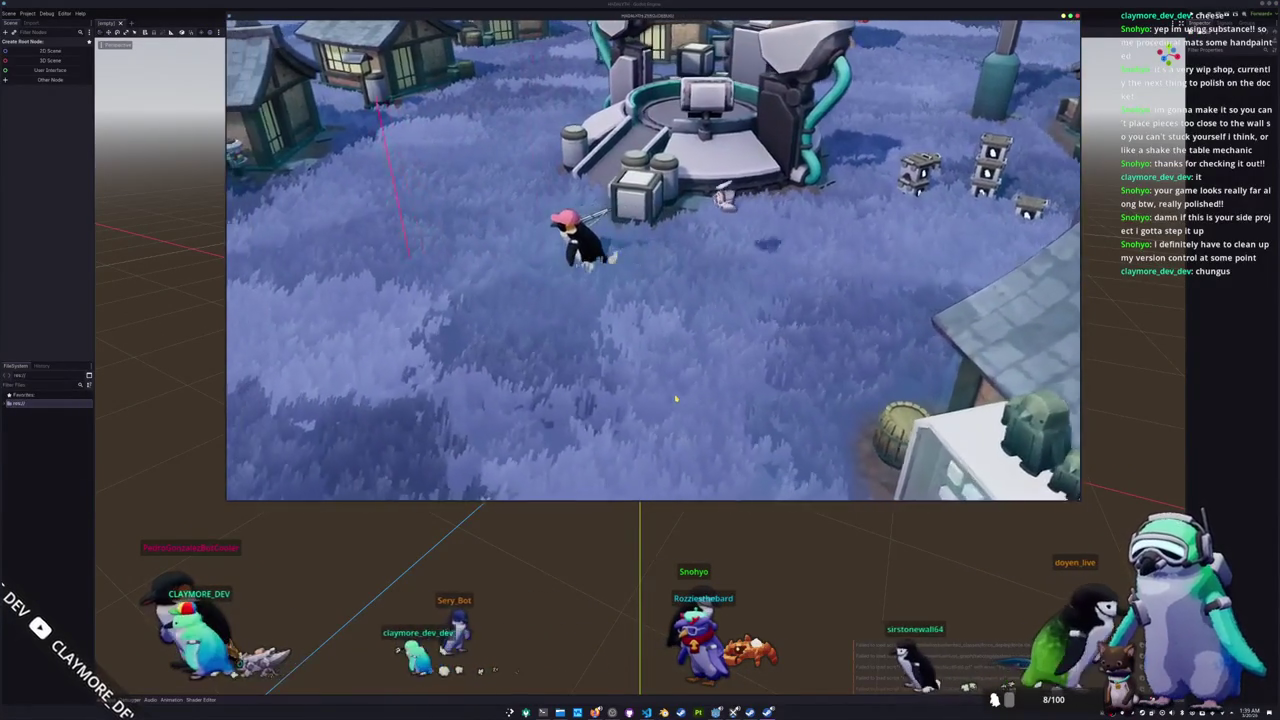
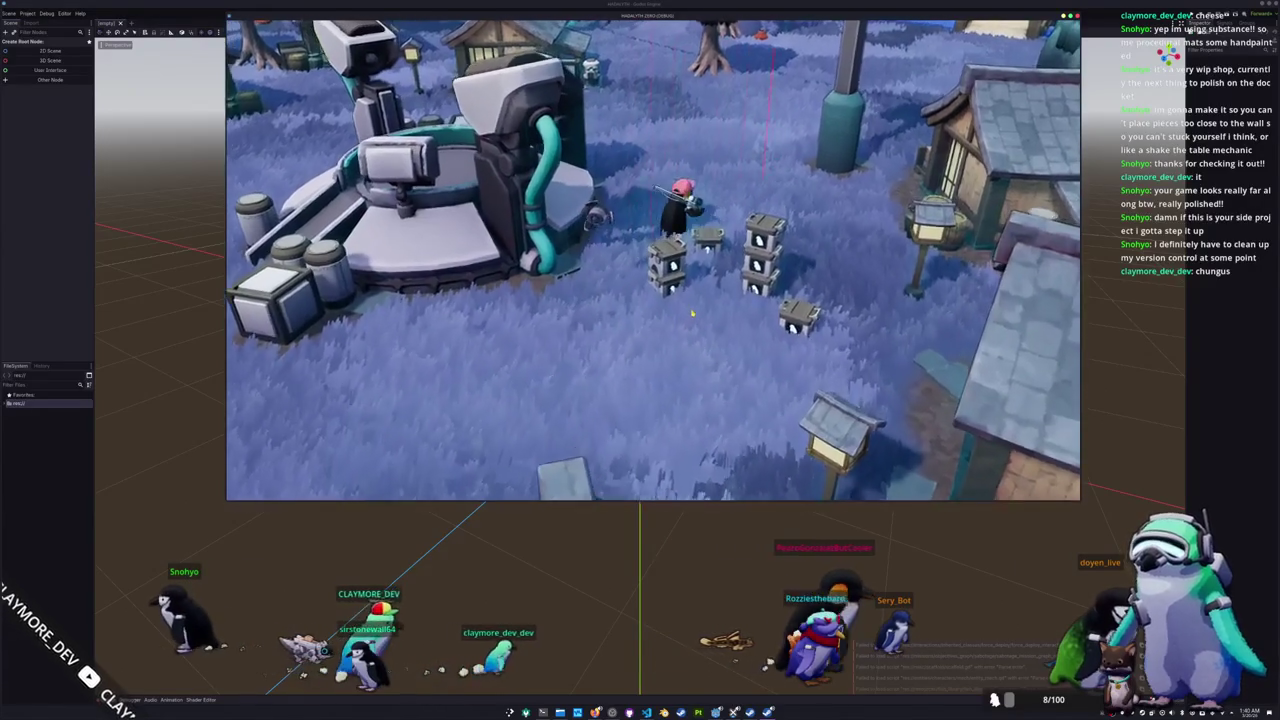
Step: Walk the character down and then left in the running game
key(s)
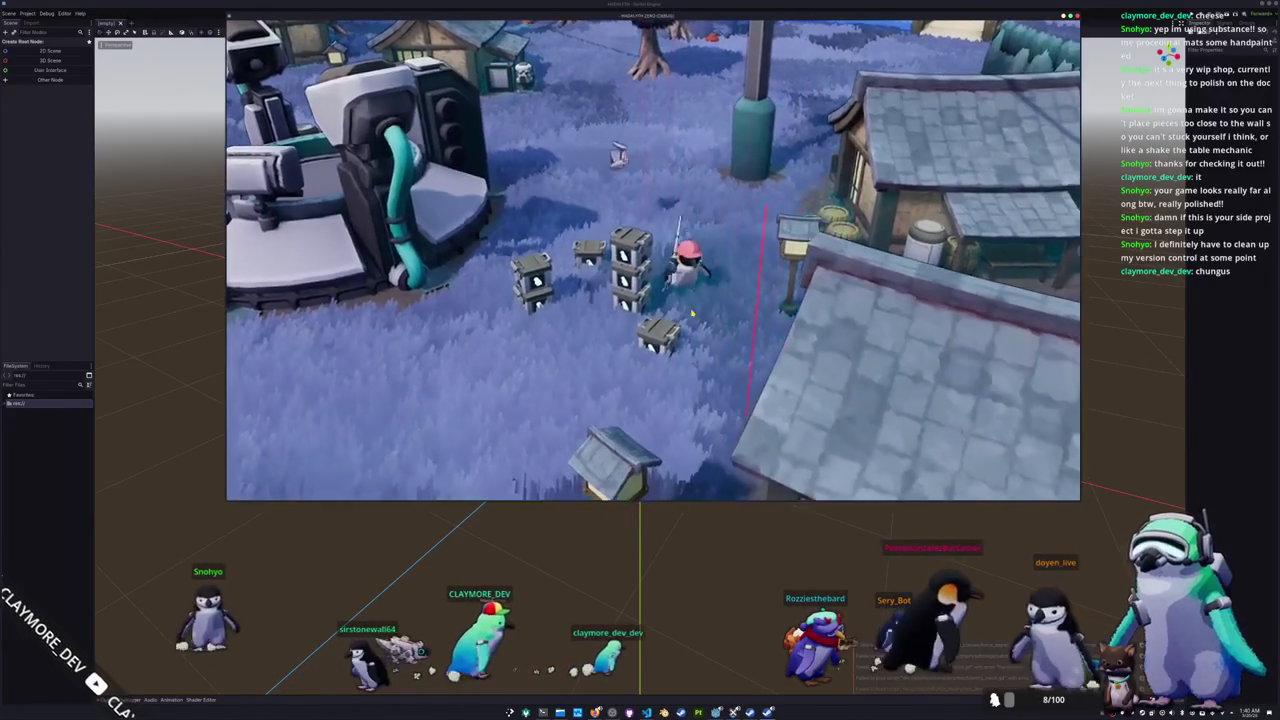
key(a)
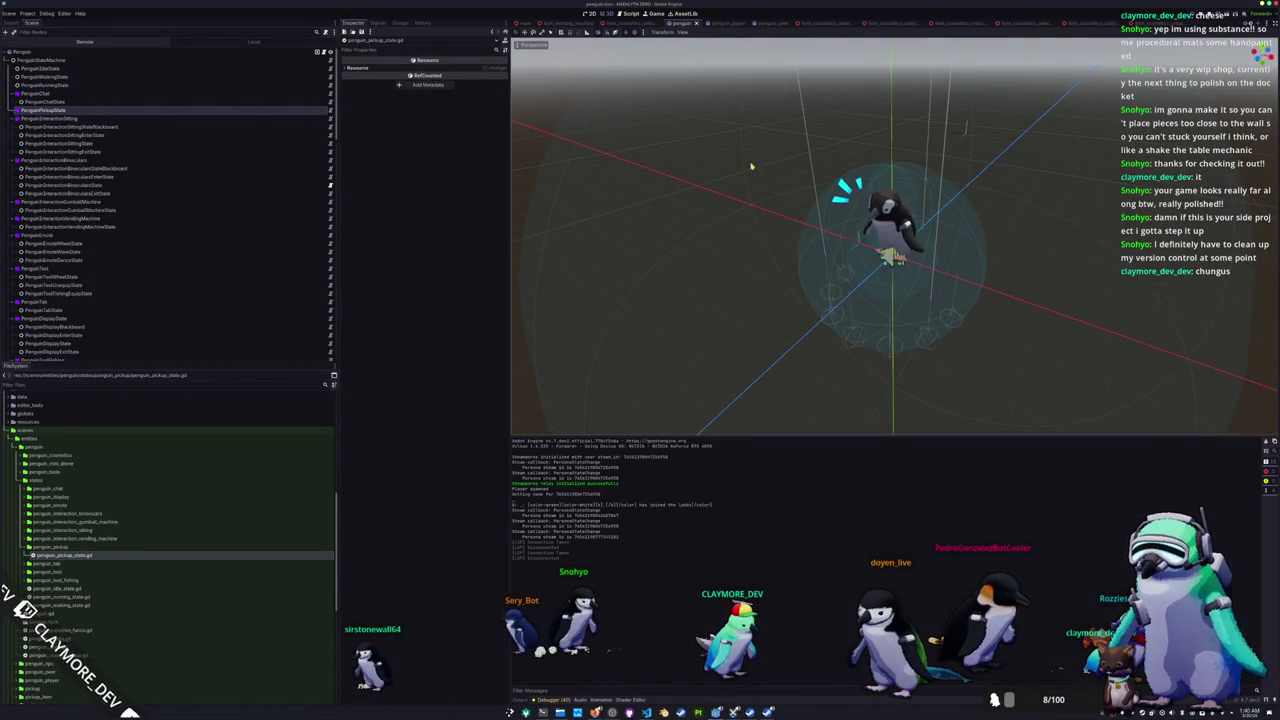
Step: Add a PenguinEmotePickupState child node under the PenguinPickupState node
scroll(729, 177, down, 2)
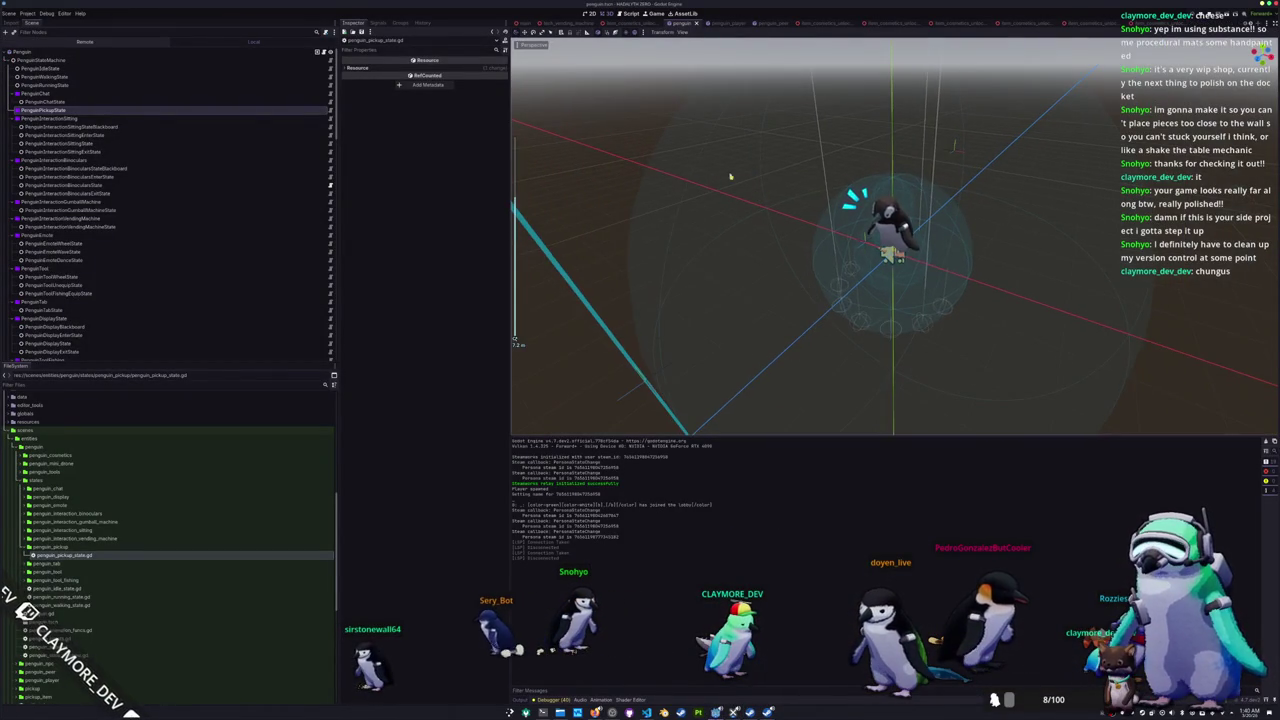
right_click(80, 112)
click(98, 125)
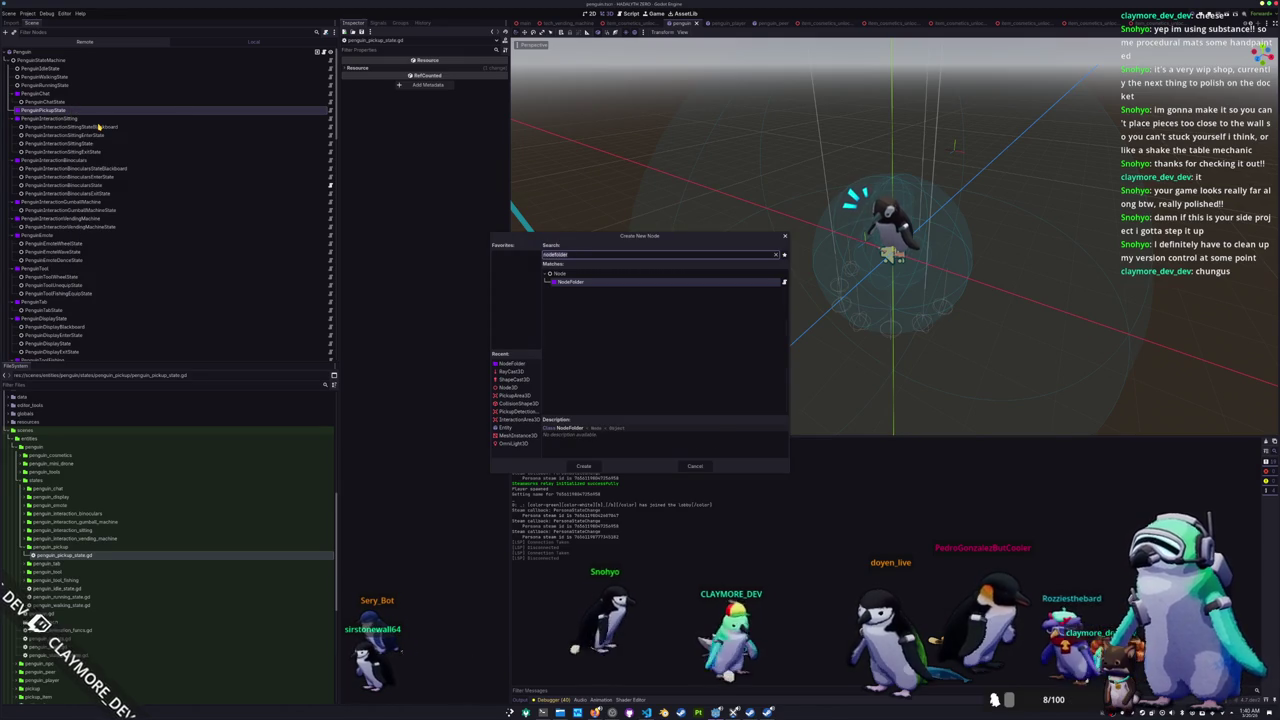
text(penguinpicku)
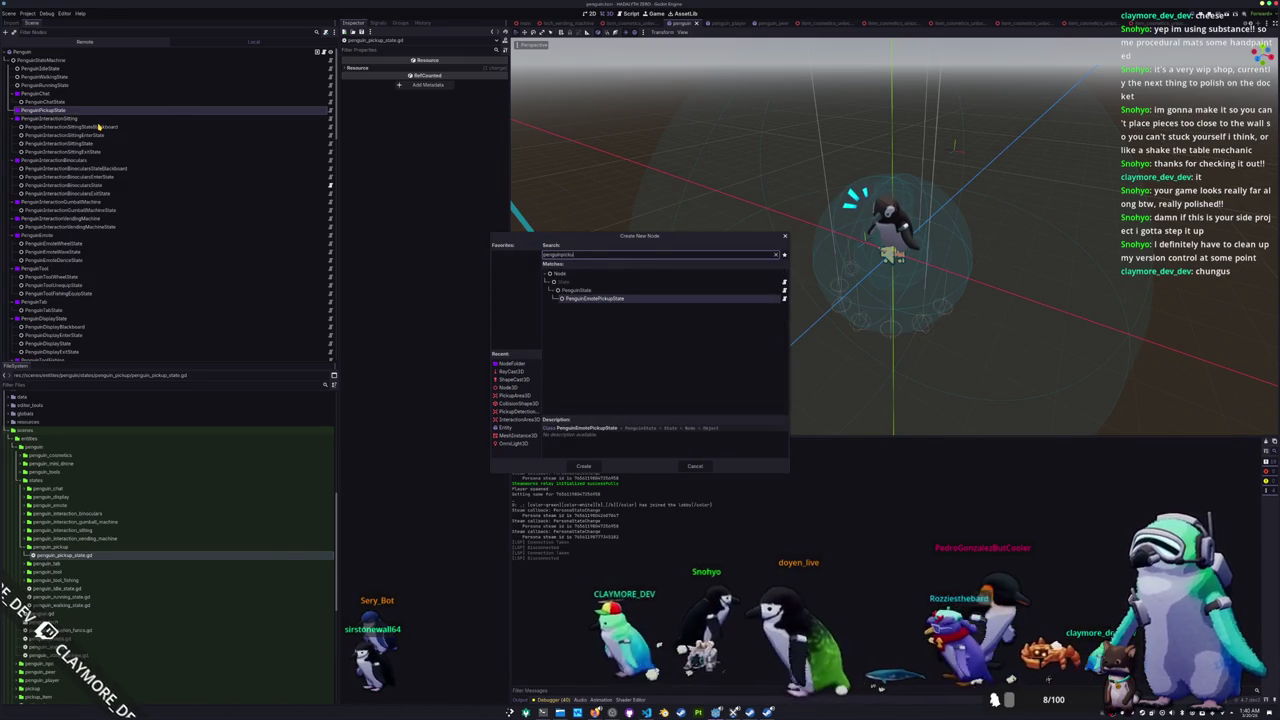
key(Return)
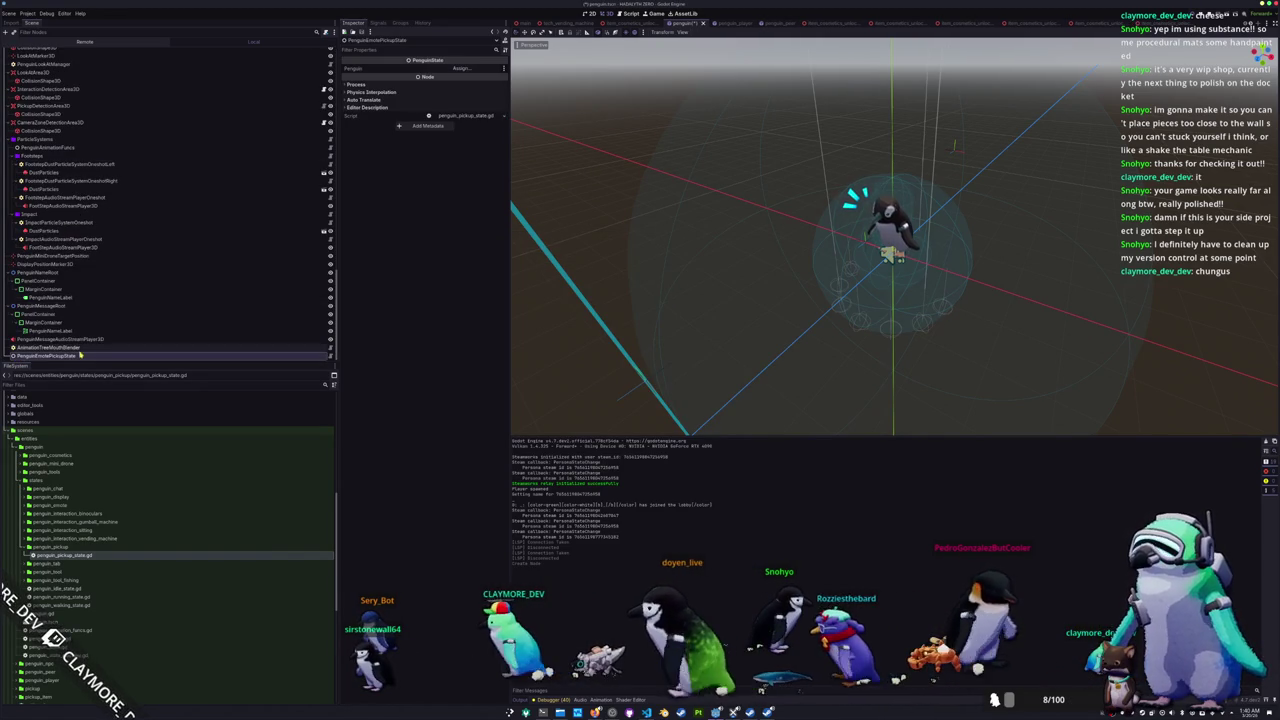
Step: Rename the class in penguin_pickup_state.gd to PenguinPickupState by removing 'Emote', then return to Godot
scroll(150, 250, up, 1)
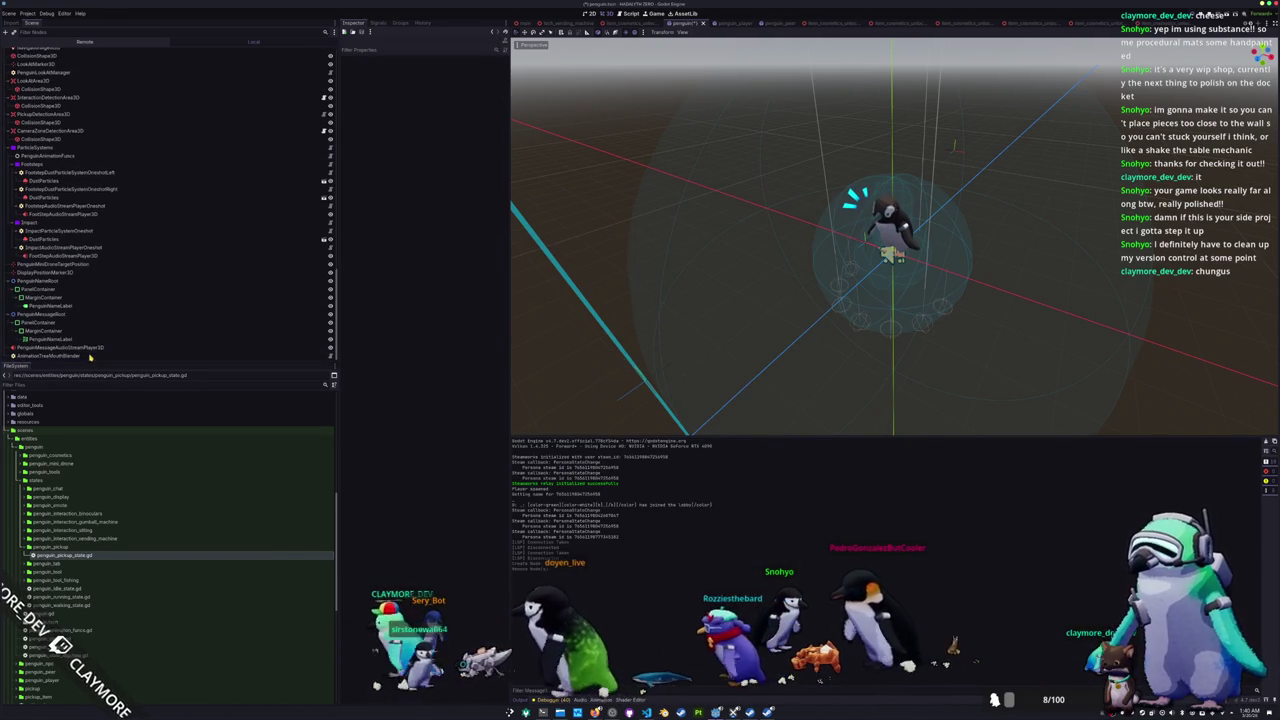
double_click(75, 556)
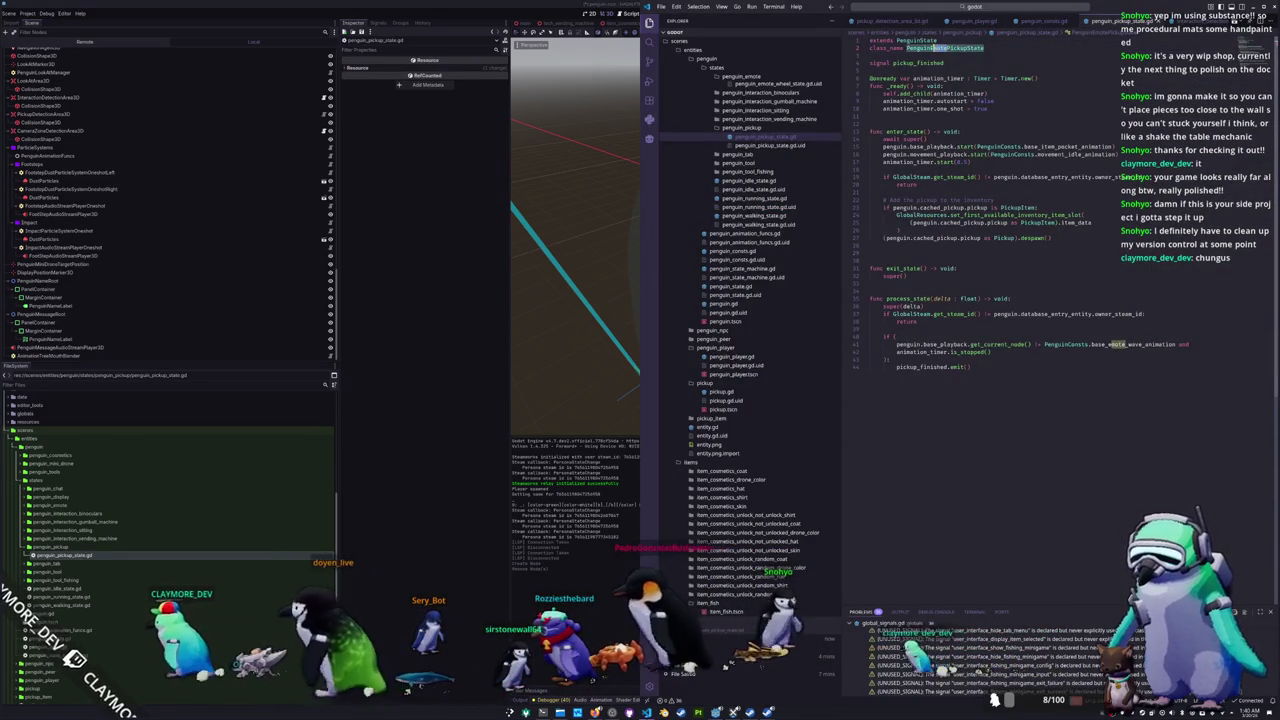
click(946, 47)
key(BackSpace)
key(BackSpace)
key(BackSpace)
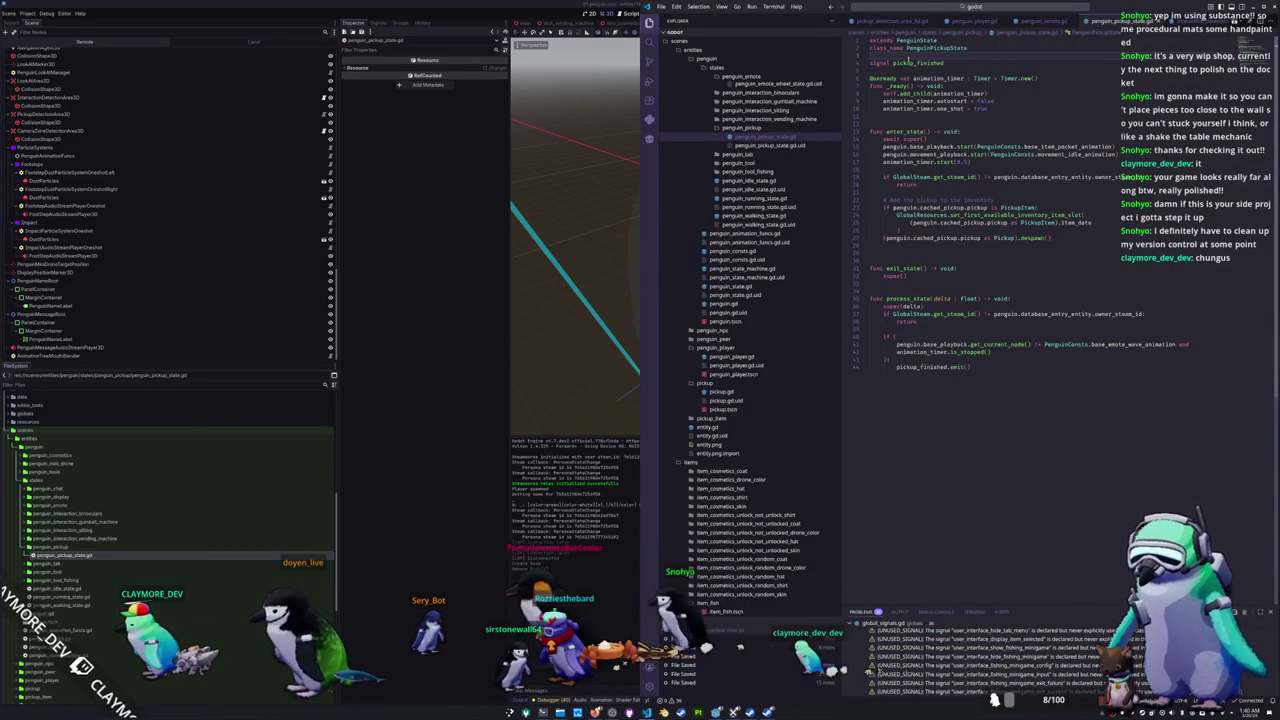
click(476, 310)
Step: Add a PenguinPickupState child node under the PenguinPickupState node
scroll(60, 200, up, 10)
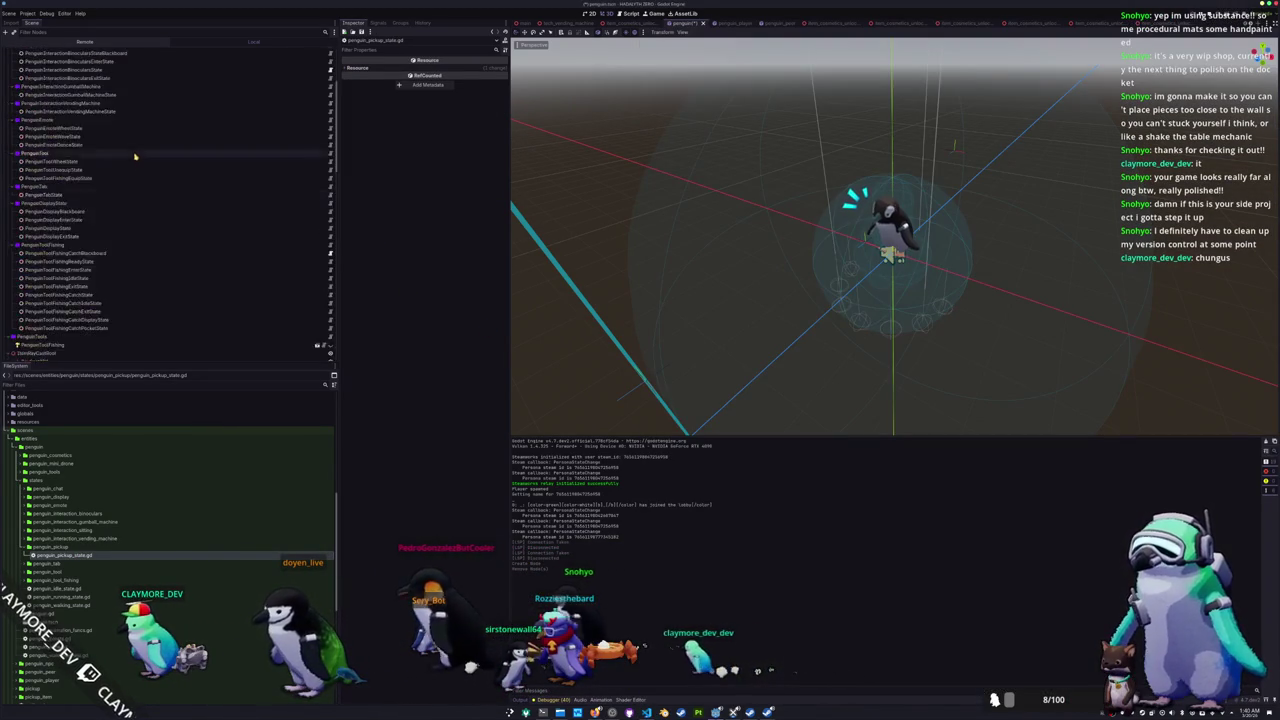
right_click(58, 110)
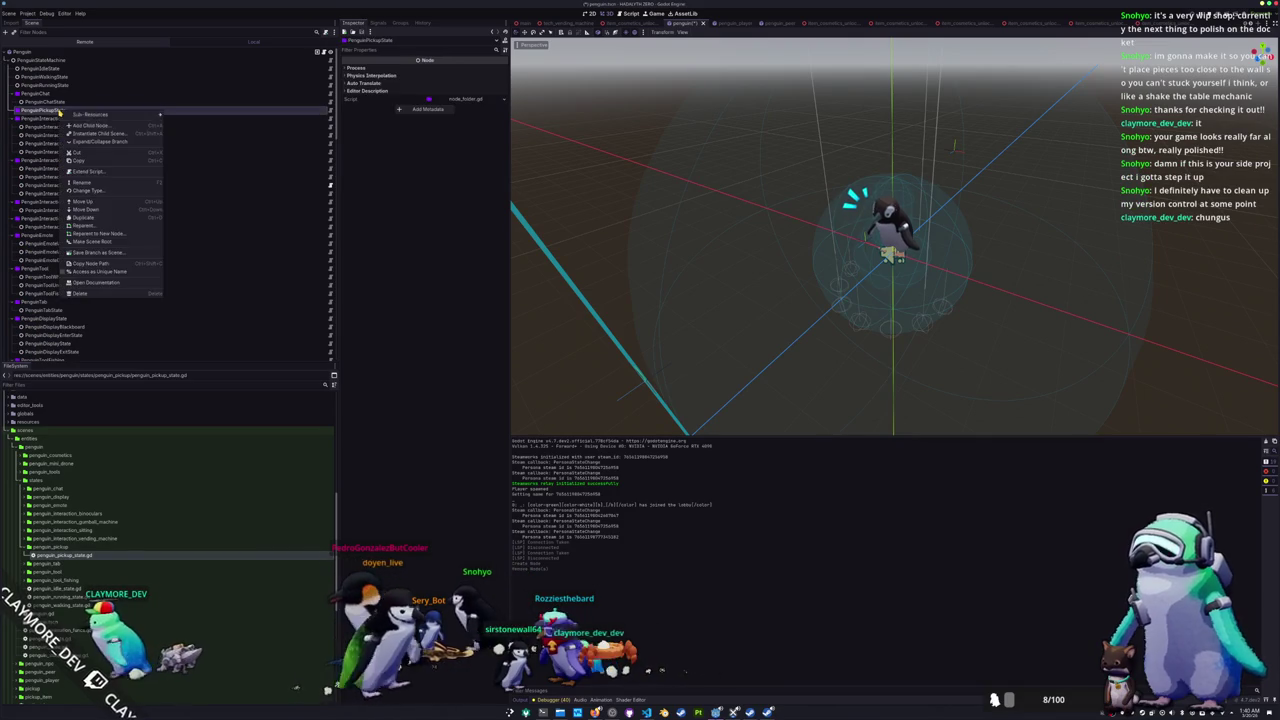
click(86, 126)
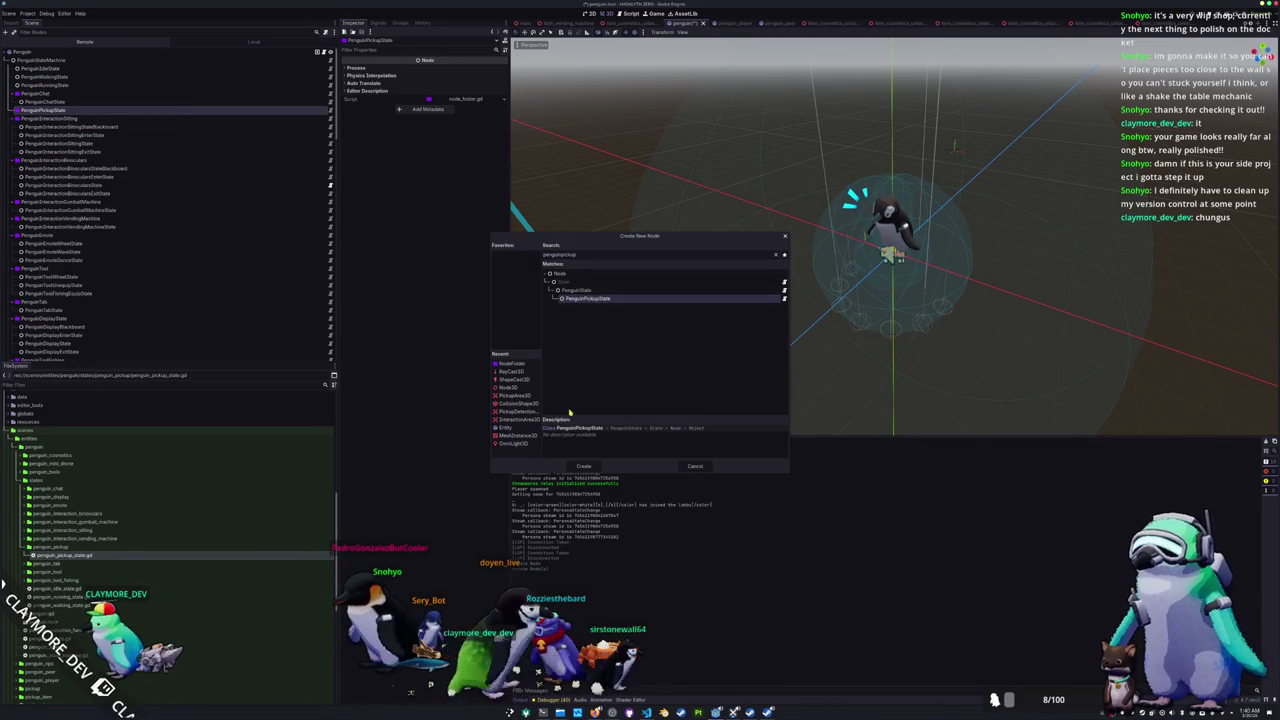
click(585, 466)
Step: Assign Penguin to the new node's penguin property, then open PenguinStateMachine's script
click(465, 70)
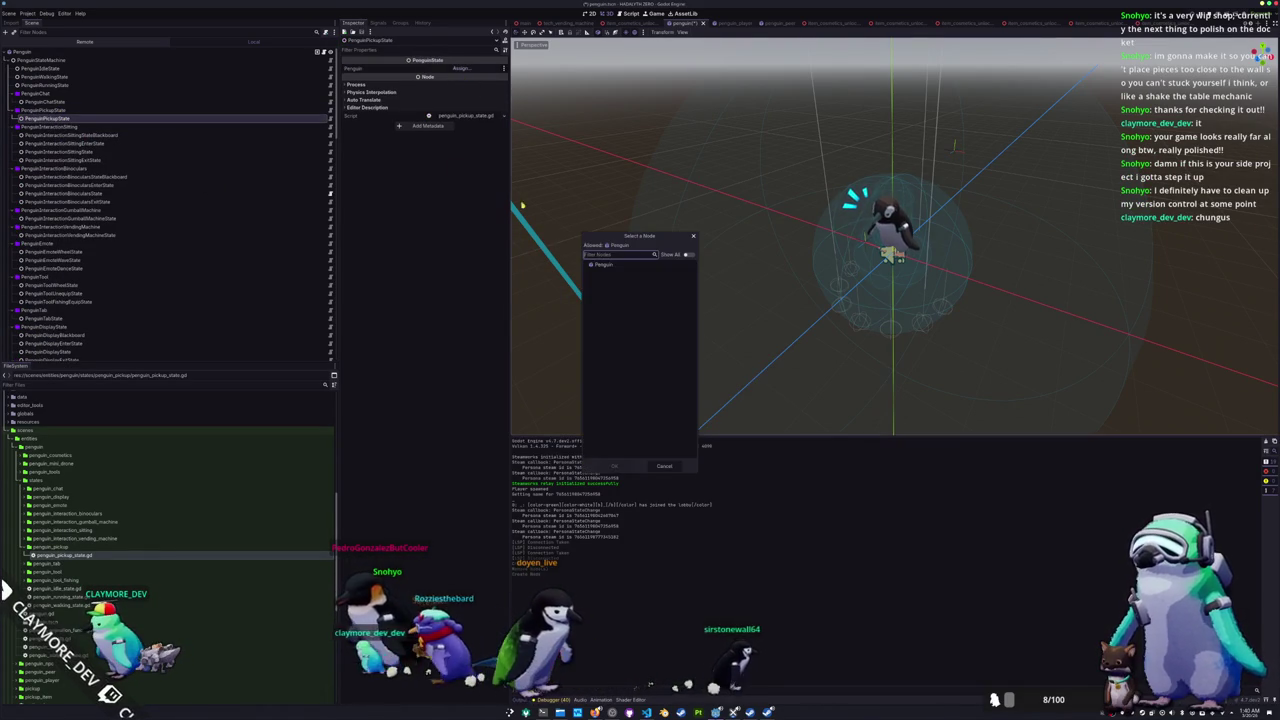
double_click(601, 264)
click(114, 61)
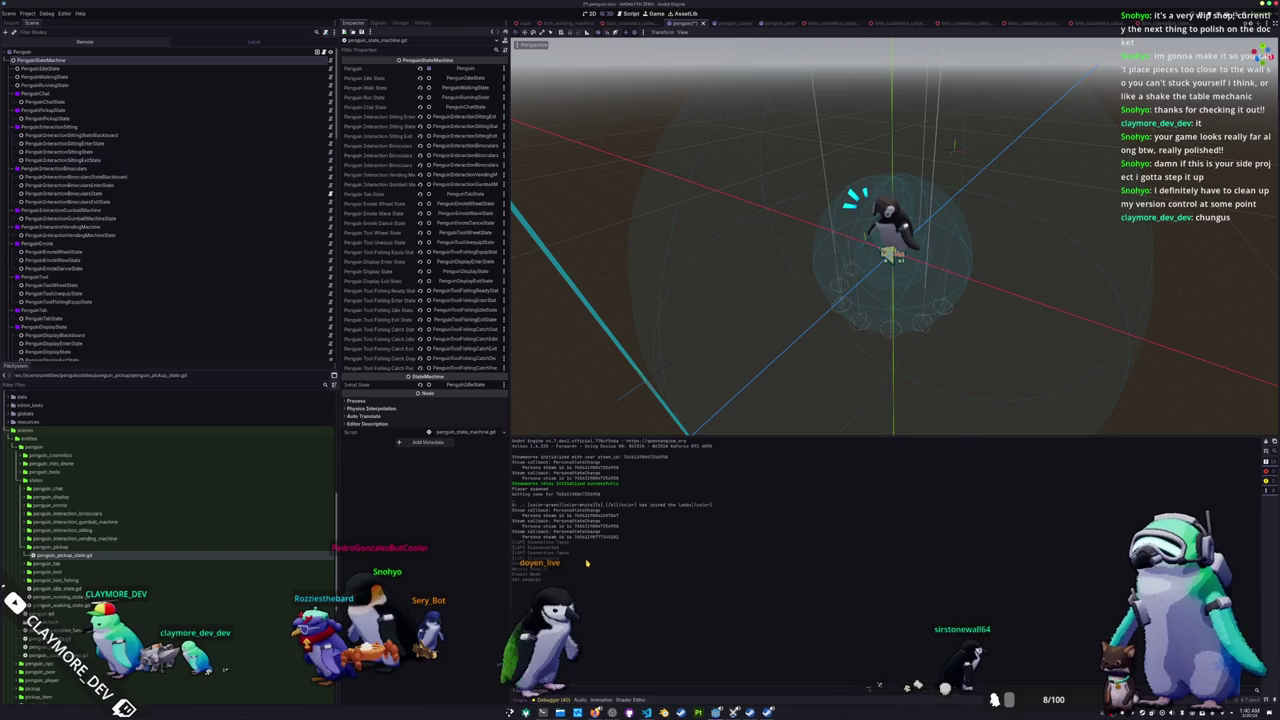
key(alt+Tab)
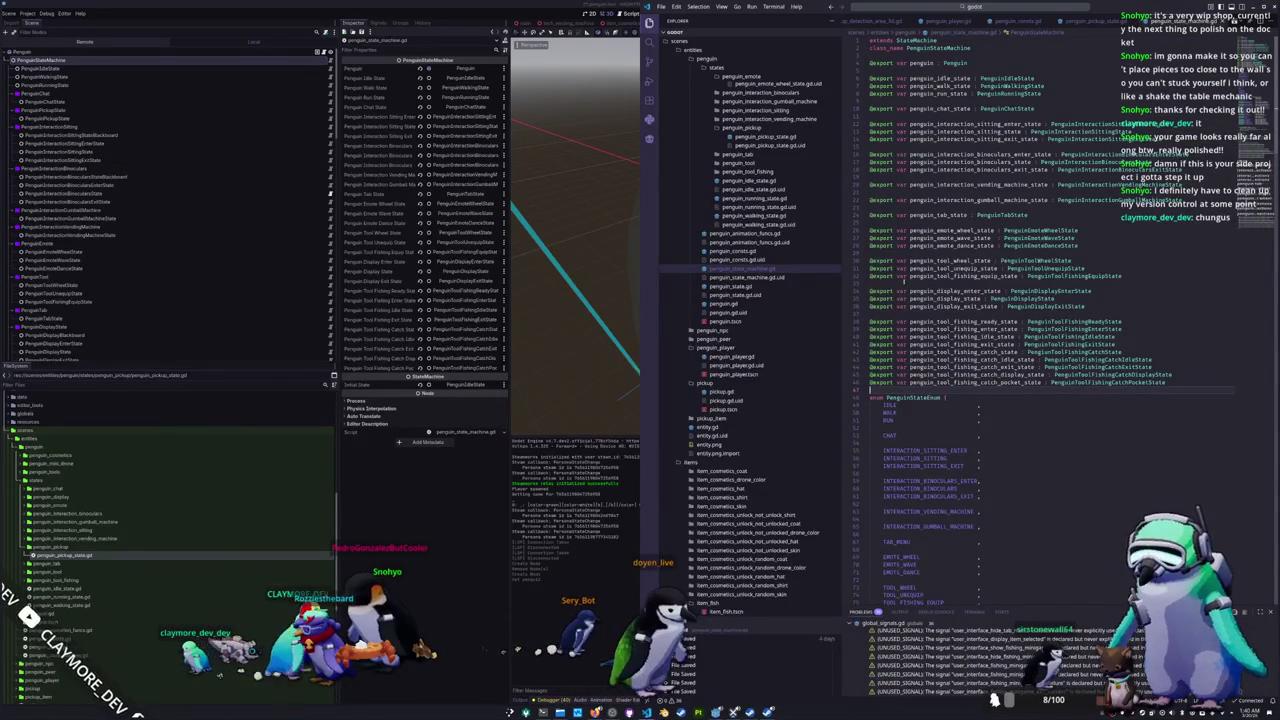
click(922, 260)
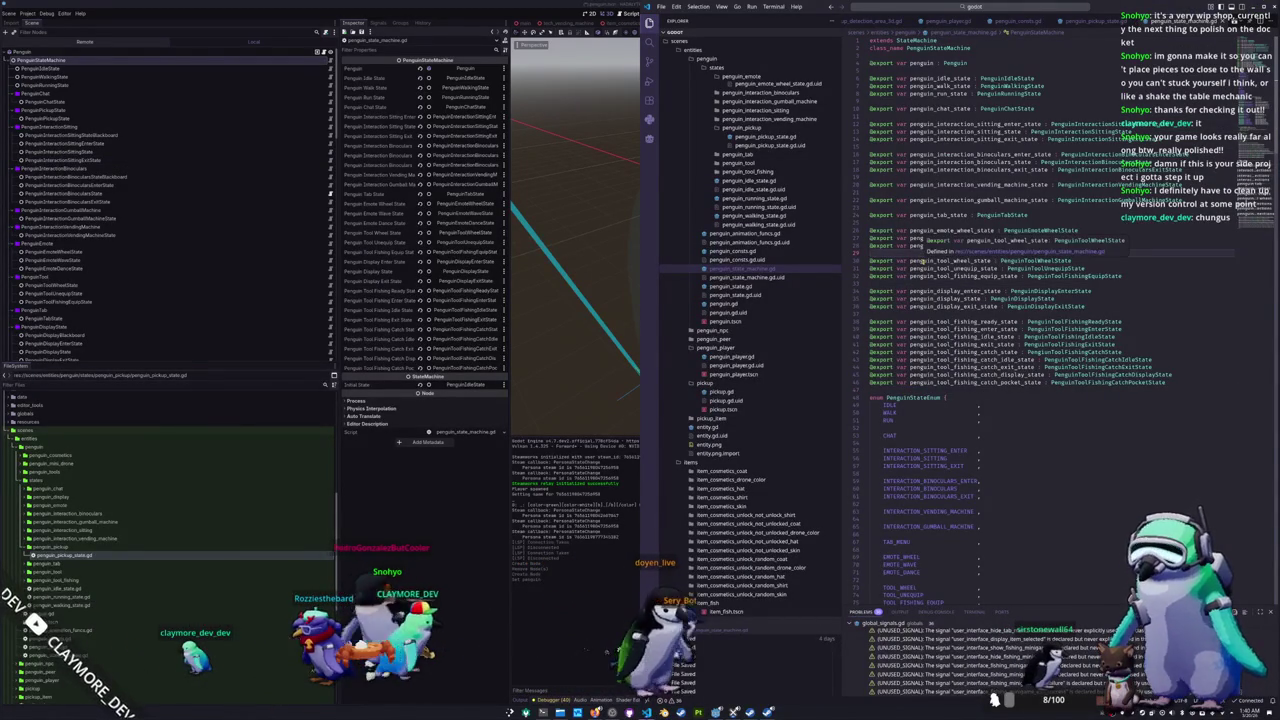
key(Return)
text(@e)
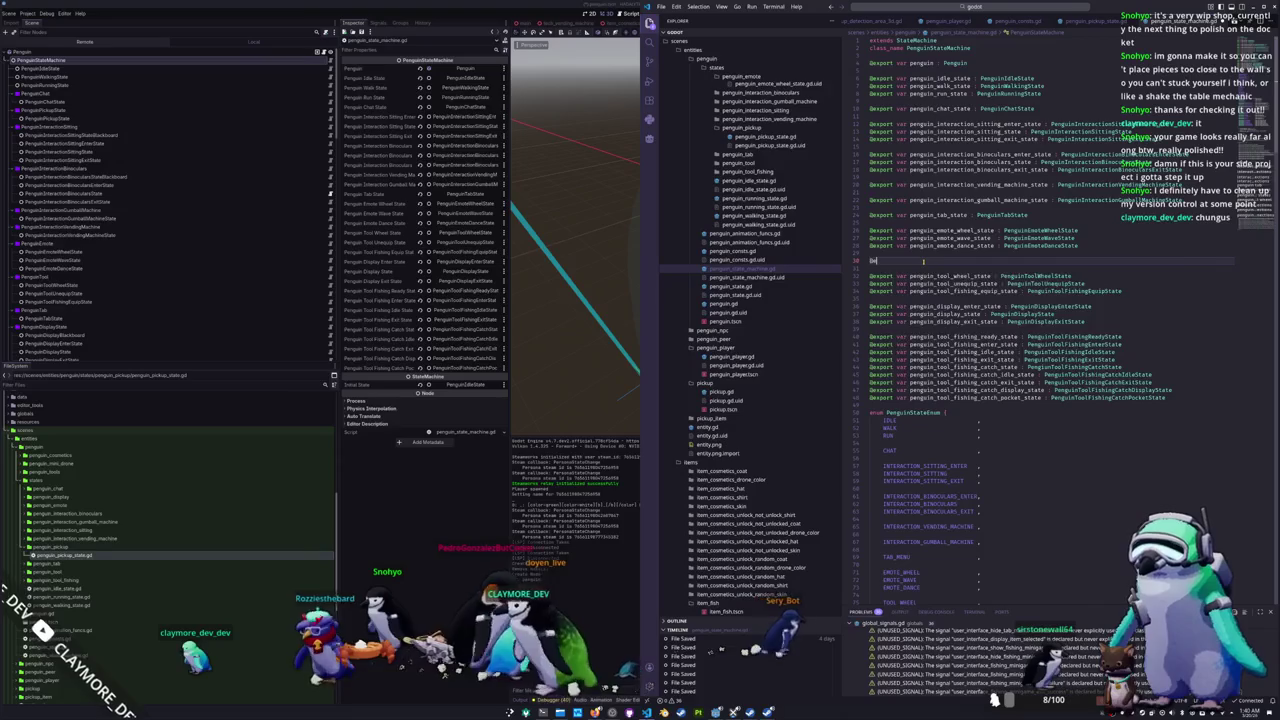
text(xport var penguin)
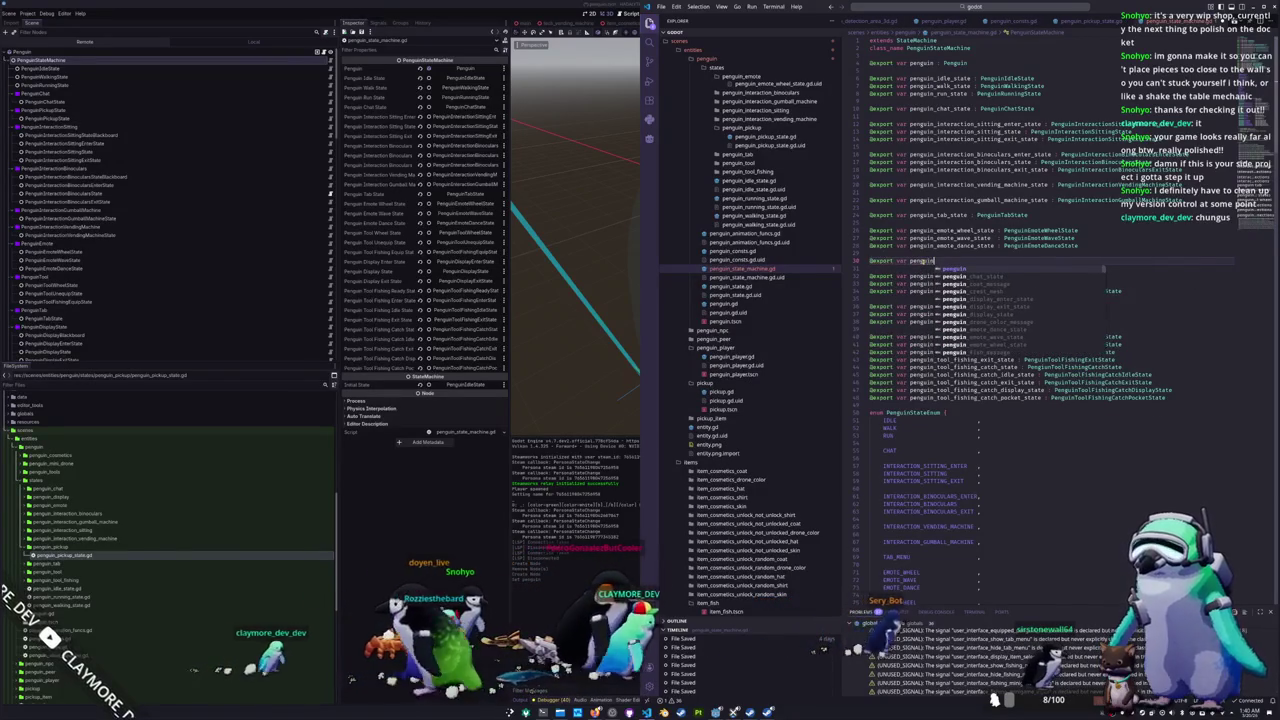
text(_pickup_state)
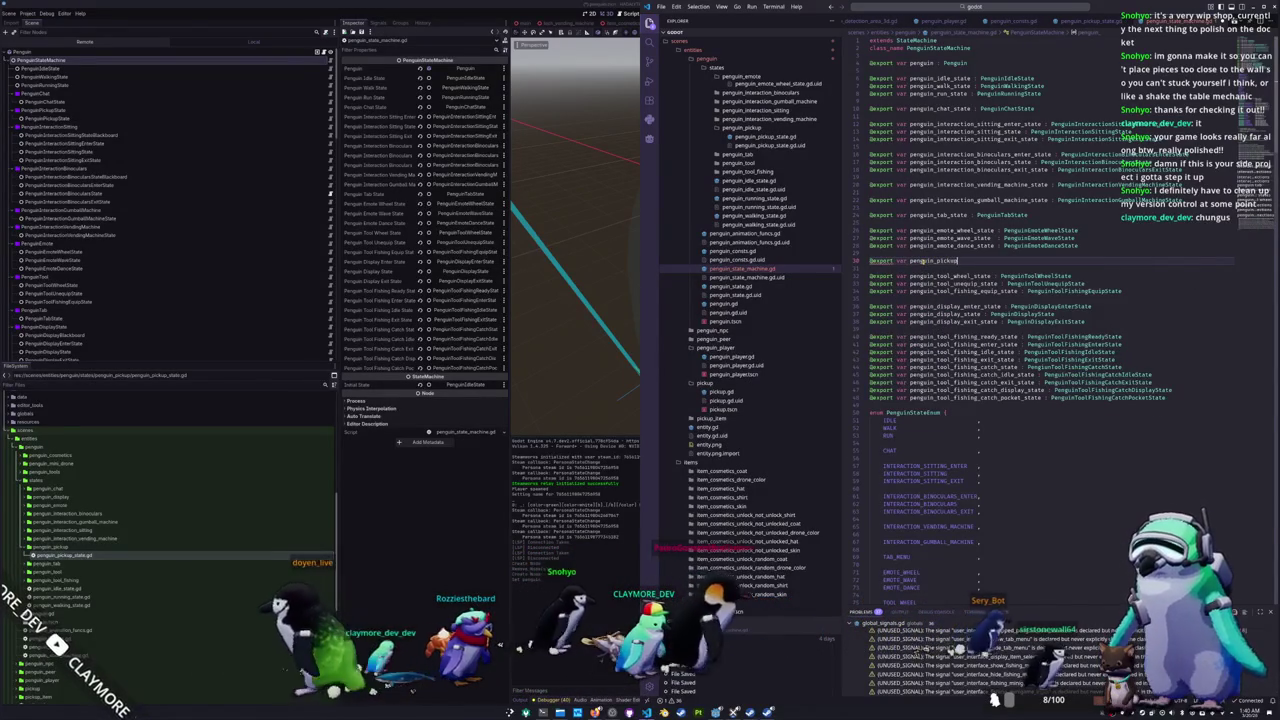
text( : PenguinPickupState)
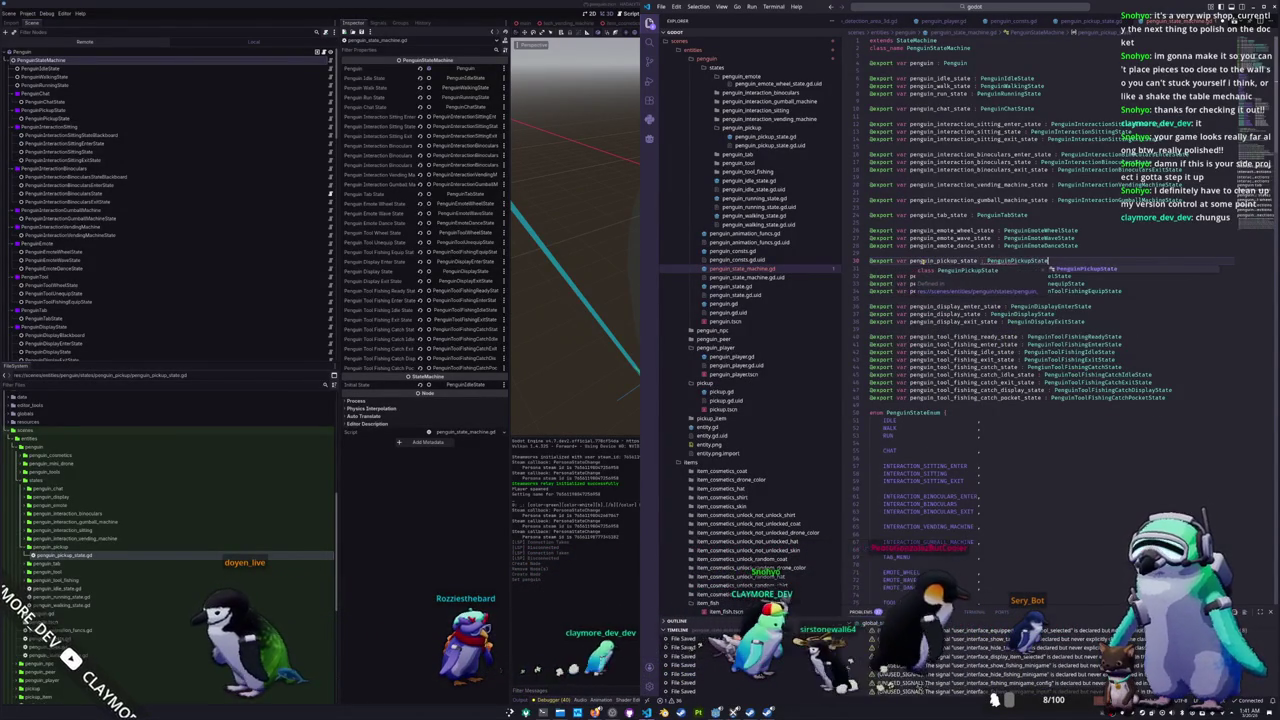
drag(1050, 261, 870, 261)
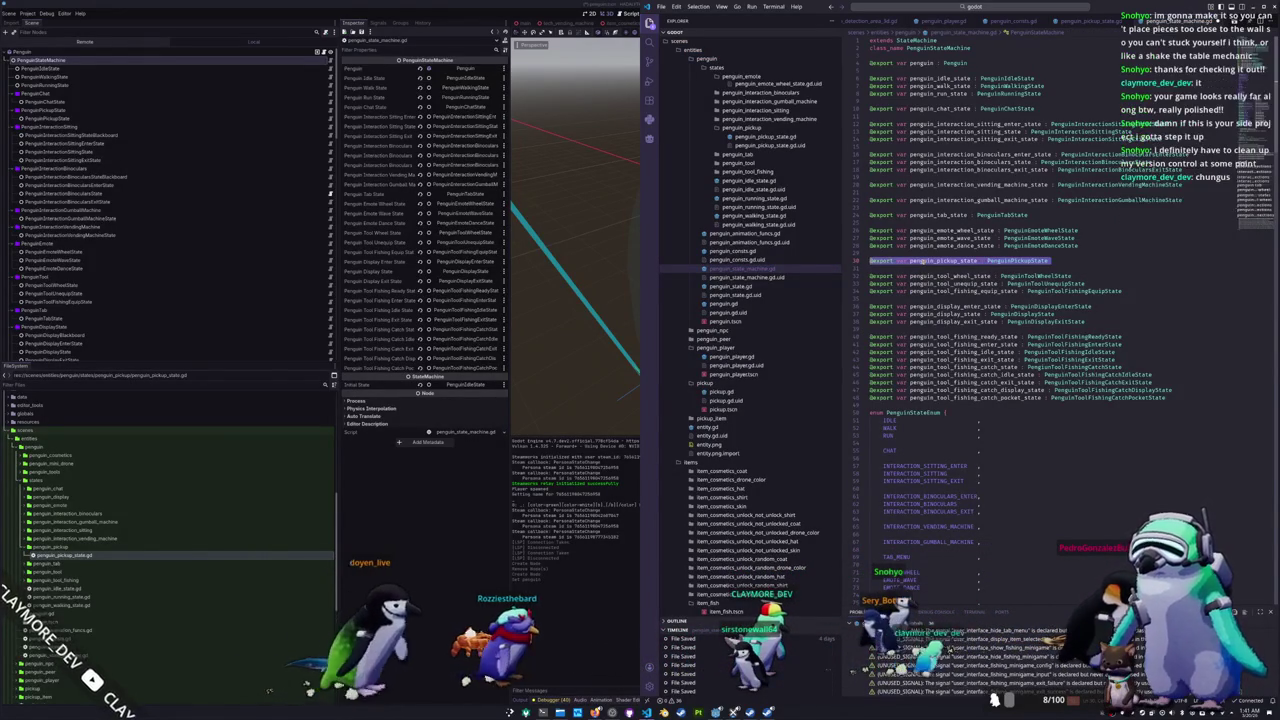
key(ctrl+x)
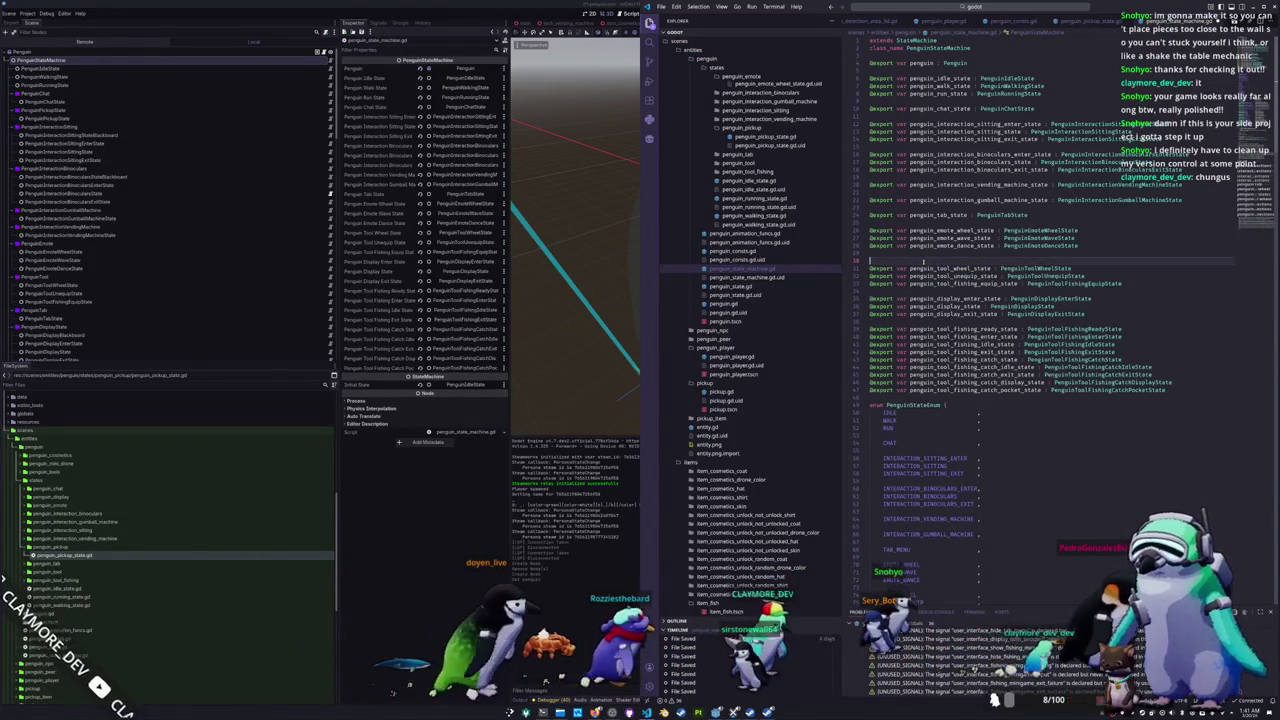
key(Return)
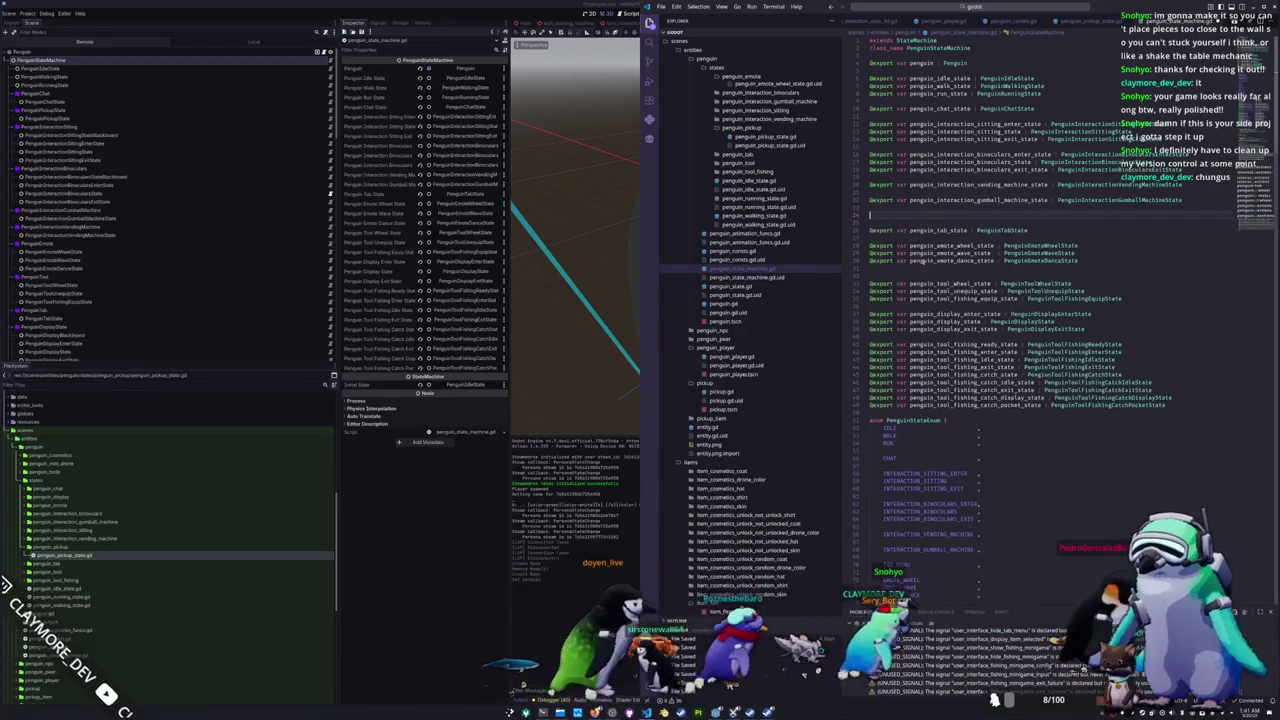
key(ctrl+v)
Step: Drag the PenguinPickupState node down to just above PenguinEmote in the Scene tree
click(617, 153)
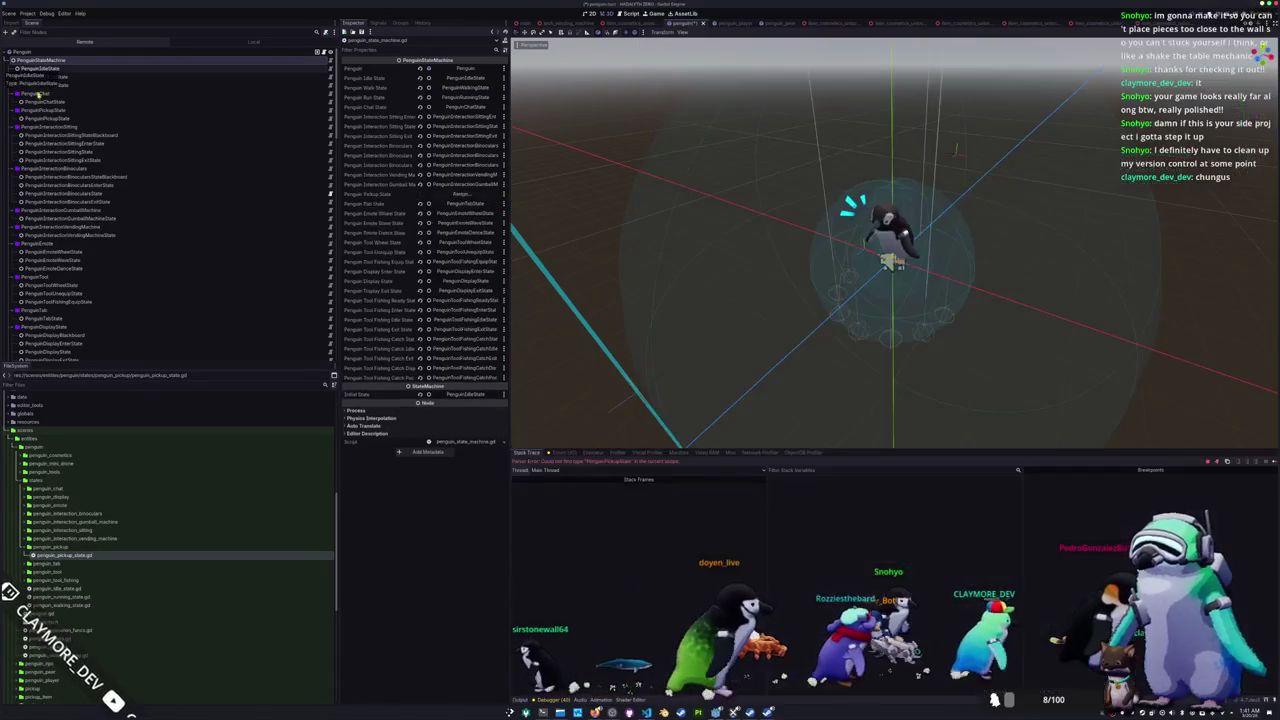
click(38, 118)
drag(34, 124, 66, 238)
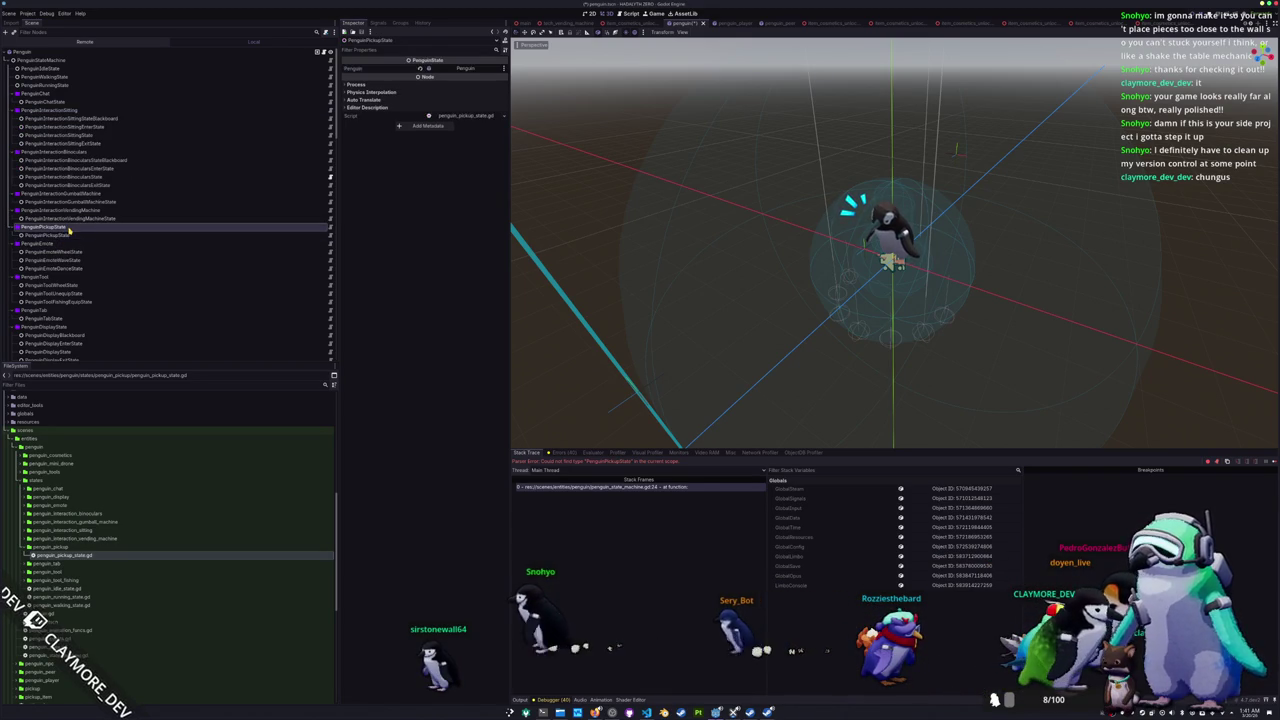
key(alt+Tab)
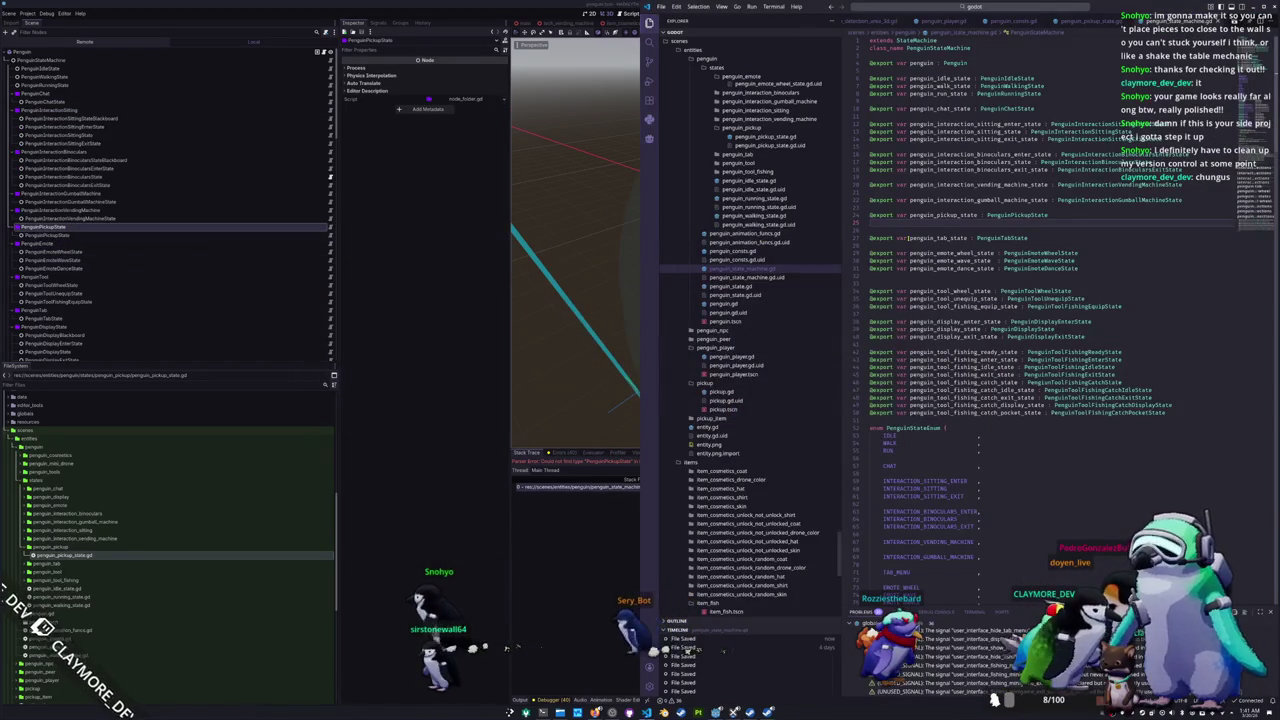
Step: Add a PICKUP entry to the state enum after INTERACTION_GUMBALL_MACHINE
scroll(892, 412, down, 5)
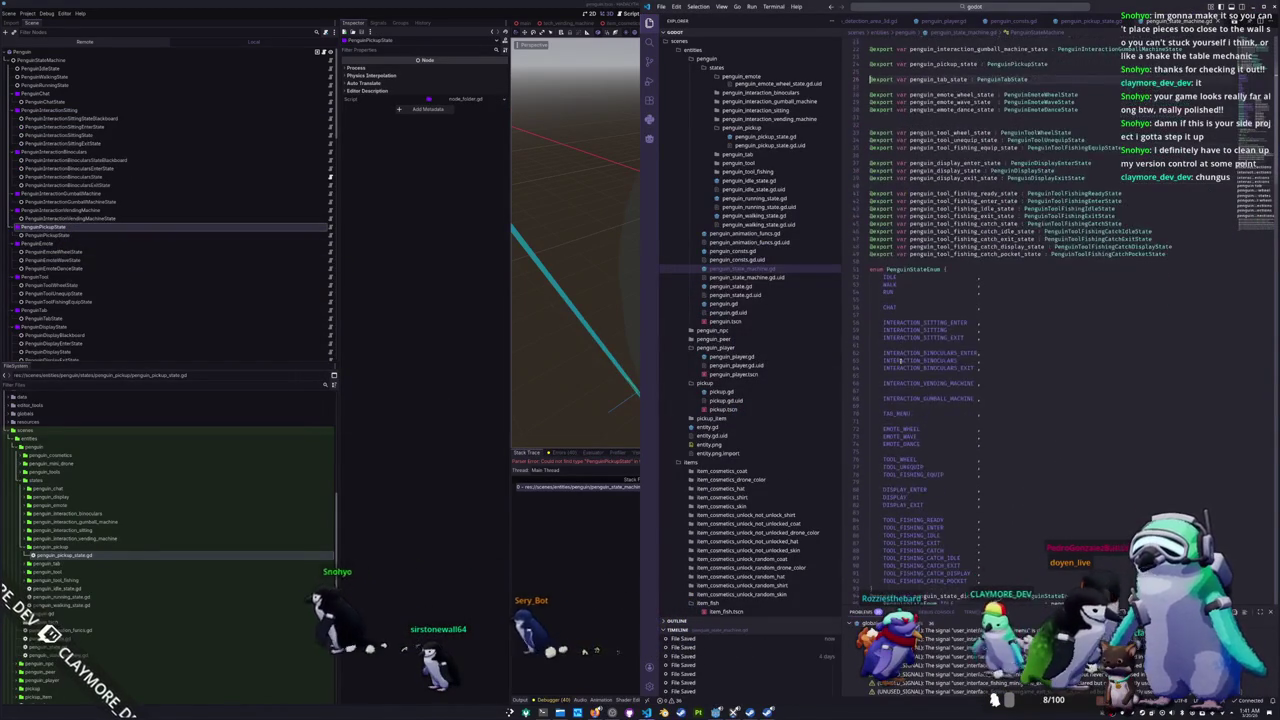
click(893, 389)
key(Return)
key(Return)
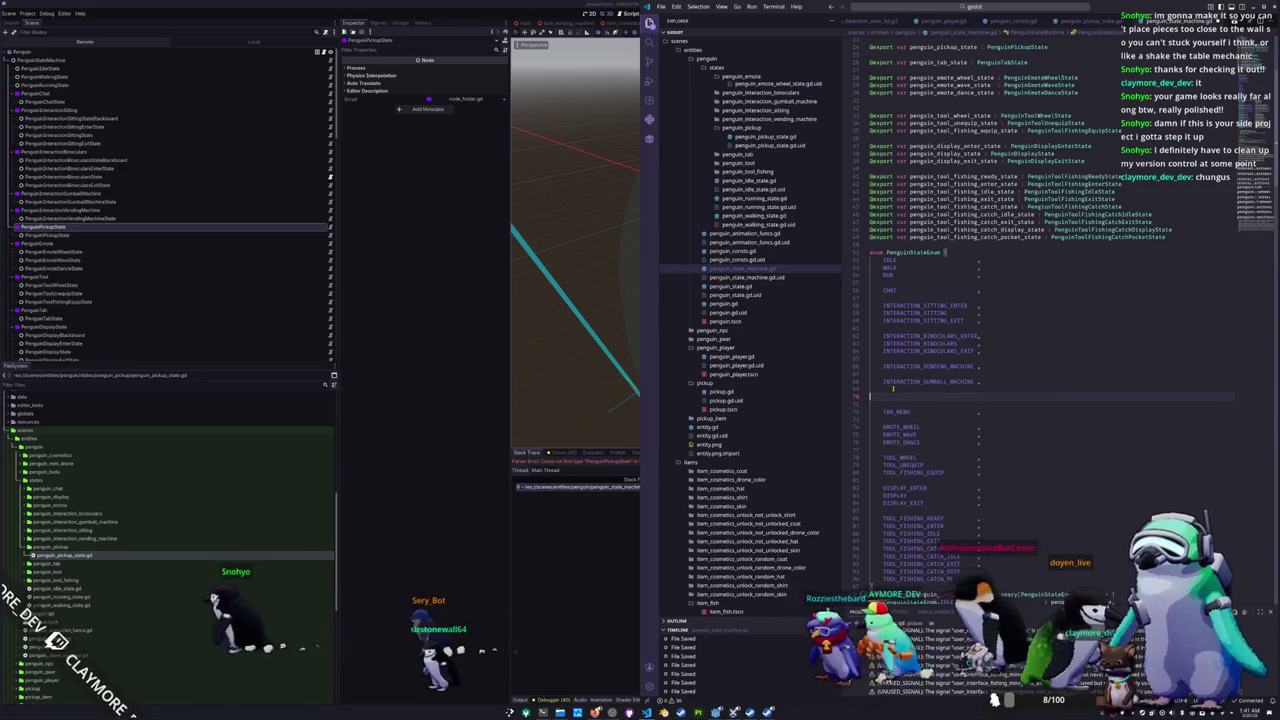
text(PICKUP)
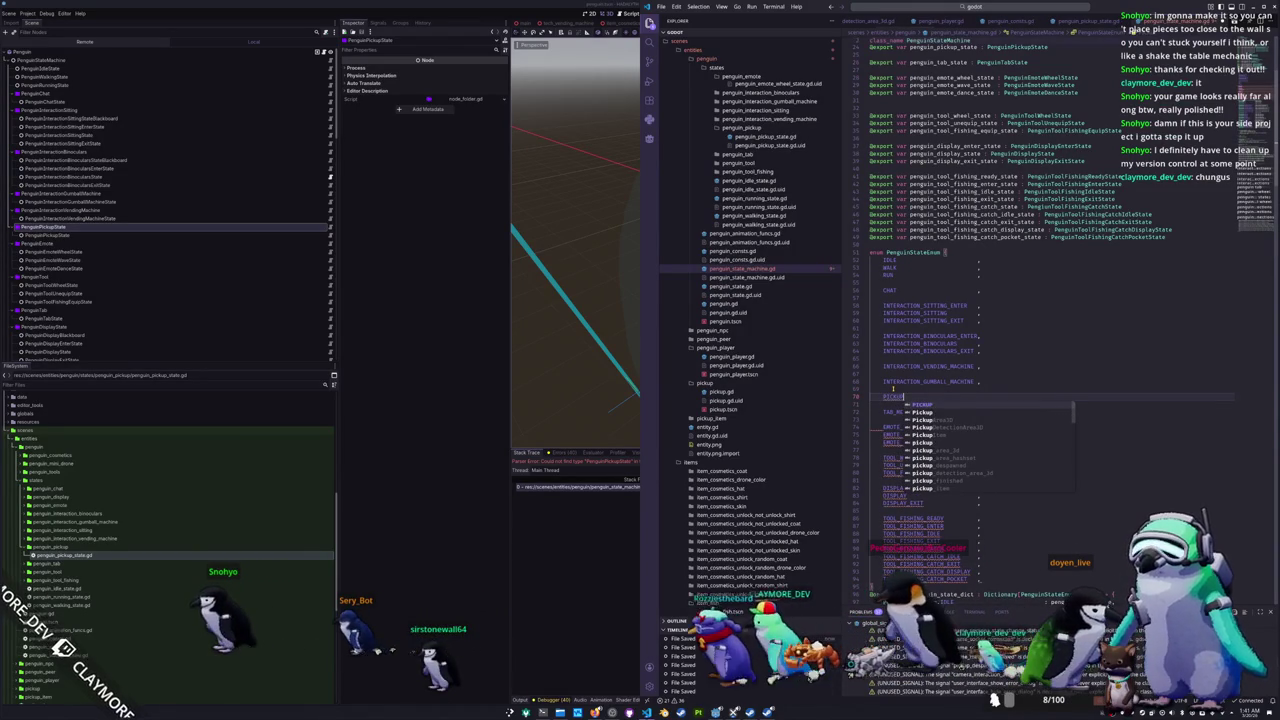
text( ,)
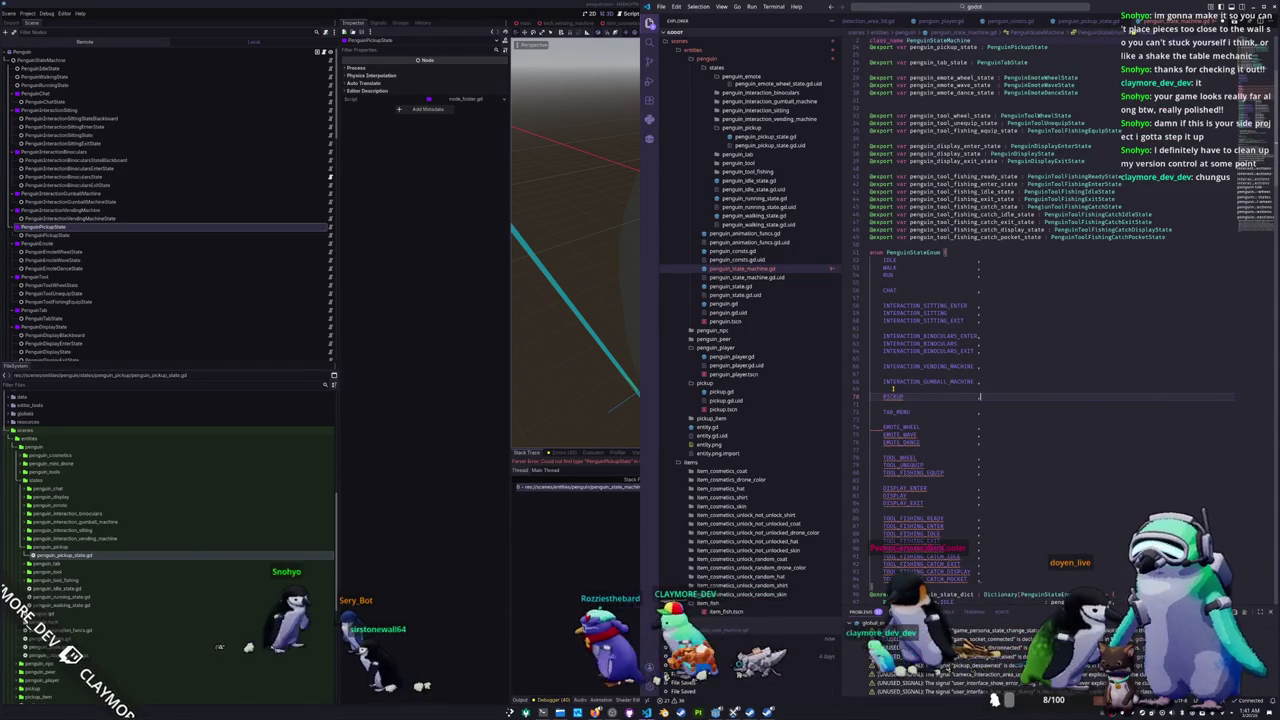
Step: Map PenguinStateEnum.PICKUP to penguin_pickup_state in penguin_state_dict after the gumball machine entry
scroll(900, 395, down, 12)
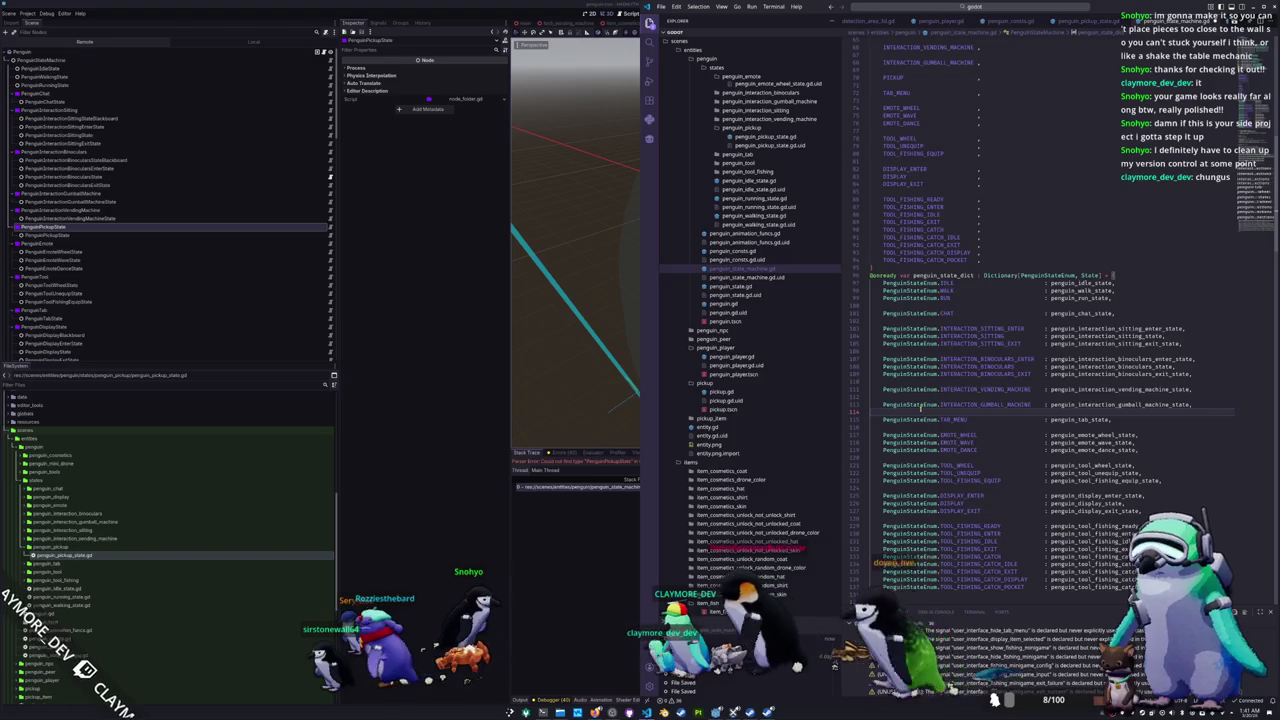
click(920, 405)
key(Return)
key(Return)
text(PenguinSt)
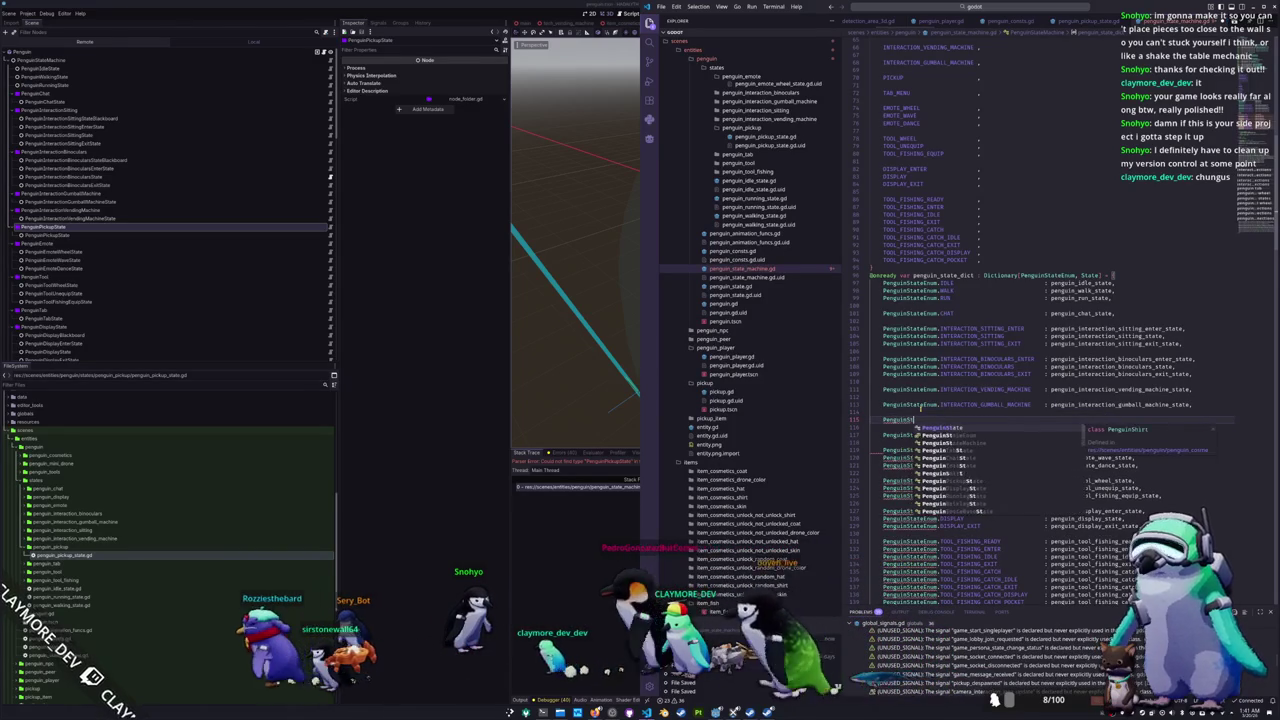
text(ateEnum.PICKUP)
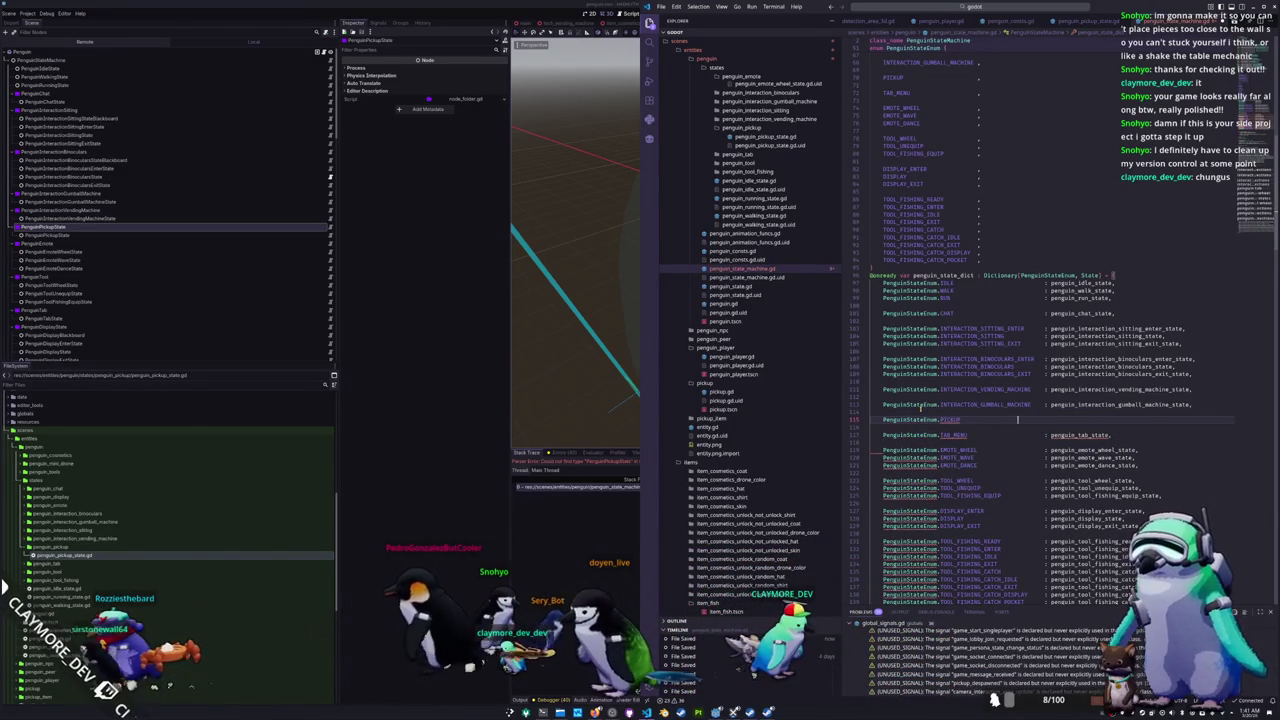
text( : penguin)
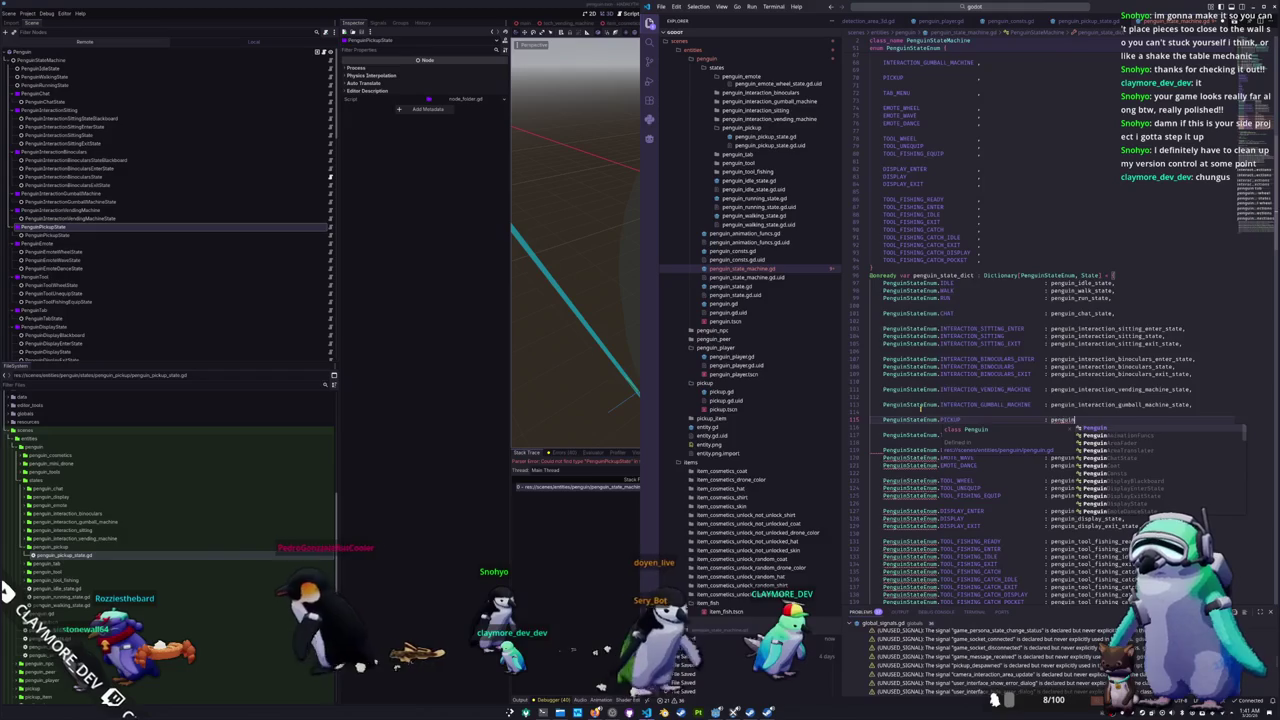
text(_pickup_stat)
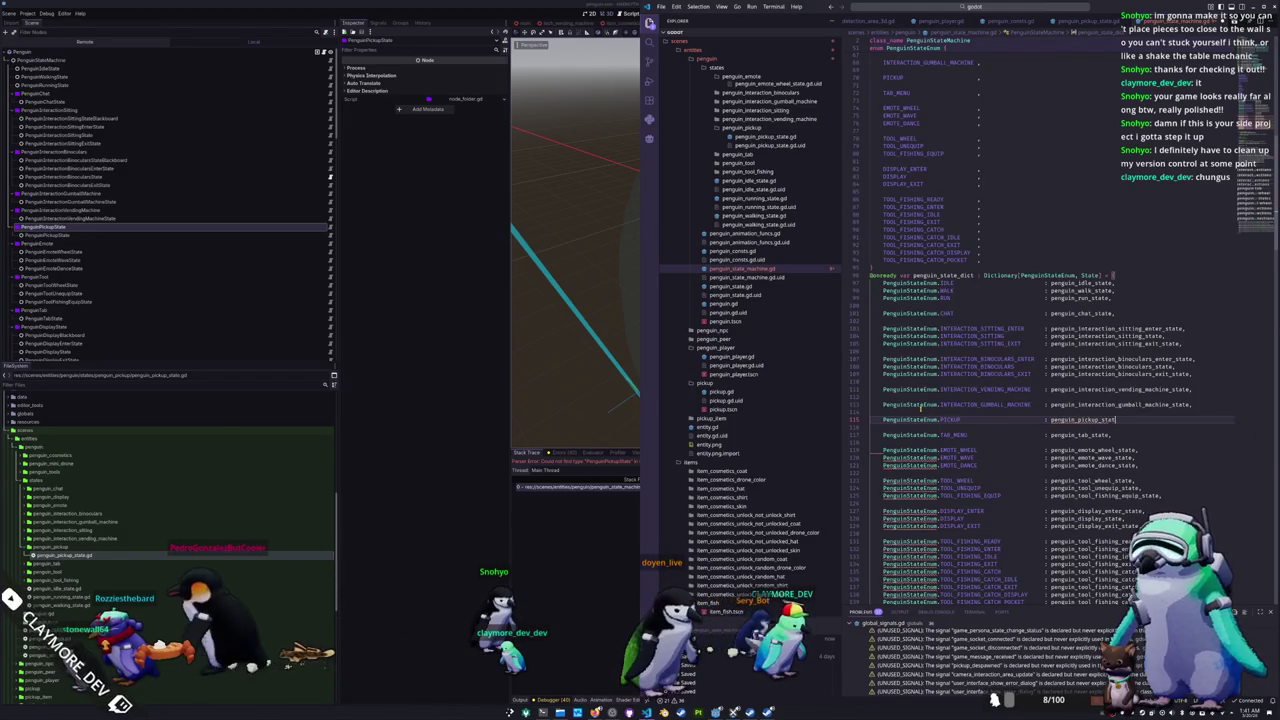
text(e,)
key(Down)
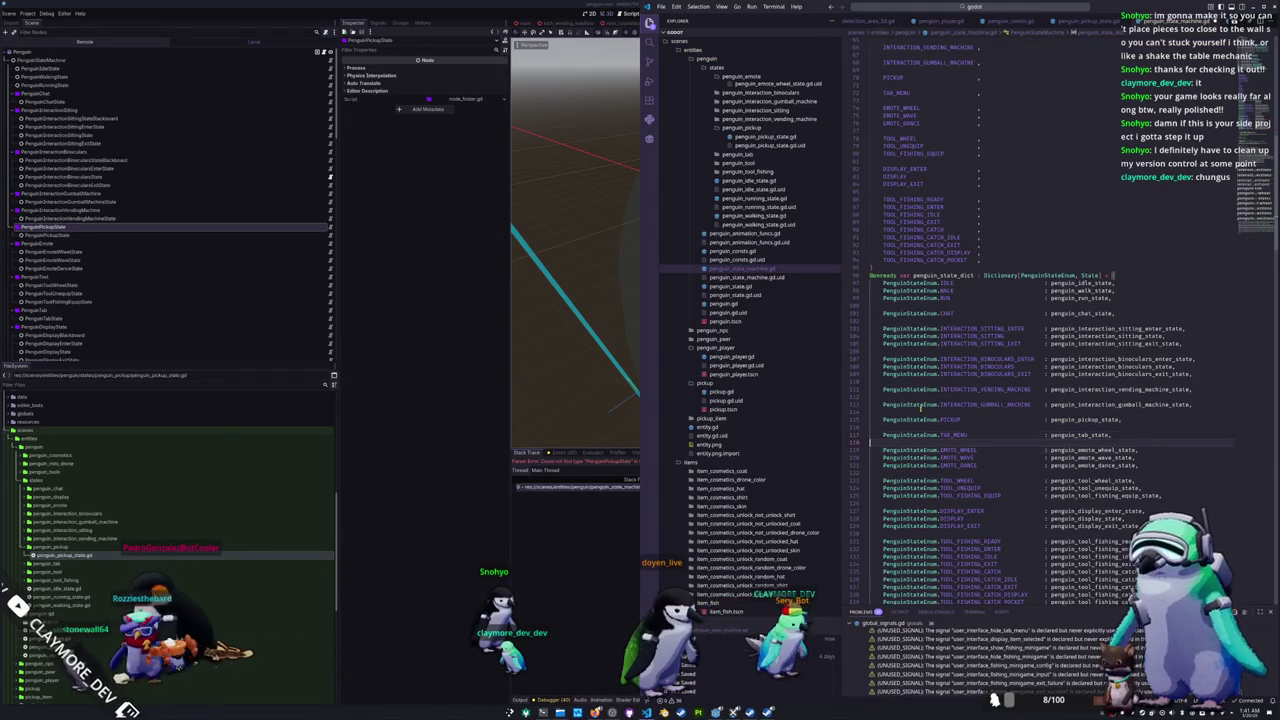
scroll(920, 408, down, 10)
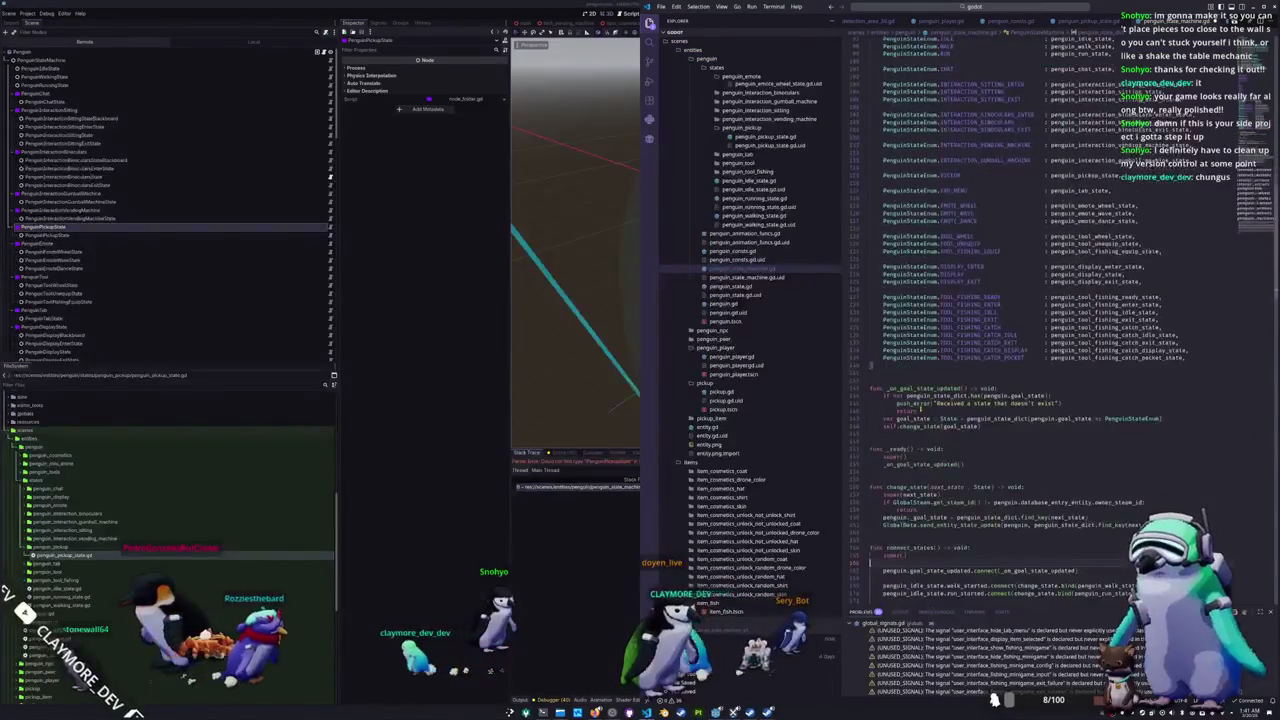
Step: Insert a '#region penguin pickup' / '#endregion' block above the penguin tab region
scroll(920, 408, down, 7)
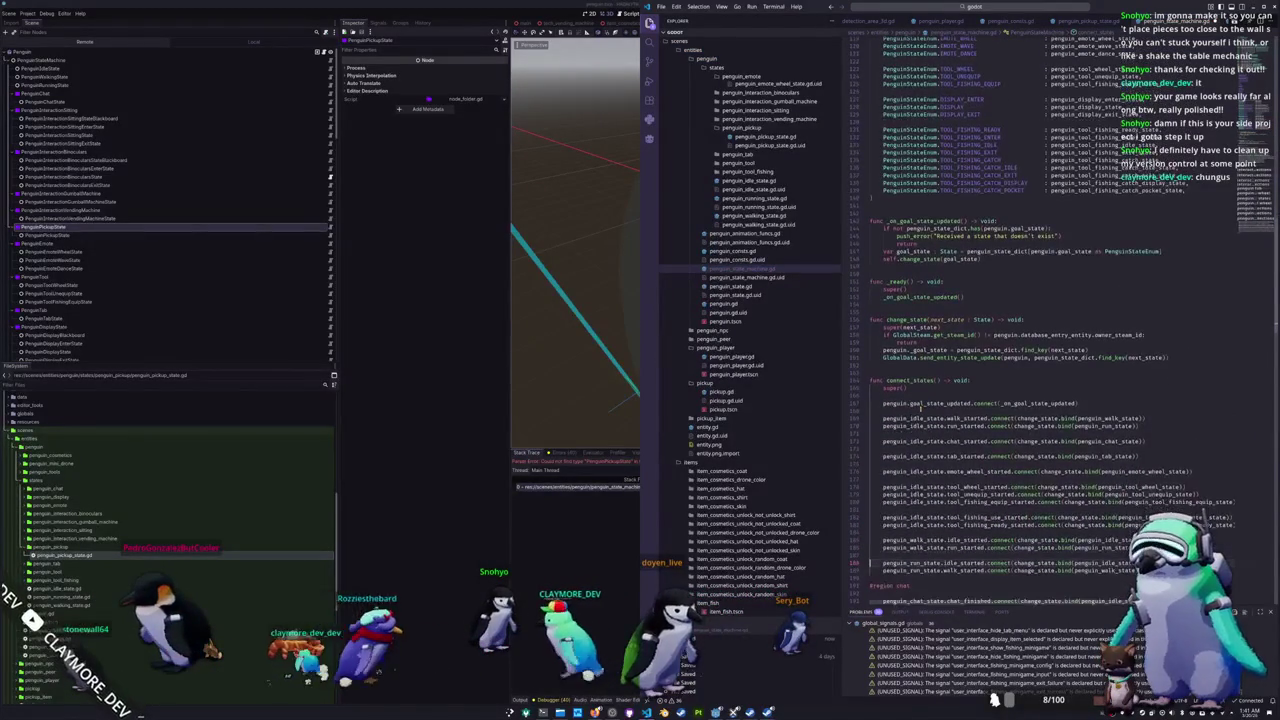
scroll(920, 408, down, 2)
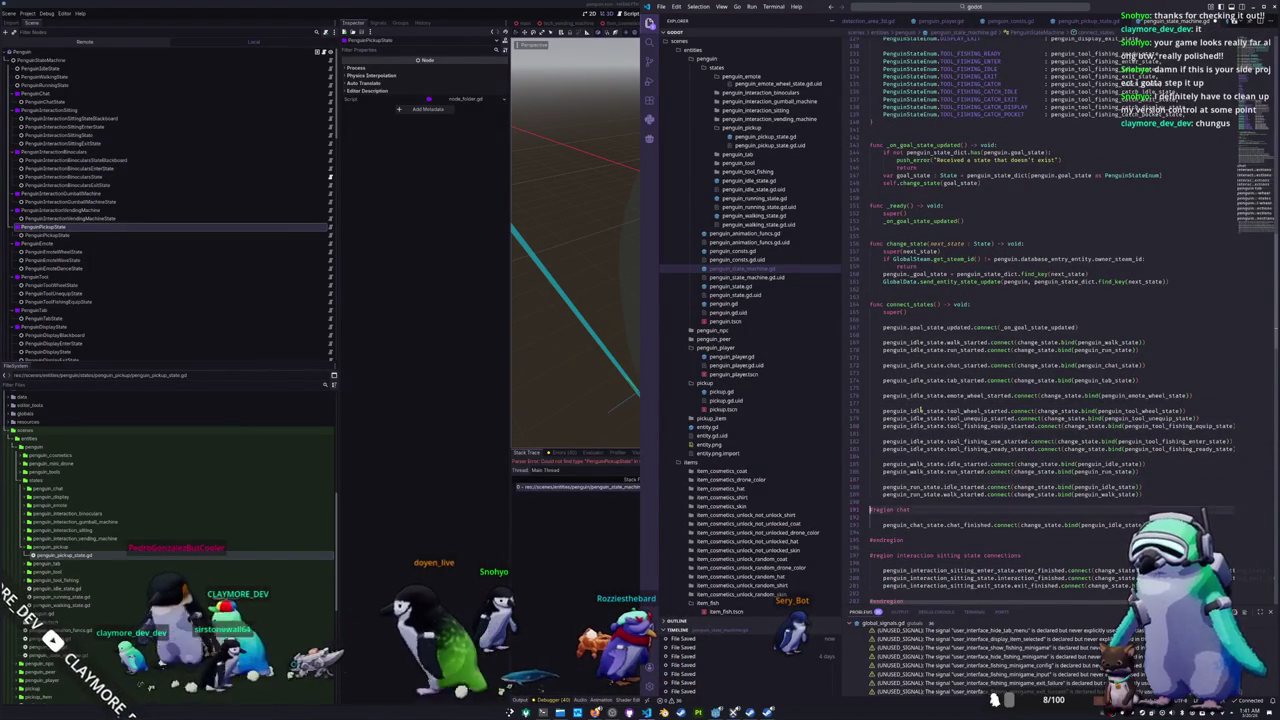
scroll(920, 410, down, 9)
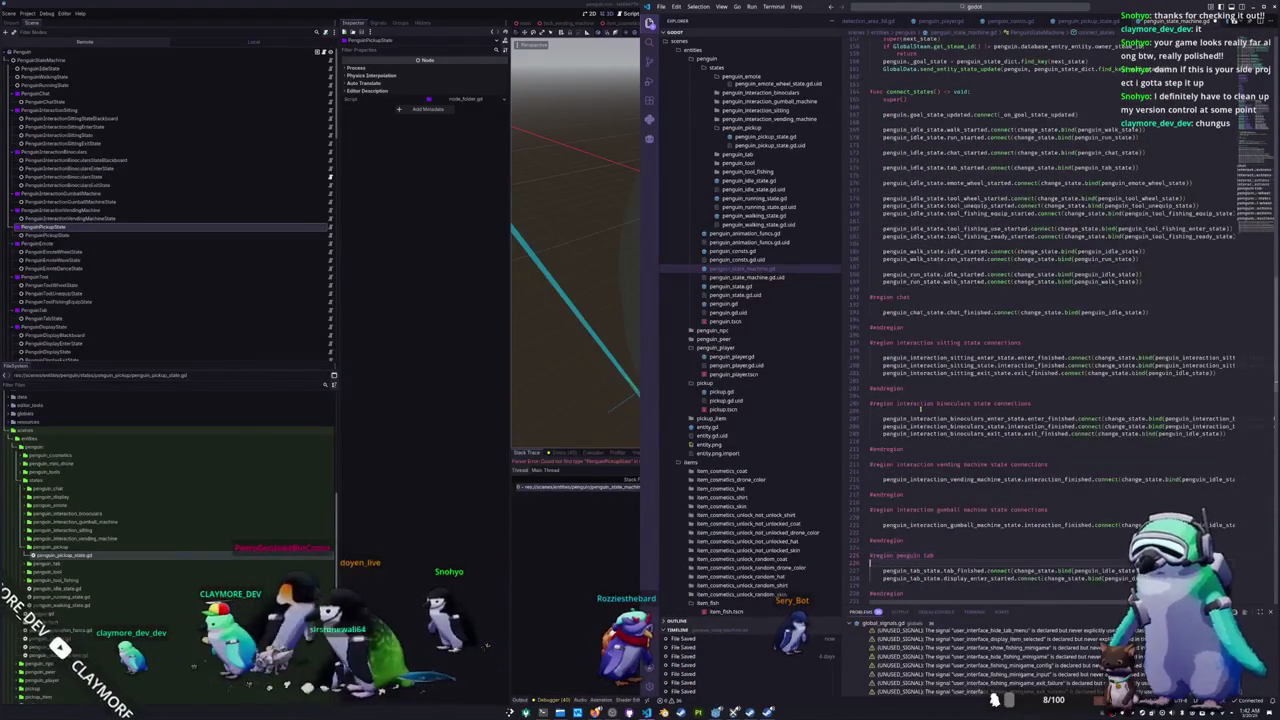
scroll(920, 408, down, 1)
key(Return)
key(Return)
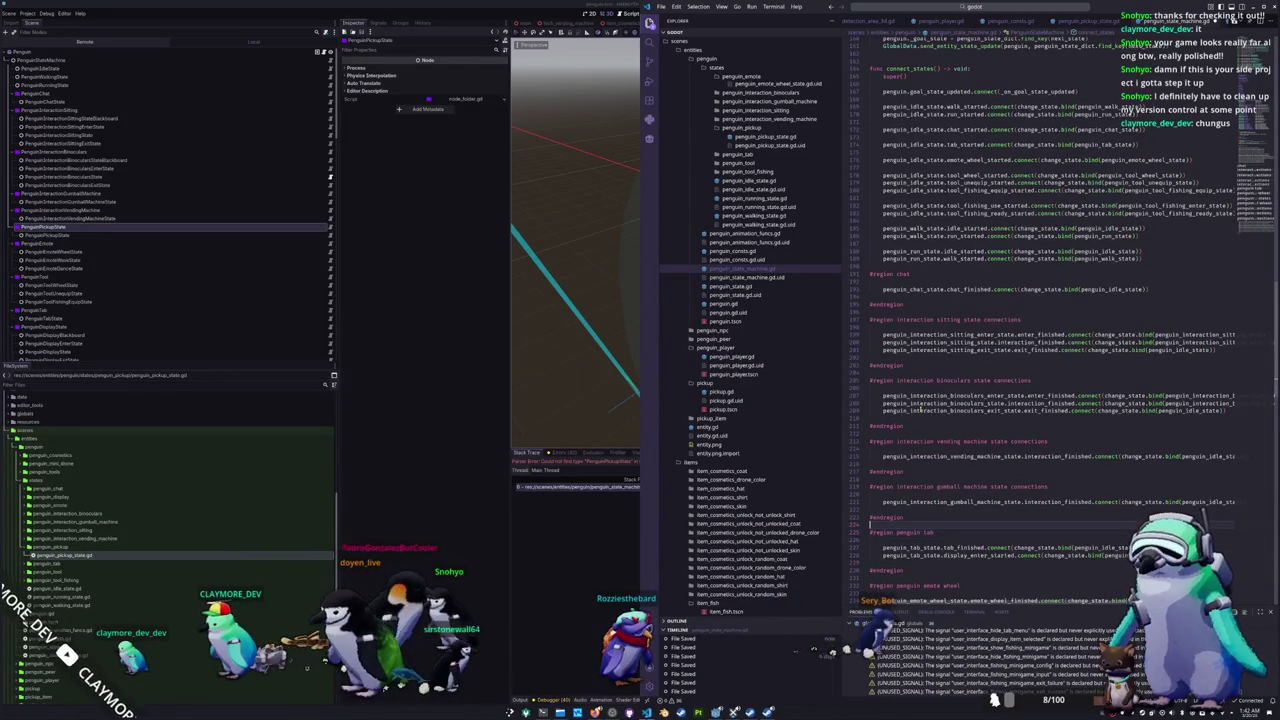
key(Up)
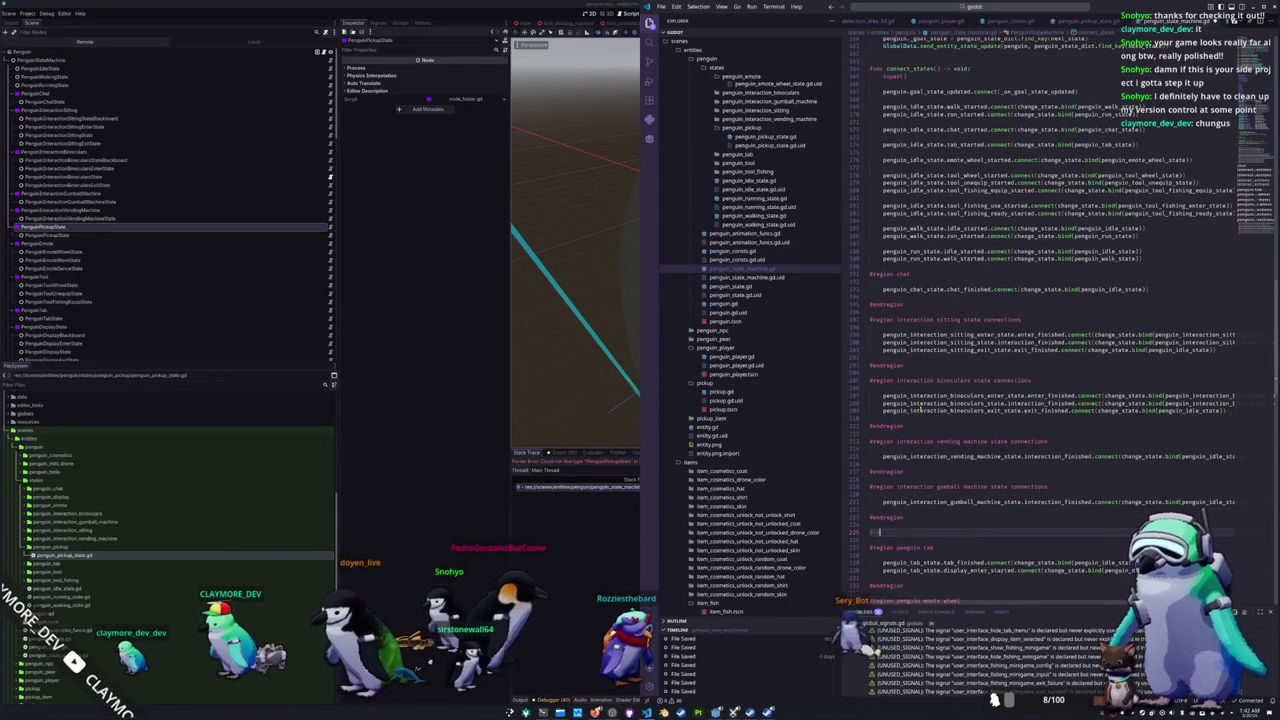
text(region pengui)
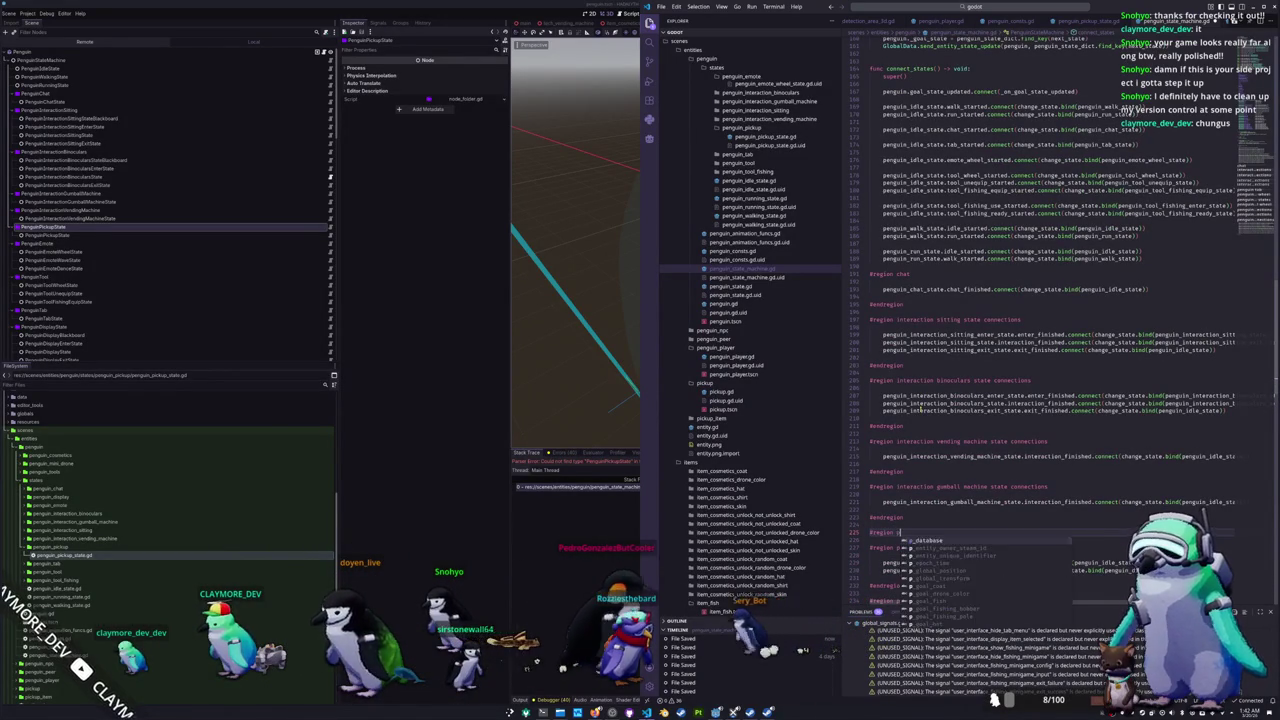
text(n pickup)
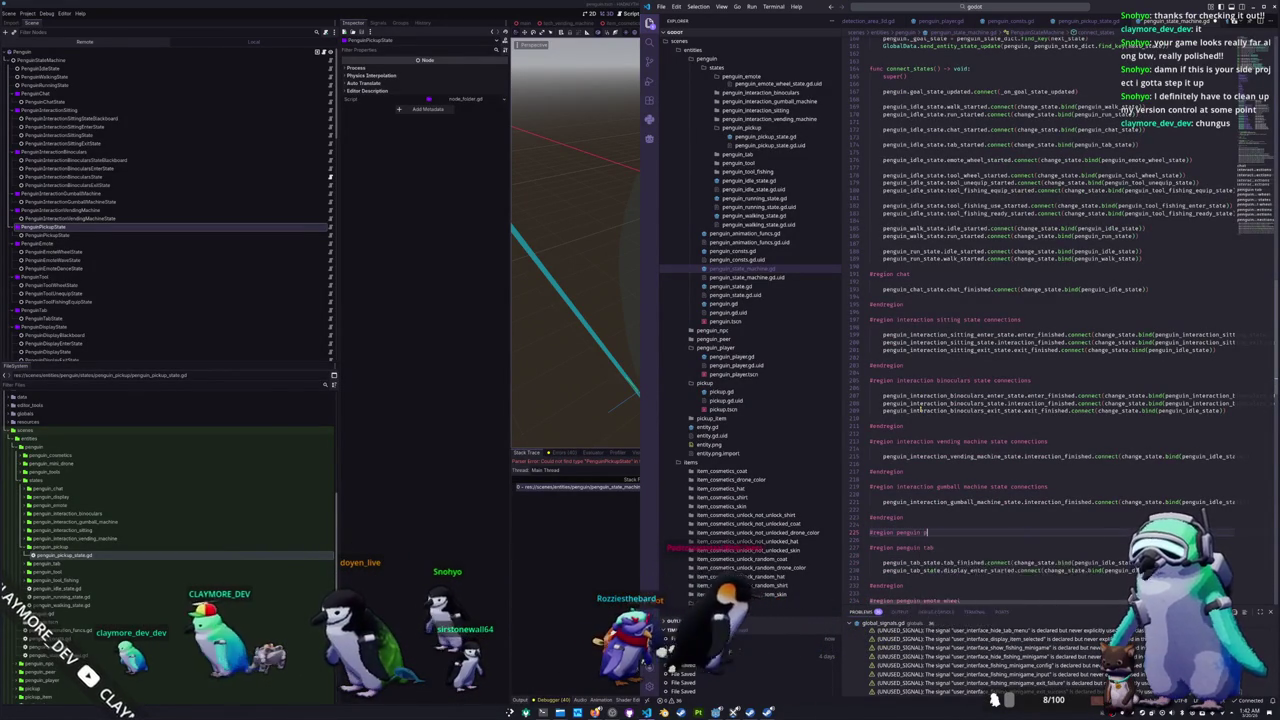
key(Return)
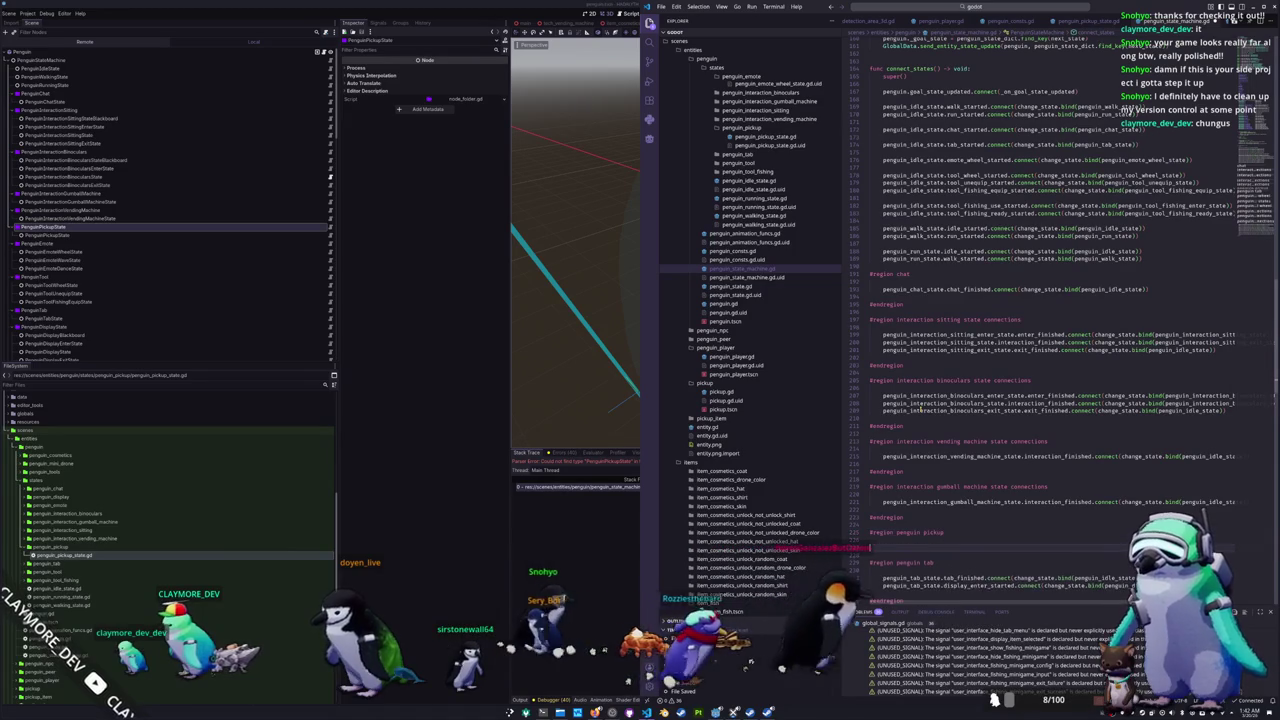
key(Return)
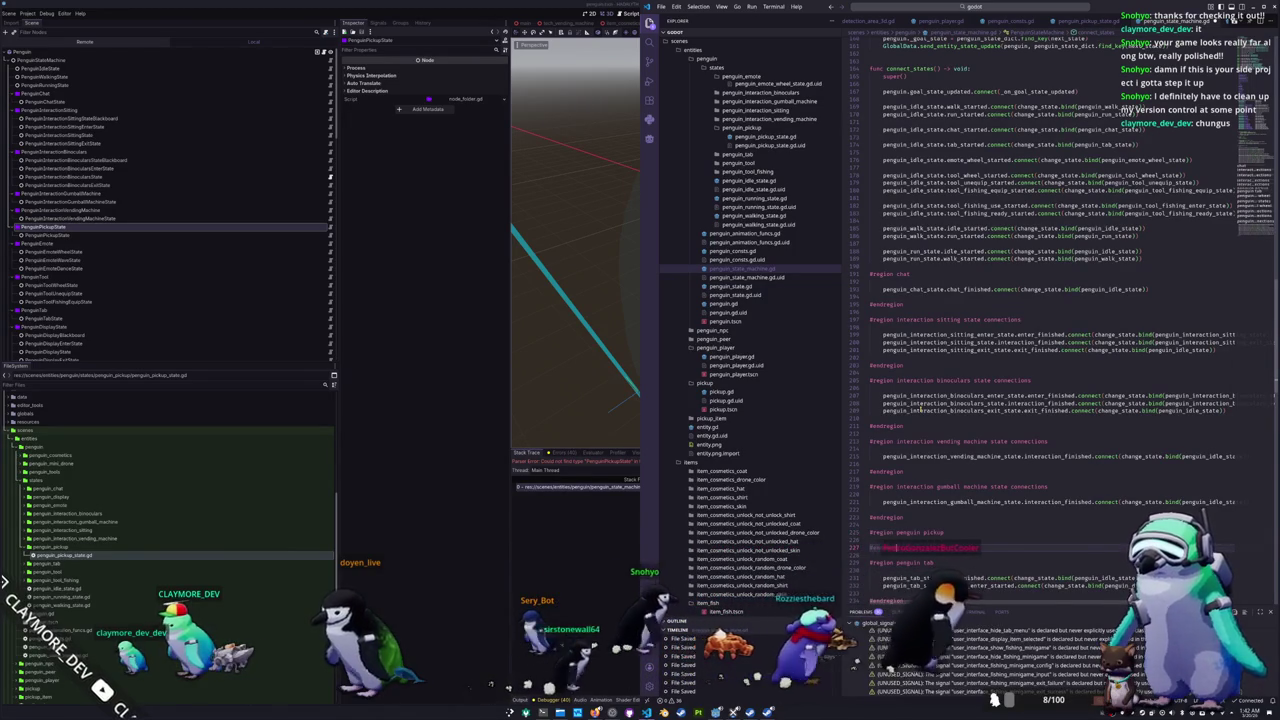
text(#endregion)
Step: Connect penguin_pickup_state.pickup_finished to change_state.bind(...) inside the region and save the script
key(Tab)
text(peng)
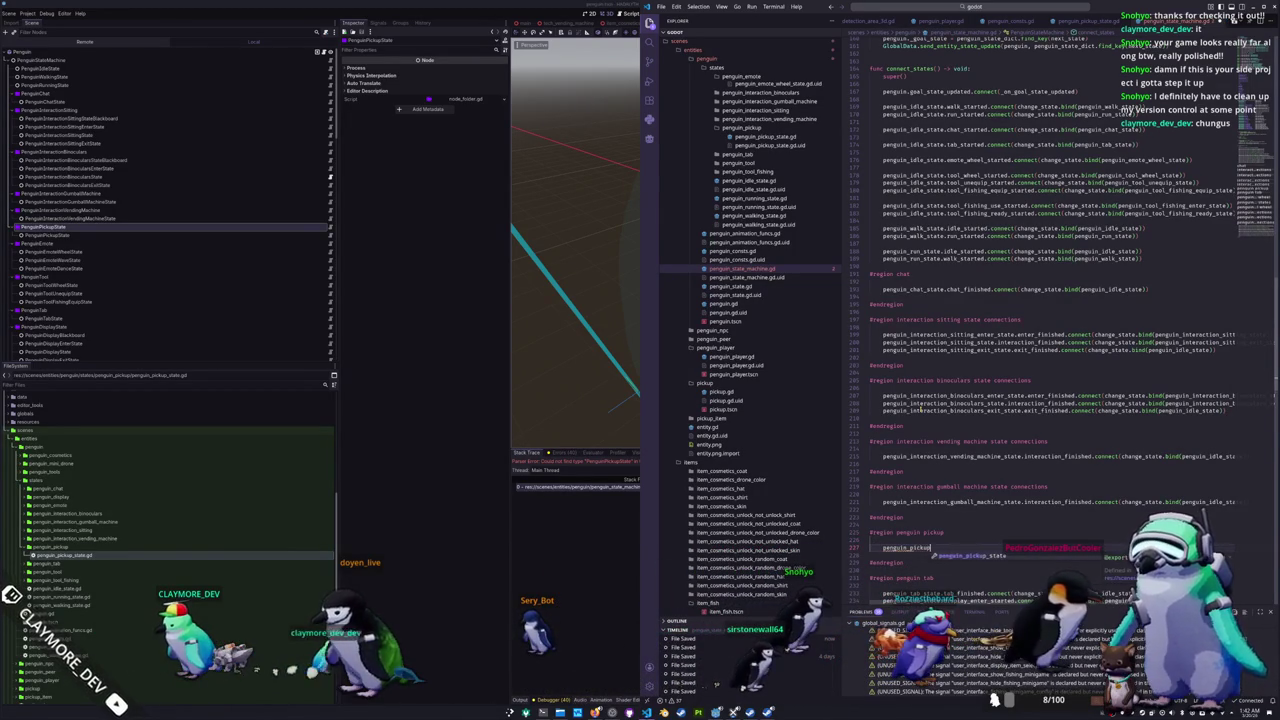
text(con)
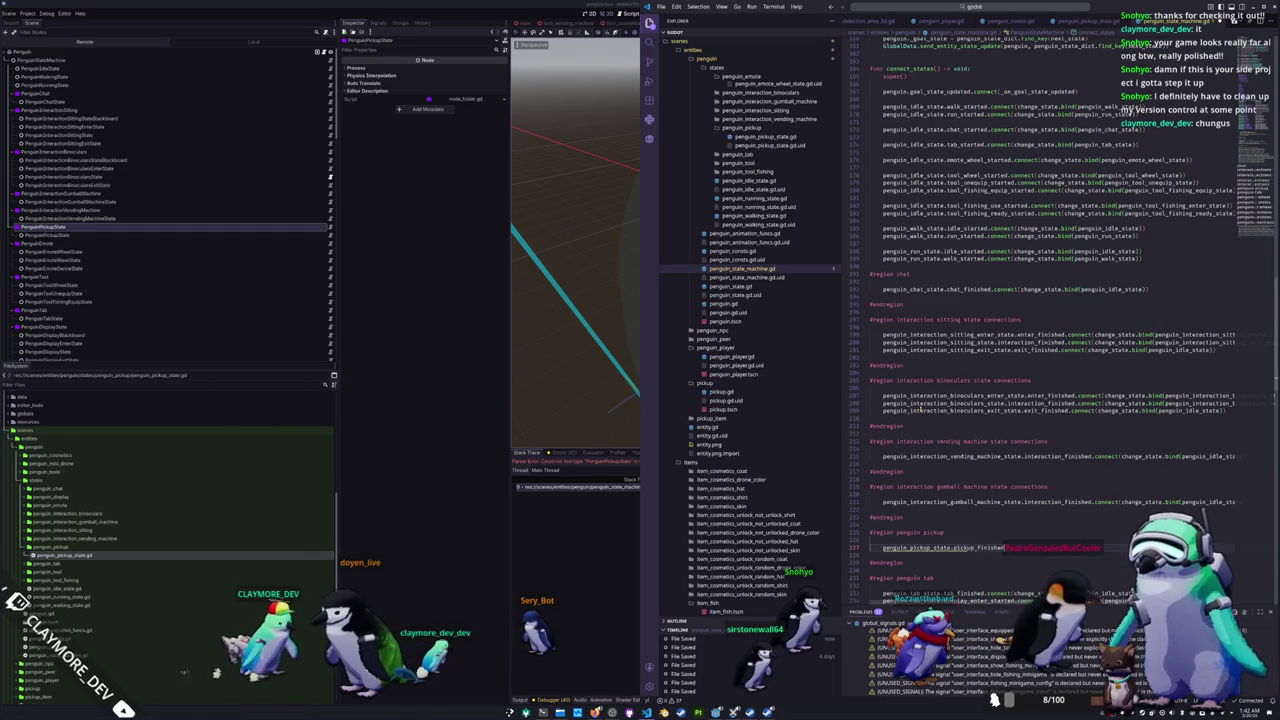
key(Return)
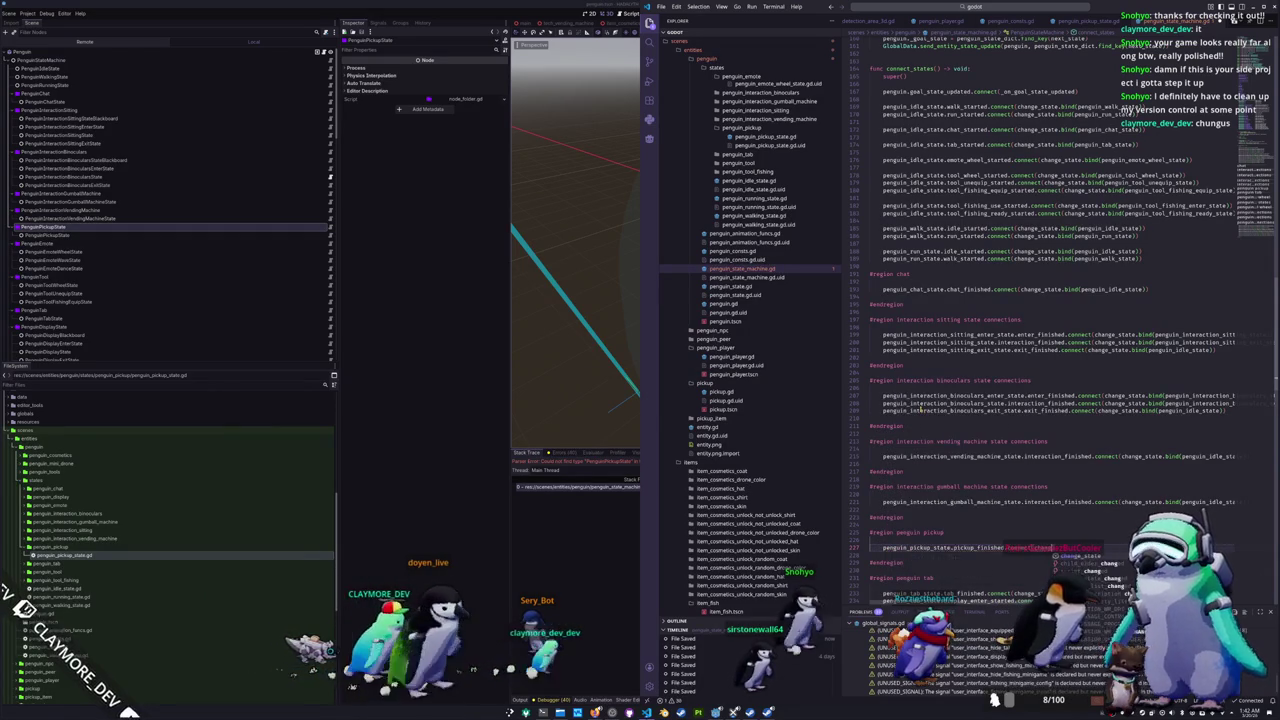
text(change_state.bind(peng)
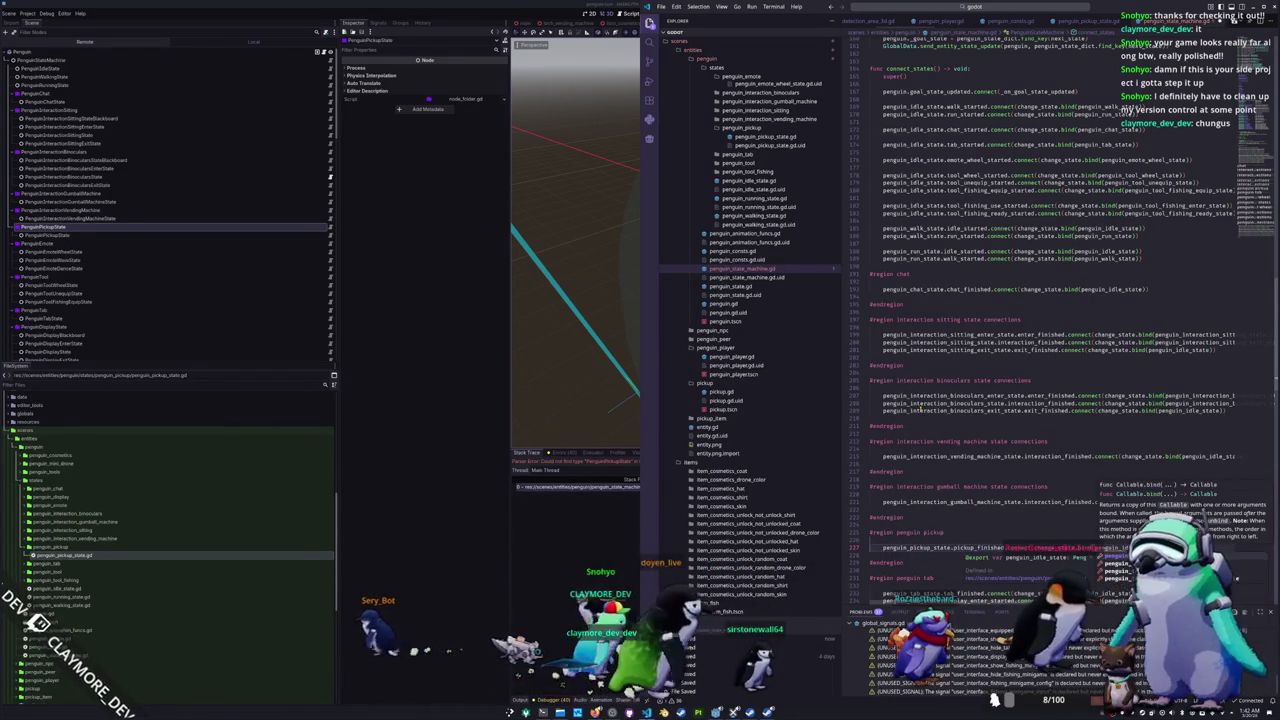
key(ctrl+s)
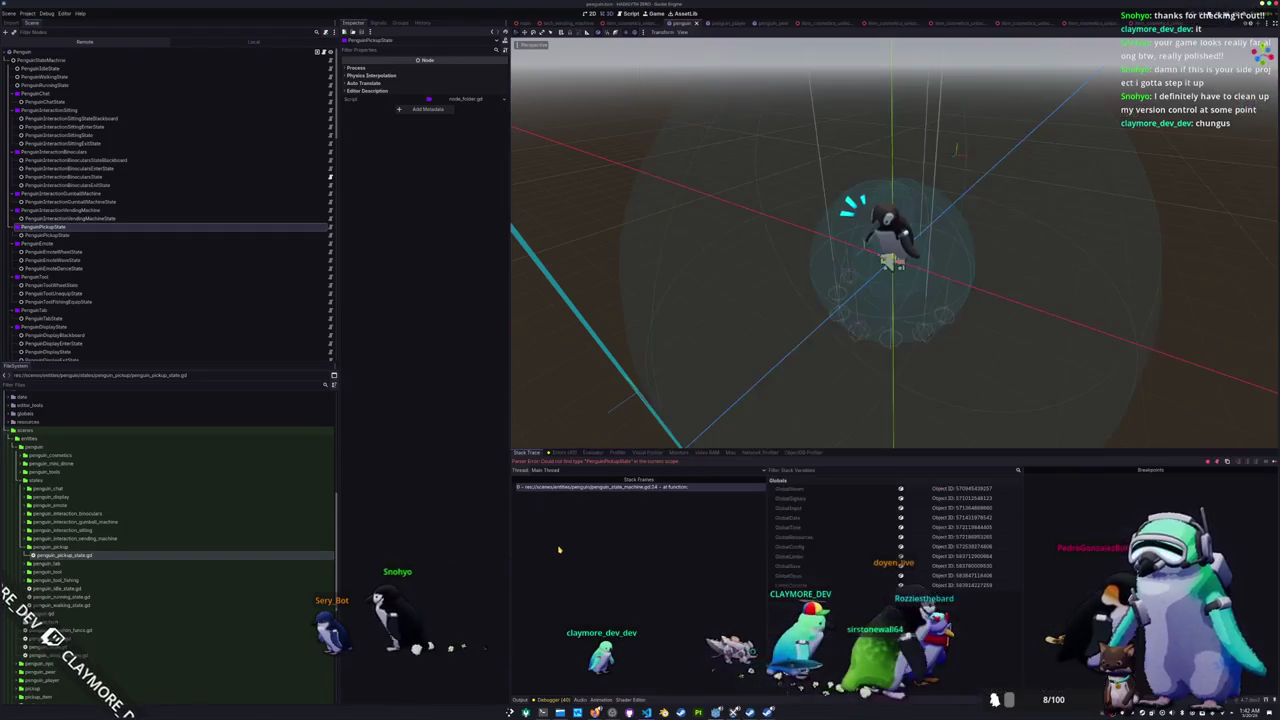
Step: Select the root Penguin node in Godot to view its properties, then return to VS Code
click(193, 38)
click(200, 52)
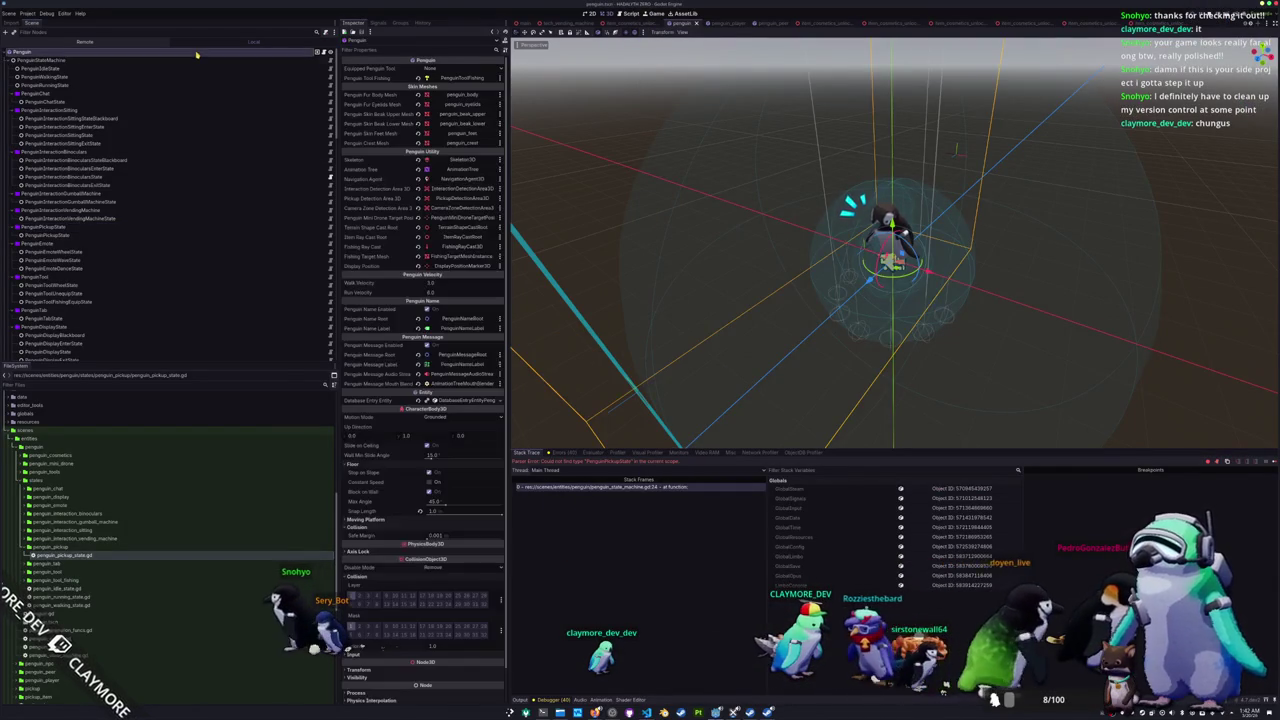
scroll(262, 319, down, 5)
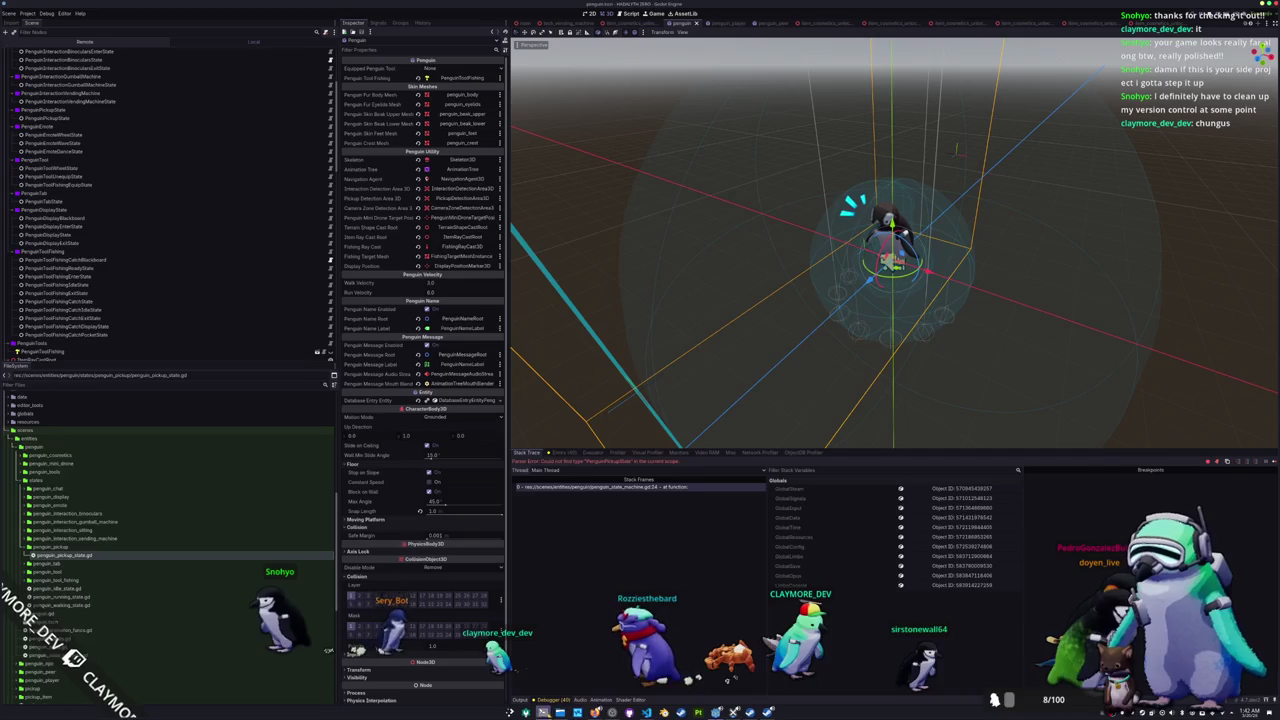
key(alt+Tab)
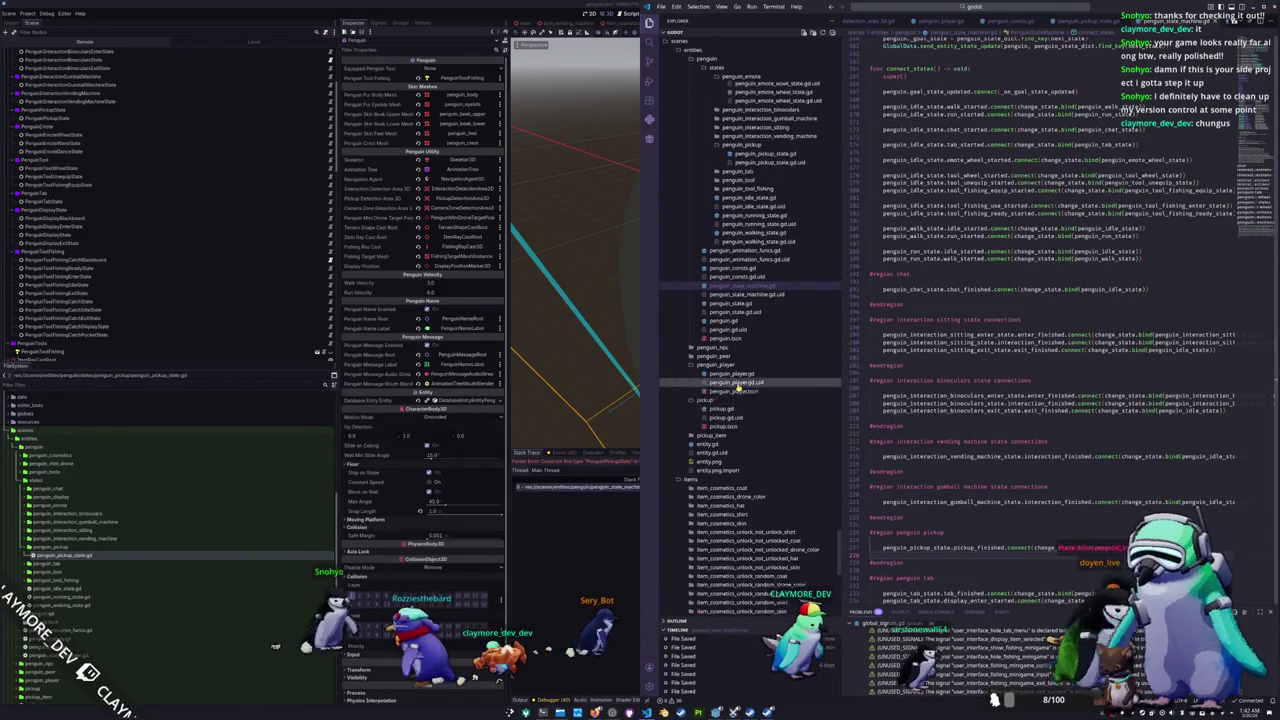
Step: Add a 'not GlobalResources.is_inventory_full()' check to the idle state's pickup condition, then return to Godot
scroll(740, 386, up, 4)
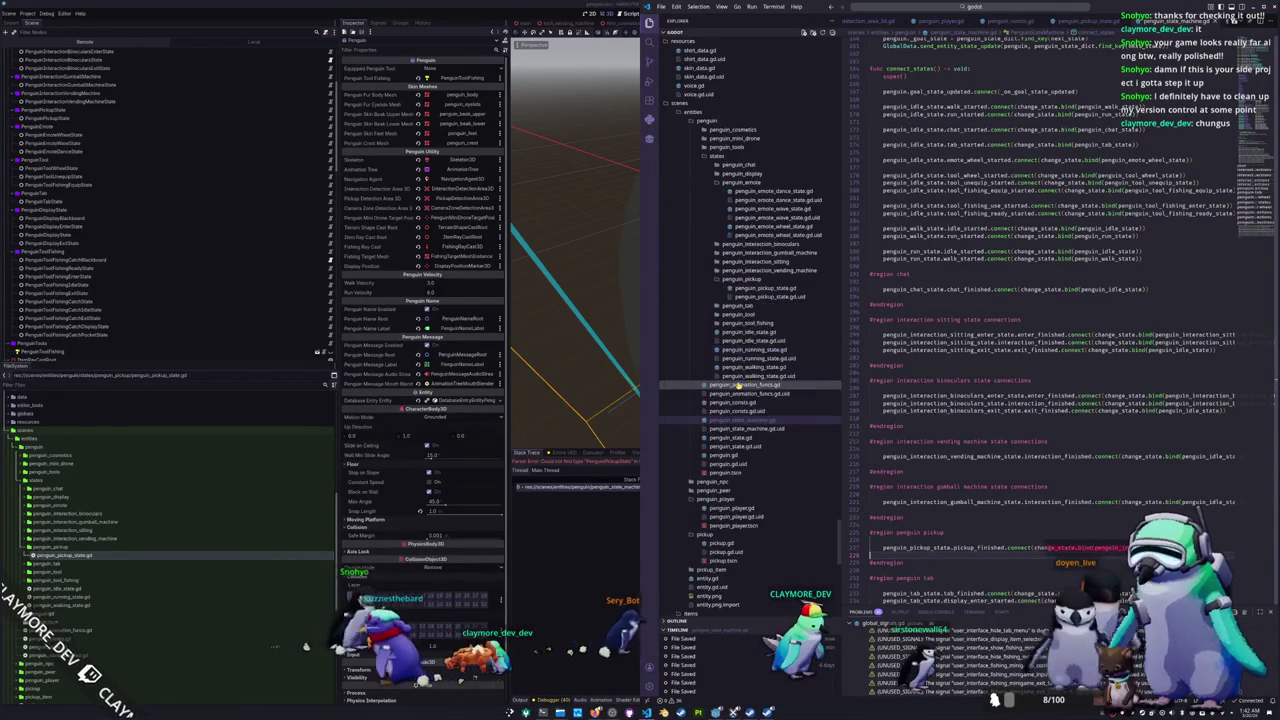
click(777, 331)
scroll(903, 372, down, 10)
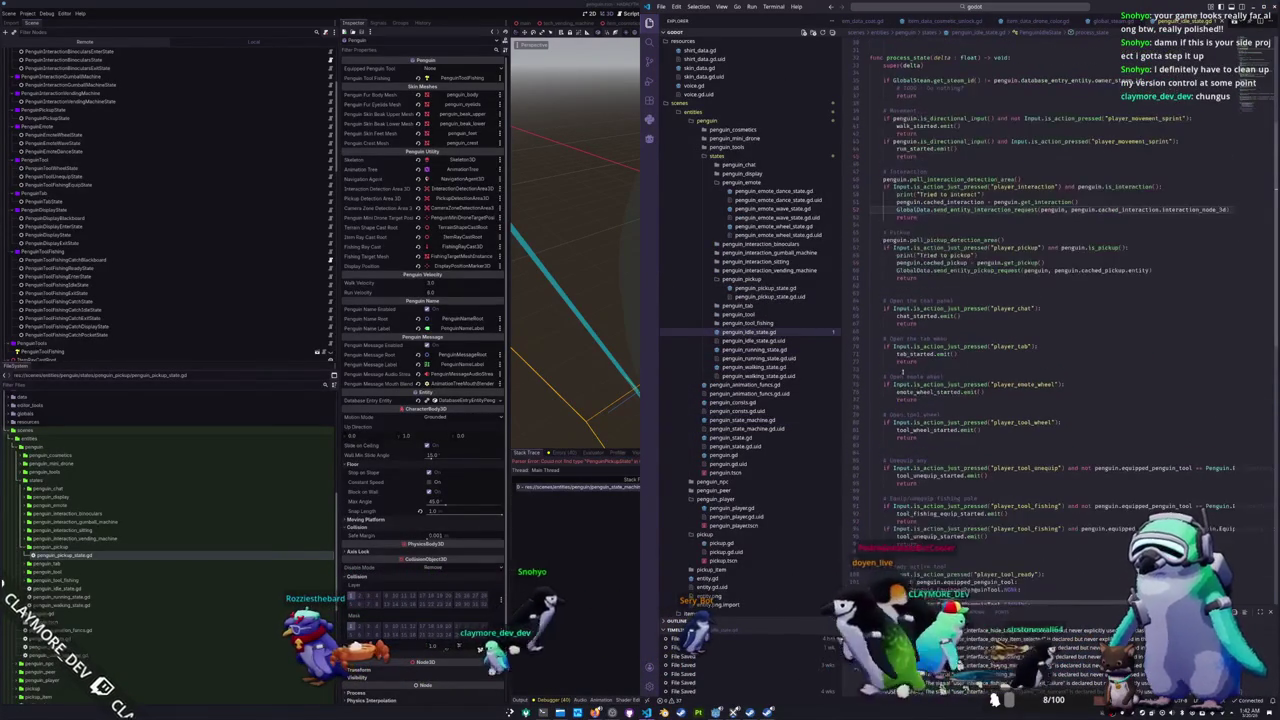
click(1003, 256)
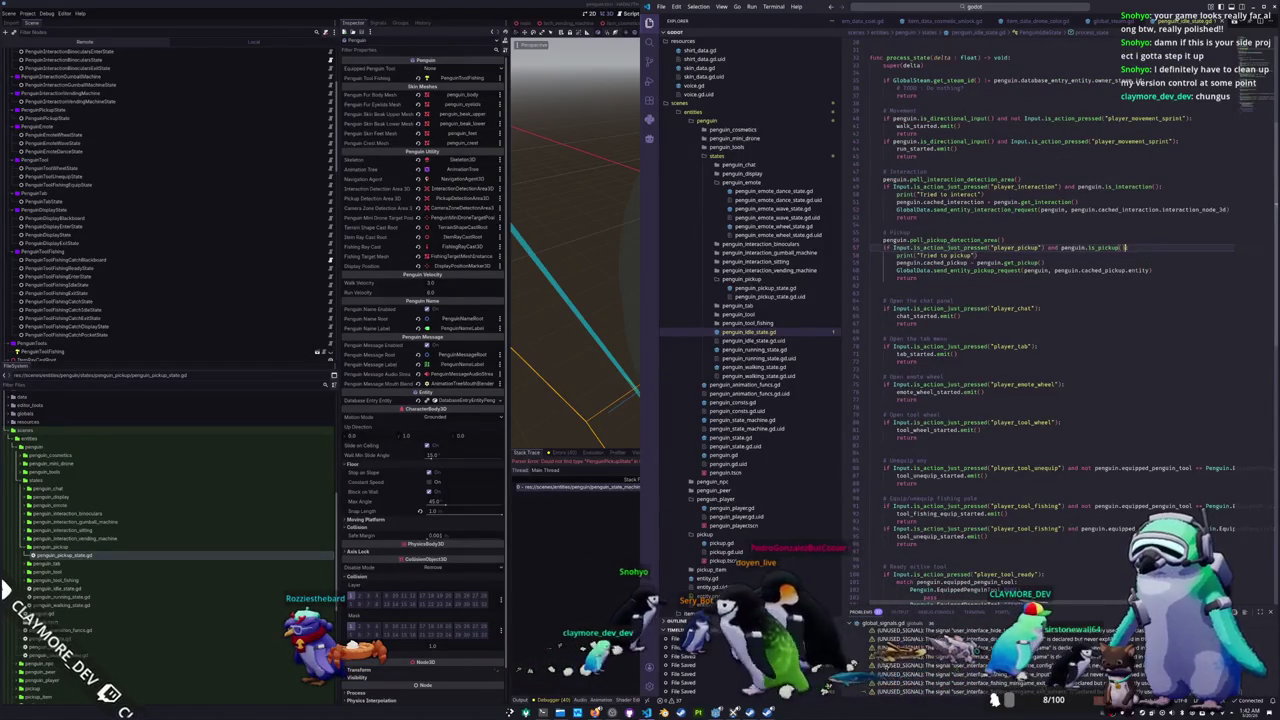
text(and )
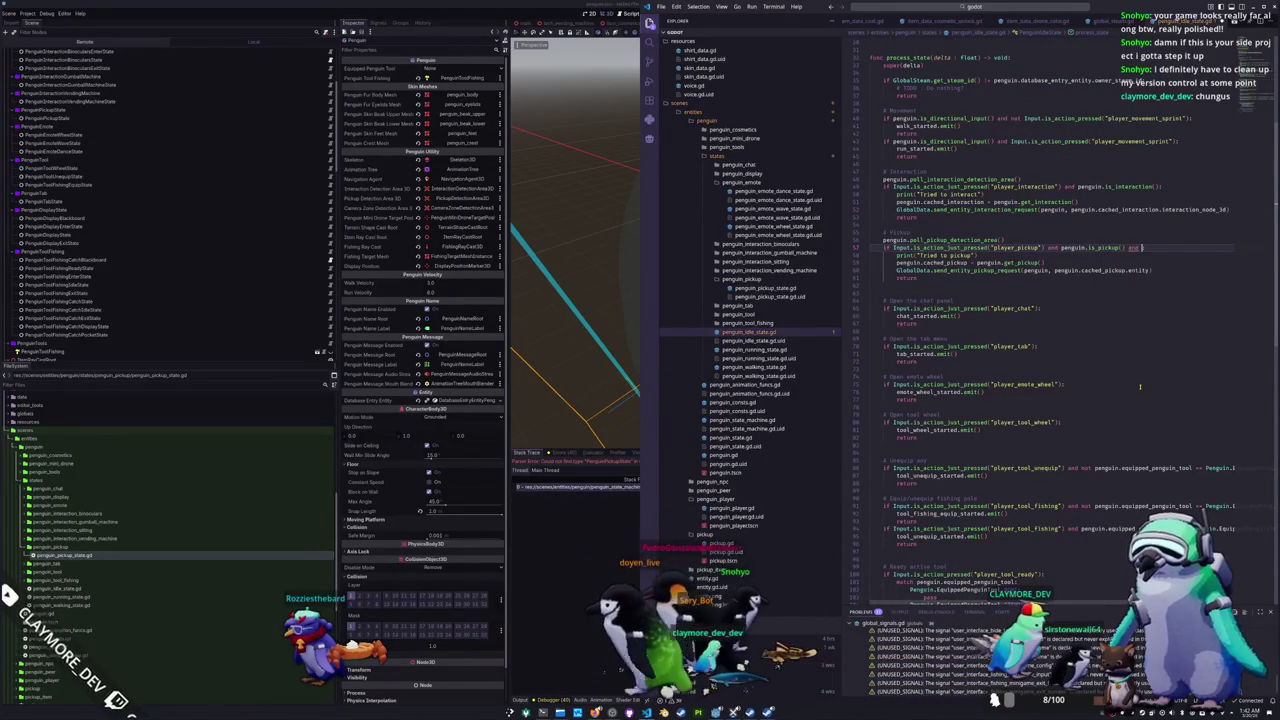
text(Global)
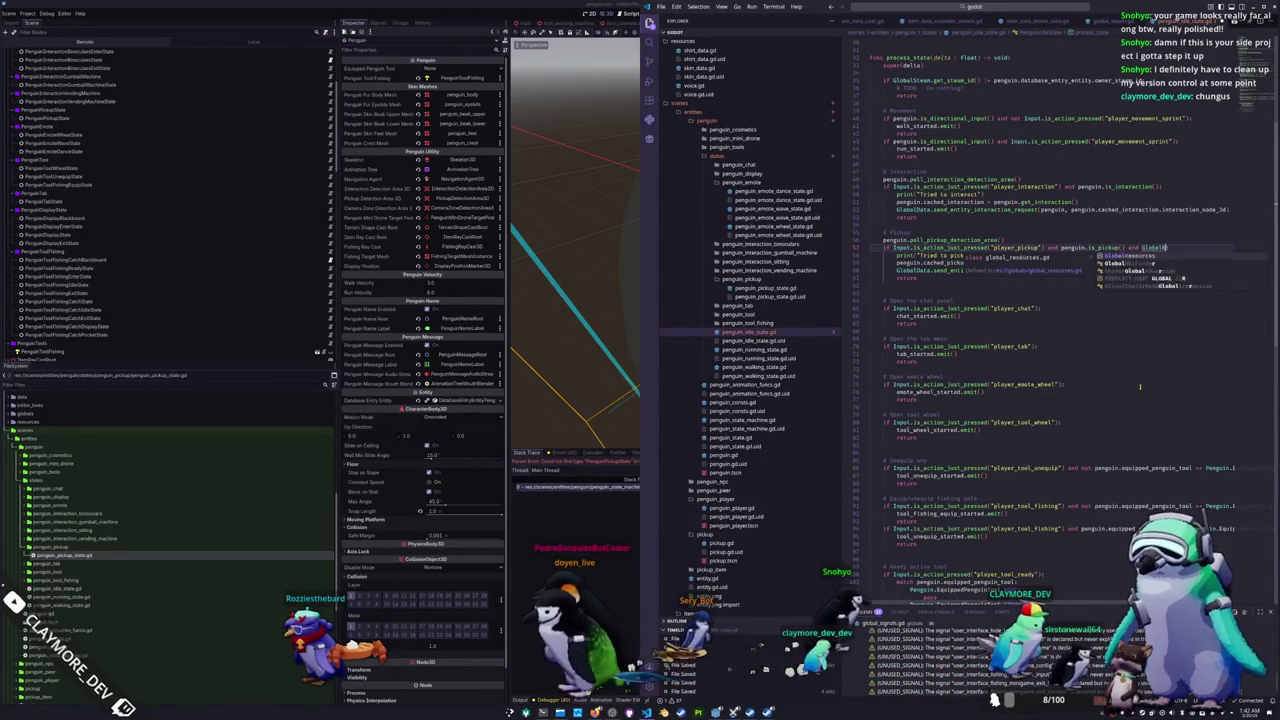
text(Resources.is)
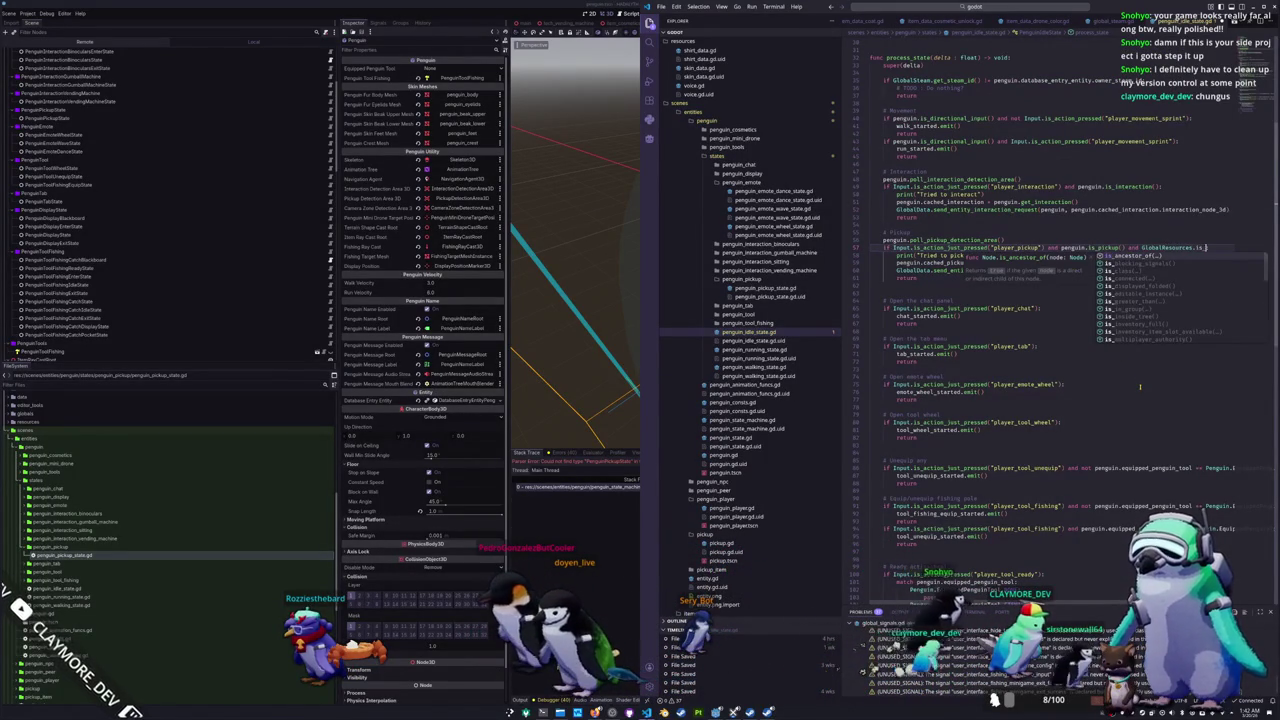
text(_inventory_full():)
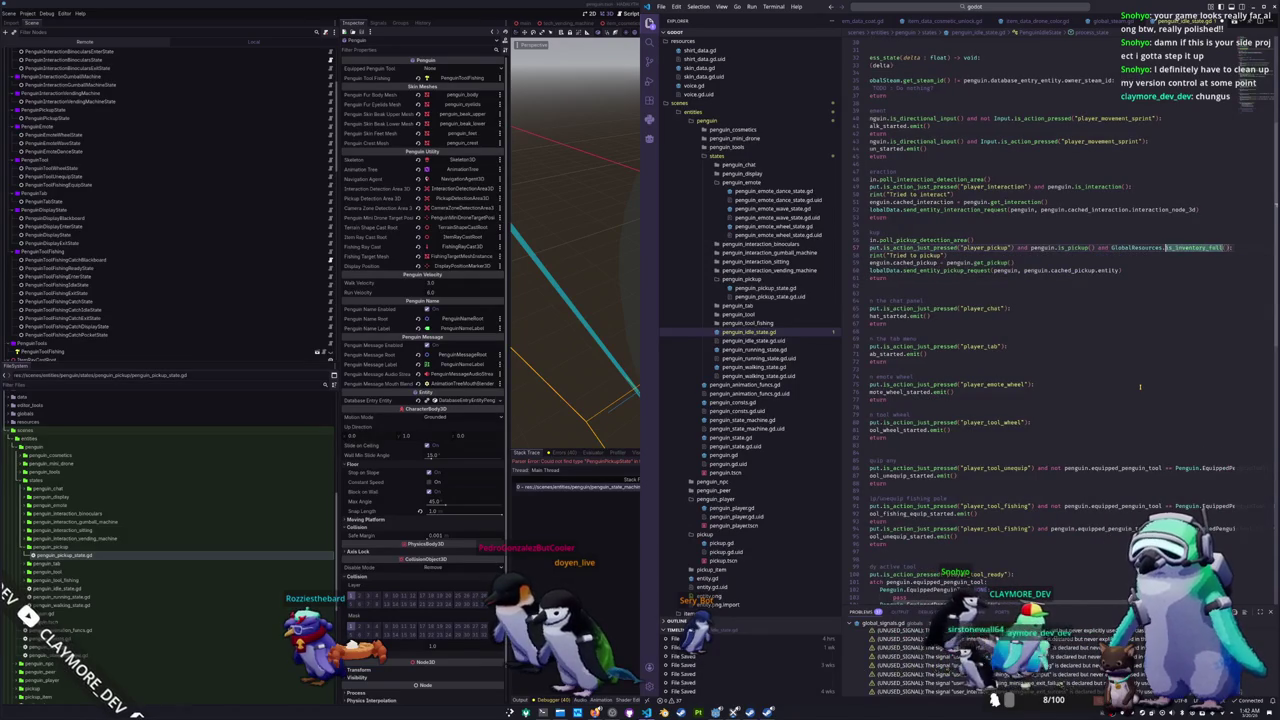
text(not)
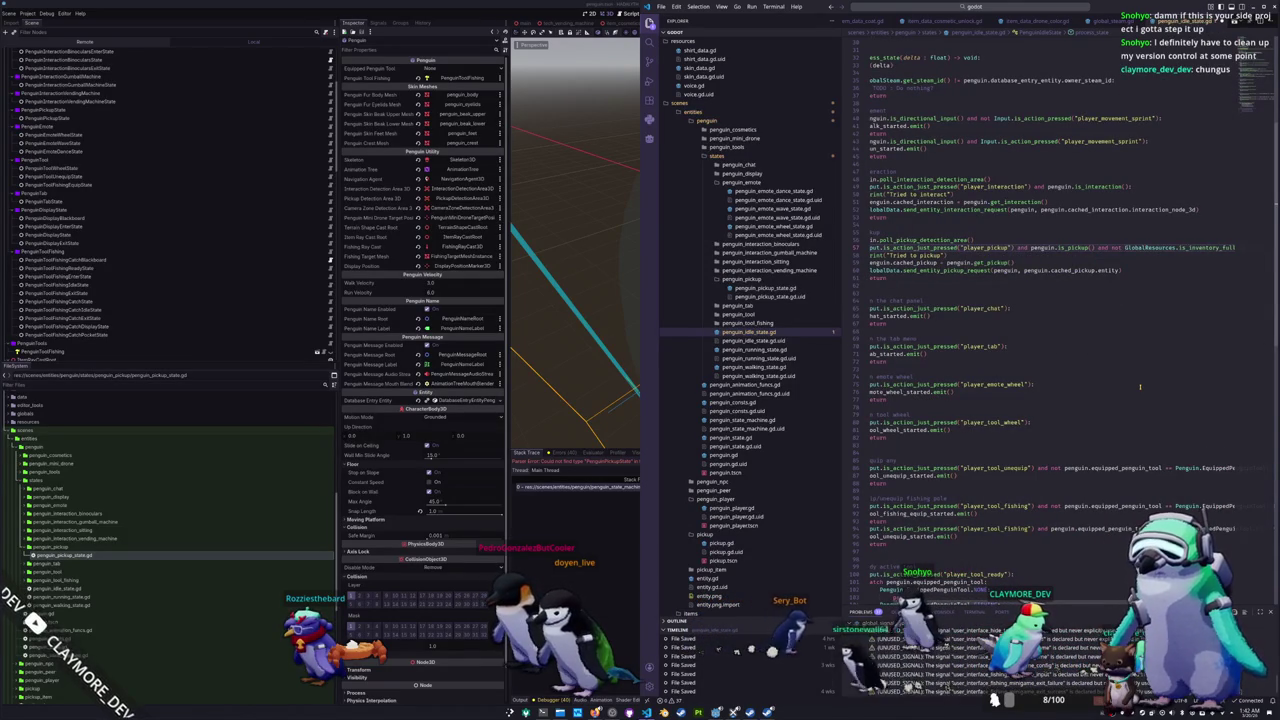
key(Down)
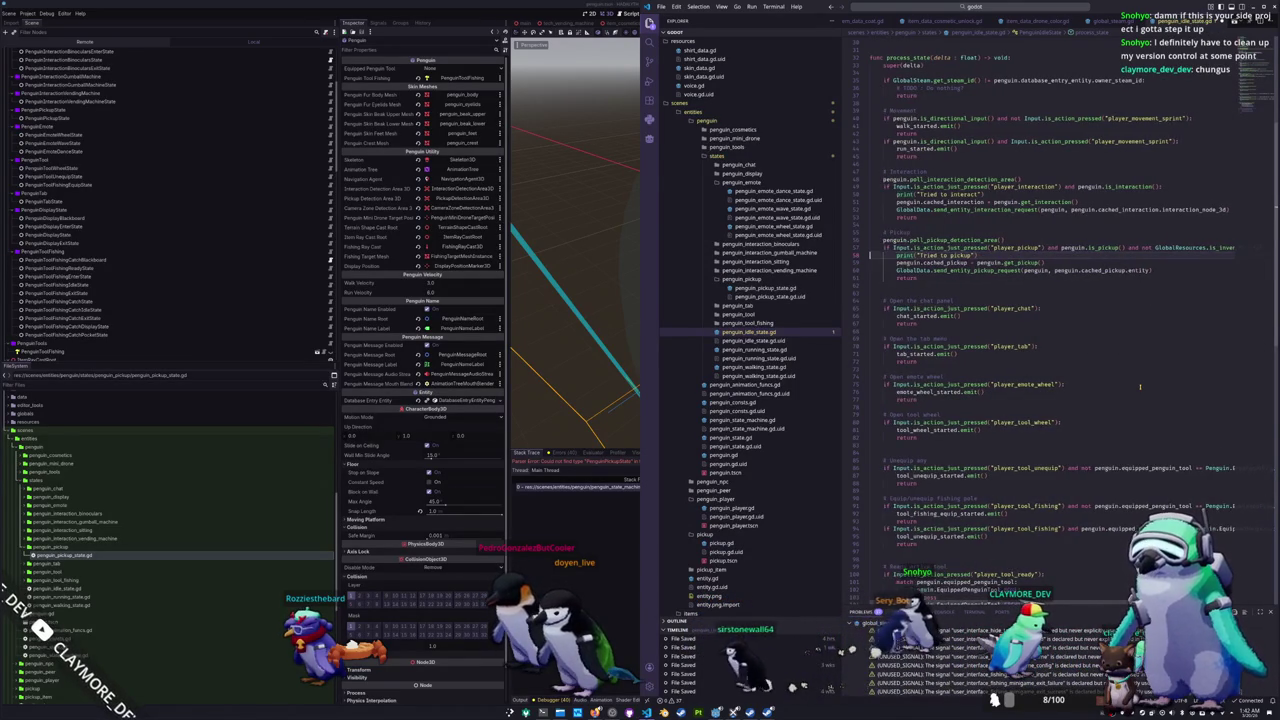
key(Up)
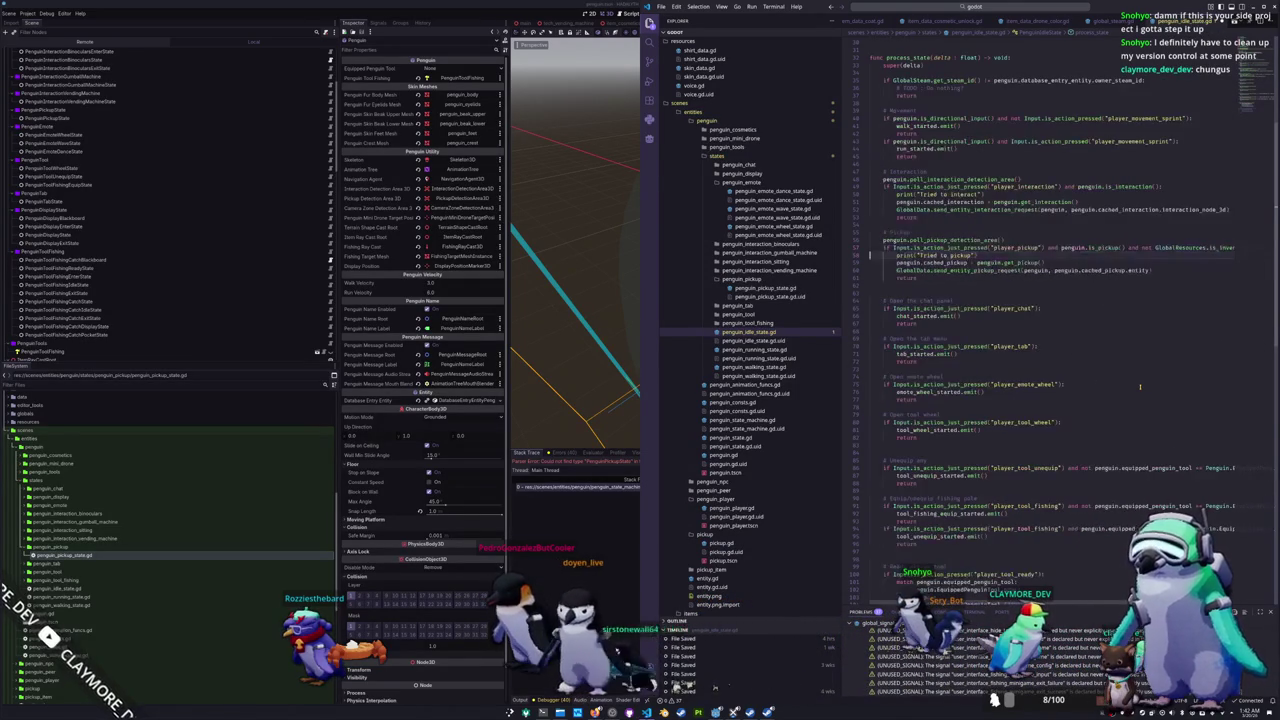
click(311, 678)
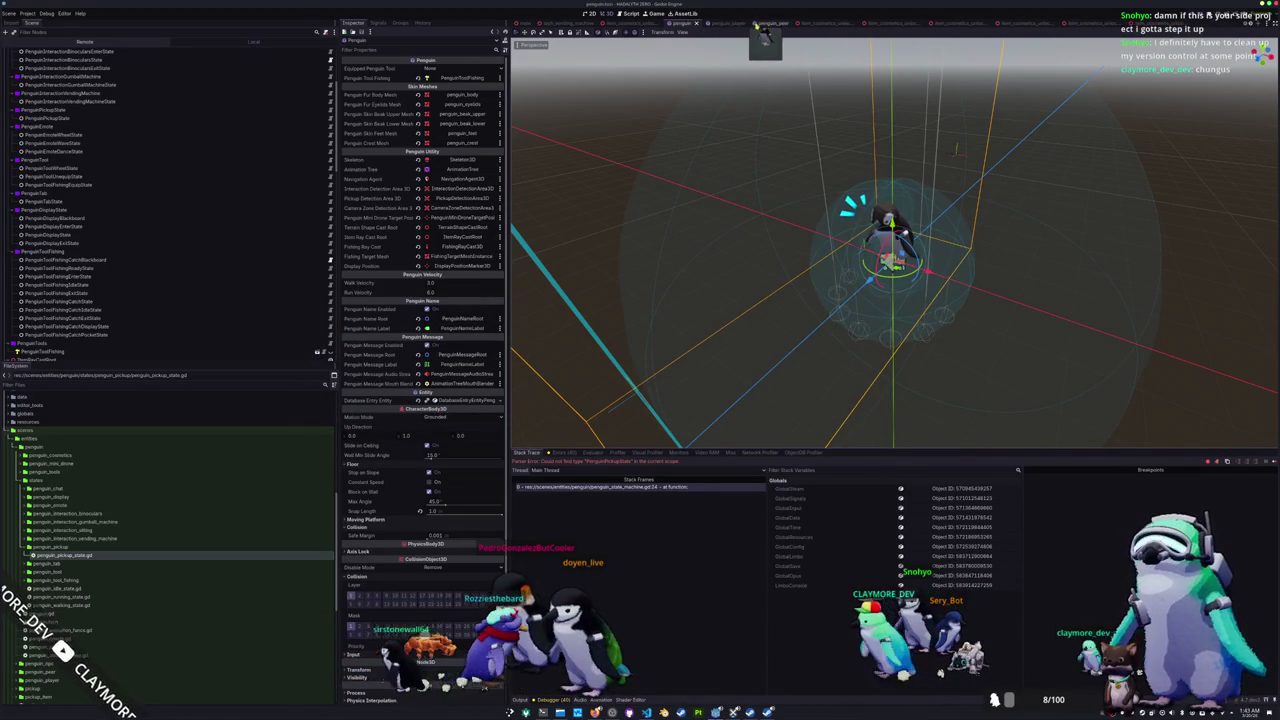
Step: In pickup.tscn, add a CollisionShape3D under PickupArea3D and give it a new SphereShape3D
click(1220, 22)
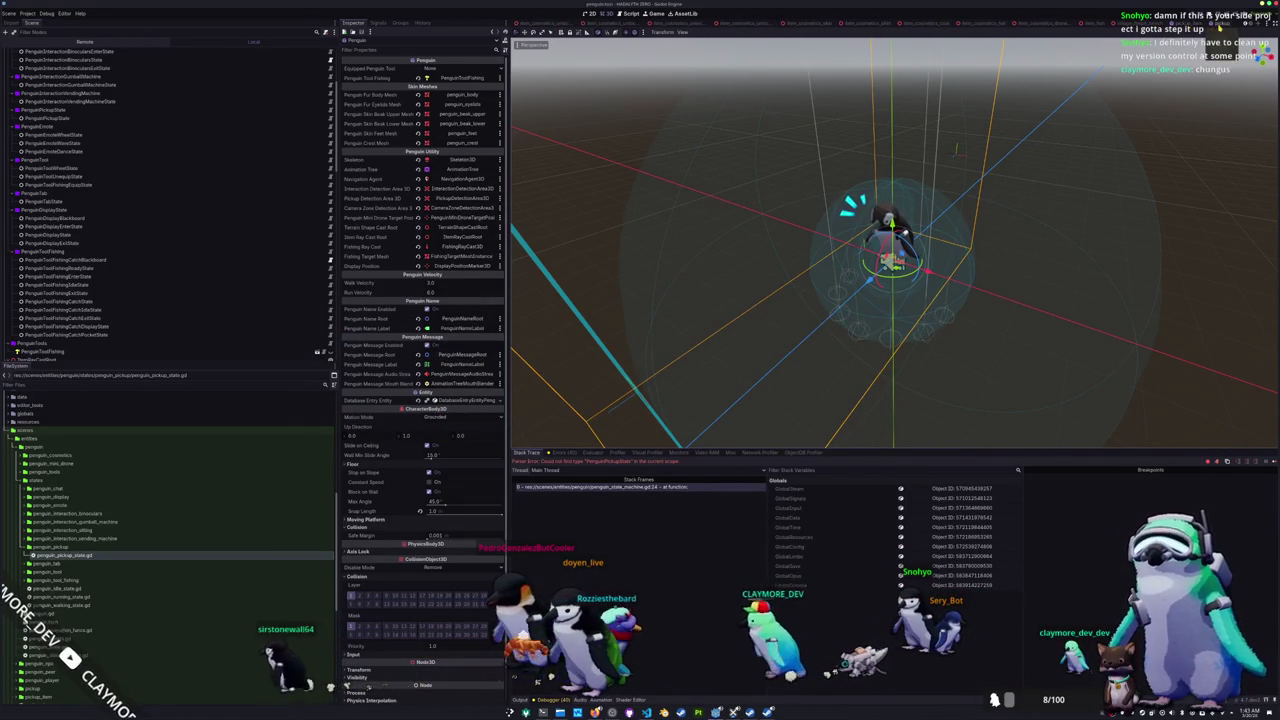
right_click(57, 78)
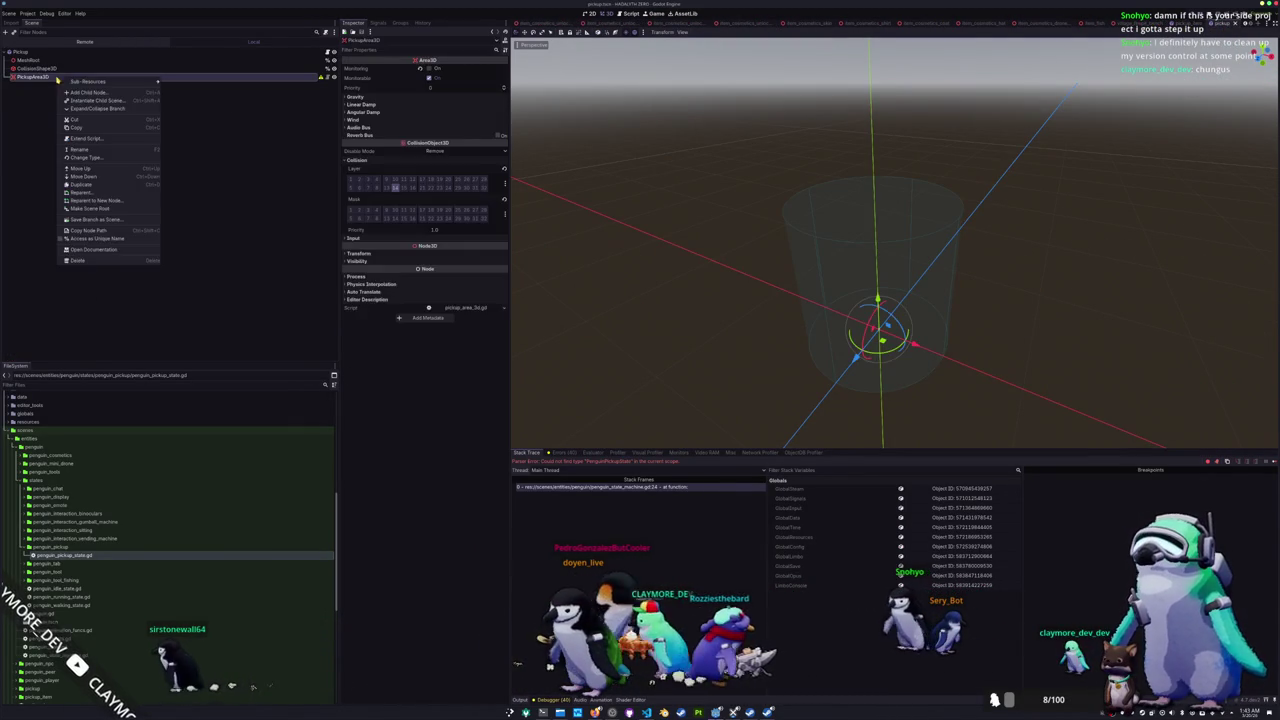
click(80, 92)
text(collision)
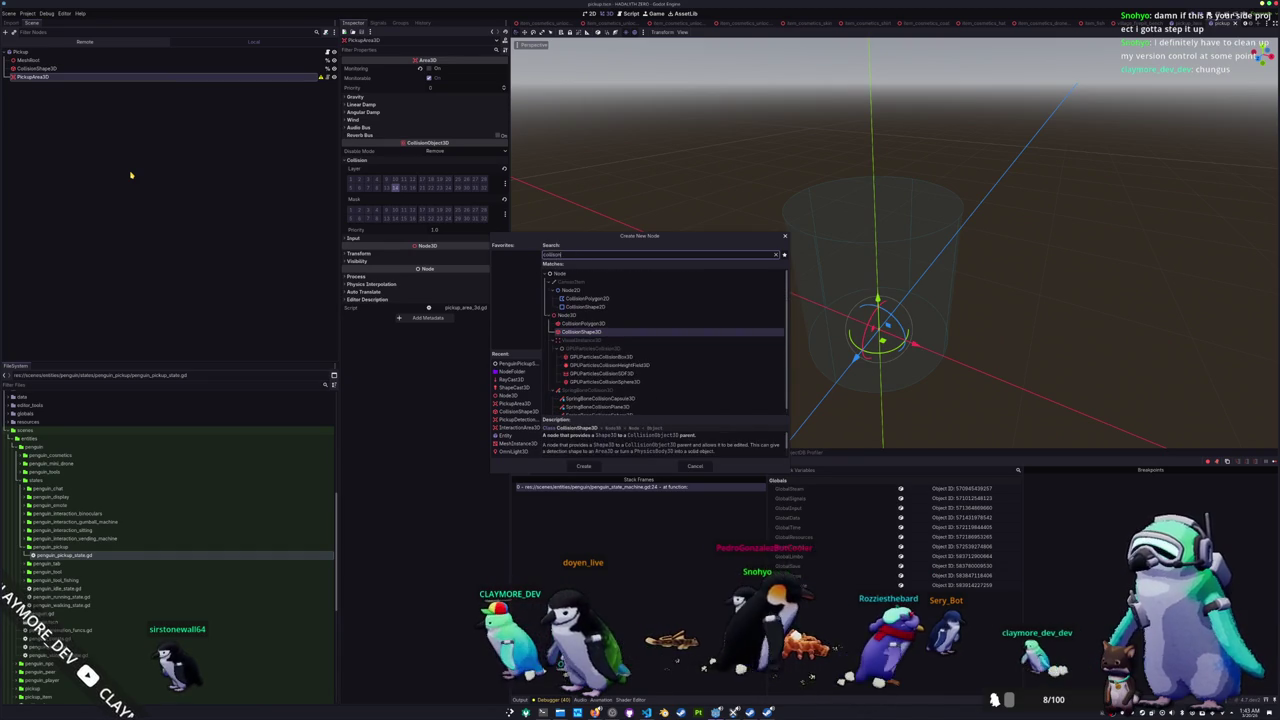
key(Return)
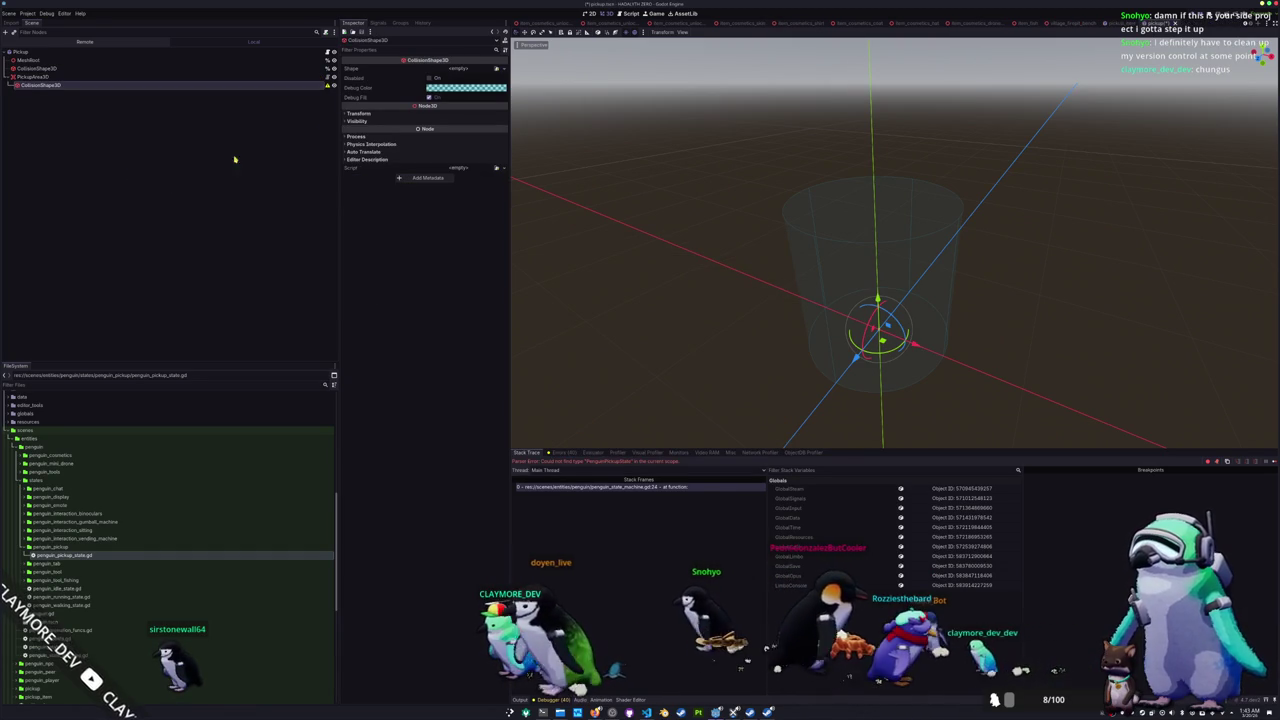
click(505, 69)
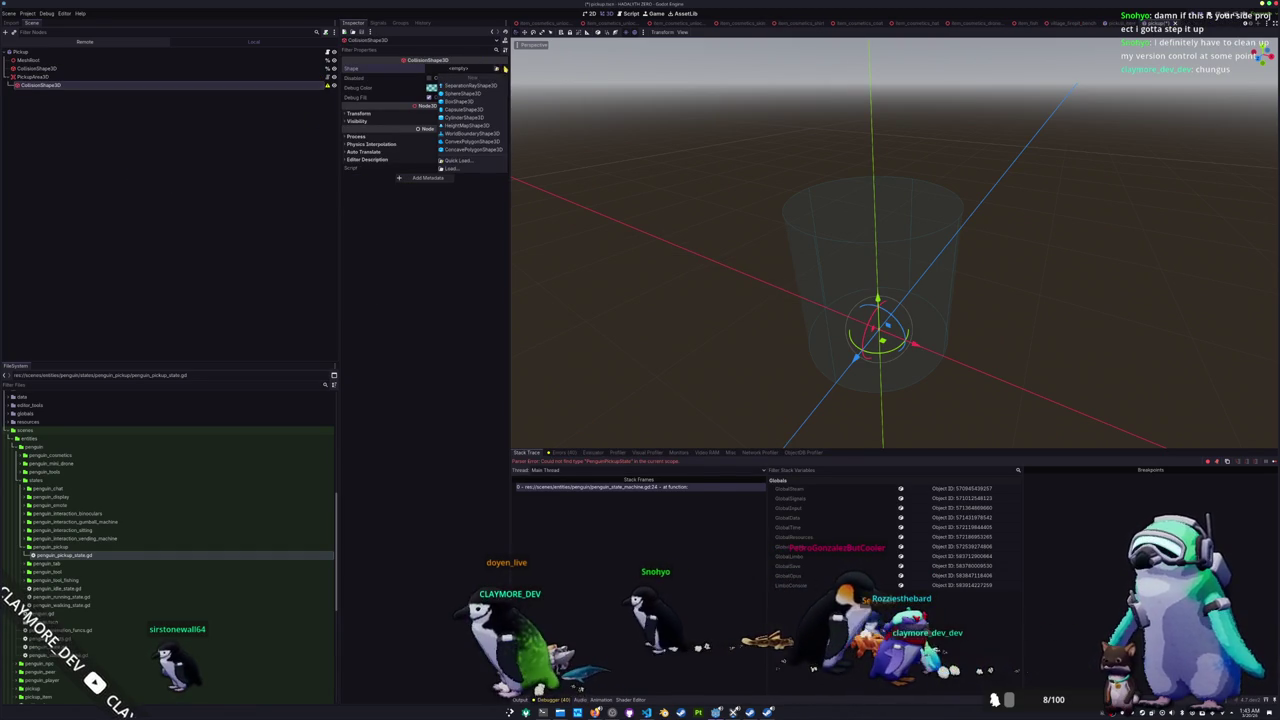
click(477, 95)
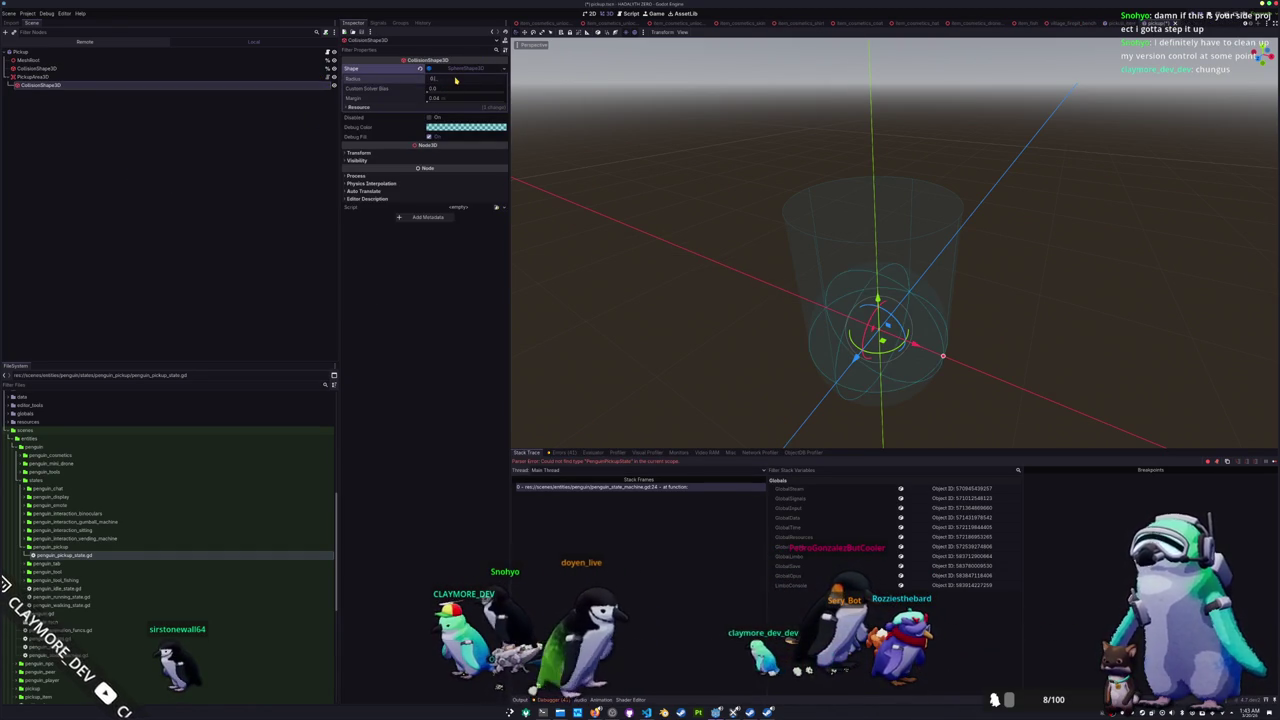
Step: Inspect PickupArea3D's settings around the pickup, then switch back to VS Code
drag(620, 200, 651, 208)
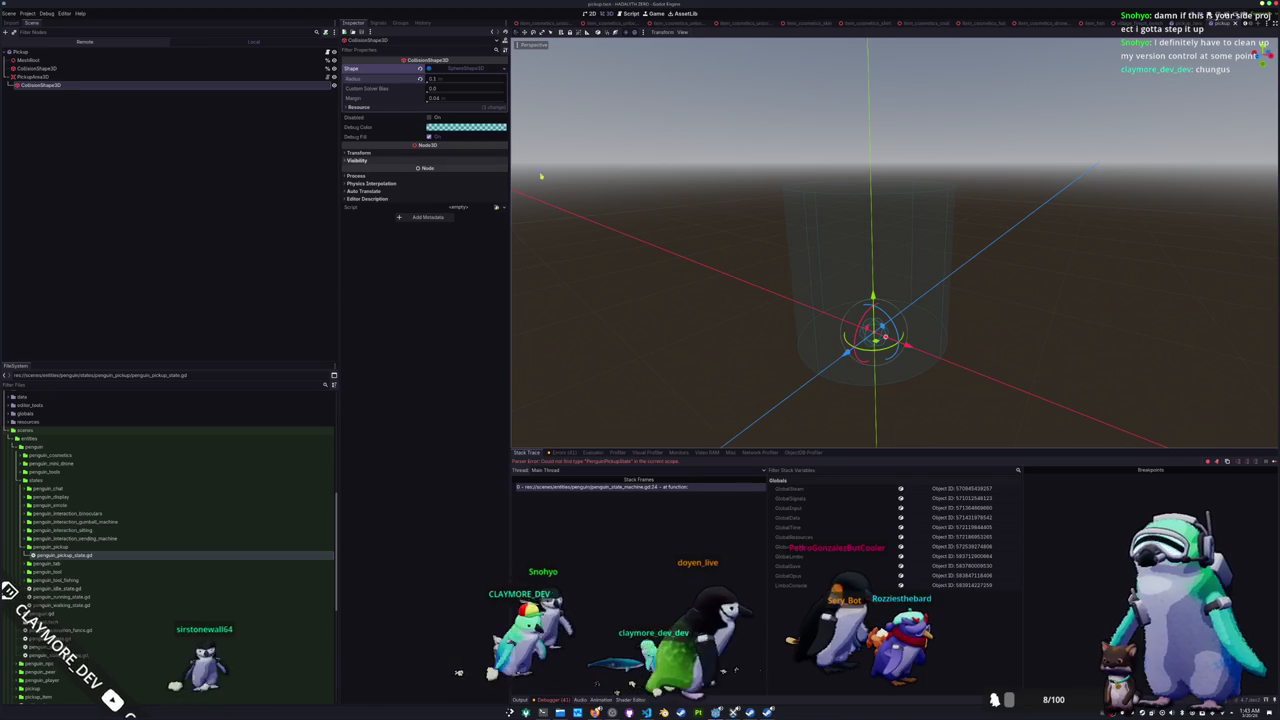
click(40, 76)
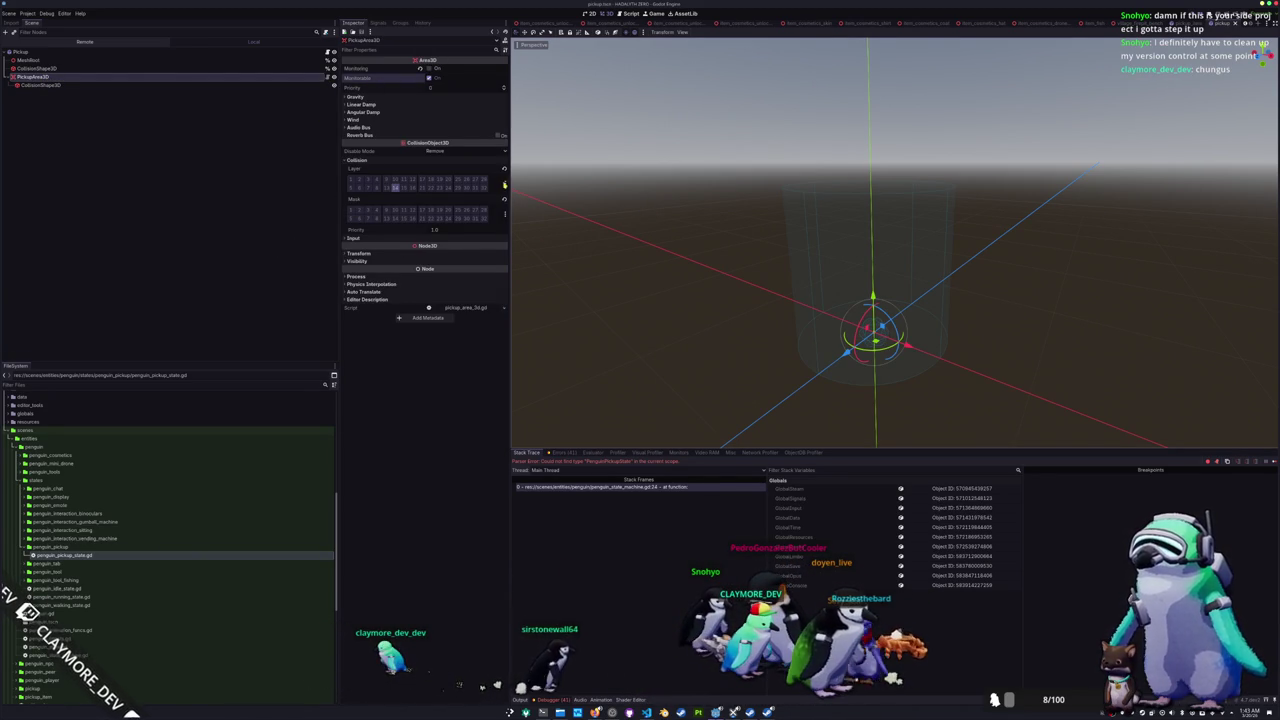
scroll(680, 334, down, 3)
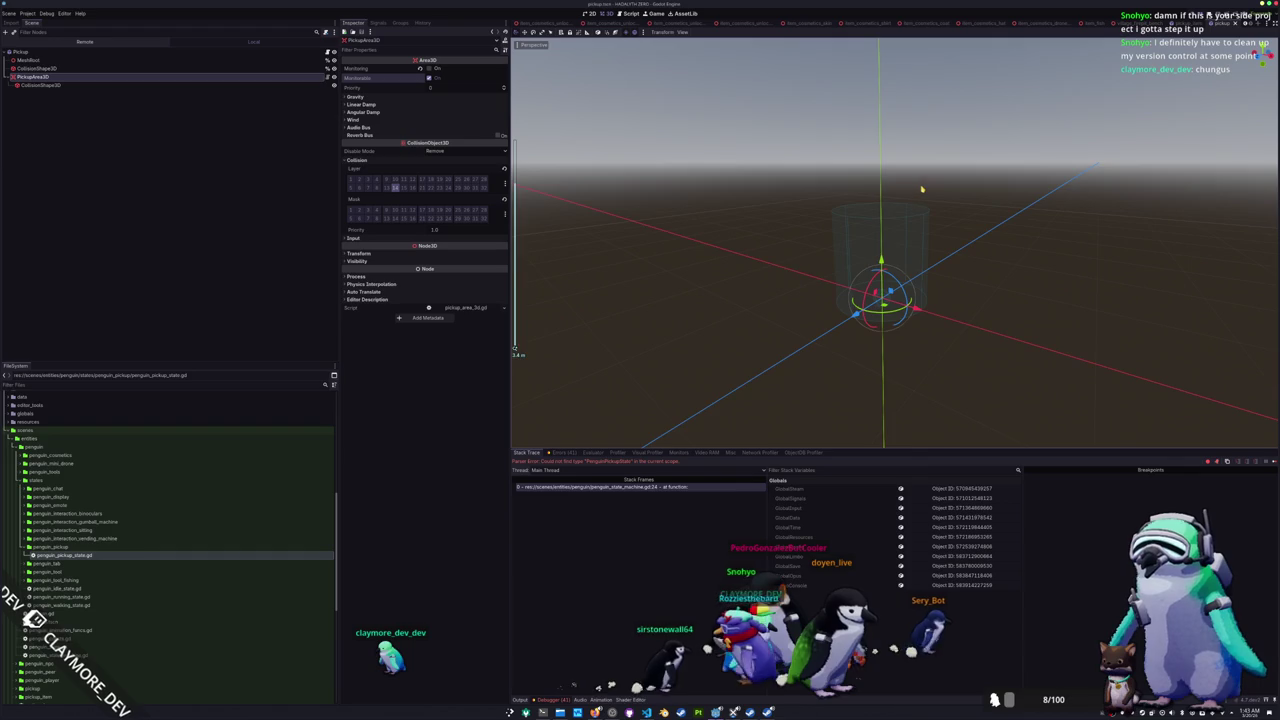
drag(922, 189, 927, 196)
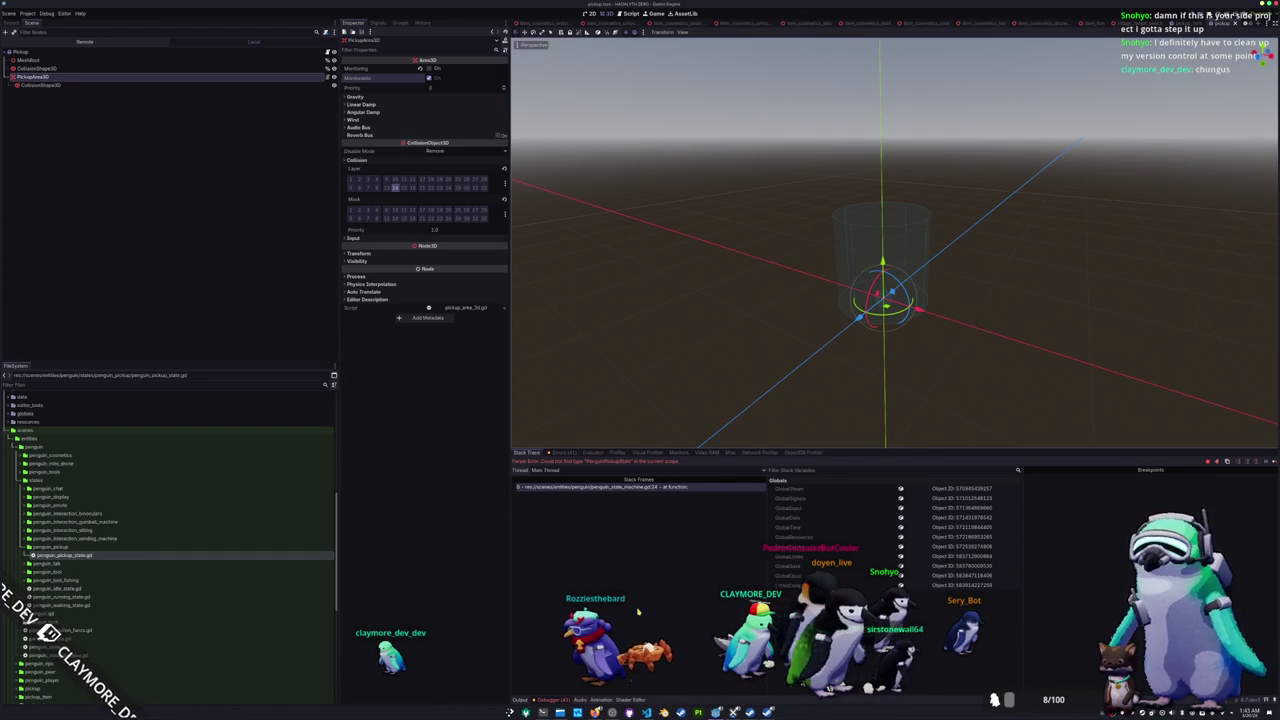
key(alt+Tab)
Step: Open global_data.gd and locate the _on_entity_pickup handler
key(ctrl+p)
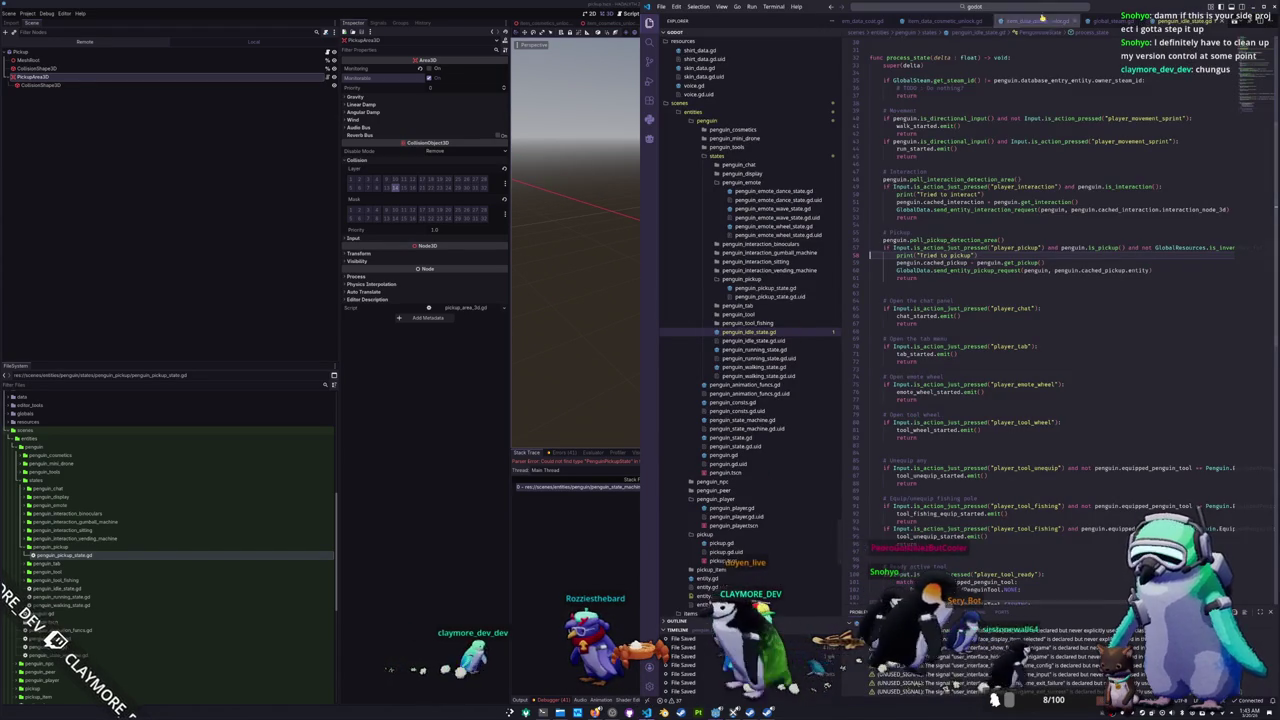
text(global_data)
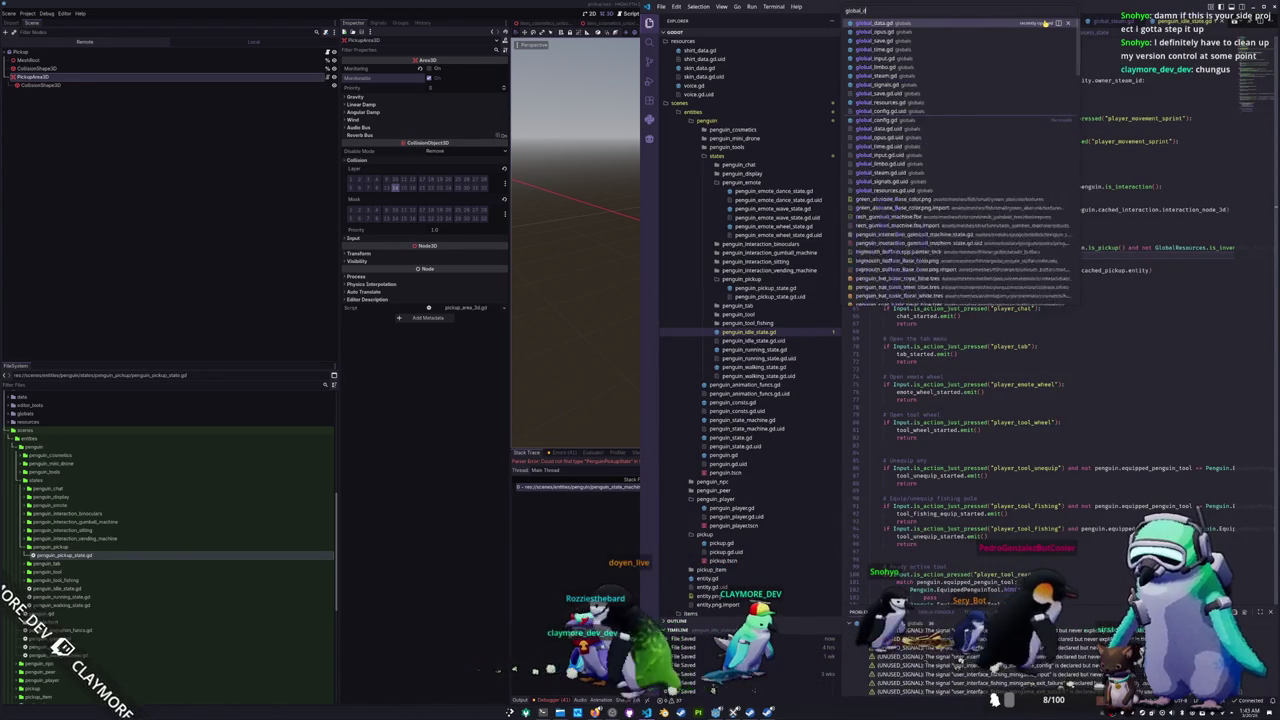
key(Return)
scroll(1257, 568, down, 20)
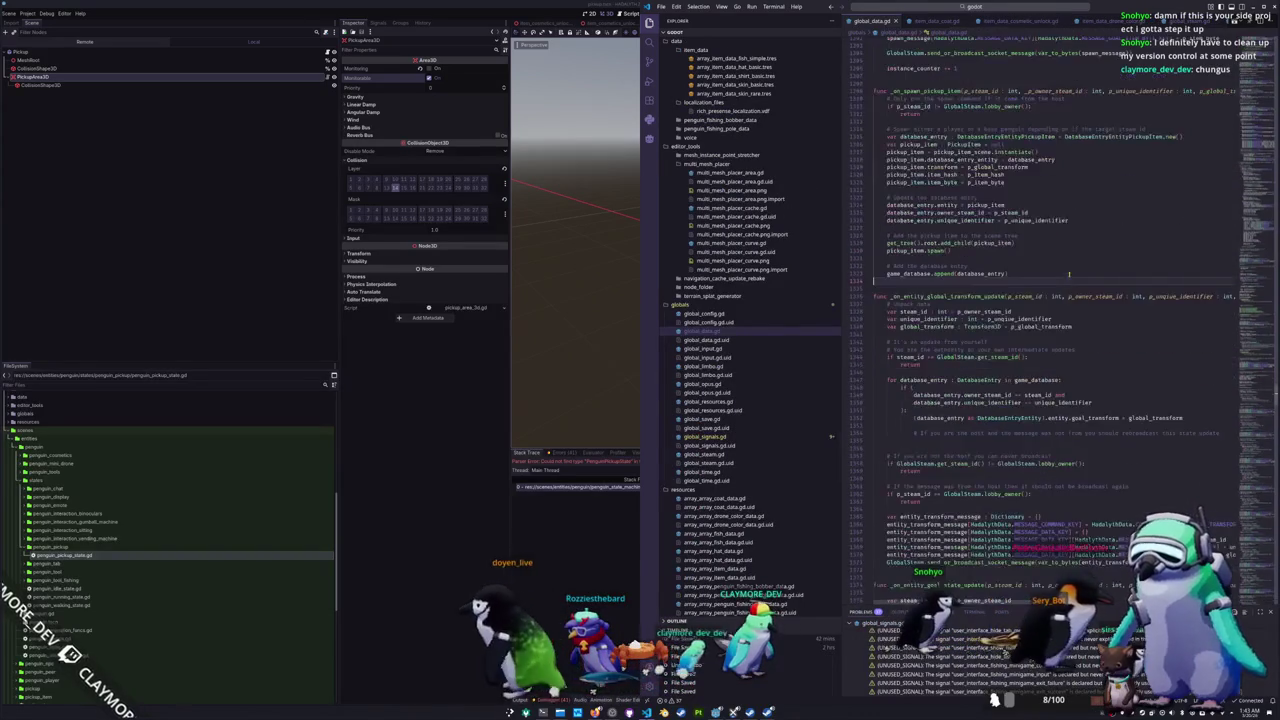
scroll(1257, 568, down, 20)
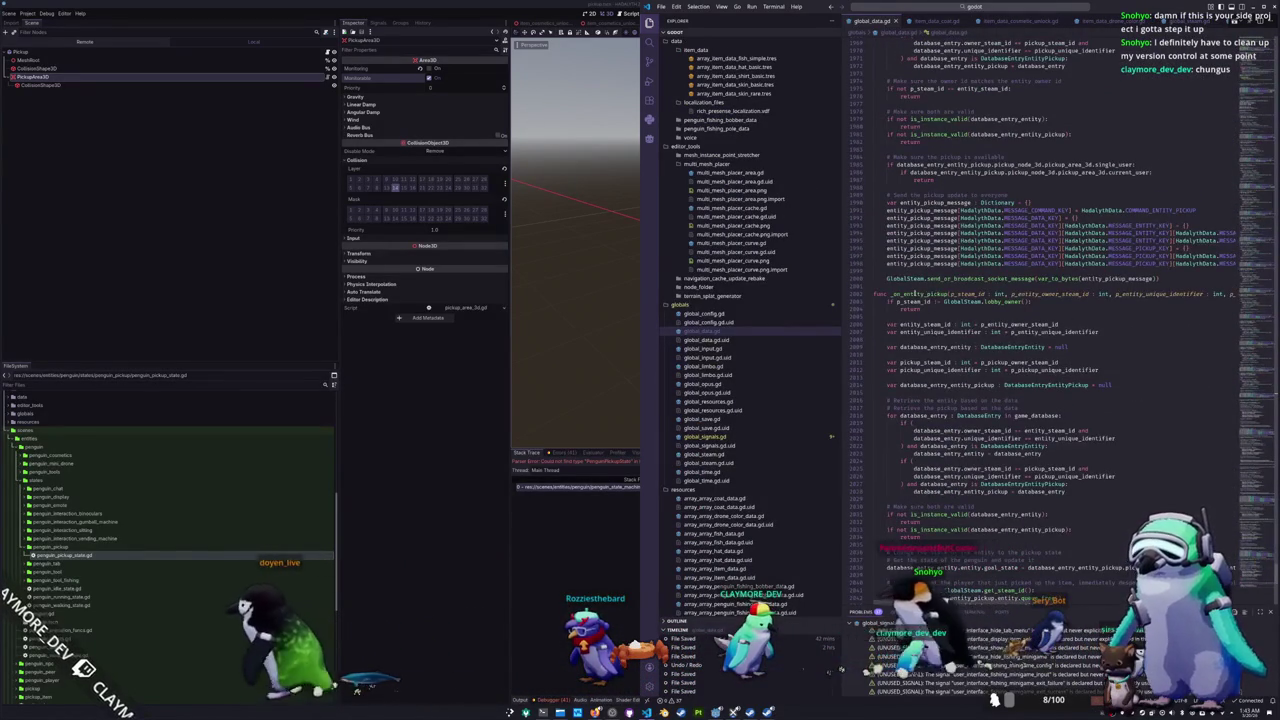
double_click(917, 294)
scroll(900, 310, down, 4)
scroll(897, 323, down, 3)
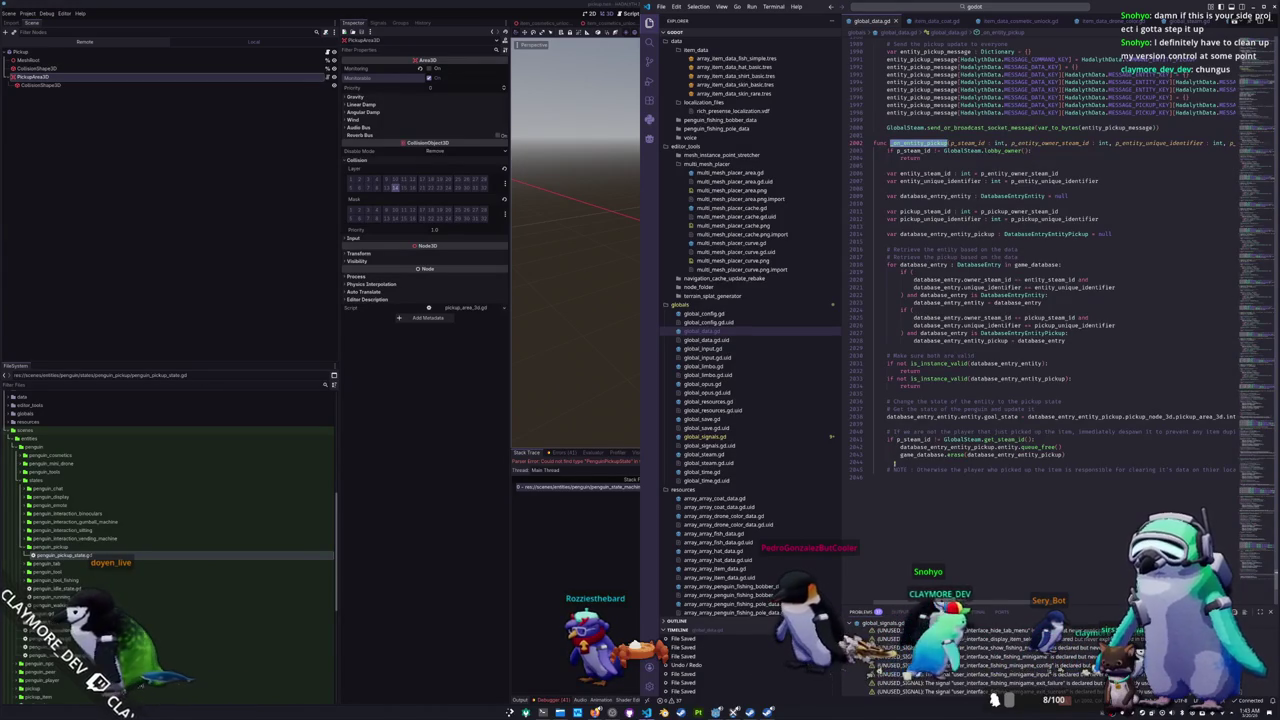
click(895, 477)
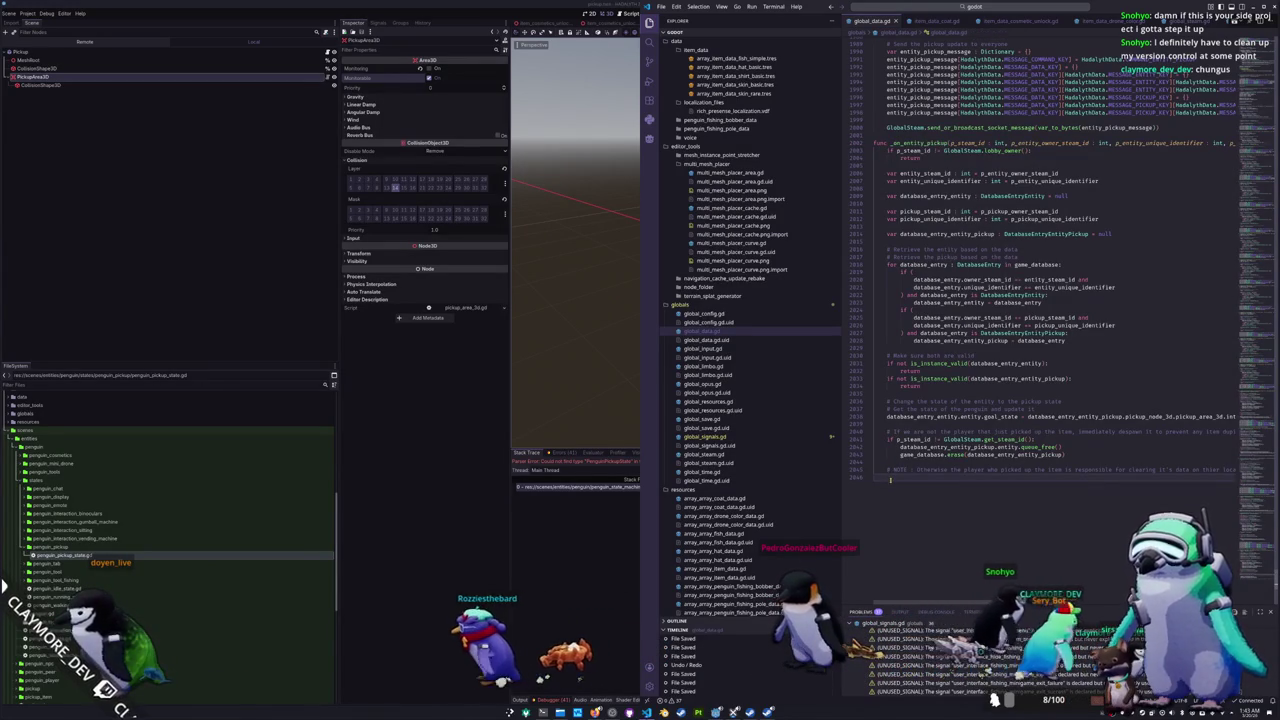
Step: Add a new line in the if block referencing the pickup's entity
click(1059, 447)
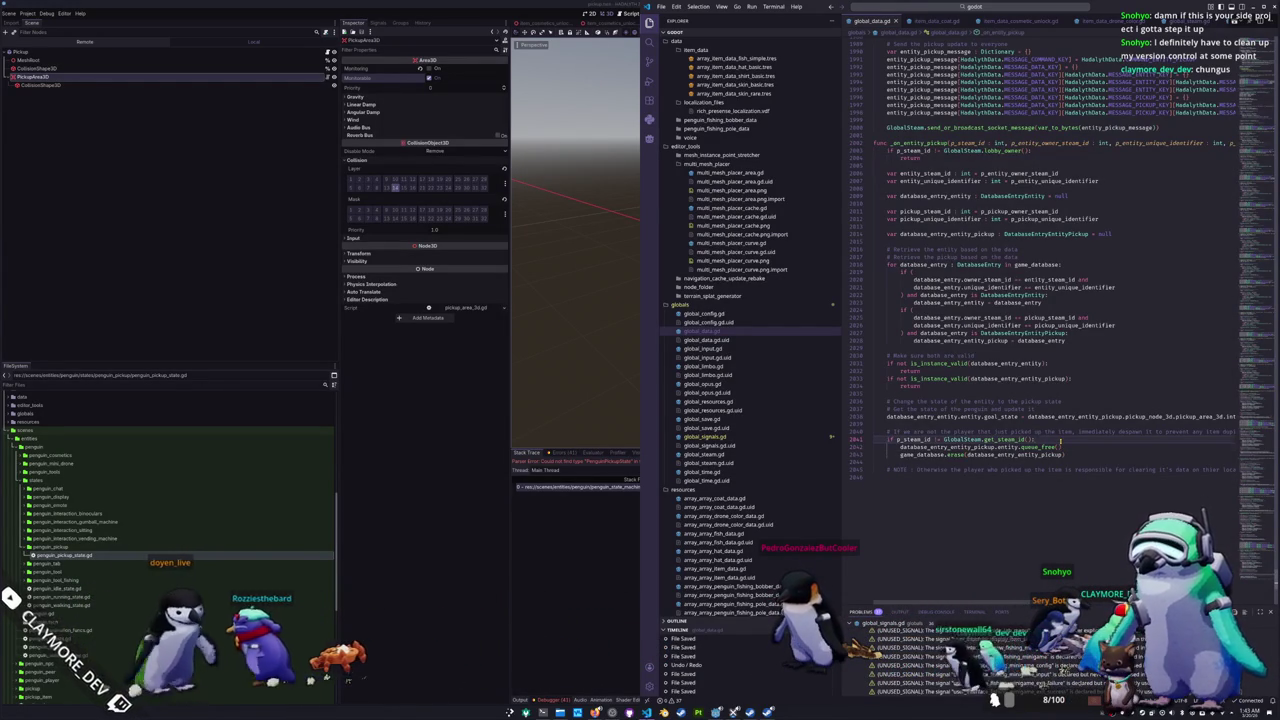
key(Return)
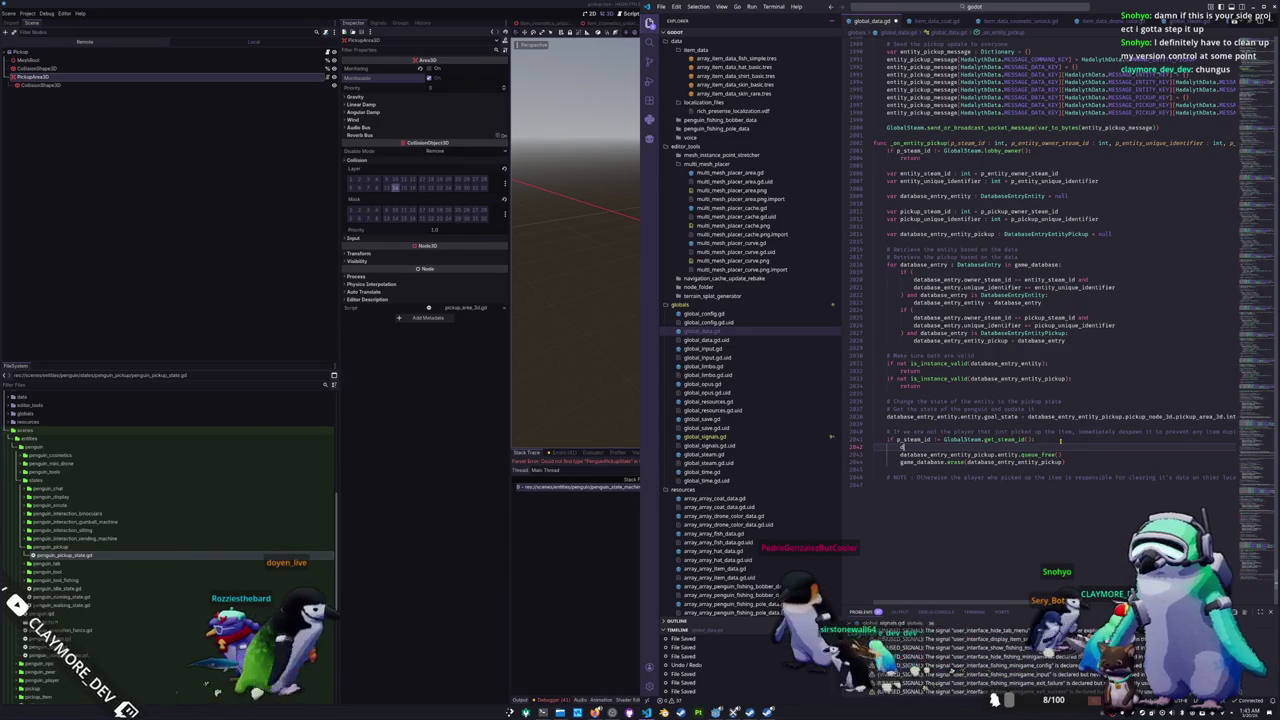
text(database_entity_e)
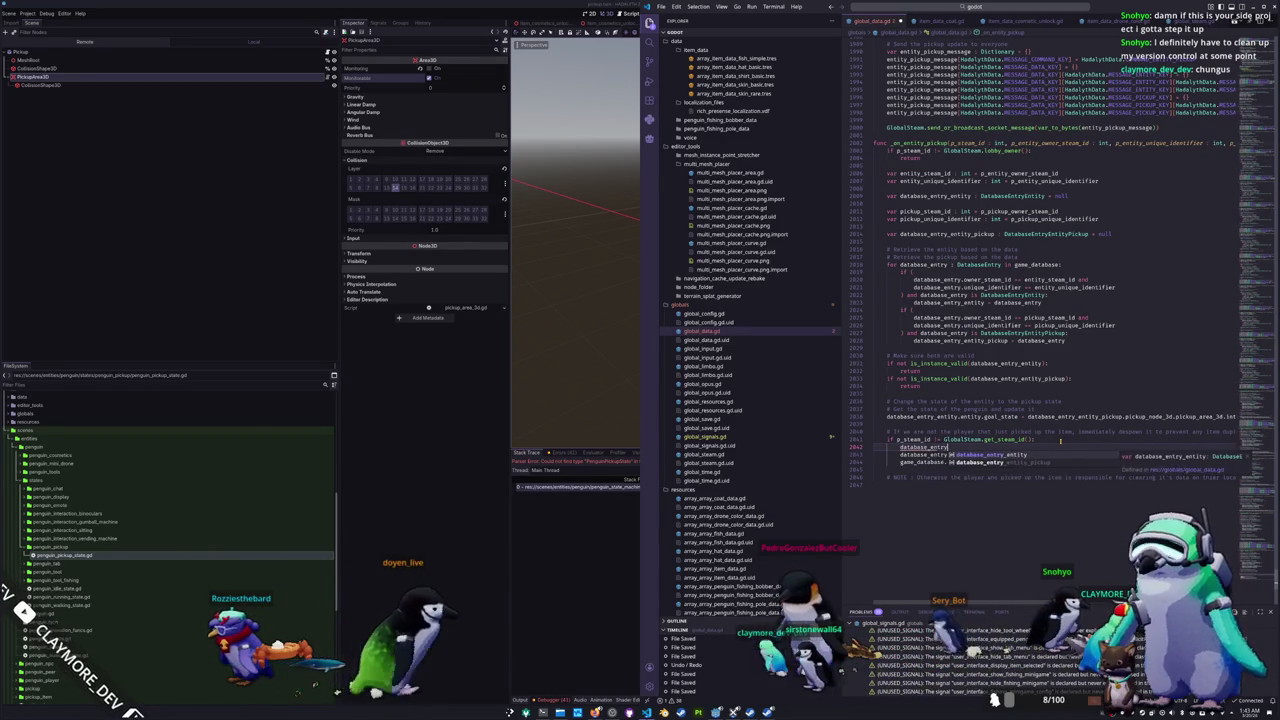
key(BackSpace)
text(pickup)
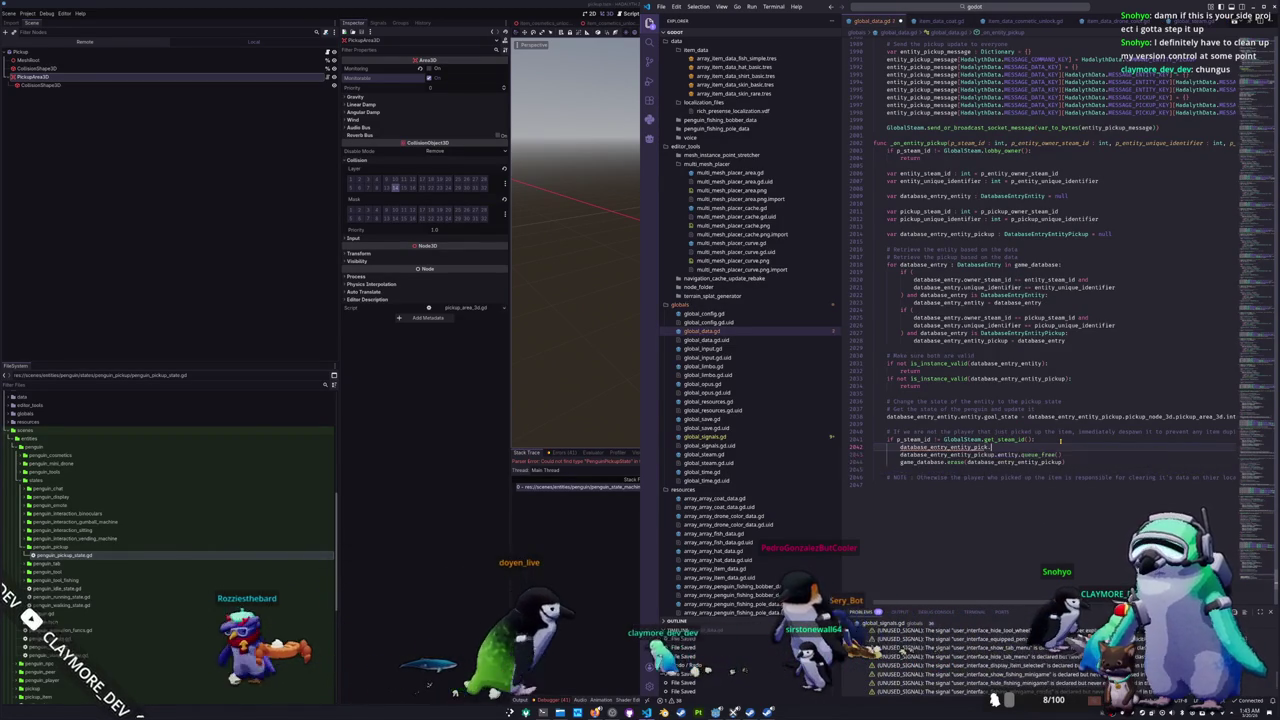
text(.)
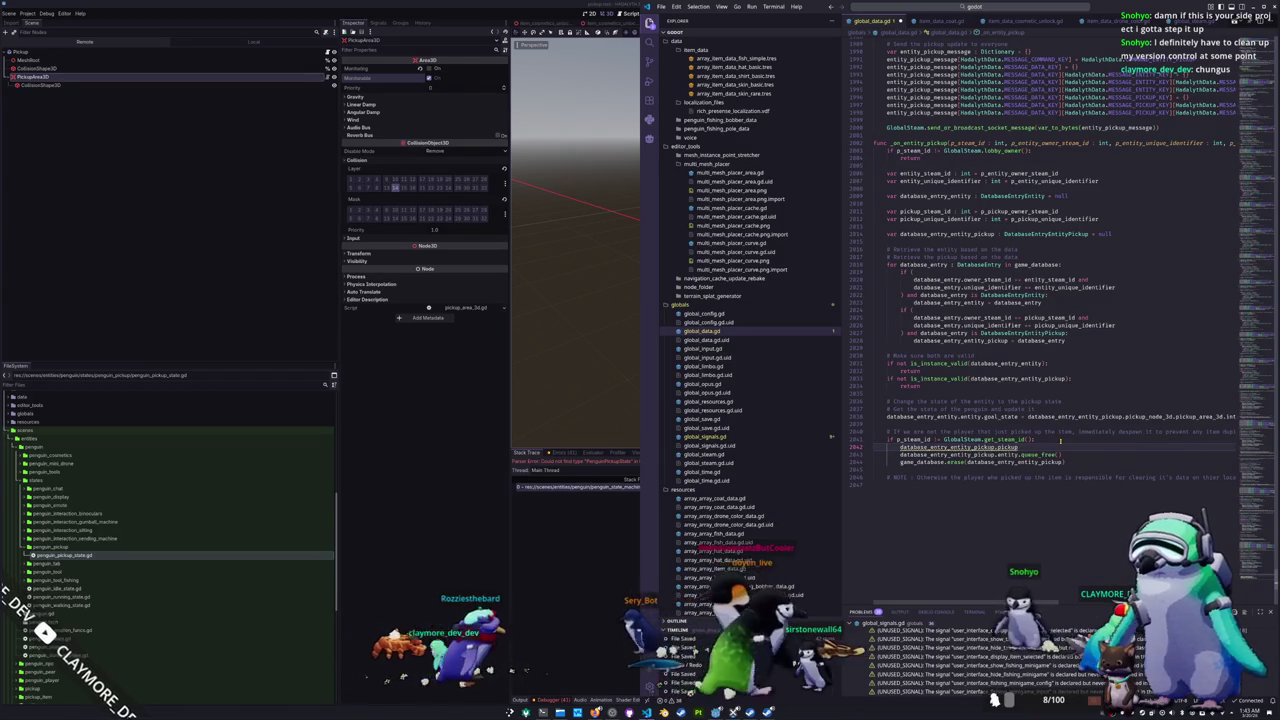
text(entity.)
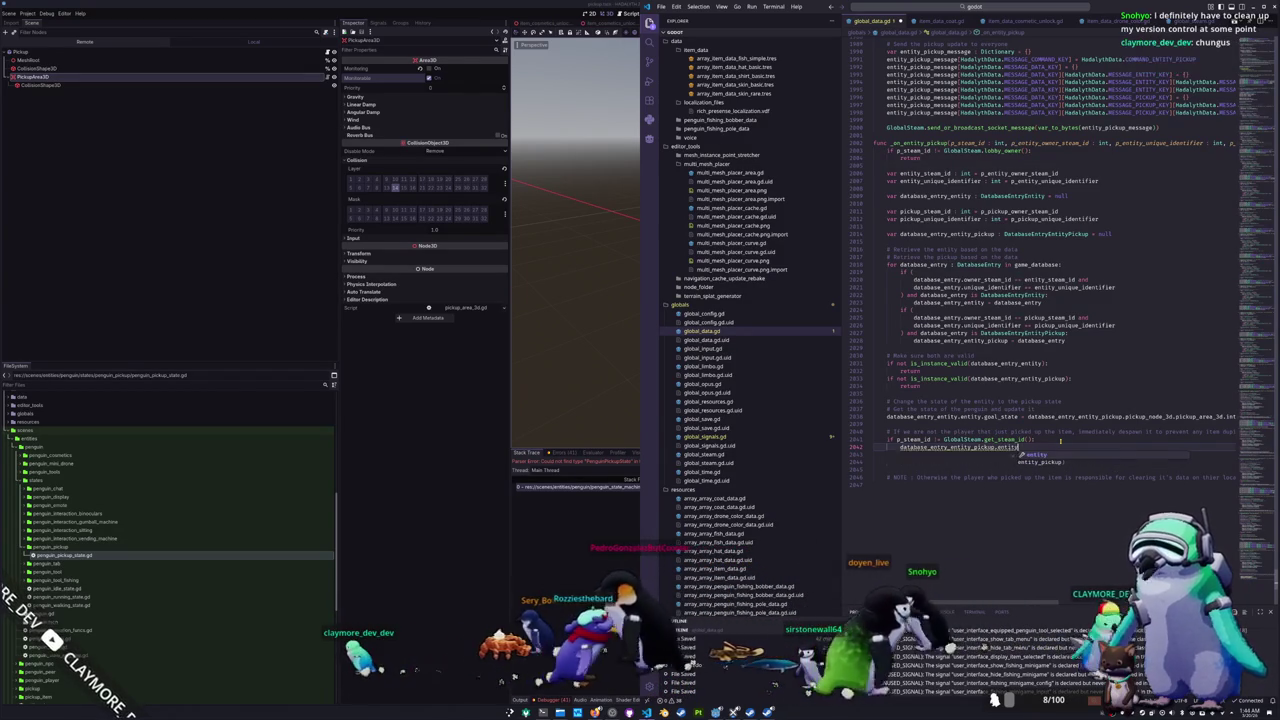
key(Escape)
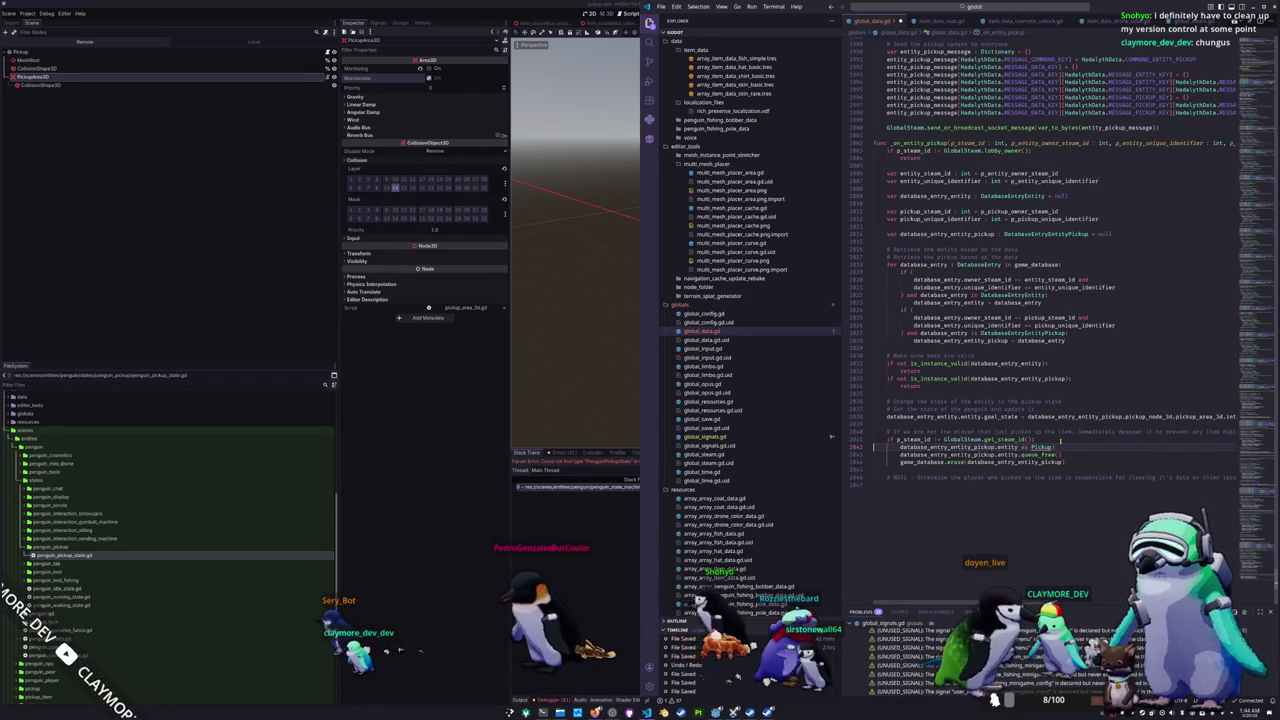
Step: Wrap the Pickup cast in parentheses and retype the Pickup type name
key(Home)
text(()
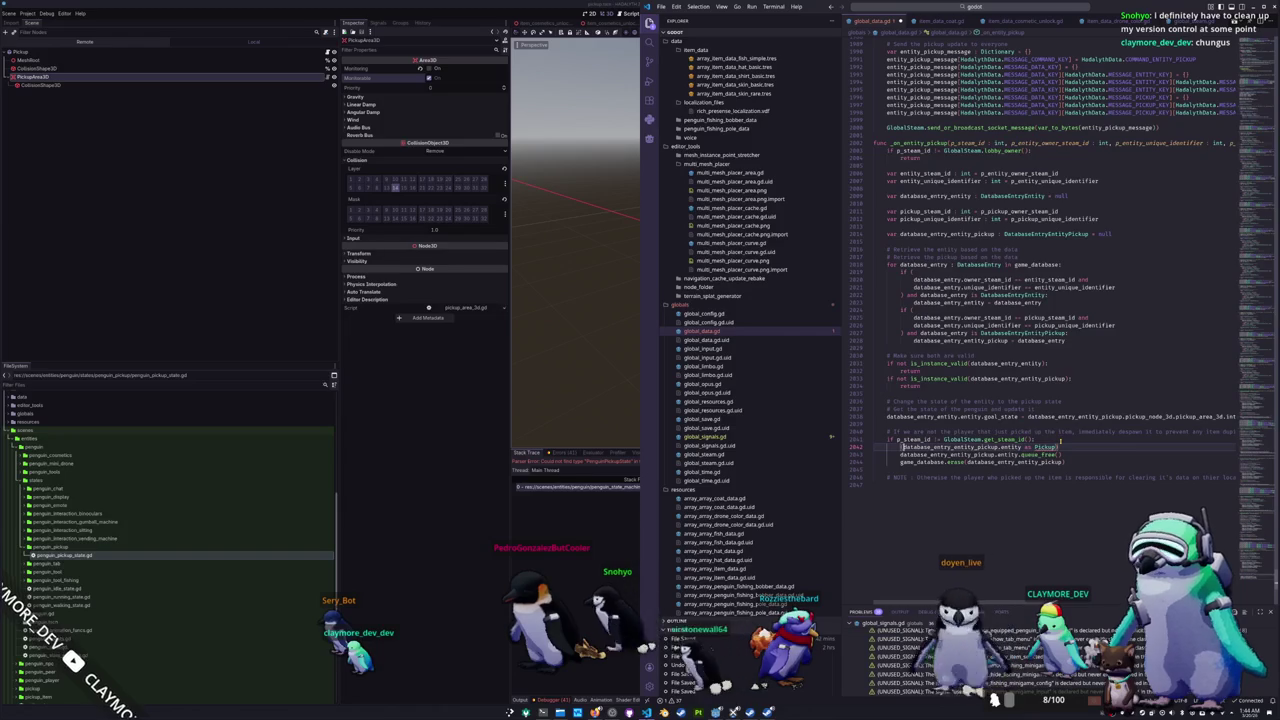
key(End)
text())
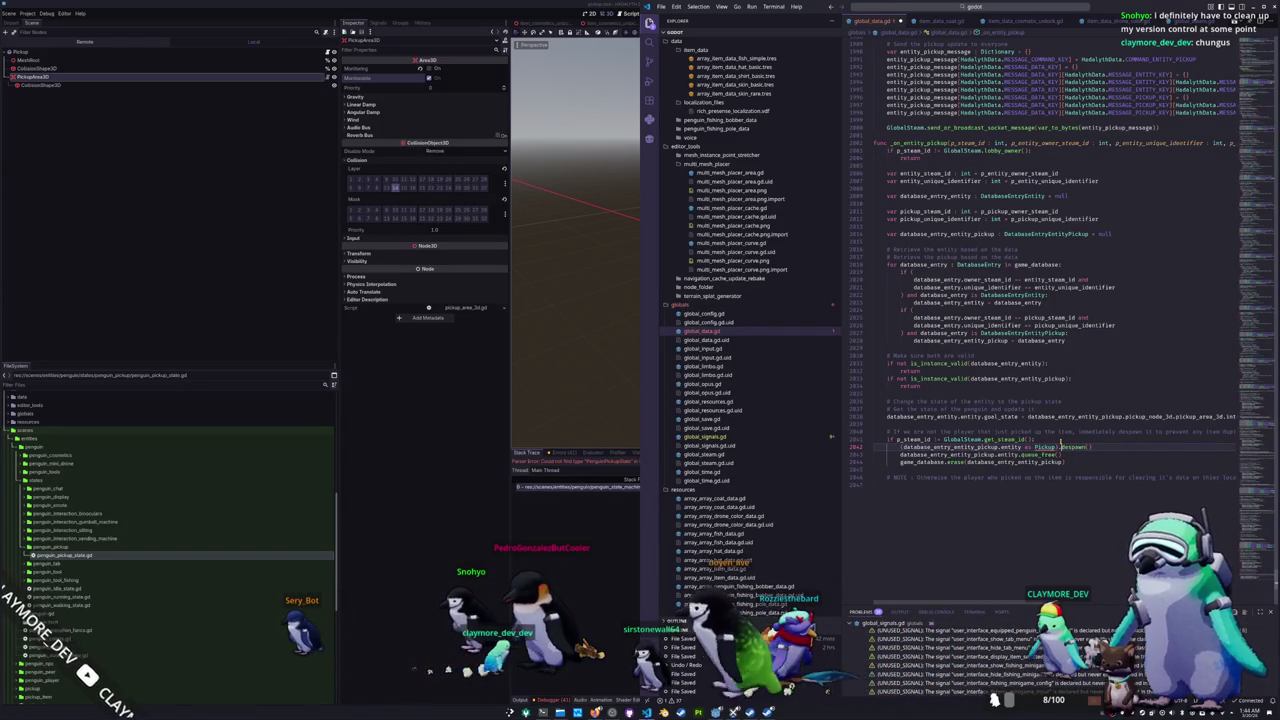
double_click(1046, 447)
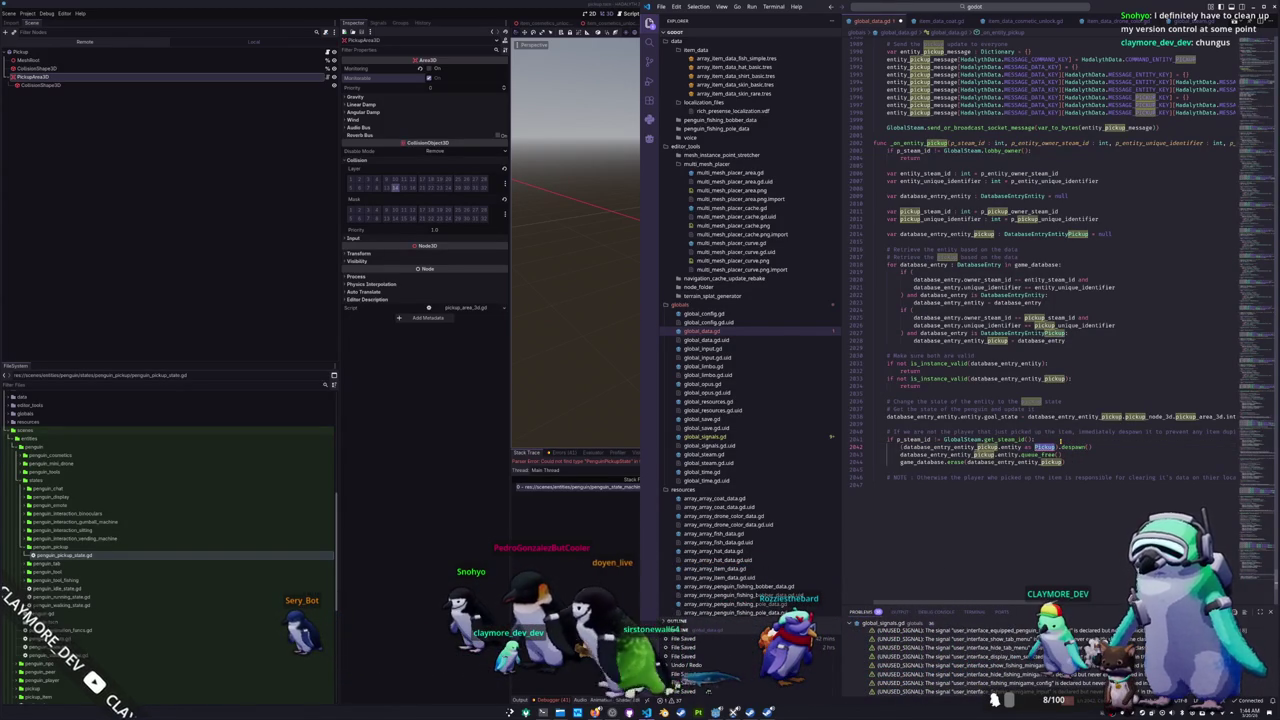
text(Pi)
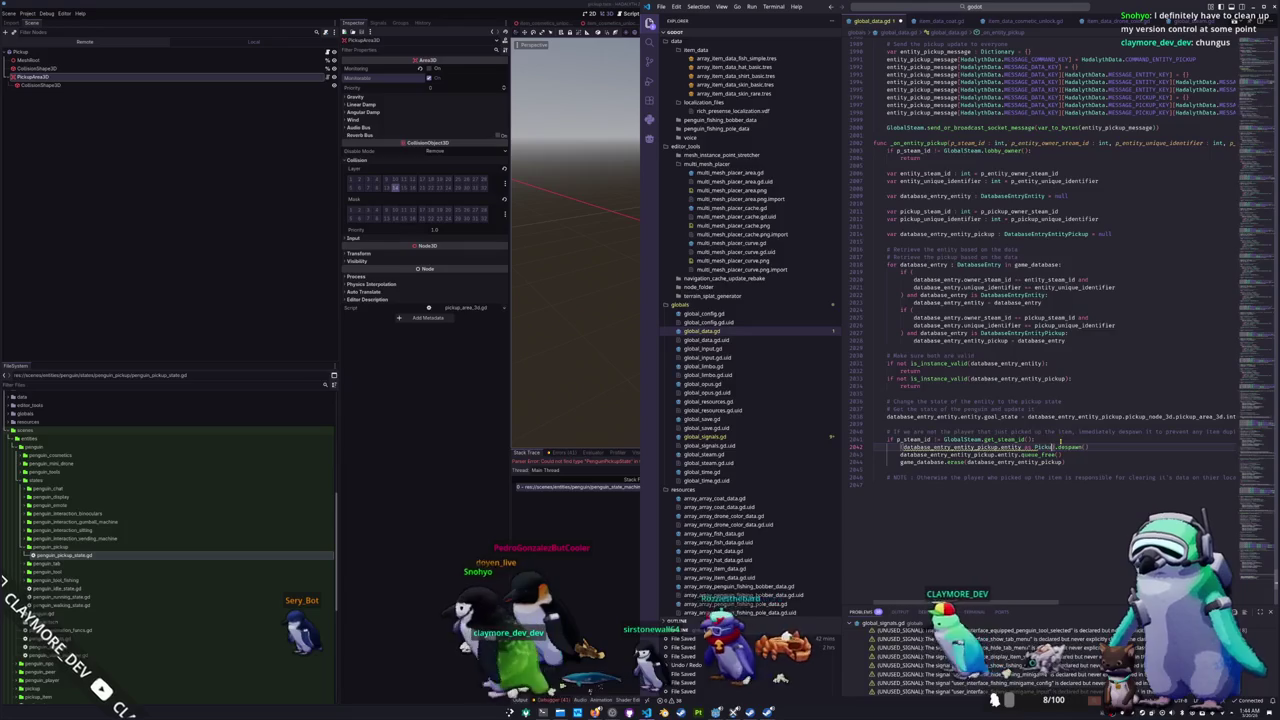
mouse_move(1036, 447)
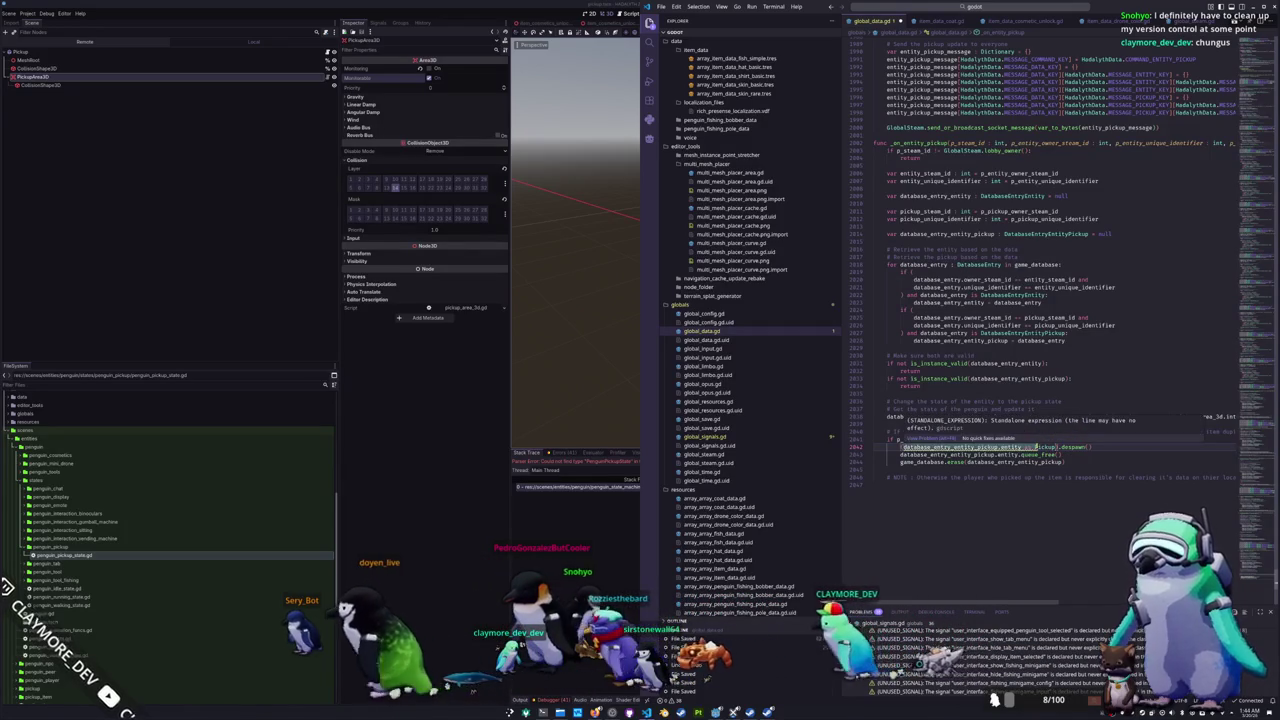
key(Escape)
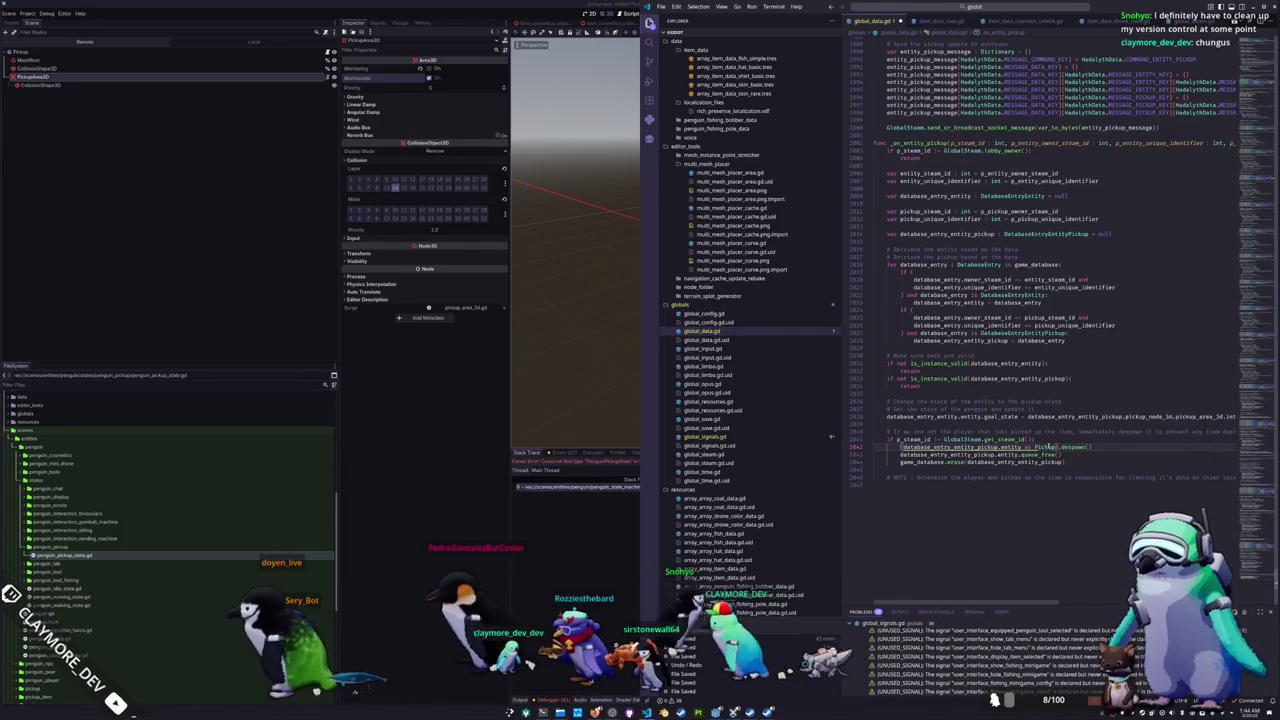
text(ckup)
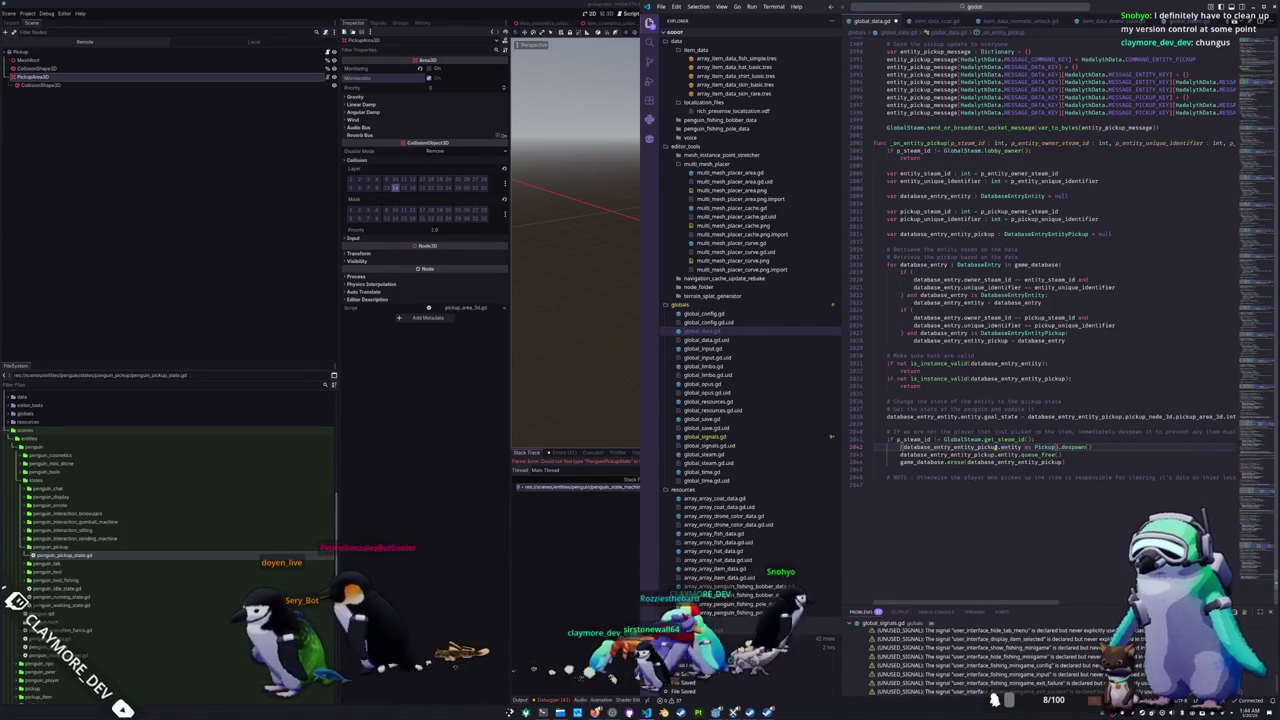
Step: Delete the queue_free() line under the despawn call, leaving the game_database.erase line
triple_click(1100, 455)
key(BackSpace)
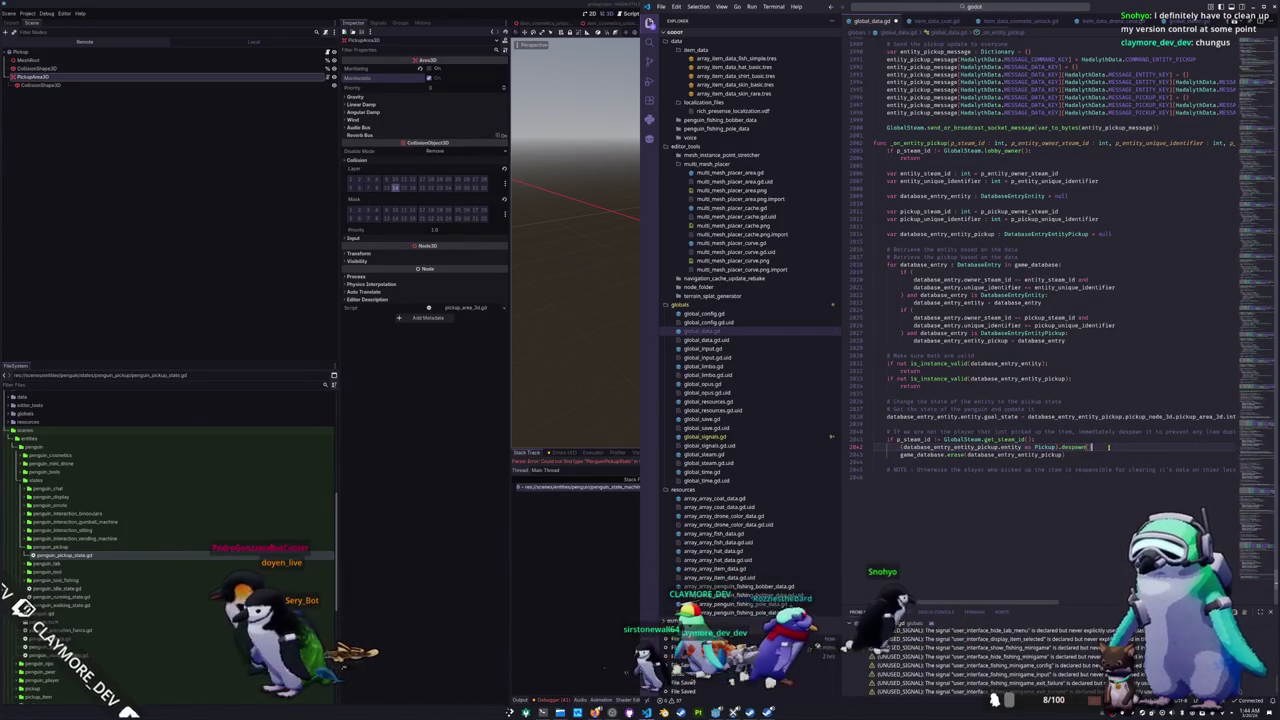
key(Down)
key(Down)
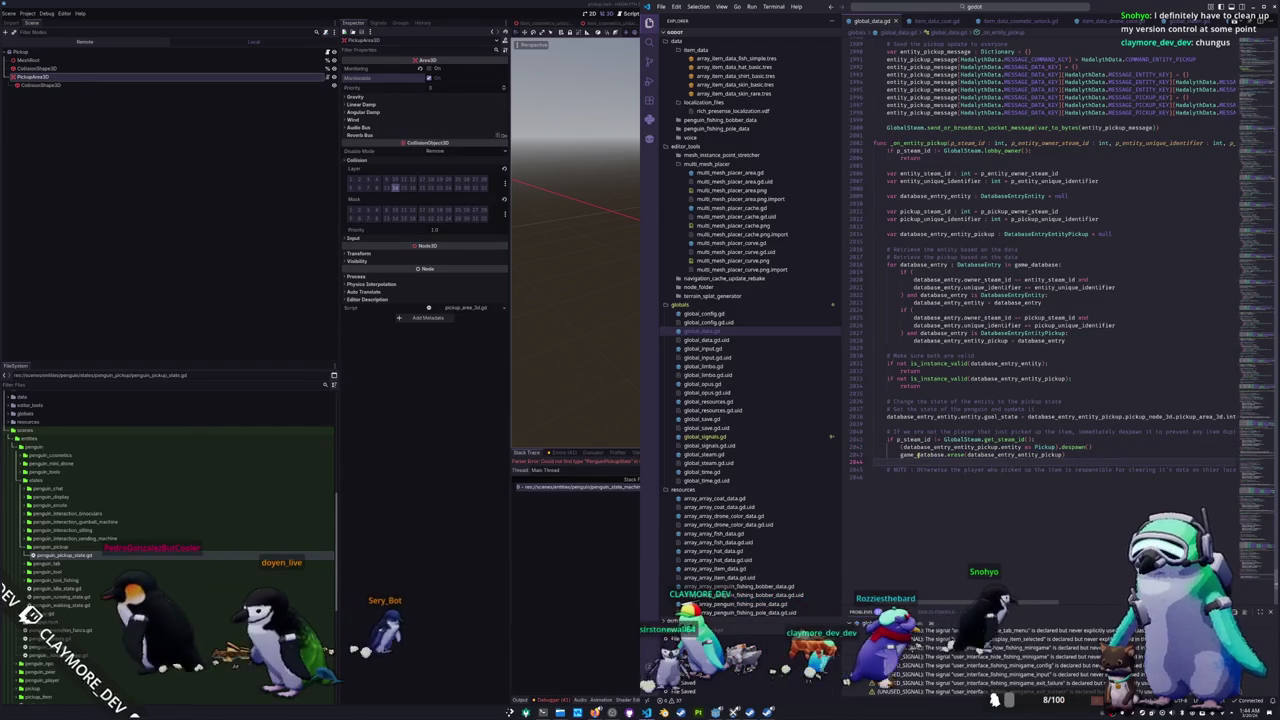
drag(900, 455, 1048, 455)
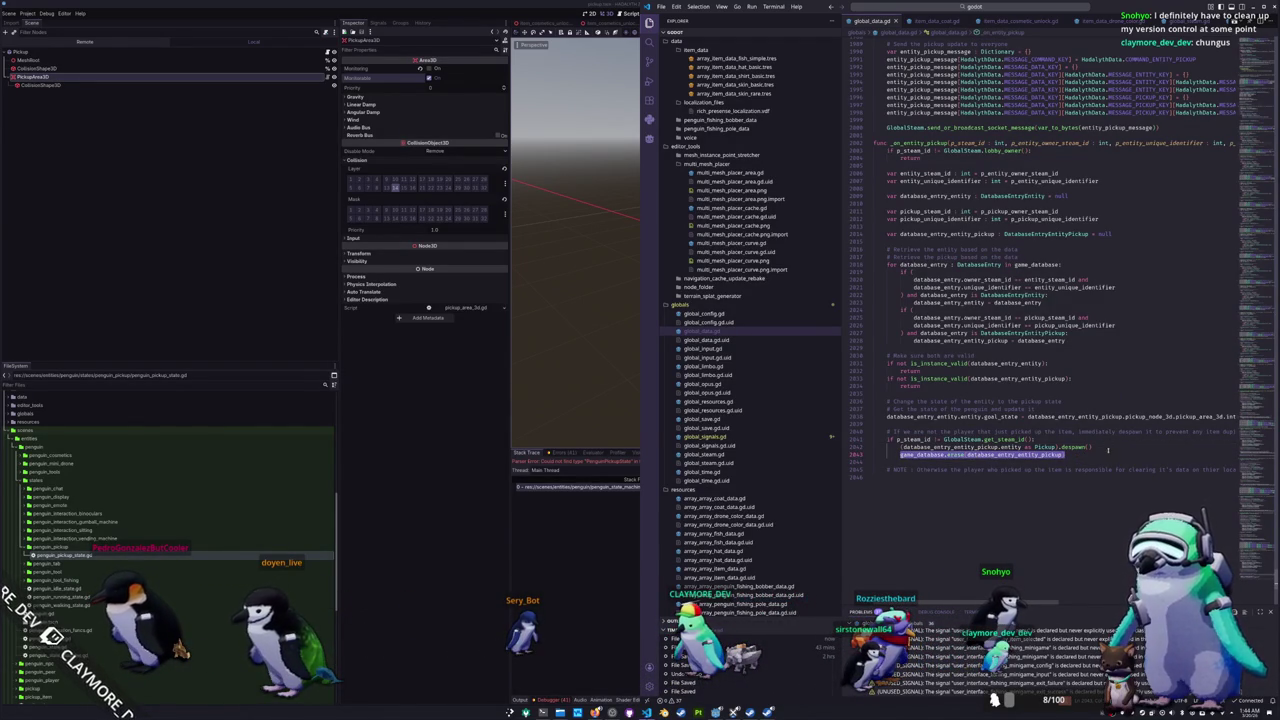
click(1068, 480)
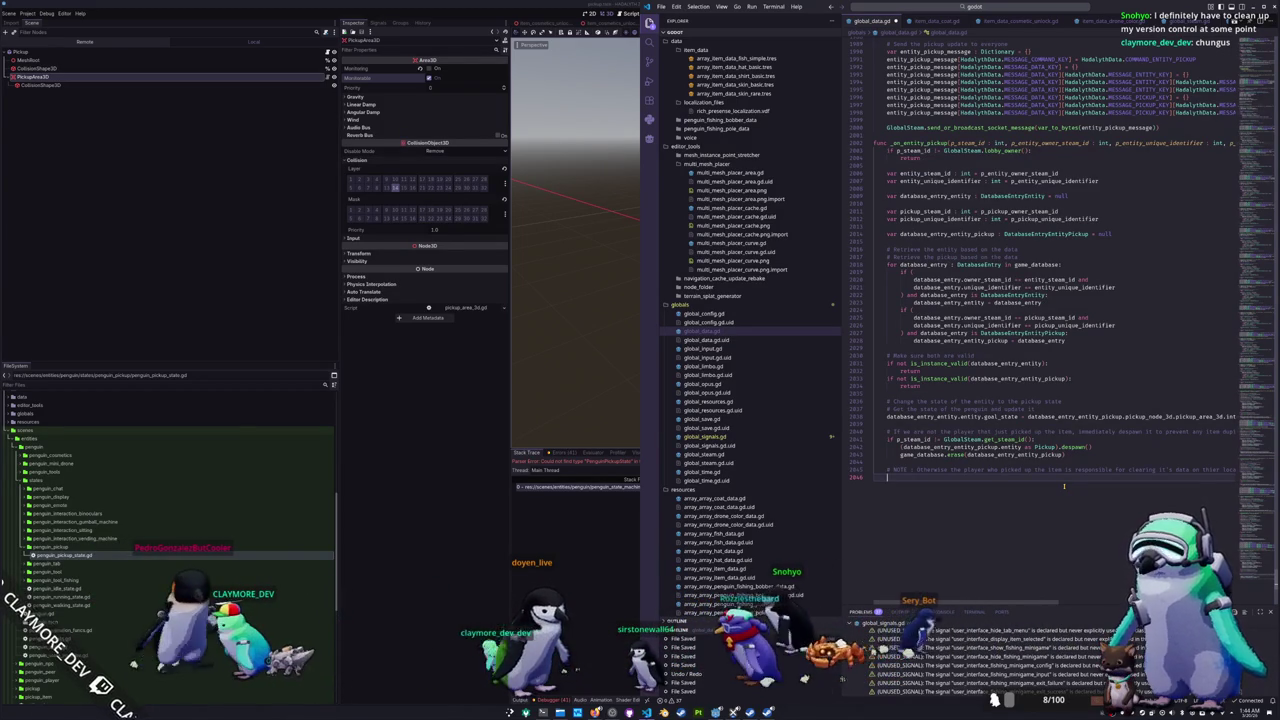
Step: Start an entity.goal_state line under the NOTE comment, comparing against the interaction handler's state assignment
text(entity)
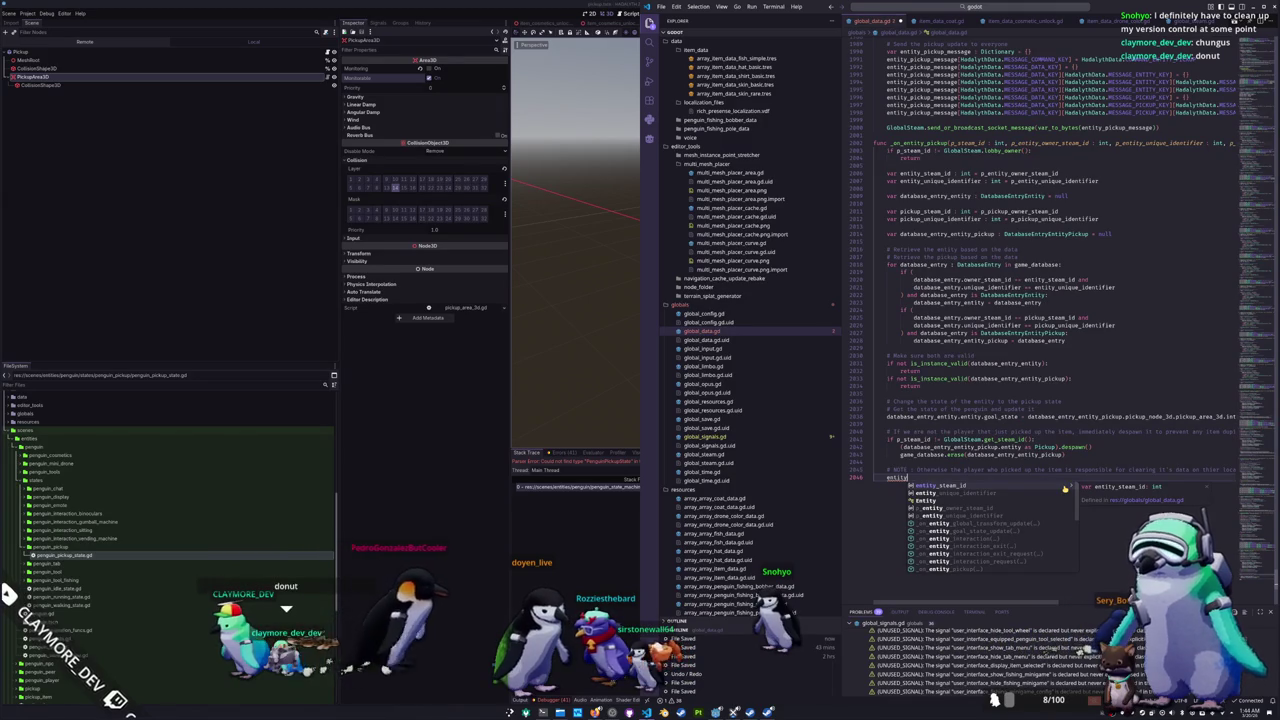
text(.)
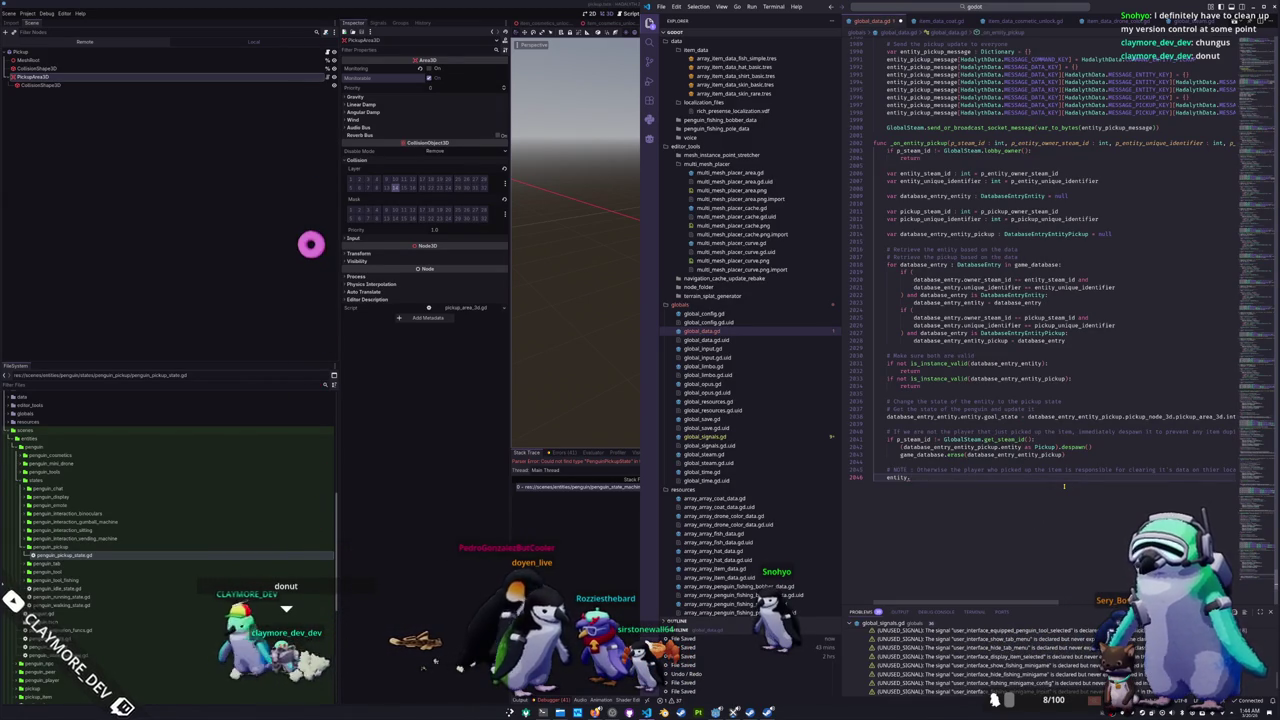
text(goal_state =)
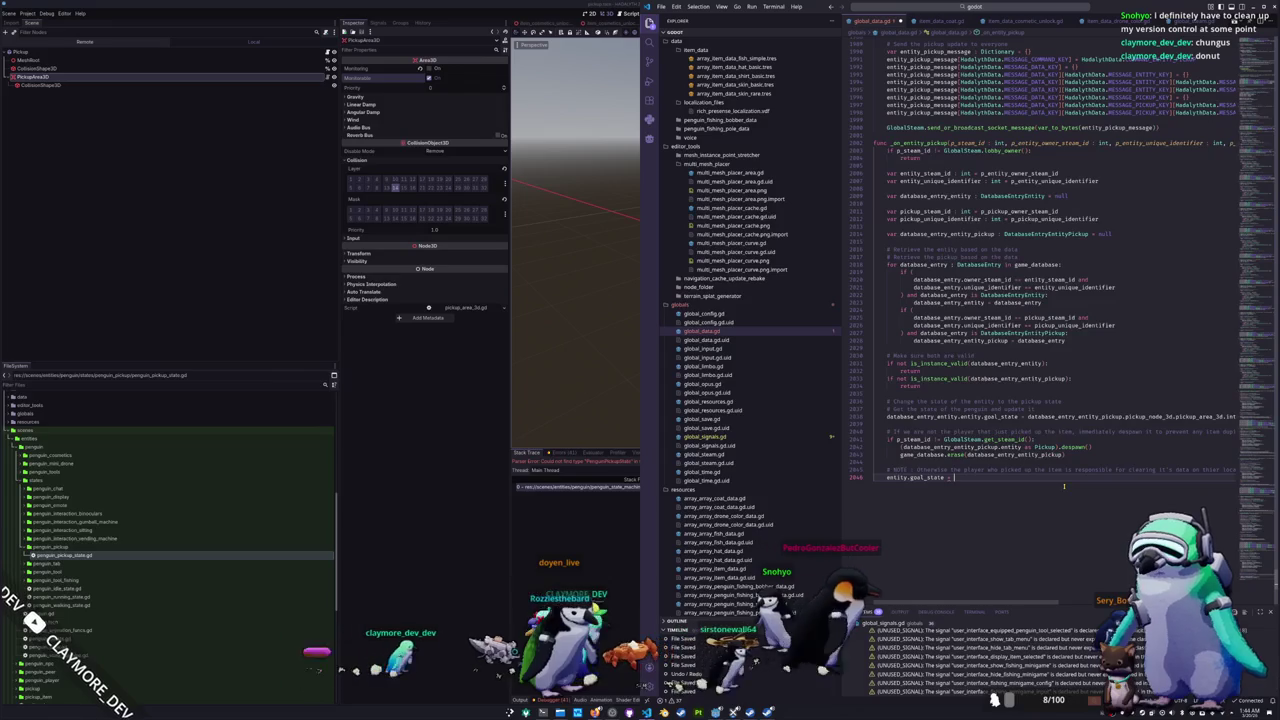
key(BackSpace)
key(BackSpace)
key(BackSpace)
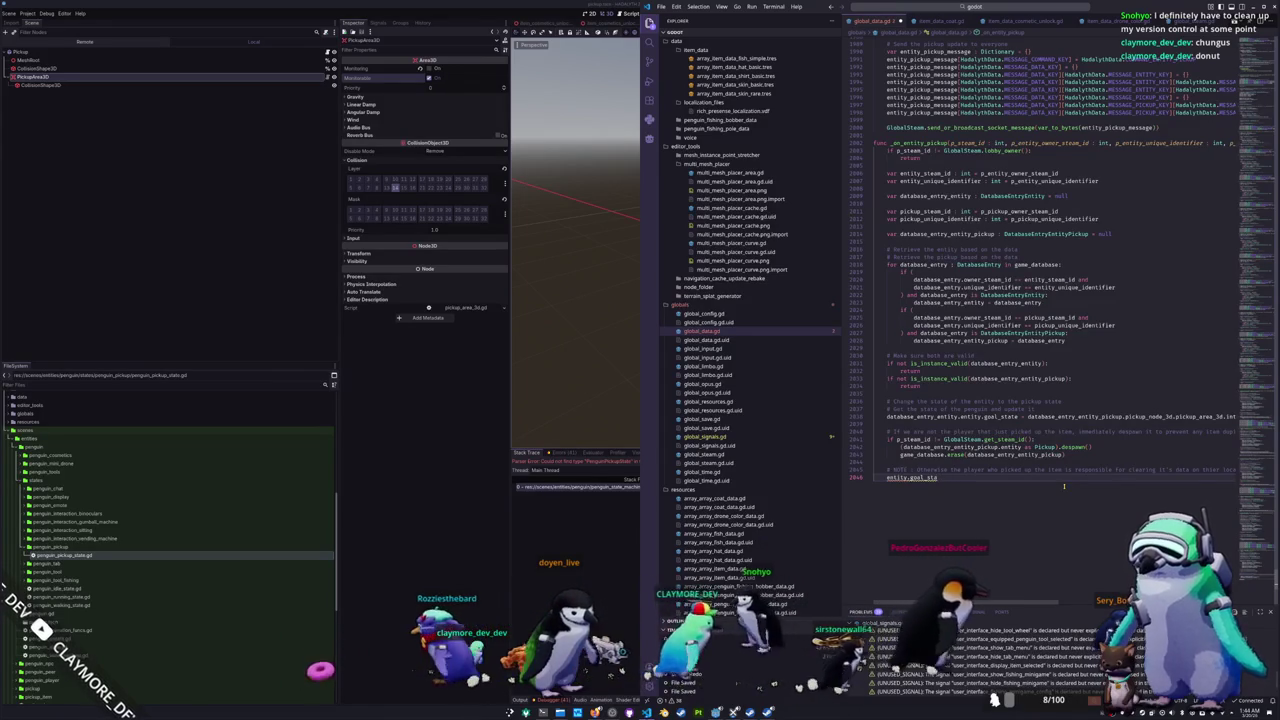
scroll(1064, 486, up, 20)
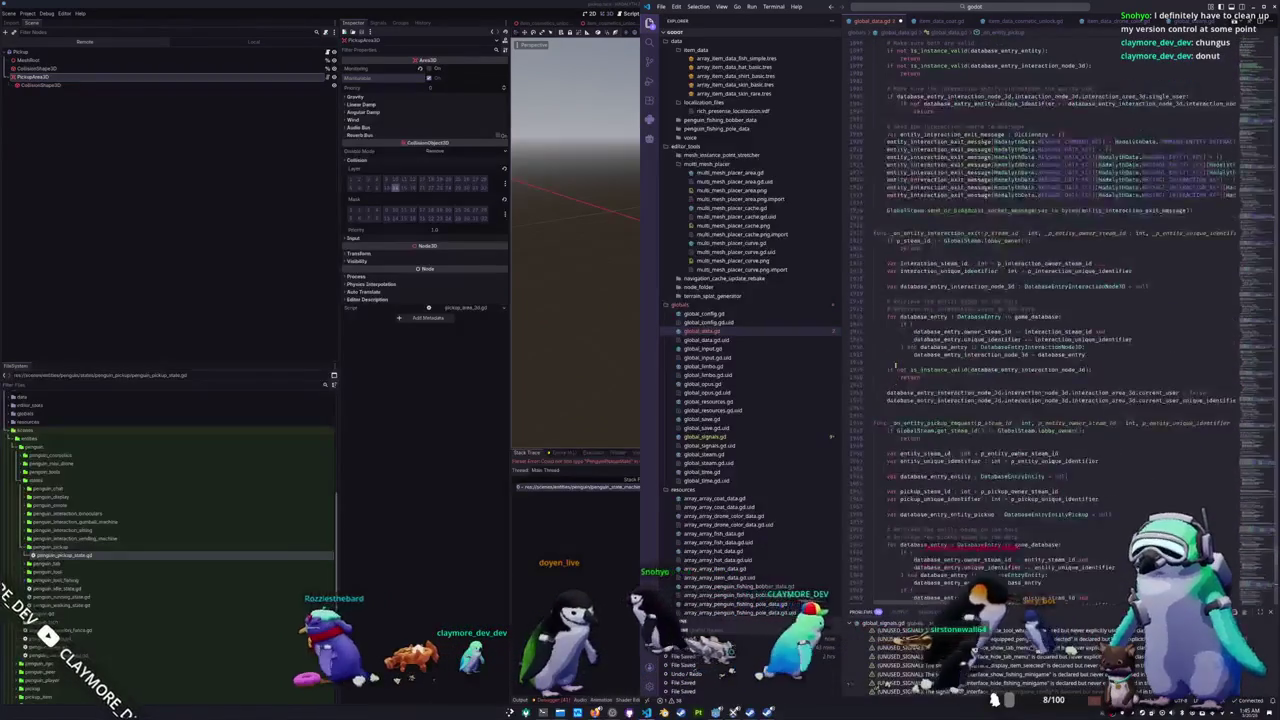
scroll(1064, 486, up, 3)
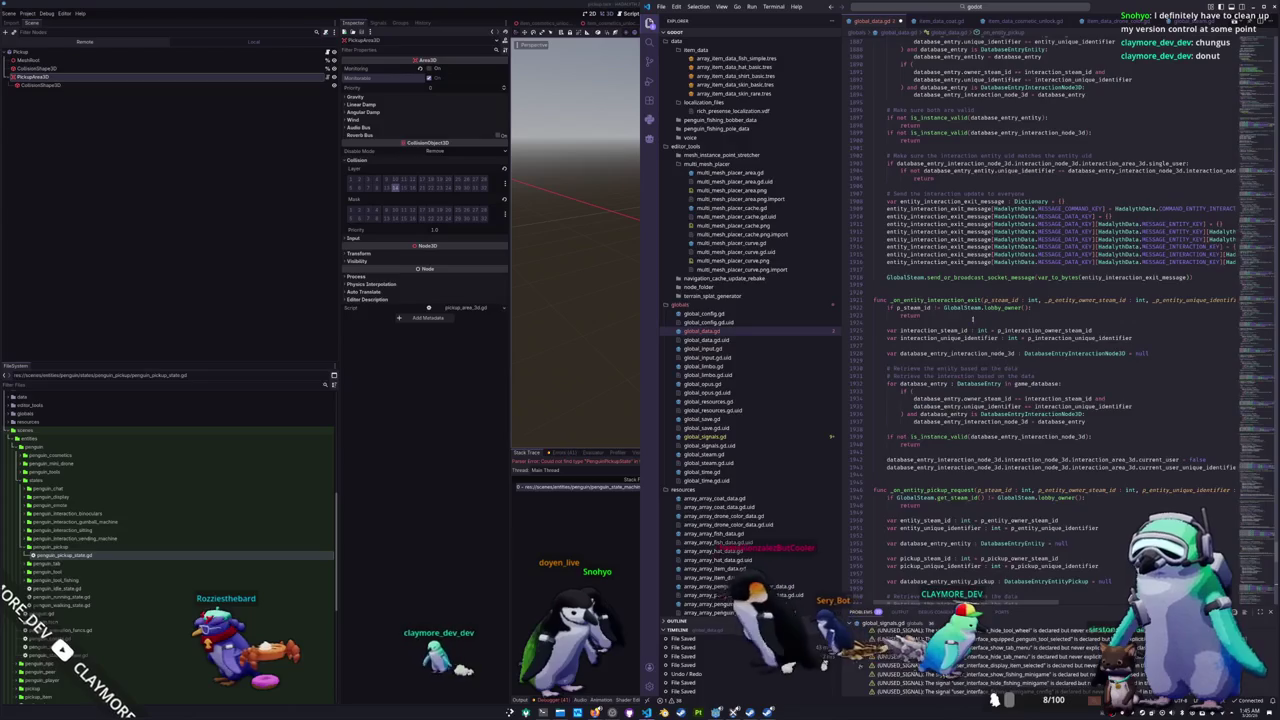
scroll(930, 360, up, 5)
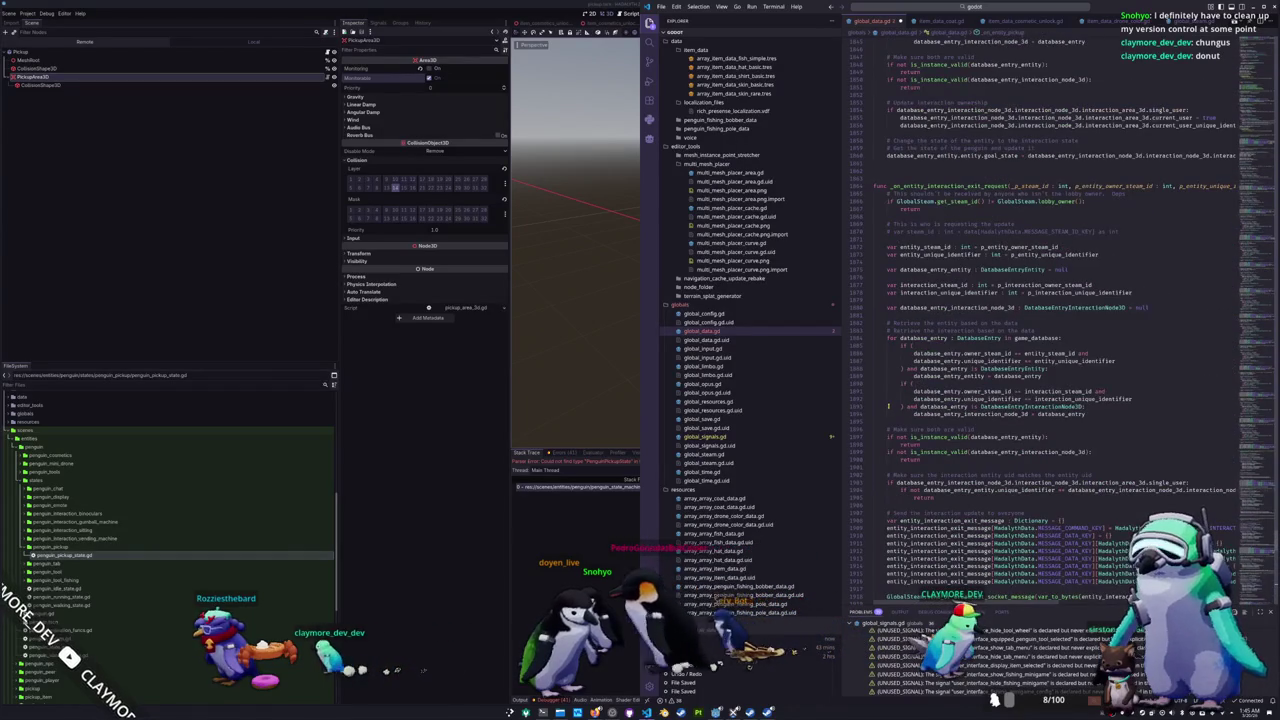
scroll(888, 406, down, 10)
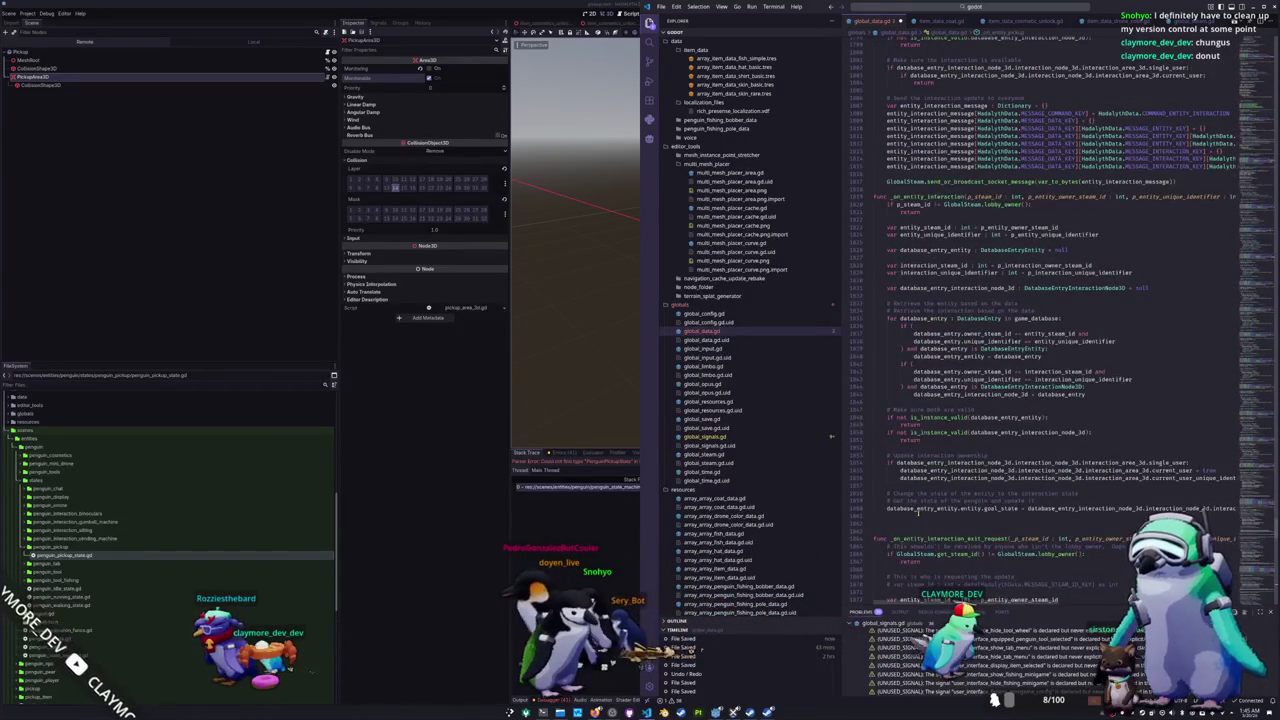
key(End)
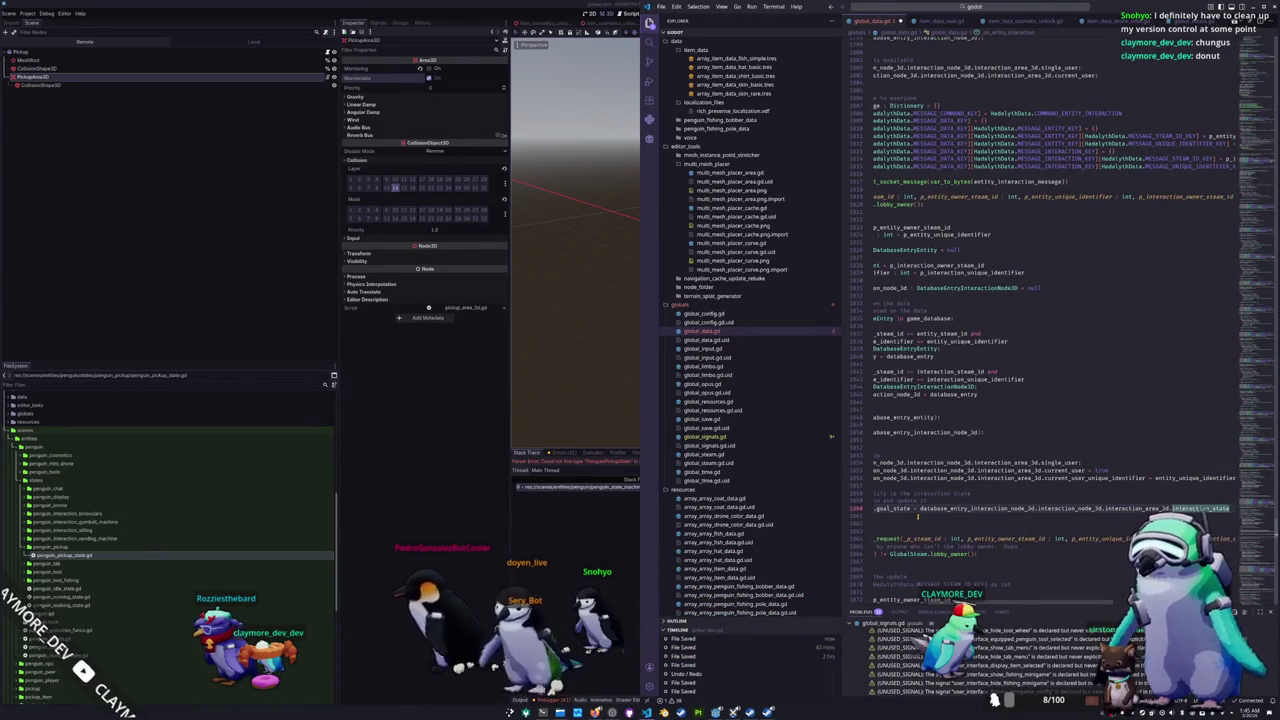
click(917, 516)
scroll(917, 516, down, 10)
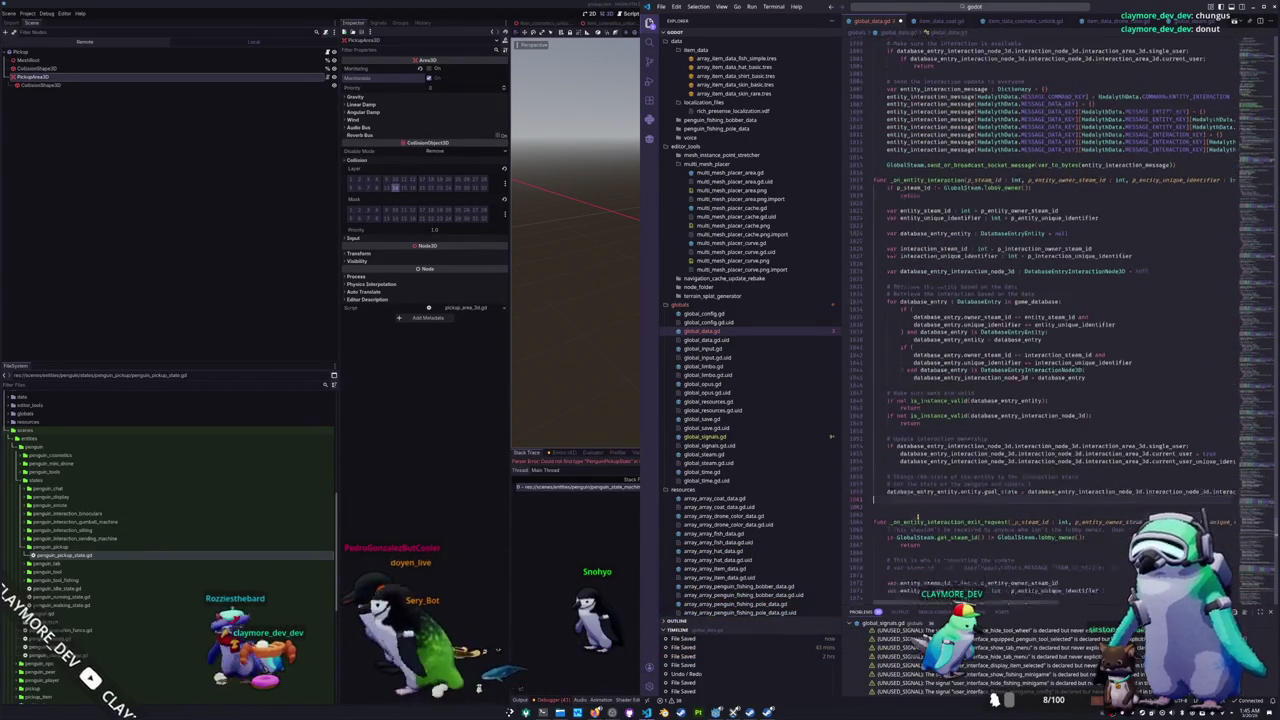
scroll(1063, 320, down, 15)
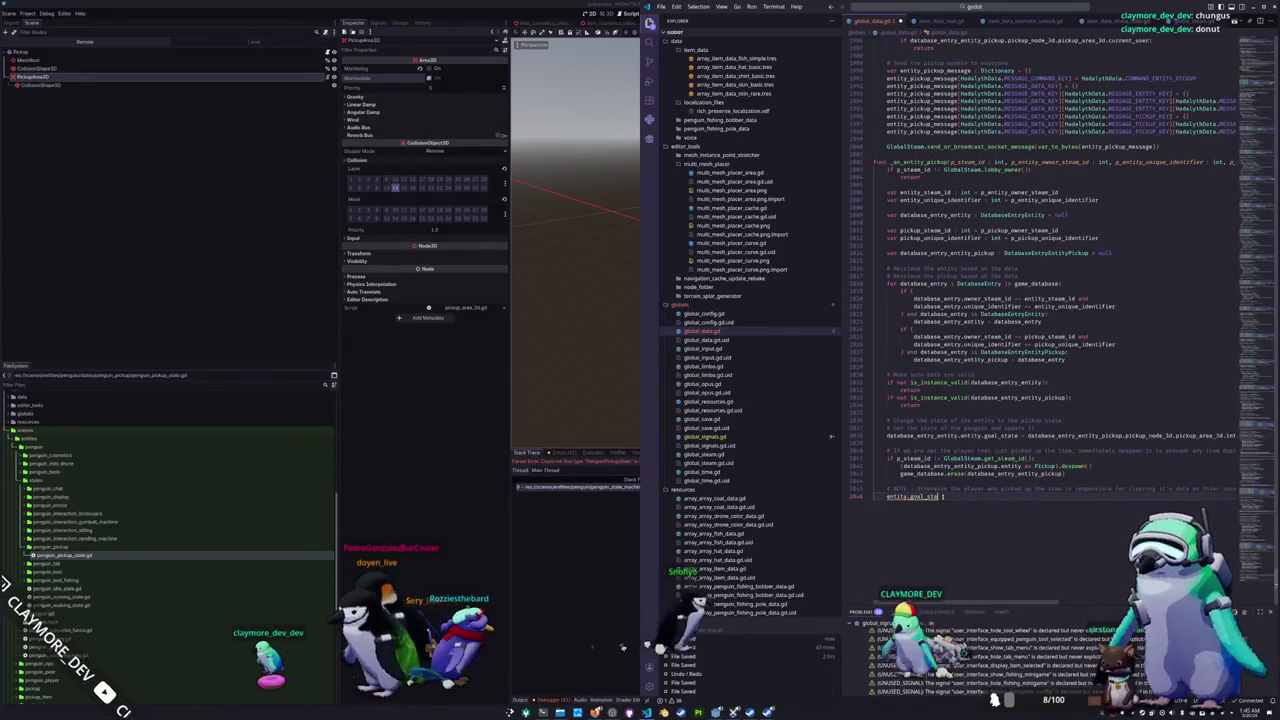
Step: Rewrite the line as database_entry_entity.entity.goal_state = PenguinStateMachine.PenguinStateEnum.PICKUP
text(te)
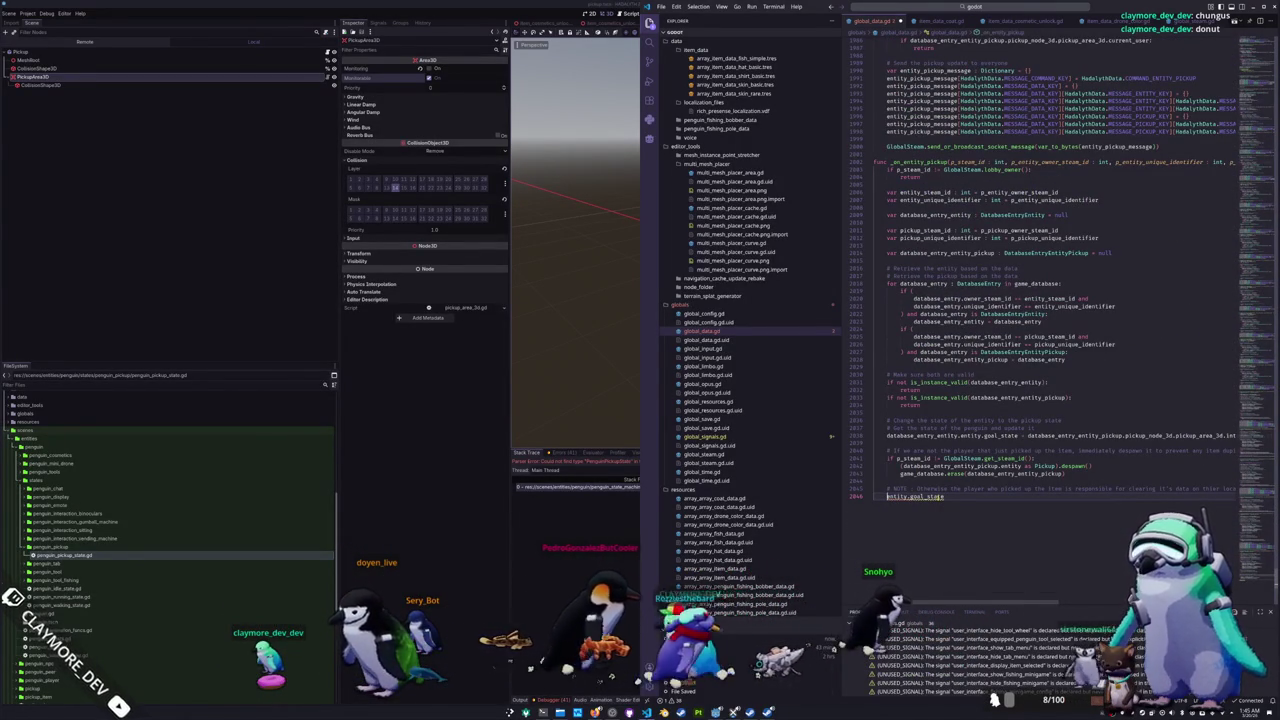
key(ctrl+BackSpace)
key(ctrl+BackSpace)
key(ctrl+BackSpace)
text(databas)
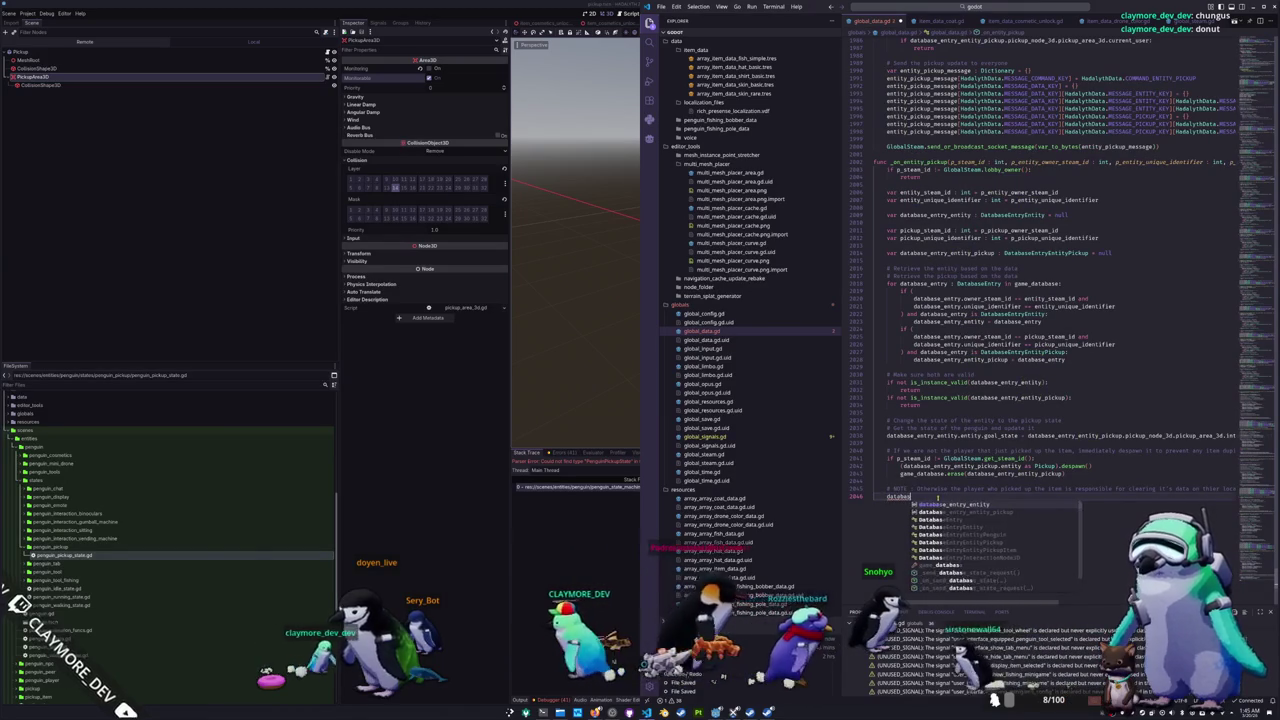
key(Return)
text(.)
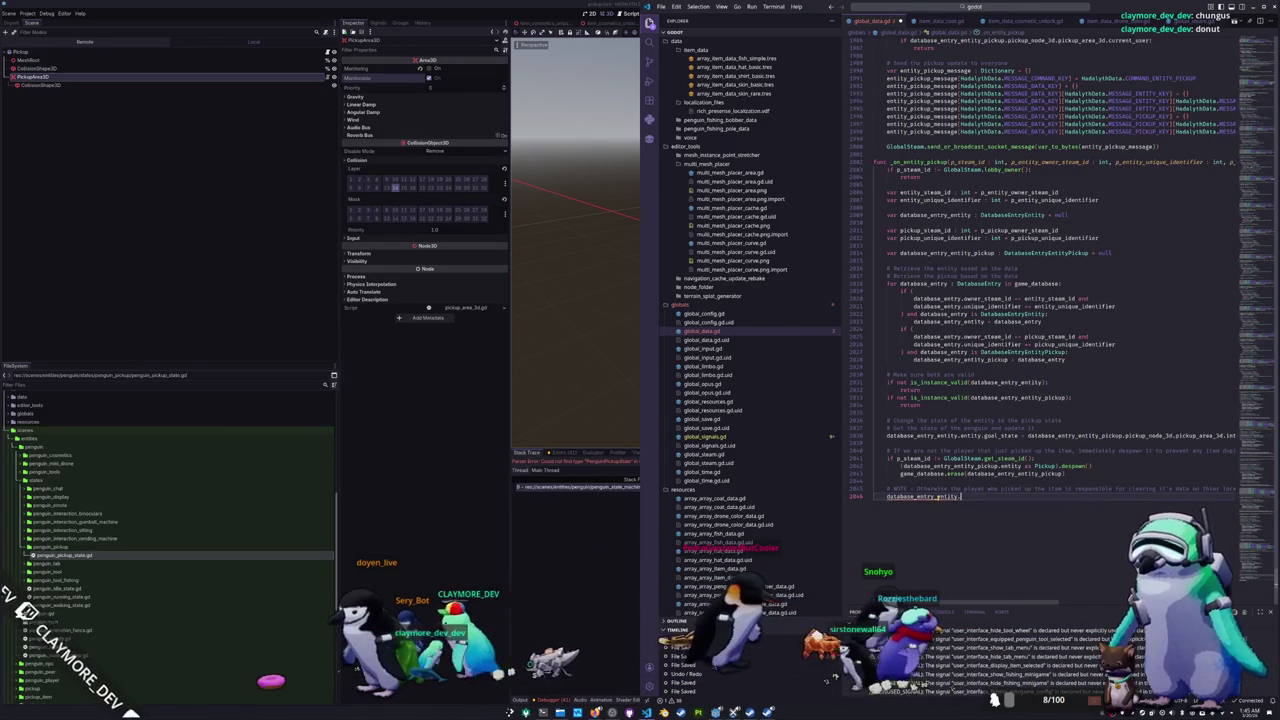
text(entity.goal_sta)
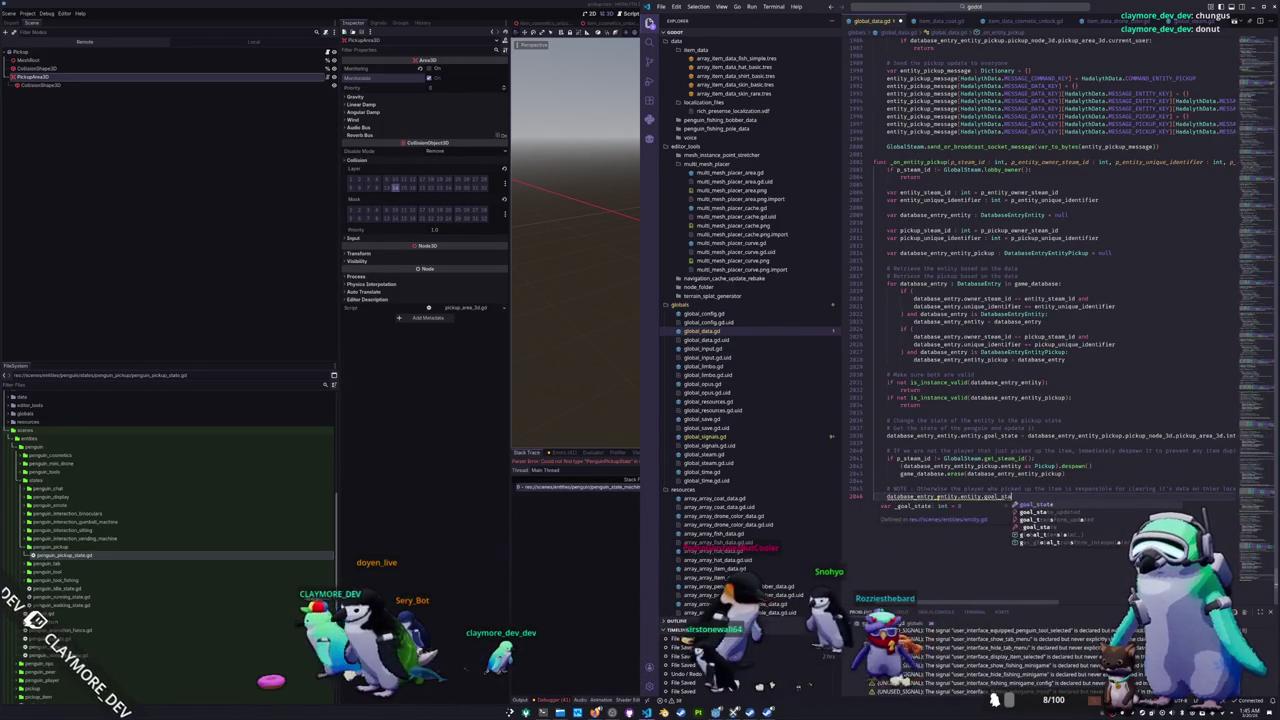
key(Return)
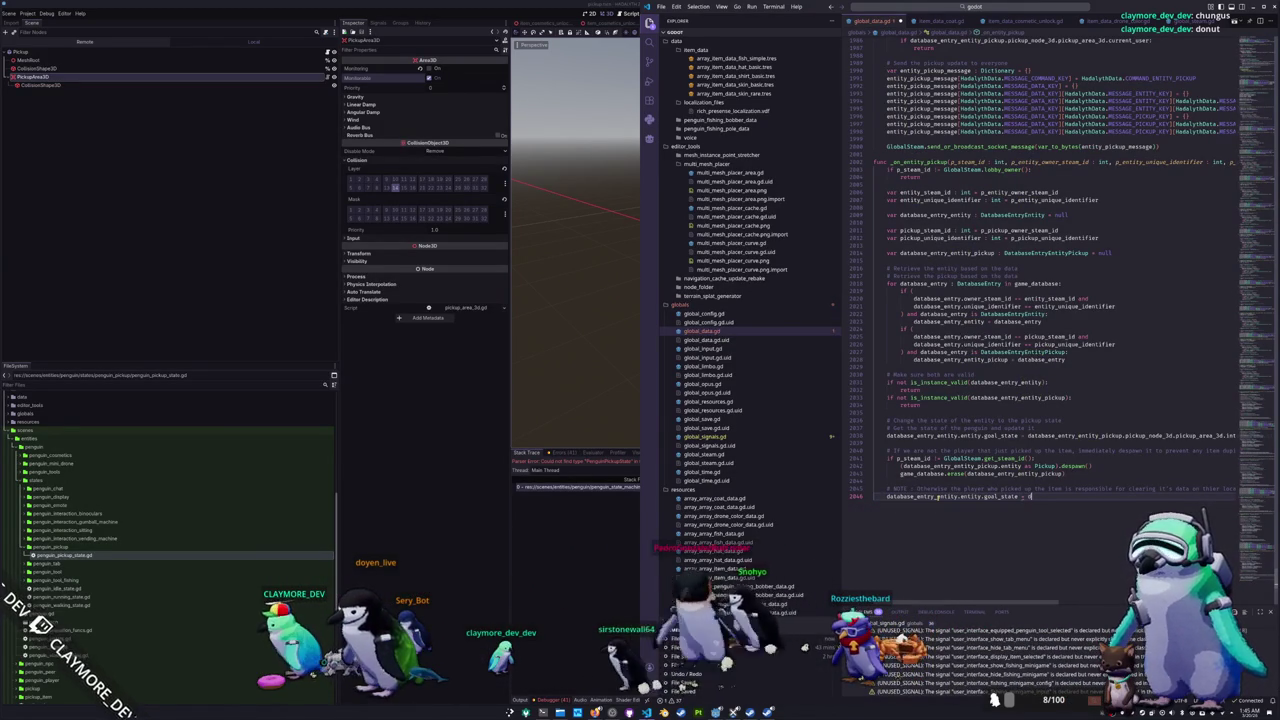
text(atabase_entry)
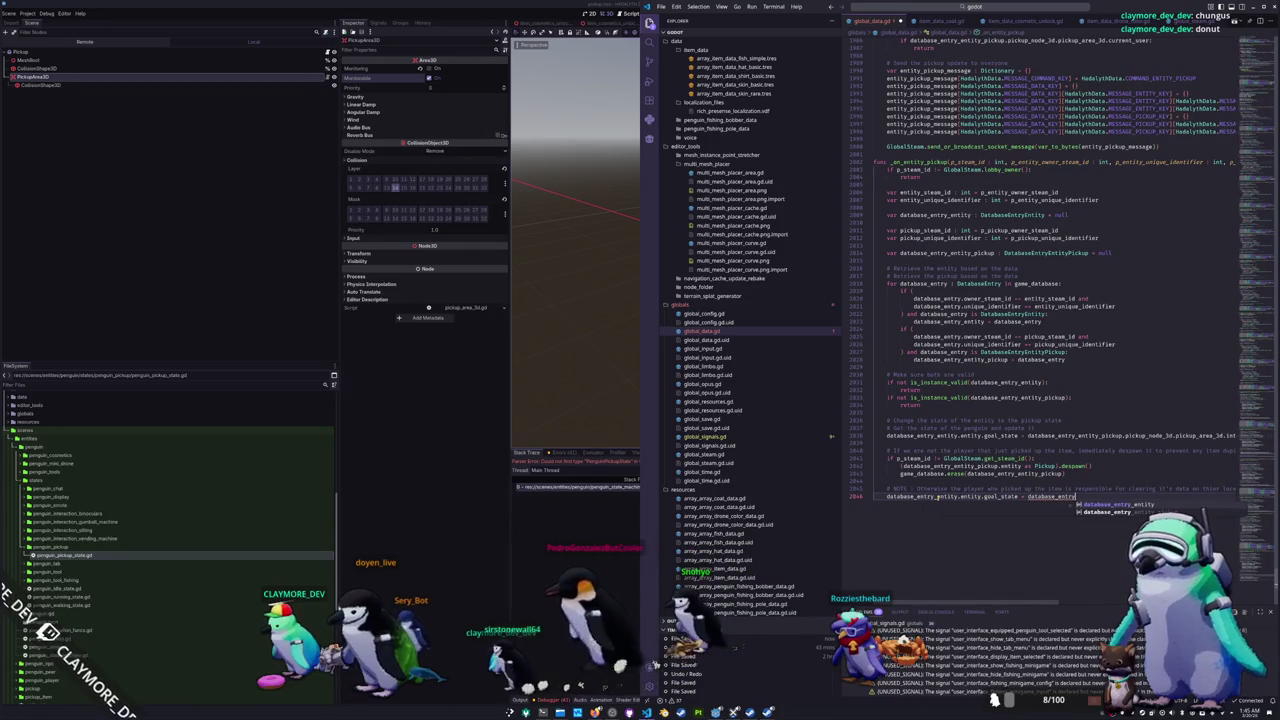
text(_pickup.entity.goal_state)
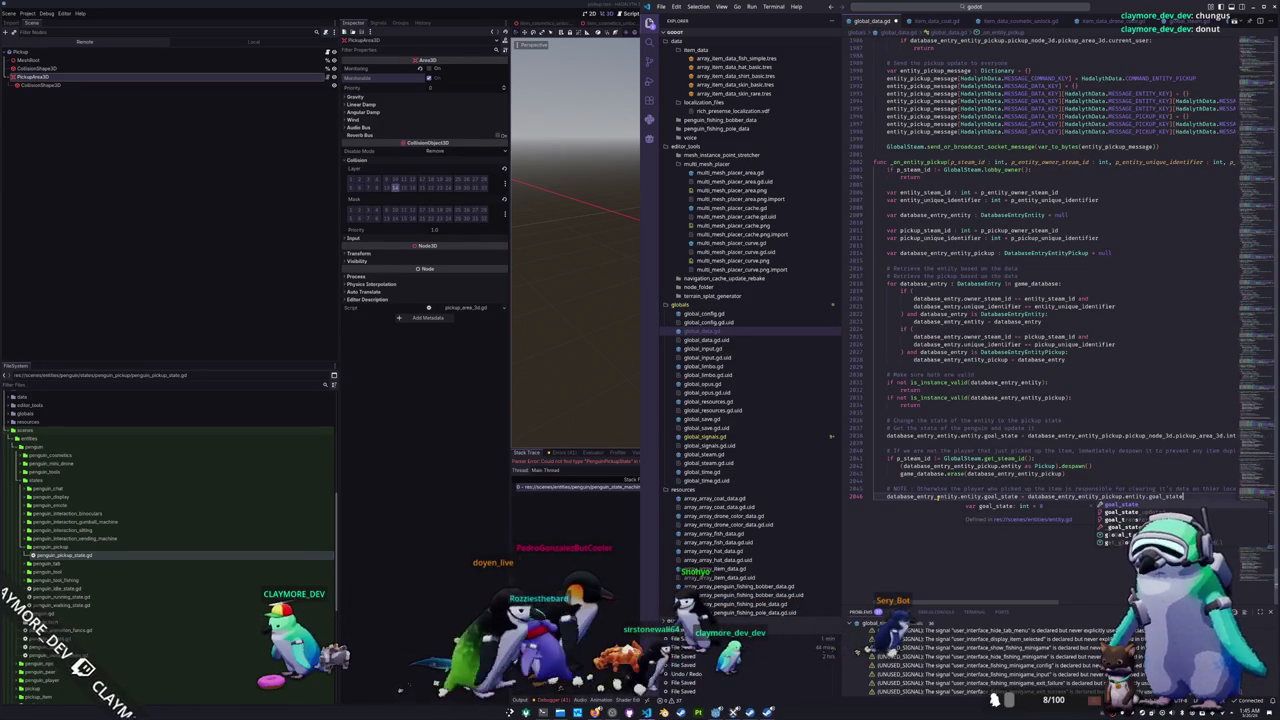
key(Escape)
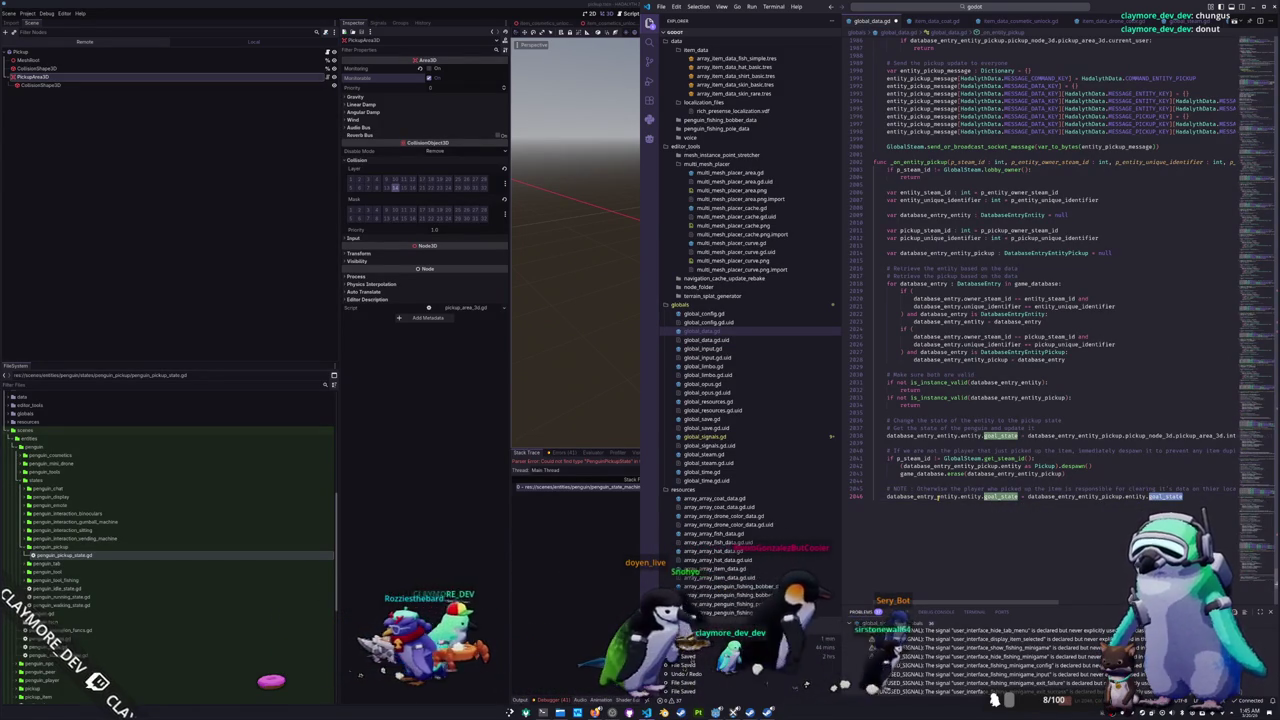
key(ctrl+shift+Left)
key(ctrl+shift+Left)
key(ctrl+shift+Left)
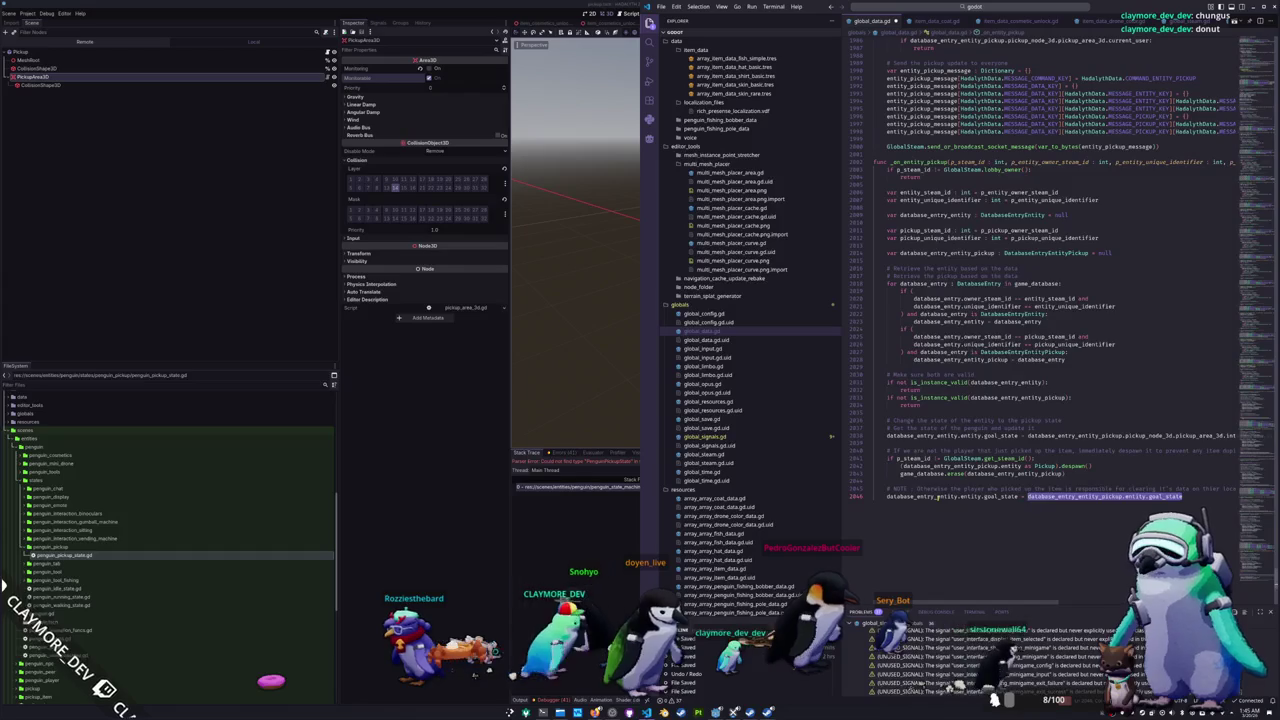
text(Peng)
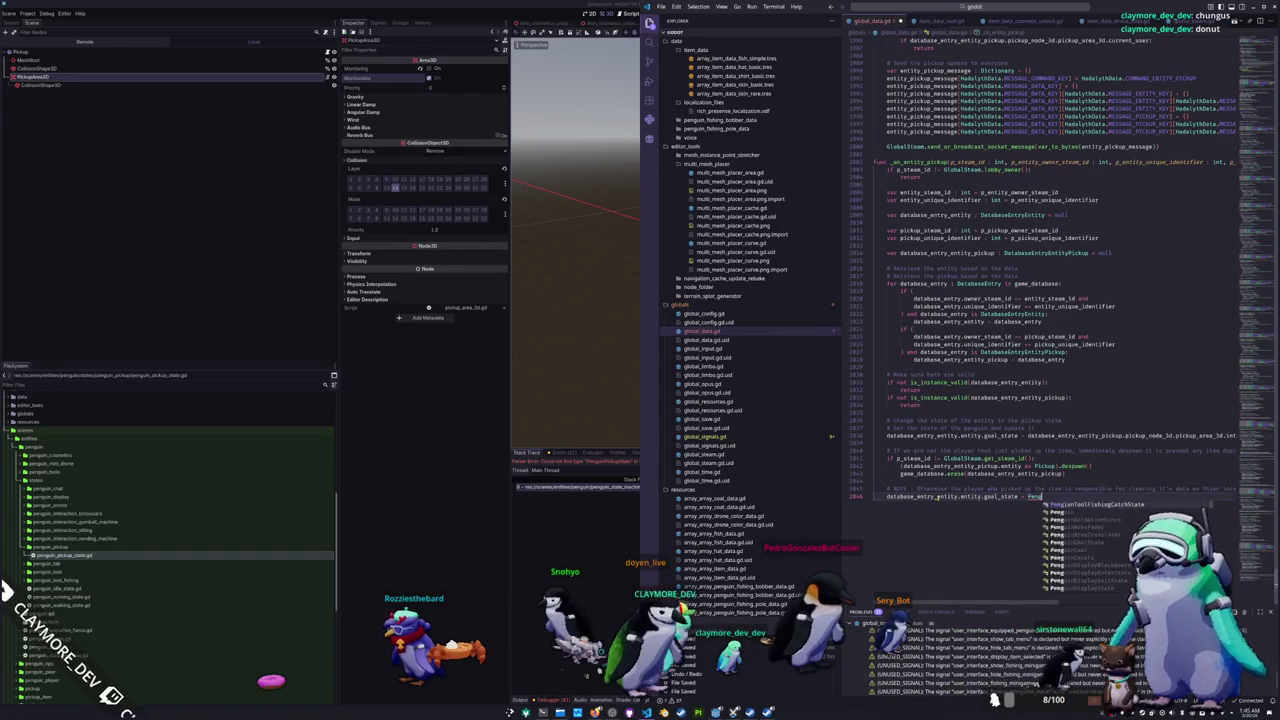
text(ui)
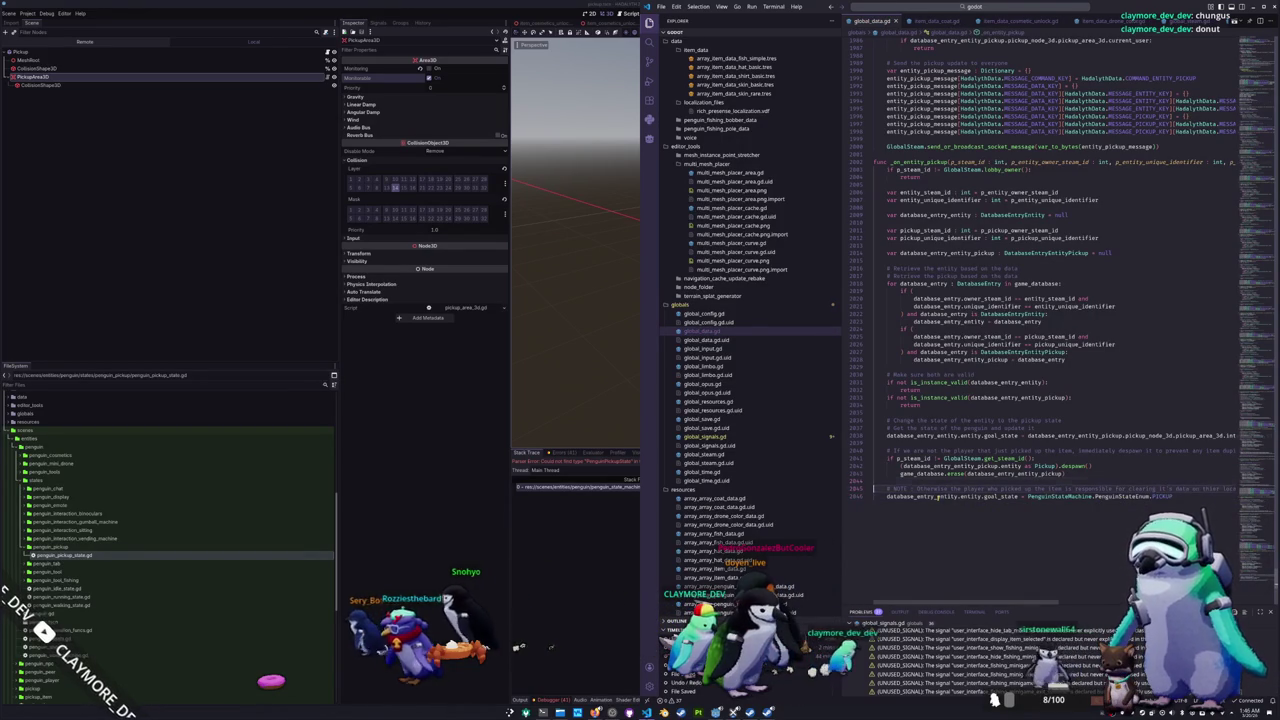
scroll(937, 497, right, 2)
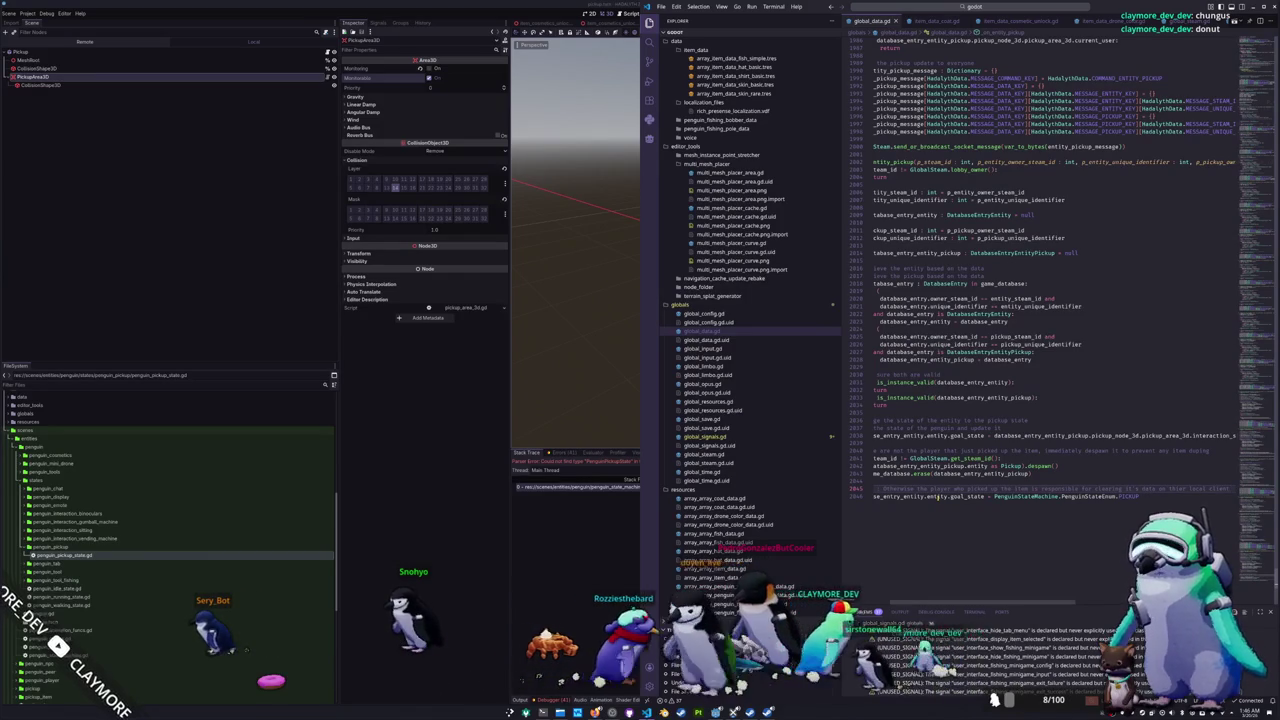
scroll(937, 497, left, 3)
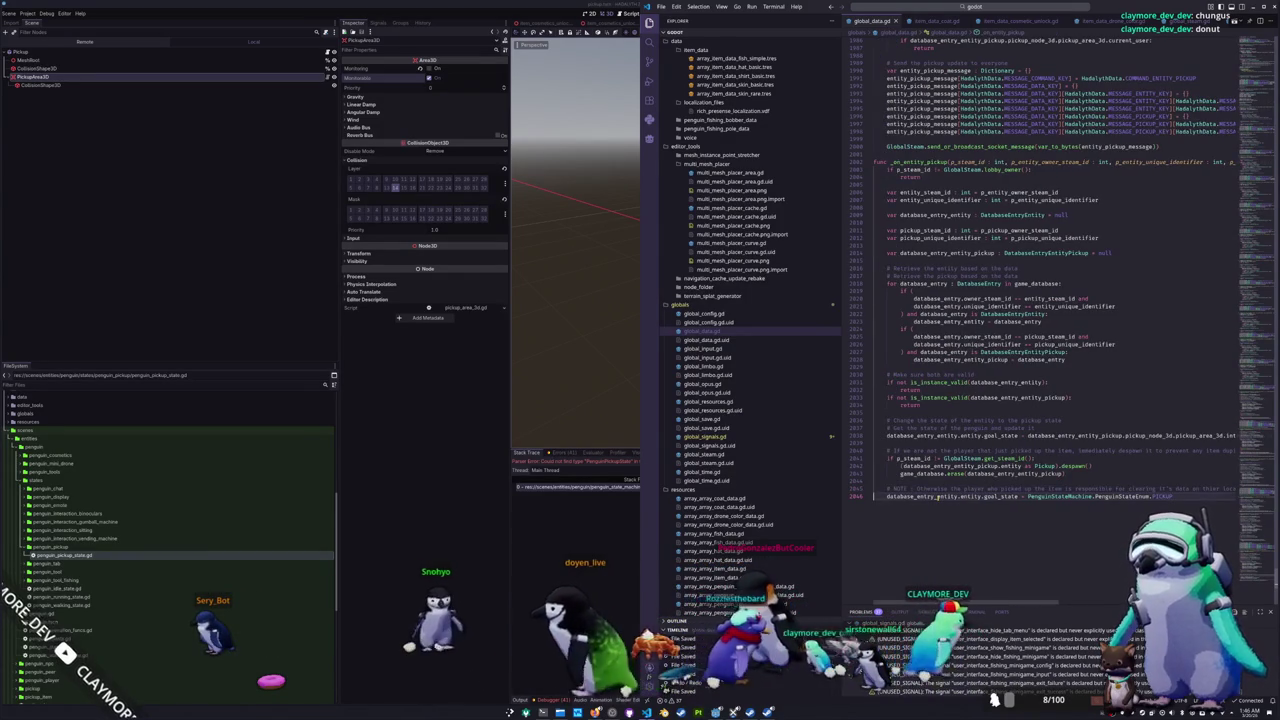
scroll(937, 497, right, 2)
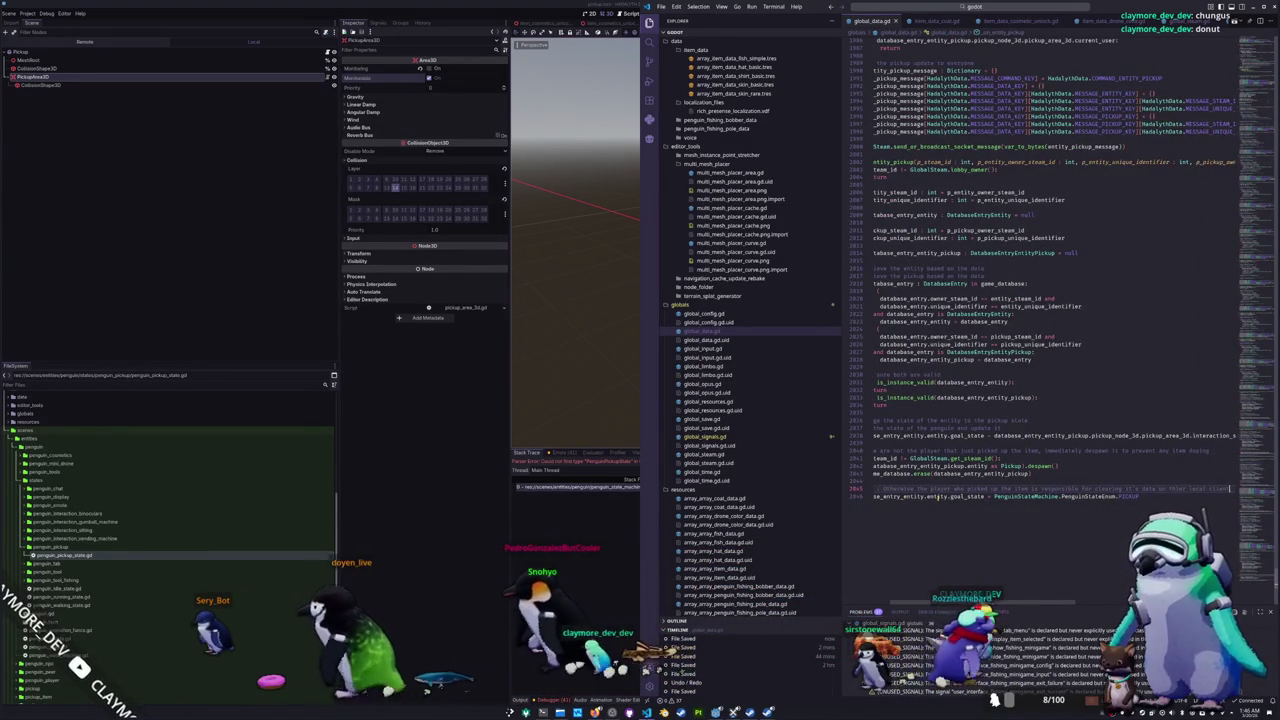
scroll(937, 497, left, 2)
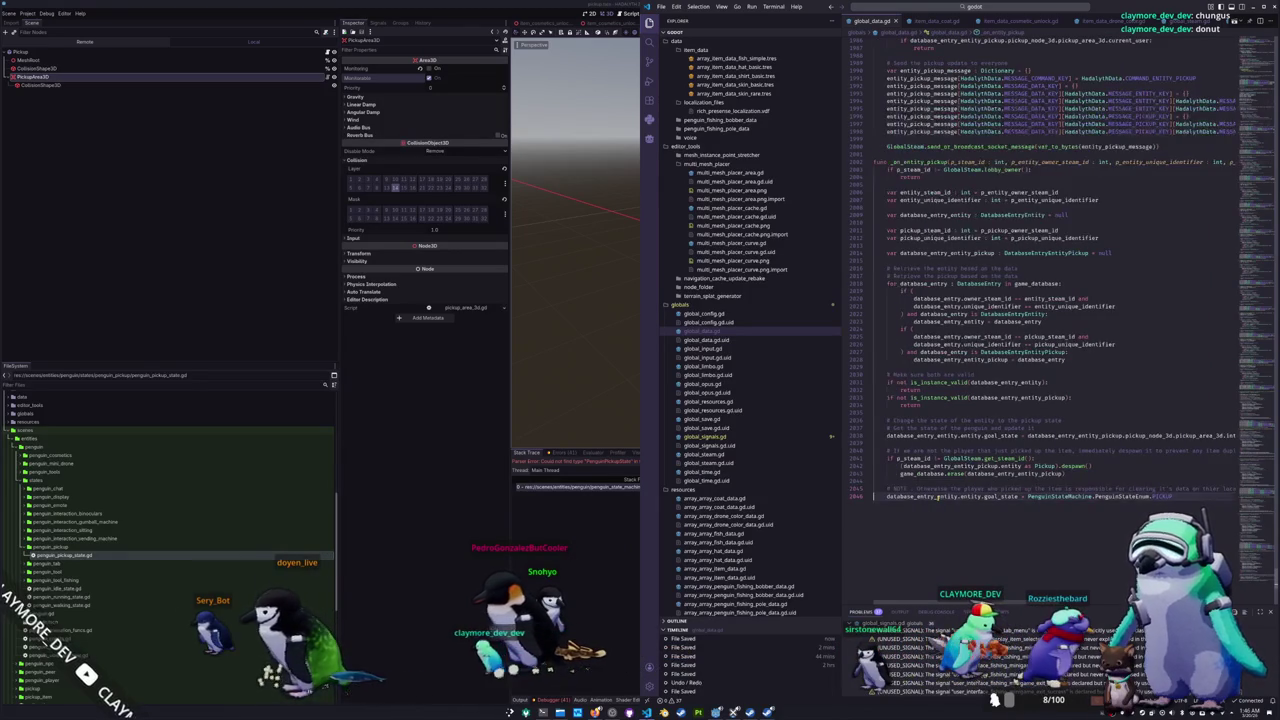
Step: Open penguin_idle_state.gd and review the pickup branch ending with the print line
click(998, 7)
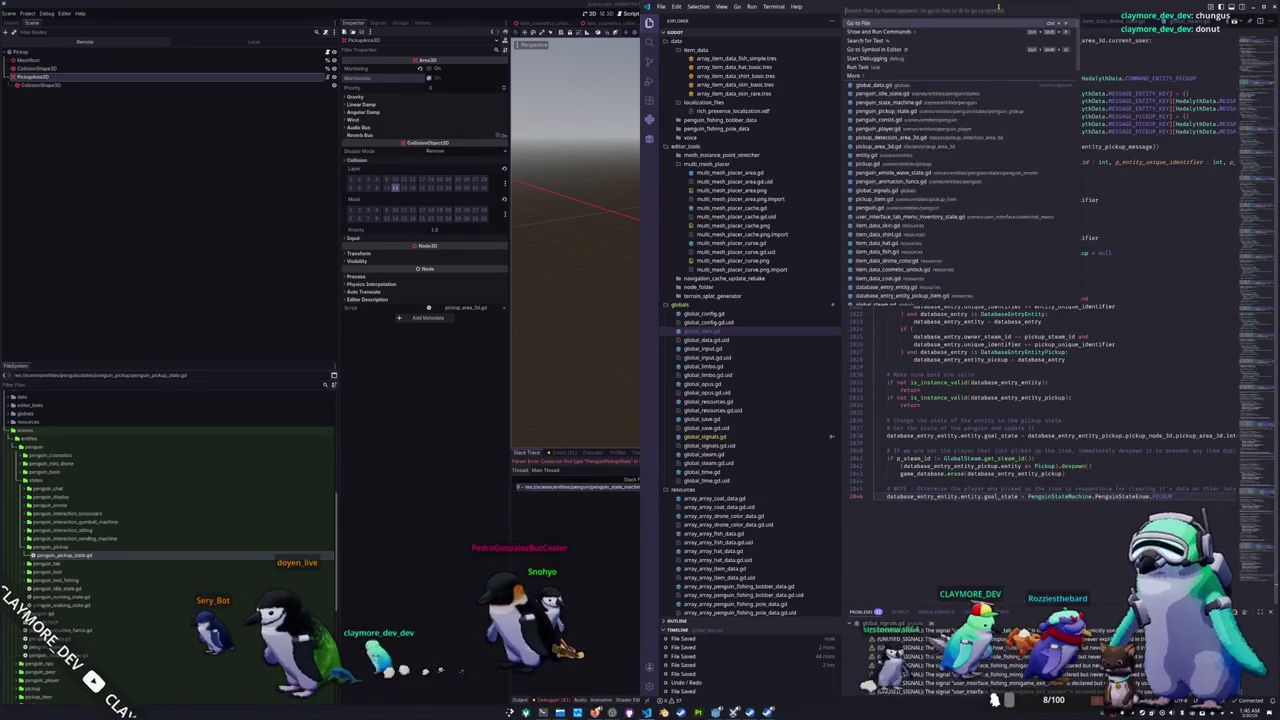
text(idle_stat)
key(Return)
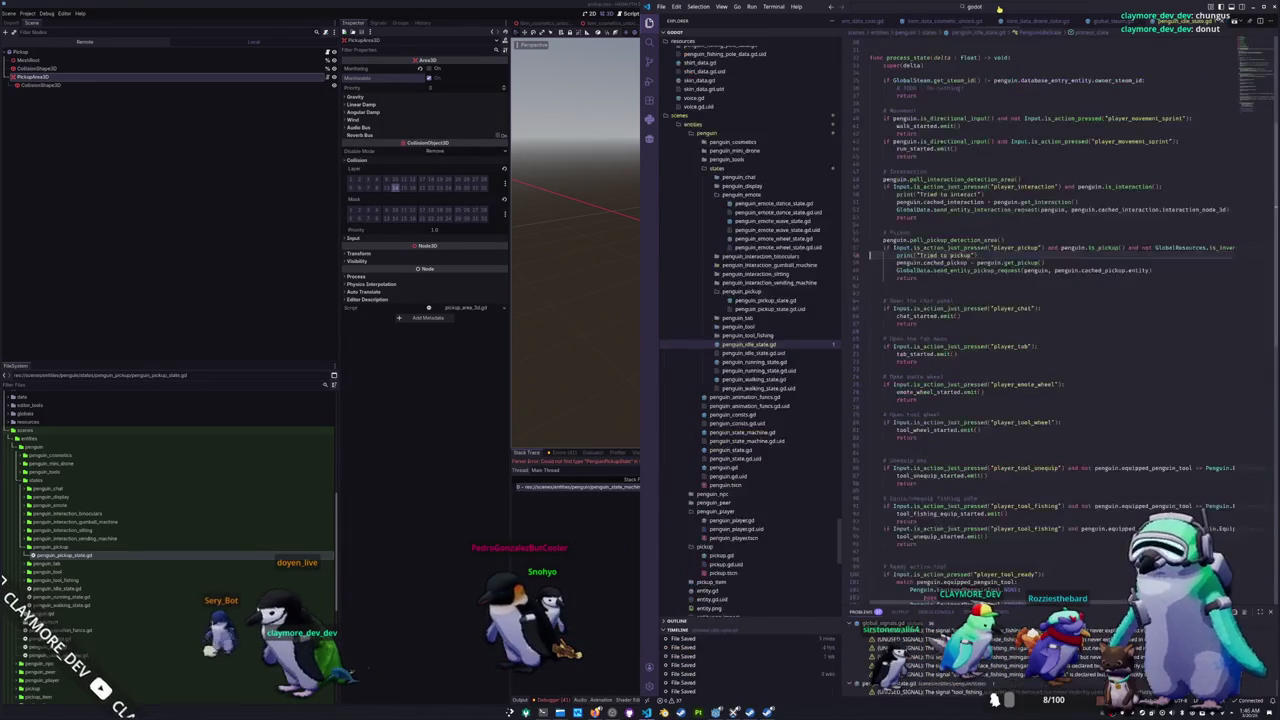
click(894, 286)
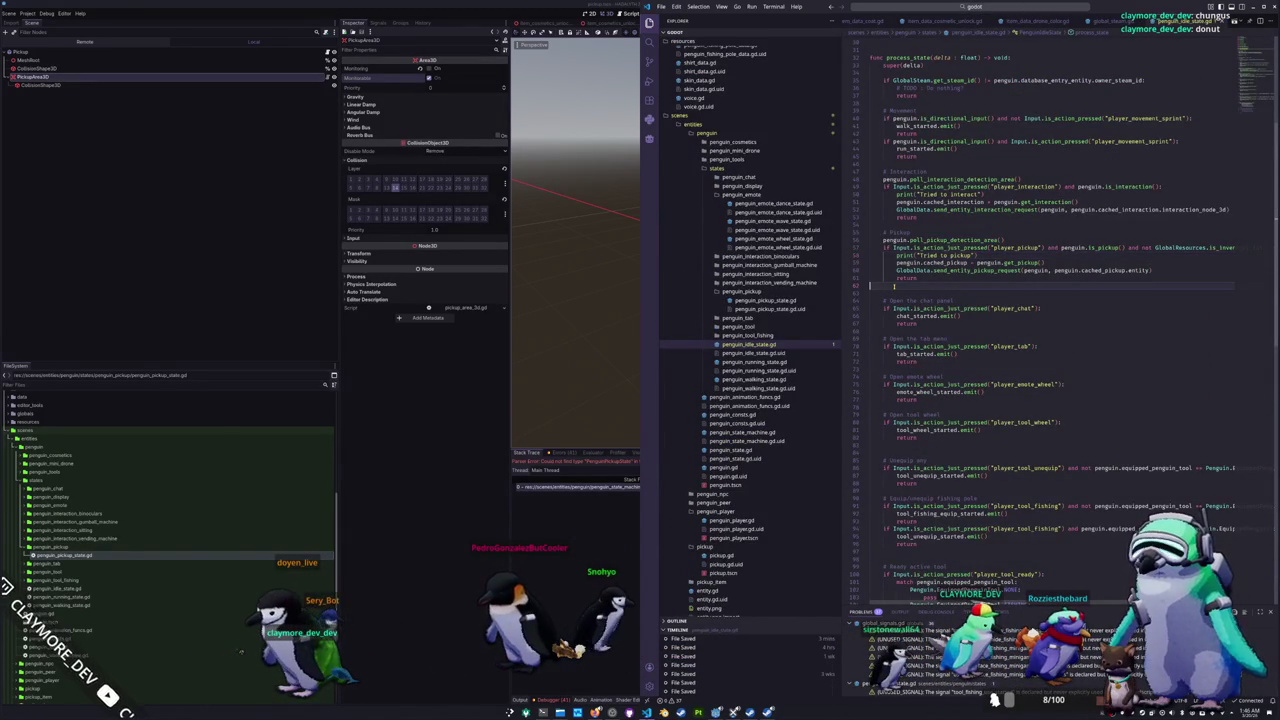
scroll(894, 286, up, 3)
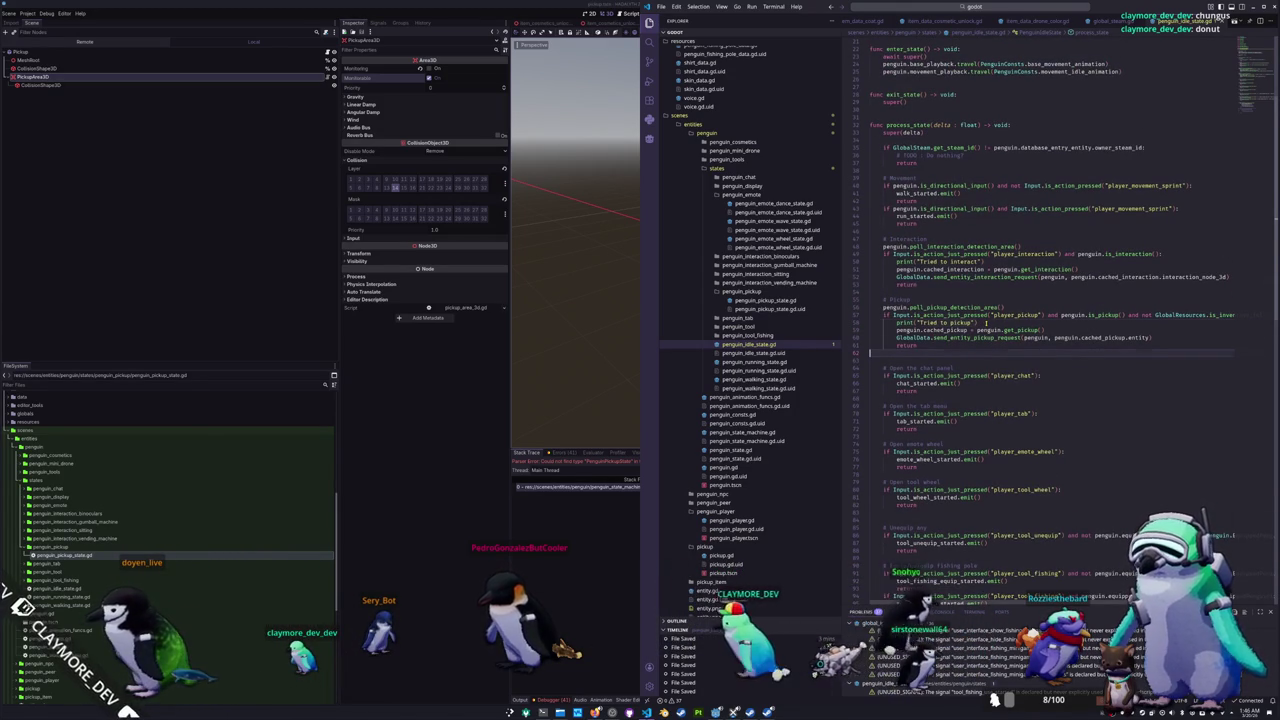
click(986, 323)
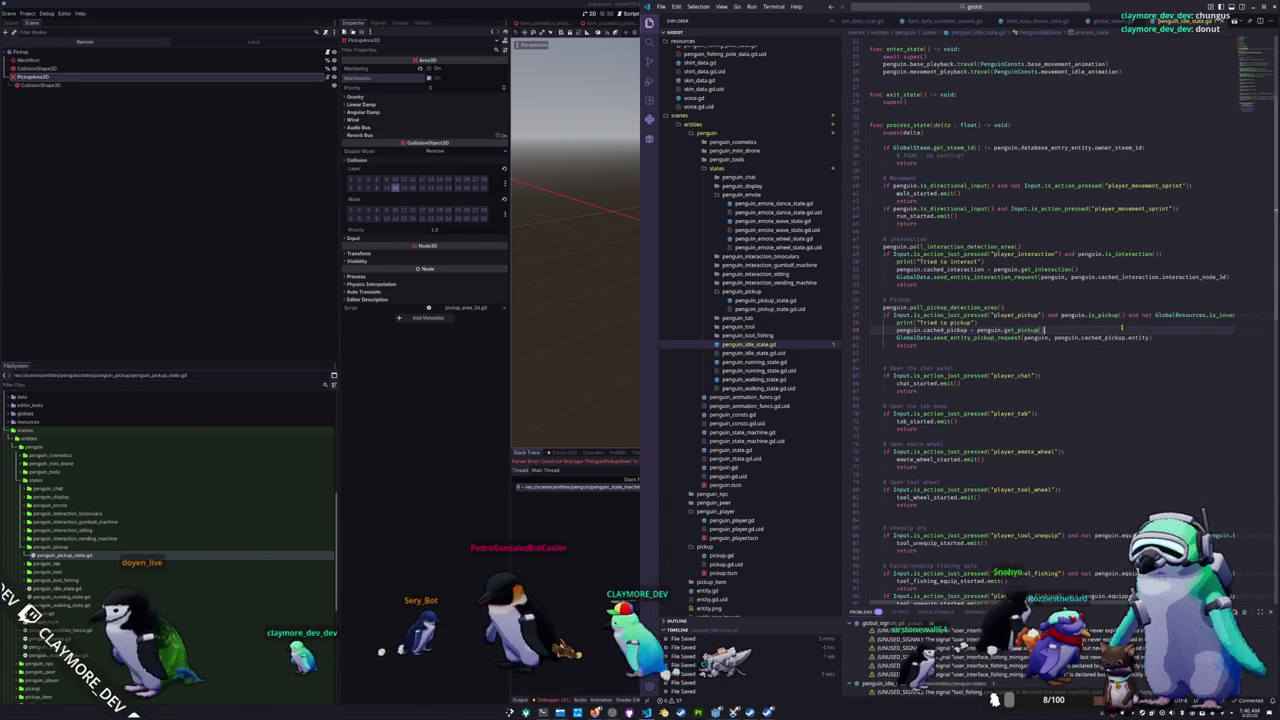
Step: Stop the running game with F8 and reload the project with F5
key(F8)
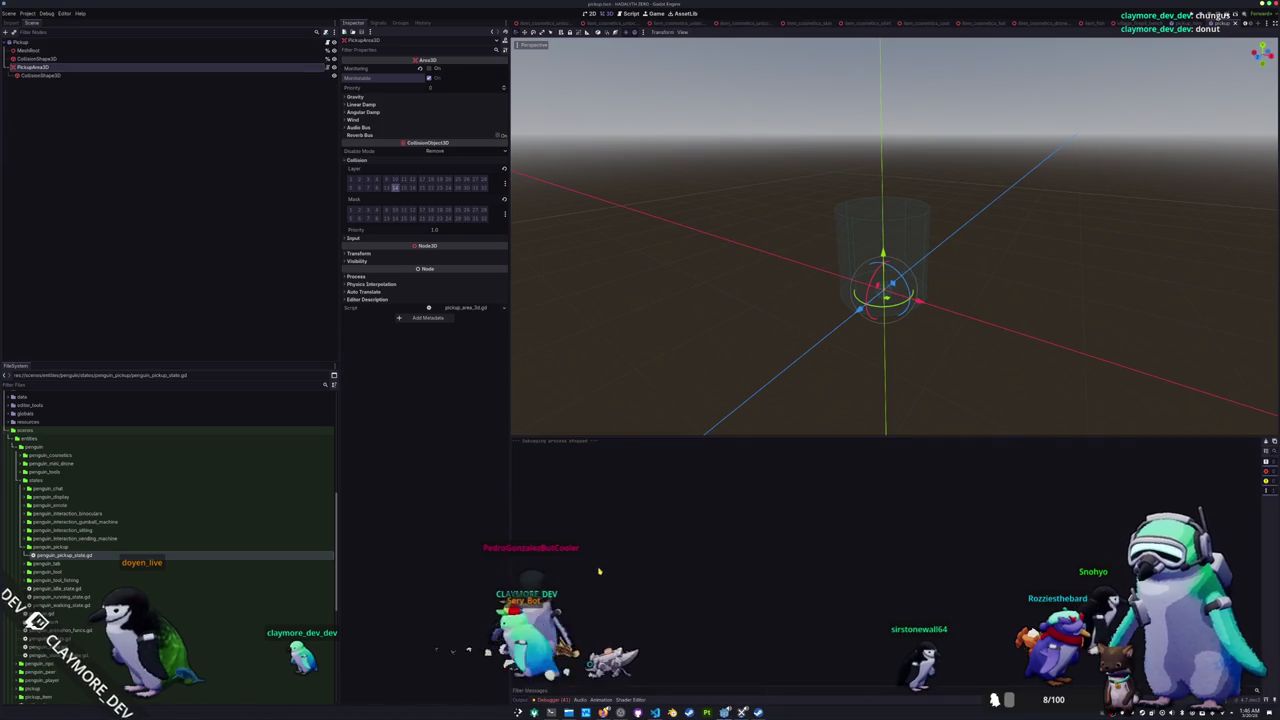
key(F5)
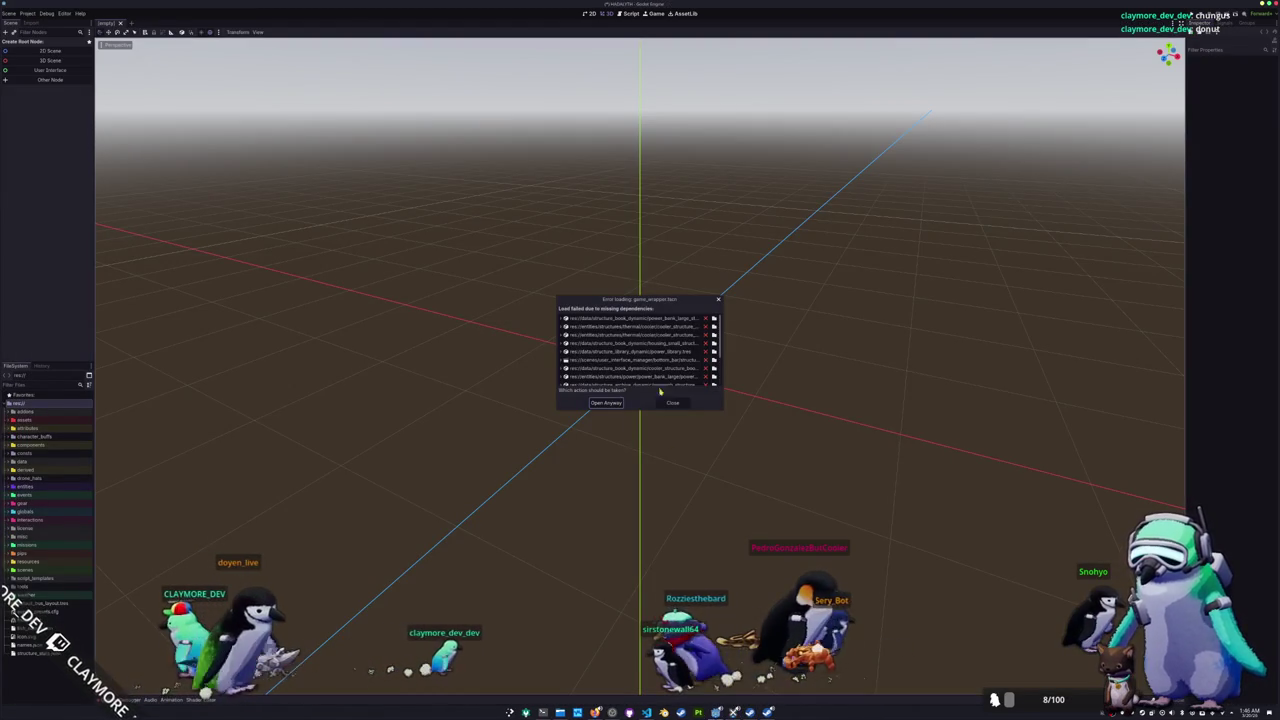
scroll(660, 360, down, 5)
scroll(678, 344, up, 3)
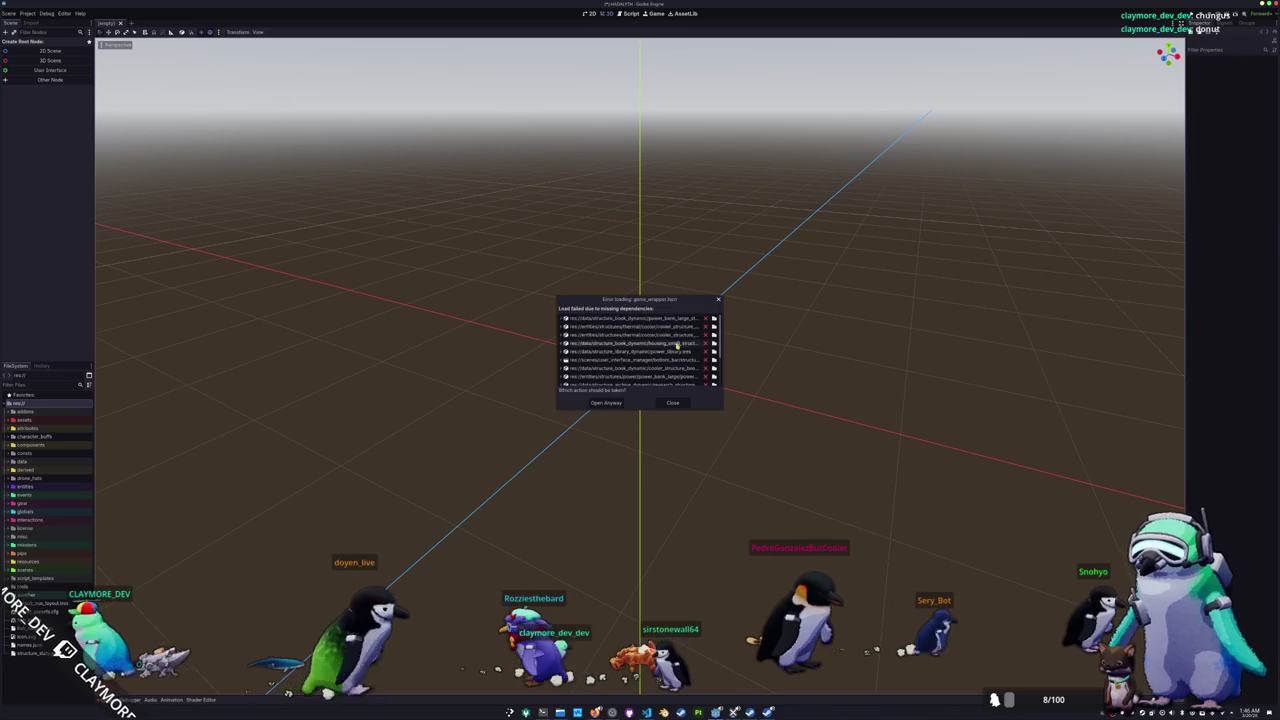
Step: Pick power_bank_large_structure_book.tres from the list-view file browser as the first dependency's replacement
click(714, 319)
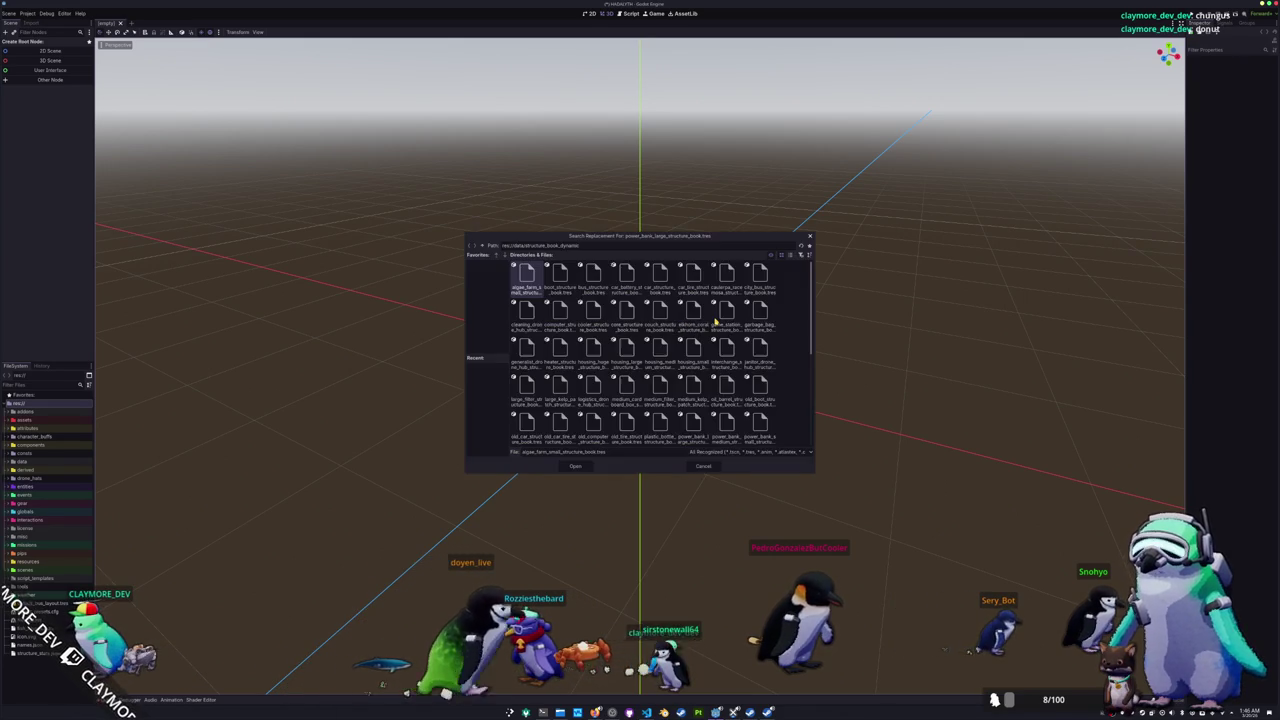
mouse_move(646, 240)
mouse_down()
mouse_move(713, 264)
mouse_move(721, 291)
mouse_up()
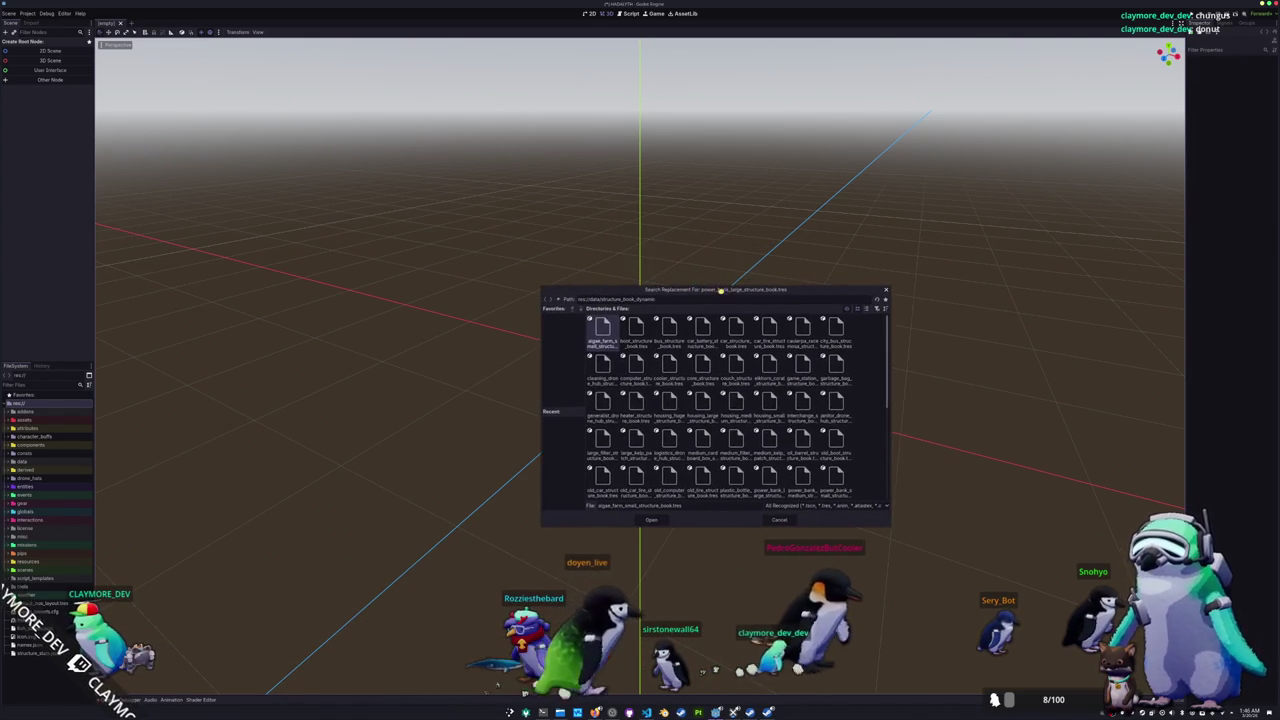
click(867, 309)
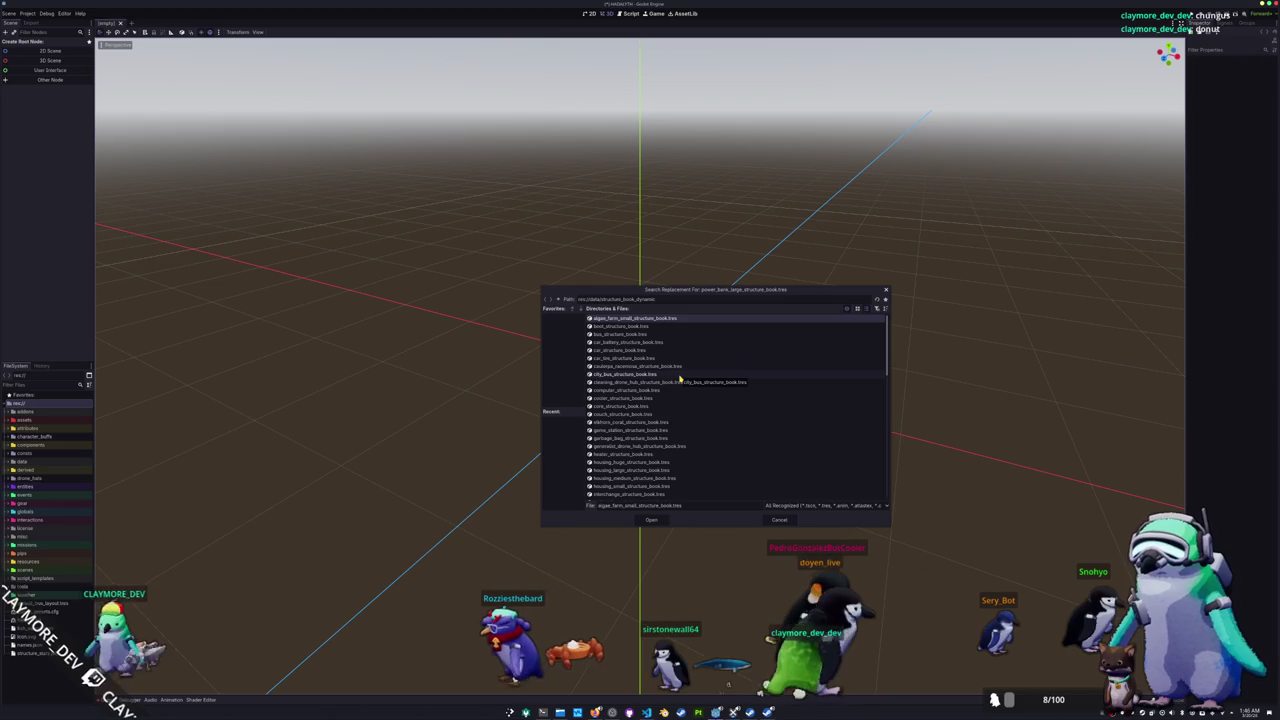
scroll(667, 382, down, 3)
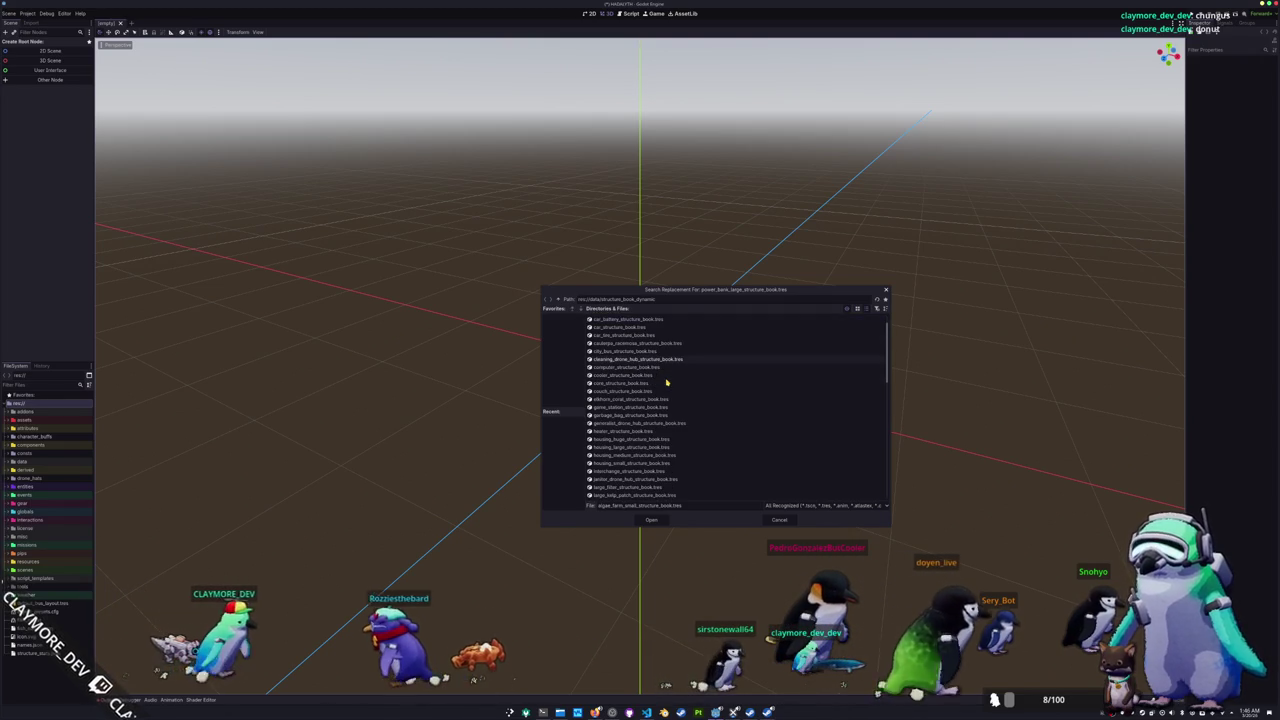
scroll(754, 357, up, 3)
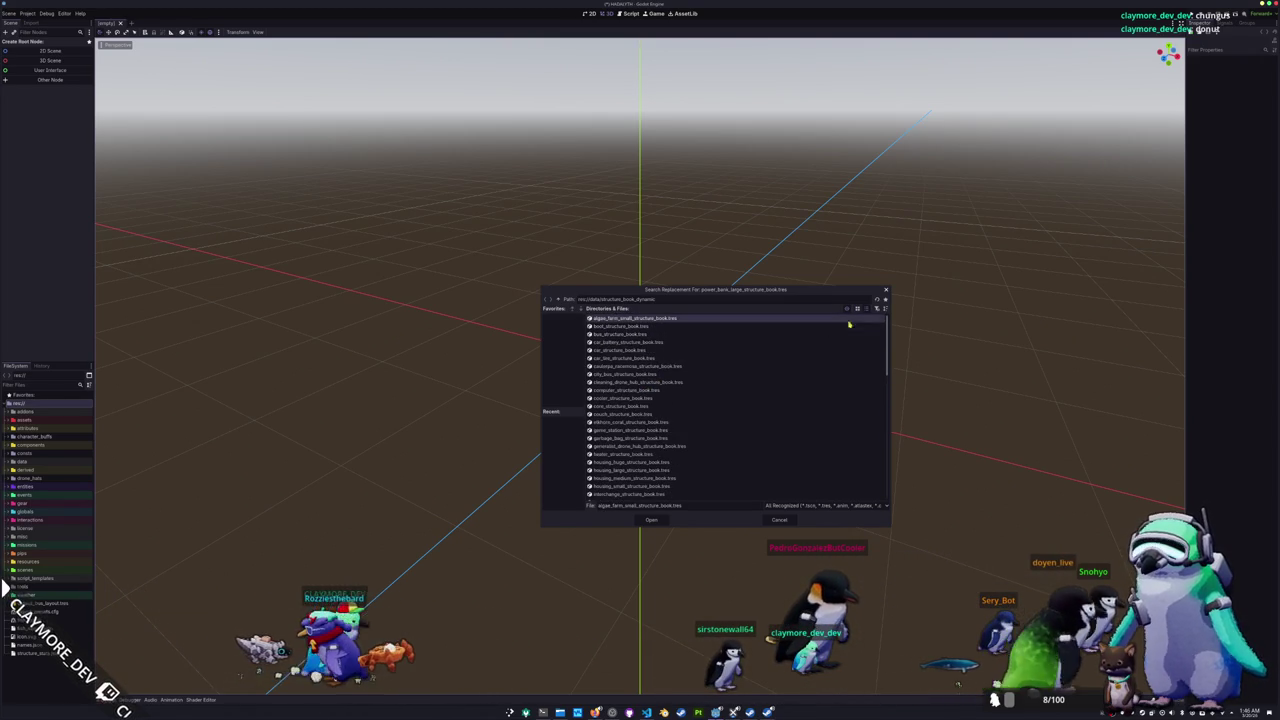
click(884, 309)
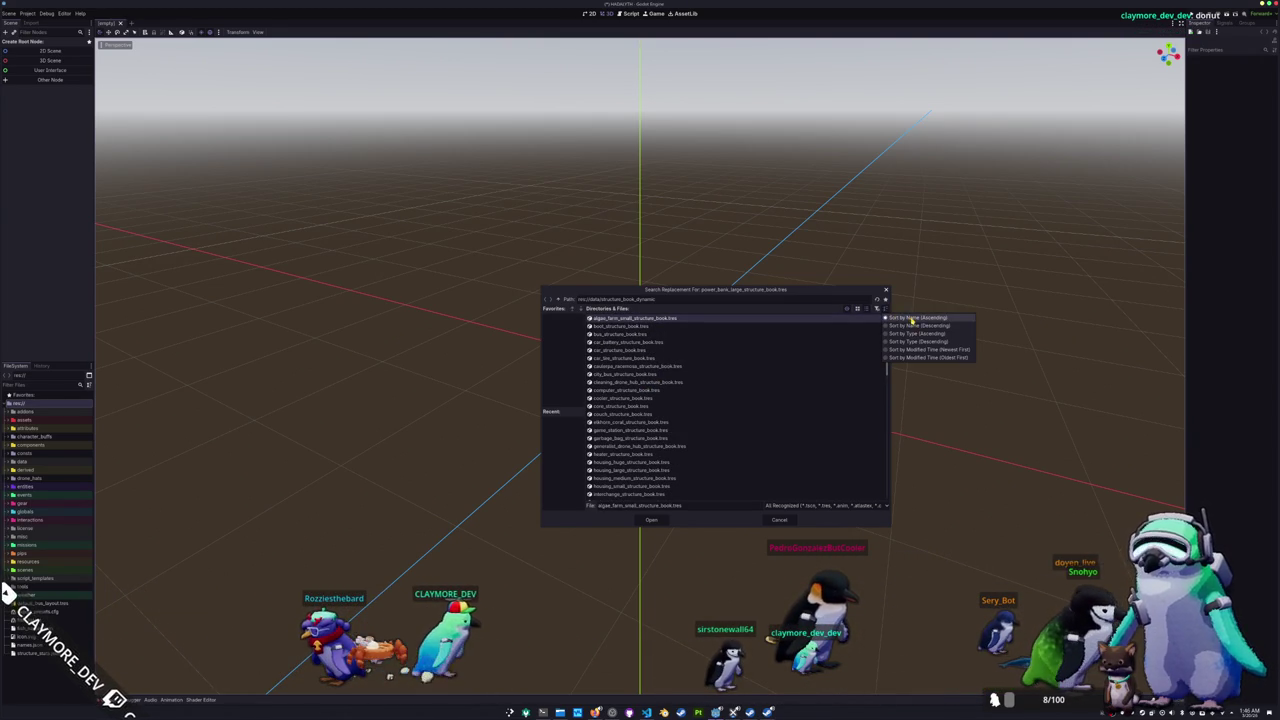
click(912, 318)
scroll(705, 415, down, 10)
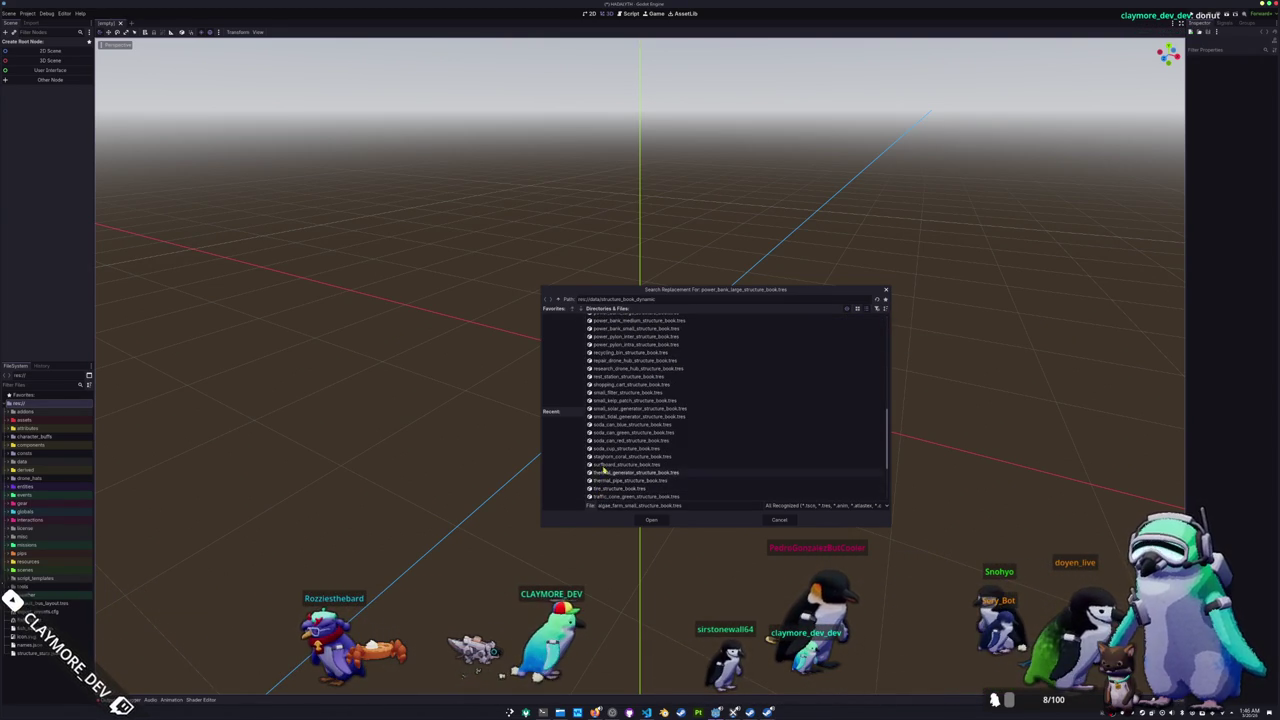
scroll(604, 395, up, 3)
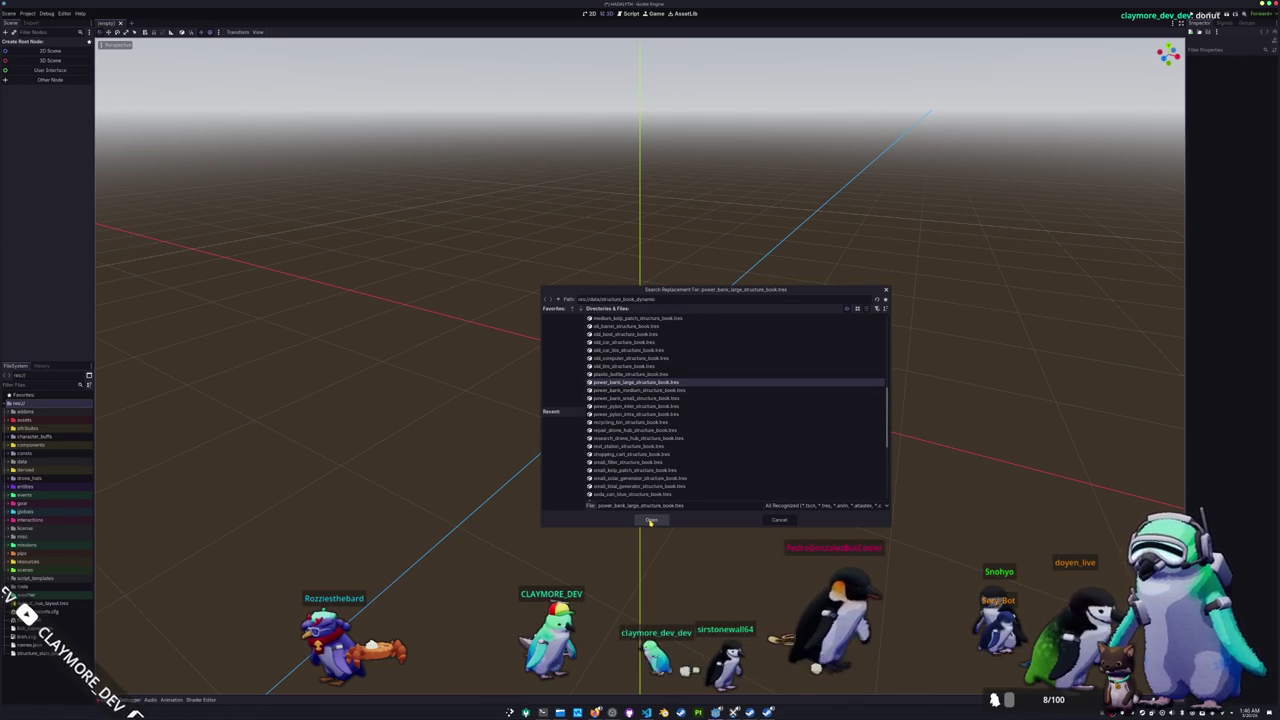
click(651, 521)
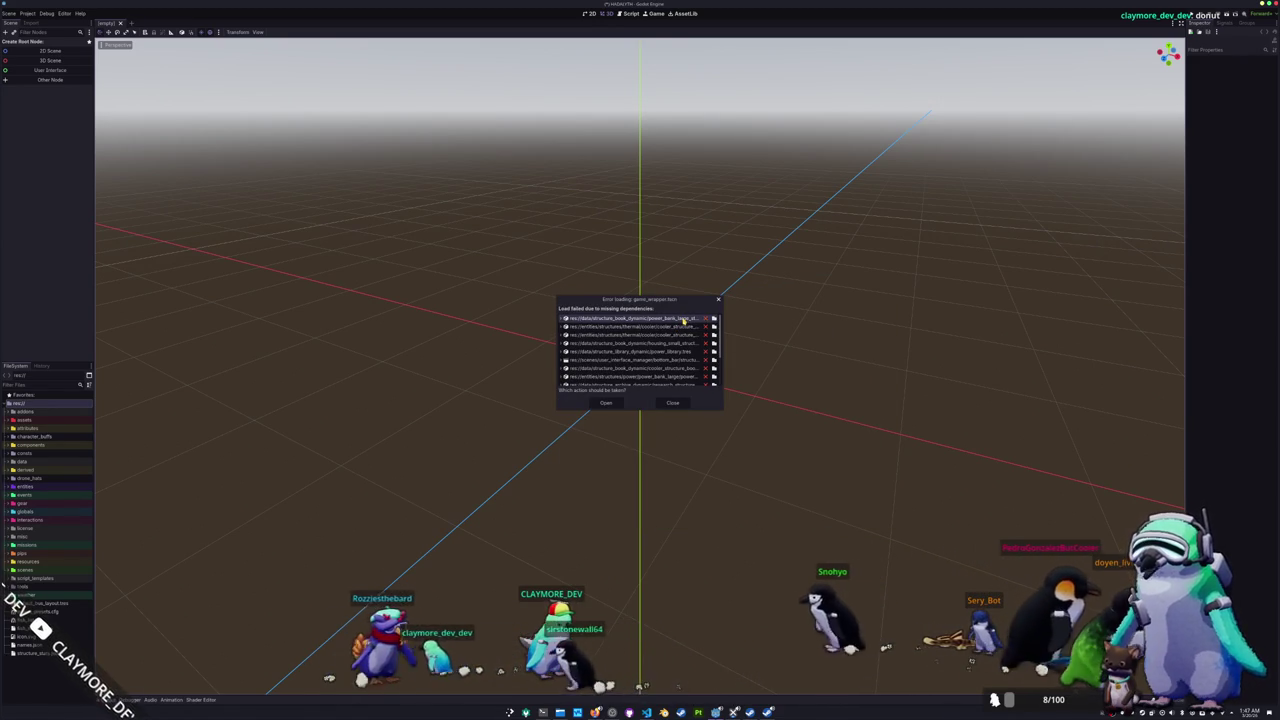
Step: Check power_library.tres's dependencies, then choose power_bank_large_structure_book.tres as the replacement
click(561, 319)
click(689, 327)
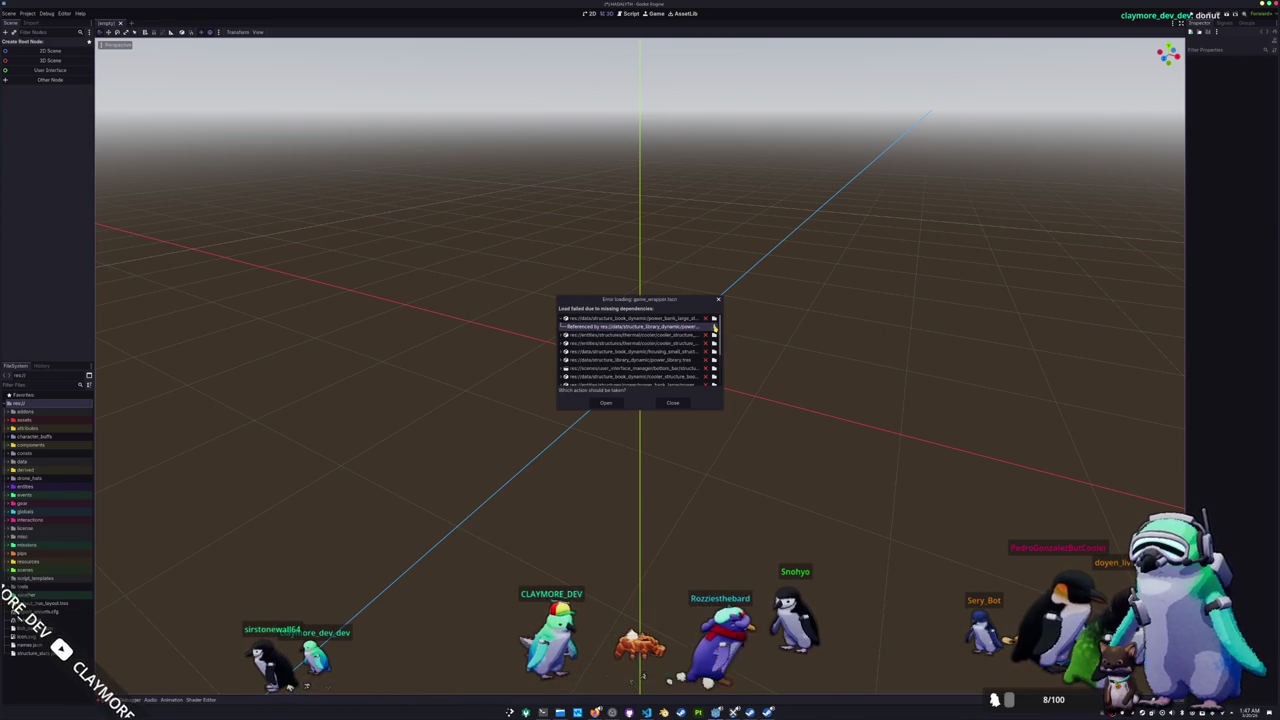
click(714, 327)
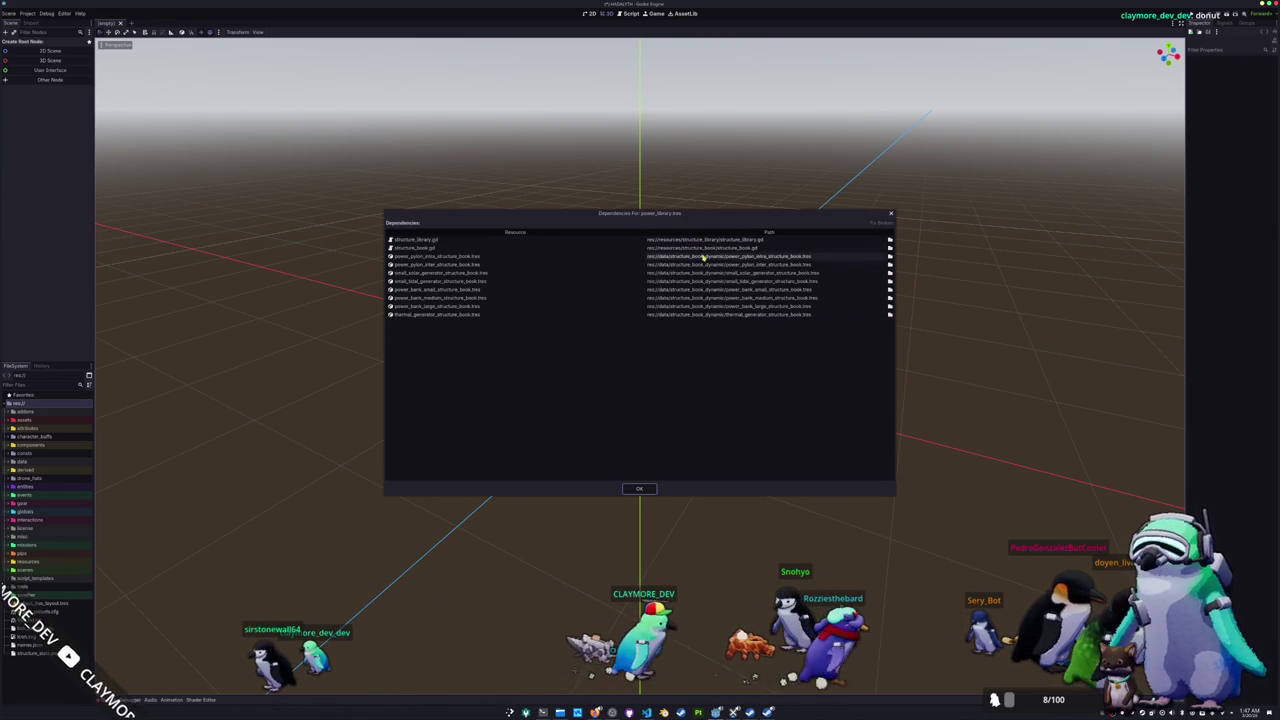
click(891, 214)
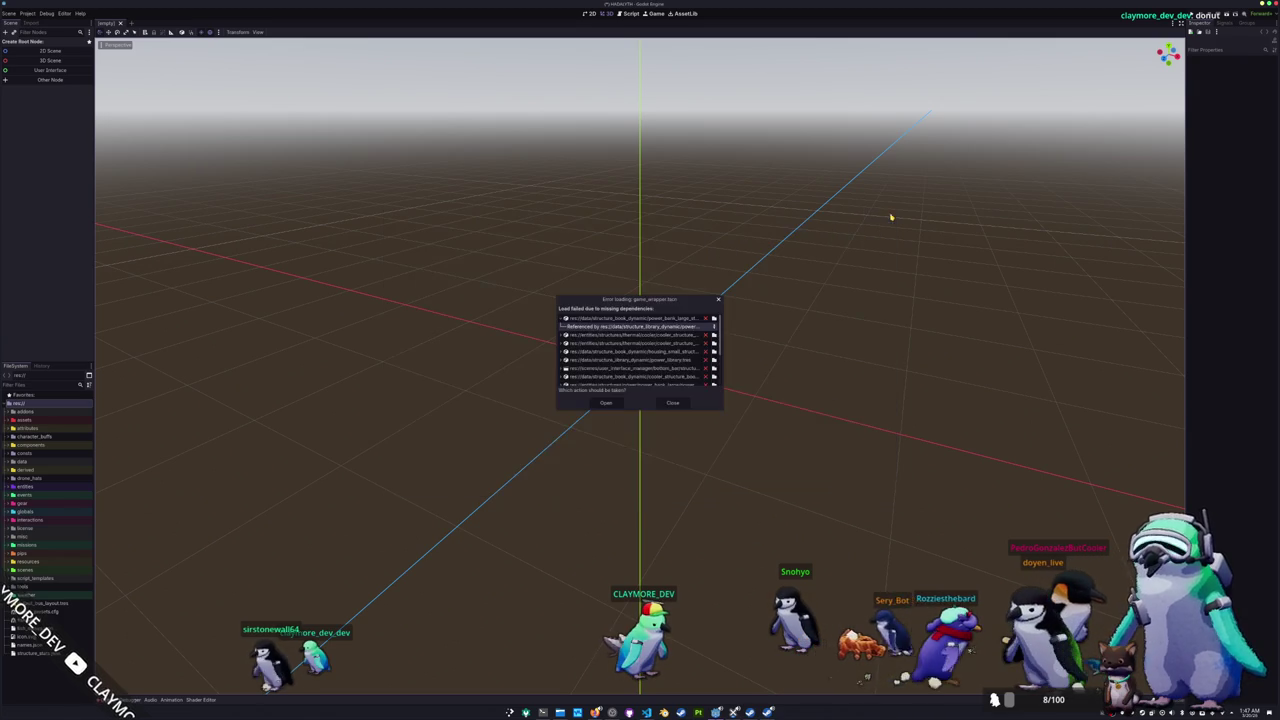
click(717, 321)
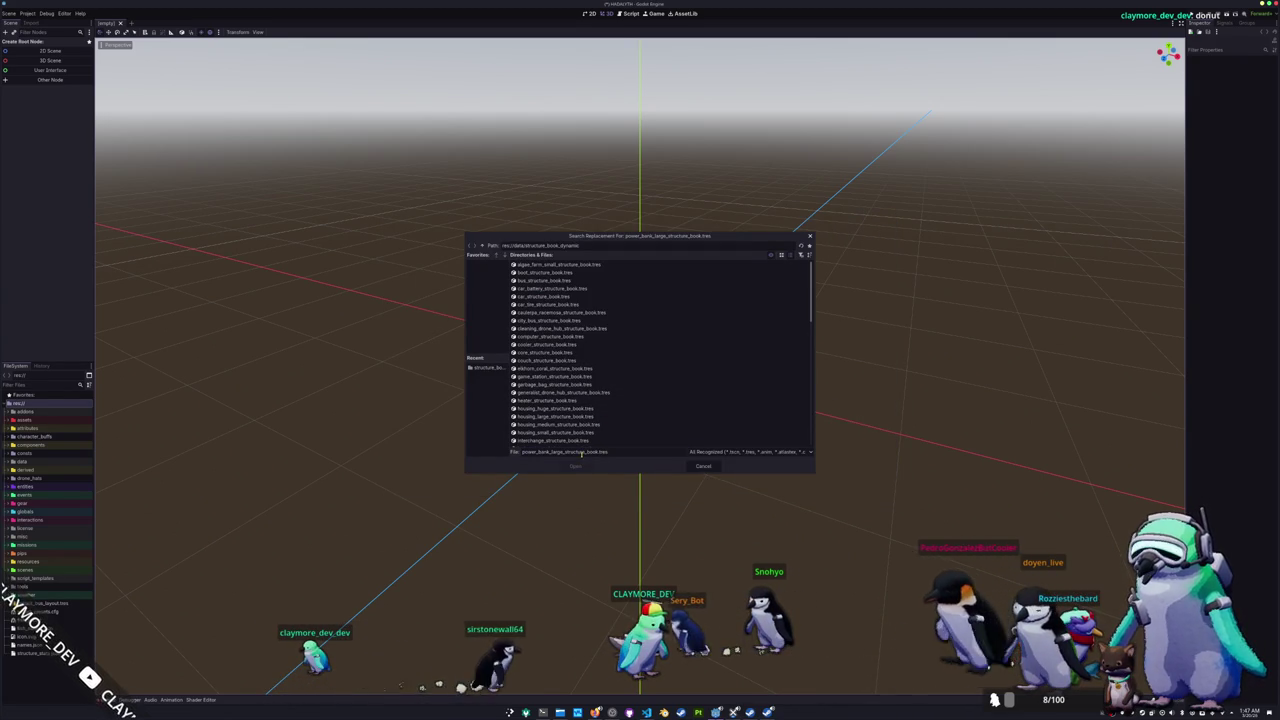
scroll(560, 395, down, 5)
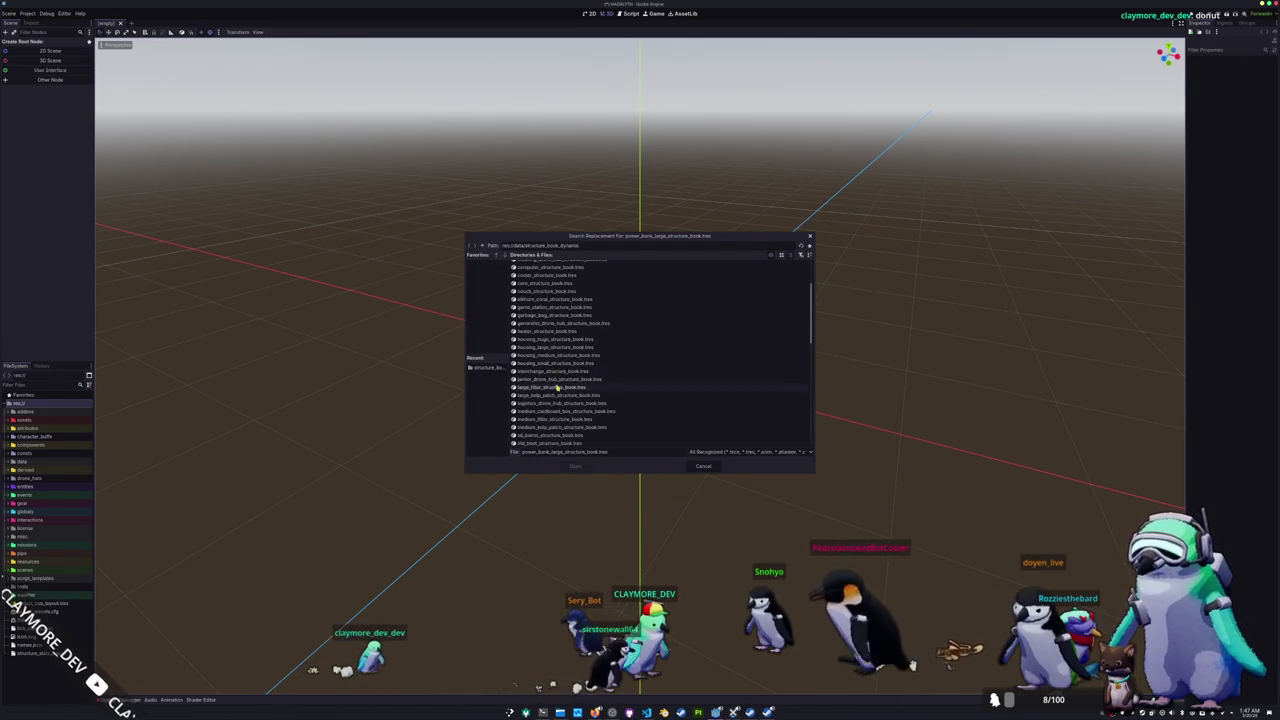
double_click(566, 400)
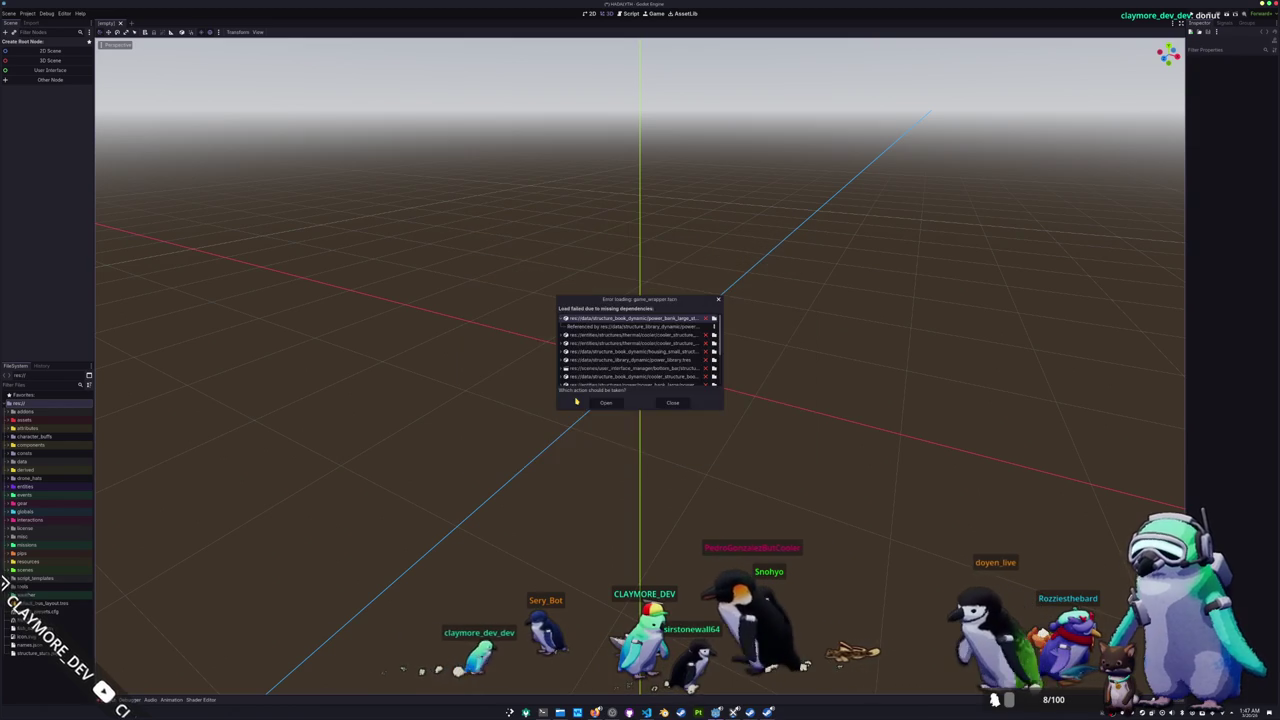
scroll(595, 380, down, 3)
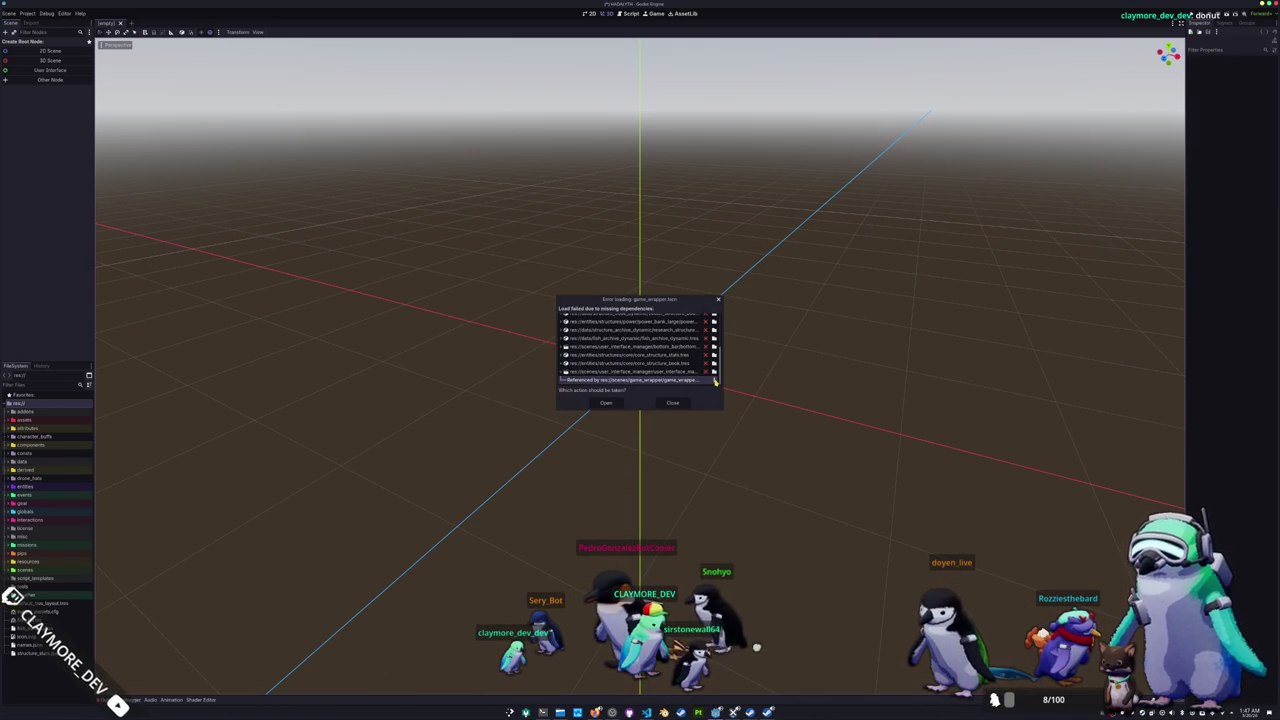
Step: Check game_wrapper.tscn's dependencies, relink user_interface_manager.tscn, and close the load error
click(715, 381)
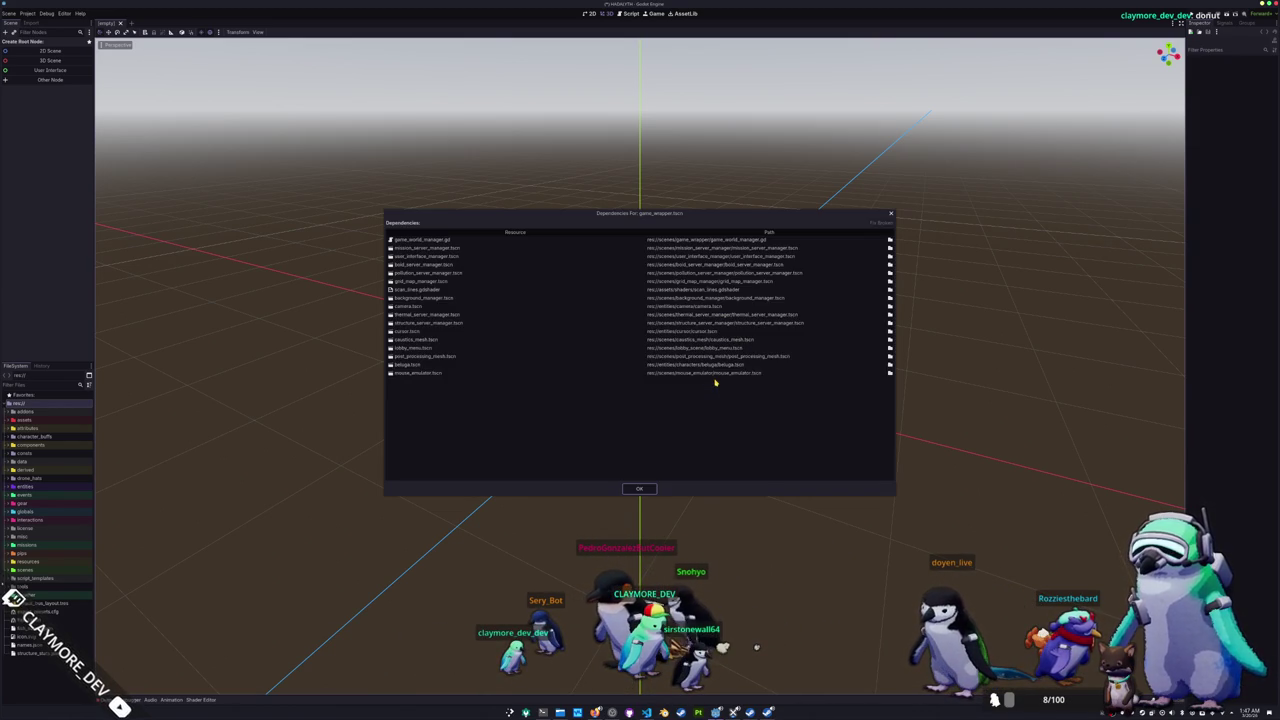
click(650, 487)
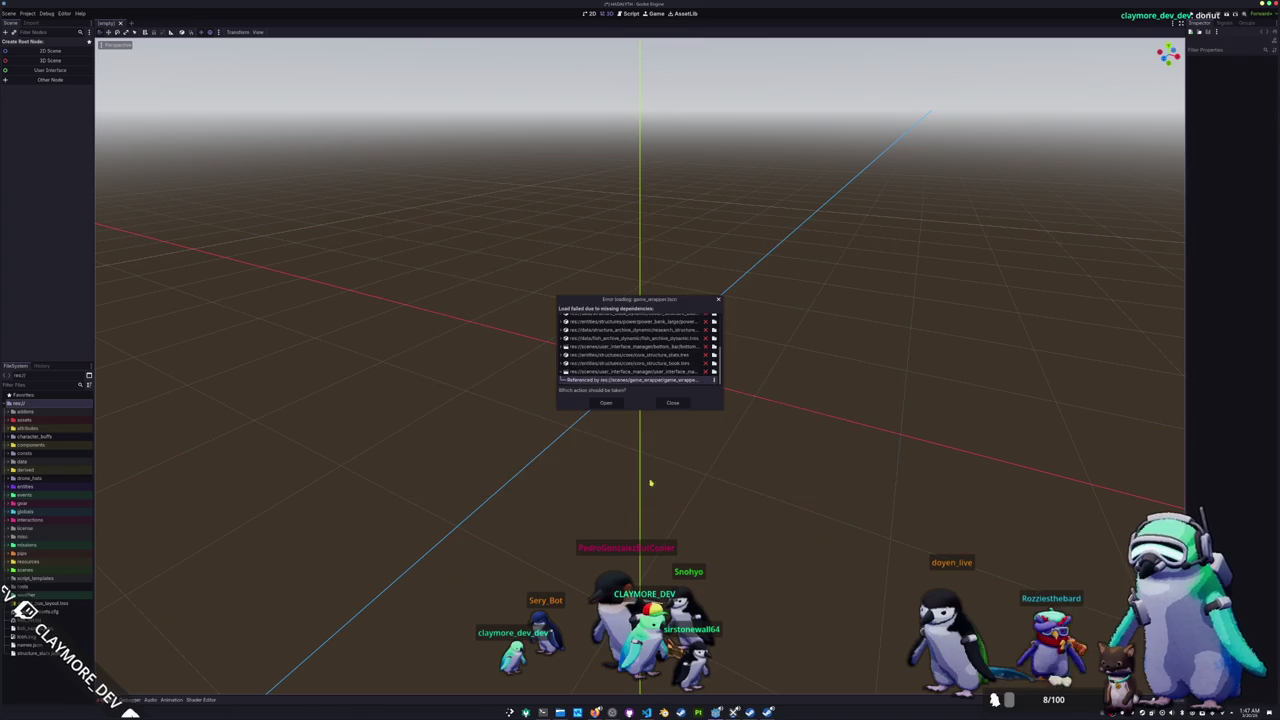
click(714, 372)
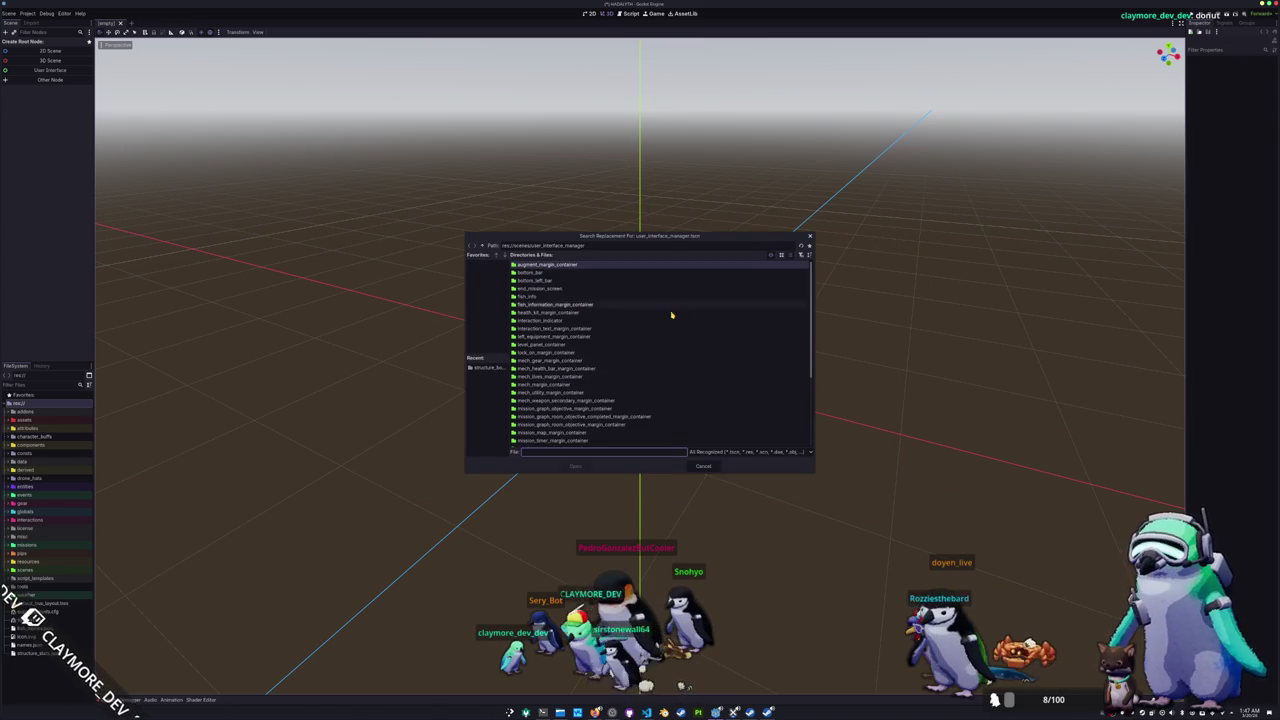
drag(666, 241, 806, 275)
scroll(720, 400, down, 5)
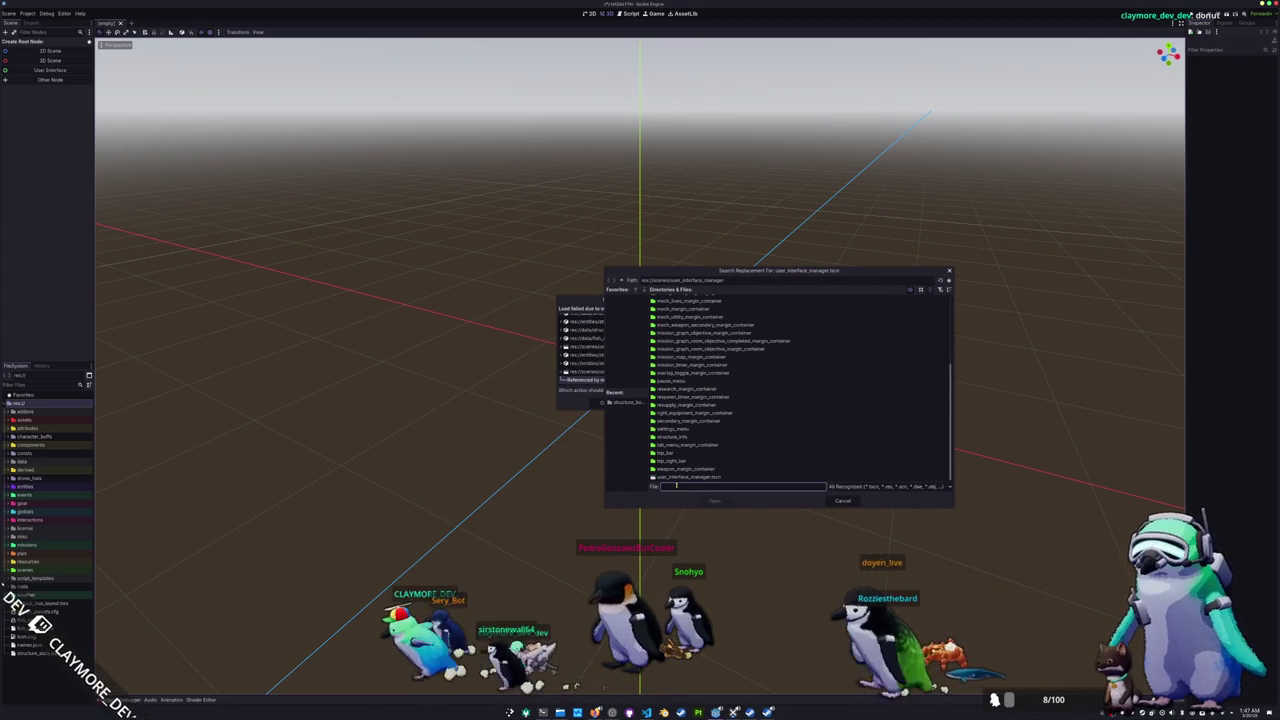
click(688, 477)
double_click(688, 478)
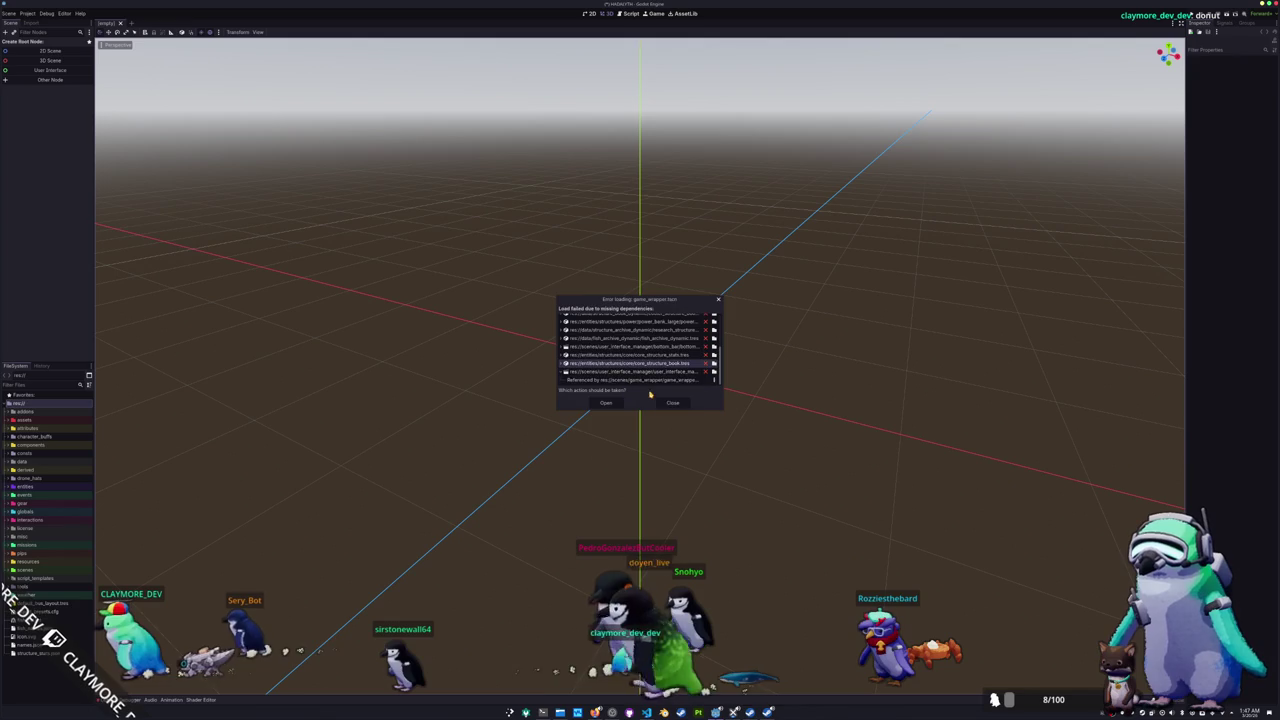
click(672, 402)
Step: Run Upgrade Project Files with Restart & Upgrade, reloading without saving
click(27, 13)
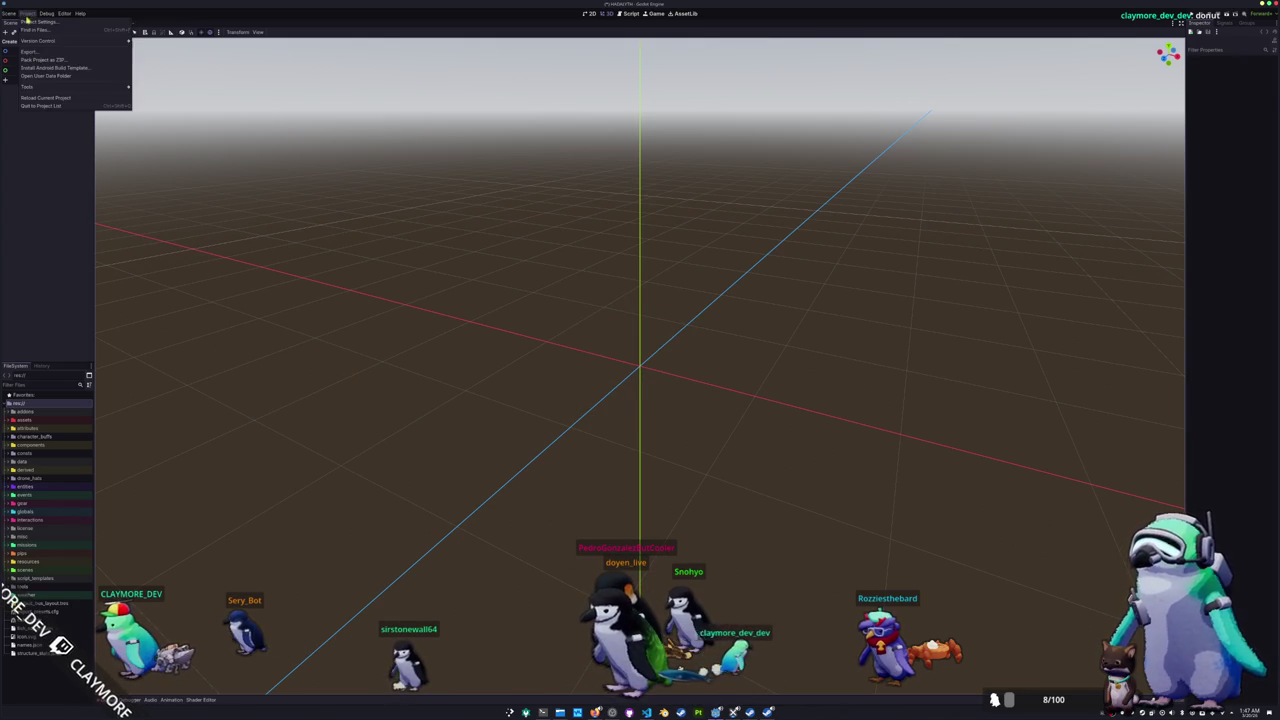
mouse_move(79, 91)
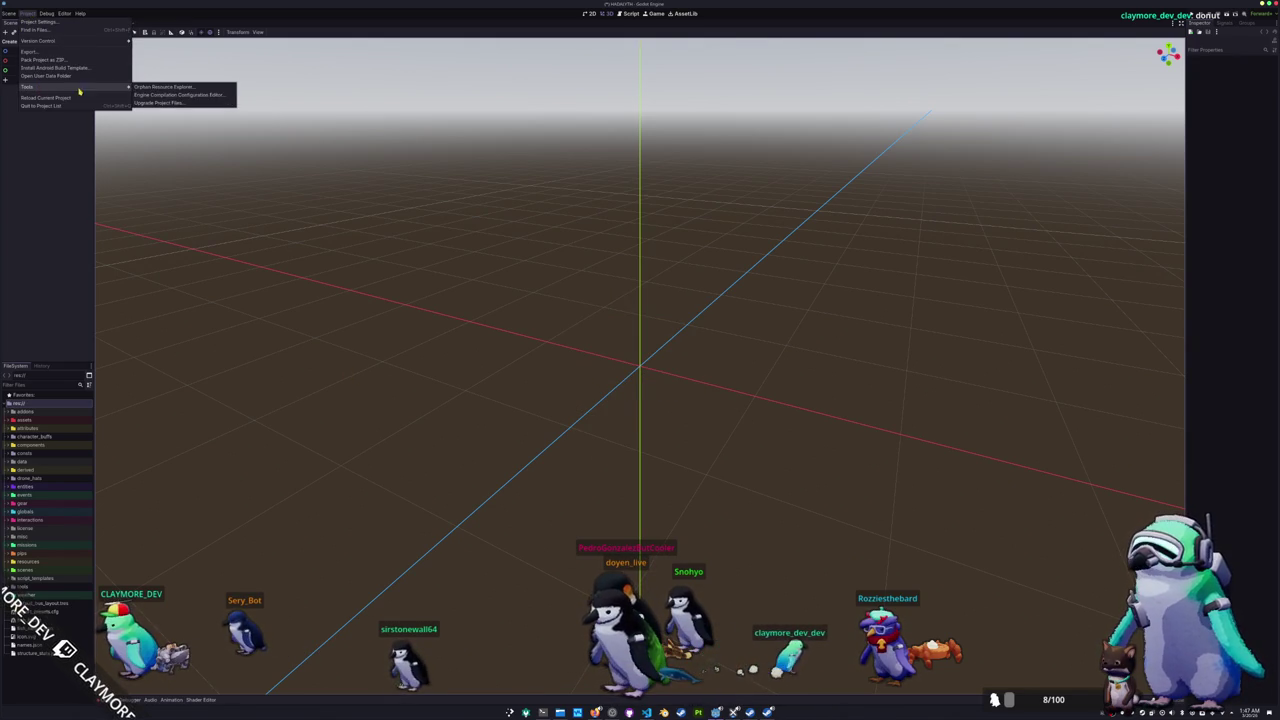
click(158, 104)
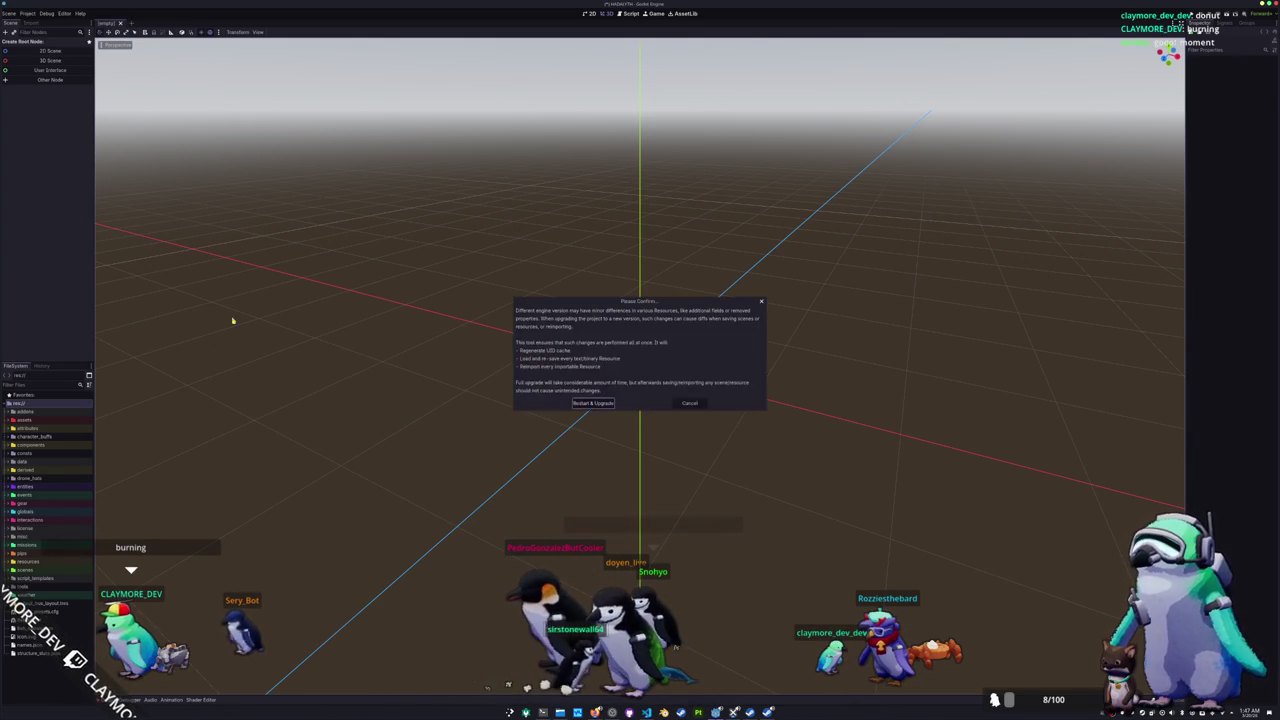
click(593, 403)
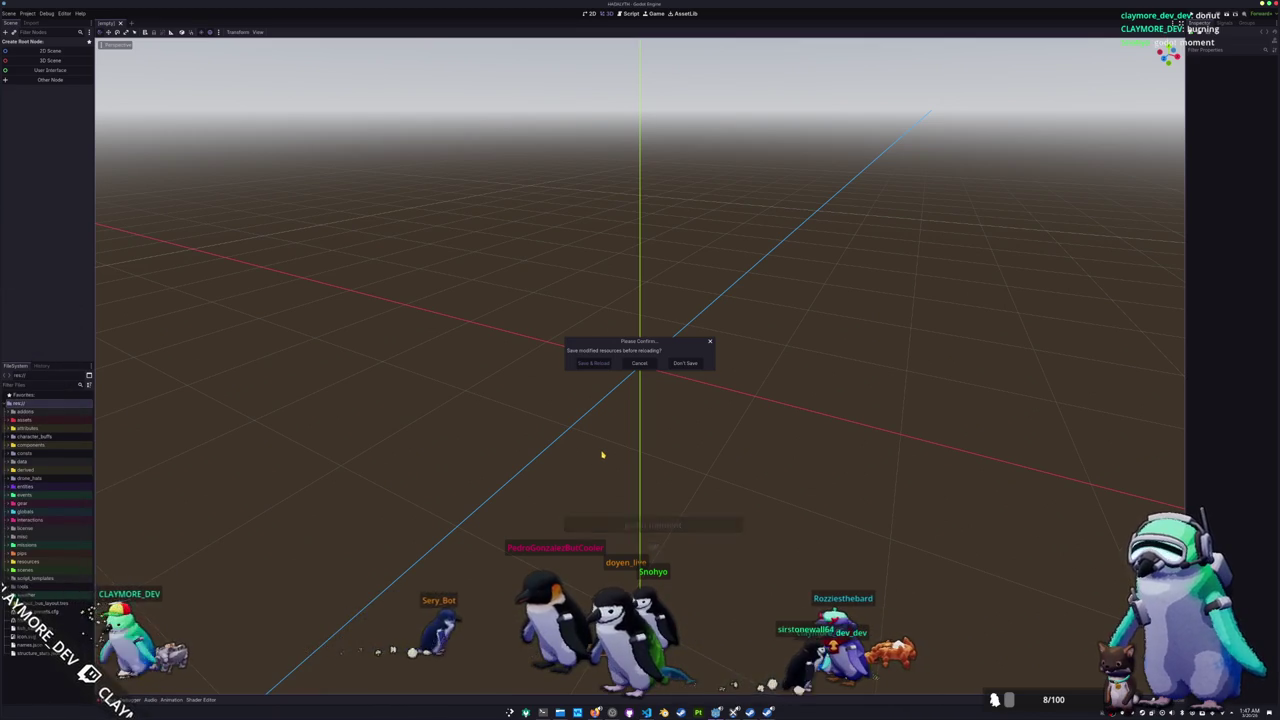
key(Return)
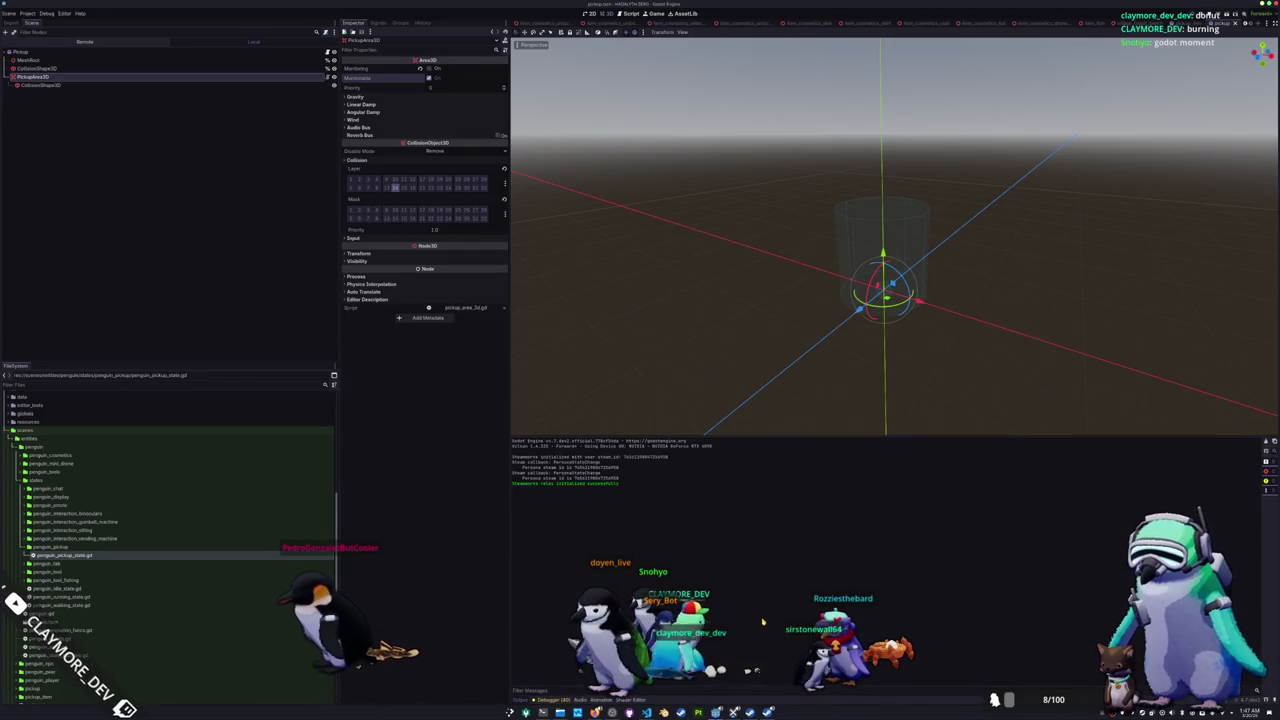
Step: Launch the game, then set PenguinStateMachine's Penguin Pickup State to the PenguinPickupState node
key(F5)
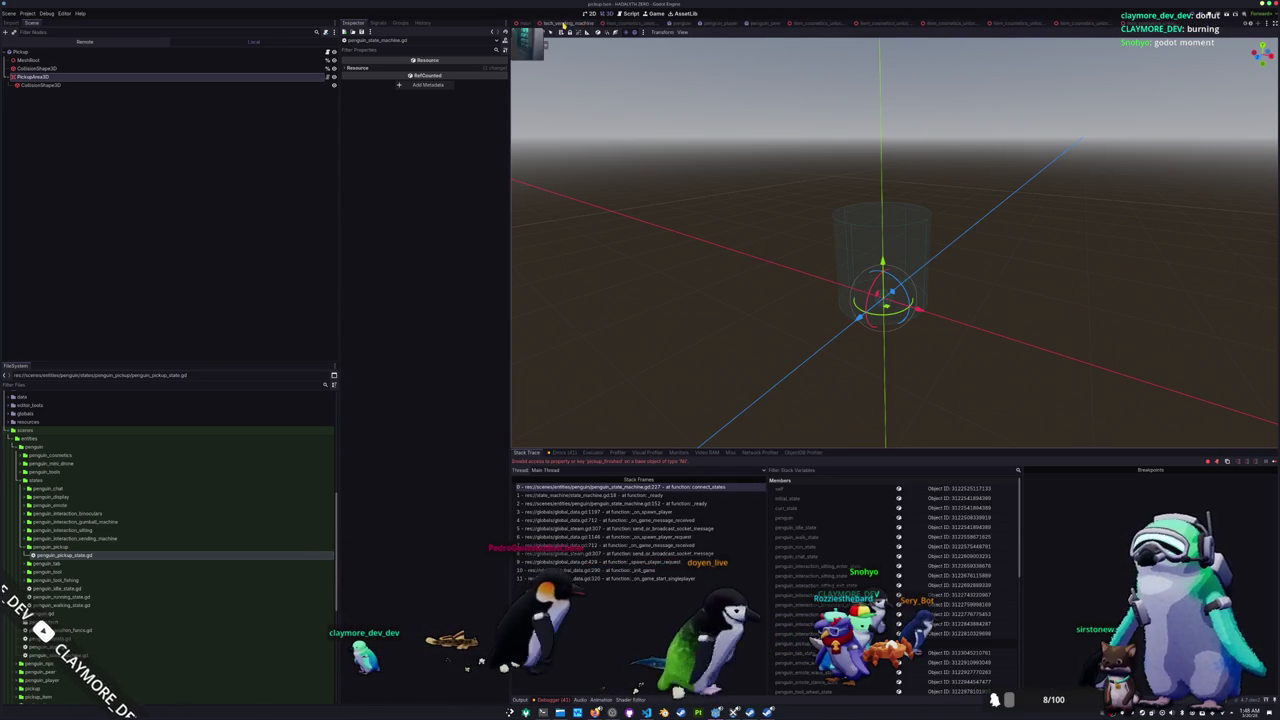
click(683, 22)
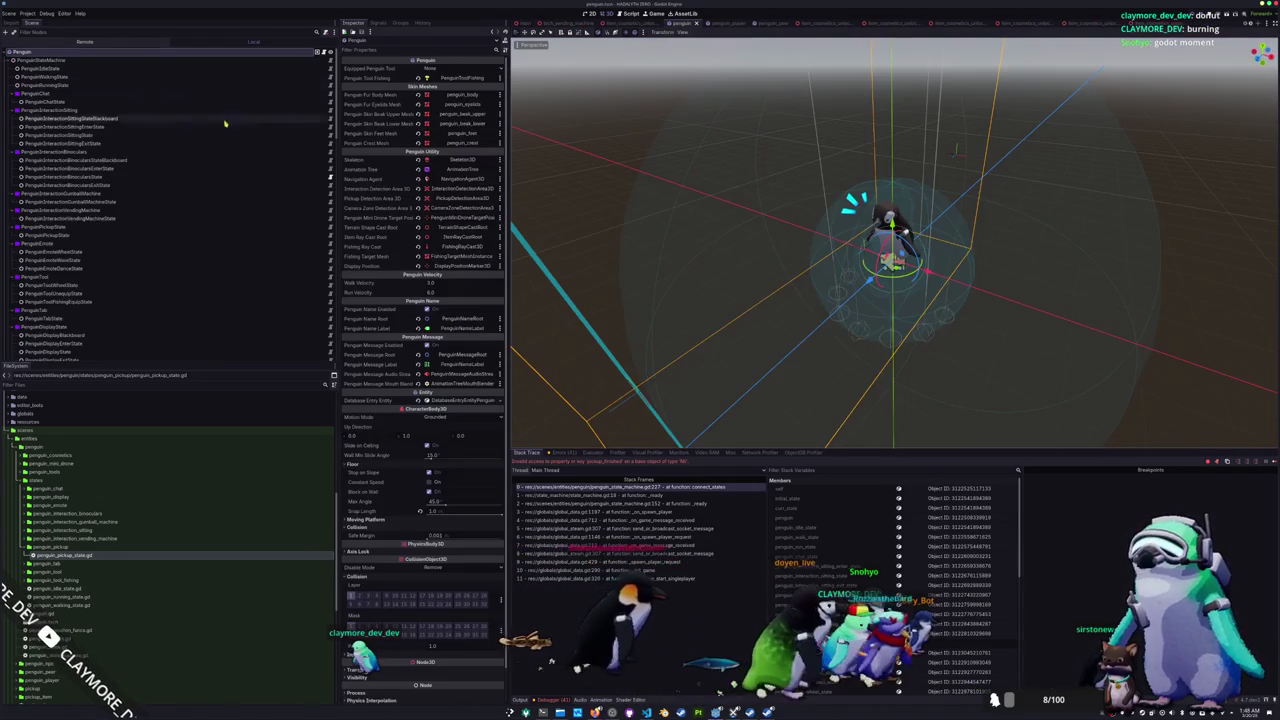
click(147, 62)
click(459, 194)
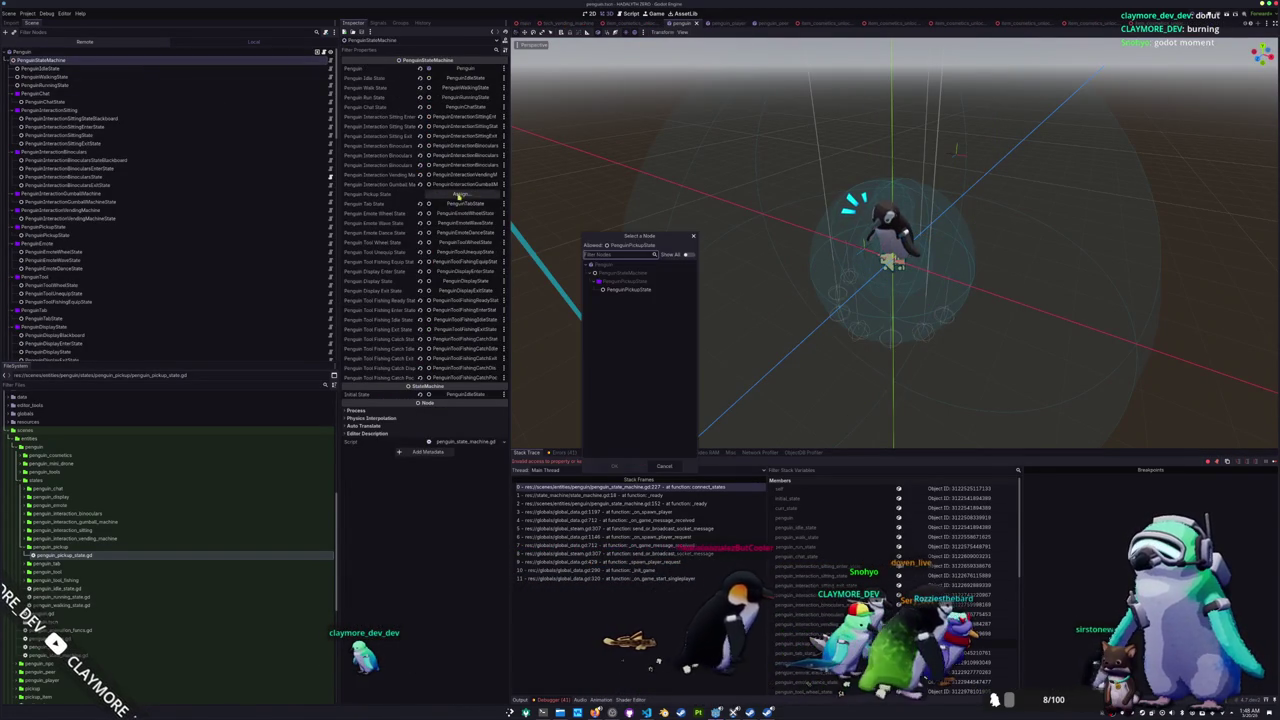
double_click(633, 290)
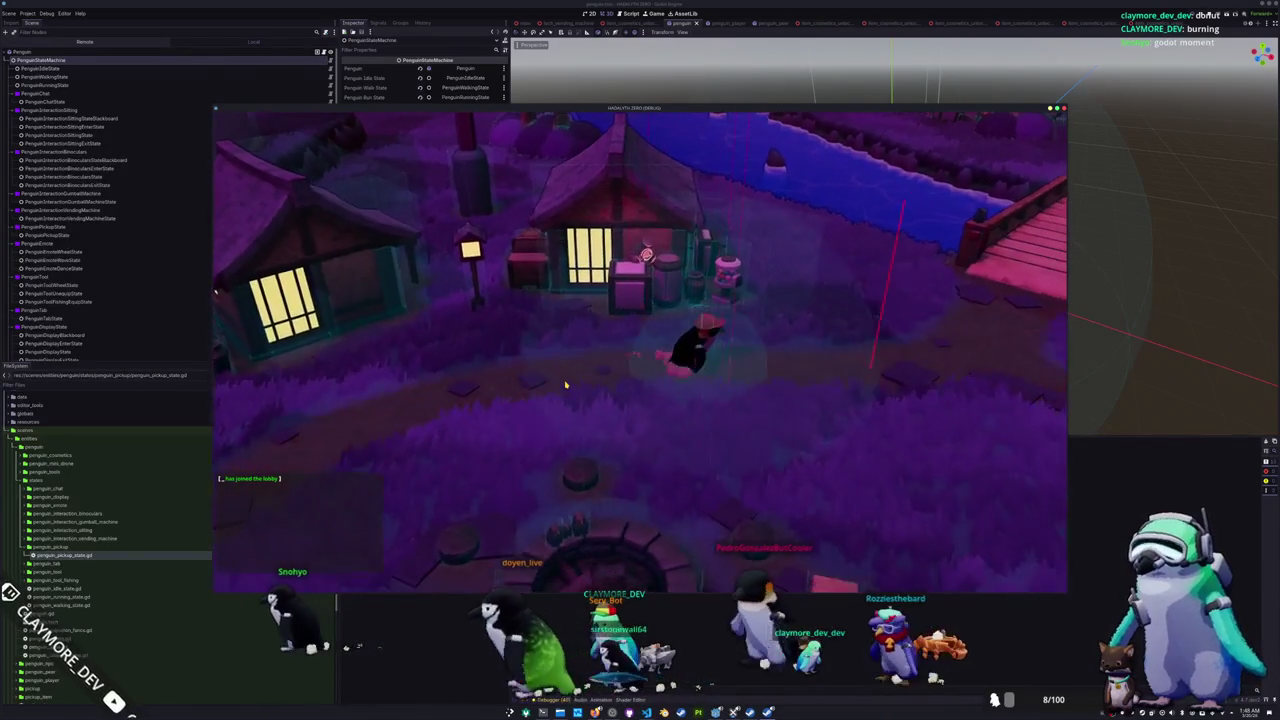
Step: Toggle the in-game inventory, widen the debugger's Stack Frames column, then switch to VS Code
key(i)
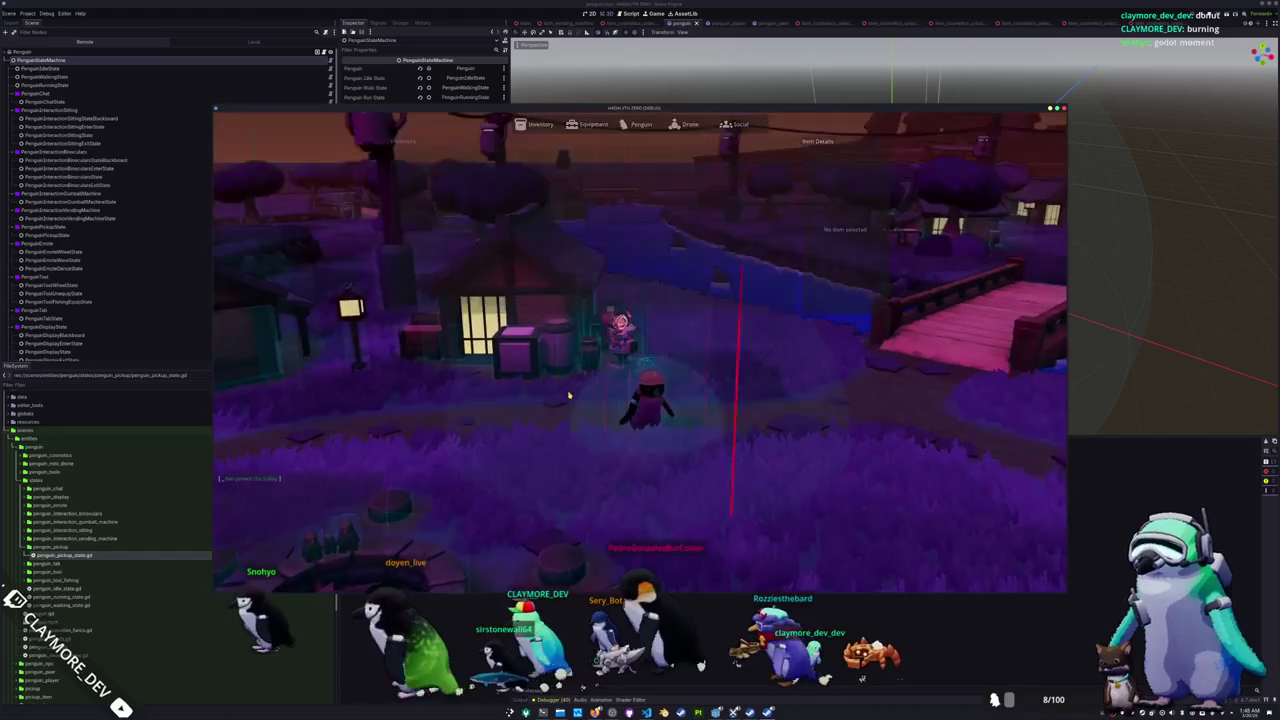
key(i)
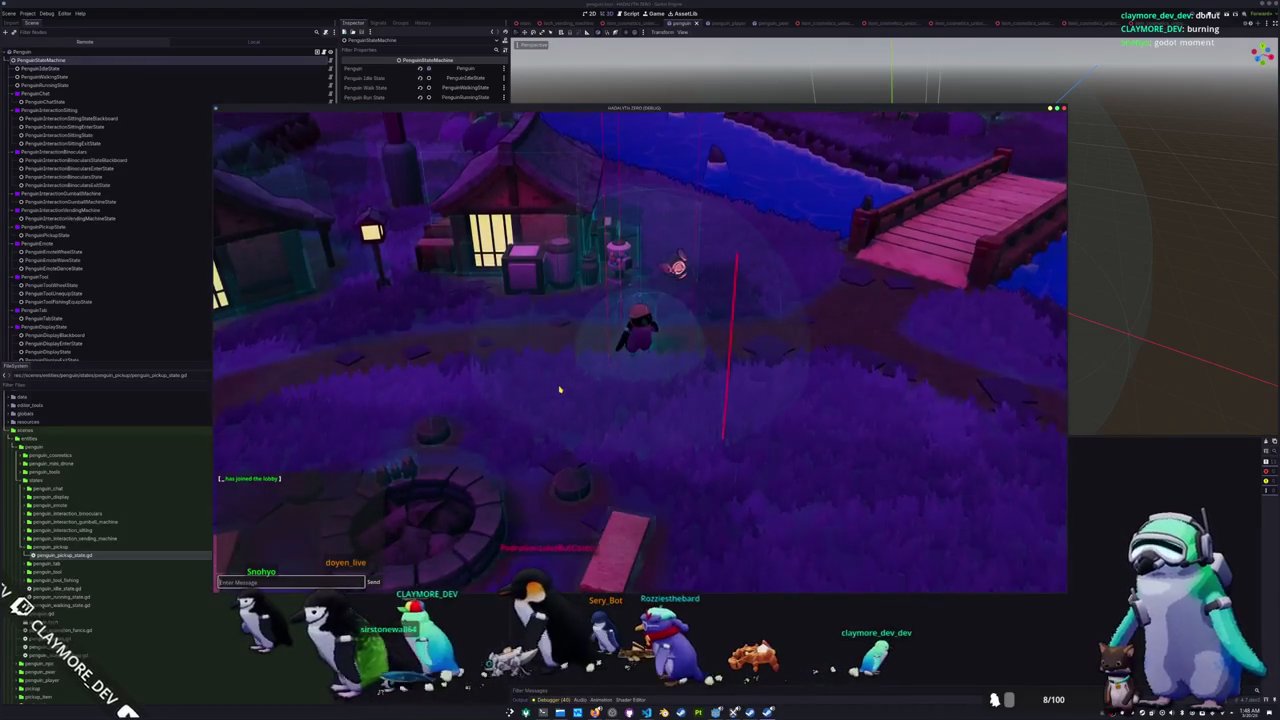
key(i)
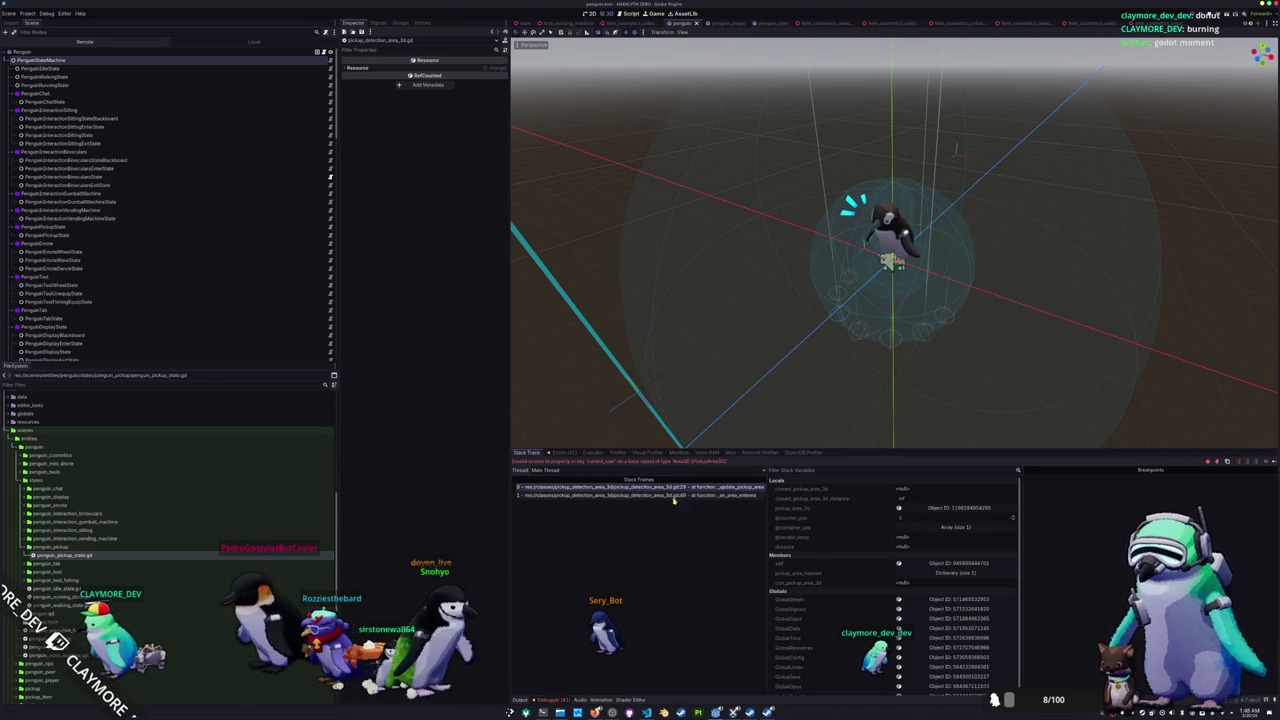
drag(768, 483, 782, 481)
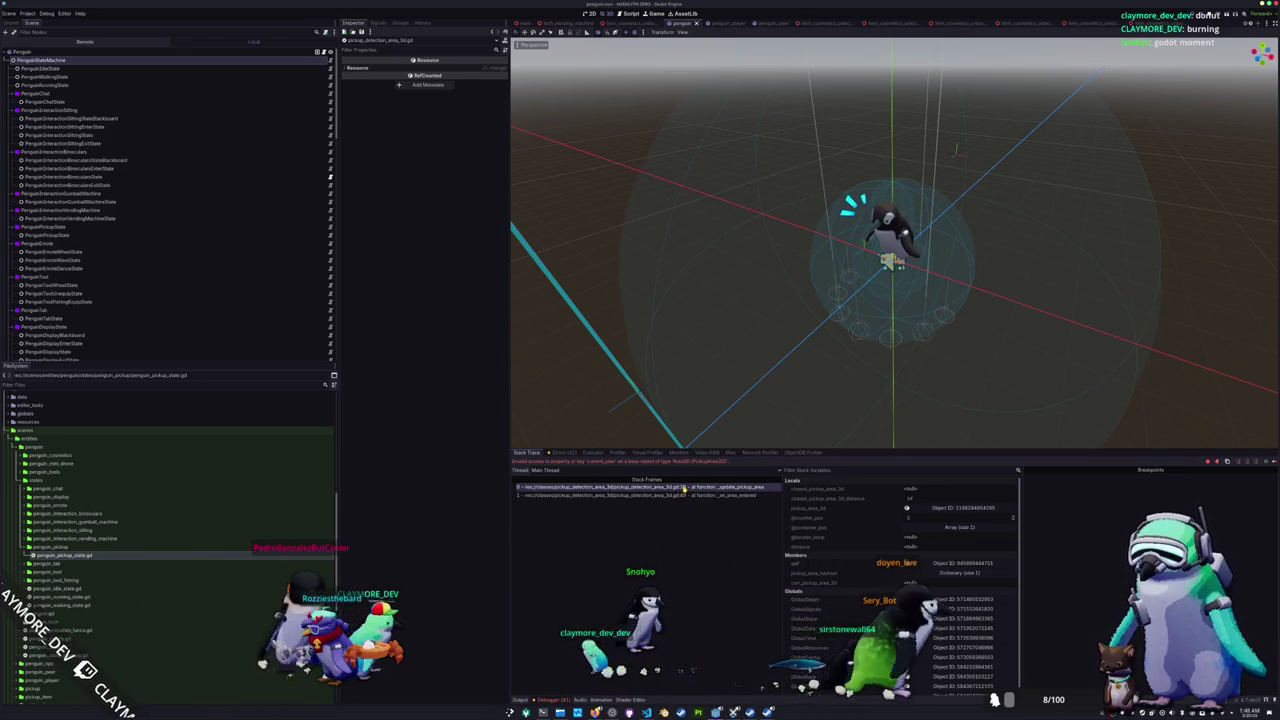
key(alt+Tab)
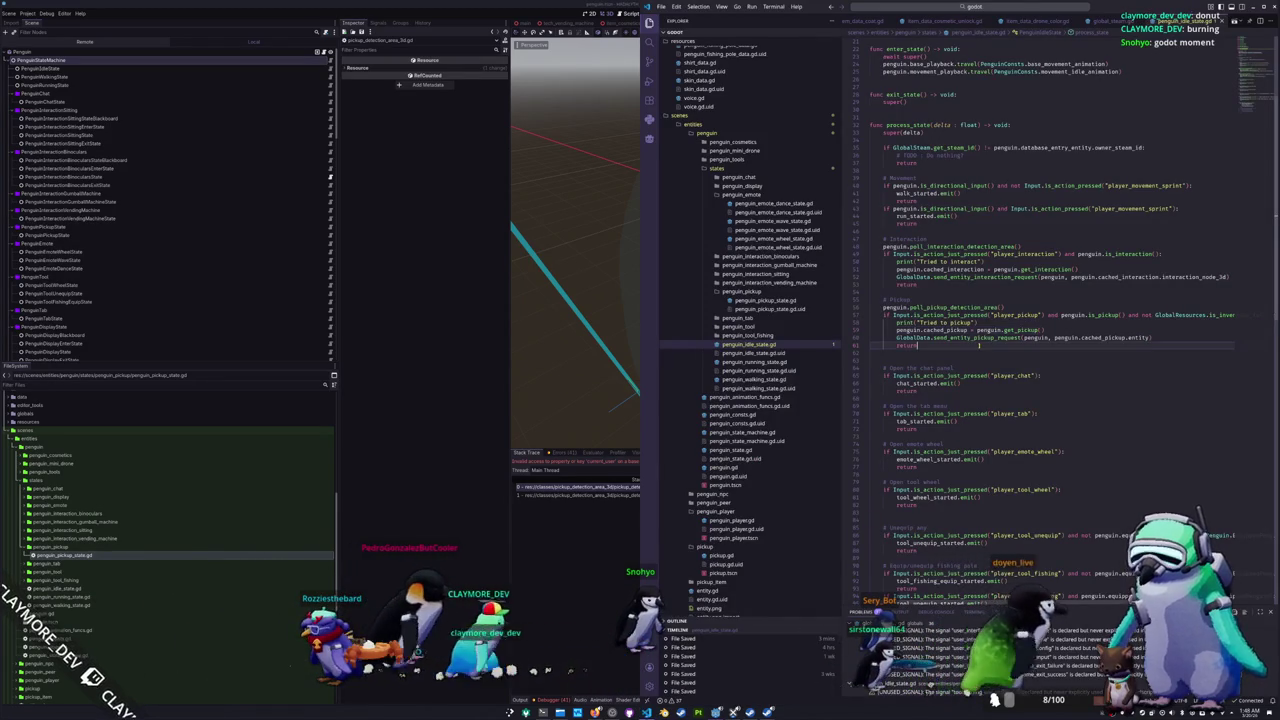
Step: Open pickup_detection_area_3d.gd and inspect where closest_pickup_area_3d is used
key(ctrl+p)
text(pickup_)
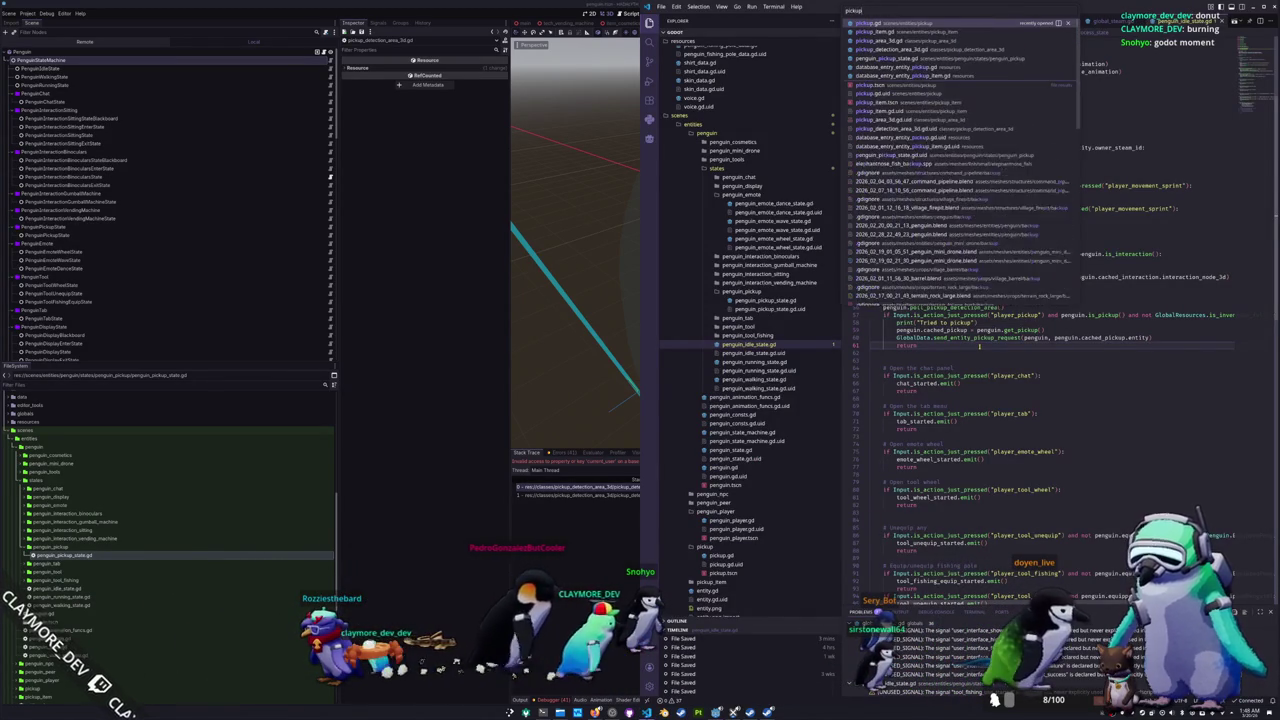
text(de)
key(Return)
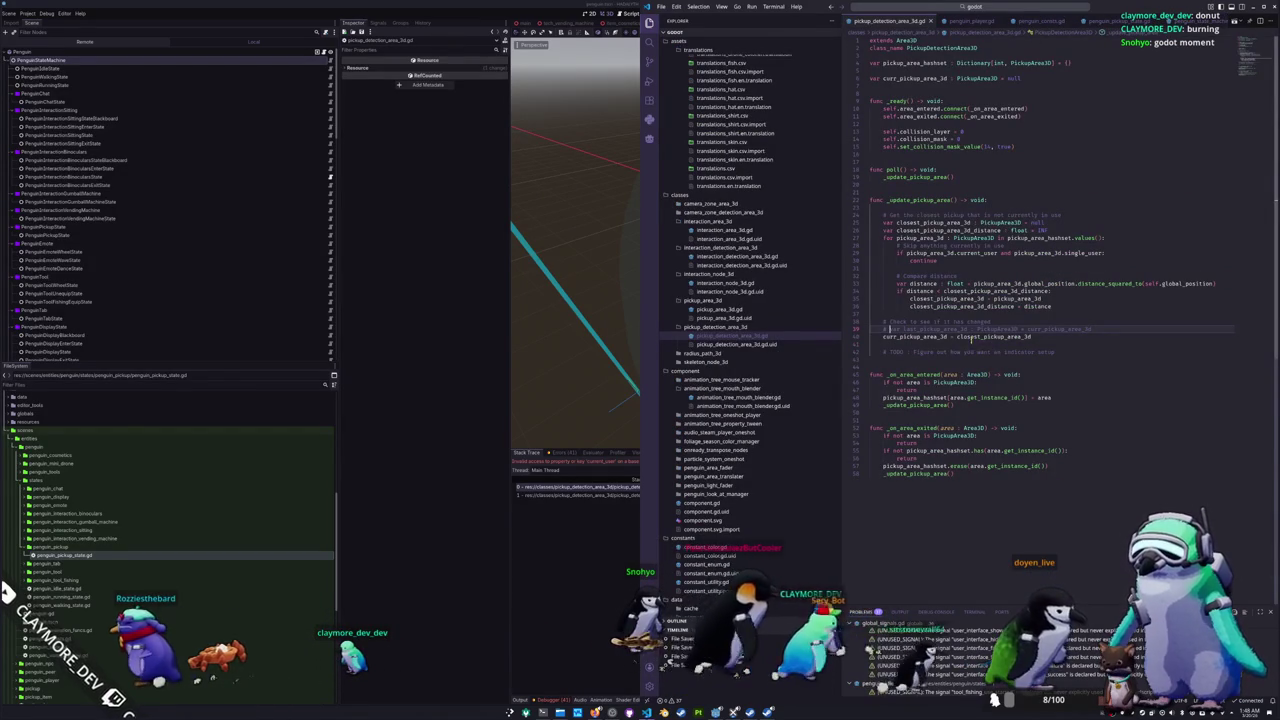
click(975, 337)
key(alt+Tab)
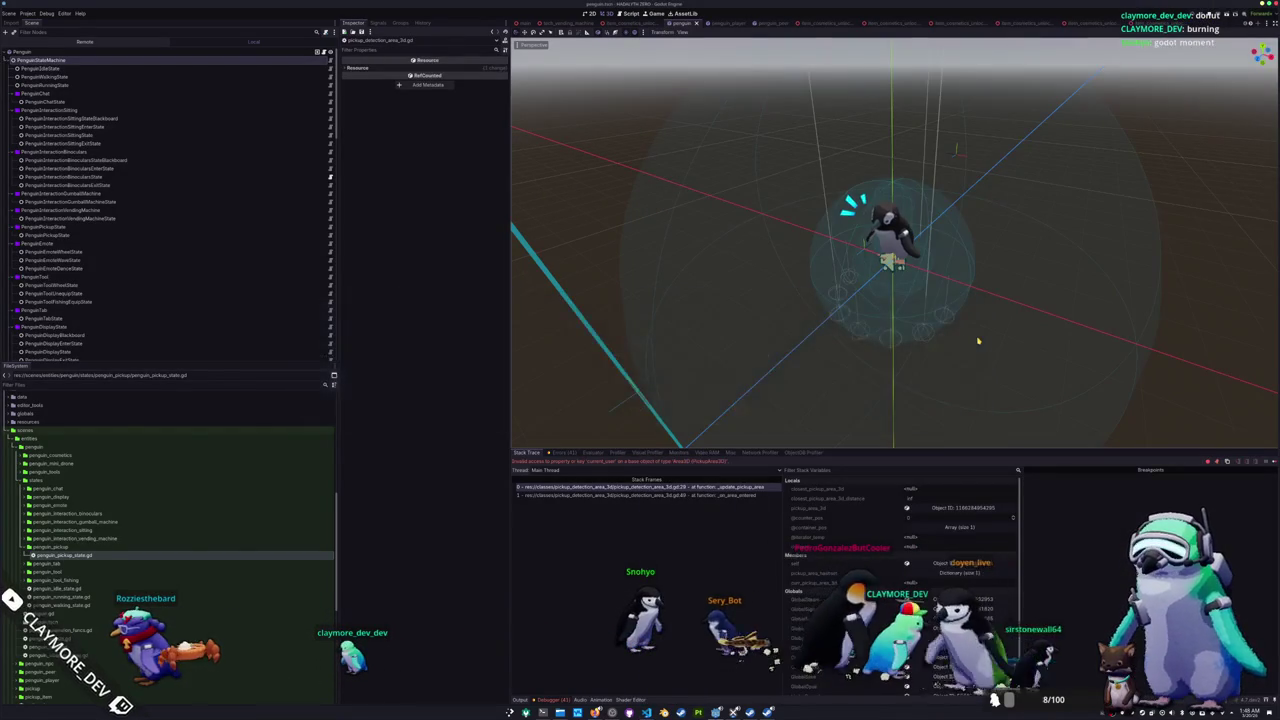
key(alt+Tab)
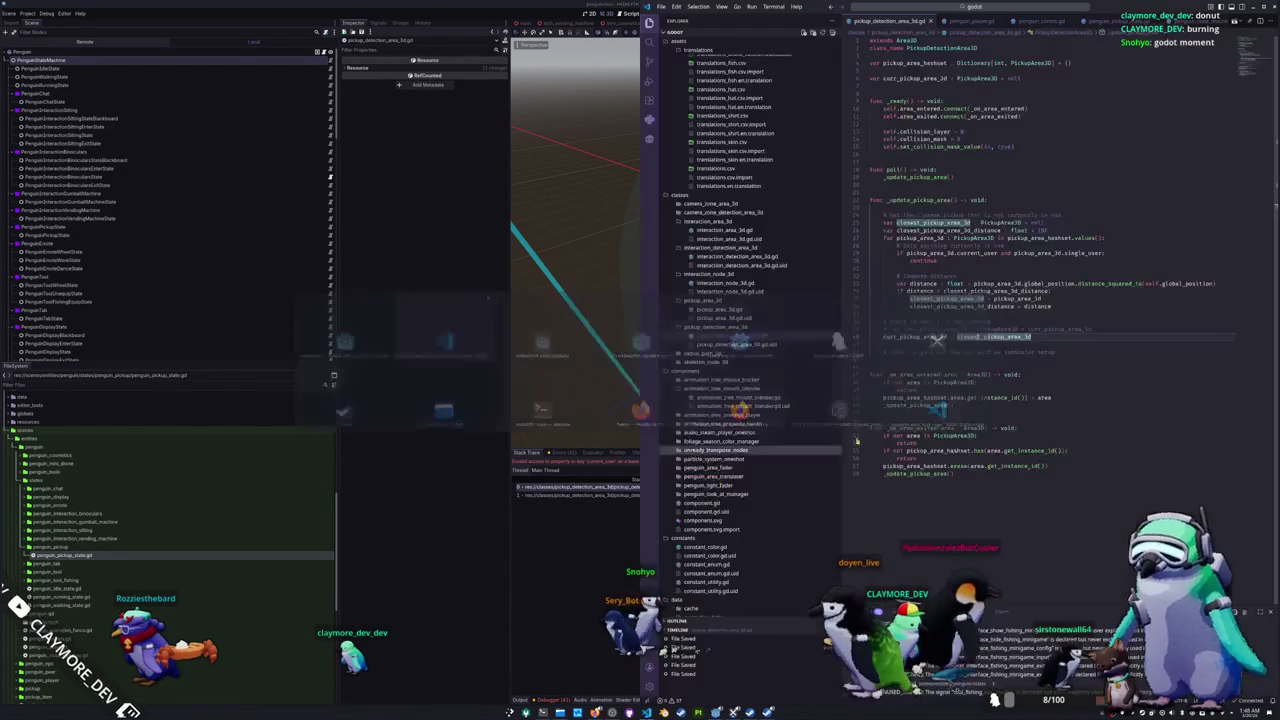
Step: Delete the single_user check and its continue on lines 29–30, then stop the game with F8
click(966, 260)
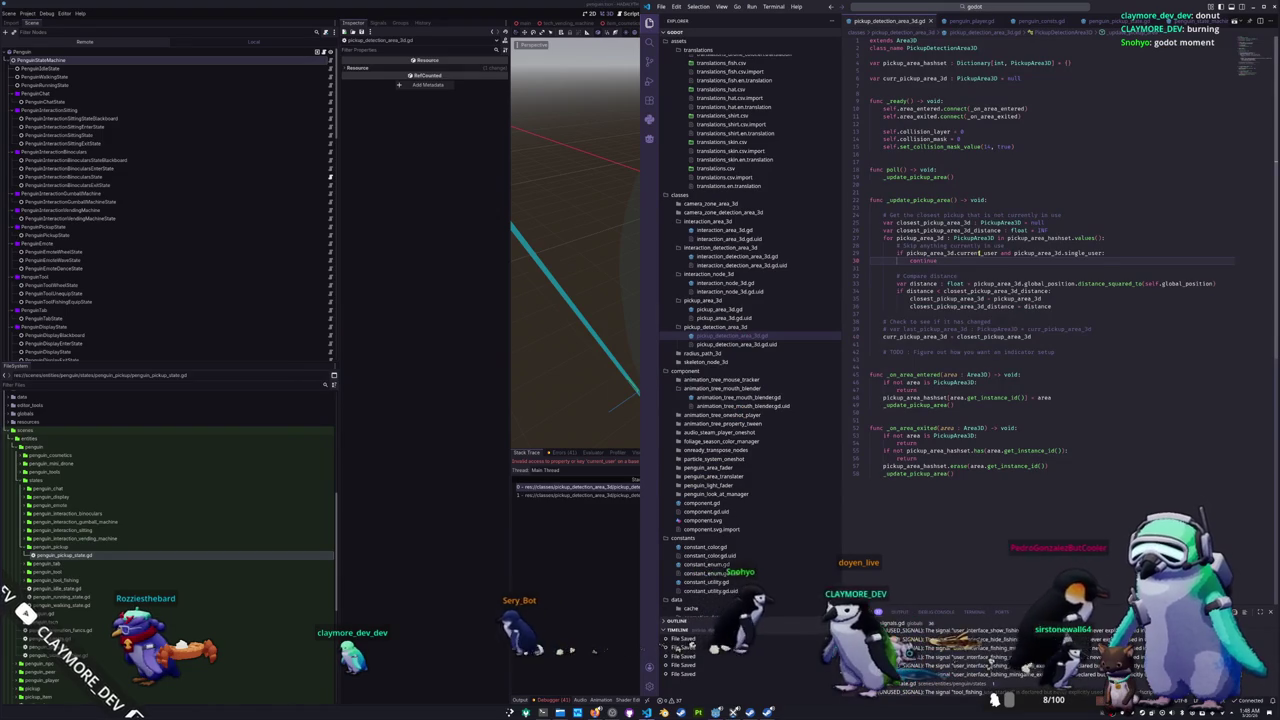
click(1040, 253)
key(Down)
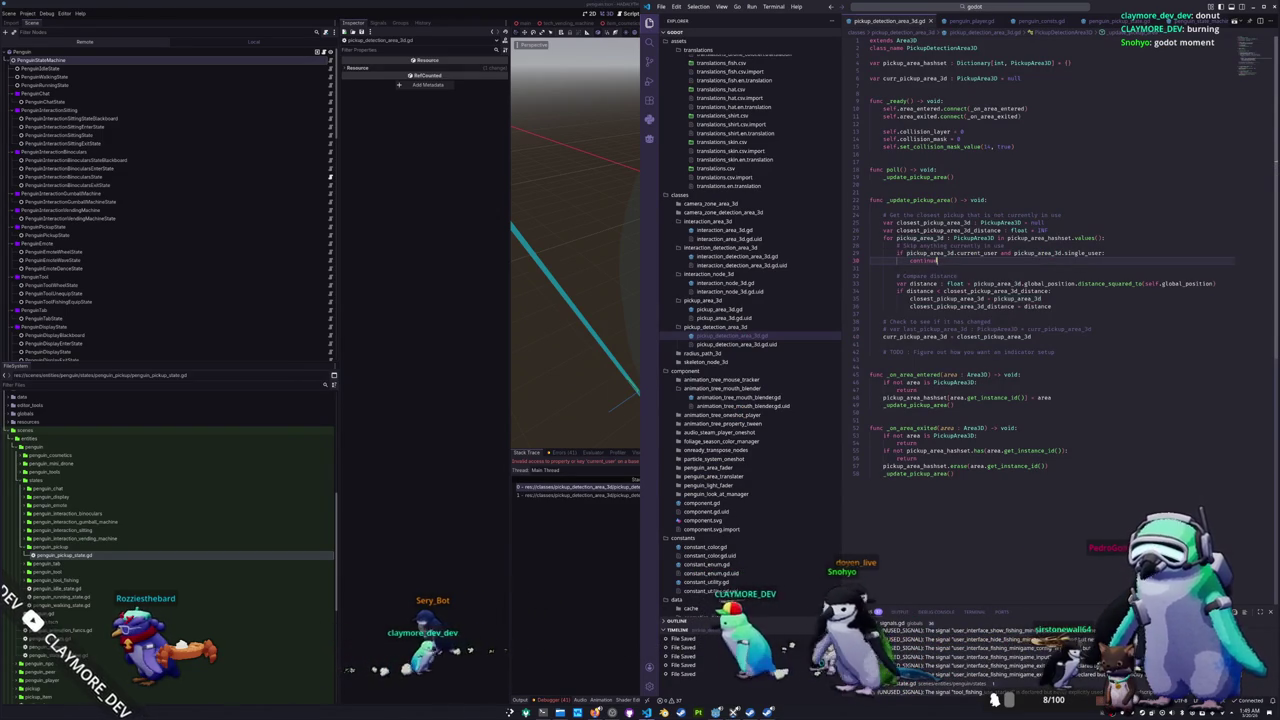
drag(966, 260, 849, 246)
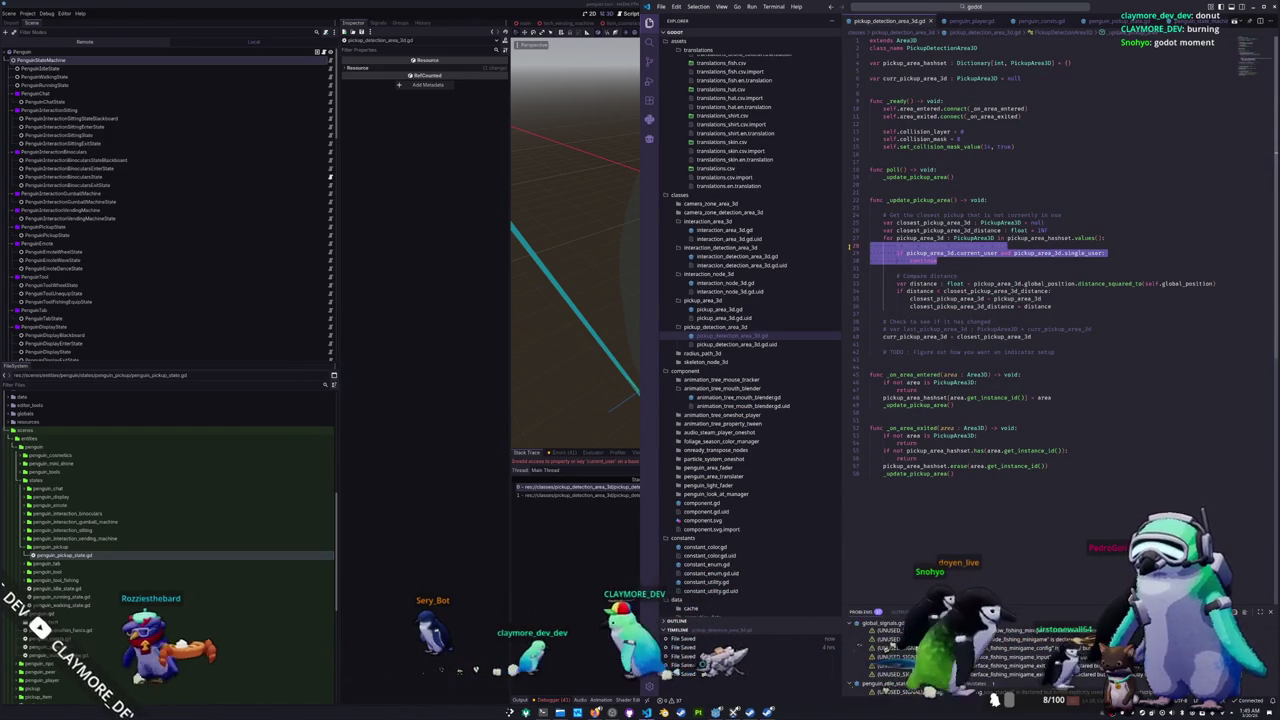
key(BackSpace)
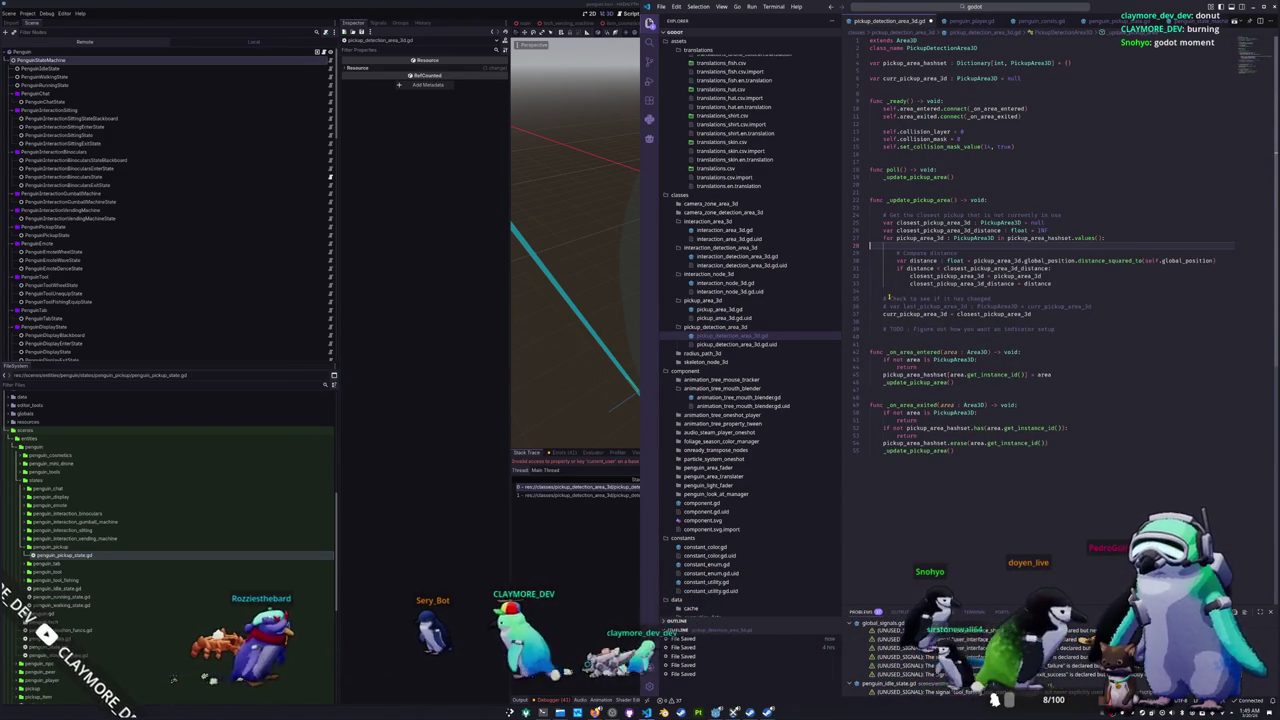
click(599, 593)
key(F8)
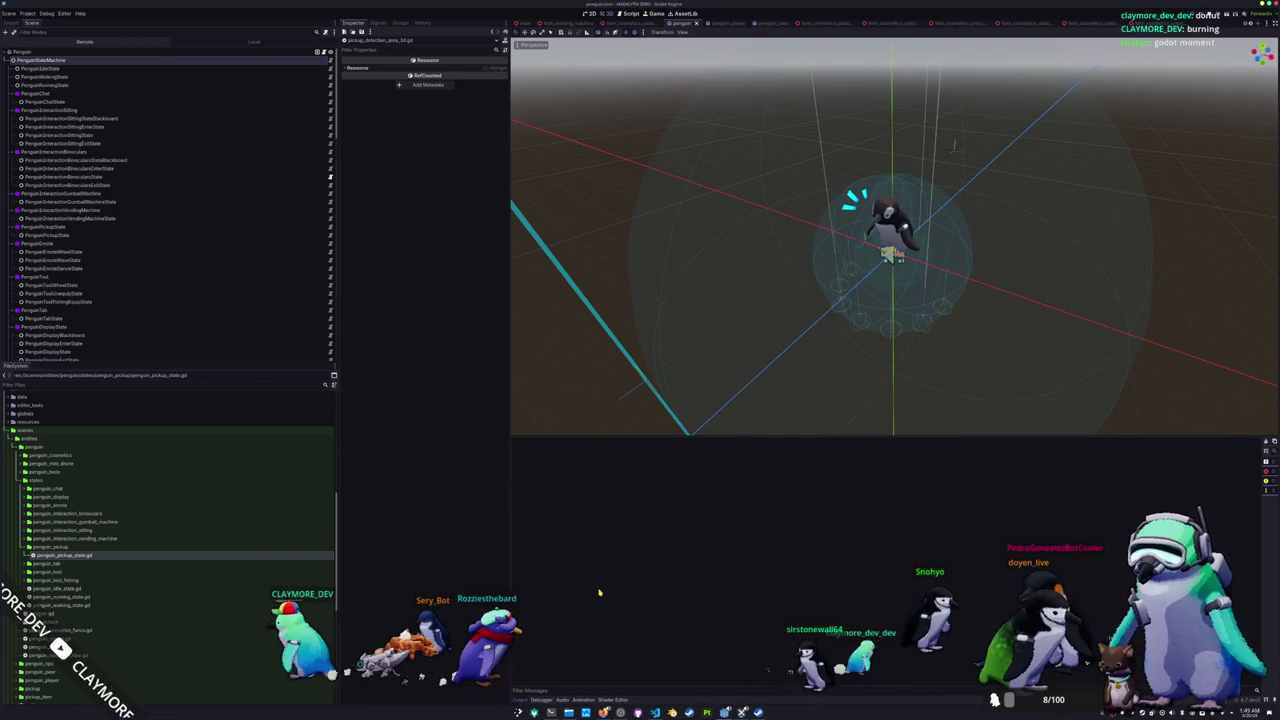
Step: Relaunch the game with F5 and open Project Settings from the Project menu
key(F5)
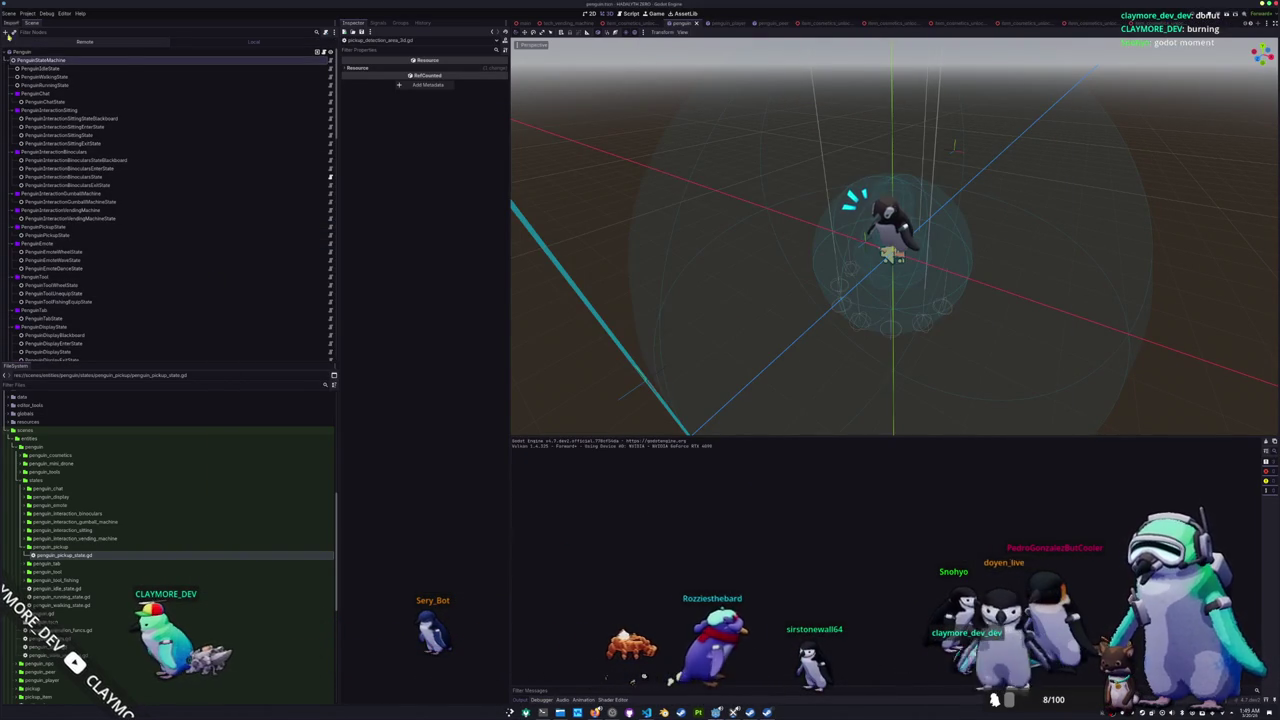
click(23, 13)
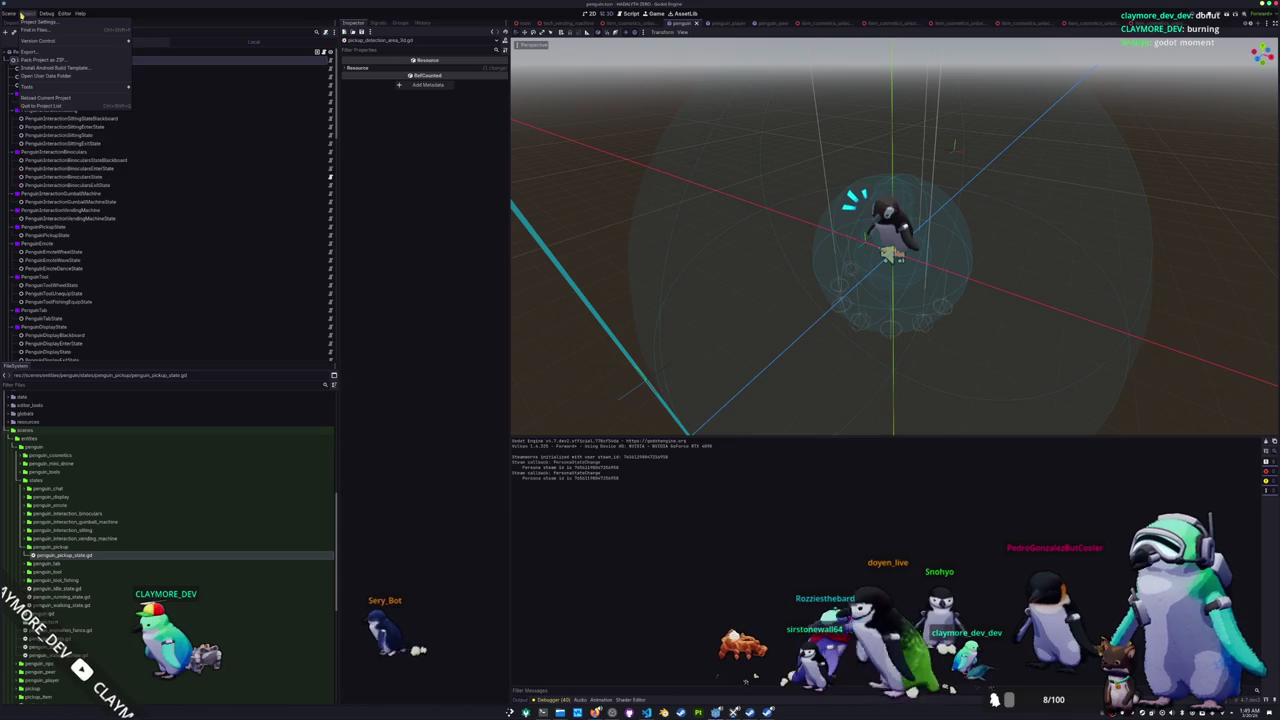
click(38, 22)
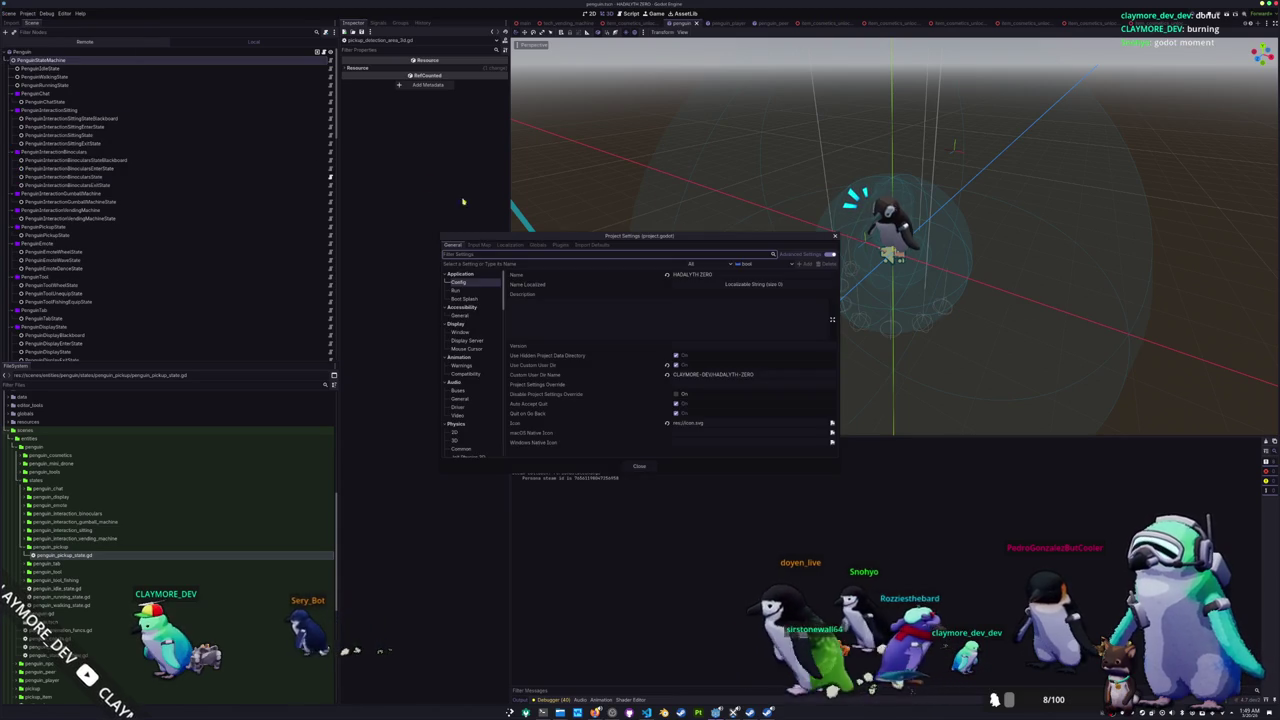
Step: Go to the Debug > GDScript warnings and set Inferred Declaration to Warn
click(462, 365)
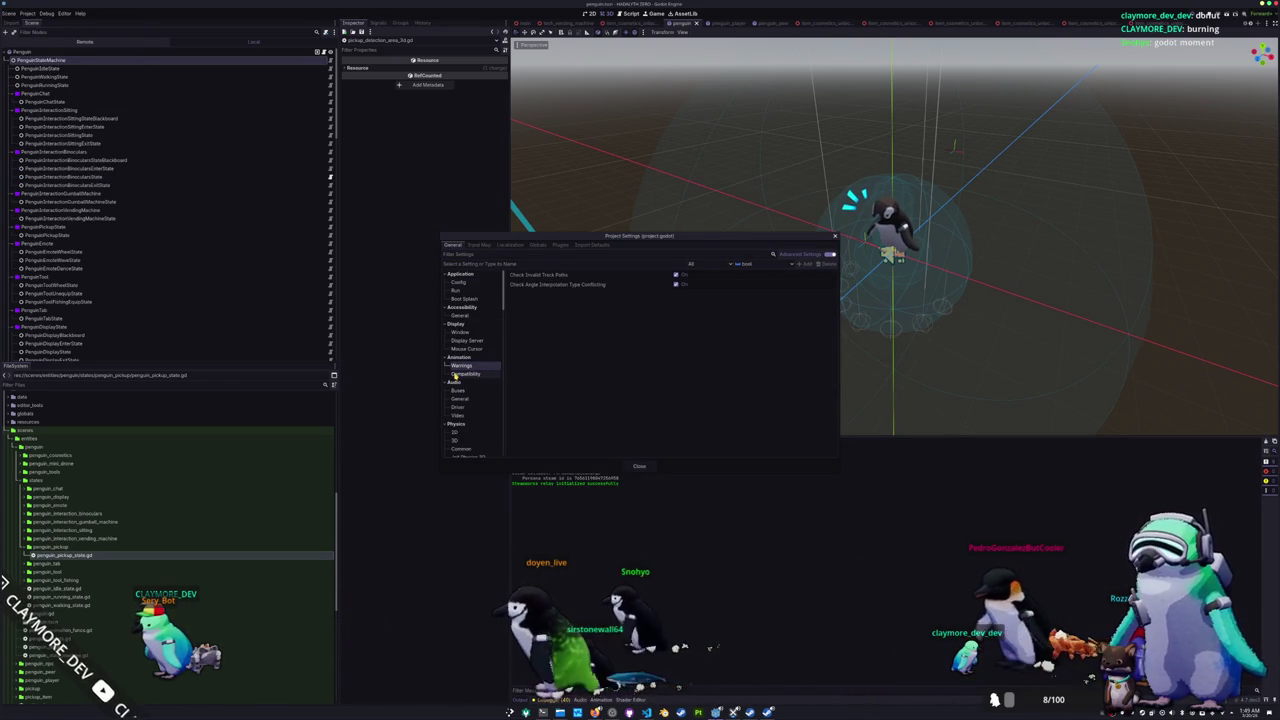
scroll(455, 375, down, 5)
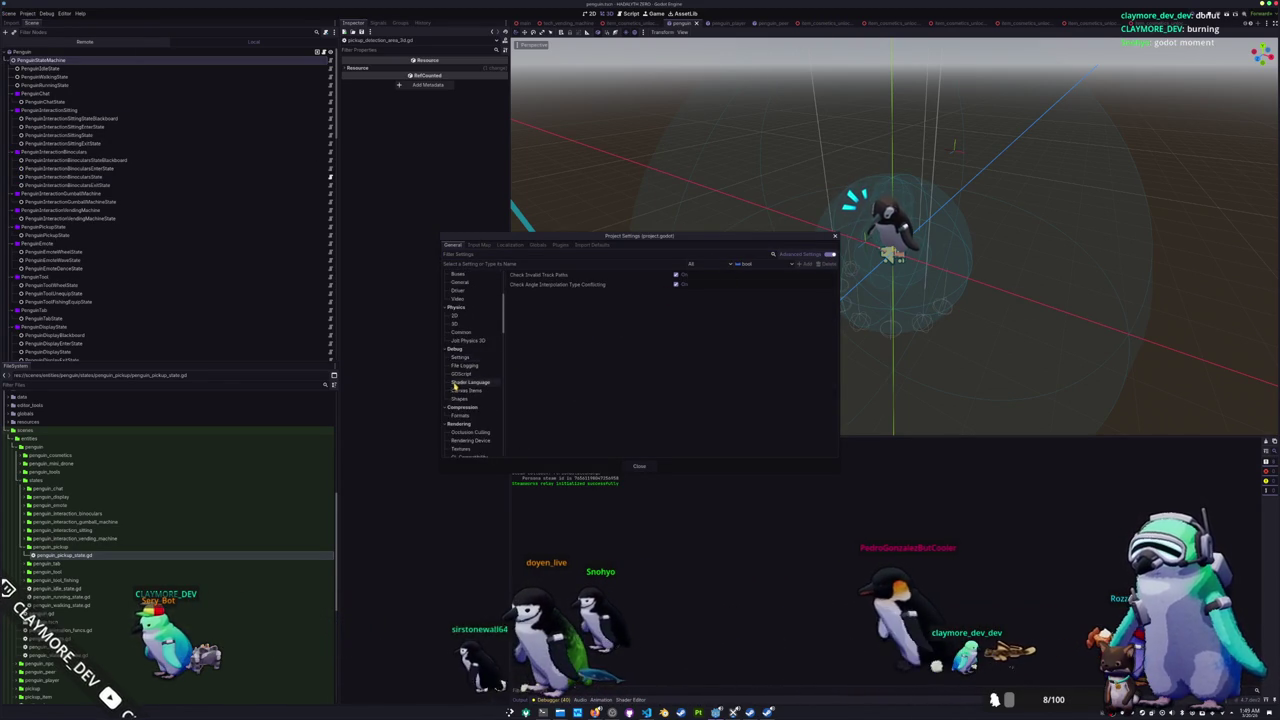
scroll(455, 385, down, 2)
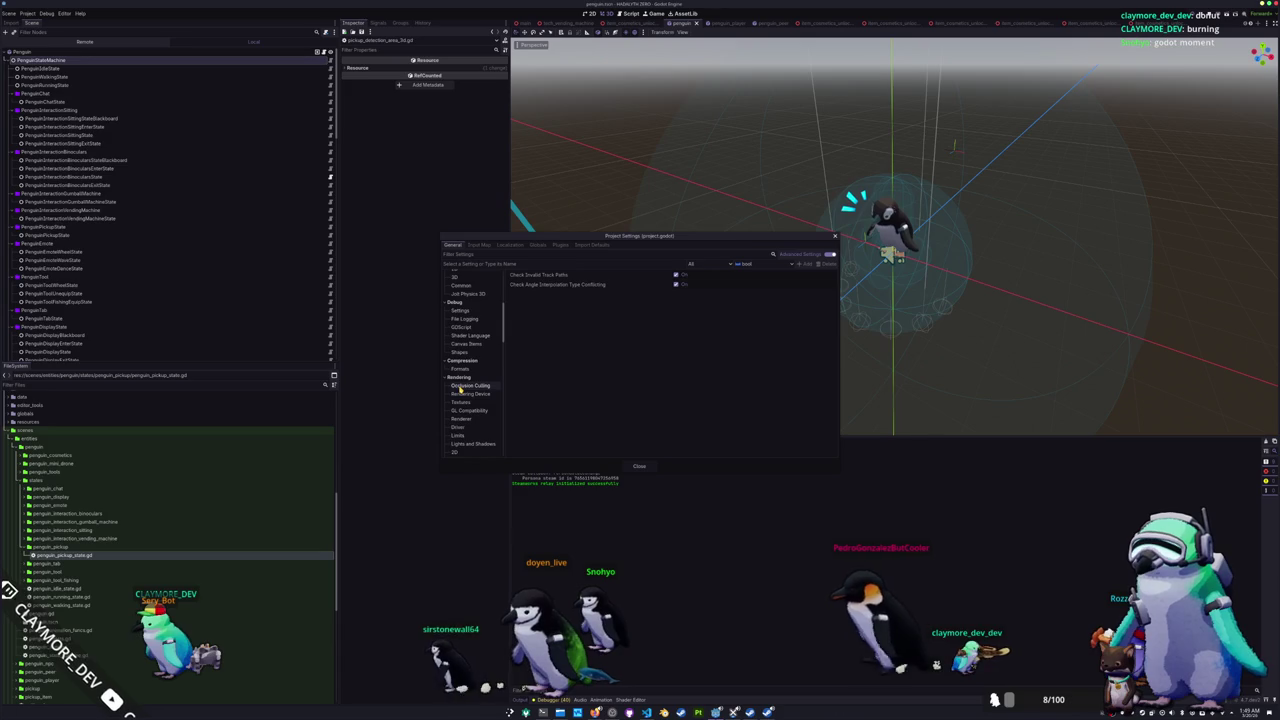
click(478, 328)
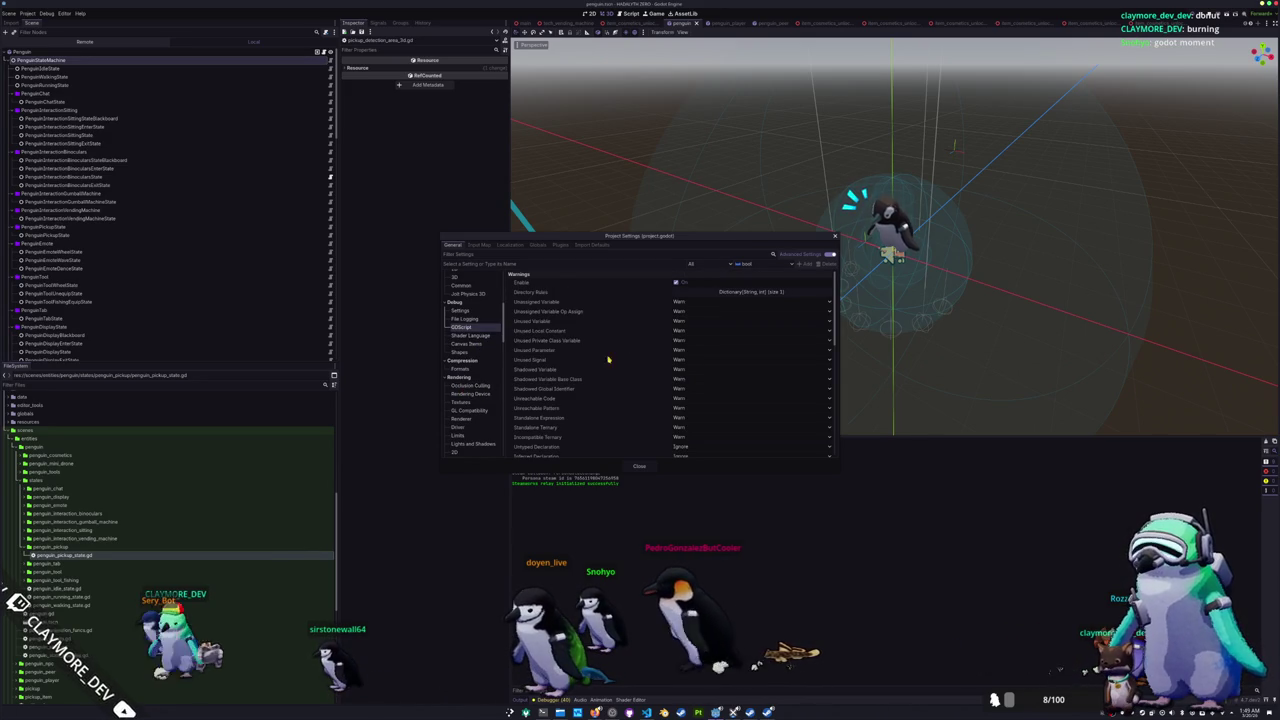
click(542, 368)
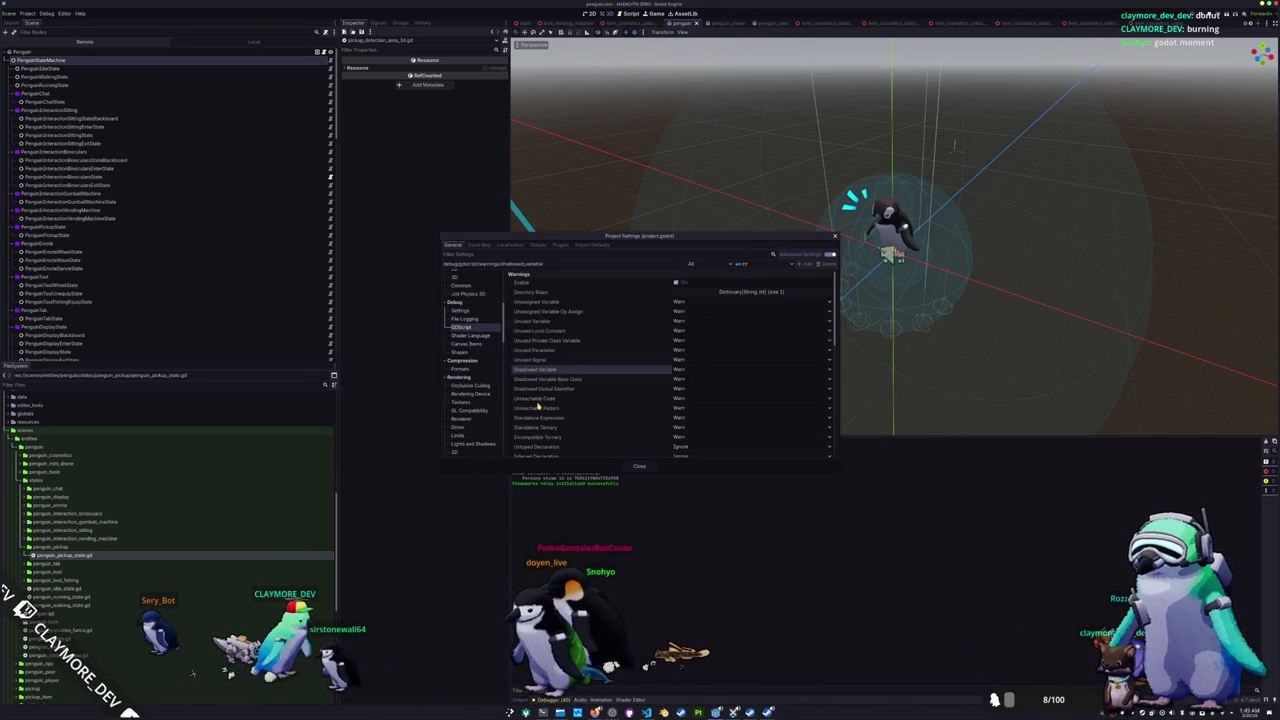
scroll(544, 400, down, 2)
click(538, 410)
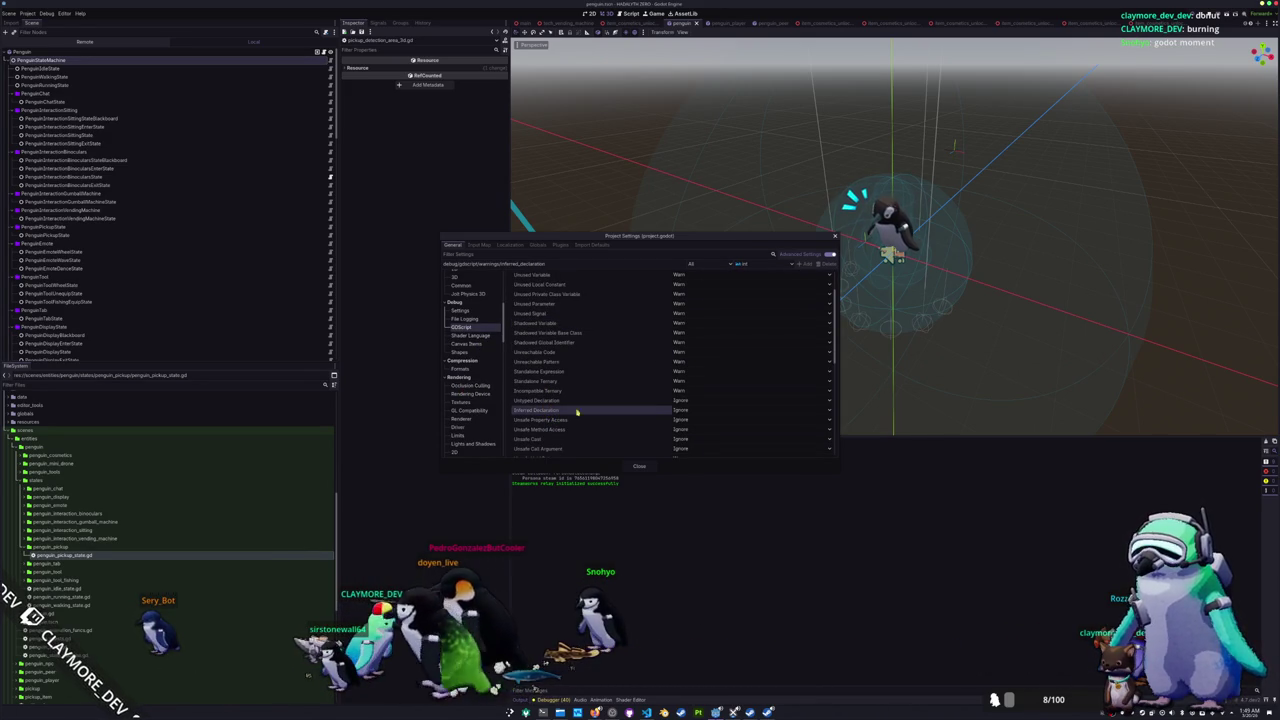
click(680, 410)
click(681, 427)
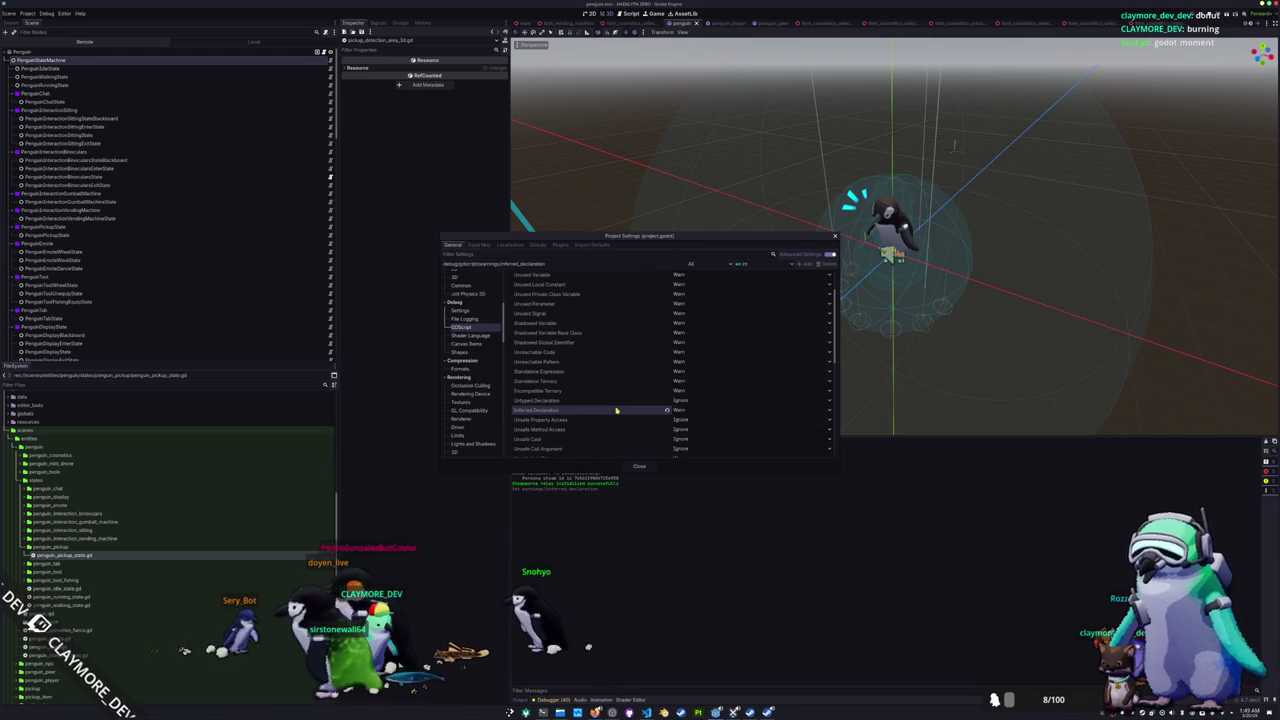
Step: Set the Unsafe Method Access warning to Warn
scroll(600, 406, down, 1)
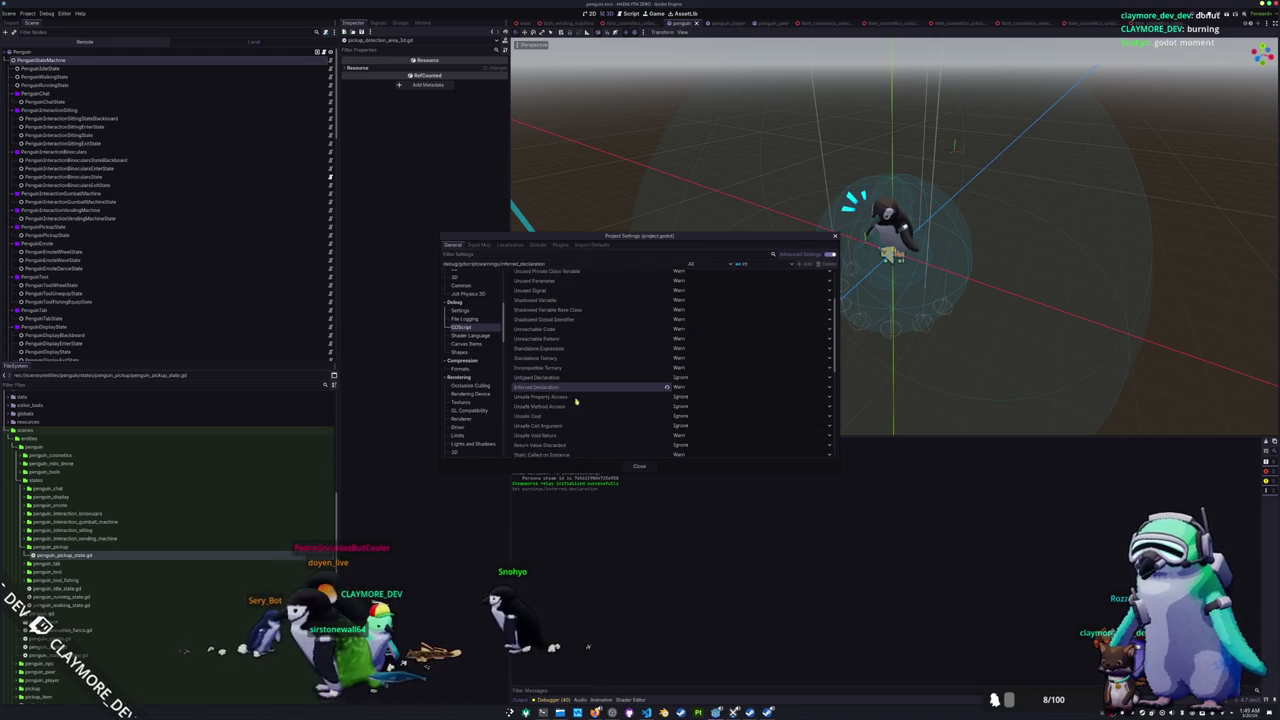
click(656, 399)
click(689, 409)
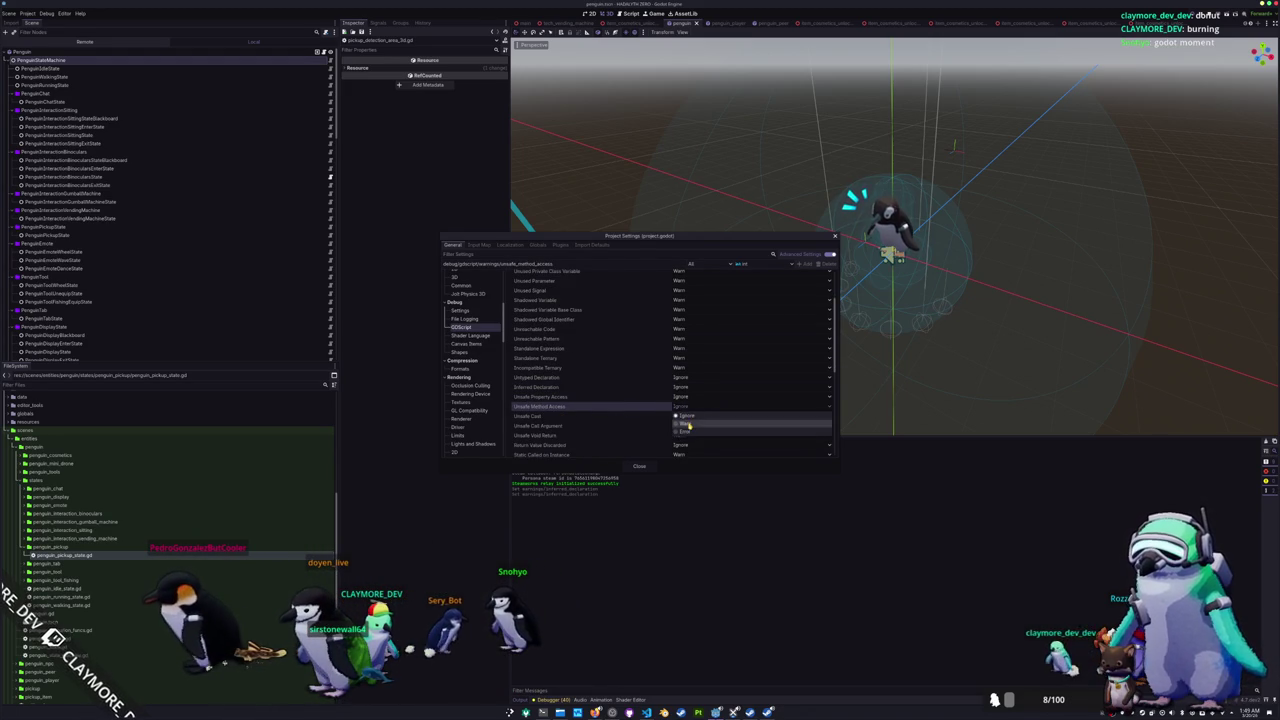
click(683, 416)
click(684, 408)
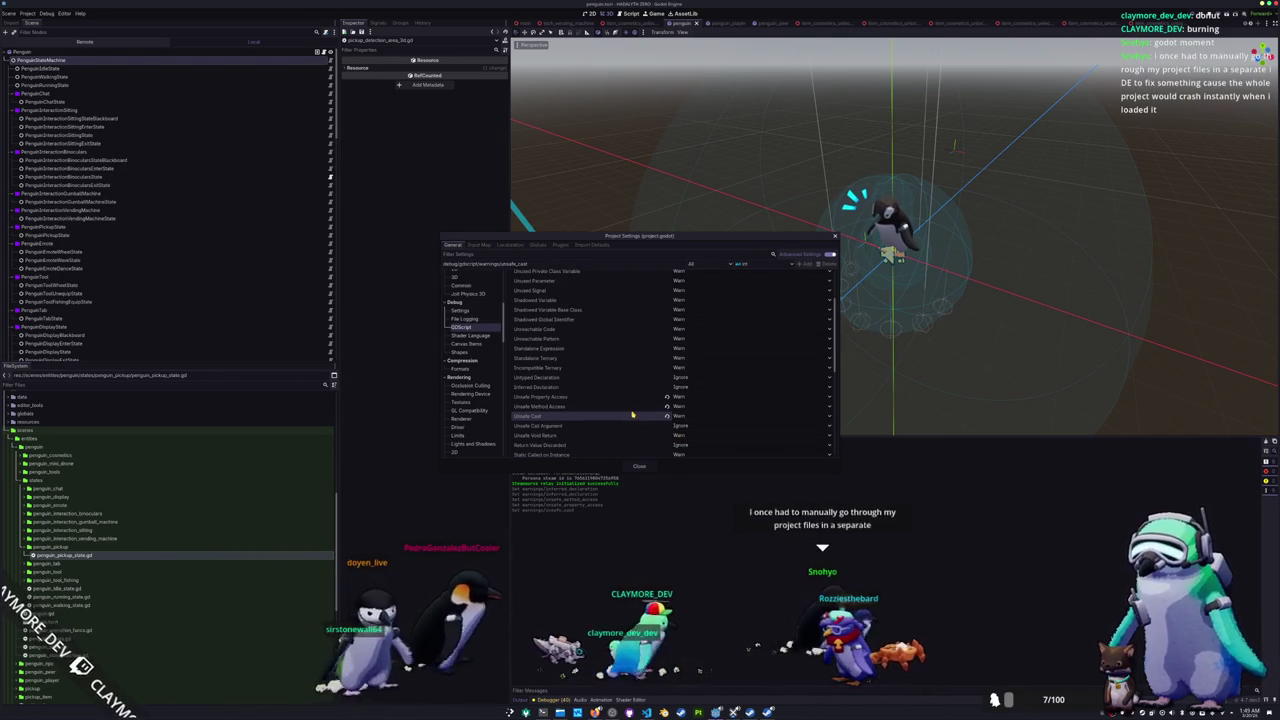
click(631, 408)
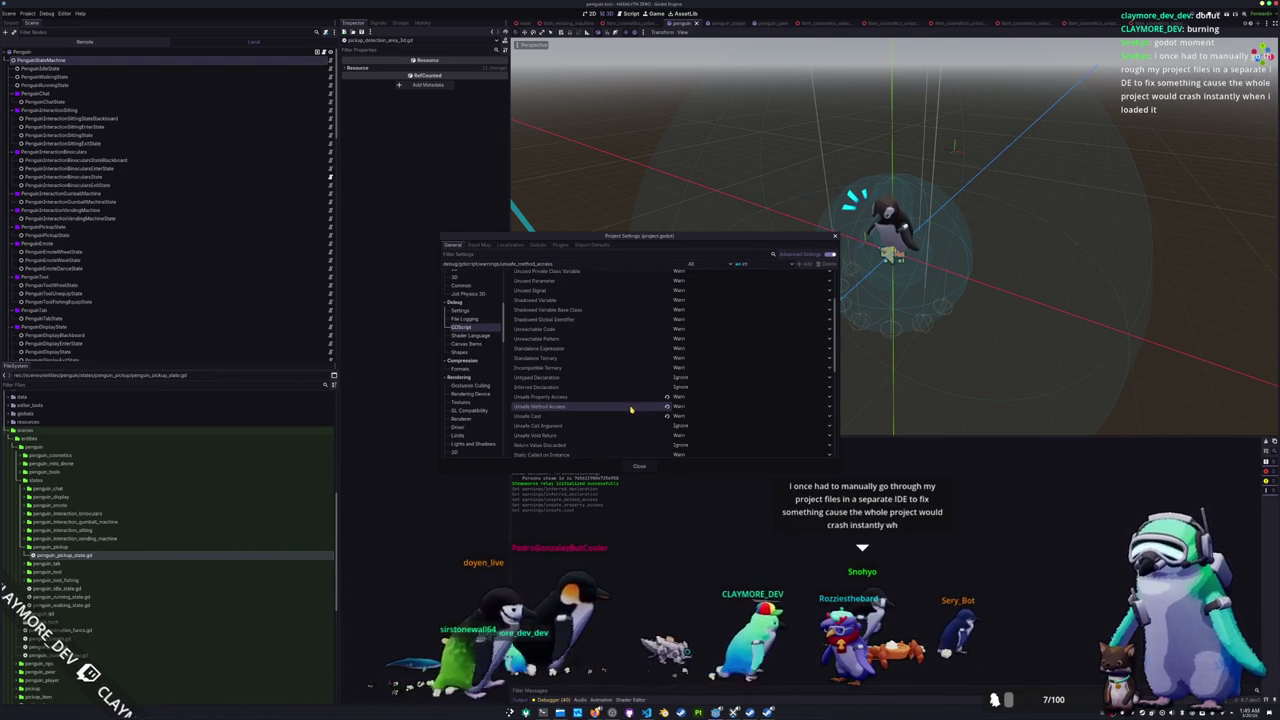
click(631, 384)
click(631, 378)
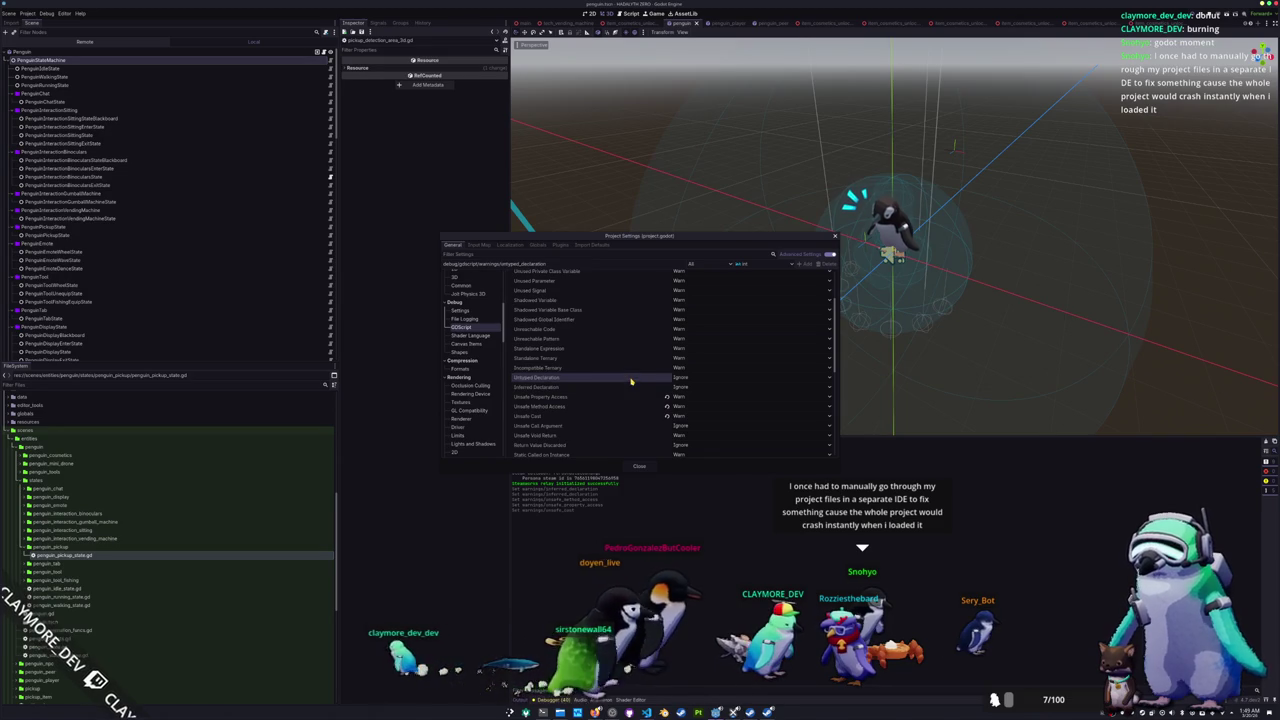
Step: Set the Unsafe Call Argument and Unsafe Void Return warnings to Warn
scroll(622, 397, down, 1)
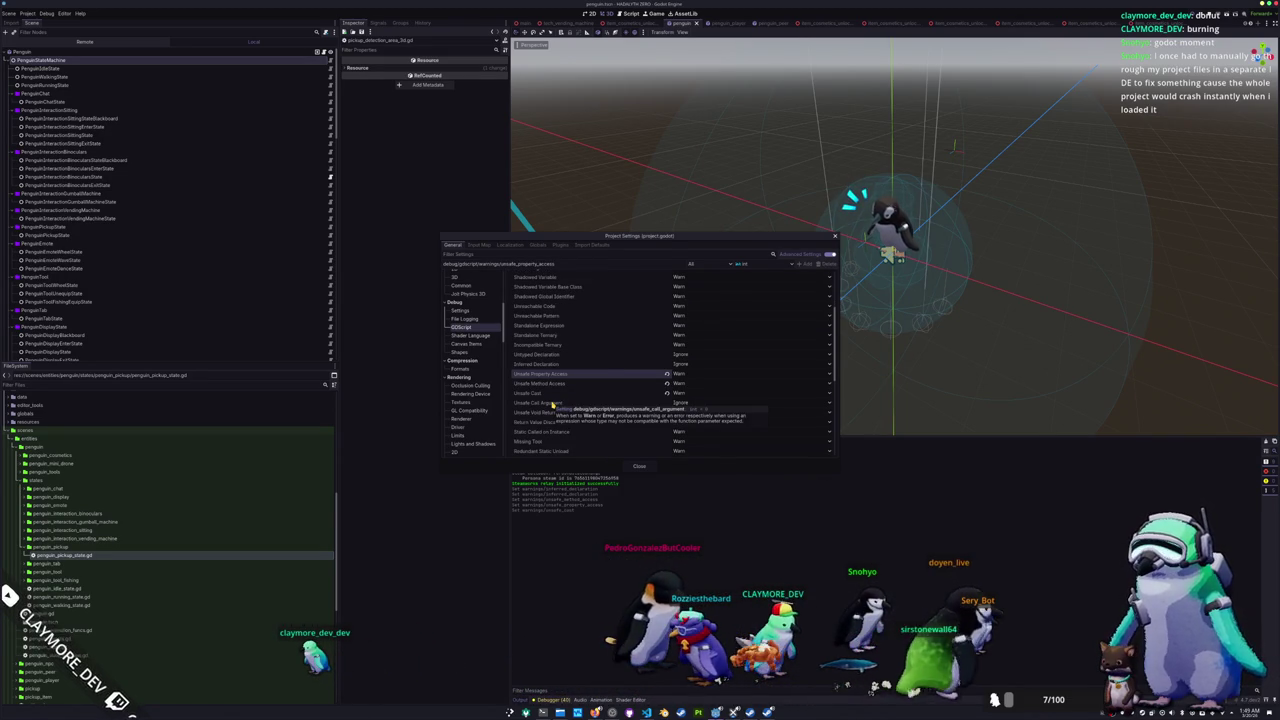
click(678, 402)
click(680, 422)
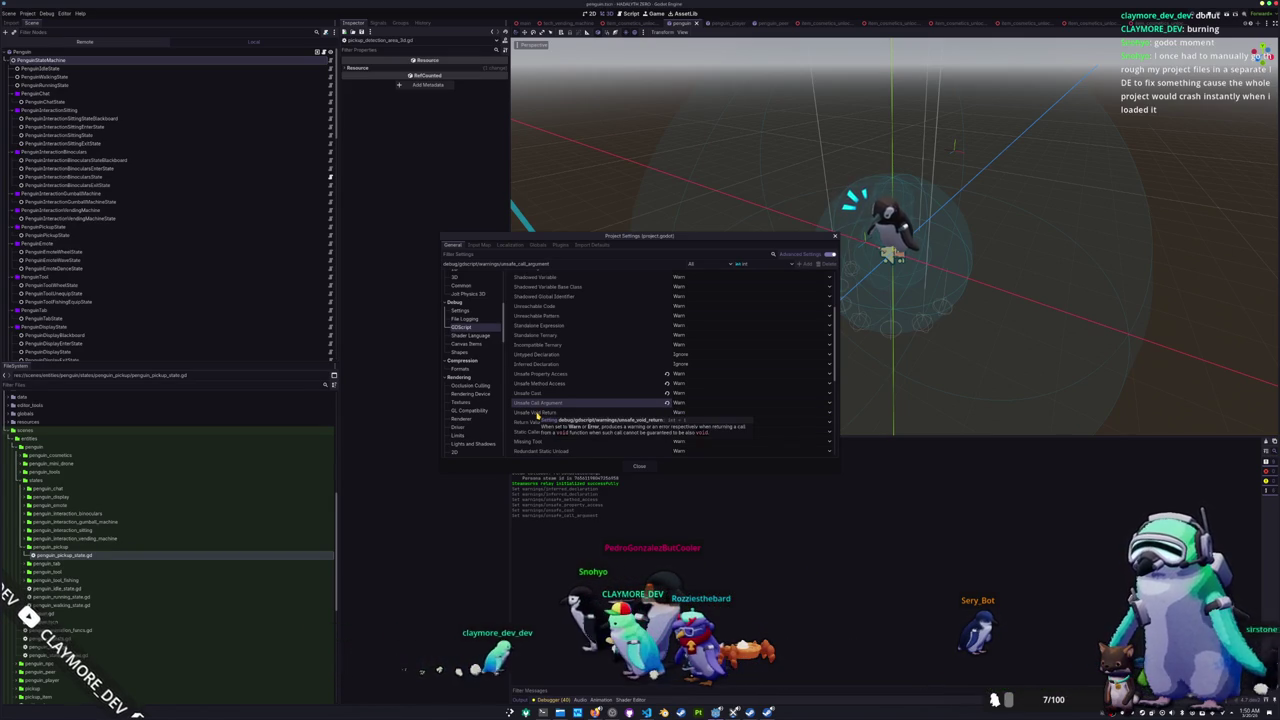
click(682, 412)
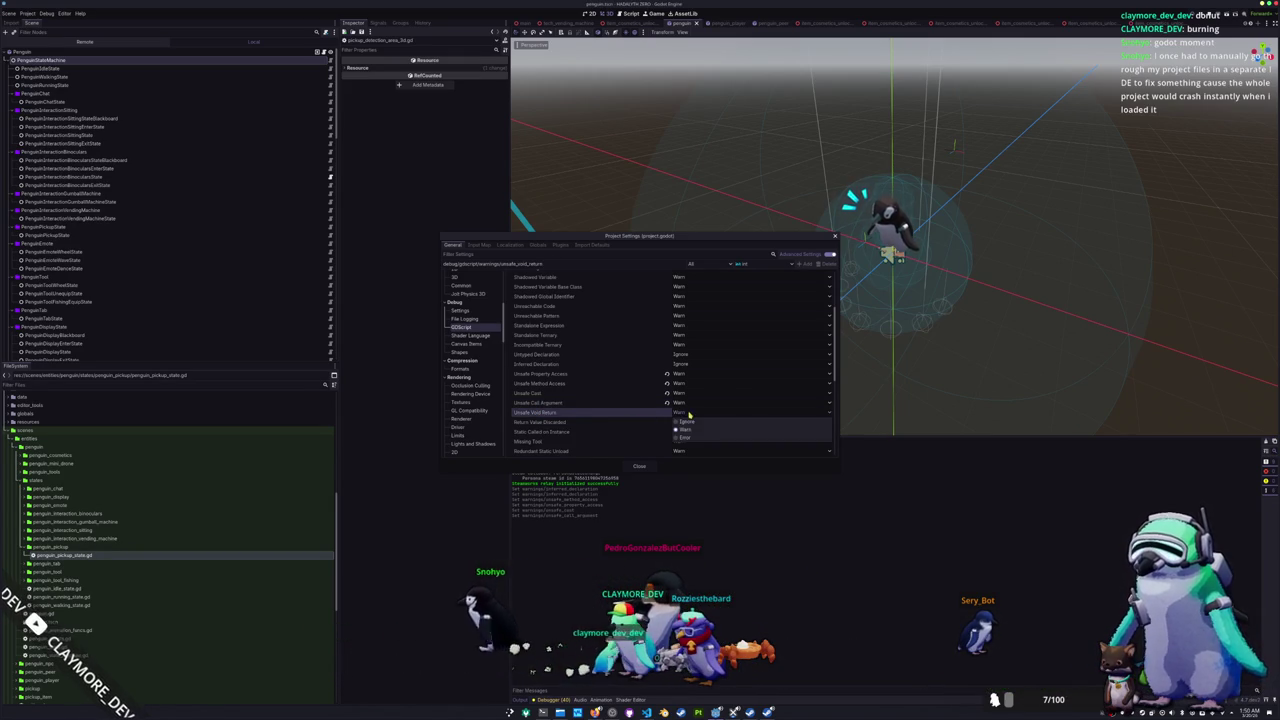
click(686, 431)
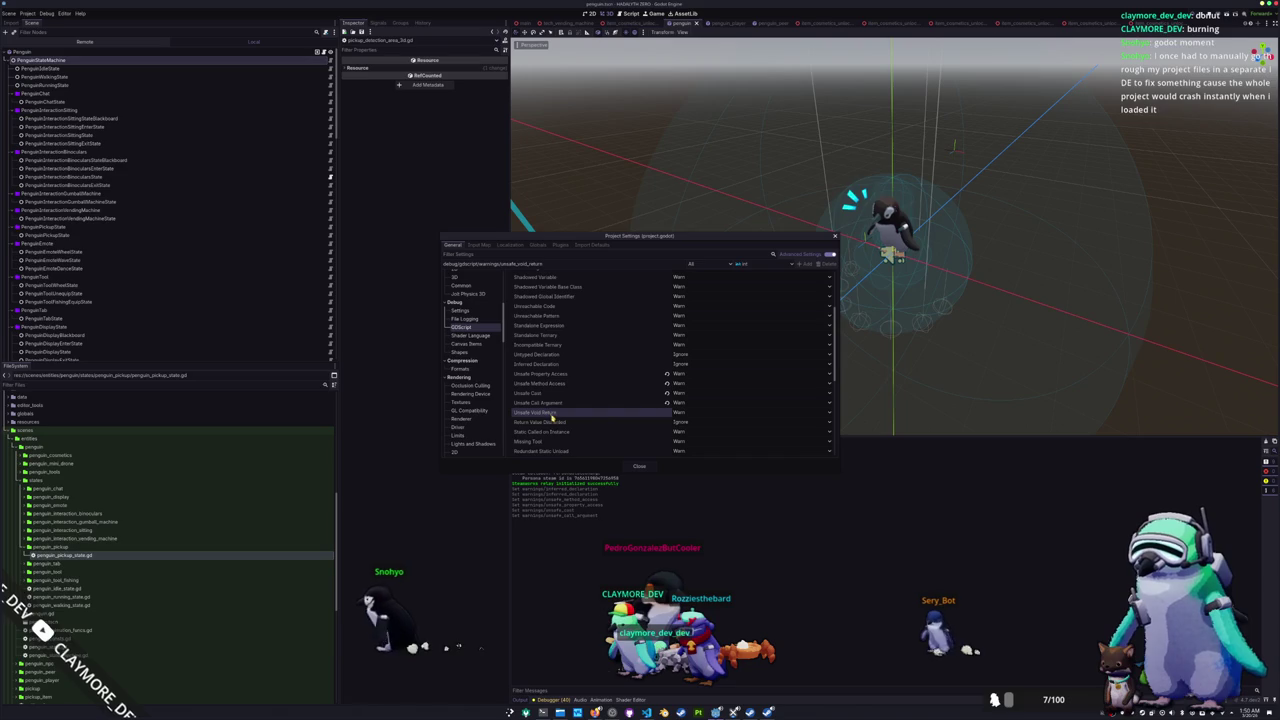
Step: Set the Untyped Declaration and Inferred Declaration warnings to Warn, then review the remaining warnings
click(543, 374)
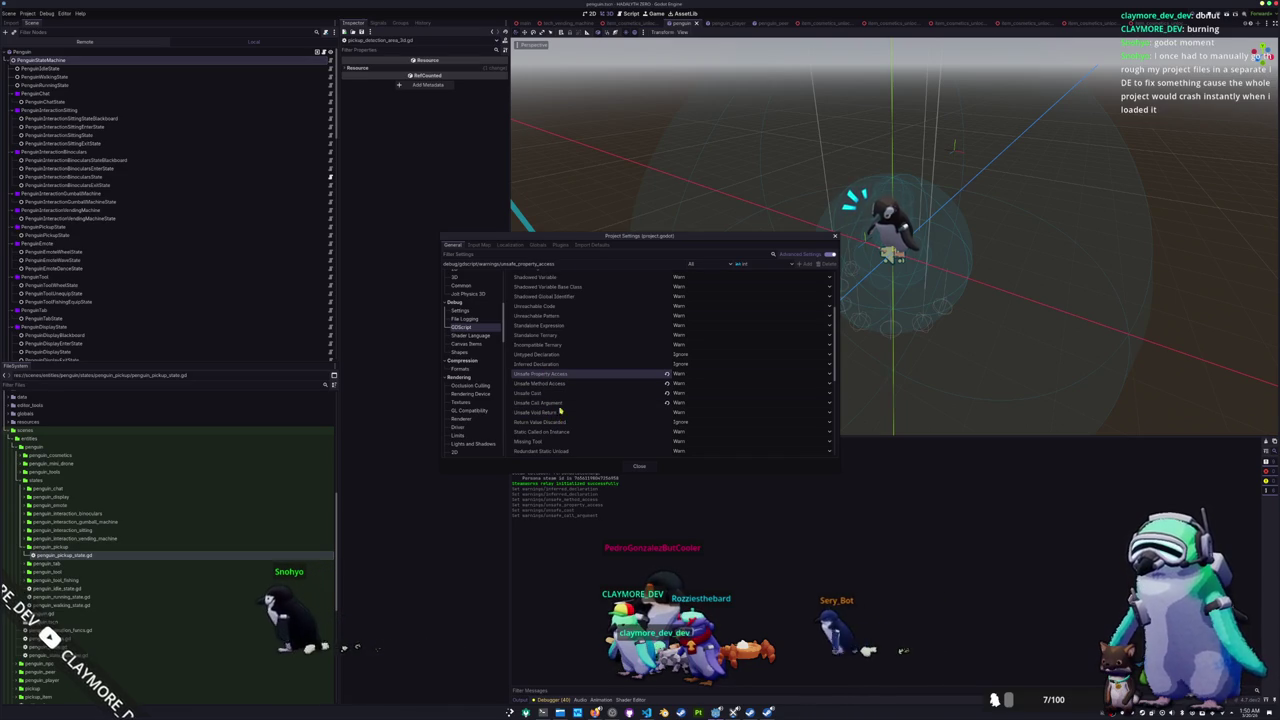
scroll(557, 389, up, 1)
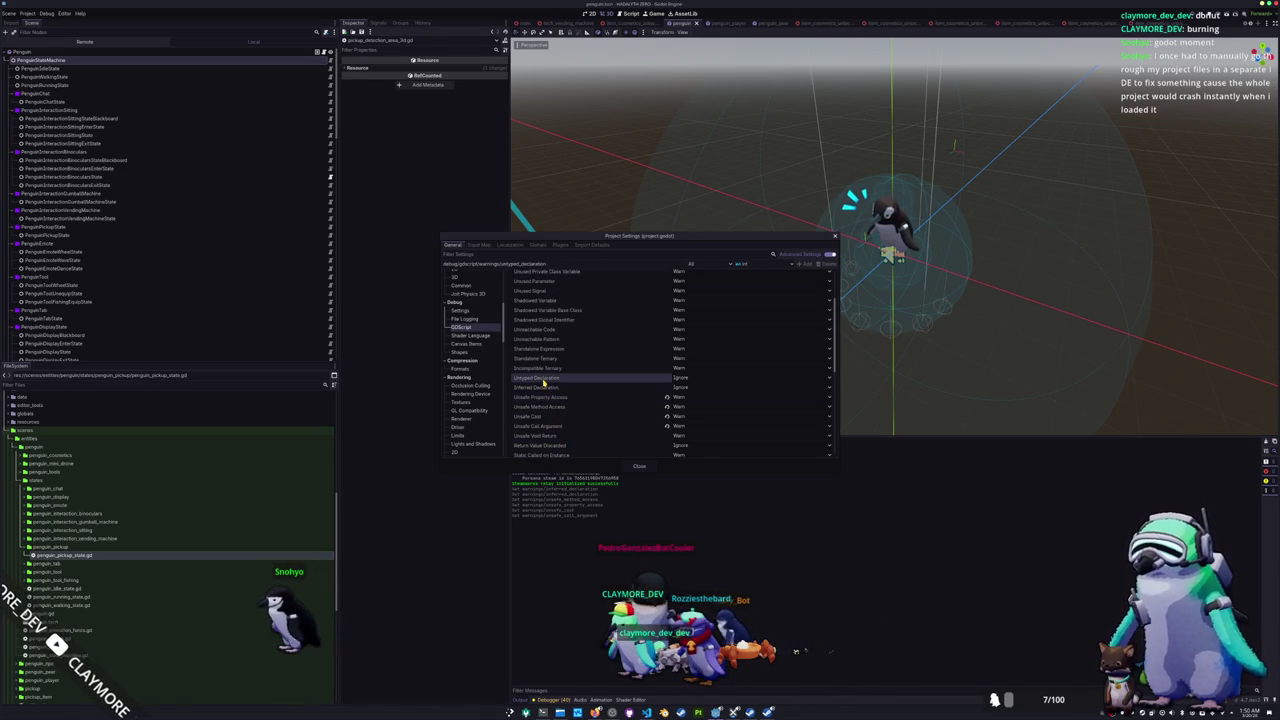
click(691, 380)
click(686, 397)
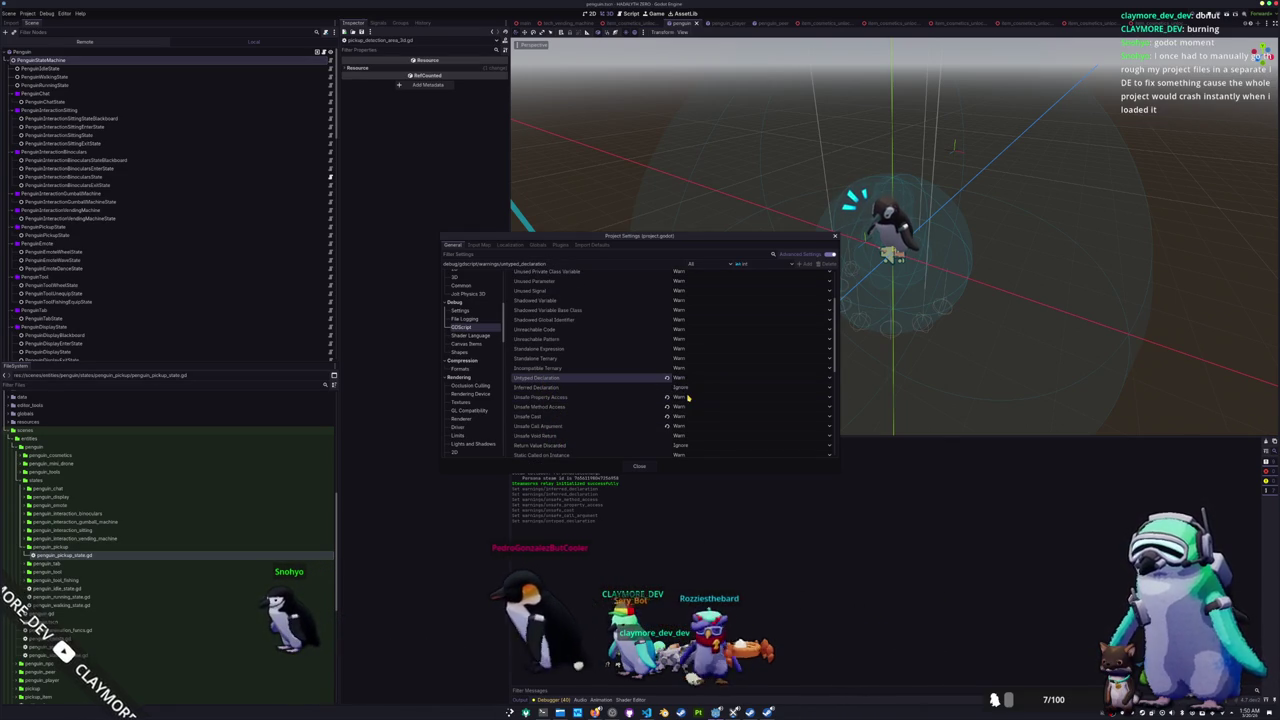
click(600, 388)
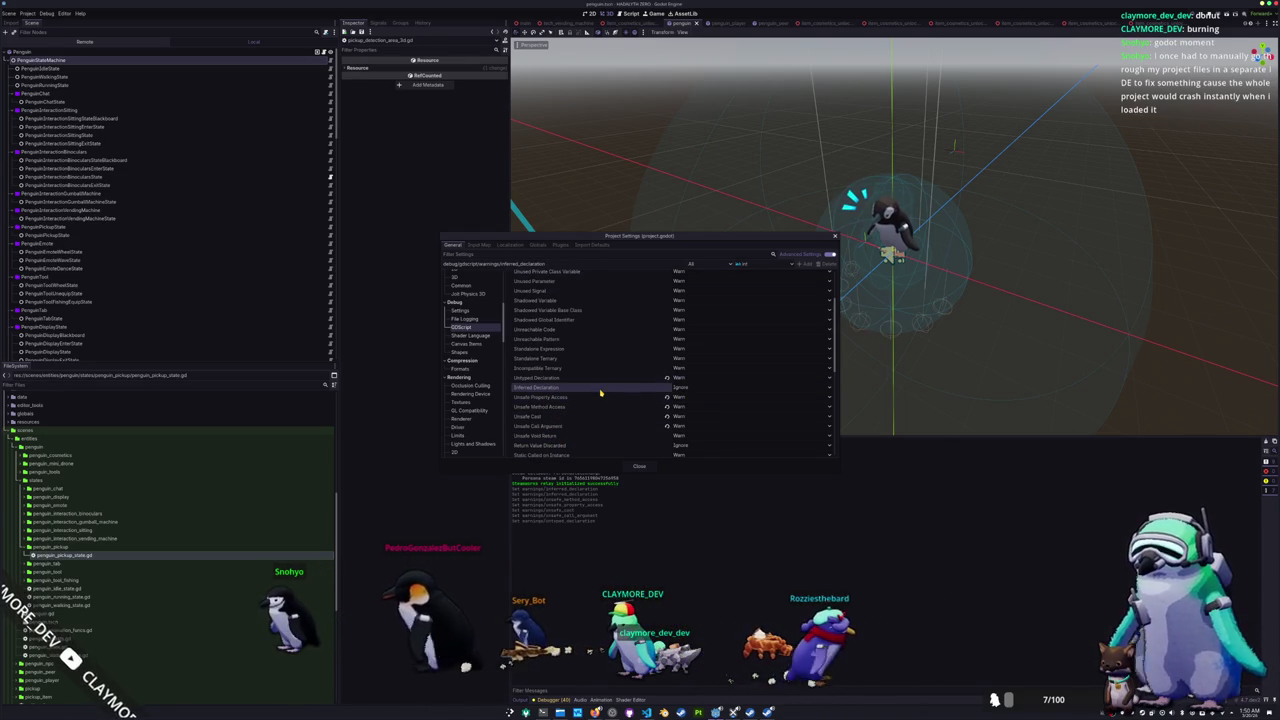
click(690, 388)
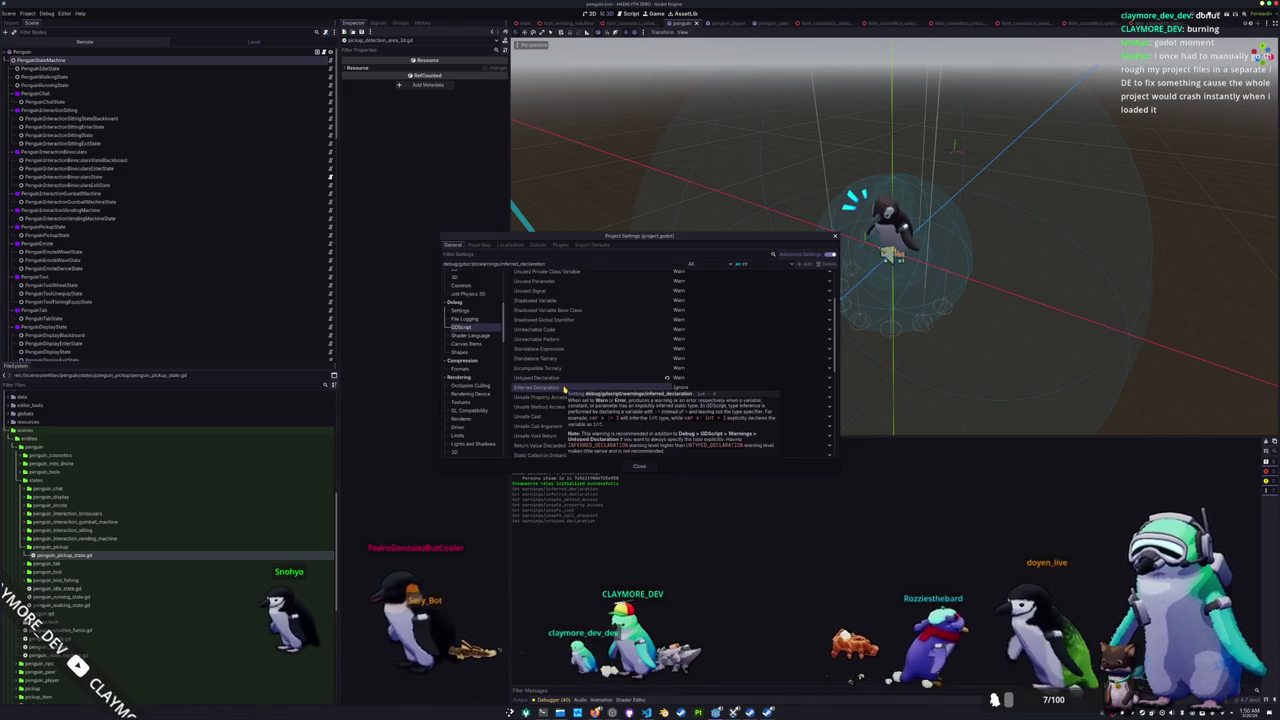
click(678, 404)
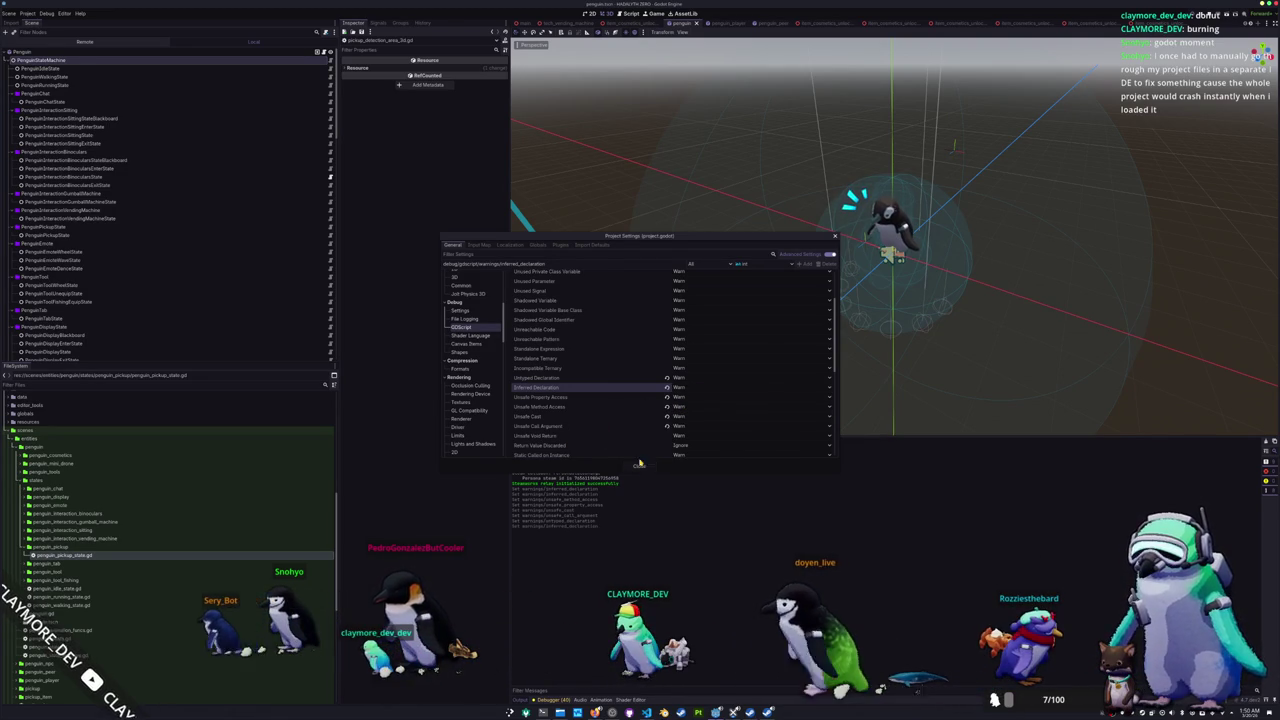
scroll(637, 443, up, 2)
scroll(637, 443, down, 3)
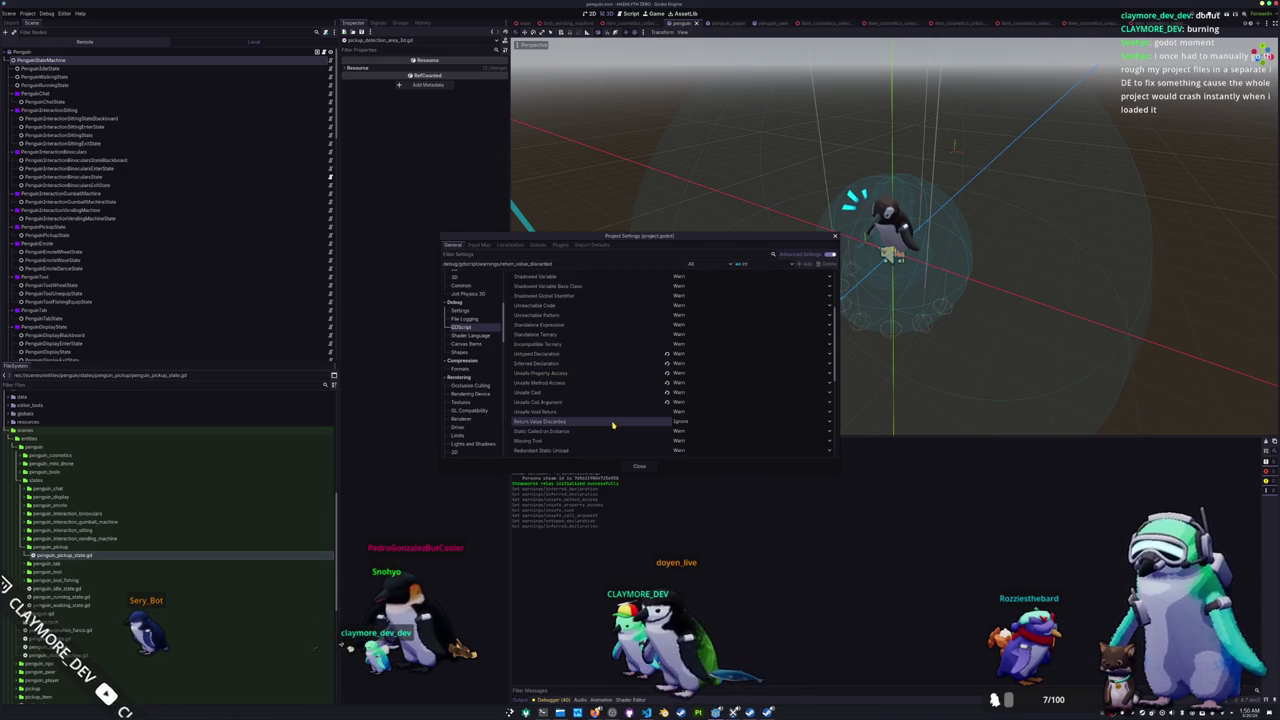
scroll(613, 425, down, 1)
click(637, 409)
scroll(637, 412, down, 1)
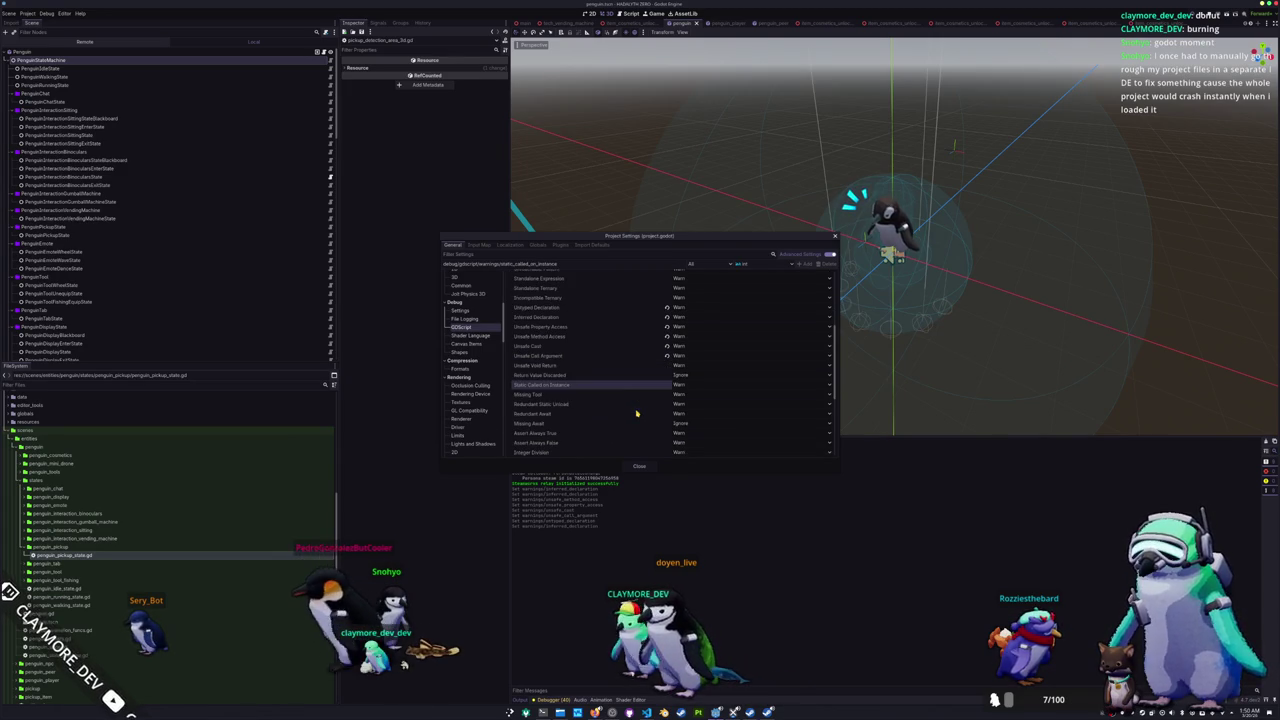
Step: Close Project Settings, save and run the game, and use the in-game debug console
click(639, 466)
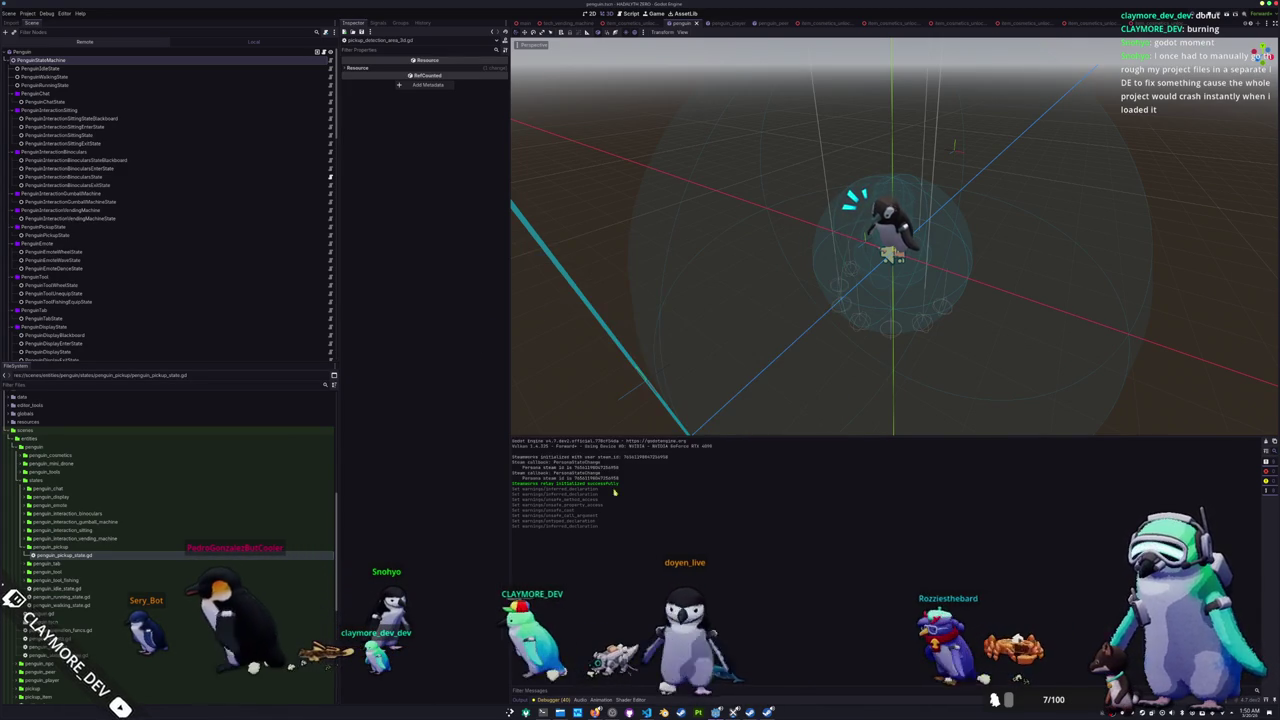
key(ctrl+s)
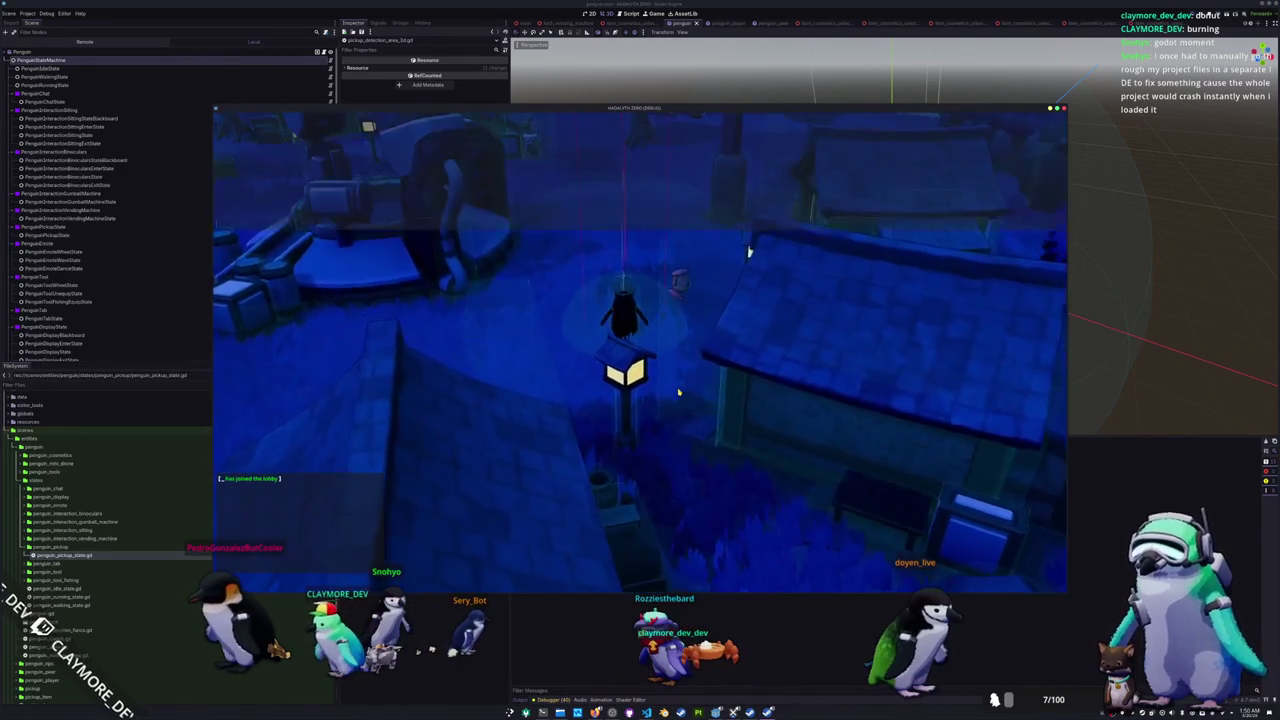
key(grave)
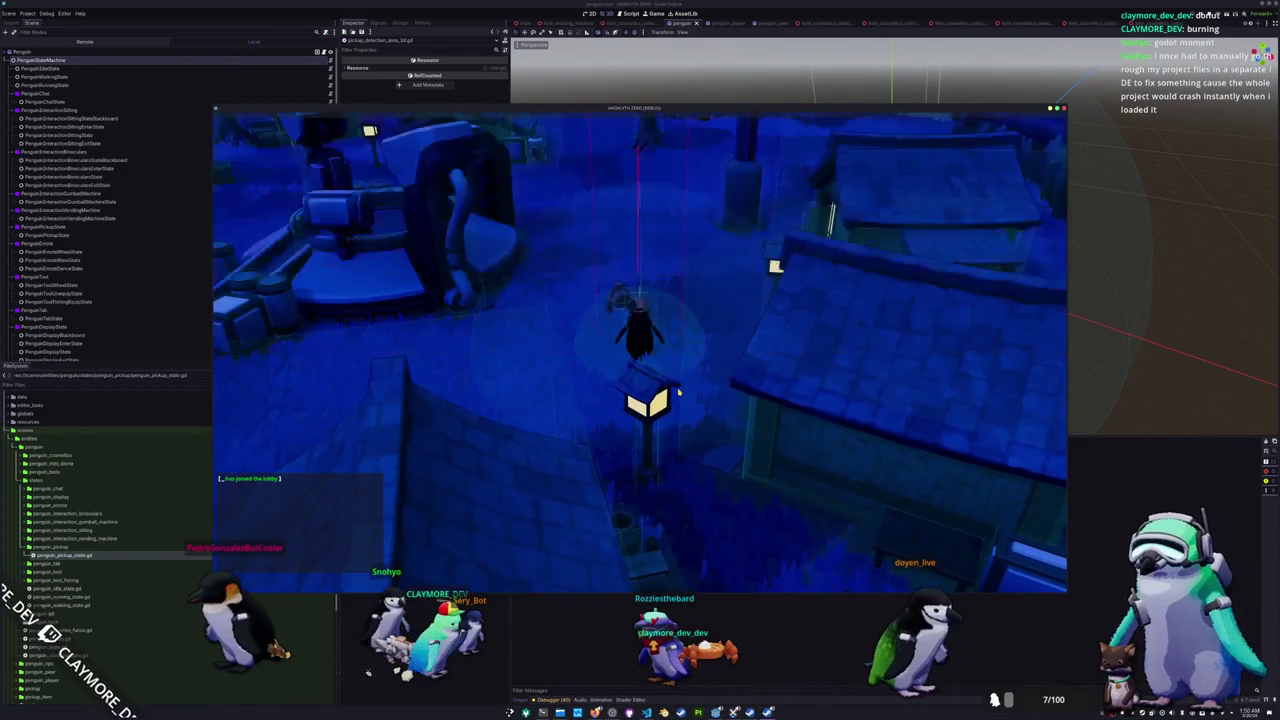
key(grave)
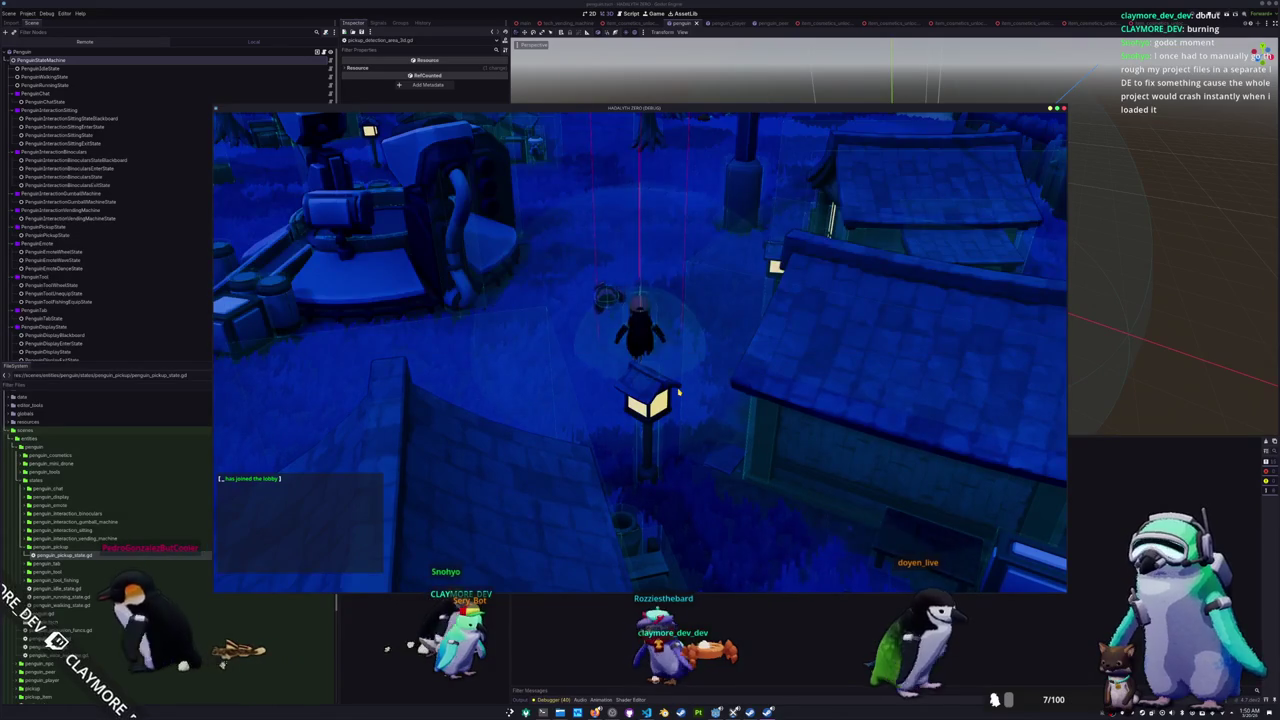
Step: Choose an action for the Random Skin item in the inventory, triggering the 'entity' access error
key(i)
click(533, 170)
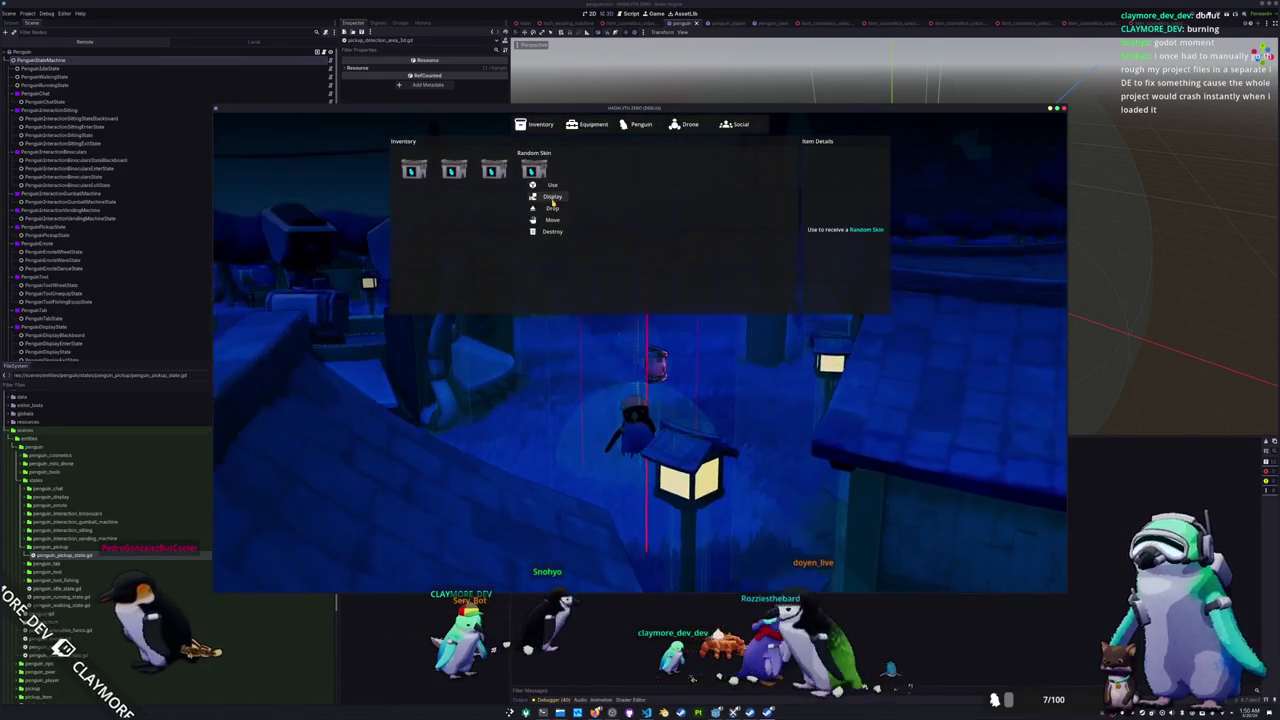
key(i)
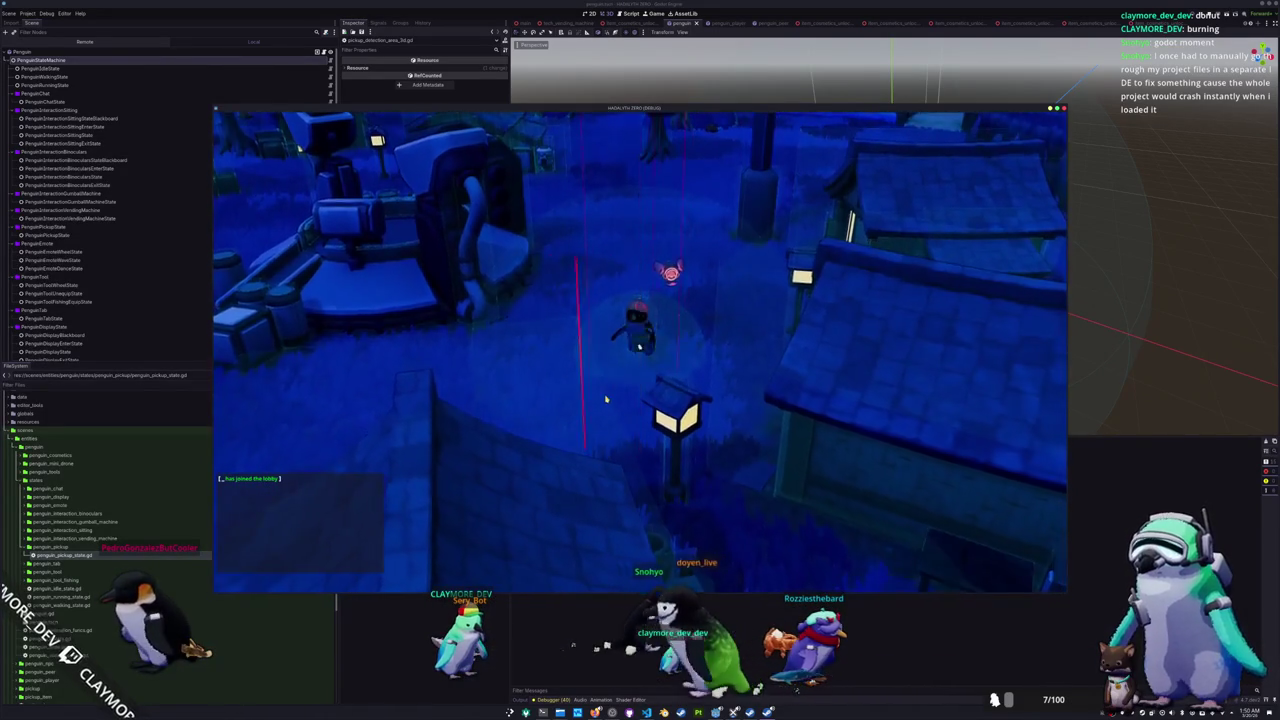
key(i)
click(493, 170)
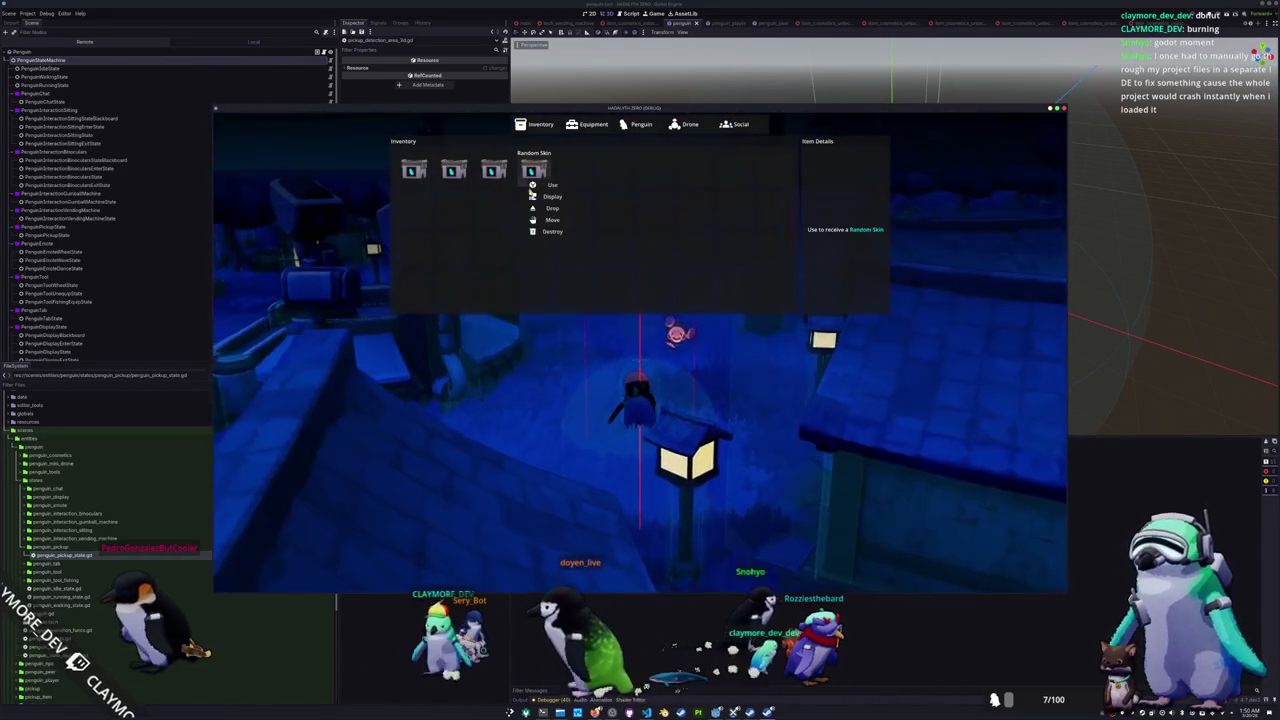
click(555, 212)
key(i)
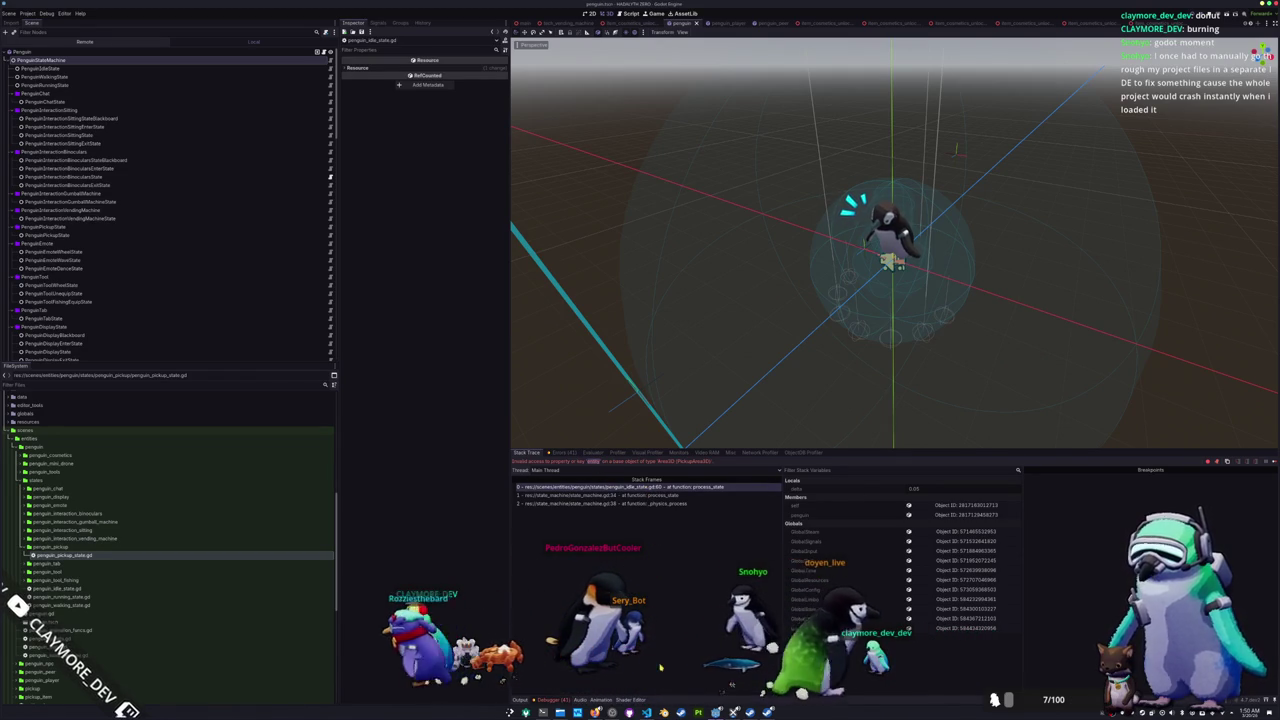
Step: In VS Code, bring up penguin_idle_state.gd and locate the failing pickup request
key(alt+Tab)
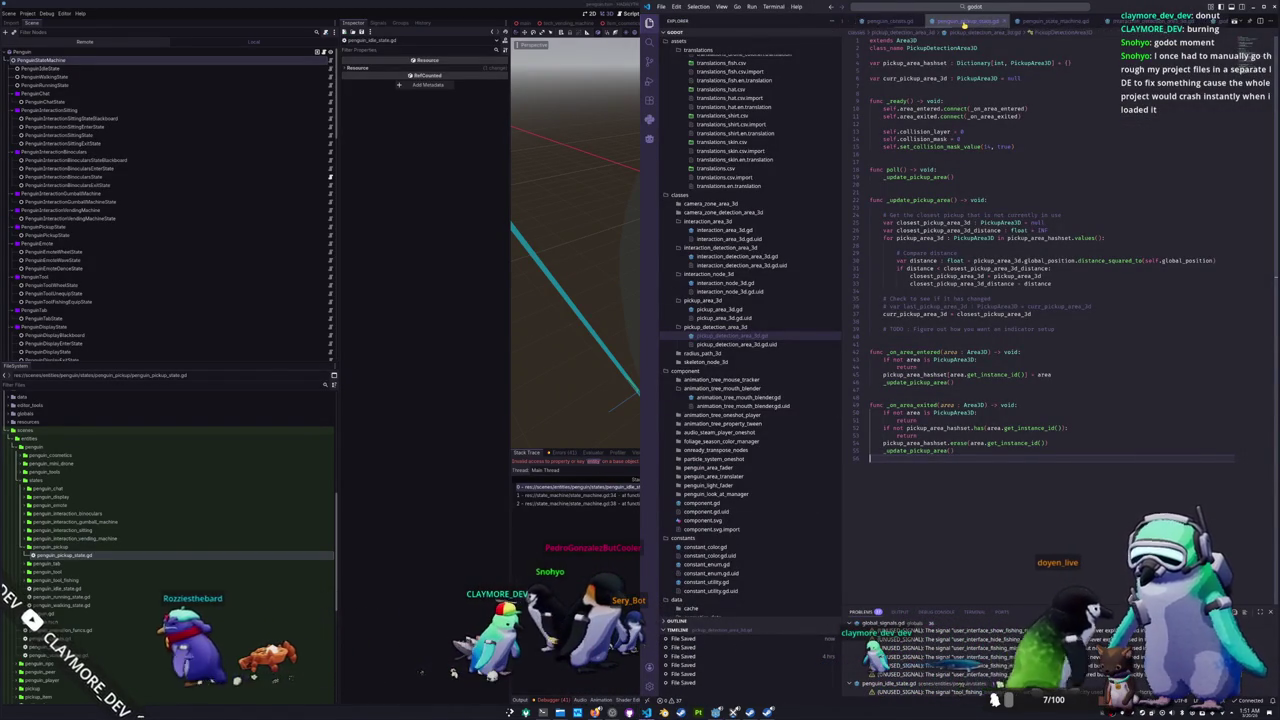
scroll(965, 22, up, 2)
click(965, 22)
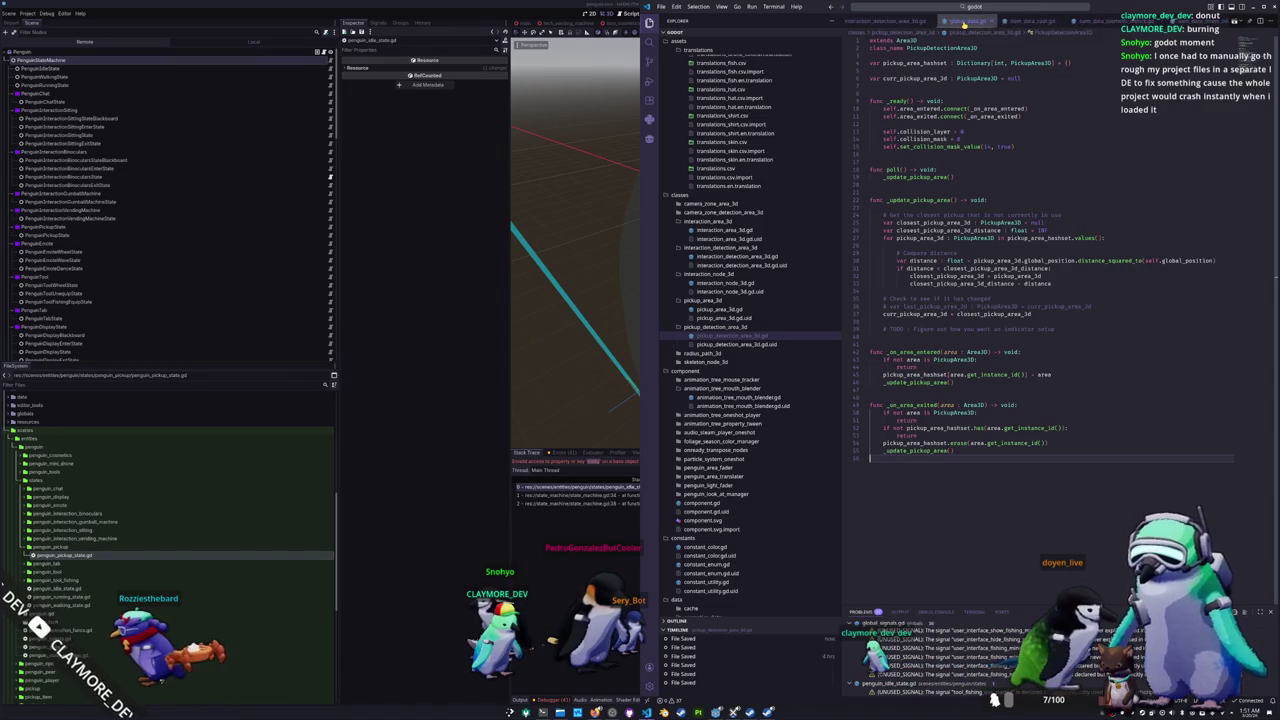
click(1093, 22)
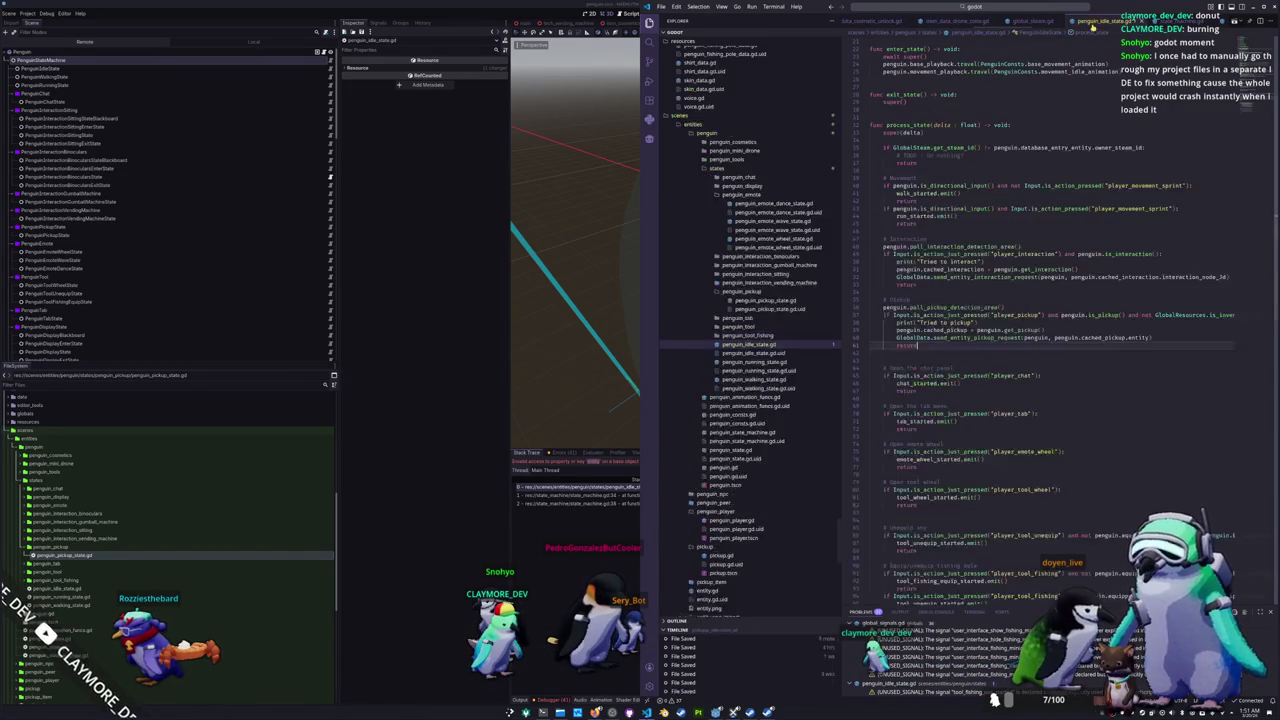
scroll(976, 350, down, 3)
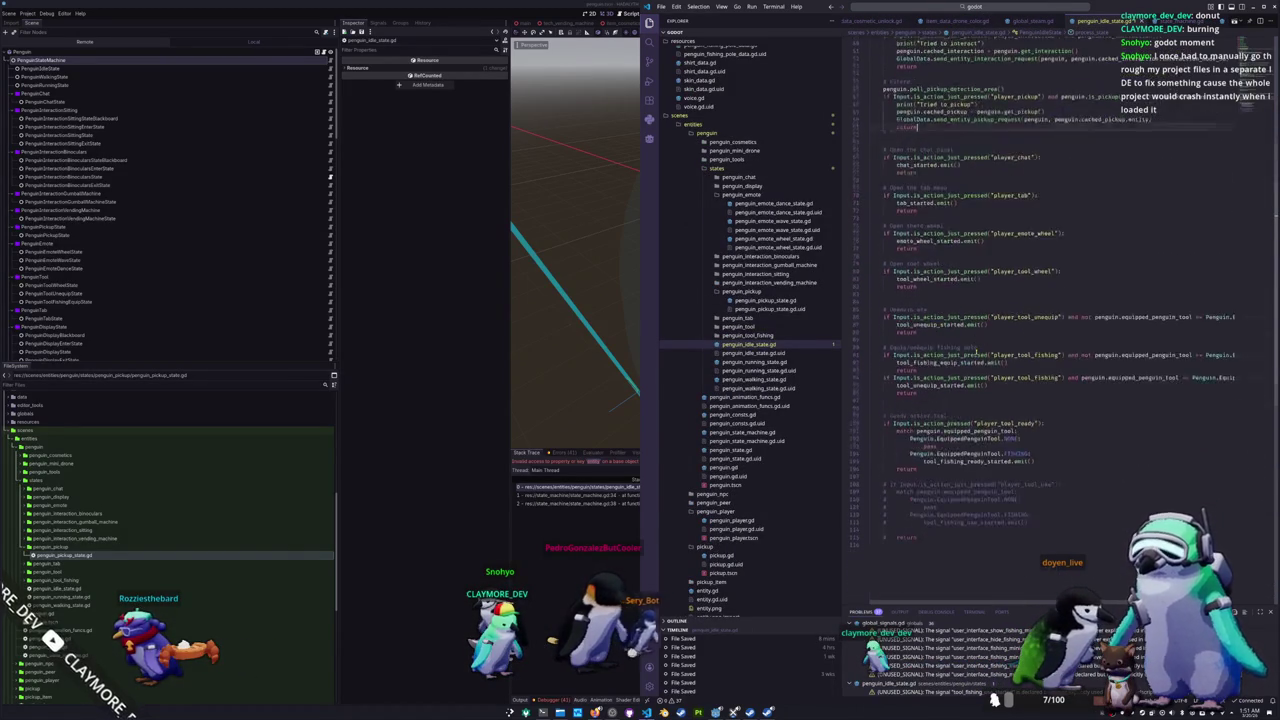
scroll(970, 352, up, 3)
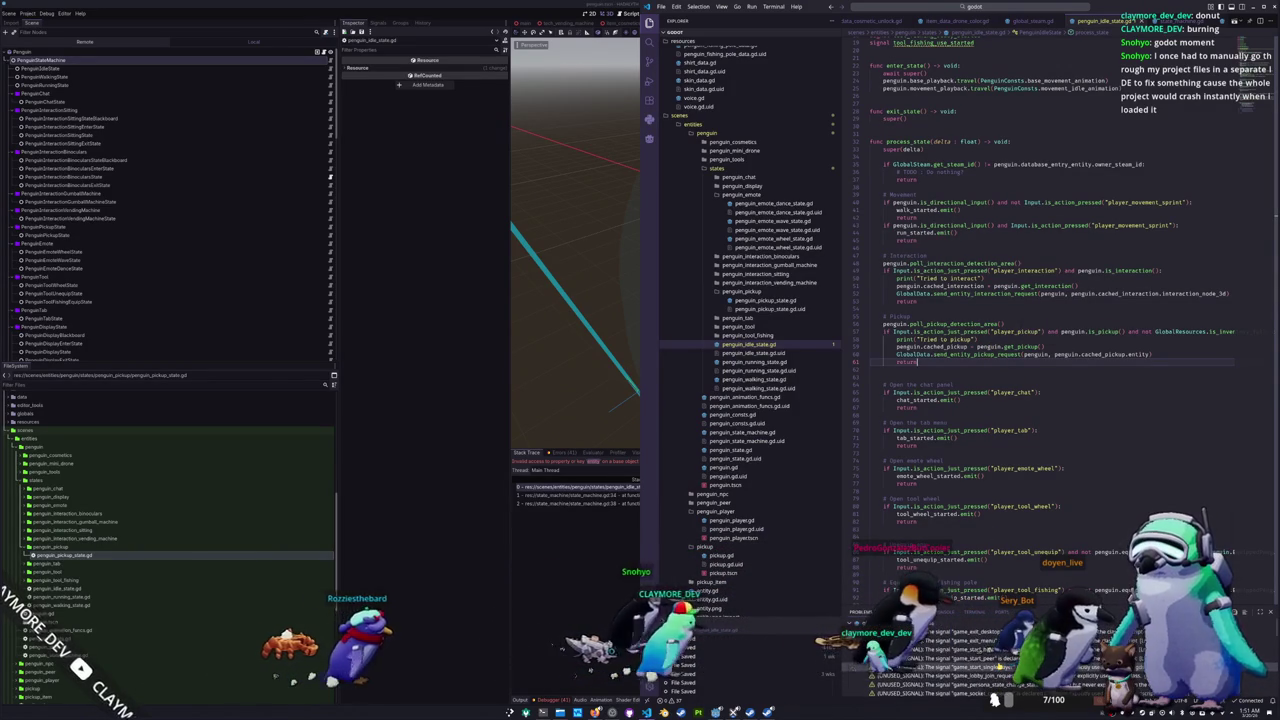
Step: Check the debugger's stack frame, then change line 68 from .entity to .pickup
click(630, 488)
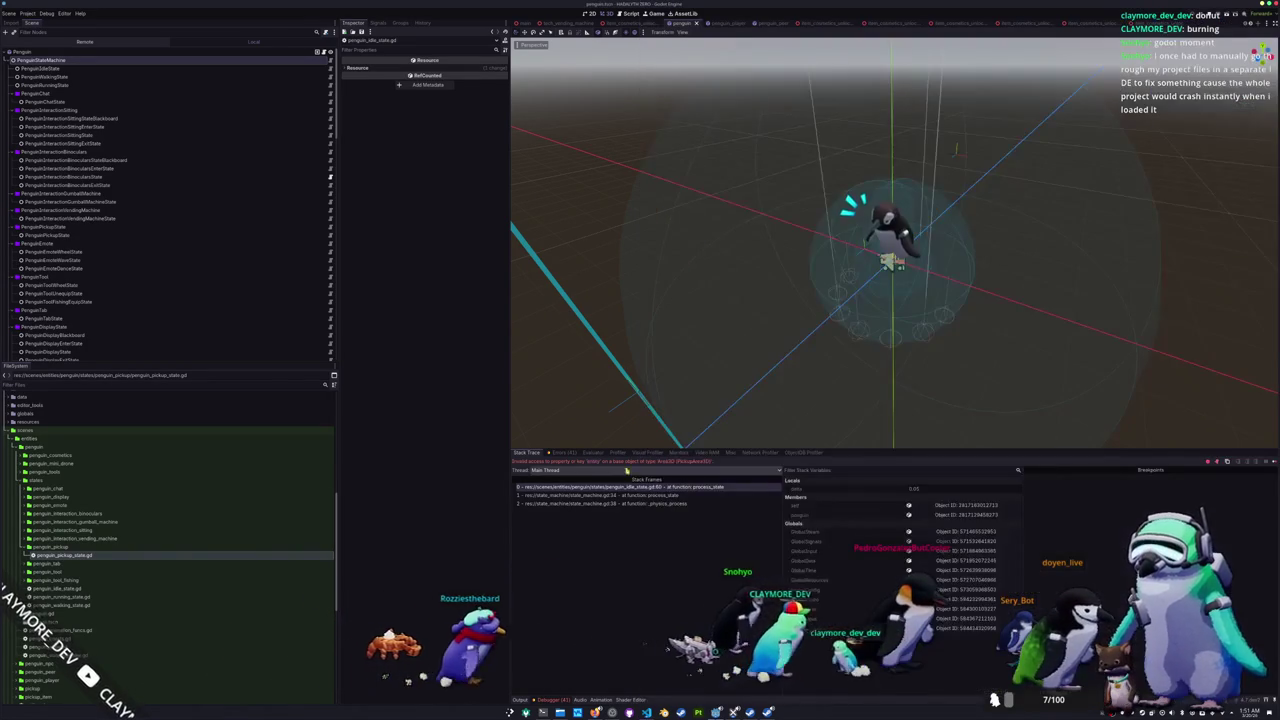
key(alt+Tab)
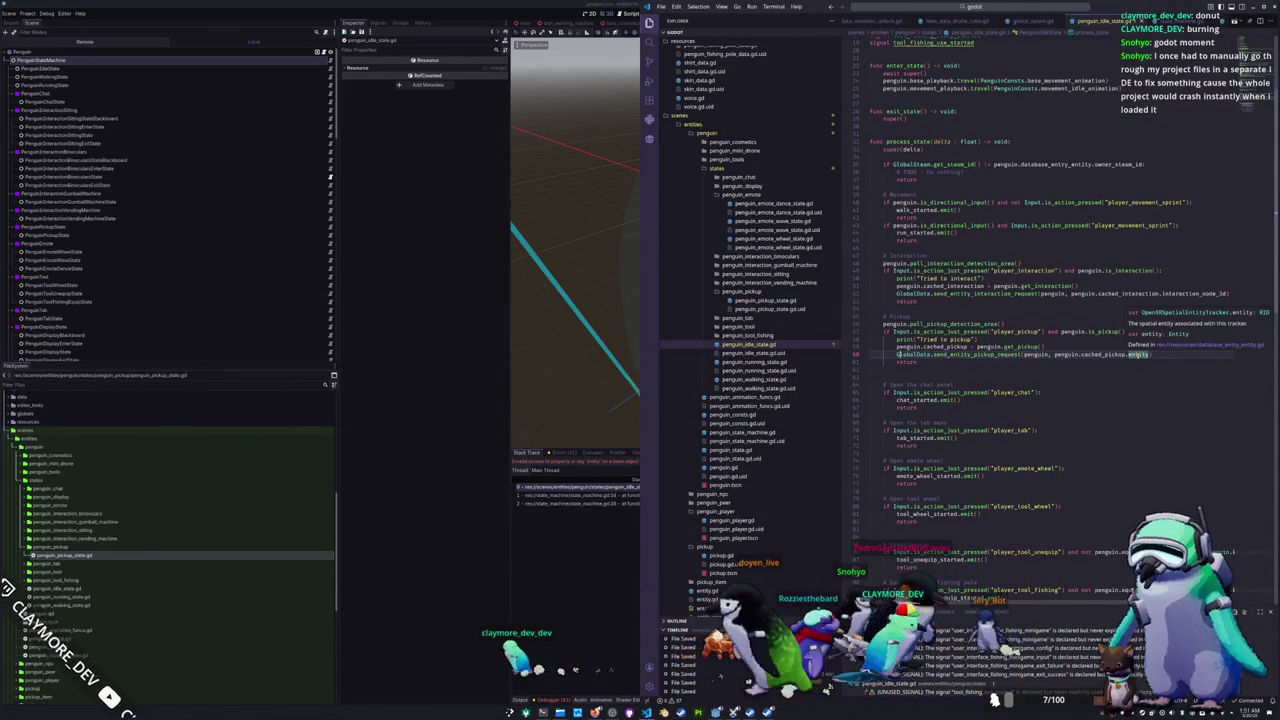
mouse_move(1139, 354)
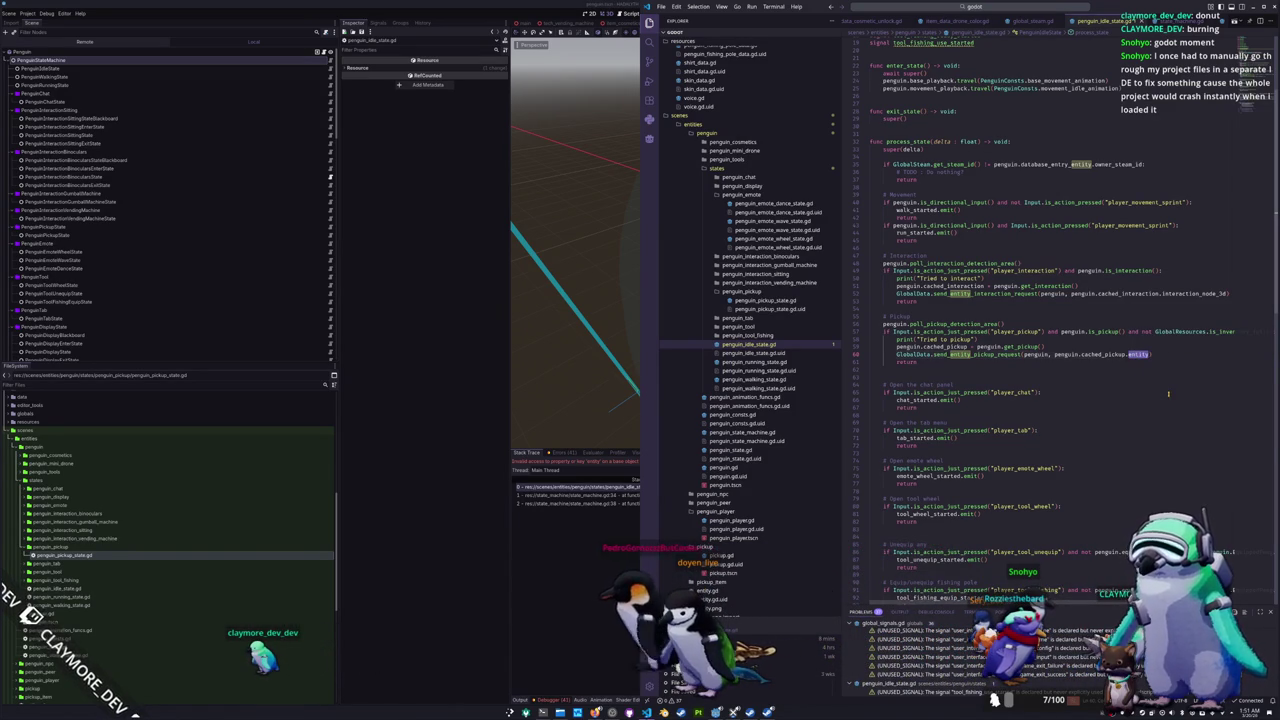
text(pickup)
key(Down)
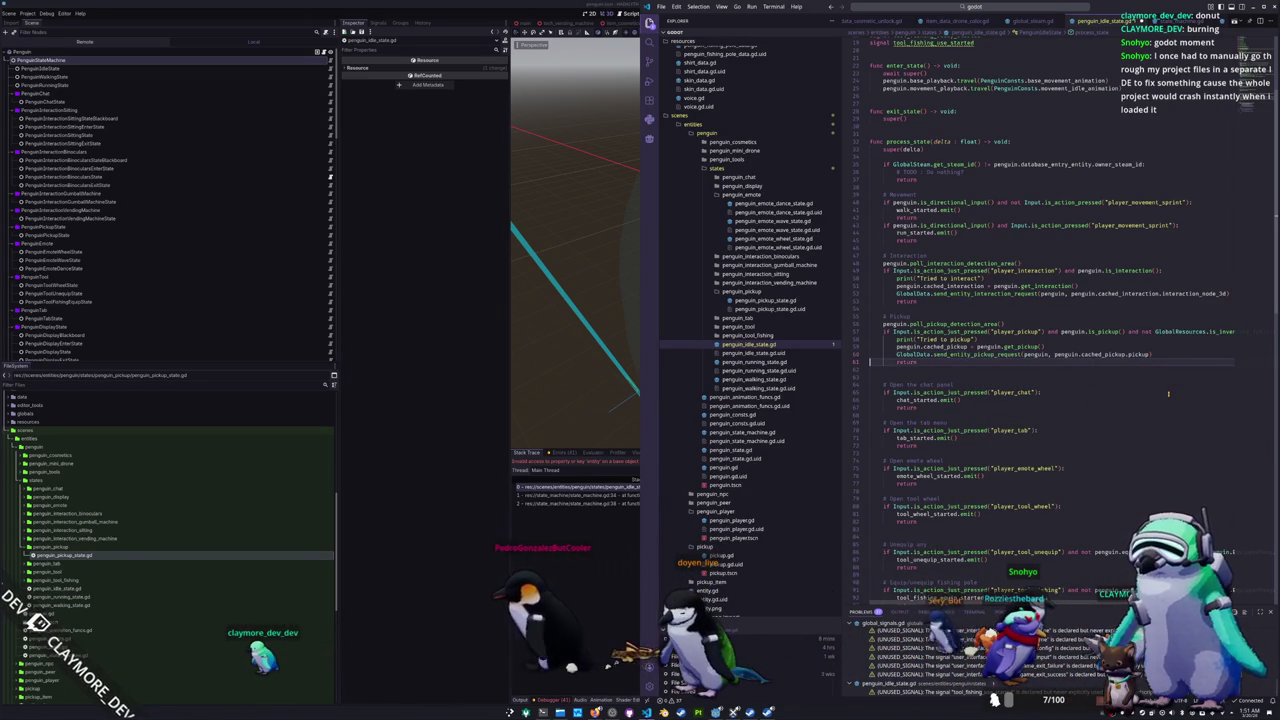